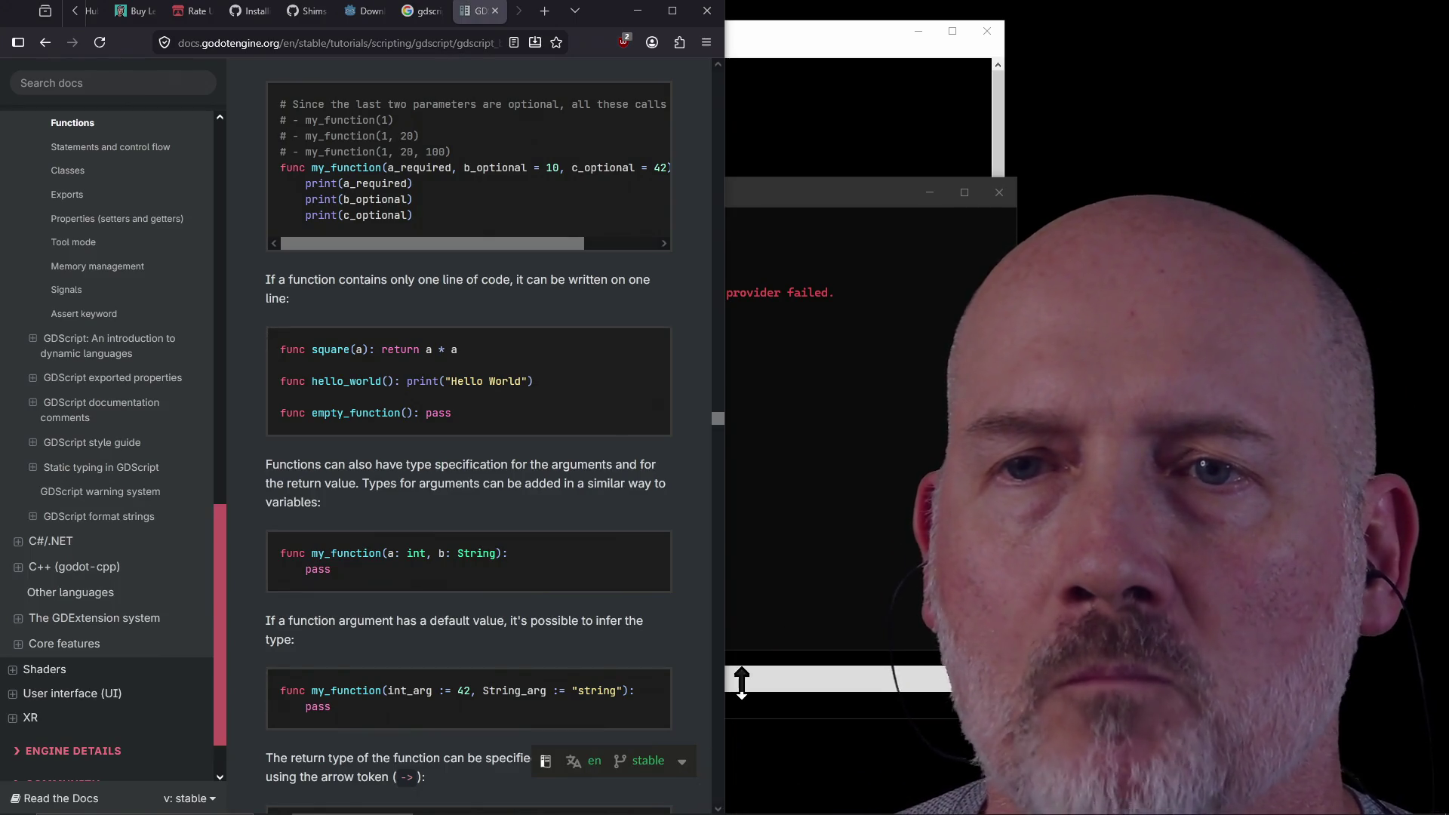
Step: Scroll the GDScript reference to the Example of GDScript section and bring PowerShell forward
scroll(448, 463, "up", 8)
scroll(449, 463, "up", 10)
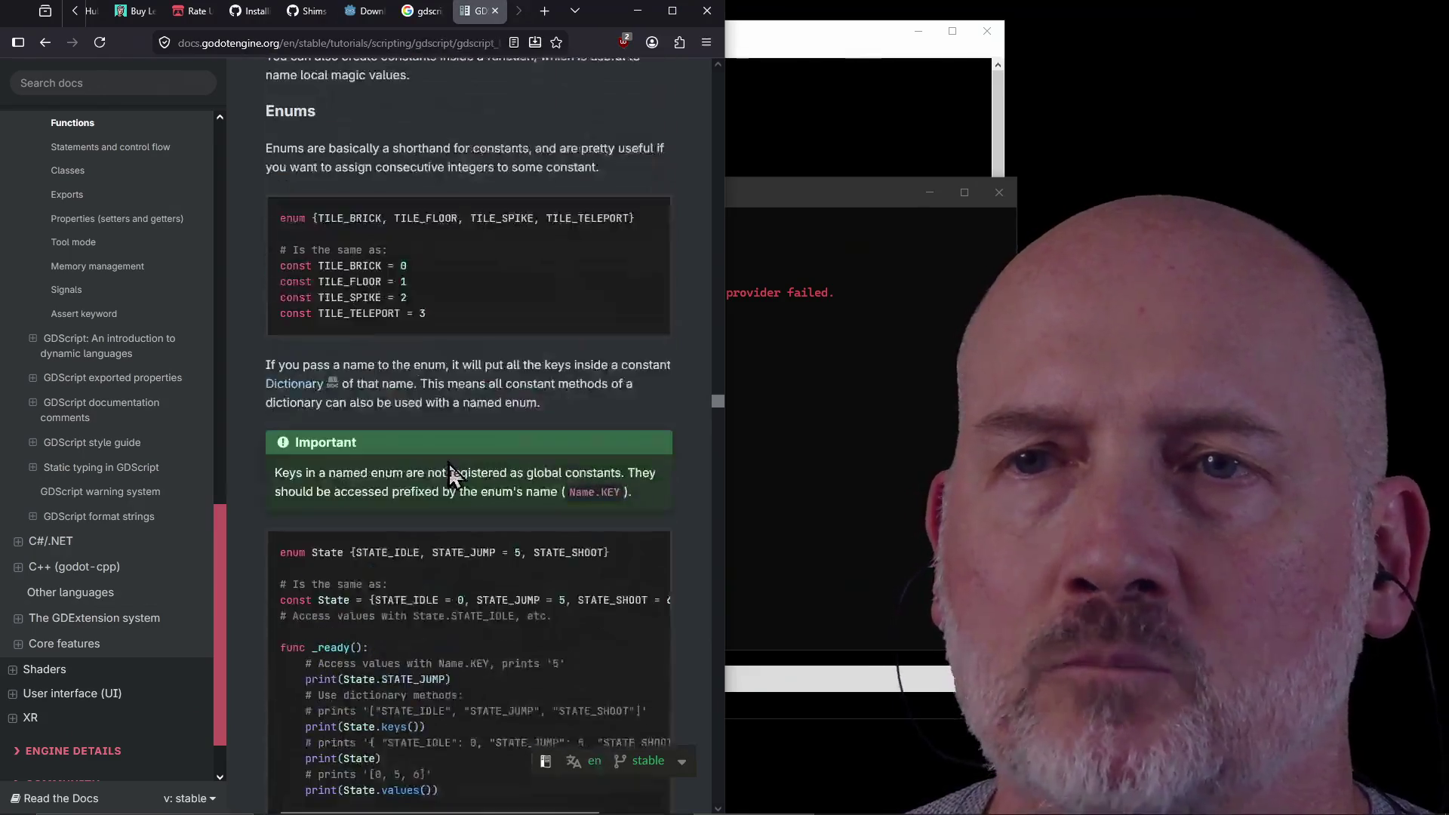
scroll(175, 320, "up", 5)
scroll(176, 321, "up", 3)
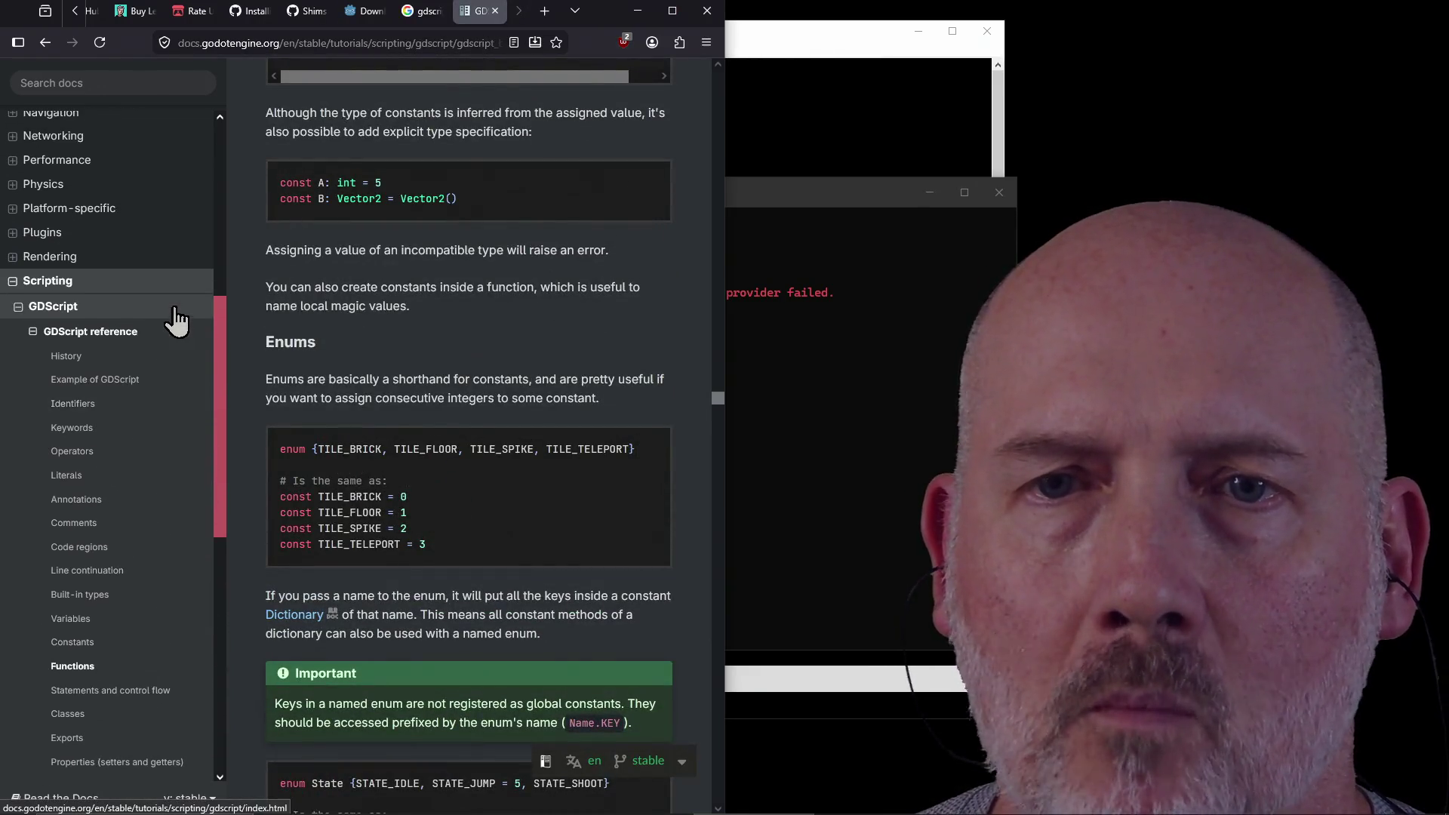
left_click(103, 377)
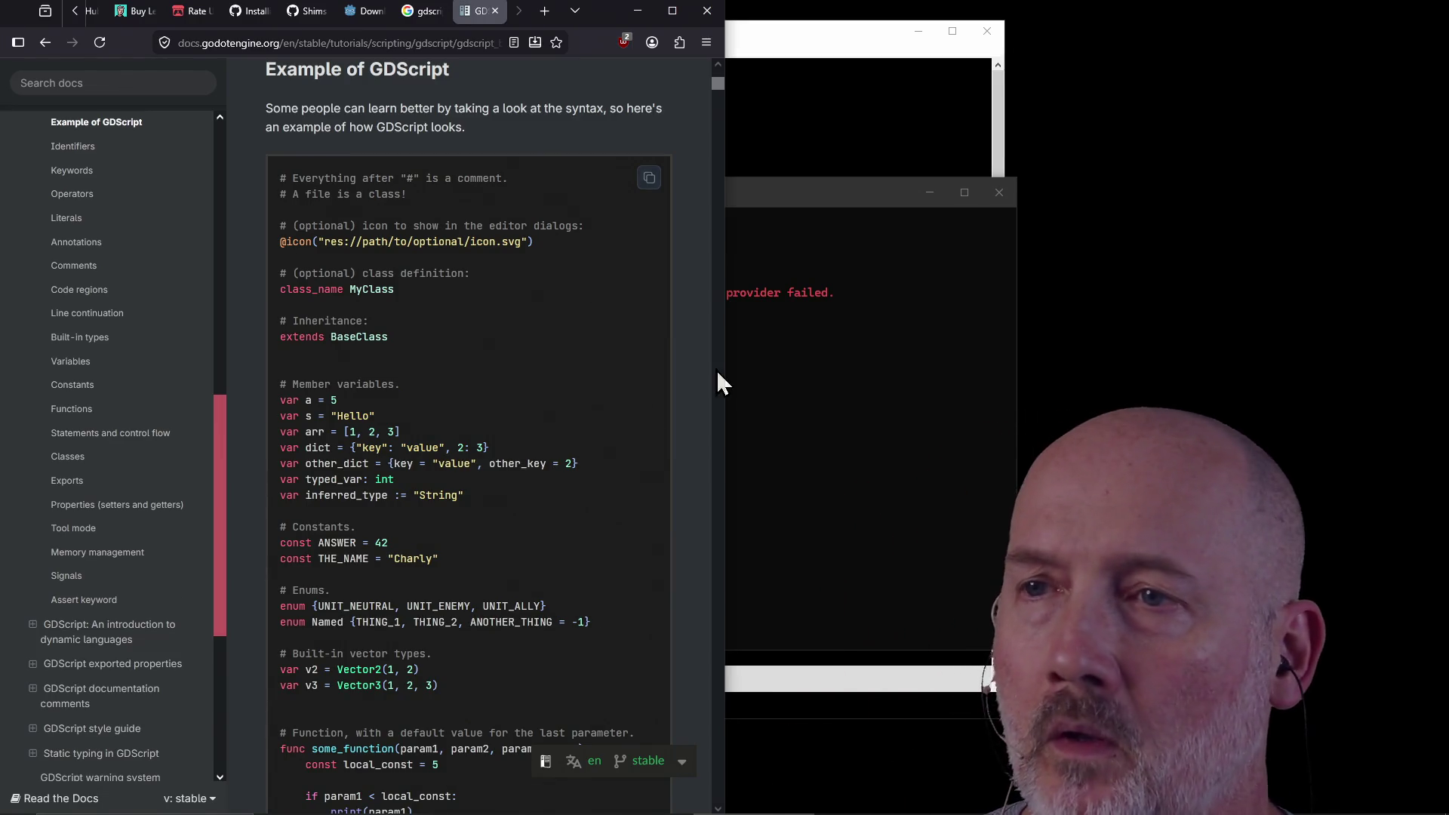
left_click(790, 201)
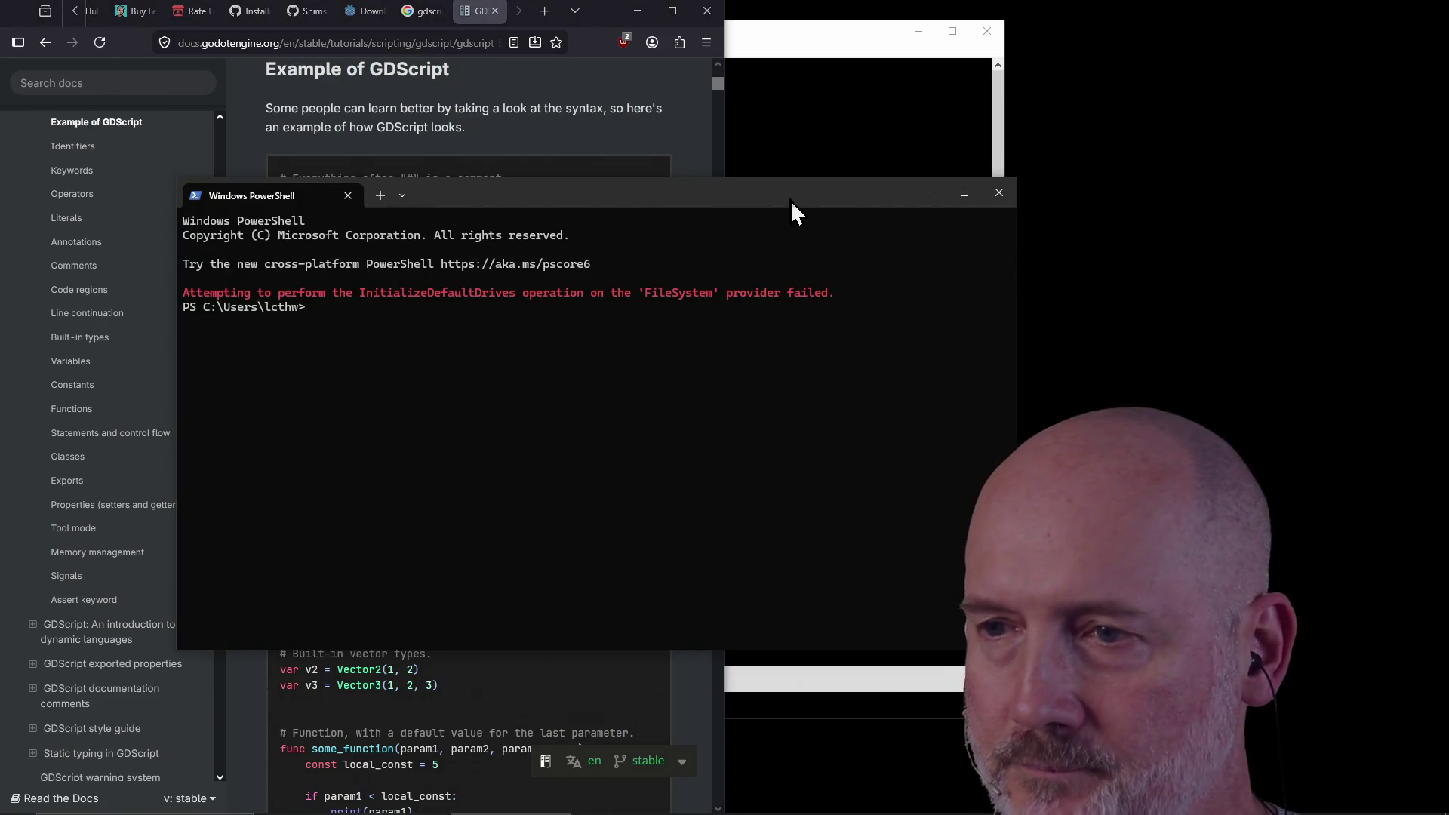
Step: Tile PowerShell on the left half of the screen and GVIM on the right half
key("super+Left")
left_click(844, 179)
key("super+Right")
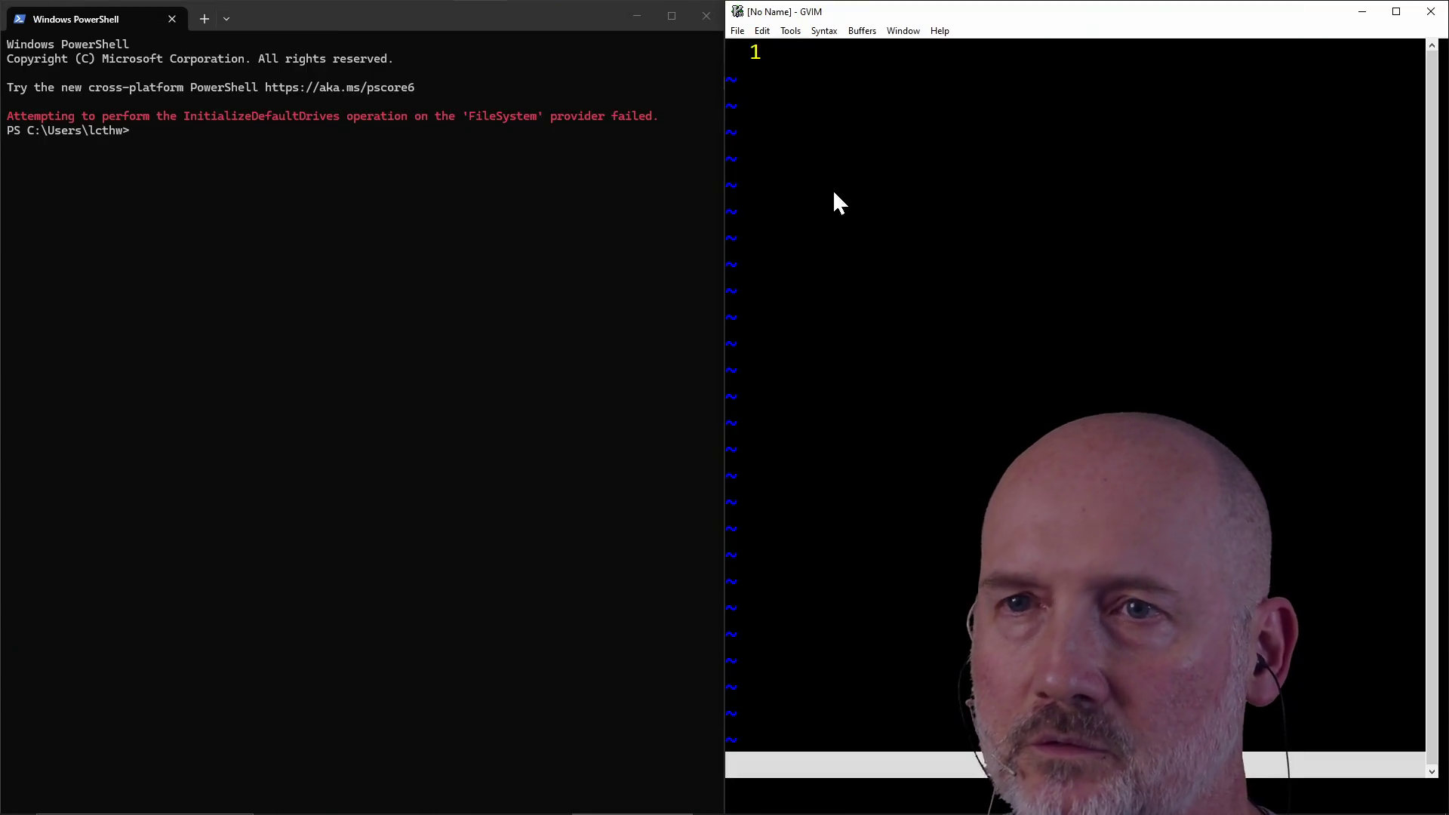
left_click(513, 353)
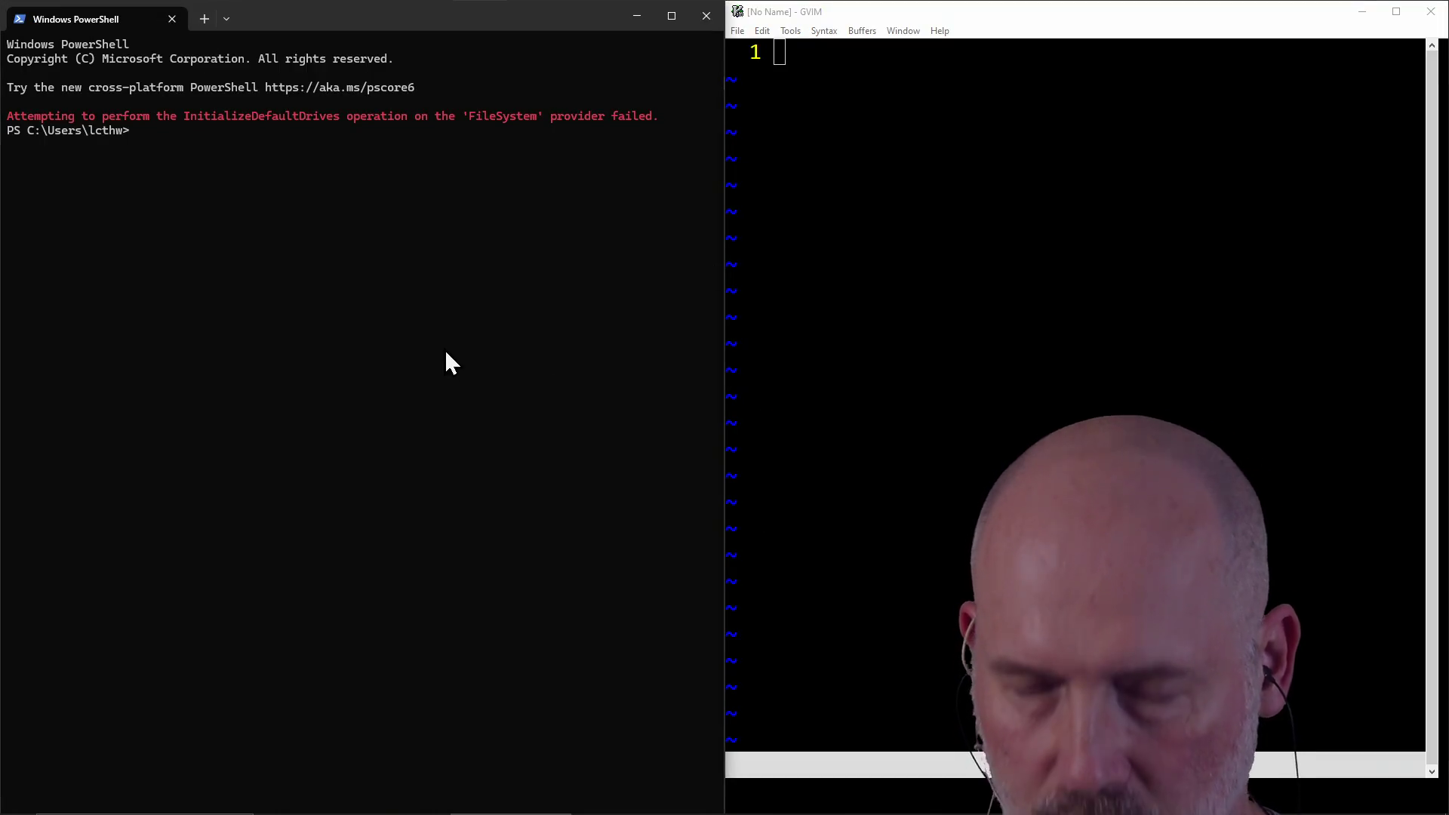
left_click(362, 130)
type("cd Proj")
Step: Change into Projects\godot and launch the Godot_v4.6.2 executable from E:
key("Tab")
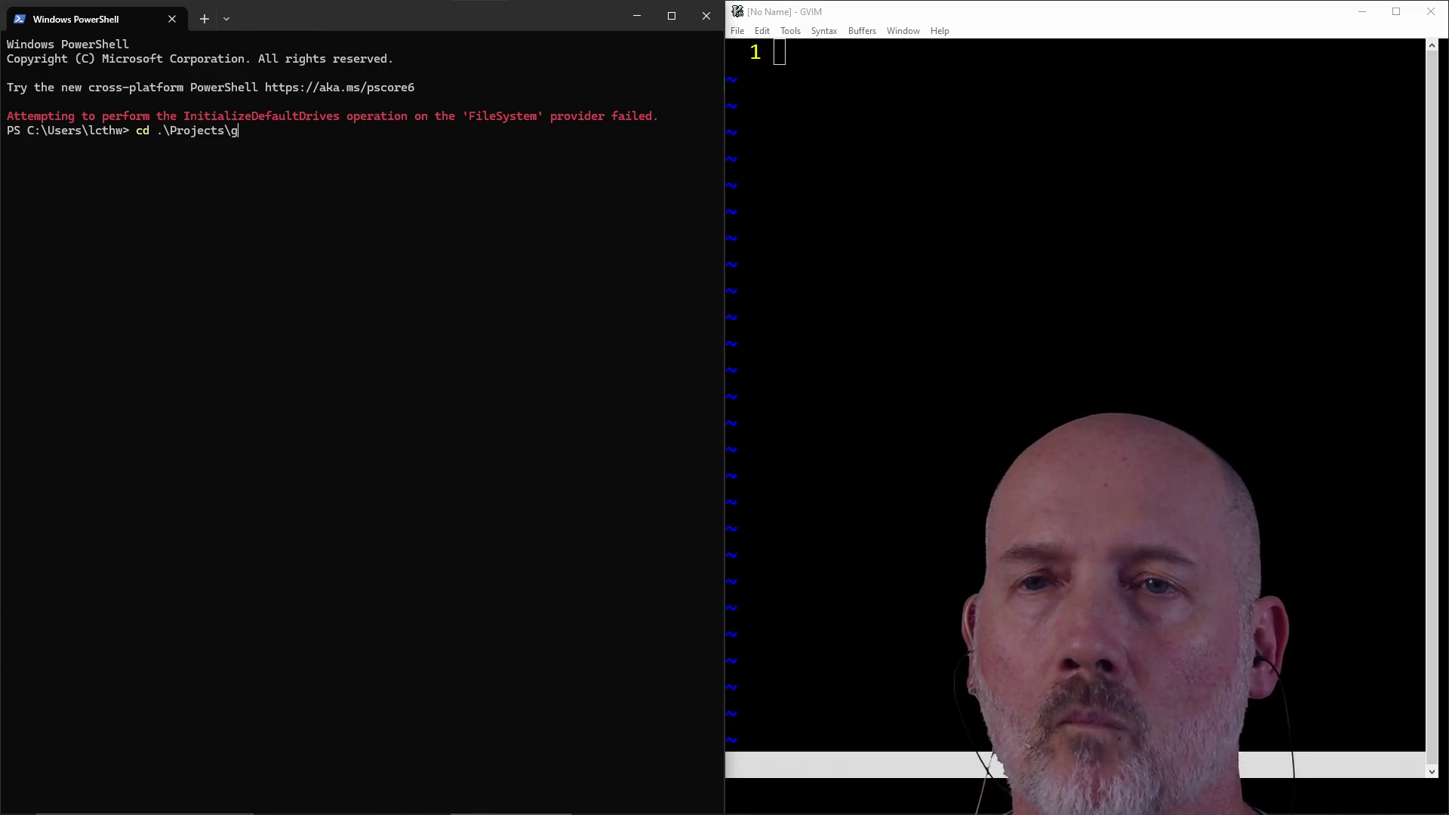
key("Return")
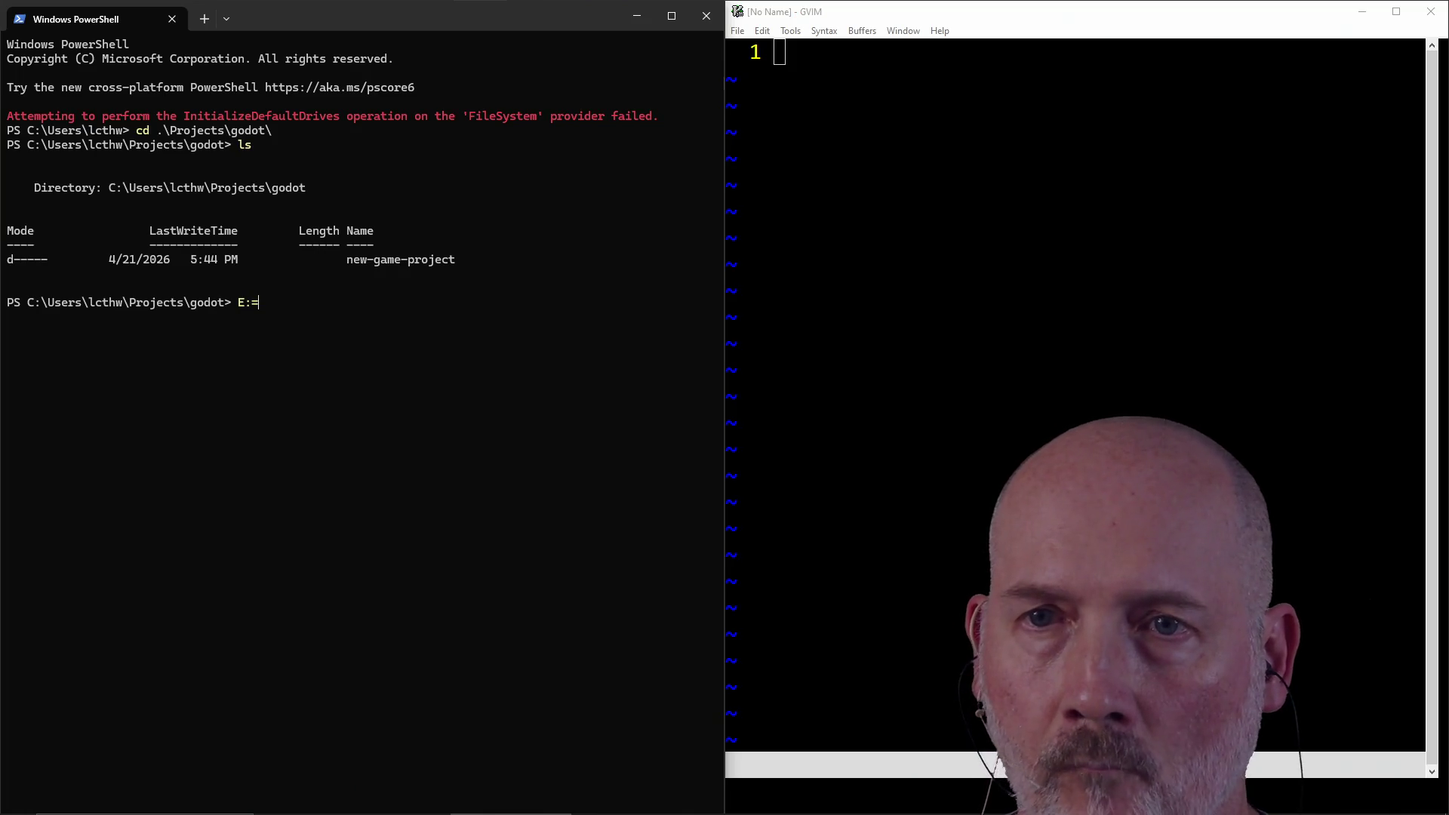
type("\\Godo")
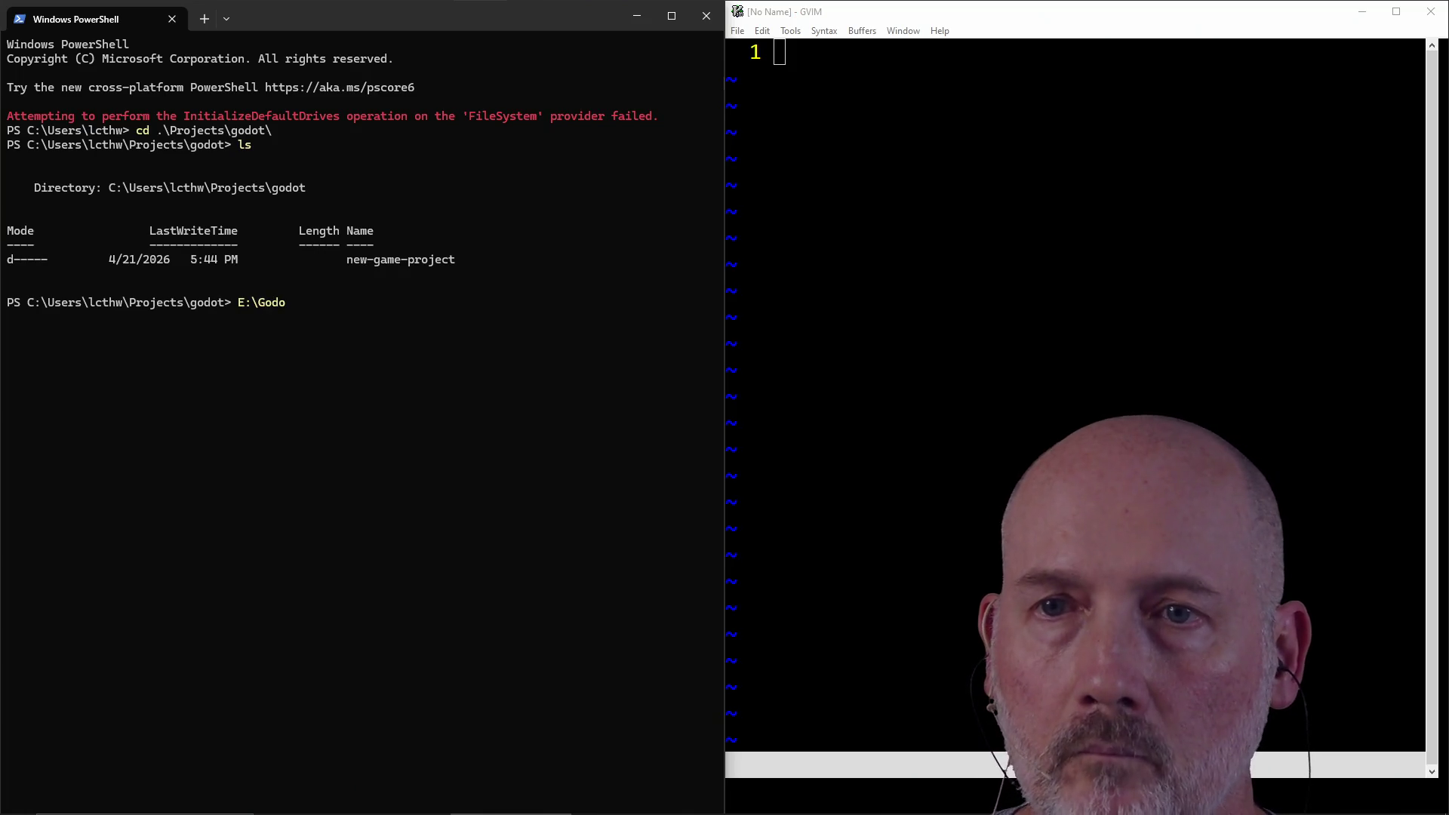
key("Tab")
key("Tab")
key("Return")
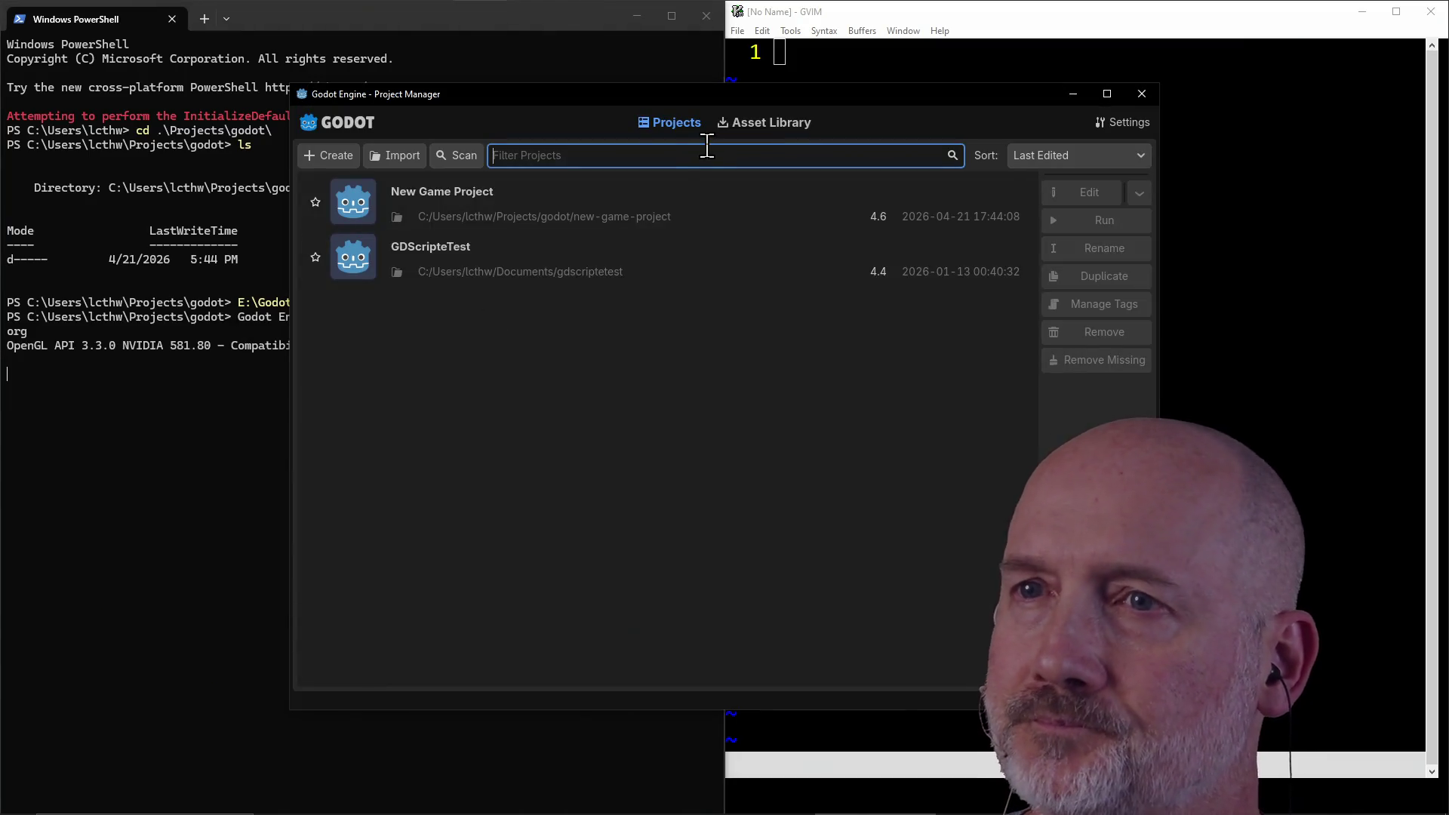
Step: Maximize the Project Manager, remove GDScripteTest from the list, and edit New Game Project
double_click(802, 97)
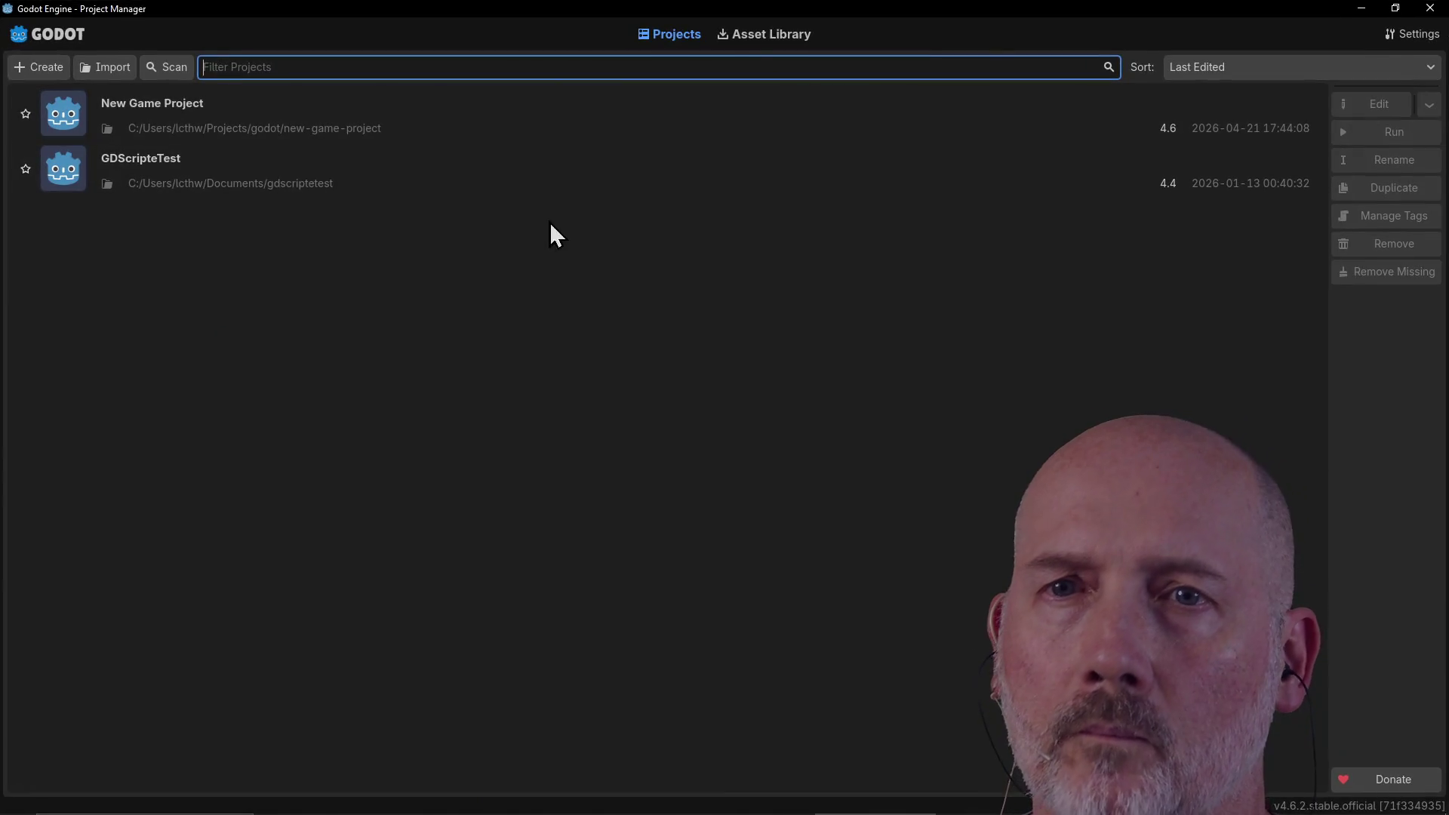
left_click(223, 125)
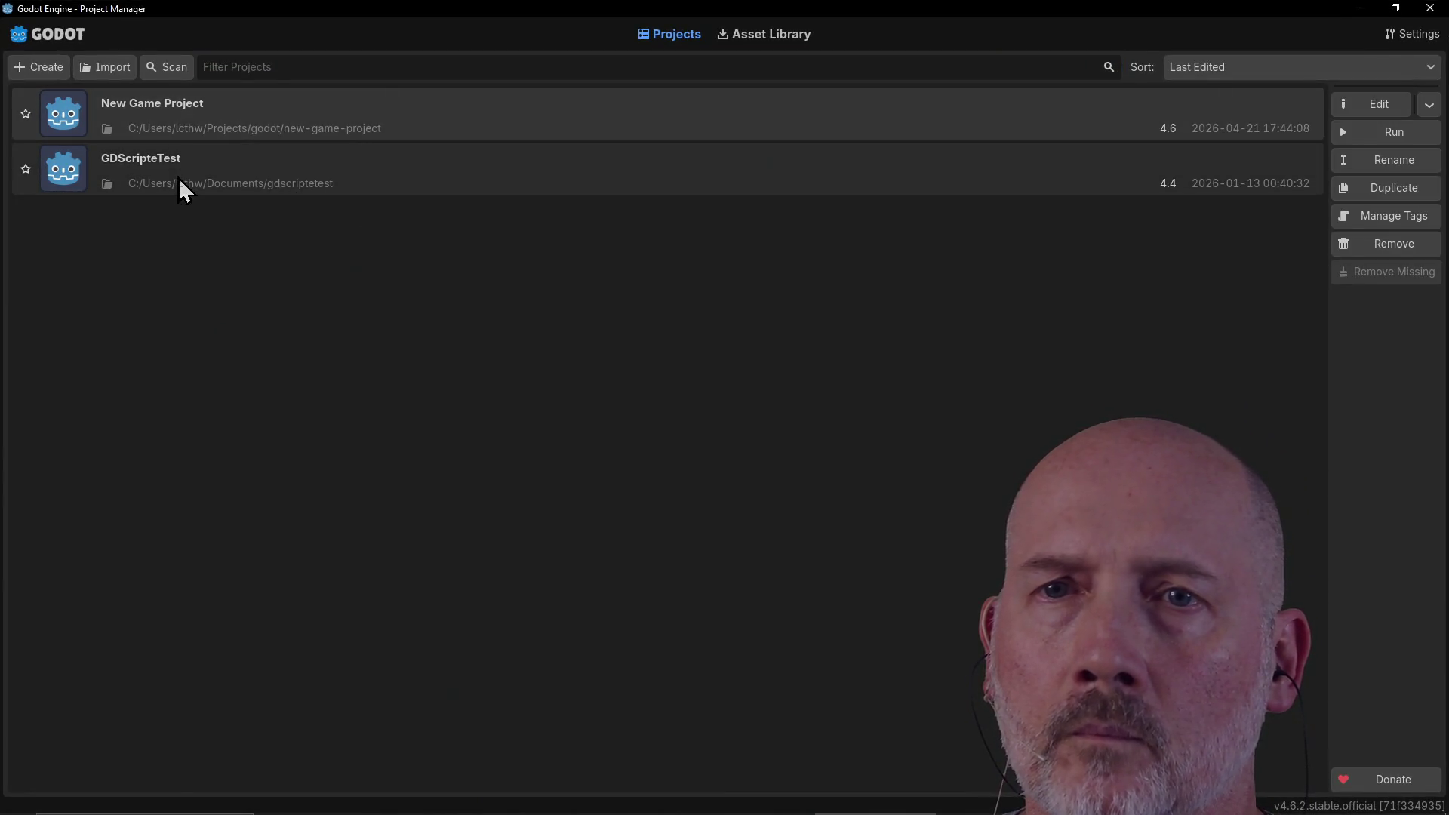
left_click(178, 178)
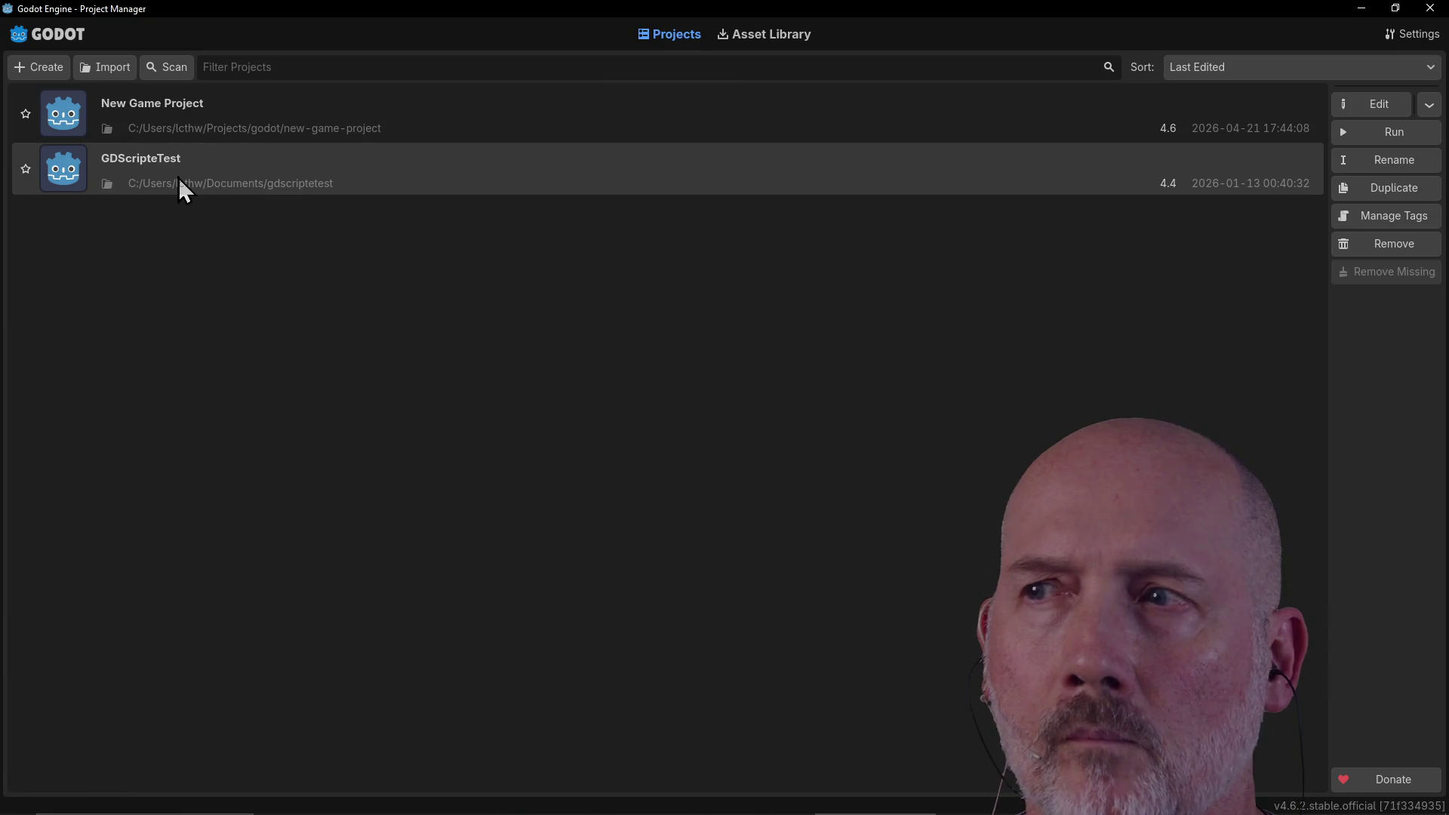
left_click(1375, 242)
left_click(682, 428)
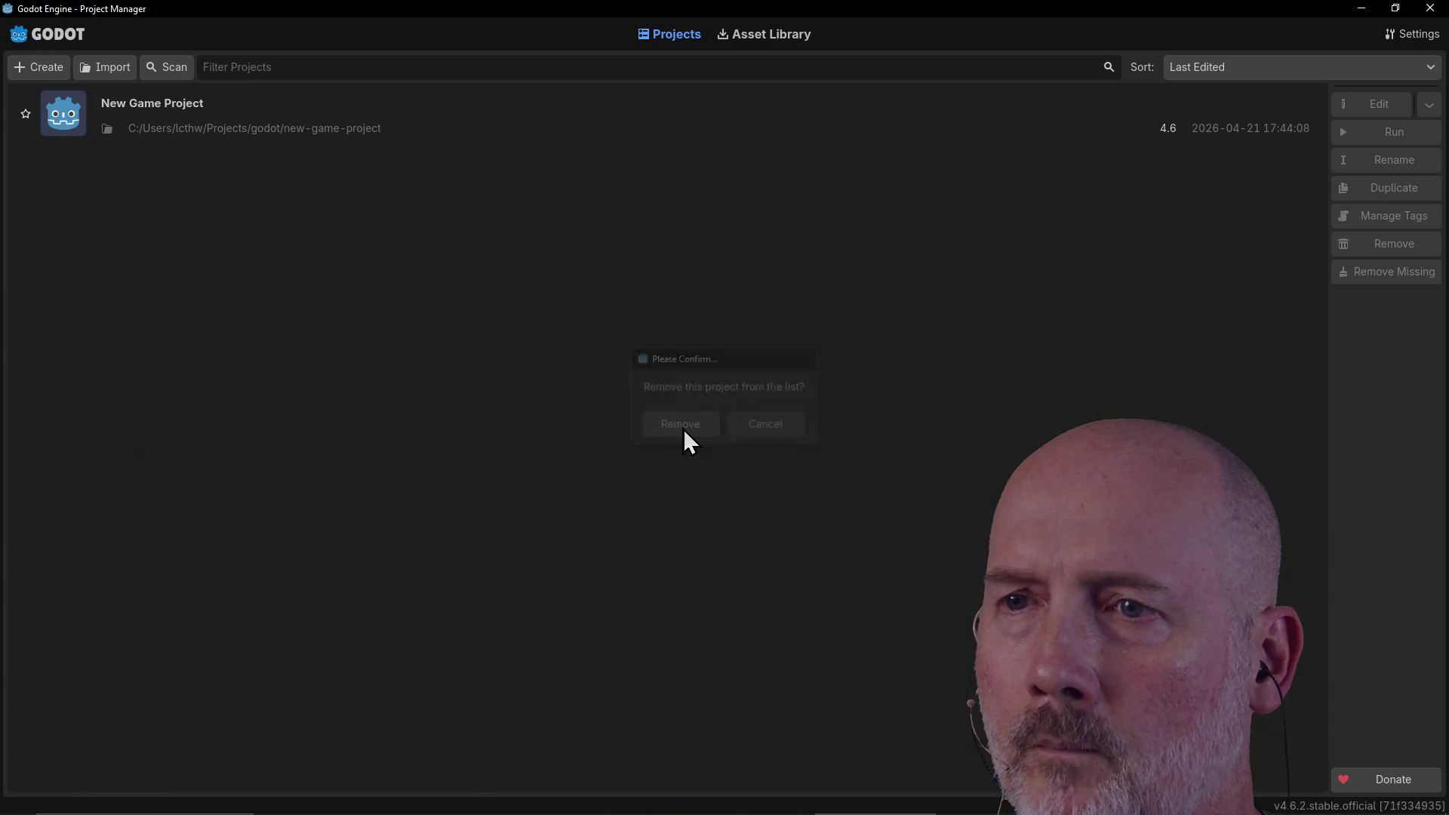
left_click(359, 134)
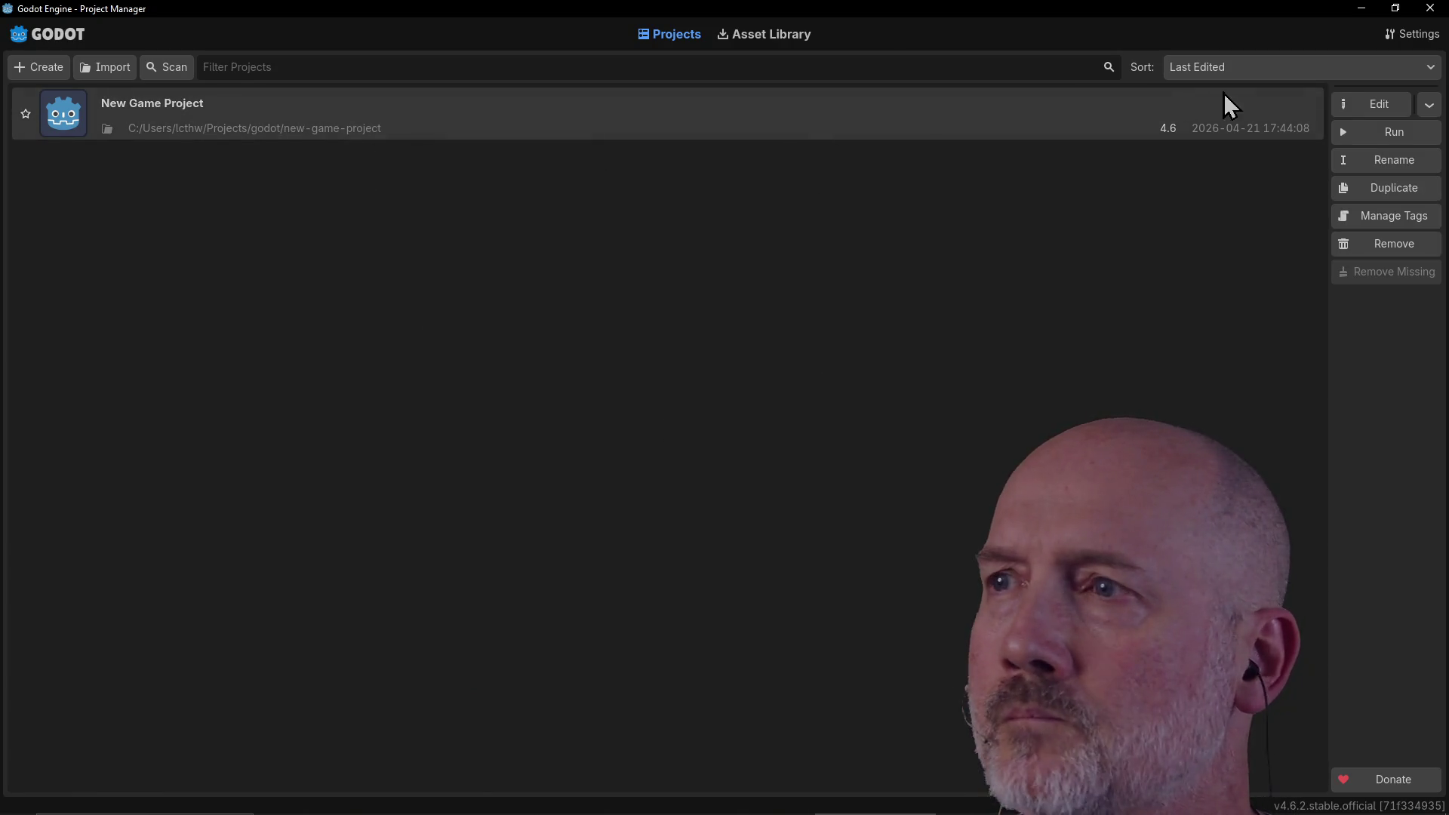
left_click(1369, 110)
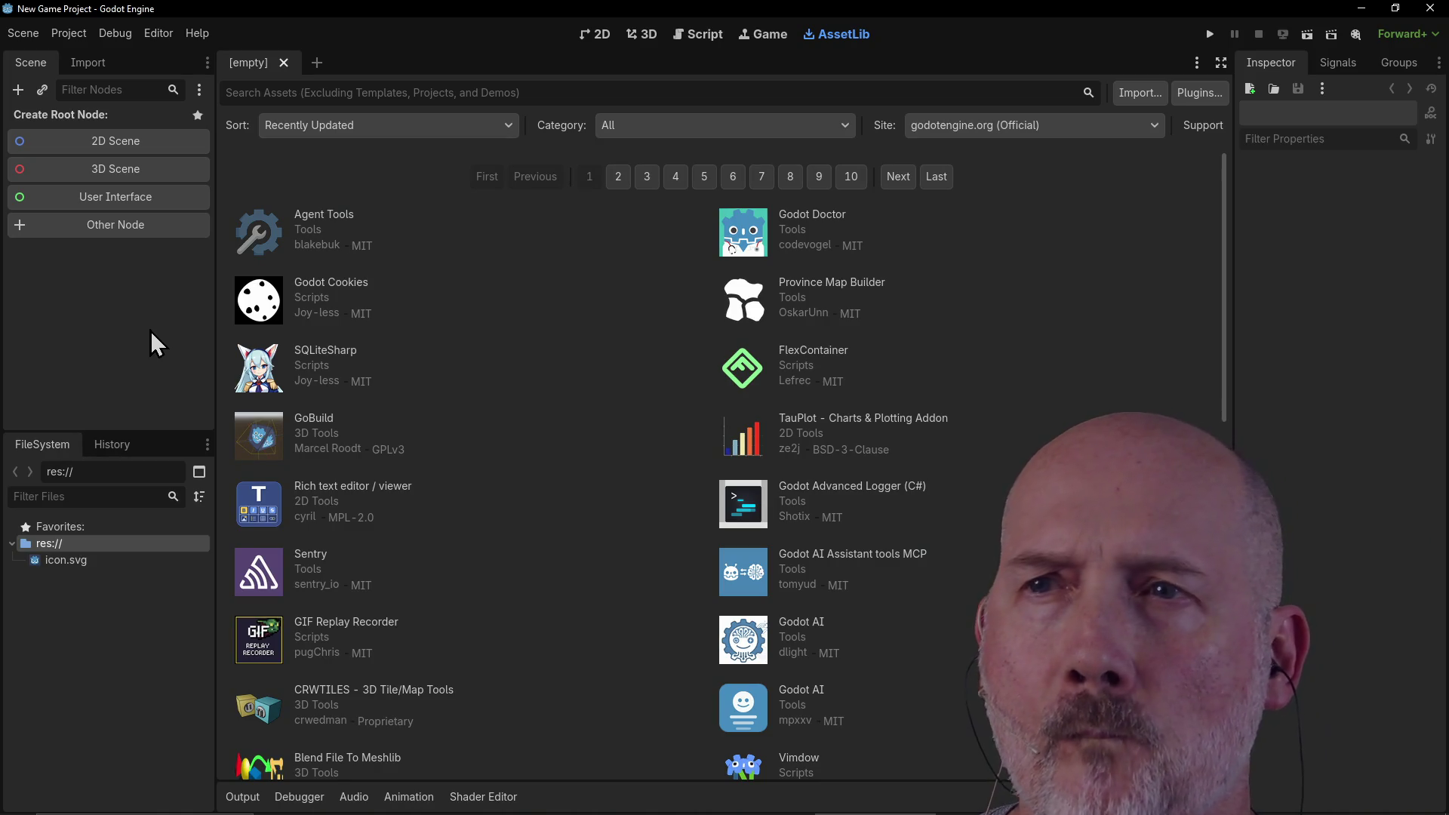
Step: Cycle through the 3D and 2D workspaces and settle on the Script workspace
left_click(645, 38)
left_click(603, 41)
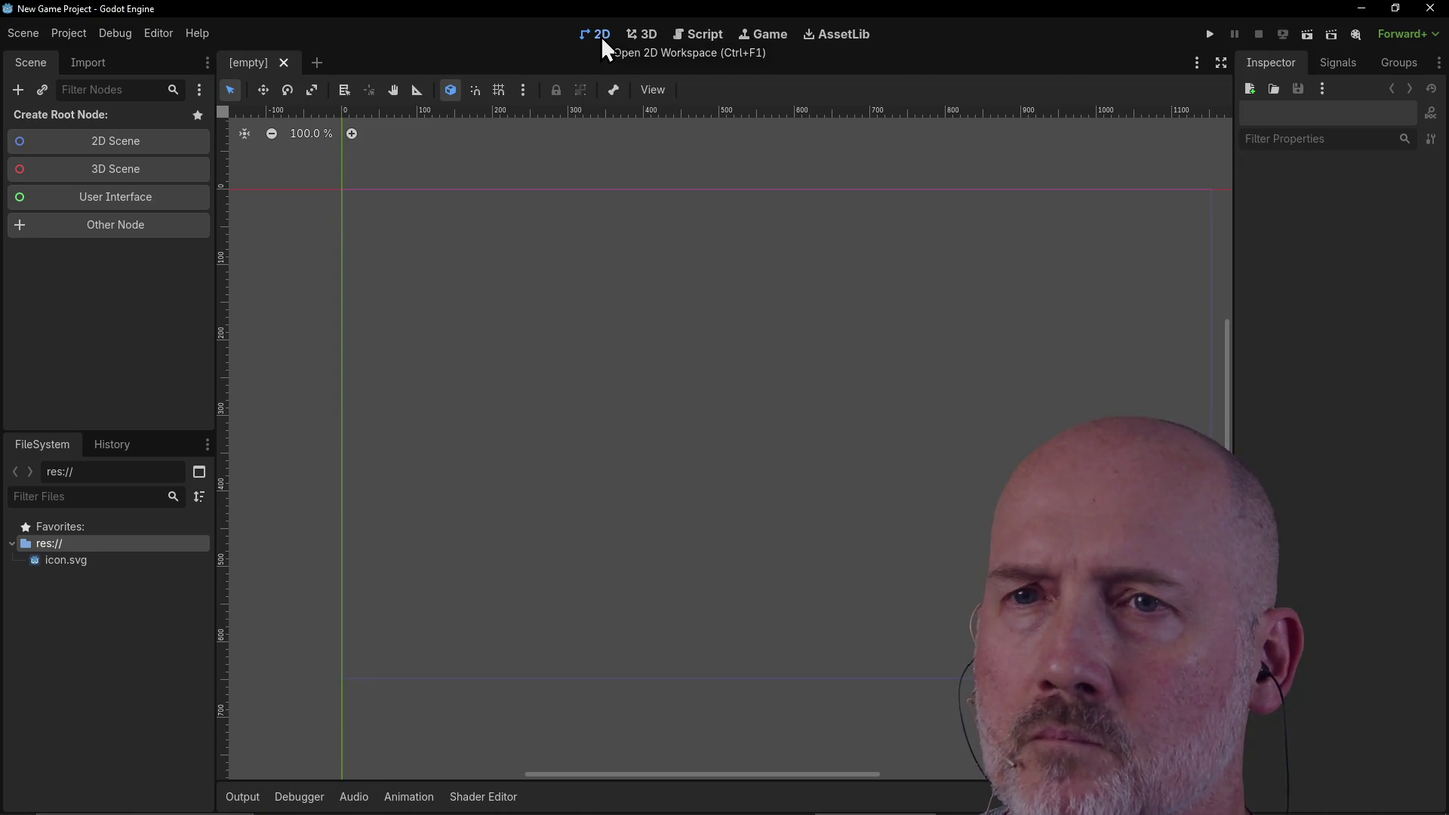
left_click(641, 37)
left_click(709, 38)
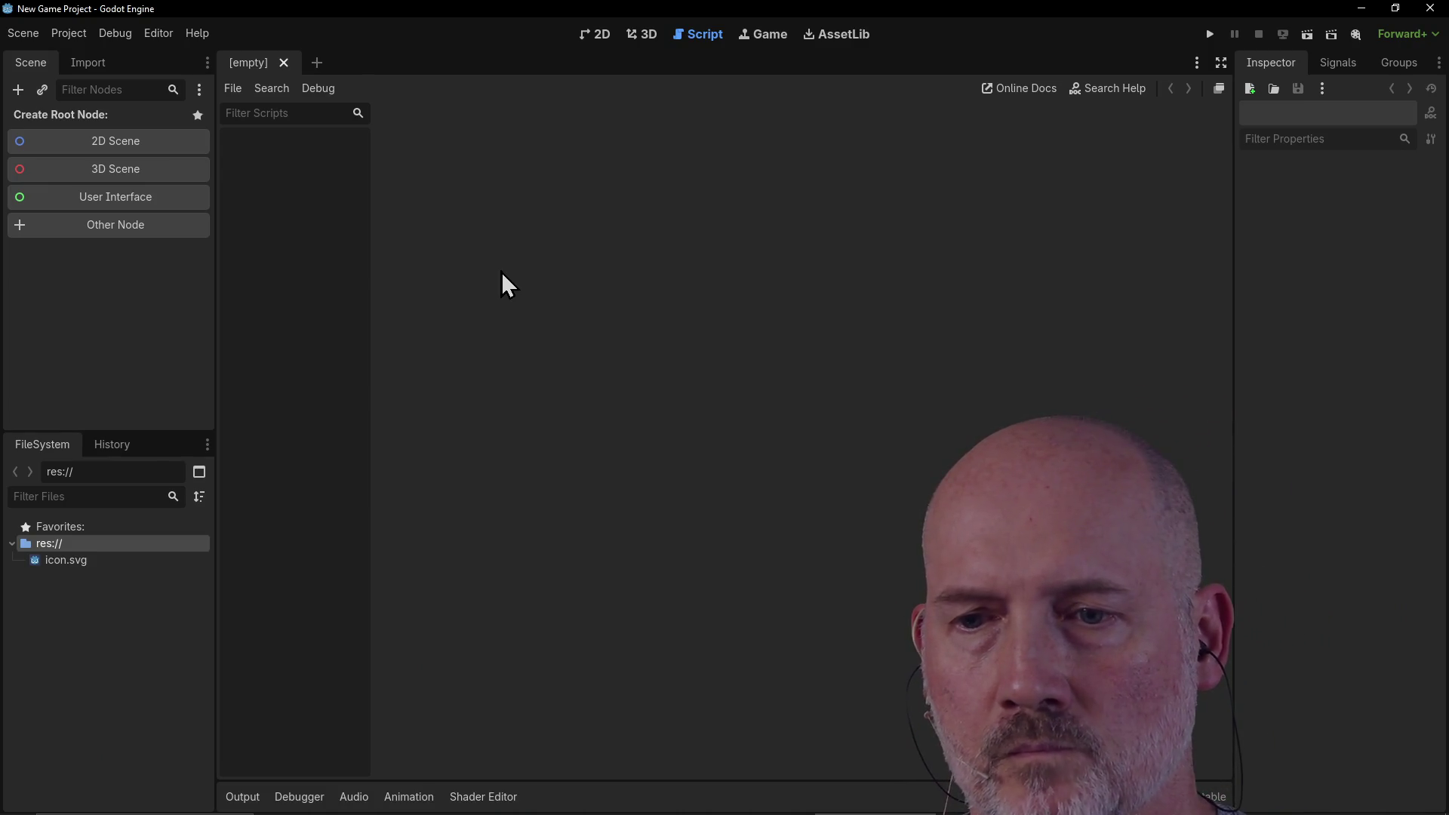
Step: Select icon.svg in FileSystem and bring up the Create New Node list via Other Node
key("alt+Tab")
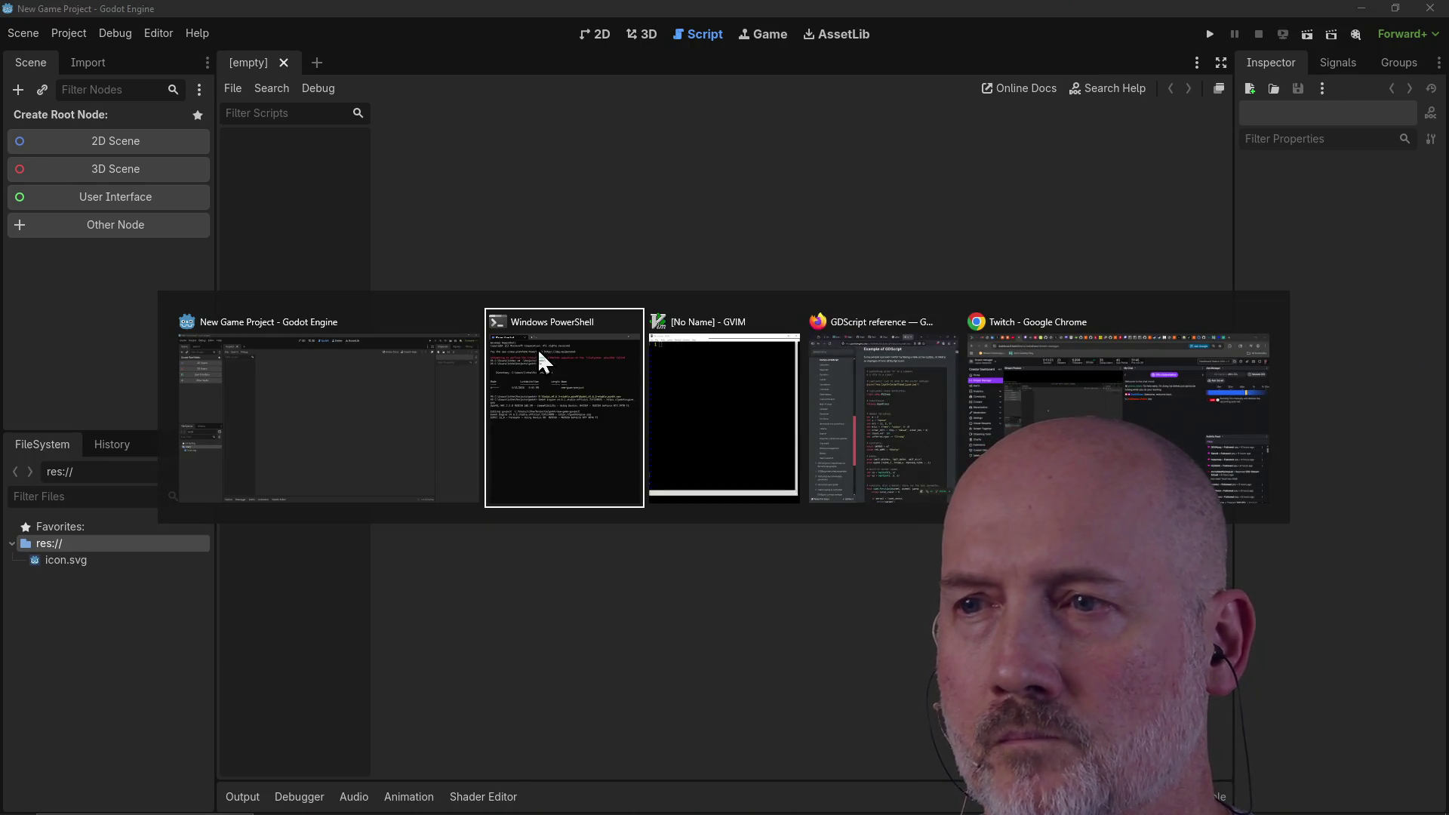
key("alt+Tab")
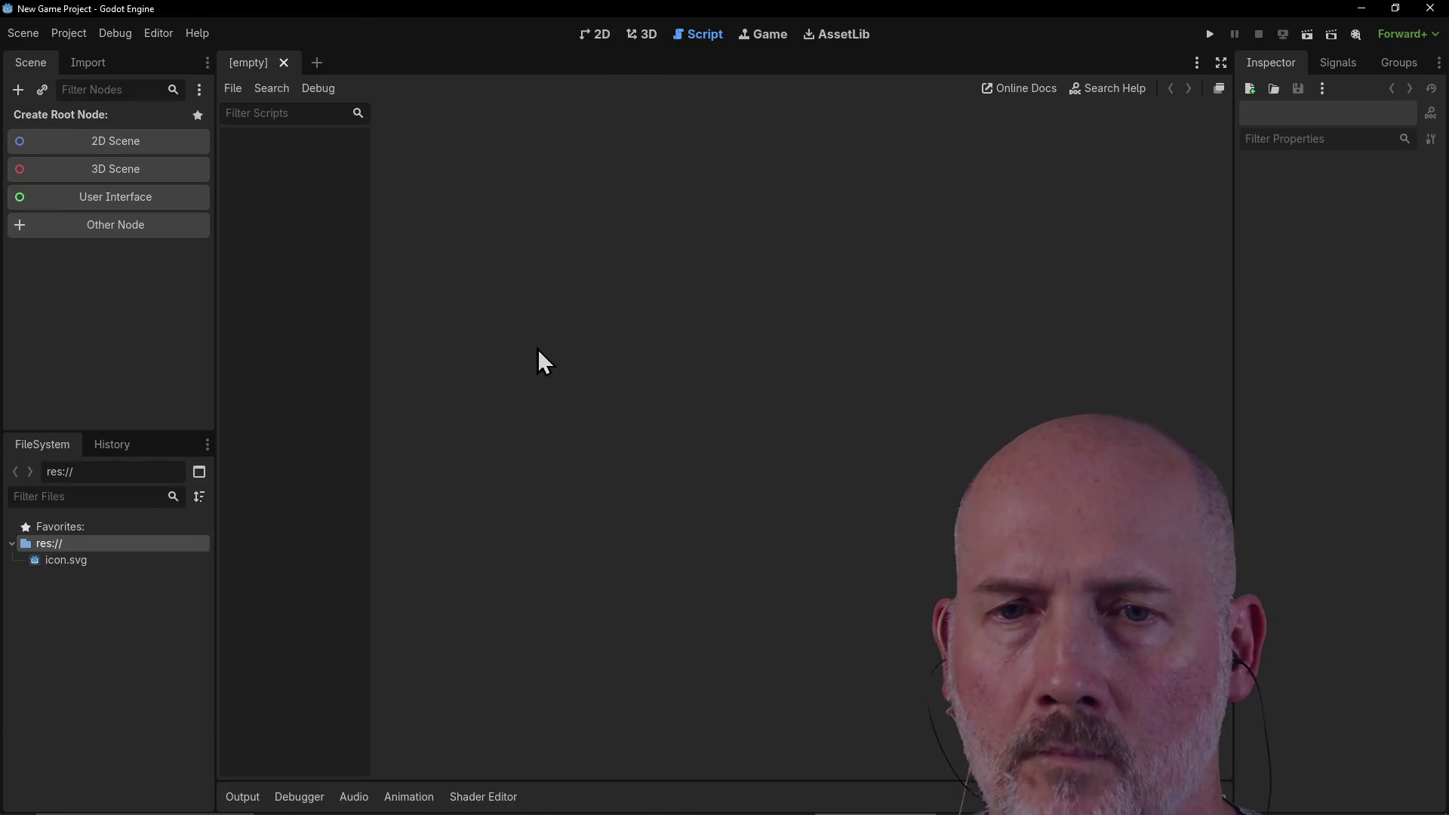
left_click(152, 562)
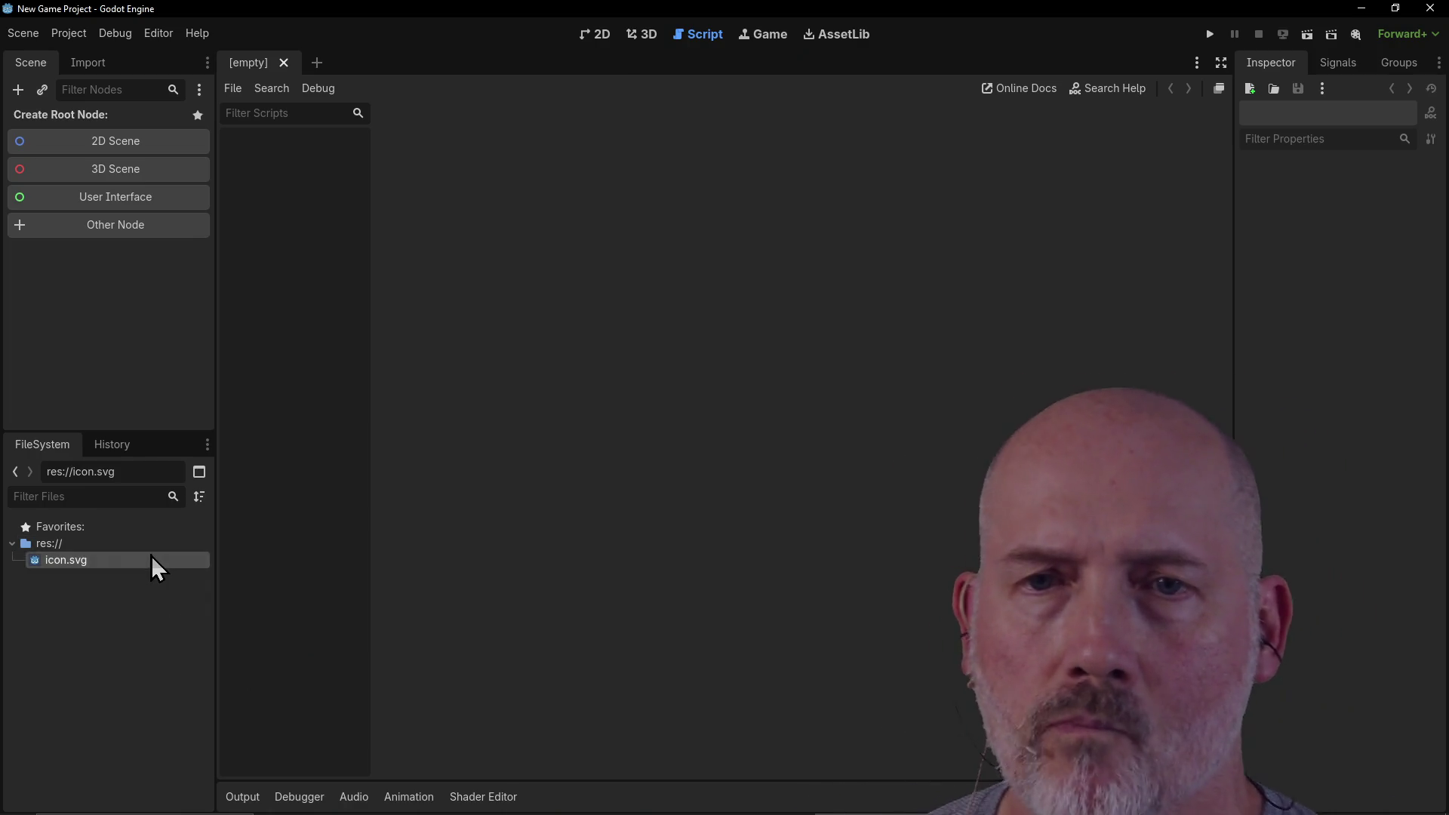
left_click(150, 237)
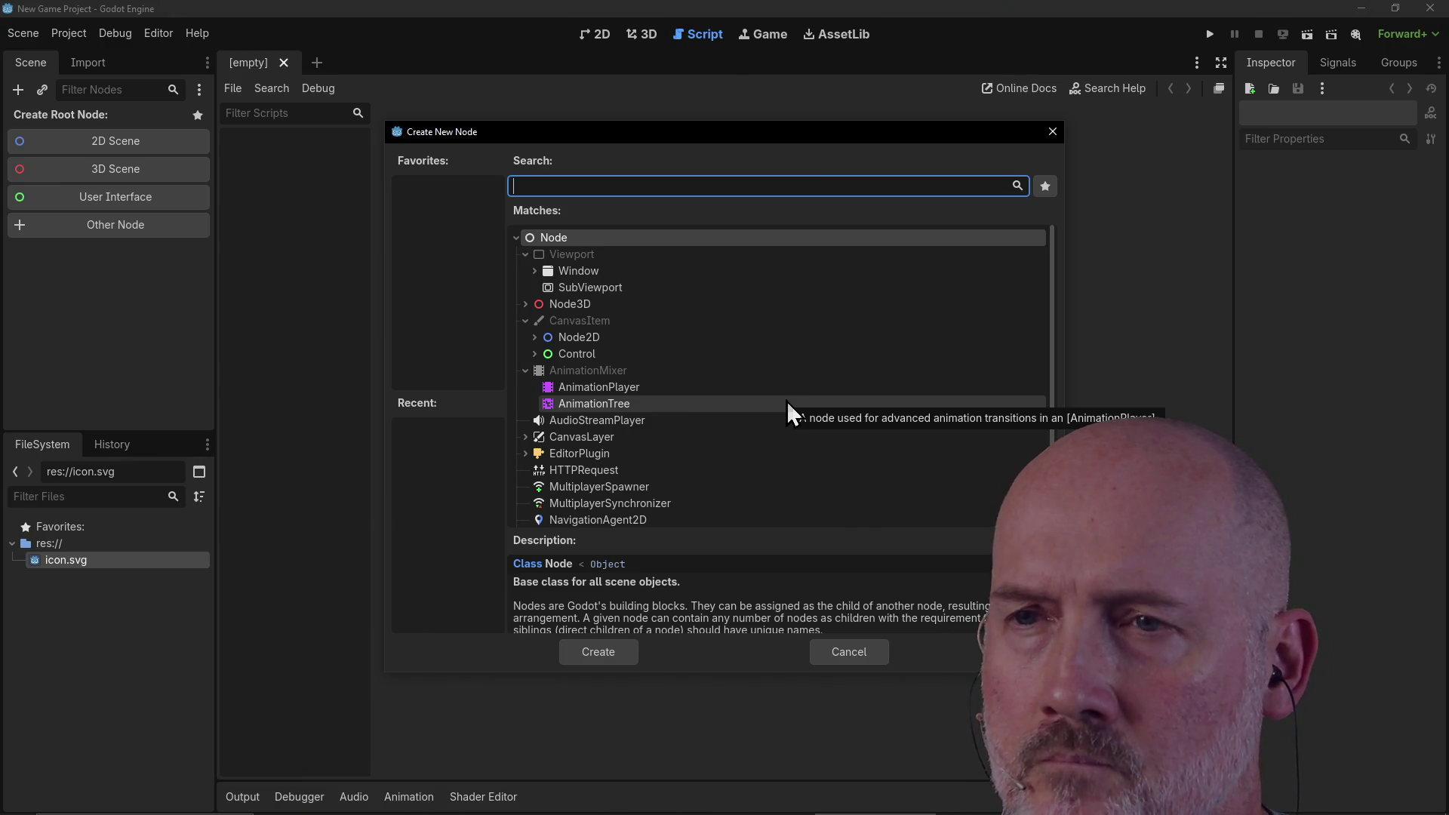
left_click(865, 657)
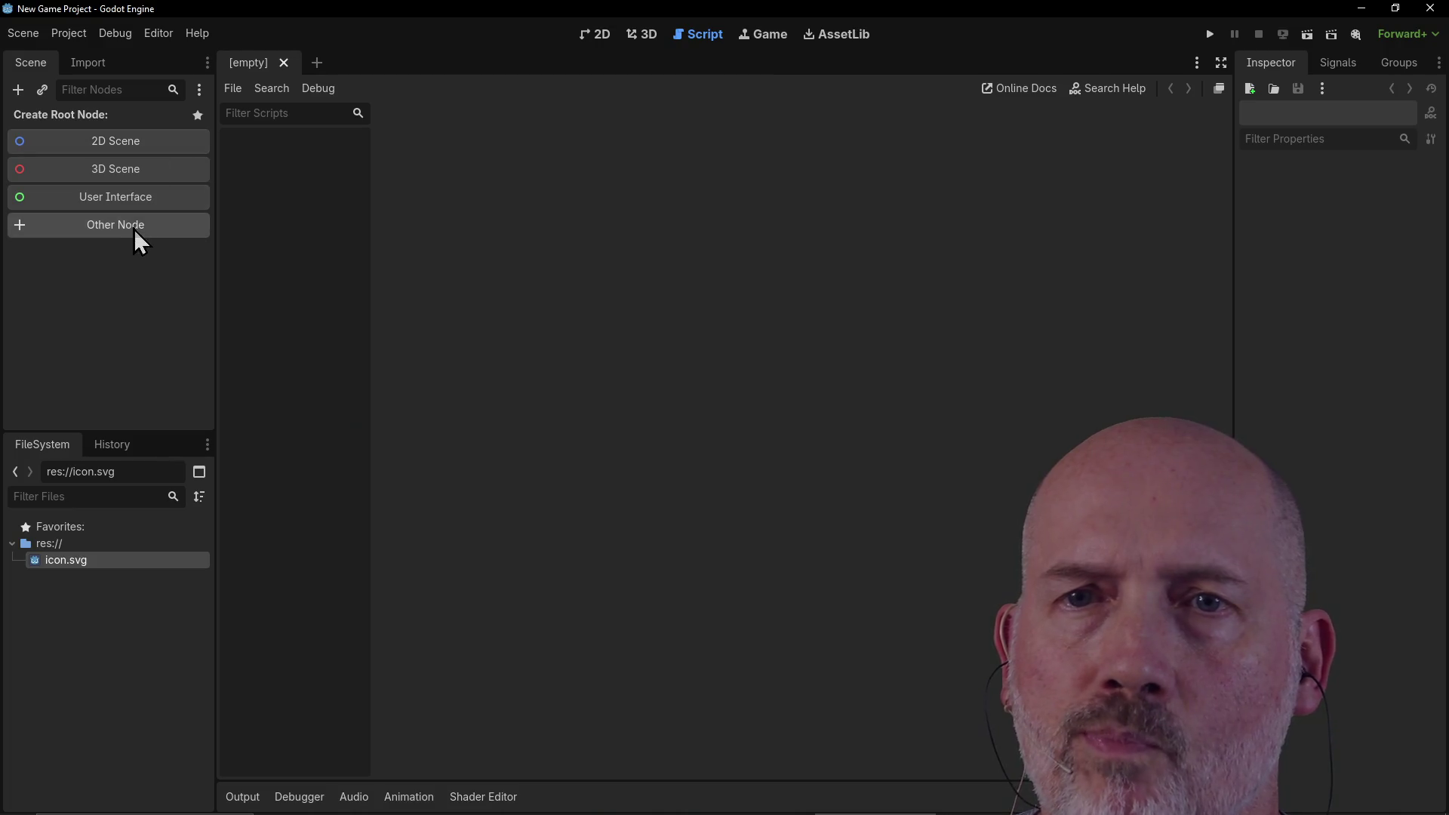
left_click(124, 198)
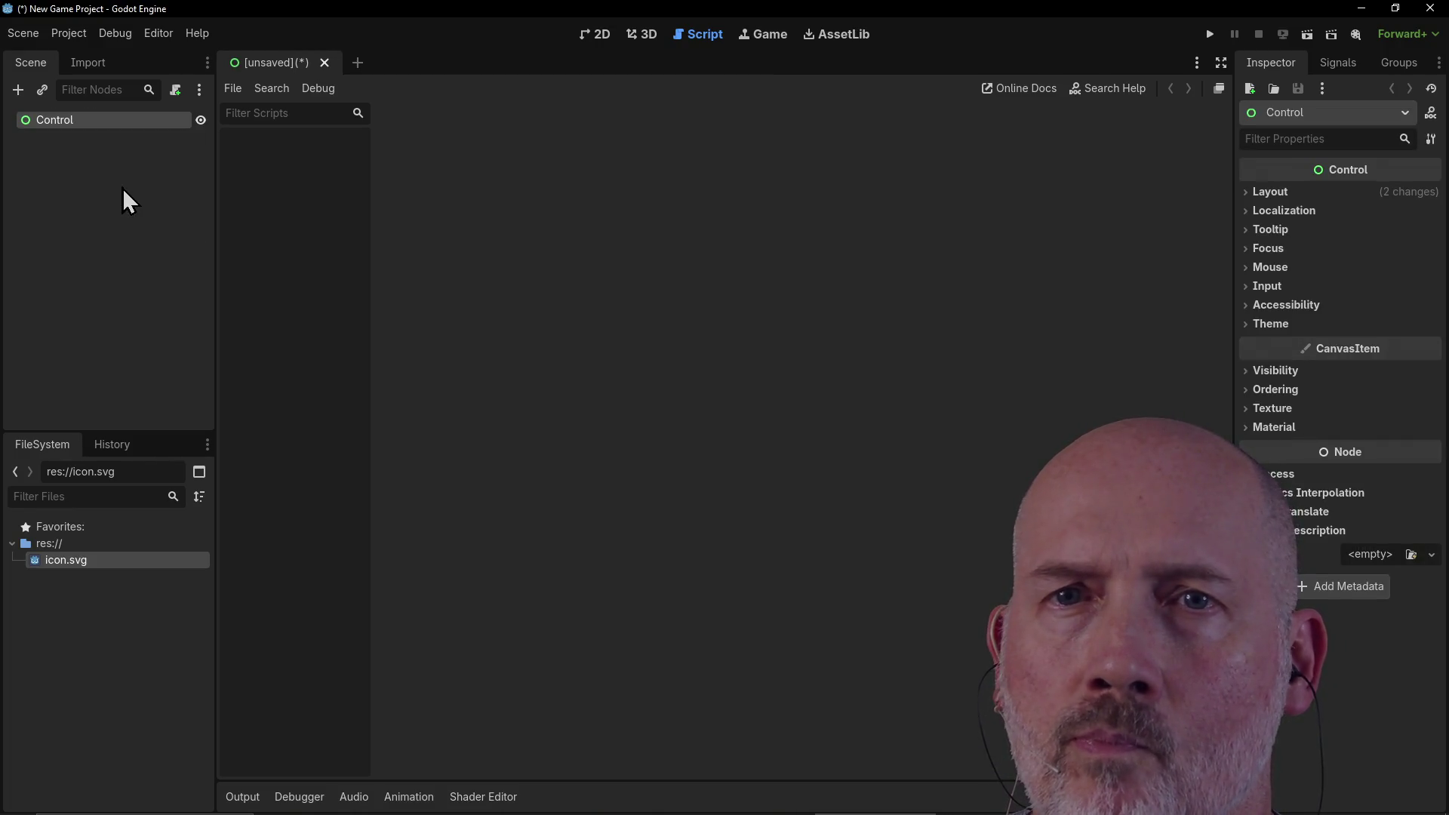
left_click(77, 124)
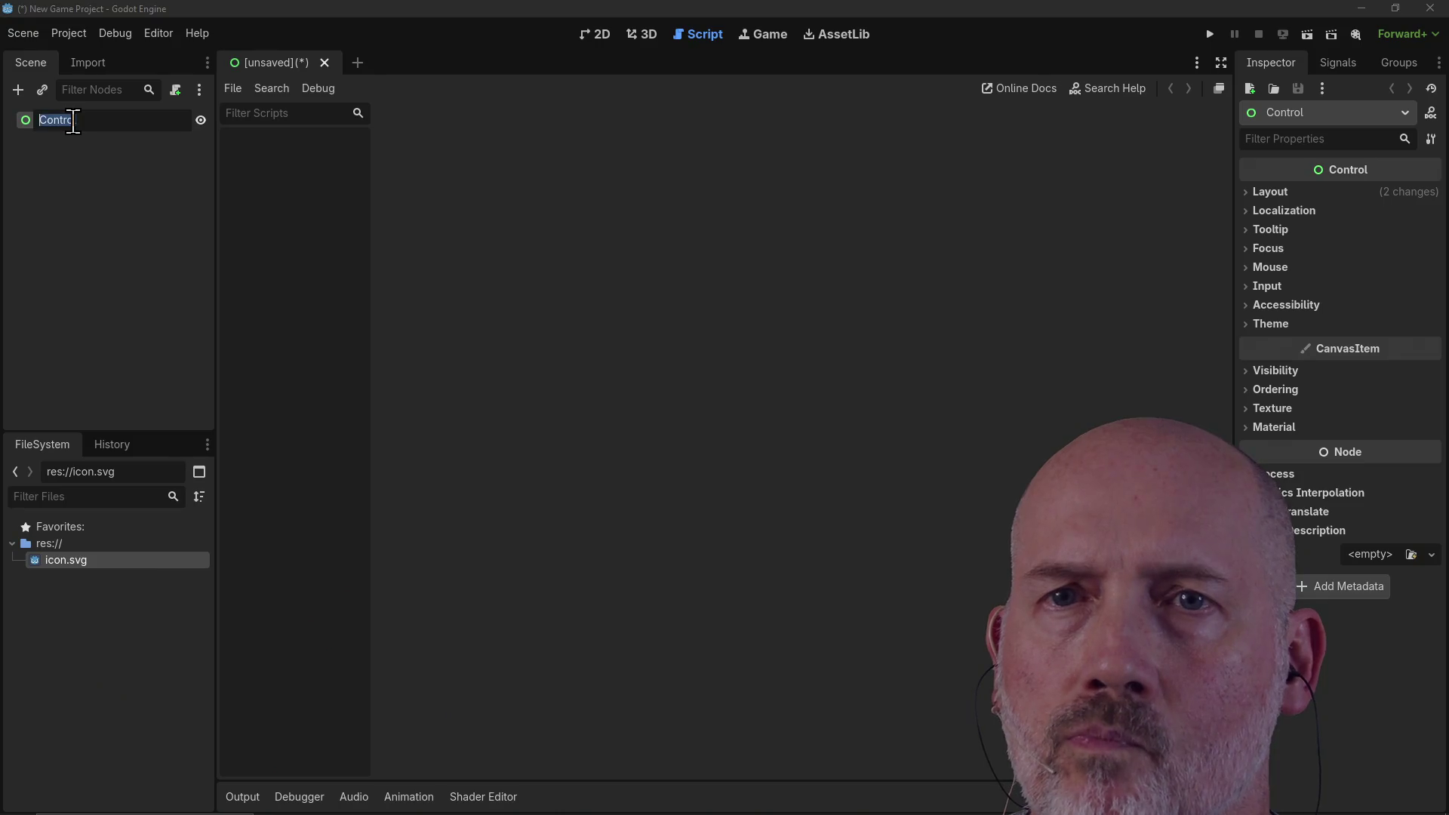
key("Escape")
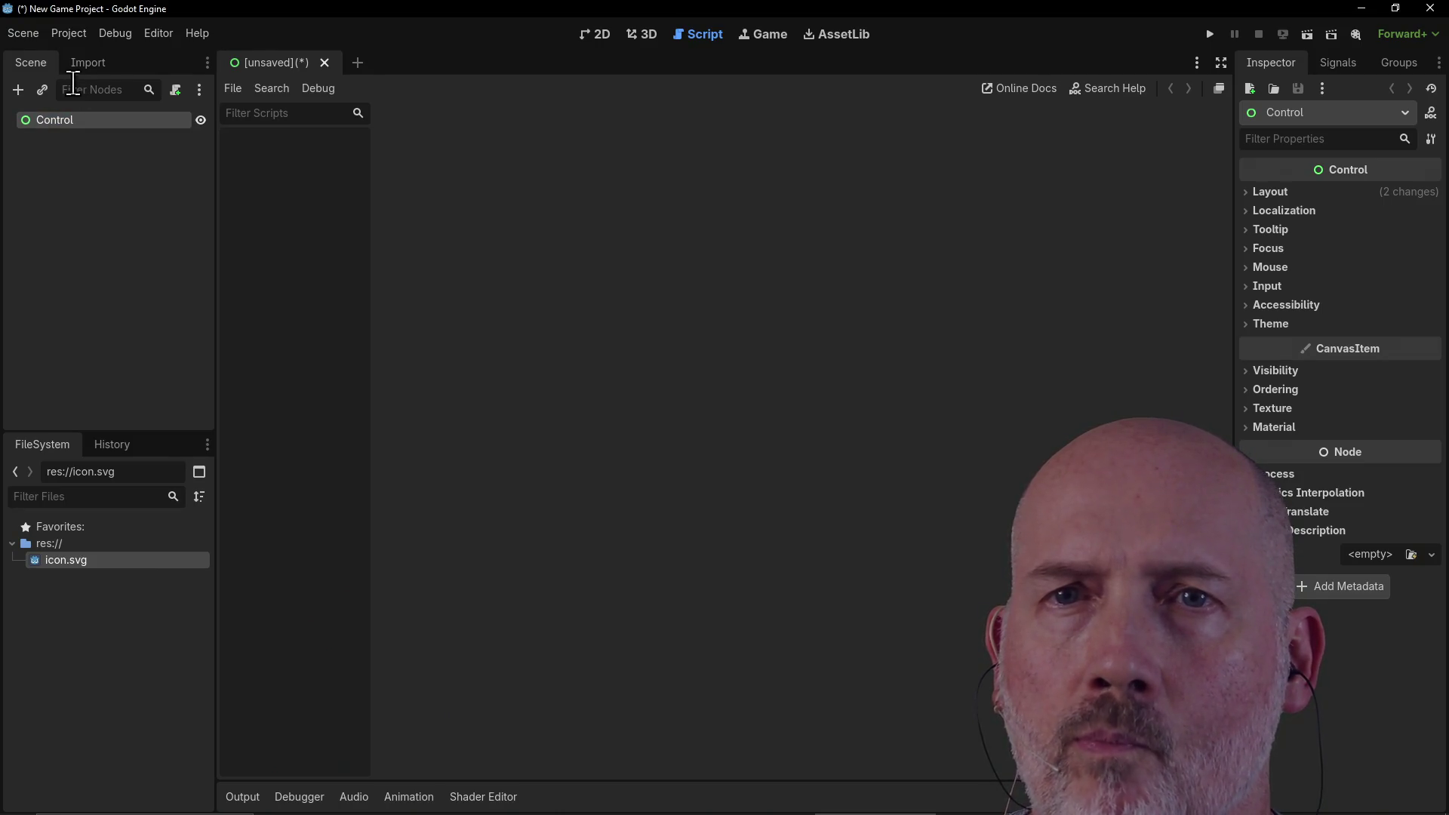
left_click(151, 194)
left_click(78, 128)
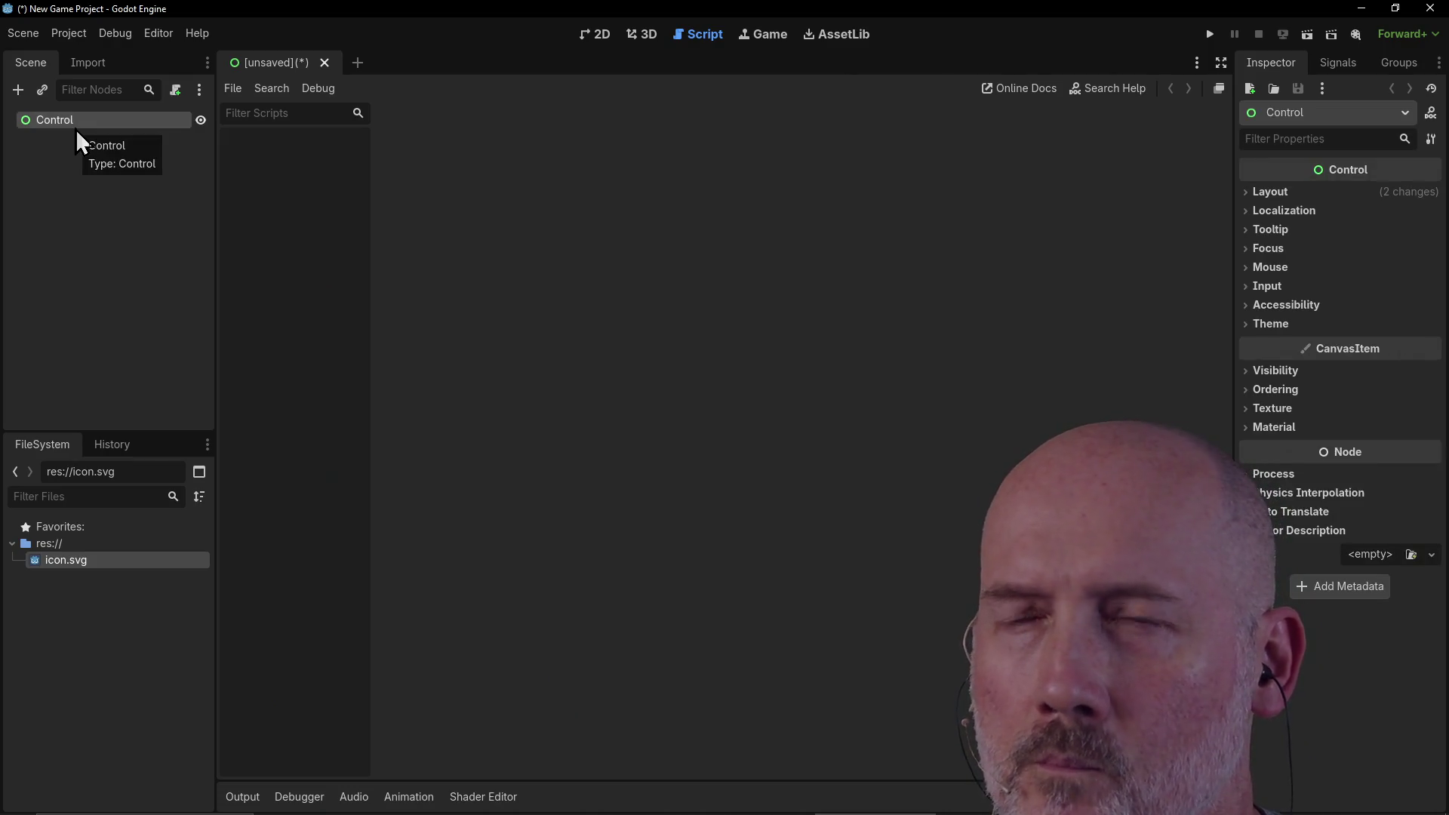
left_click(74, 167)
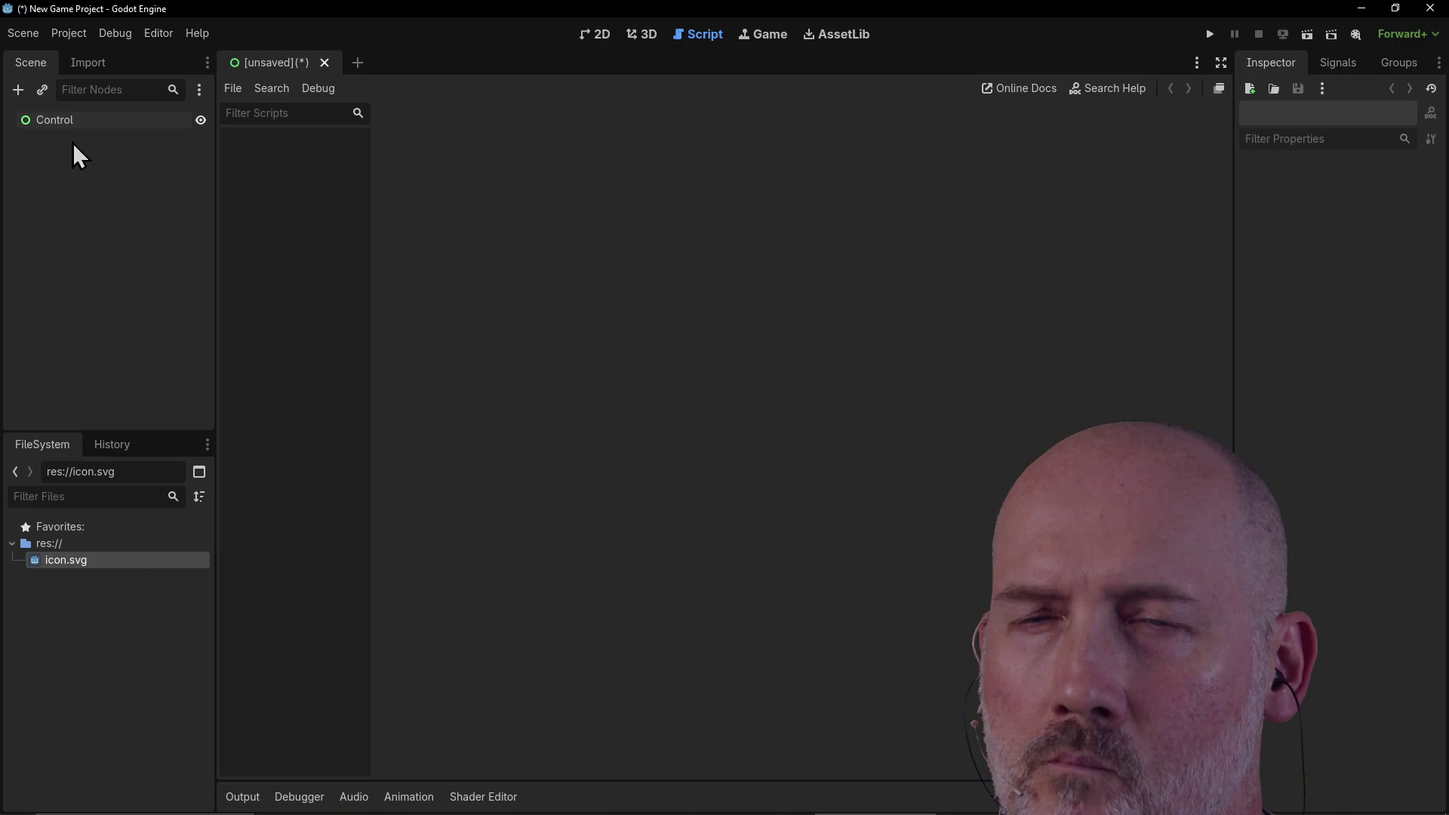
right_click(82, 198)
left_click(39, 194)
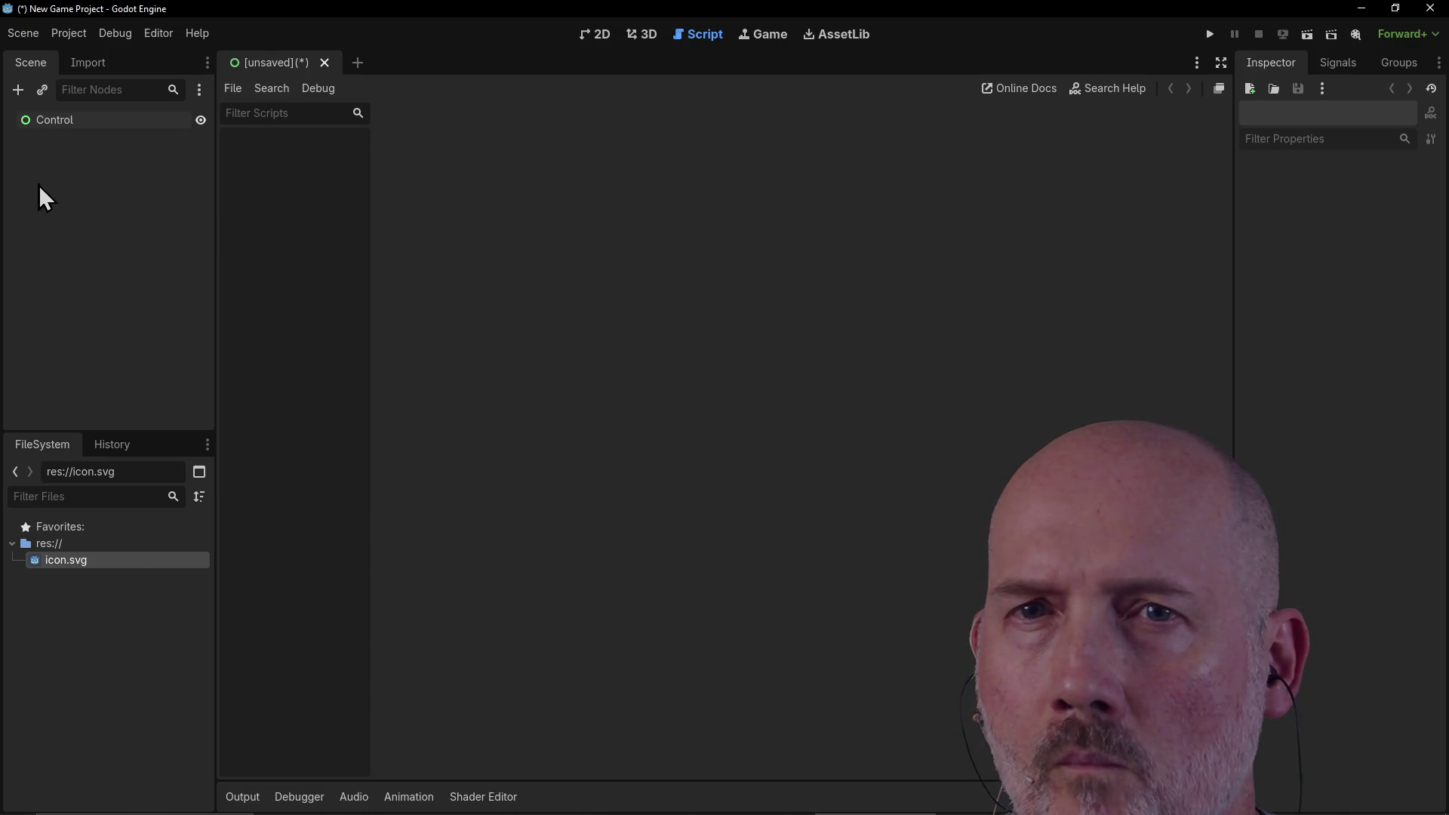
left_click(50, 122)
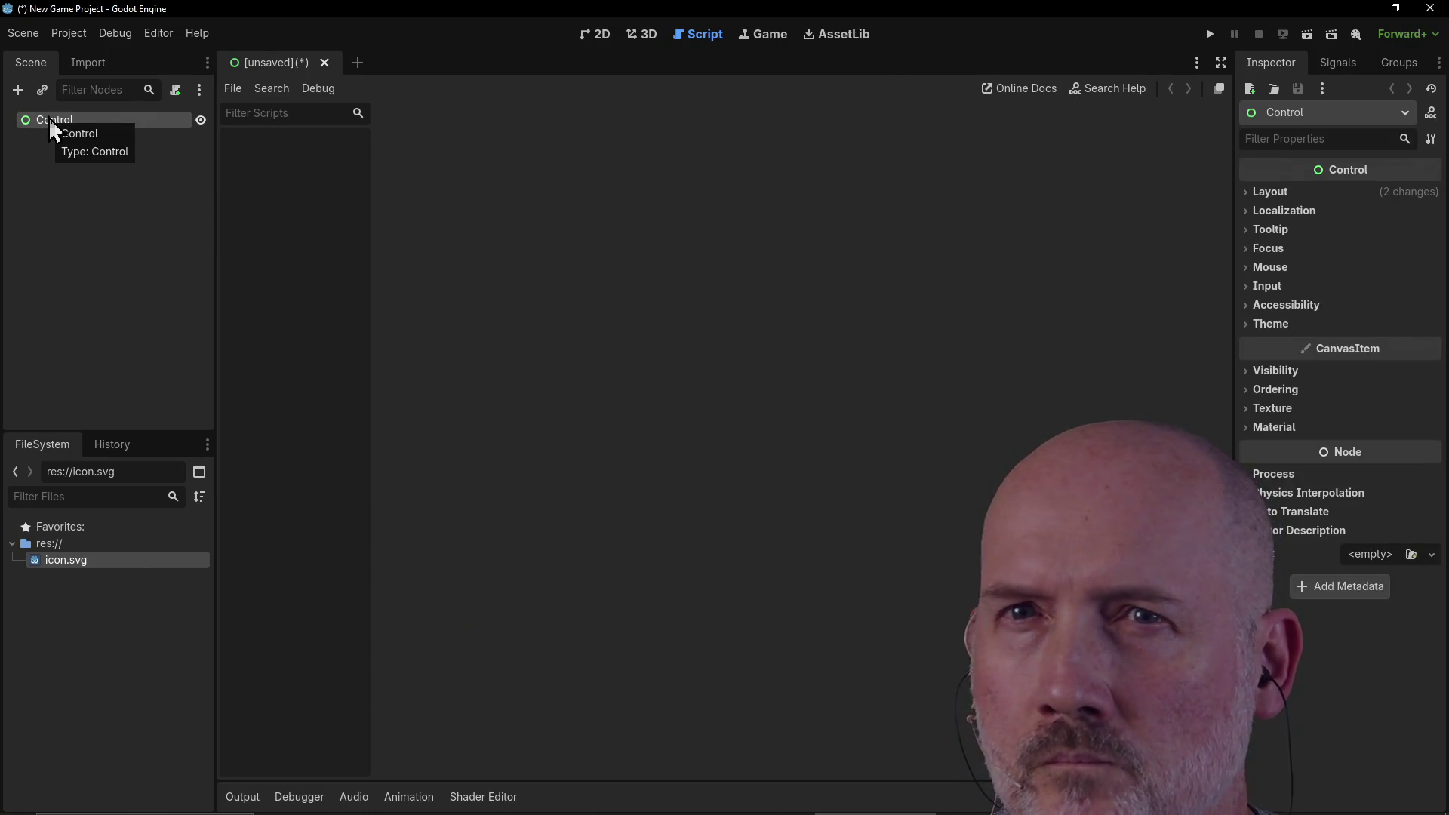
left_click(55, 256)
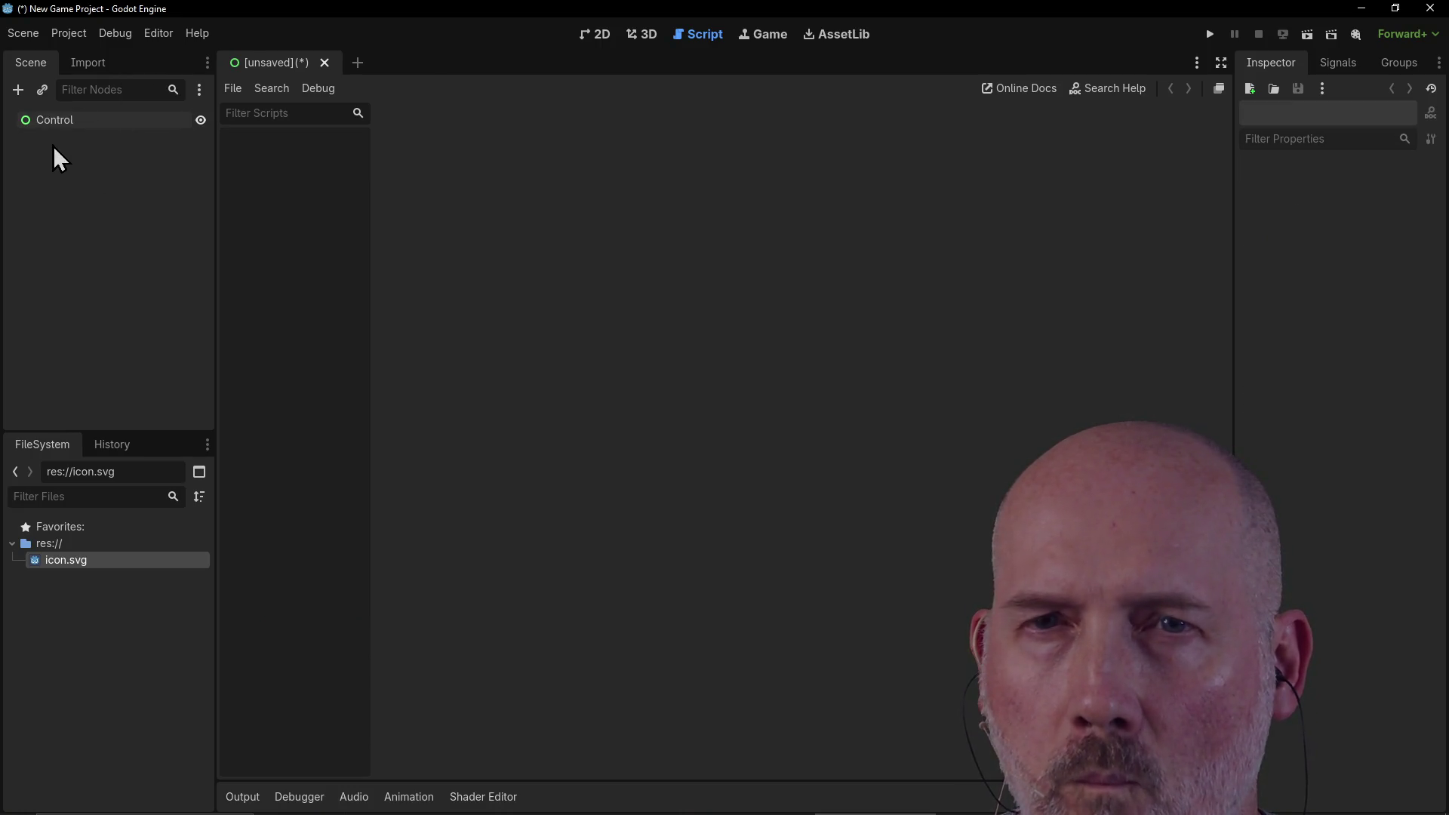
Step: Explore the Scene dock menu and the 3D, 2D and Script workspaces, inspecting the Control node
left_click(200, 92)
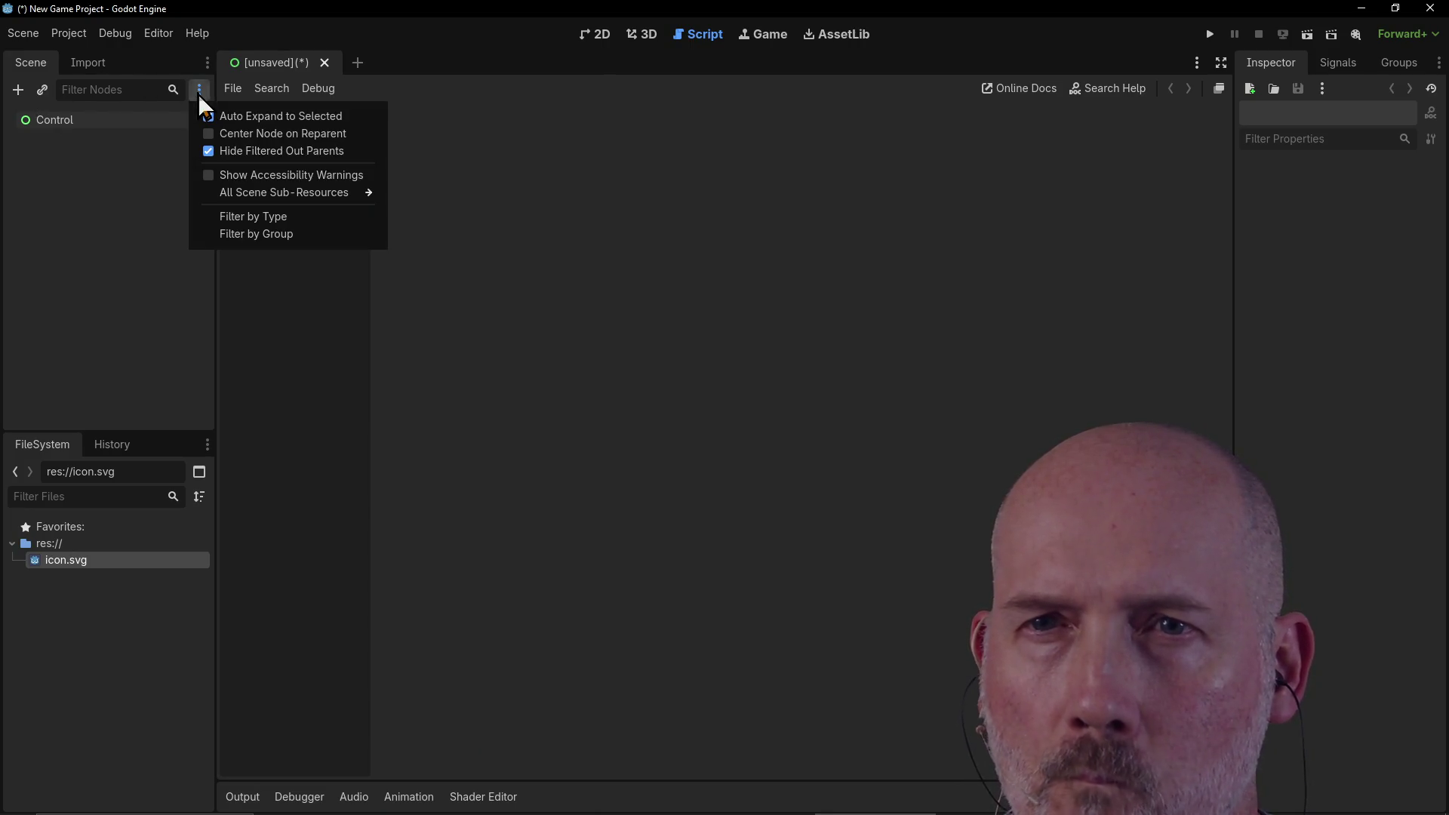
left_click(200, 98)
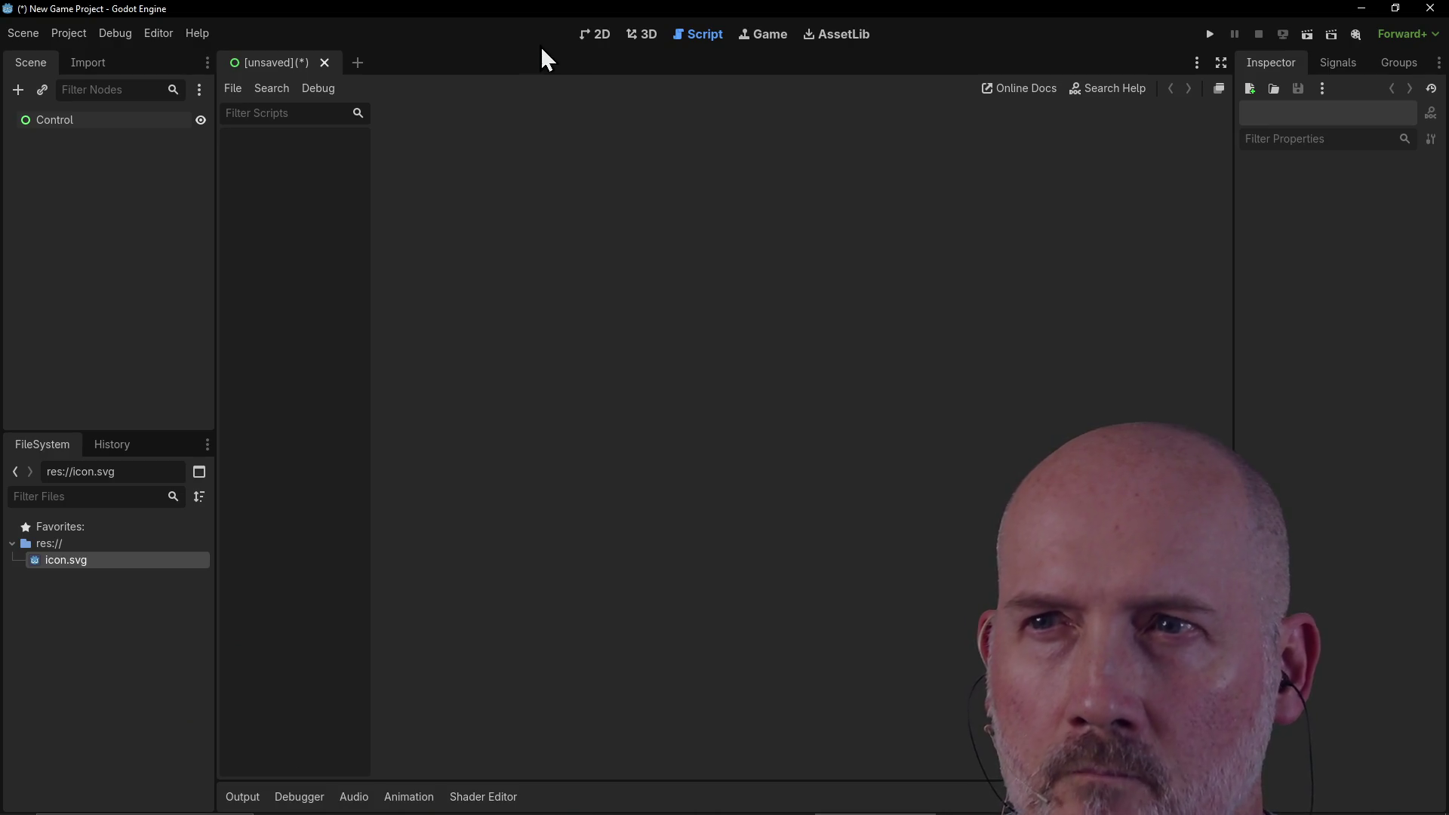
left_click(650, 38)
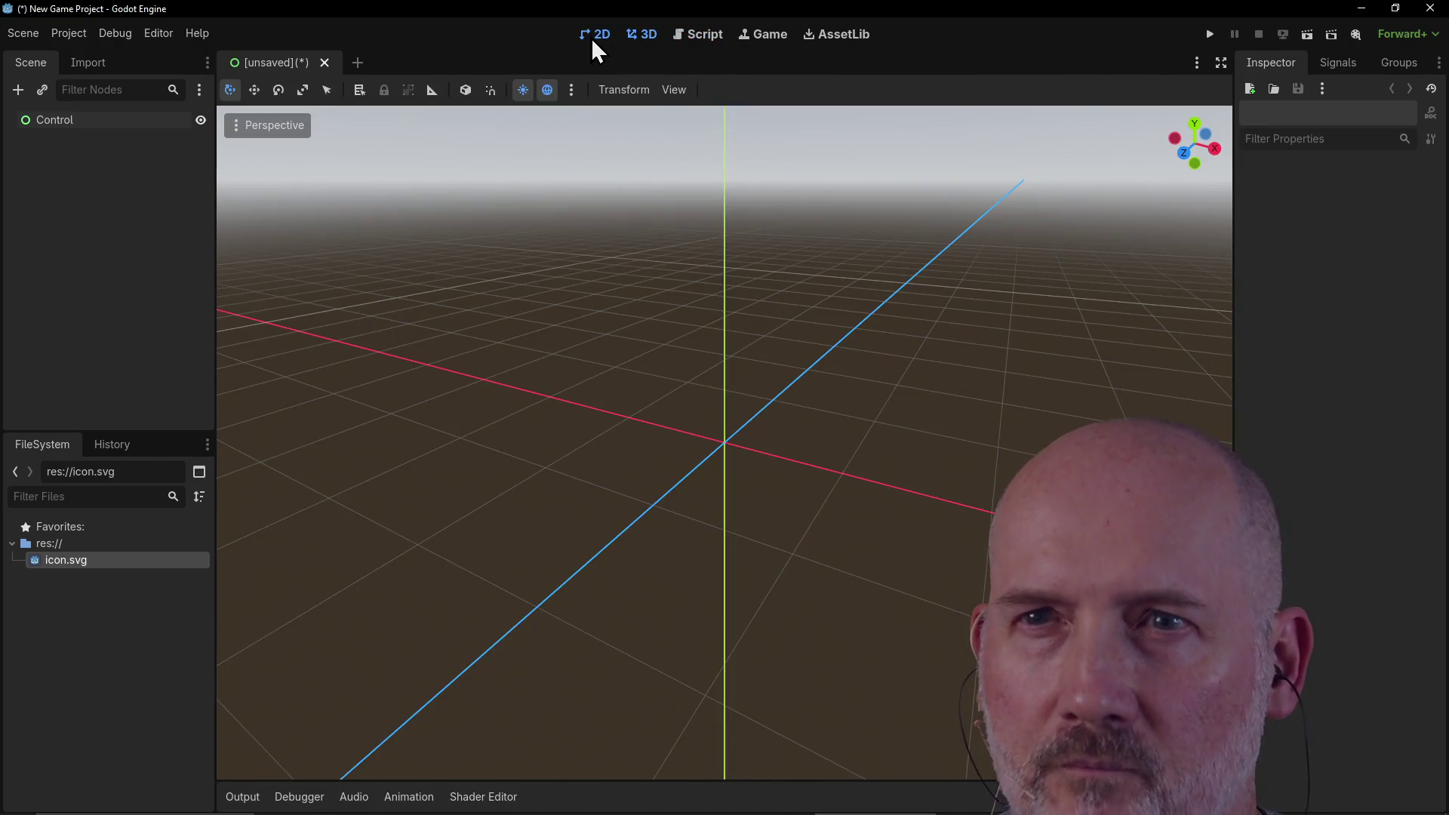
left_click(594, 40)
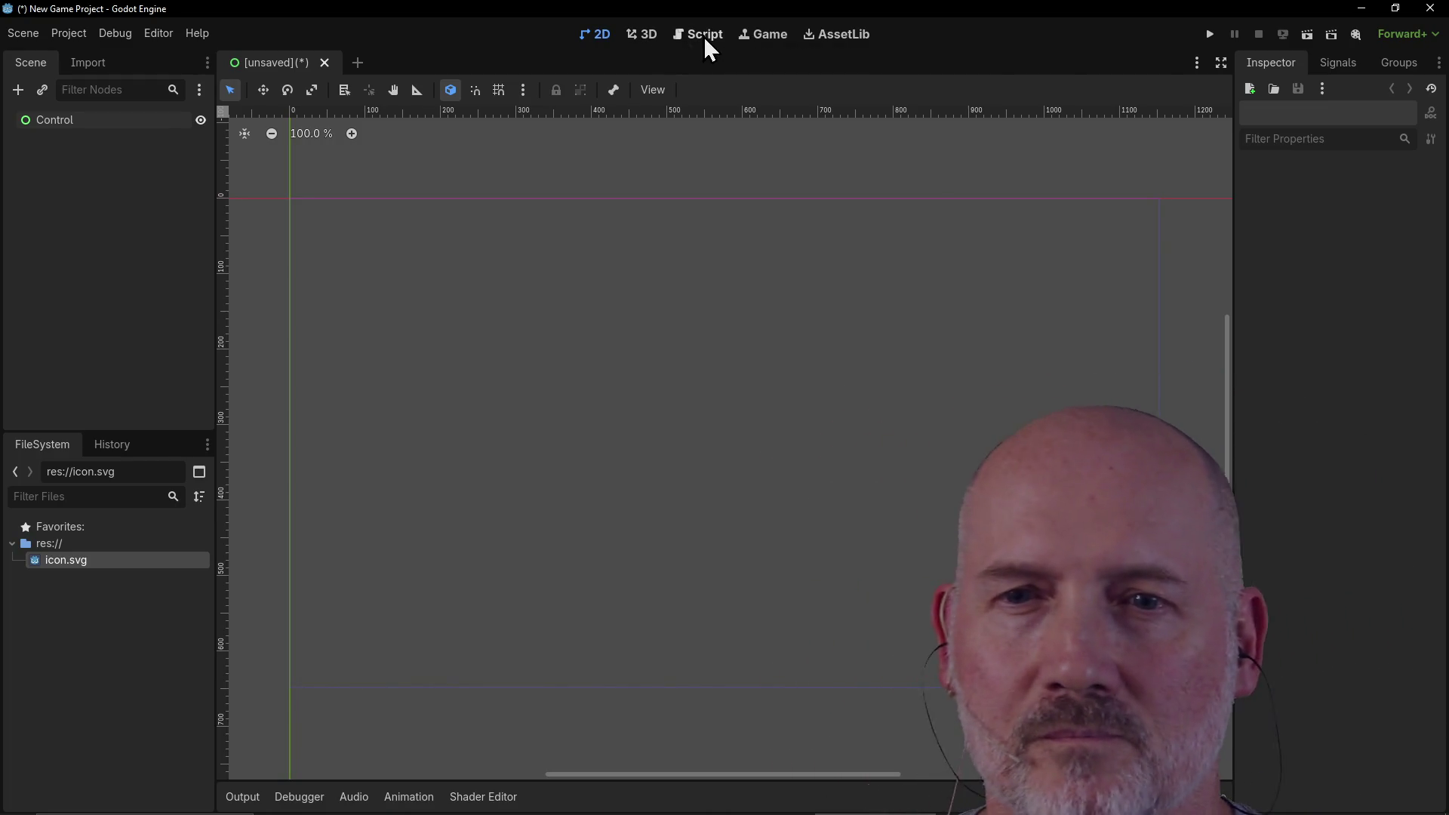
left_click(706, 38)
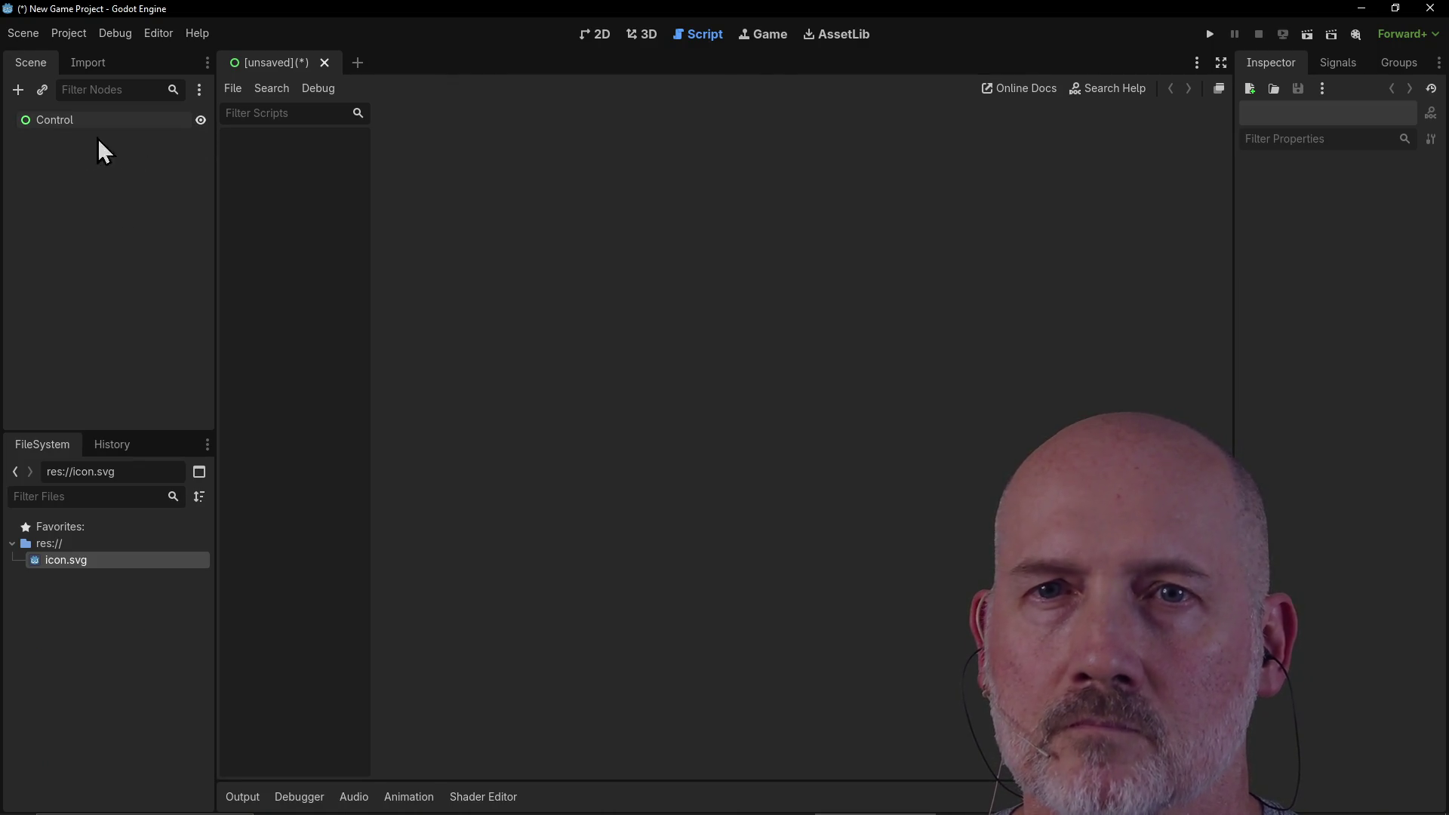
left_click(34, 122)
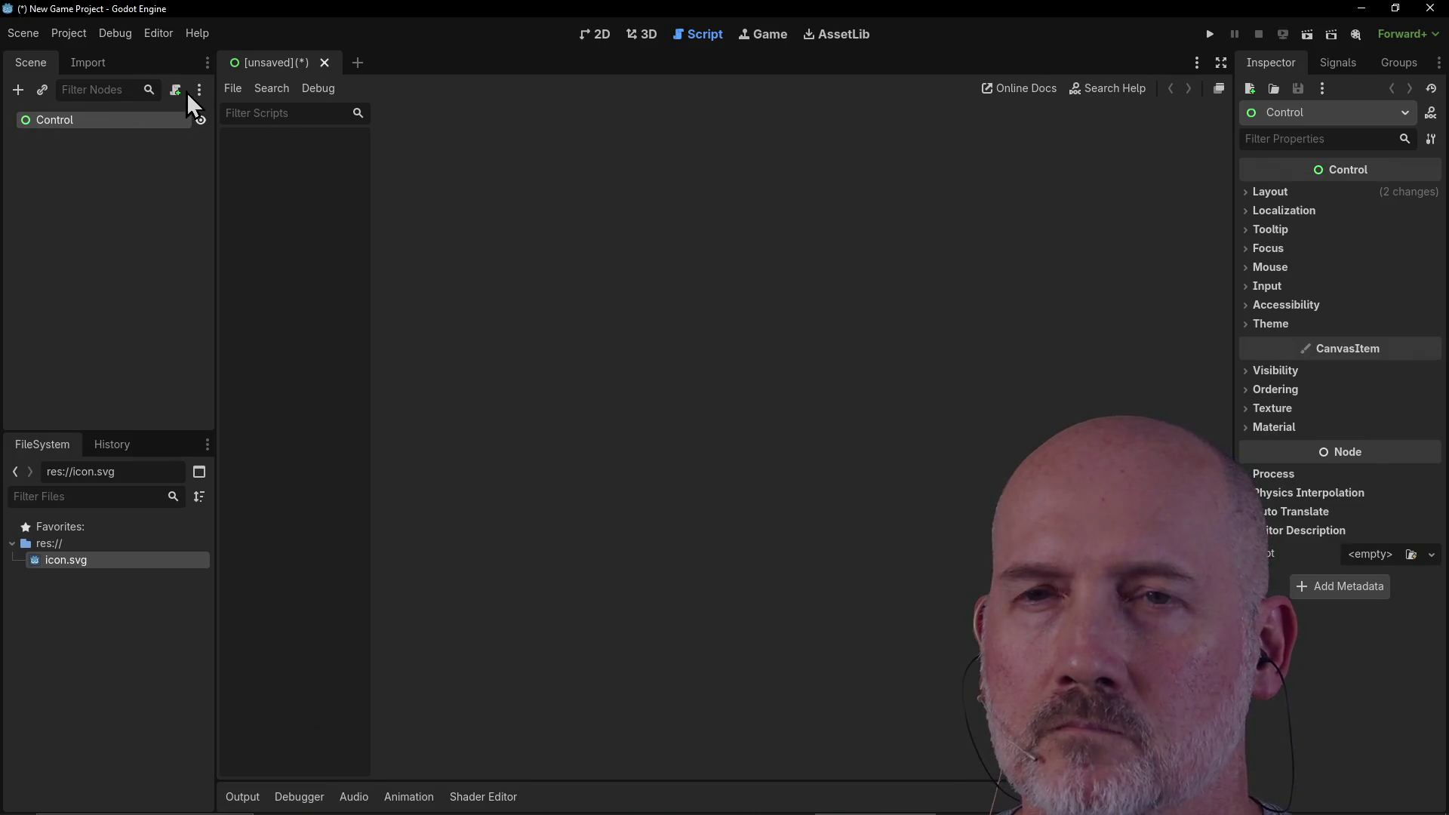
left_click(143, 249)
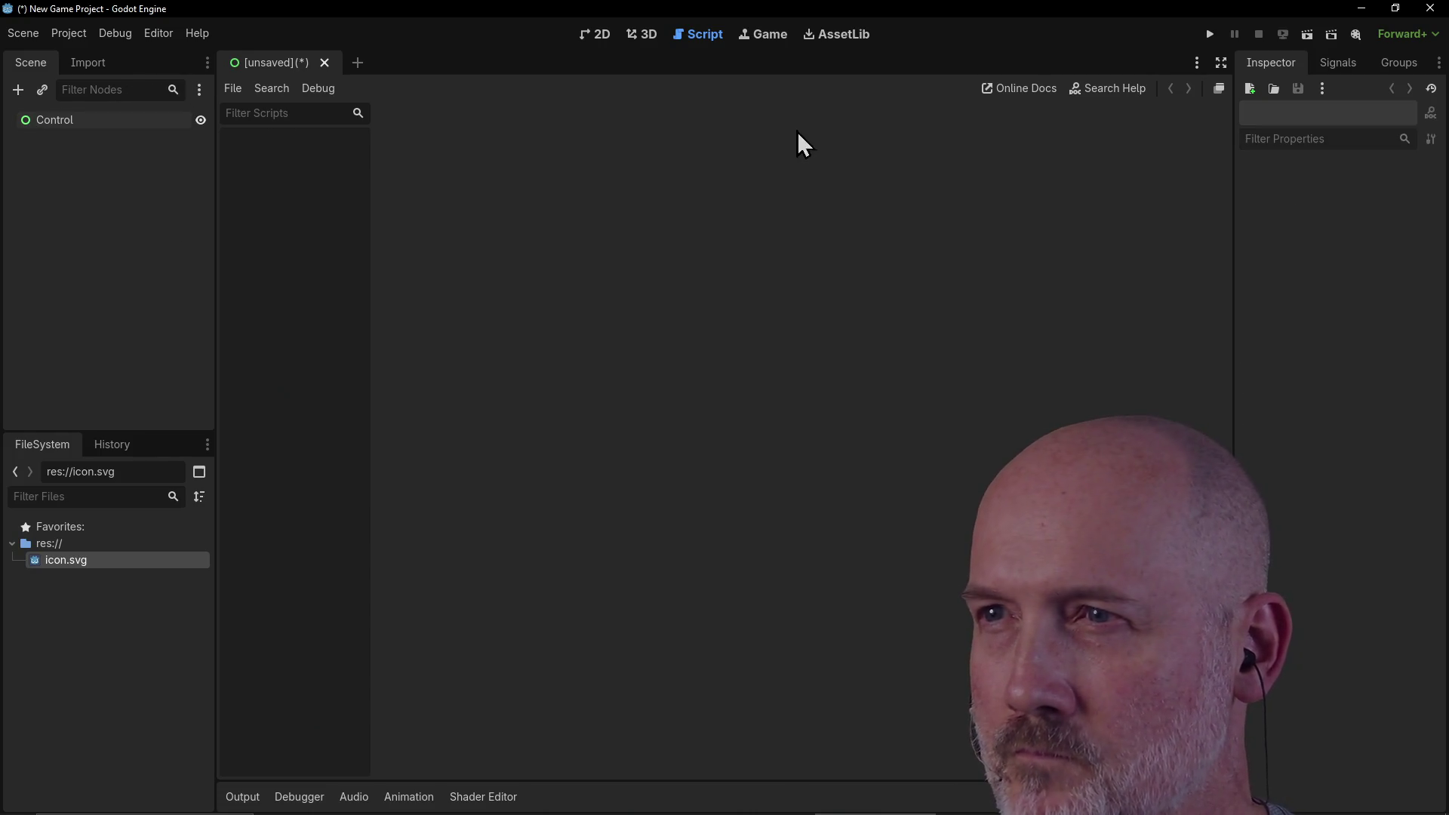
left_click(645, 37)
left_click(608, 37)
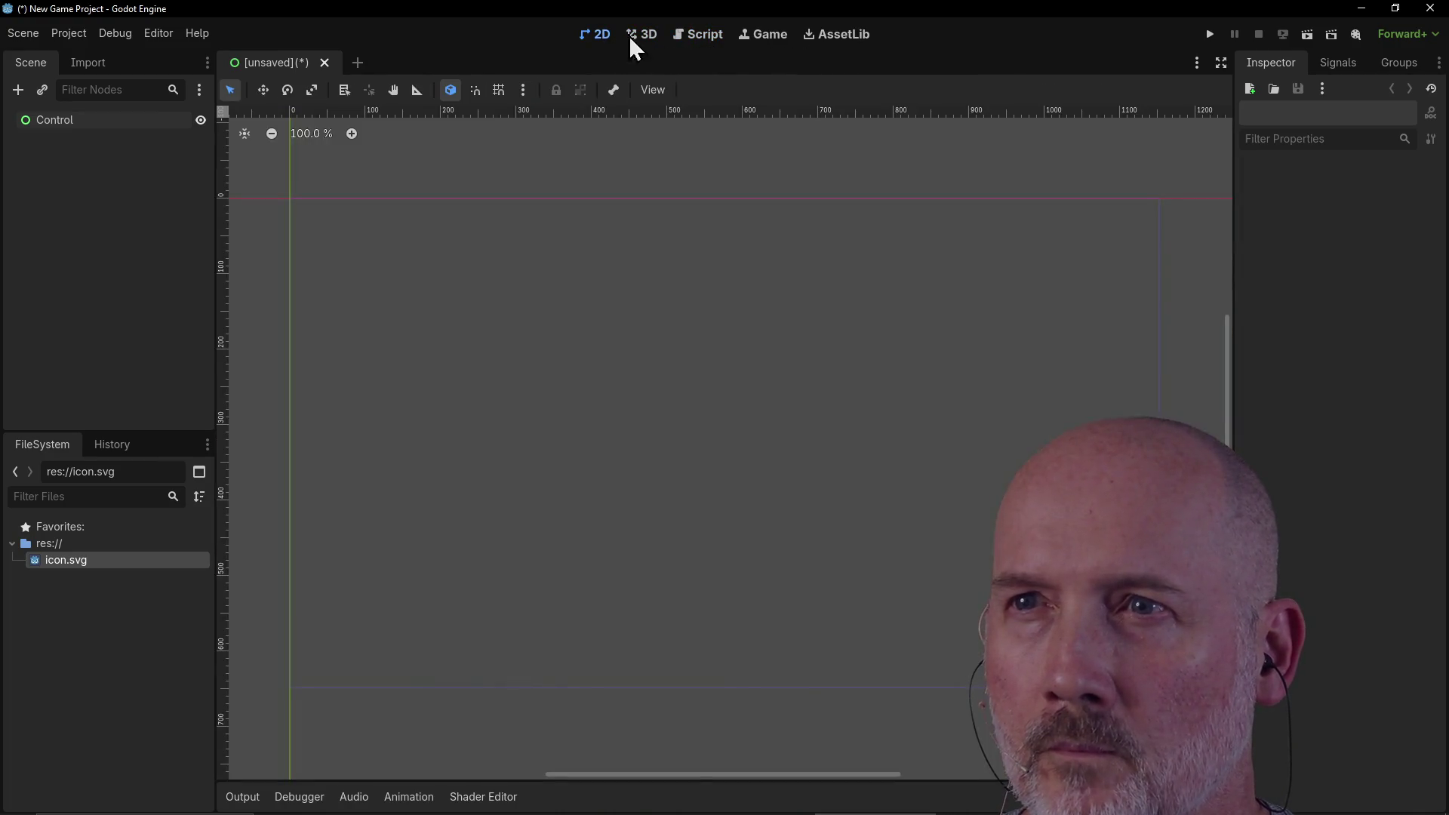
left_click(713, 40)
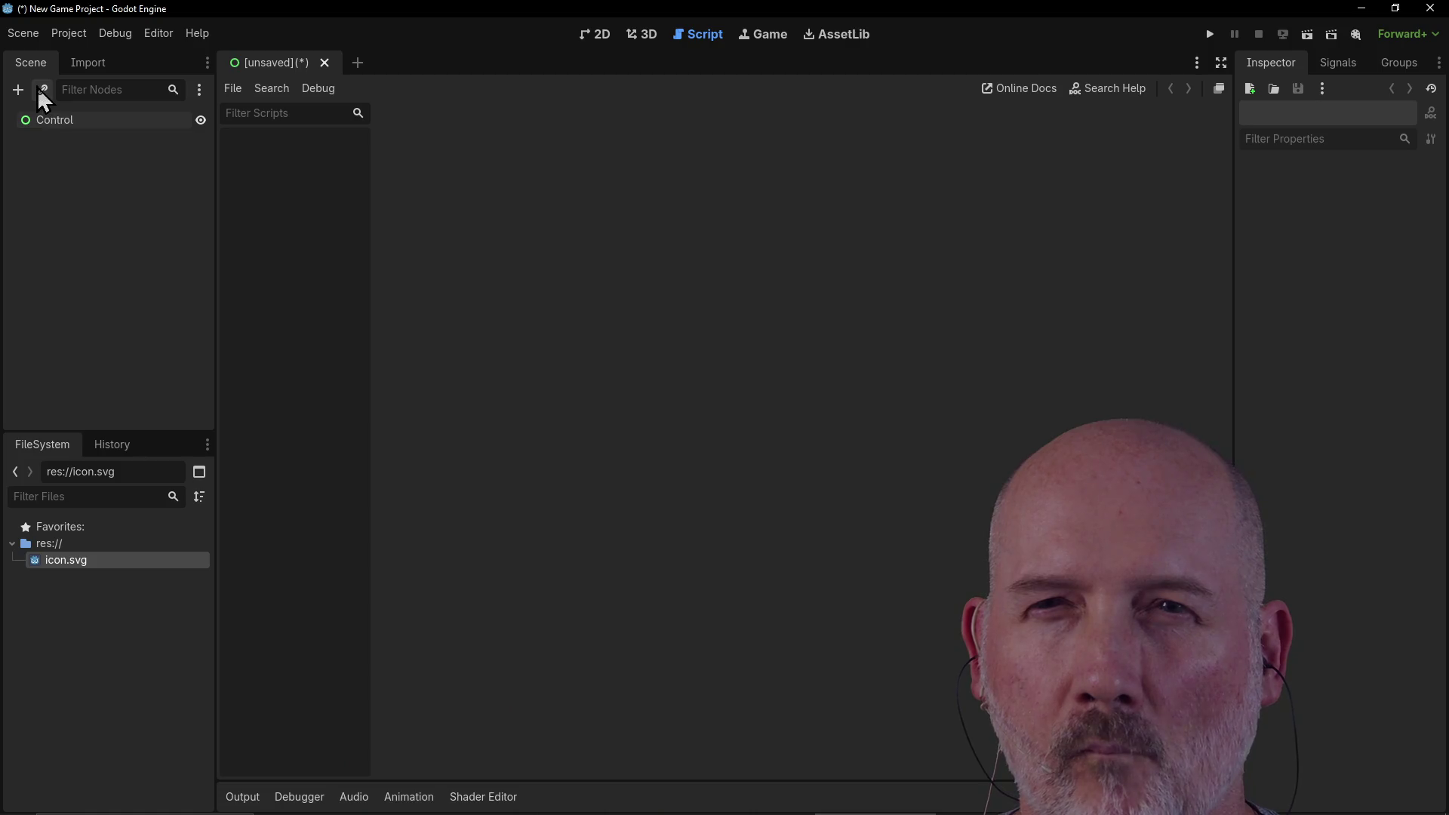
Step: Browse the Output, Debugger, Audio, Animation and Shader Editor panels, ending on Output
left_click(200, 90)
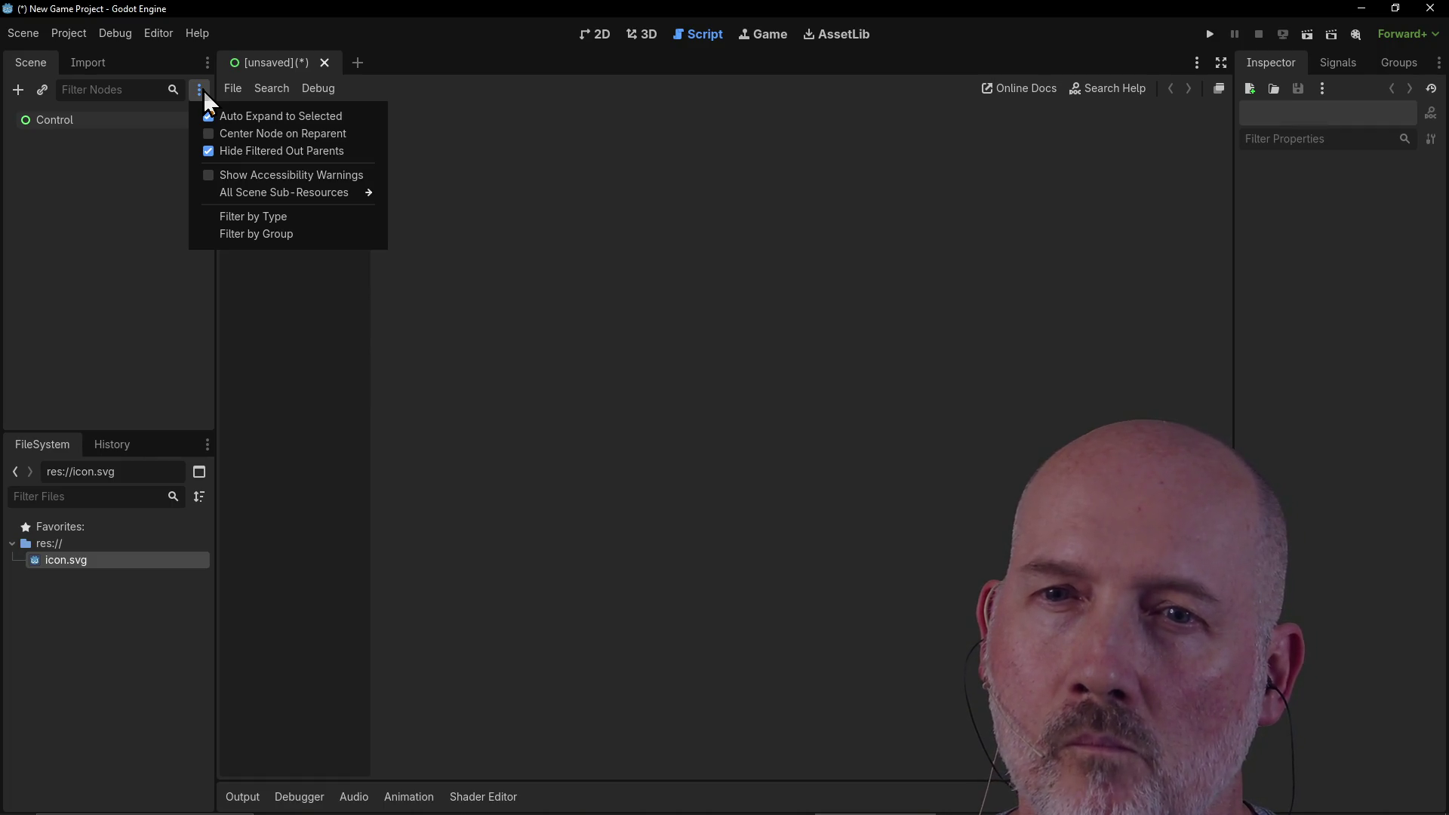
left_click(106, 291)
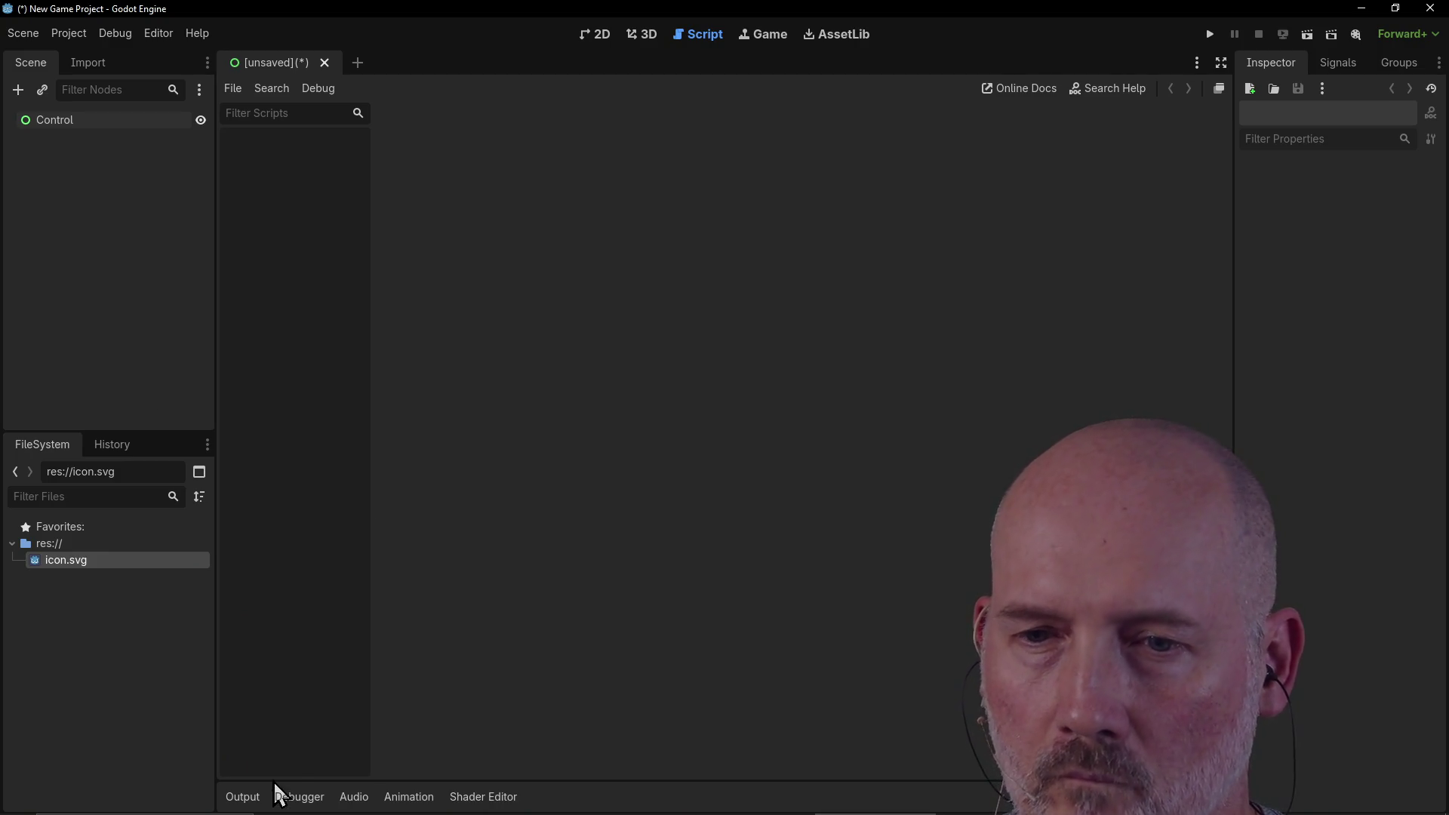
left_click(243, 798)
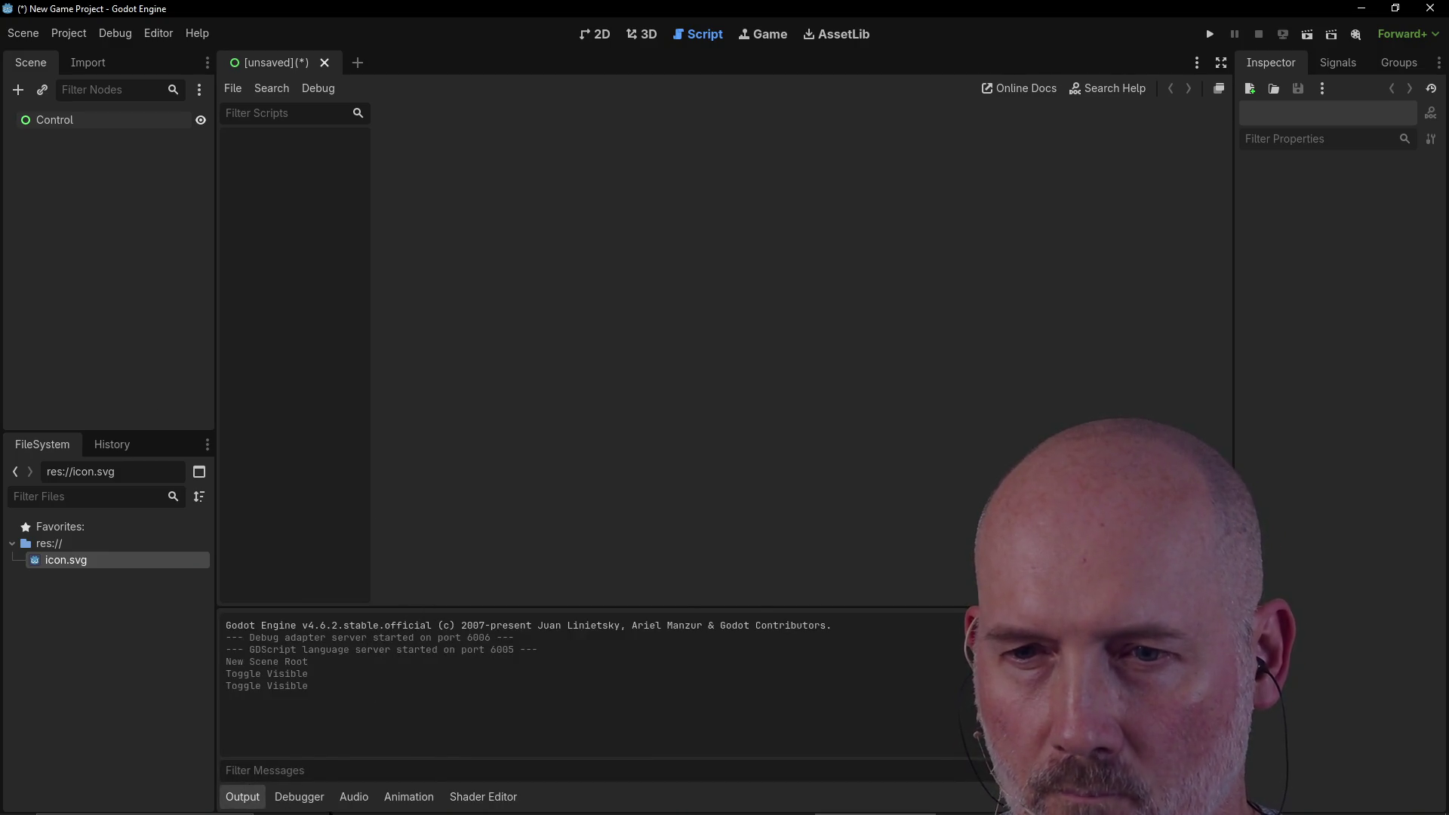
left_click(306, 800)
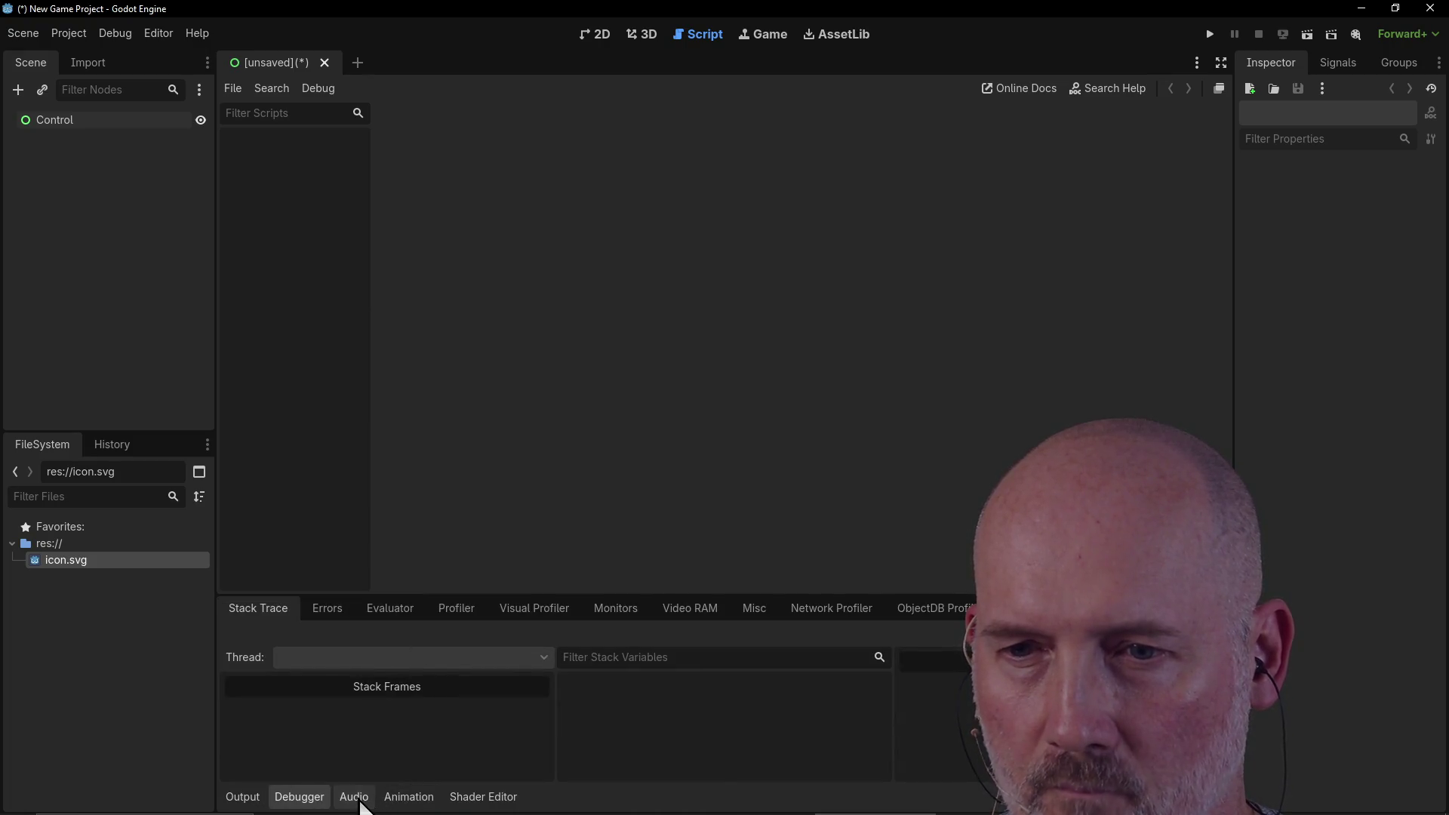
left_click(355, 796)
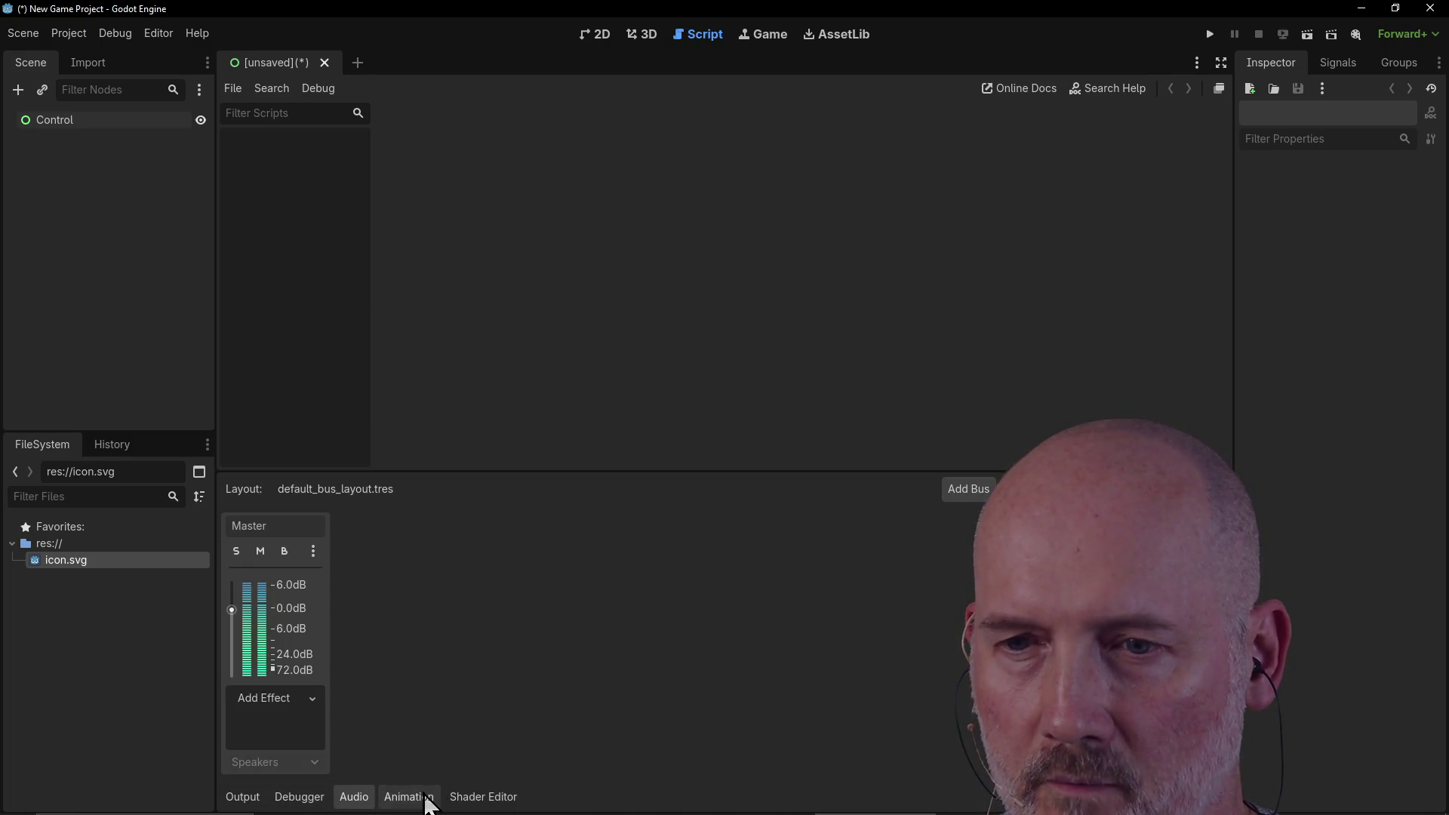
left_click(394, 797)
left_click(479, 798)
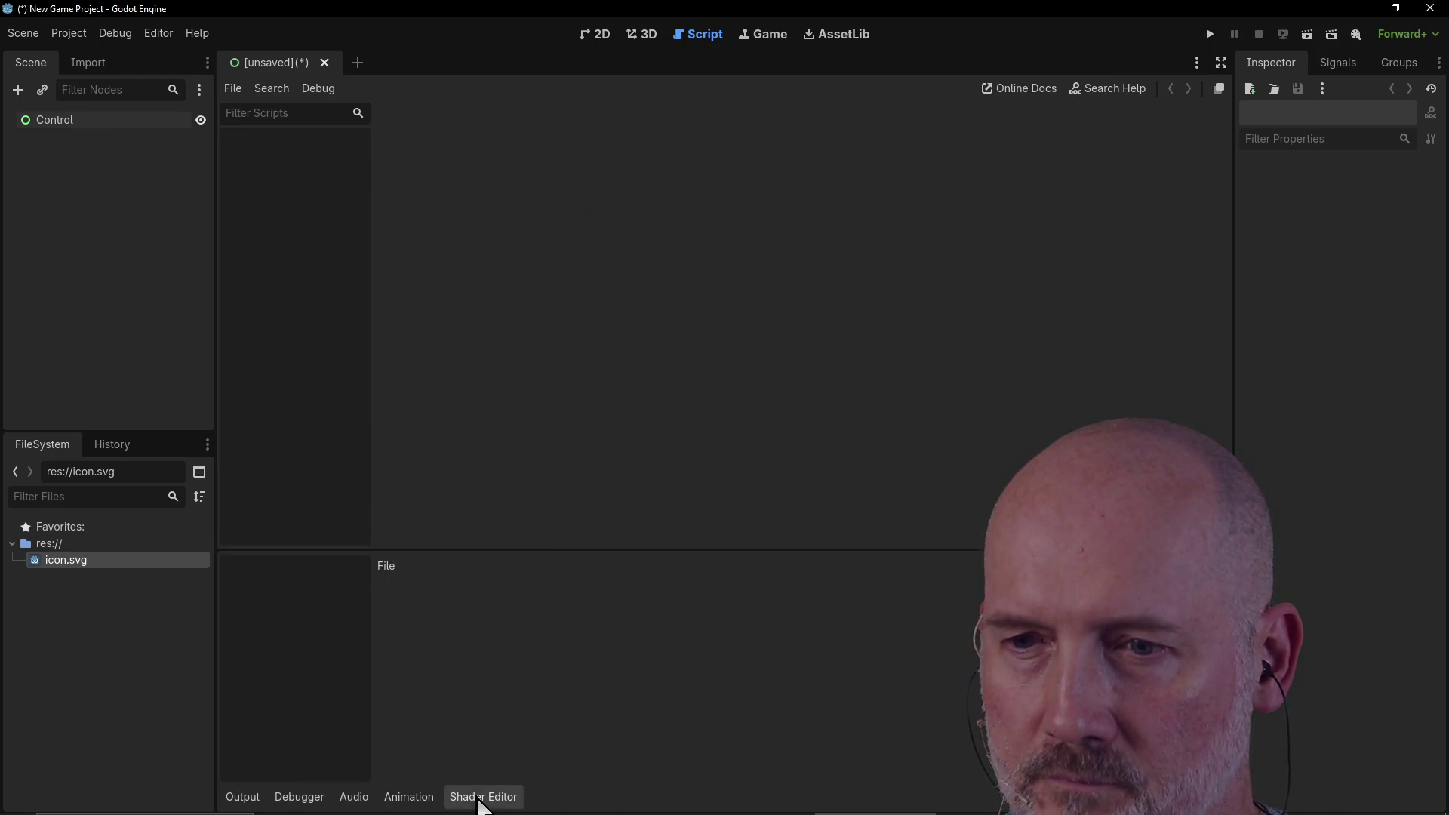
left_click(250, 804)
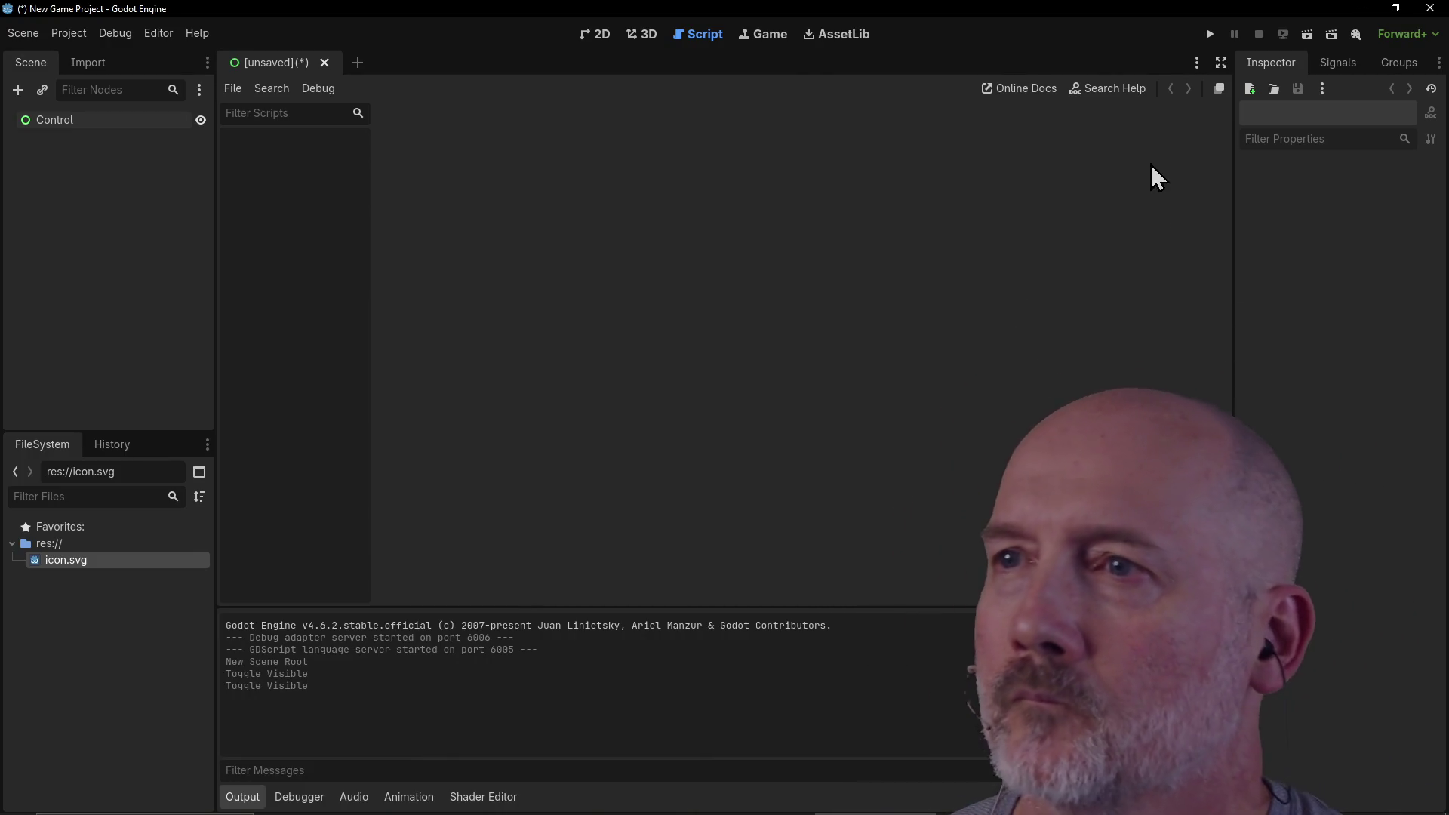
Step: Try the Game view's 2D, 3D and input modes, then return to the 2D canvas
left_click(748, 34)
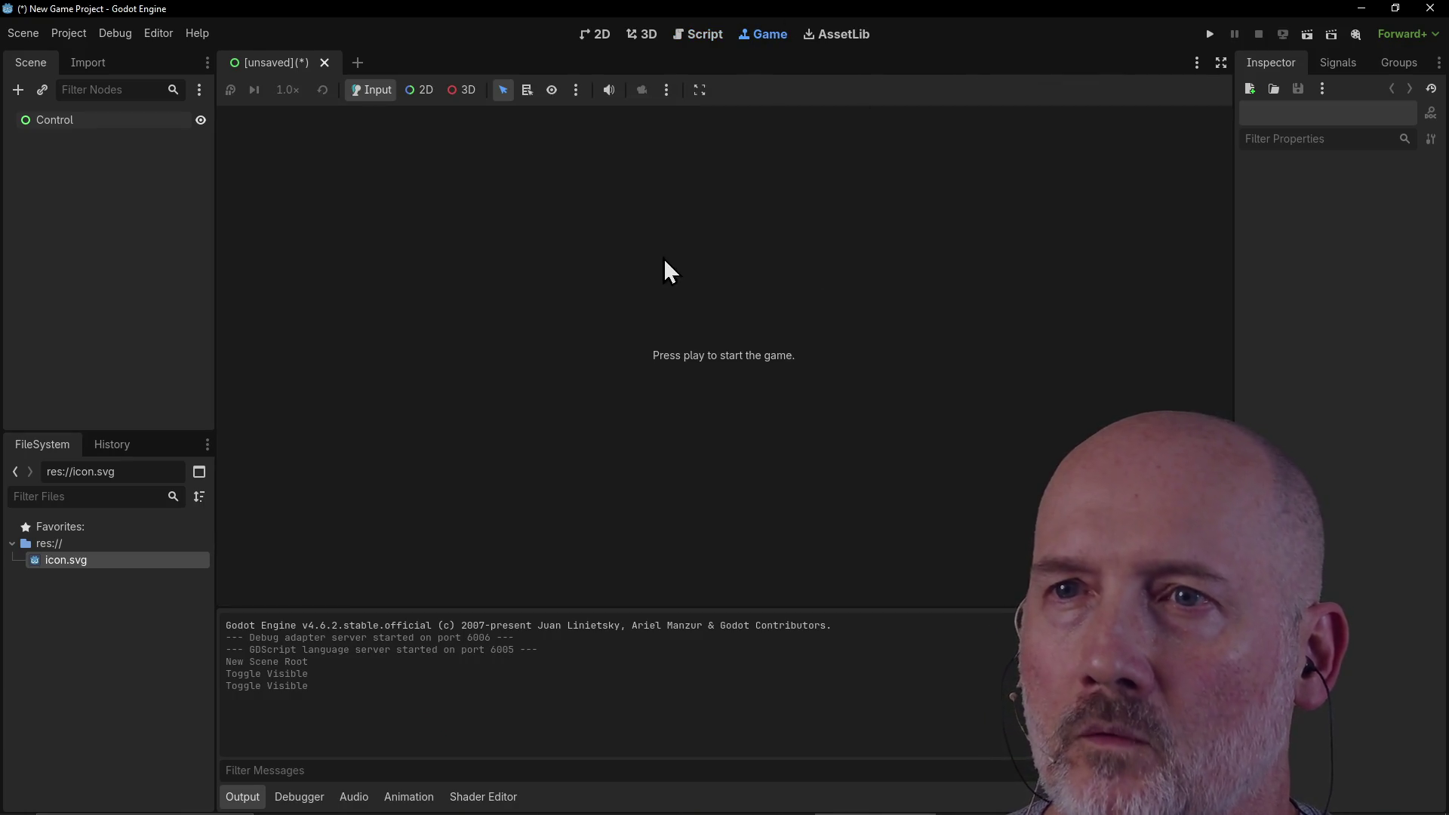
left_click(412, 98)
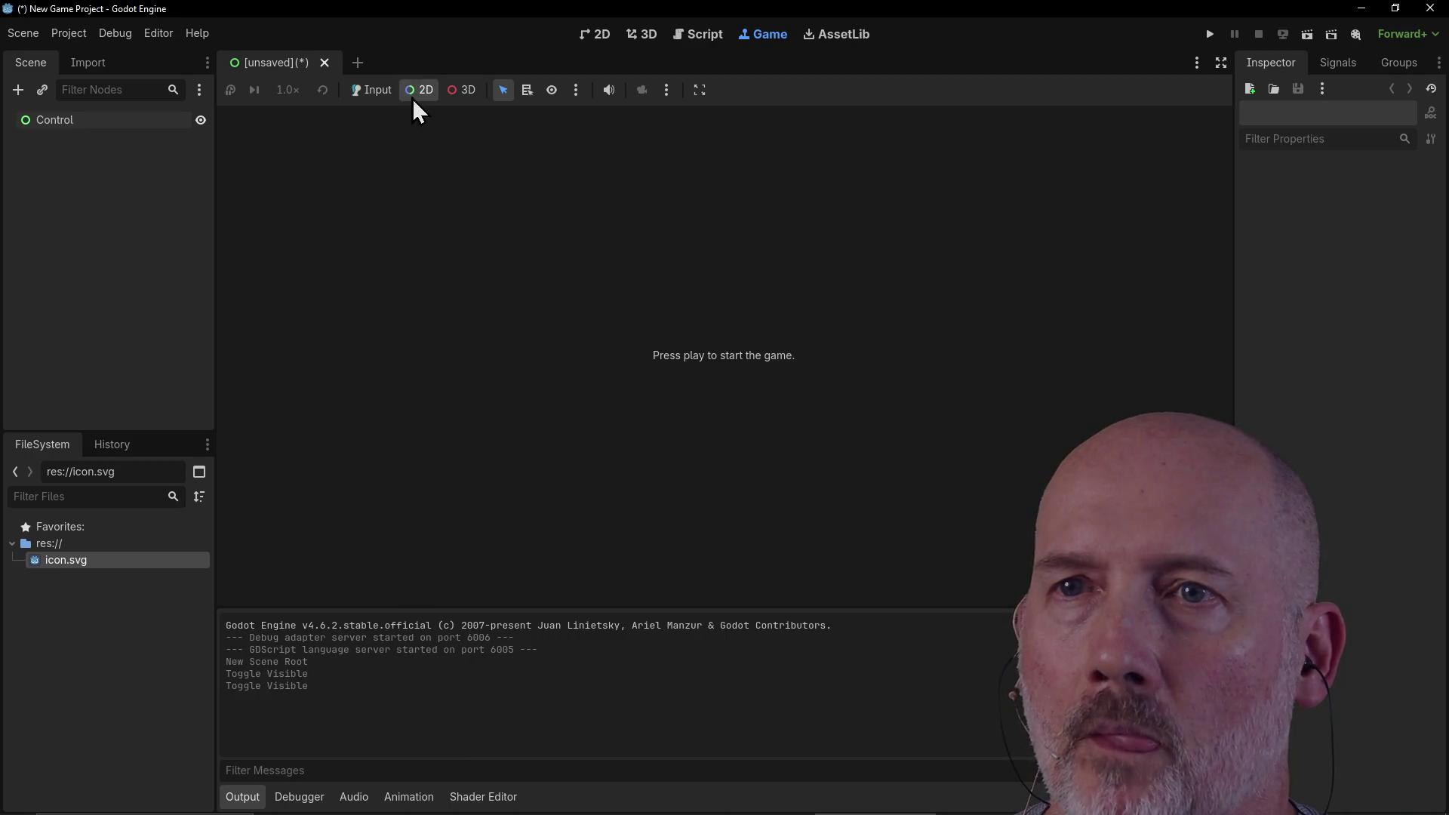
left_click(463, 91)
left_click(372, 96)
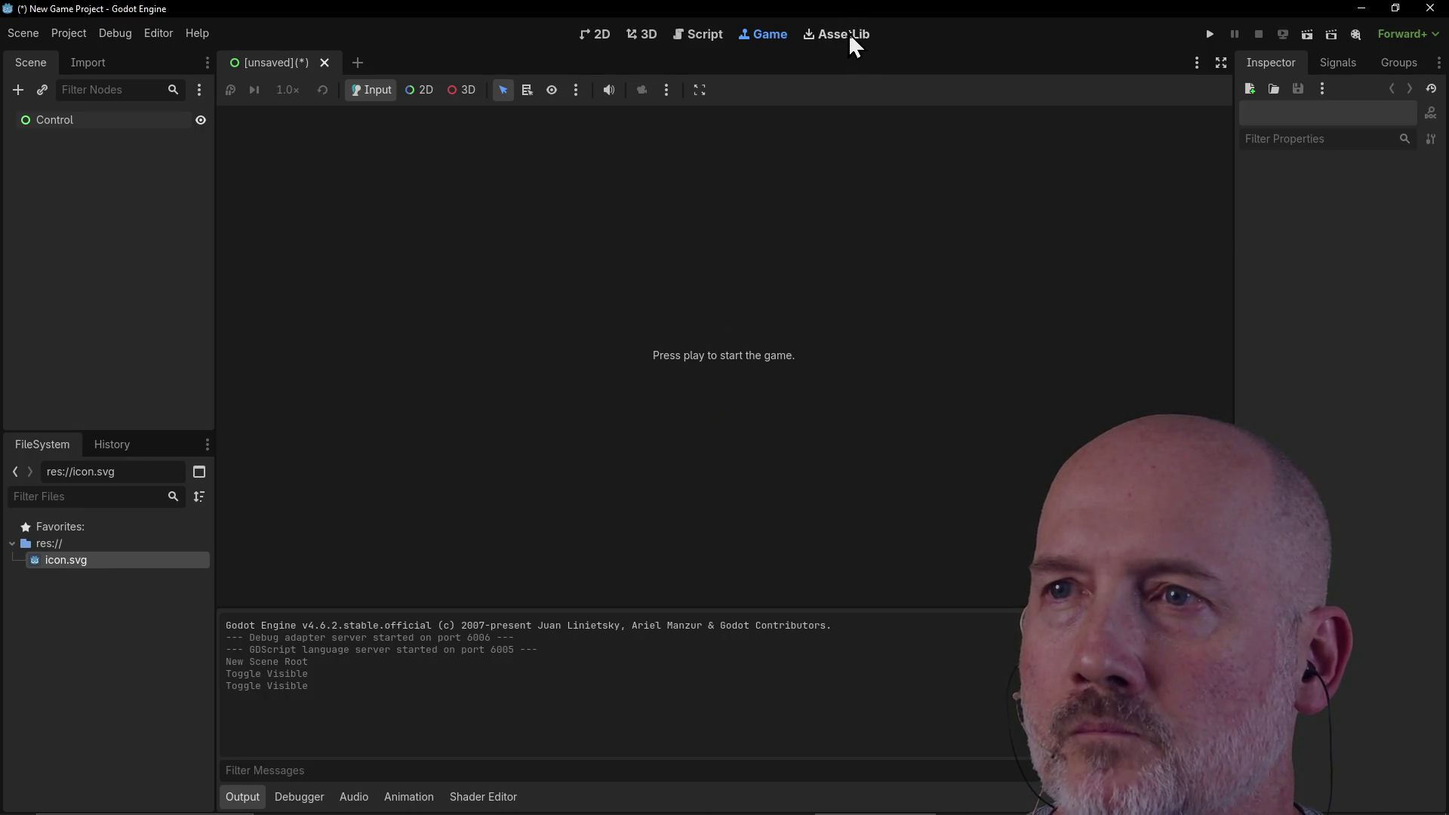
left_click(602, 37)
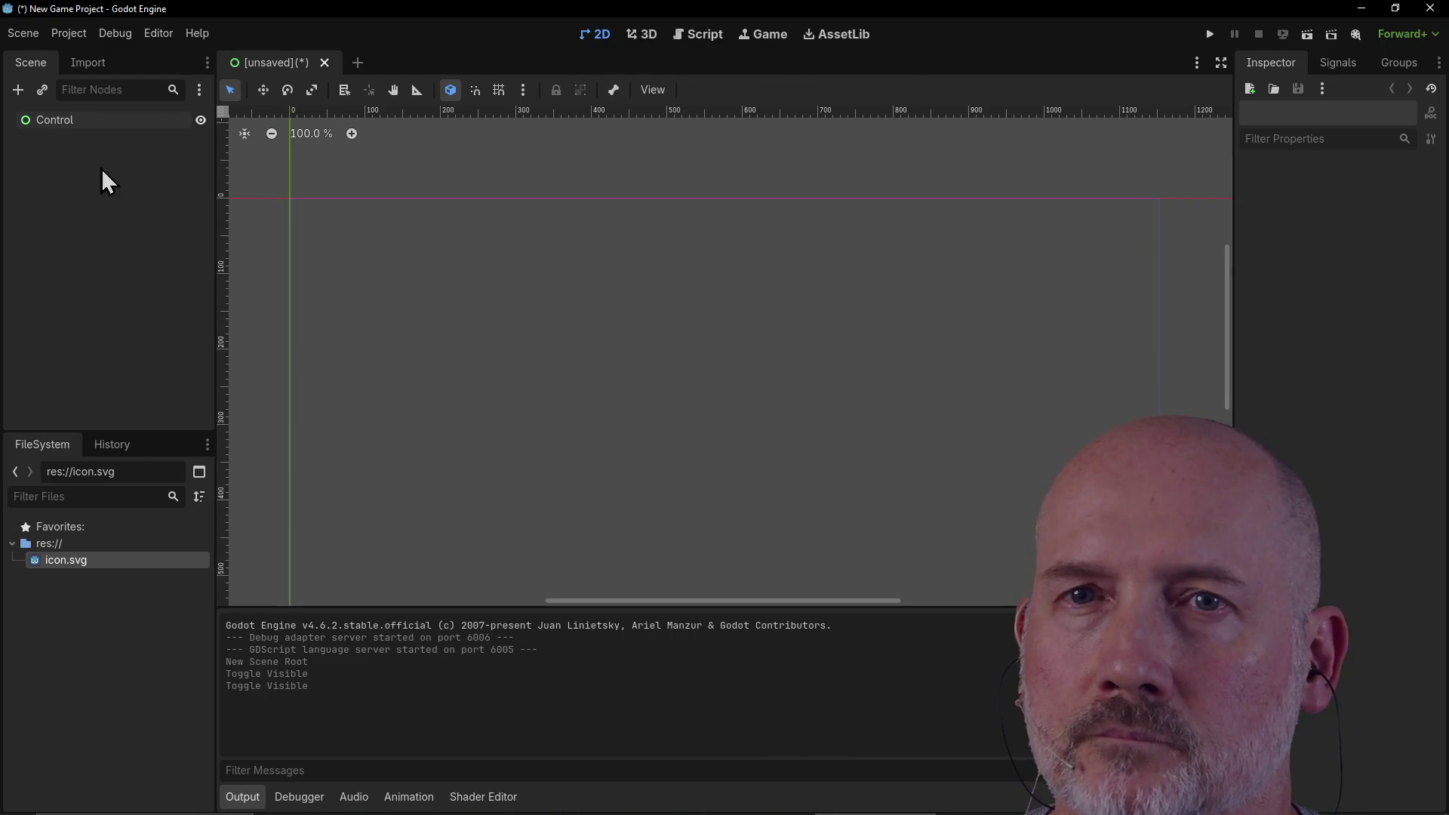
Step: Delete the Control root node from its context menu and confirm the removal
right_click(59, 118)
left_click(24, 193)
right_click(26, 191)
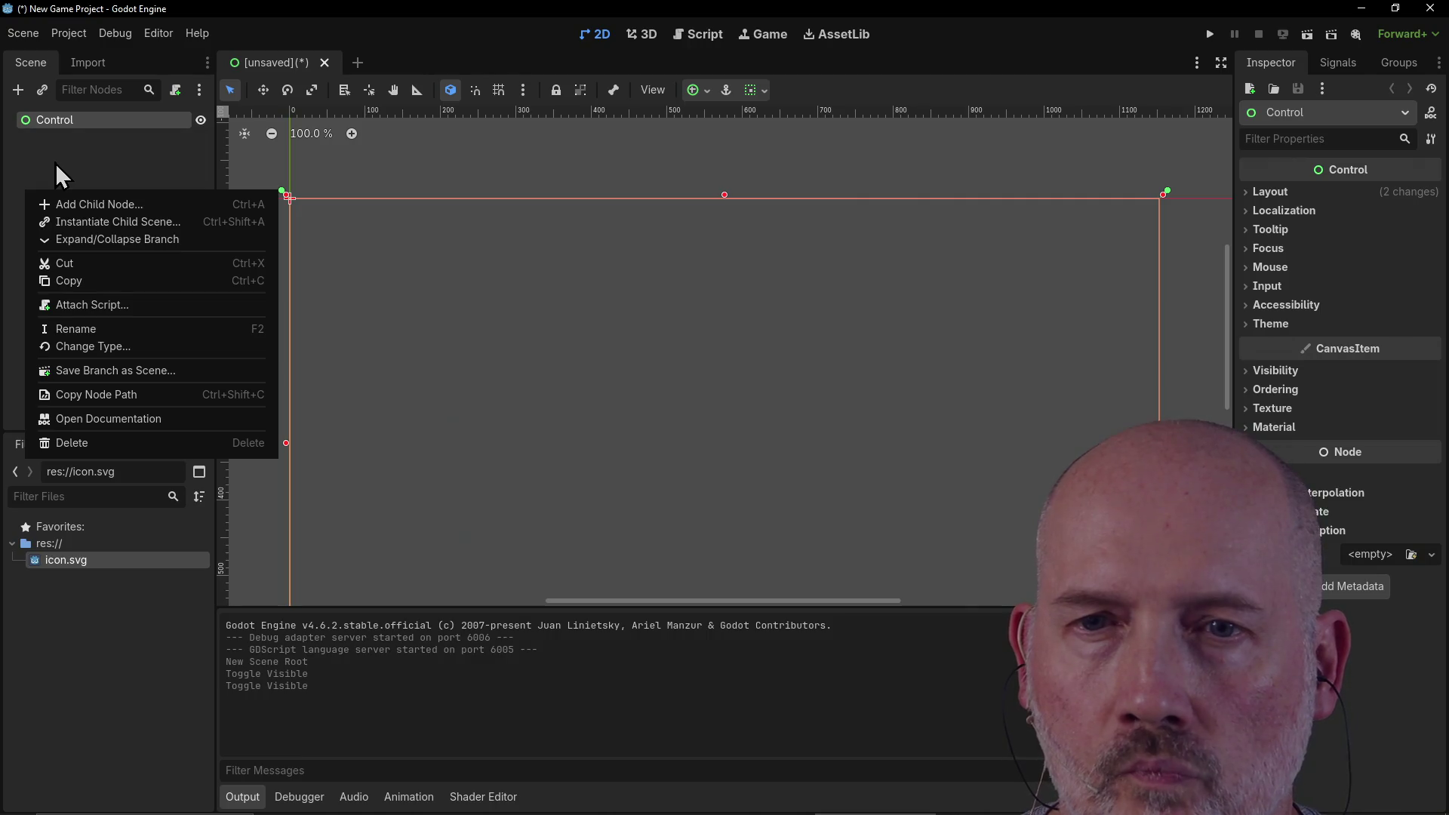
left_click(71, 442)
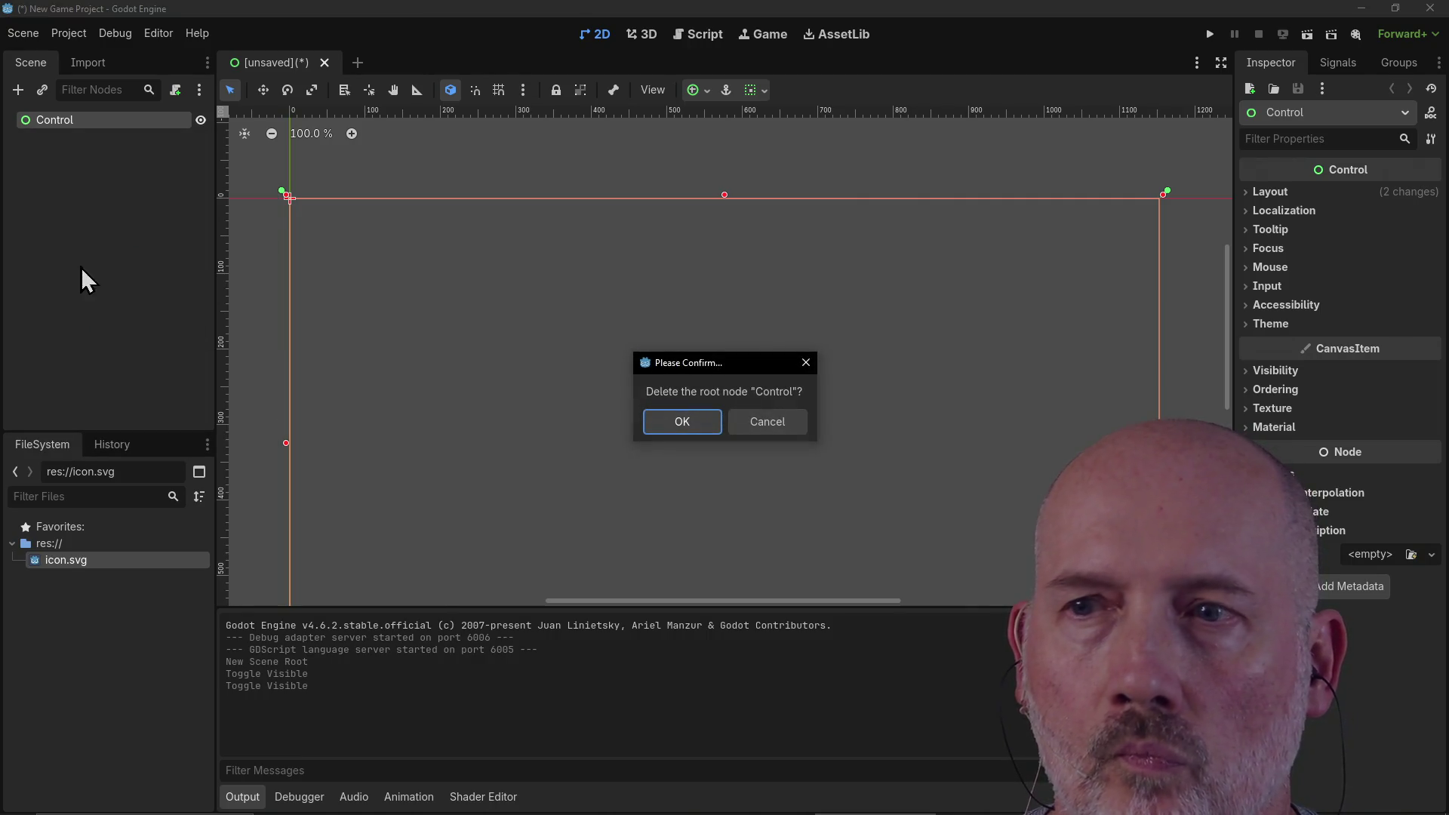
left_click(665, 420)
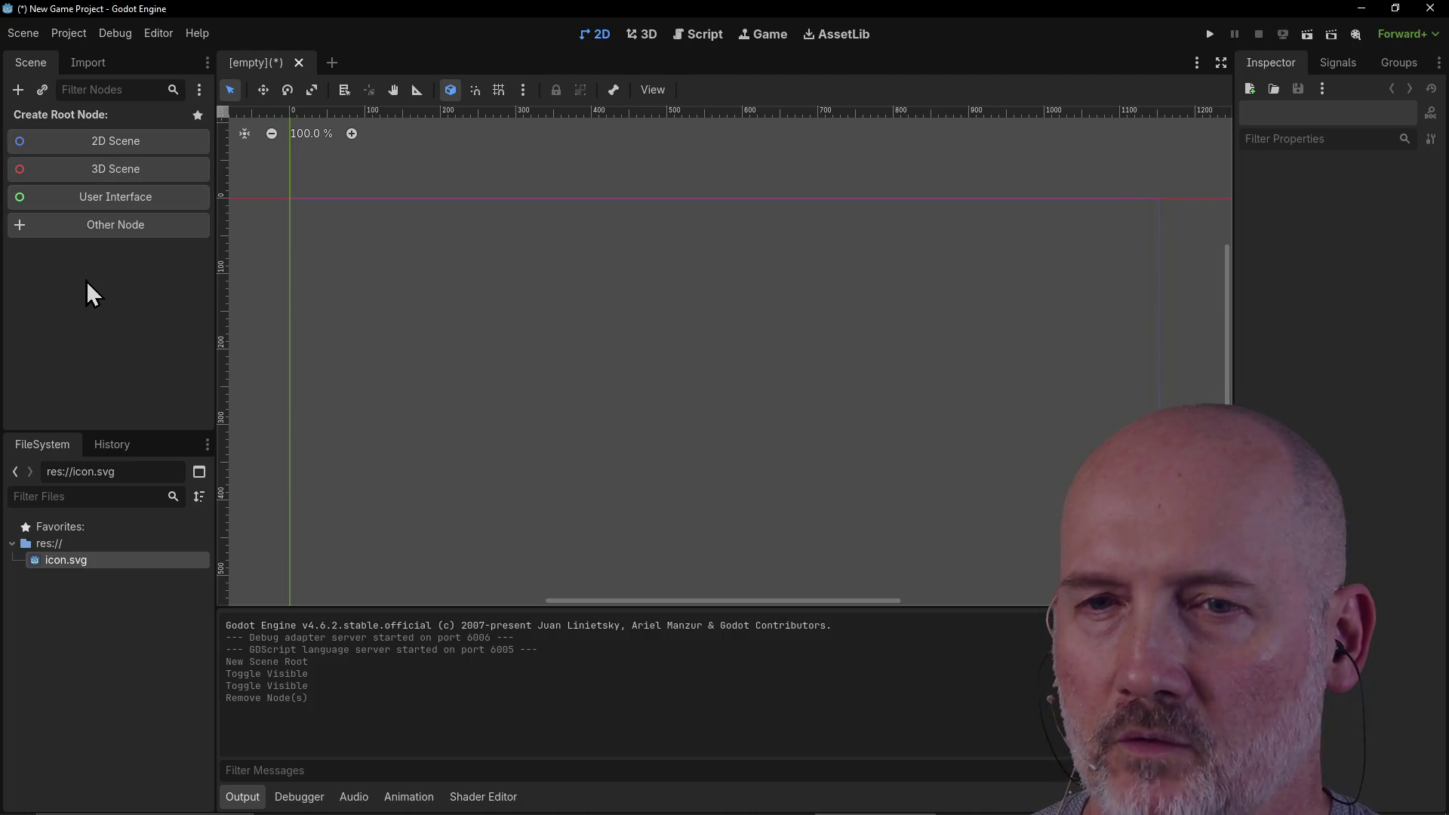
left_click(85, 230)
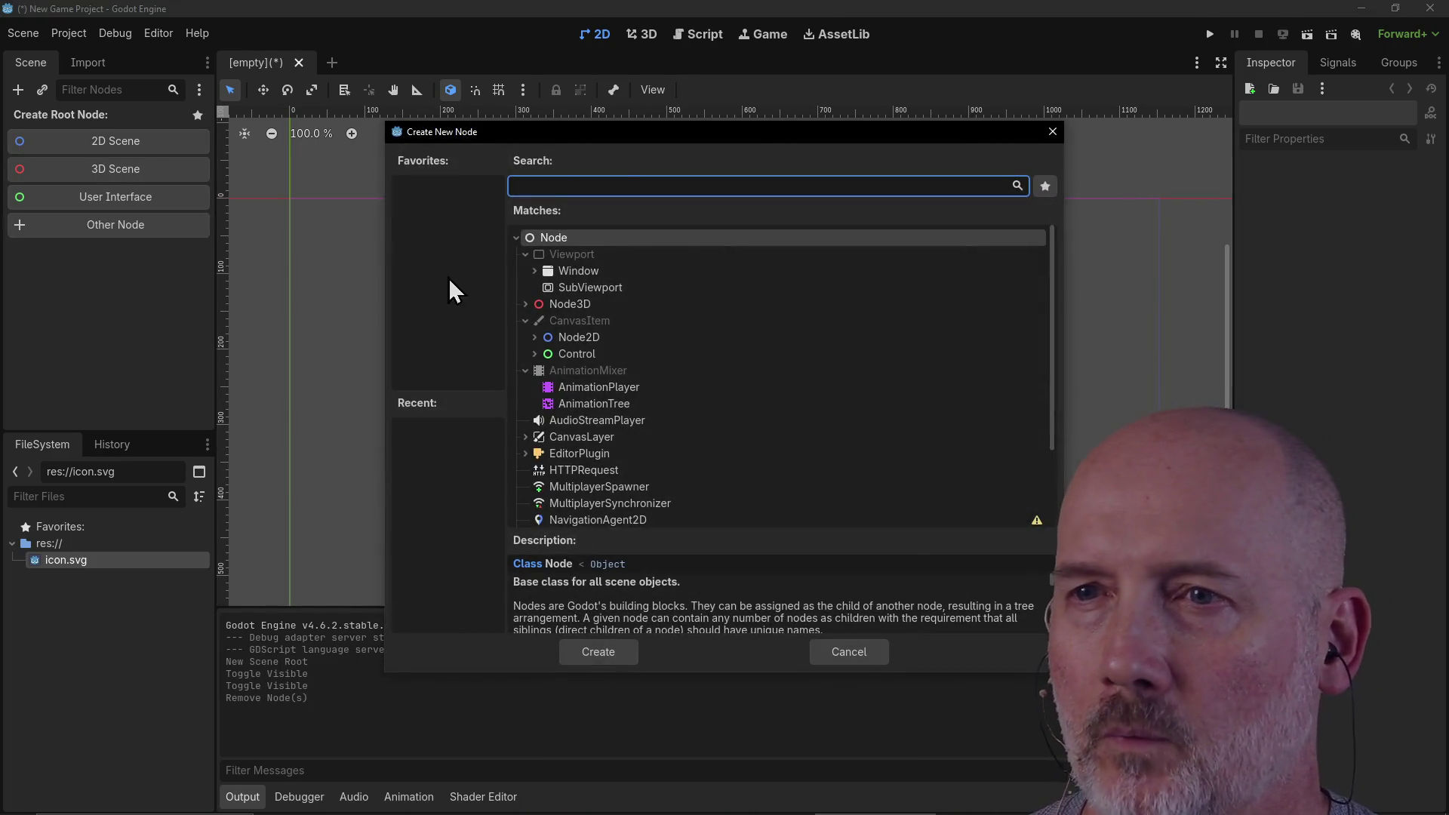
left_click_drag(645, 134, 465, 151)
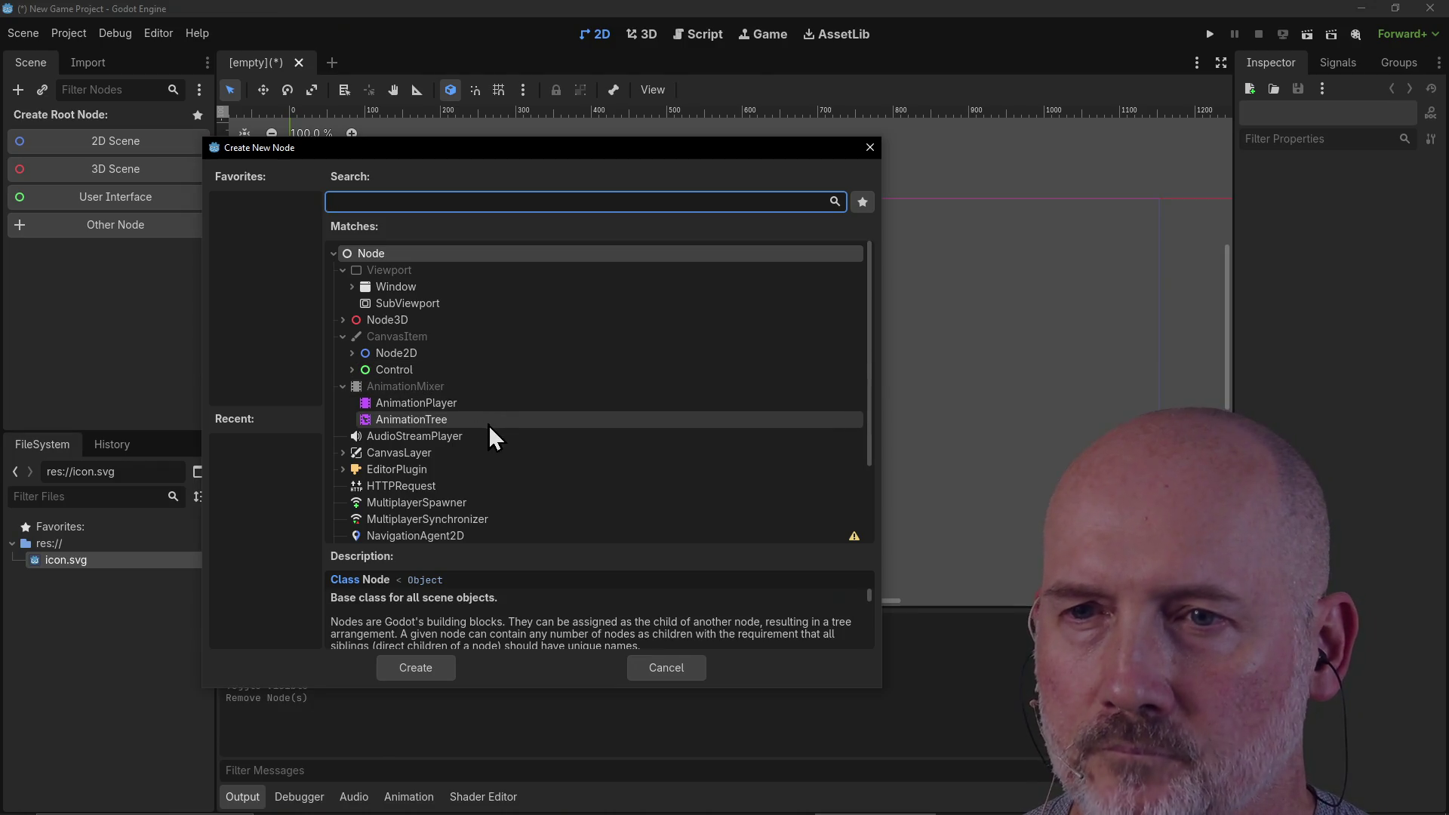
scroll(510, 487, "down", 3)
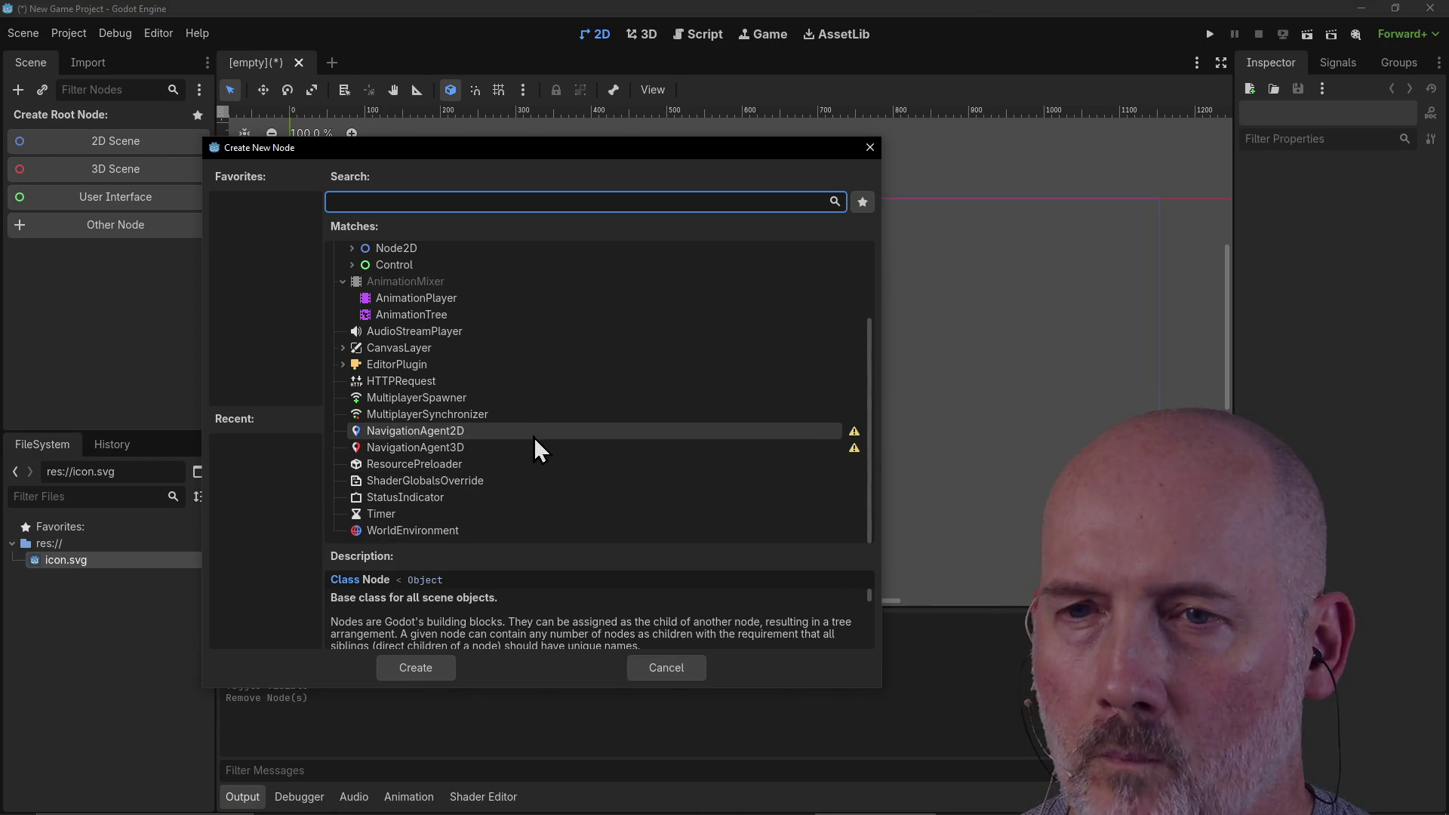
scroll(535, 440, "up", 3)
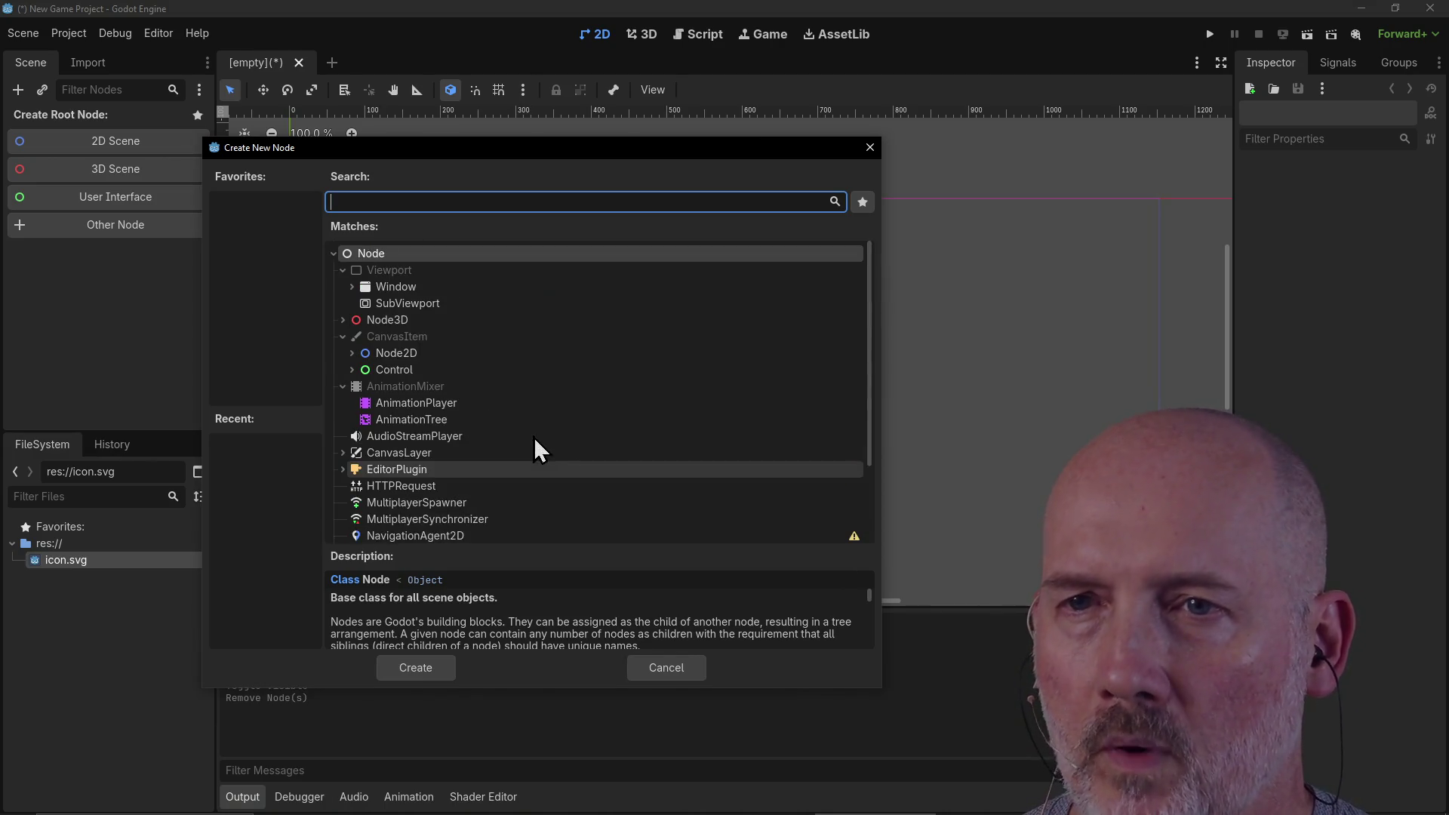
left_click(333, 255)
left_click(333, 255)
left_click(395, 287)
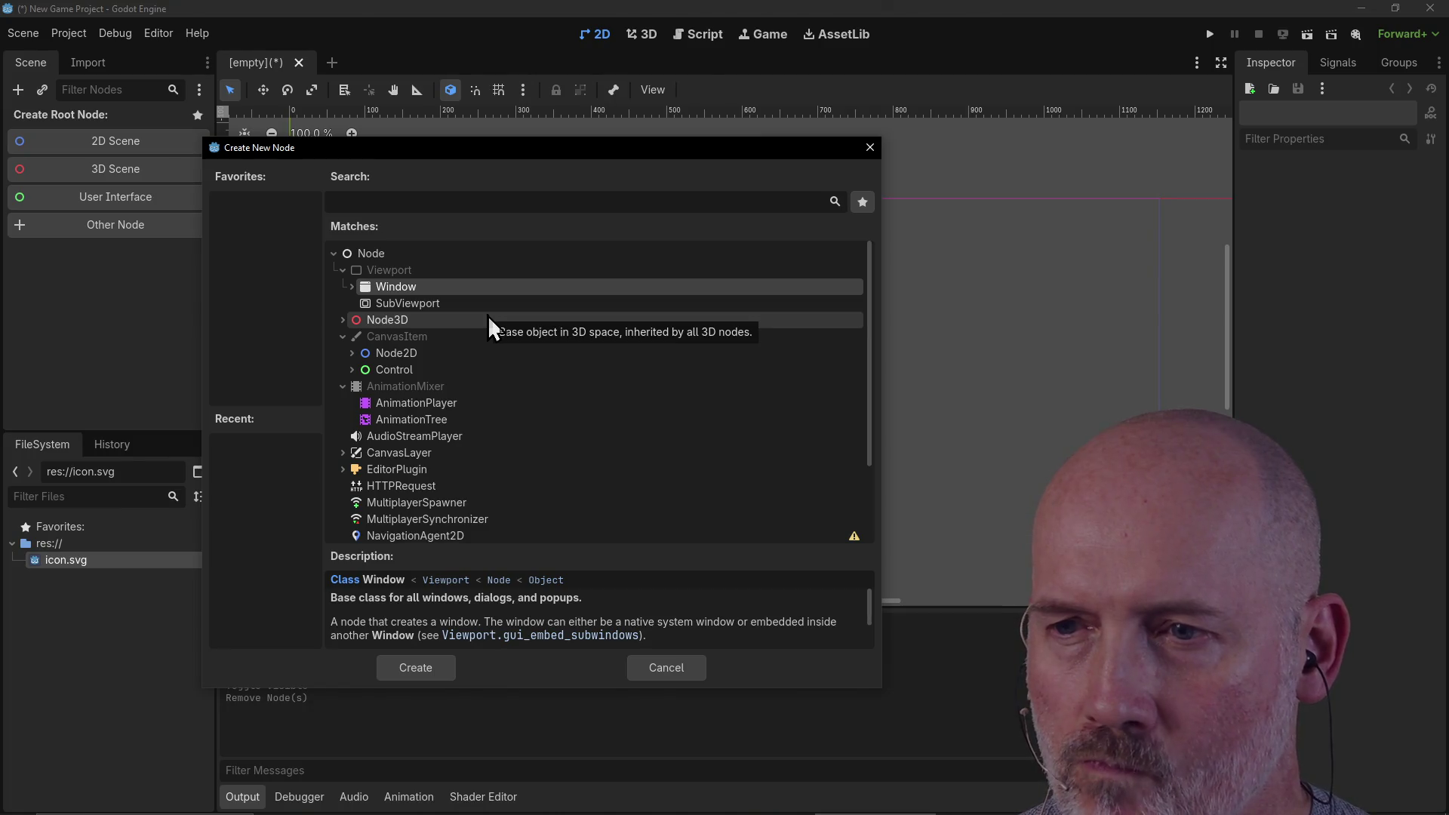
scroll(695, 596, "down", 1)
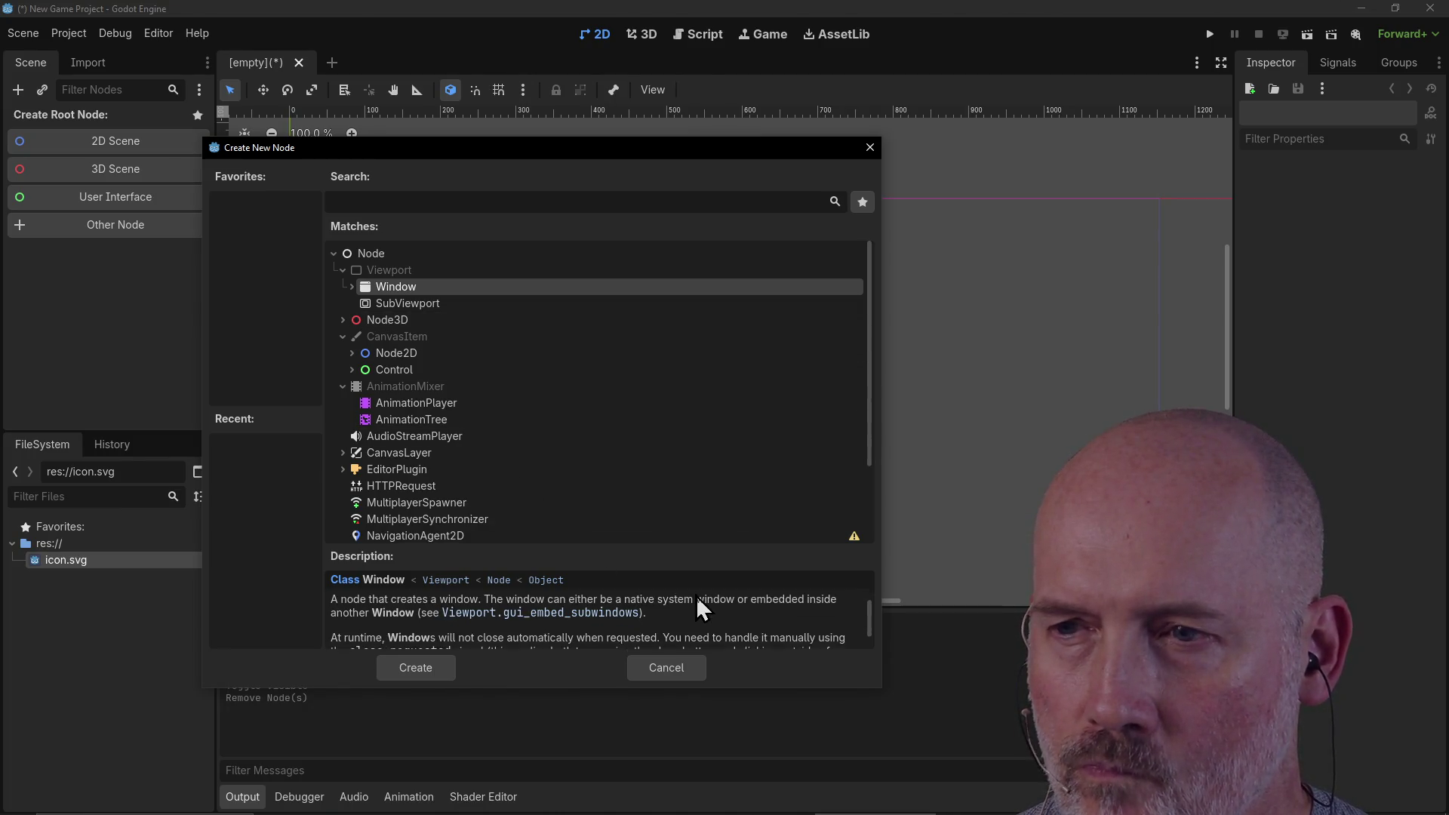
scroll(696, 596, "up", 1)
left_click(420, 309)
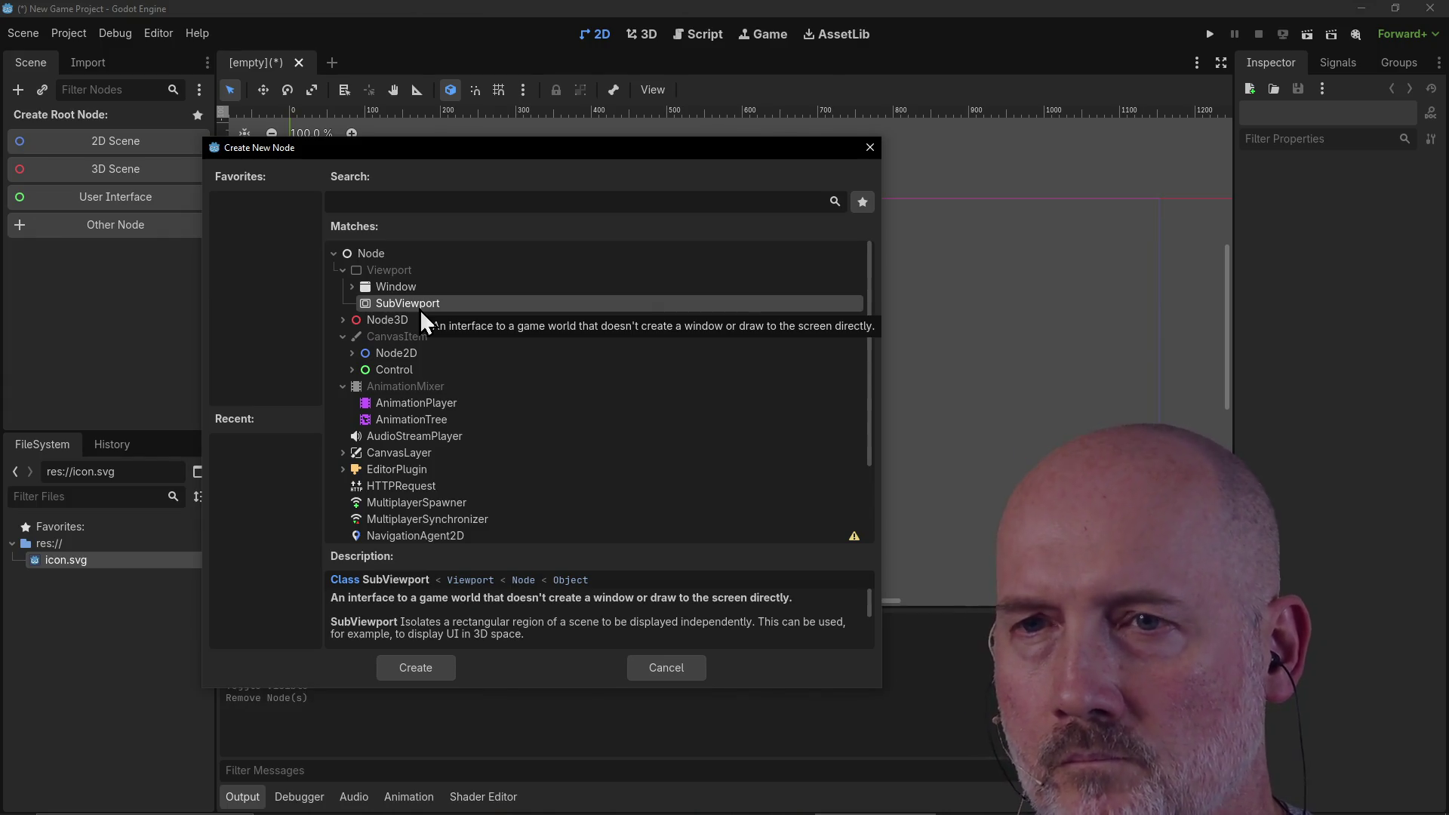
left_click(394, 325)
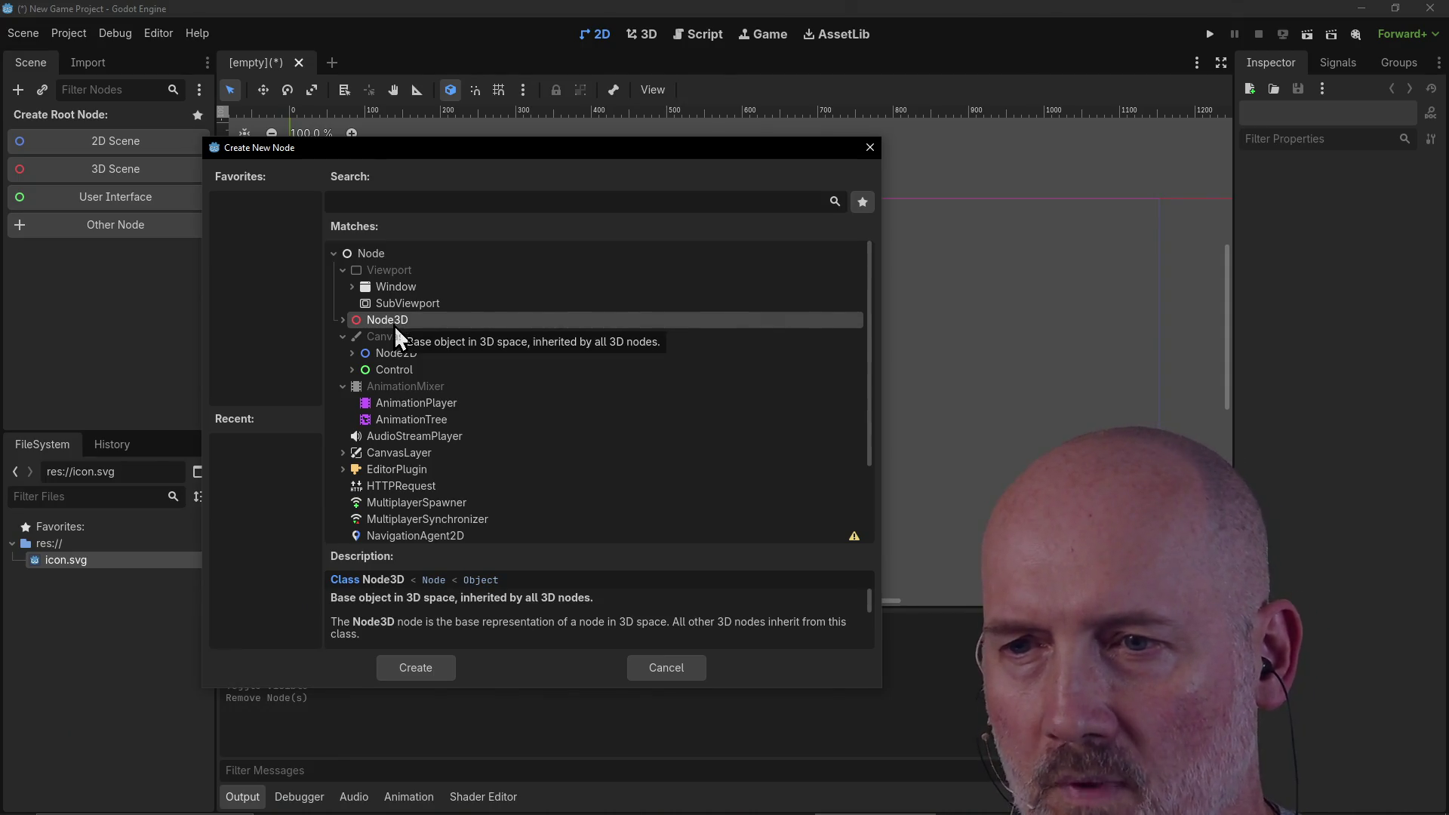
left_click(418, 361)
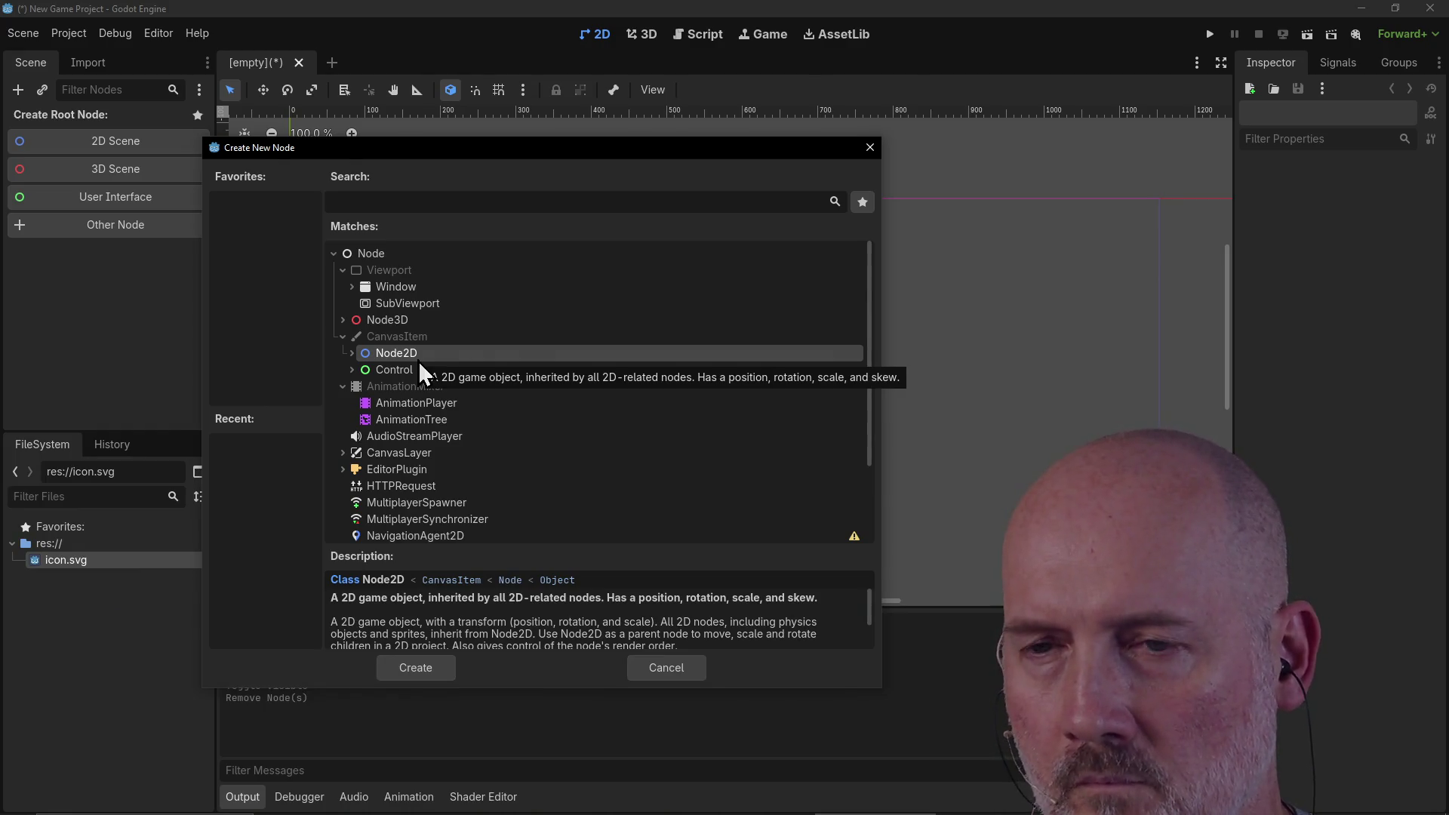
left_click(423, 368)
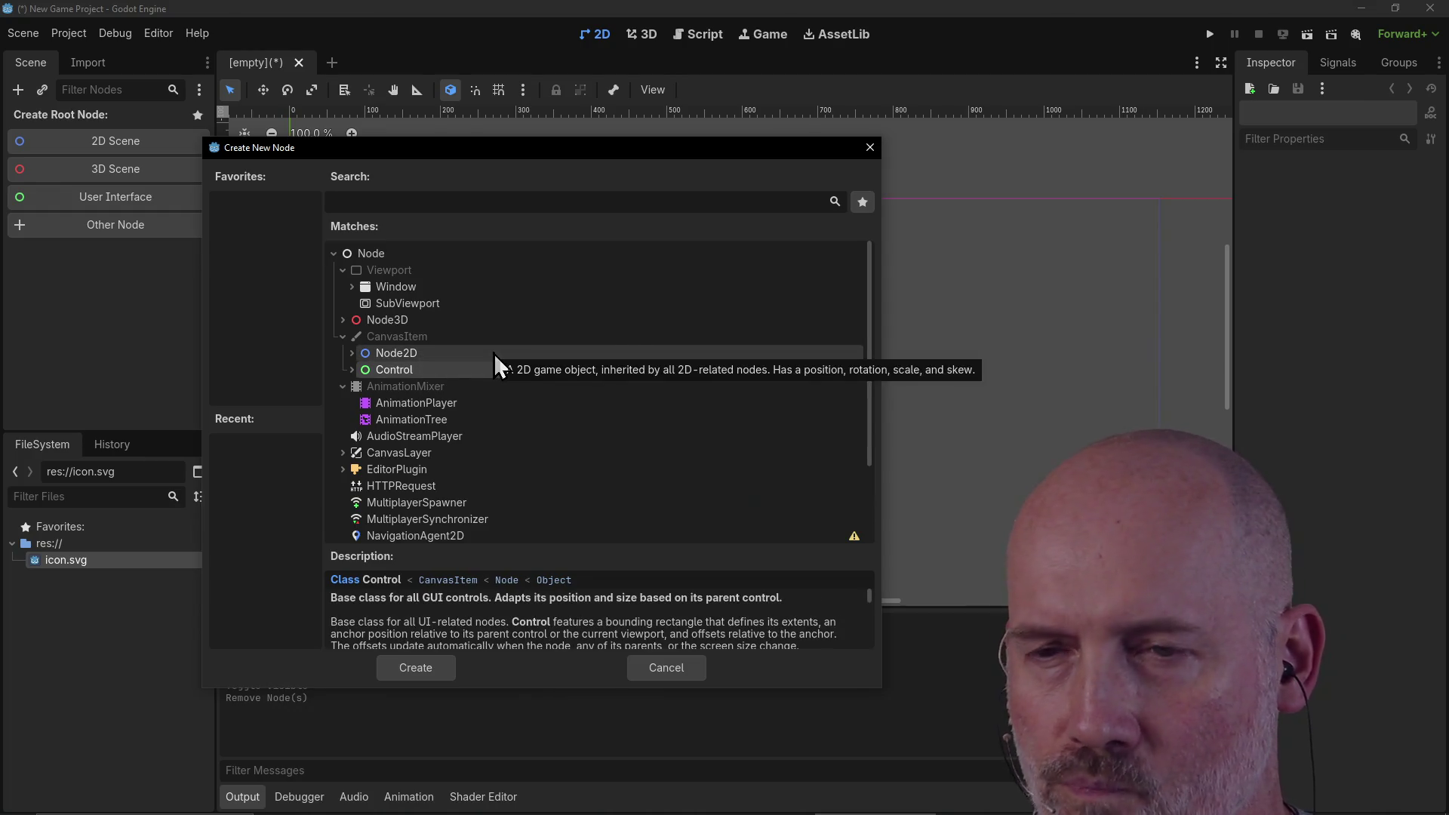
Step: Enlarge the Create New Node dialog and rebalance its type list and description panes
left_click_drag(570, 687, 574, 711)
left_click_drag(599, 576, 593, 498)
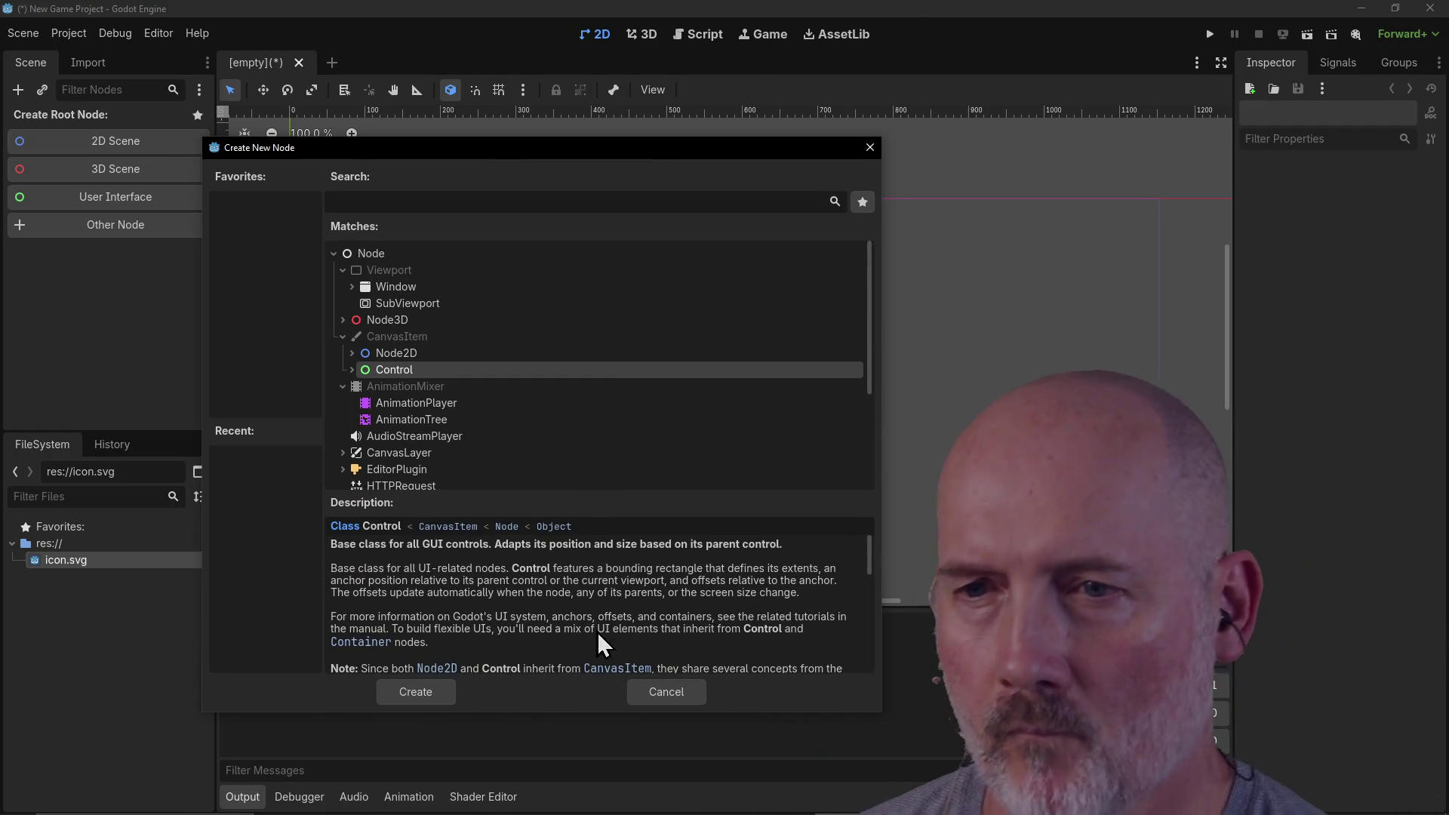
left_click_drag(600, 490, 600, 504)
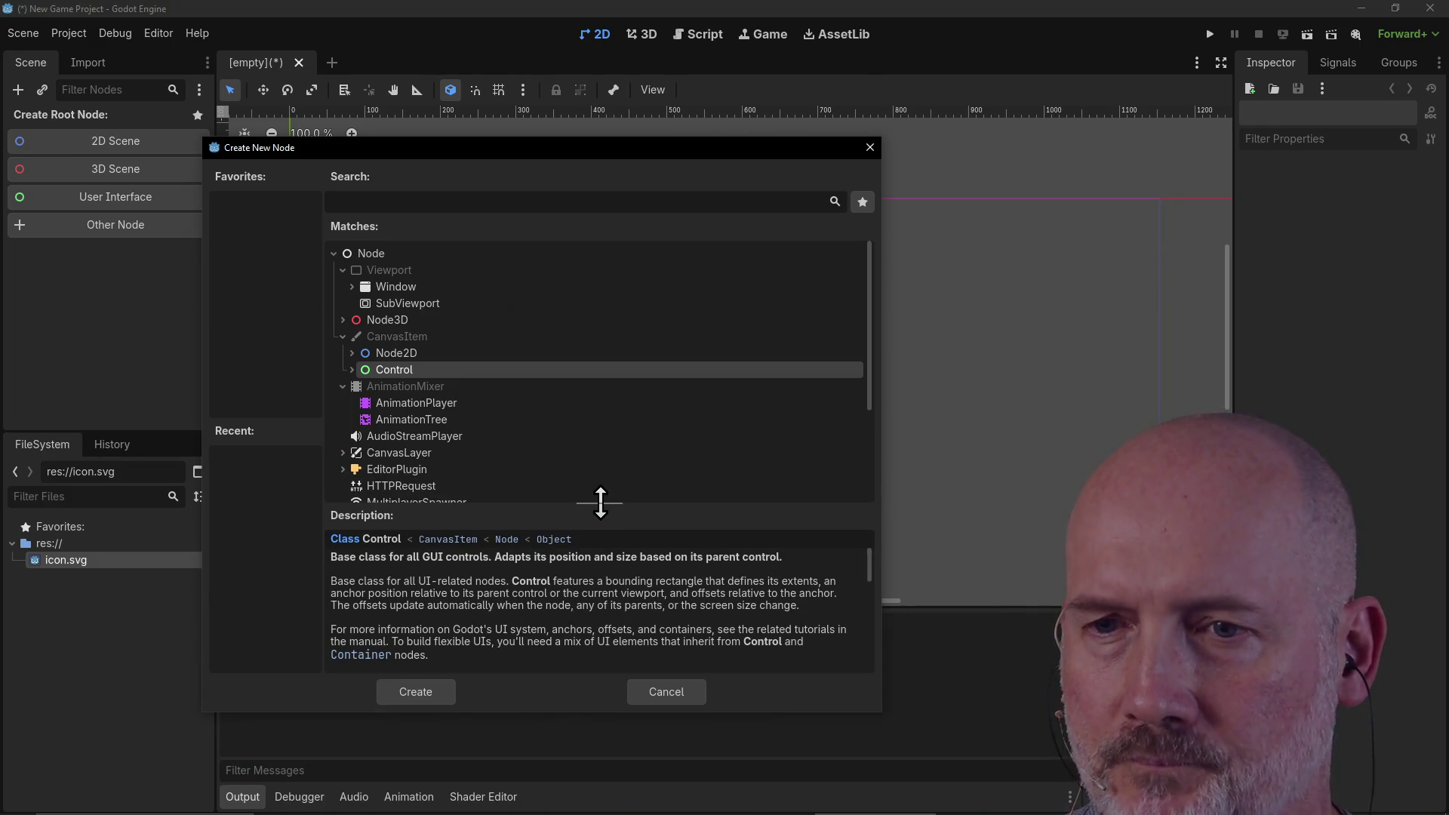
Step: Expand Control, browse its subtypes including TextEdit, and create a Container root node
left_click(352, 370)
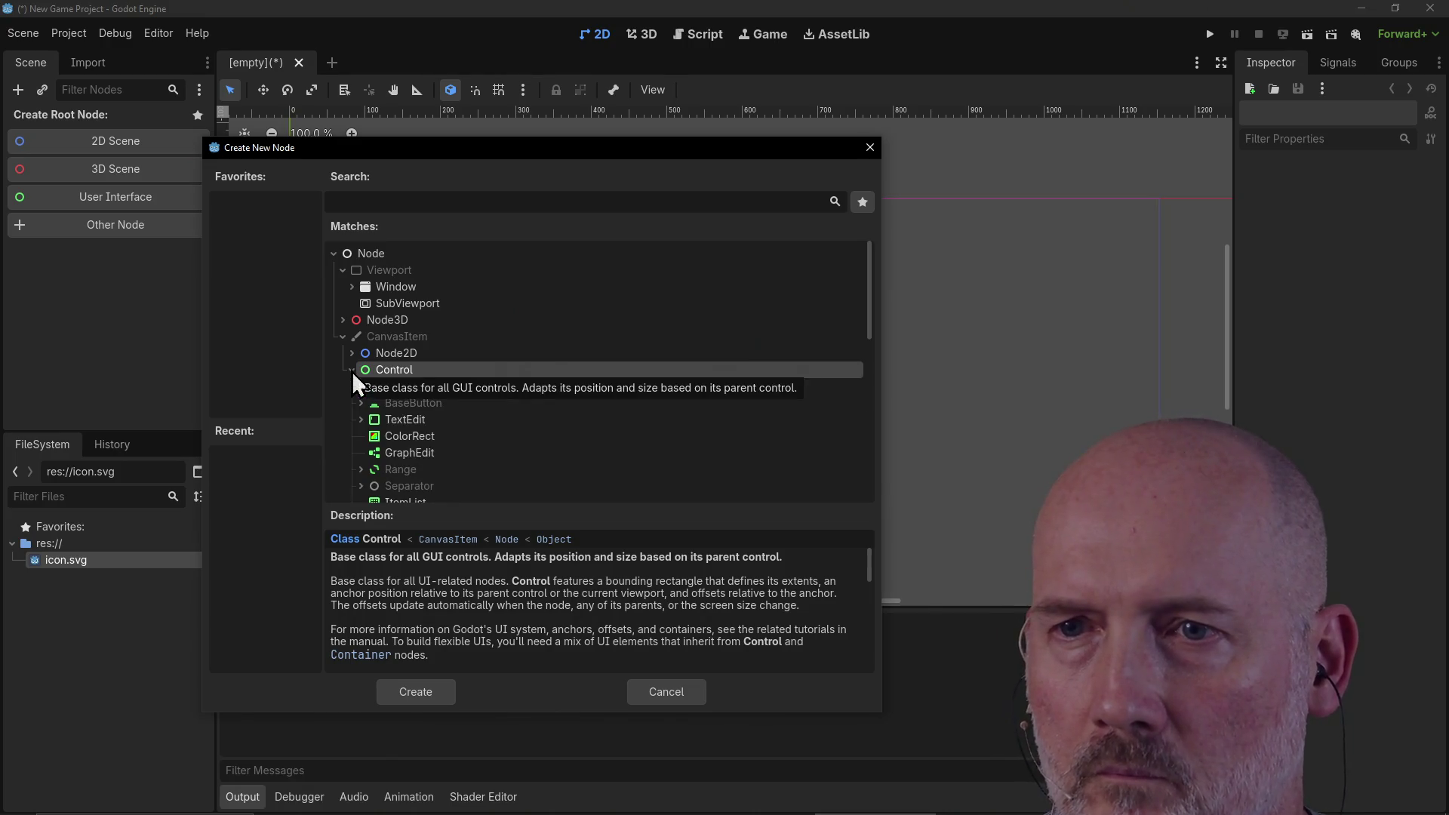
scroll(583, 388, "down", 1)
left_click(441, 389)
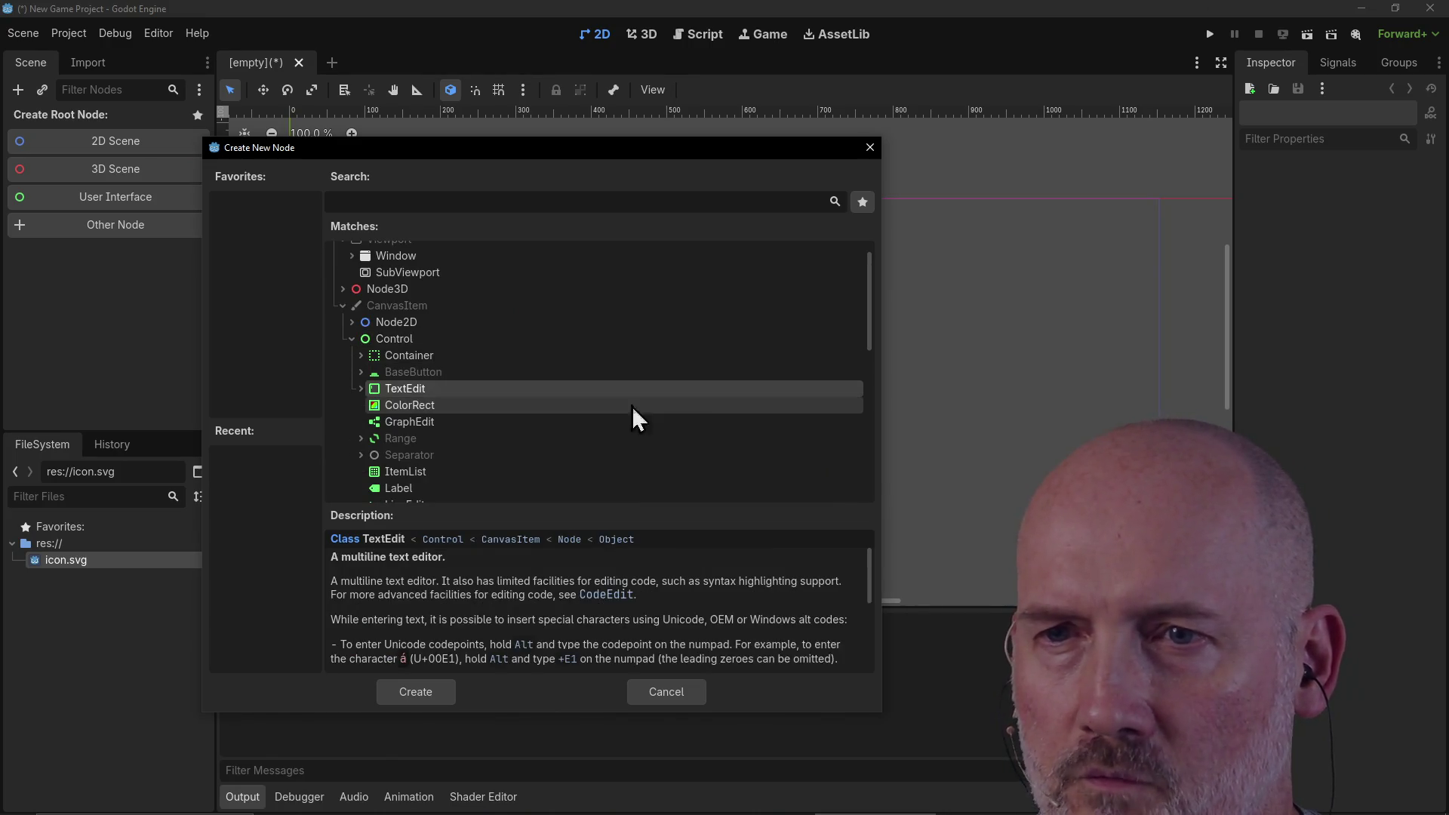
scroll(703, 400, "down", 1)
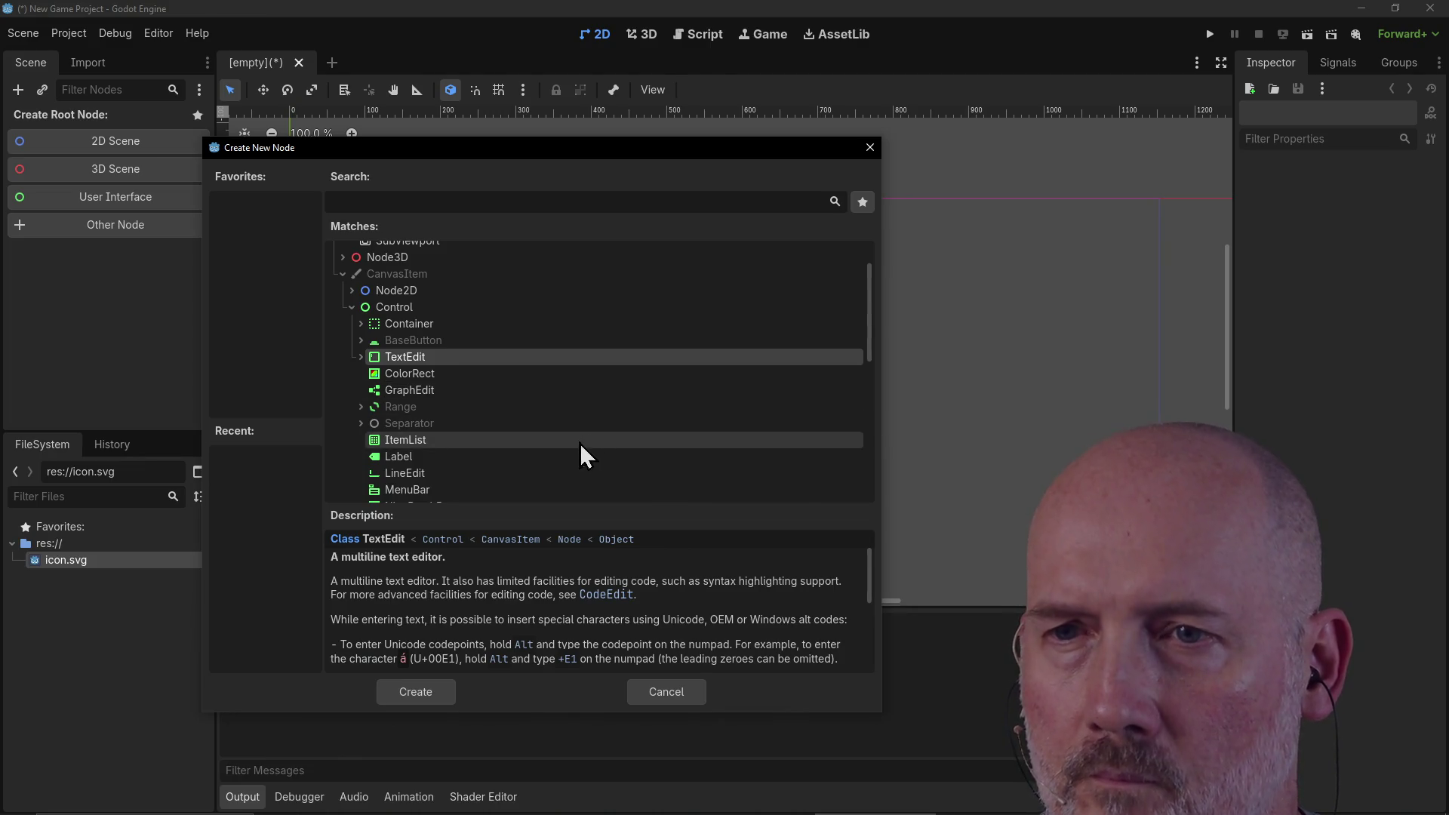
scroll(550, 444, "down", 1)
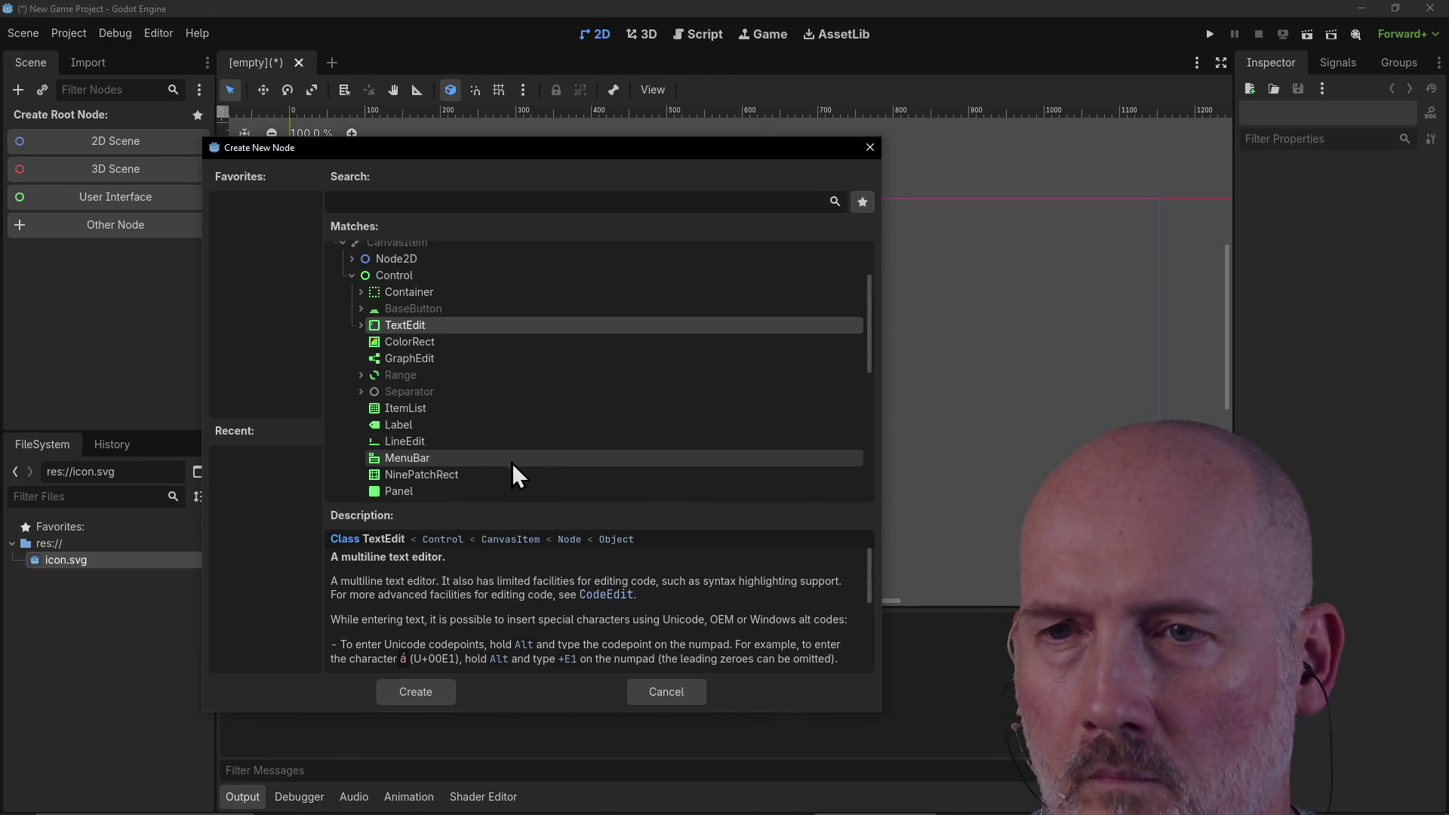
scroll(512, 462, "down", 1)
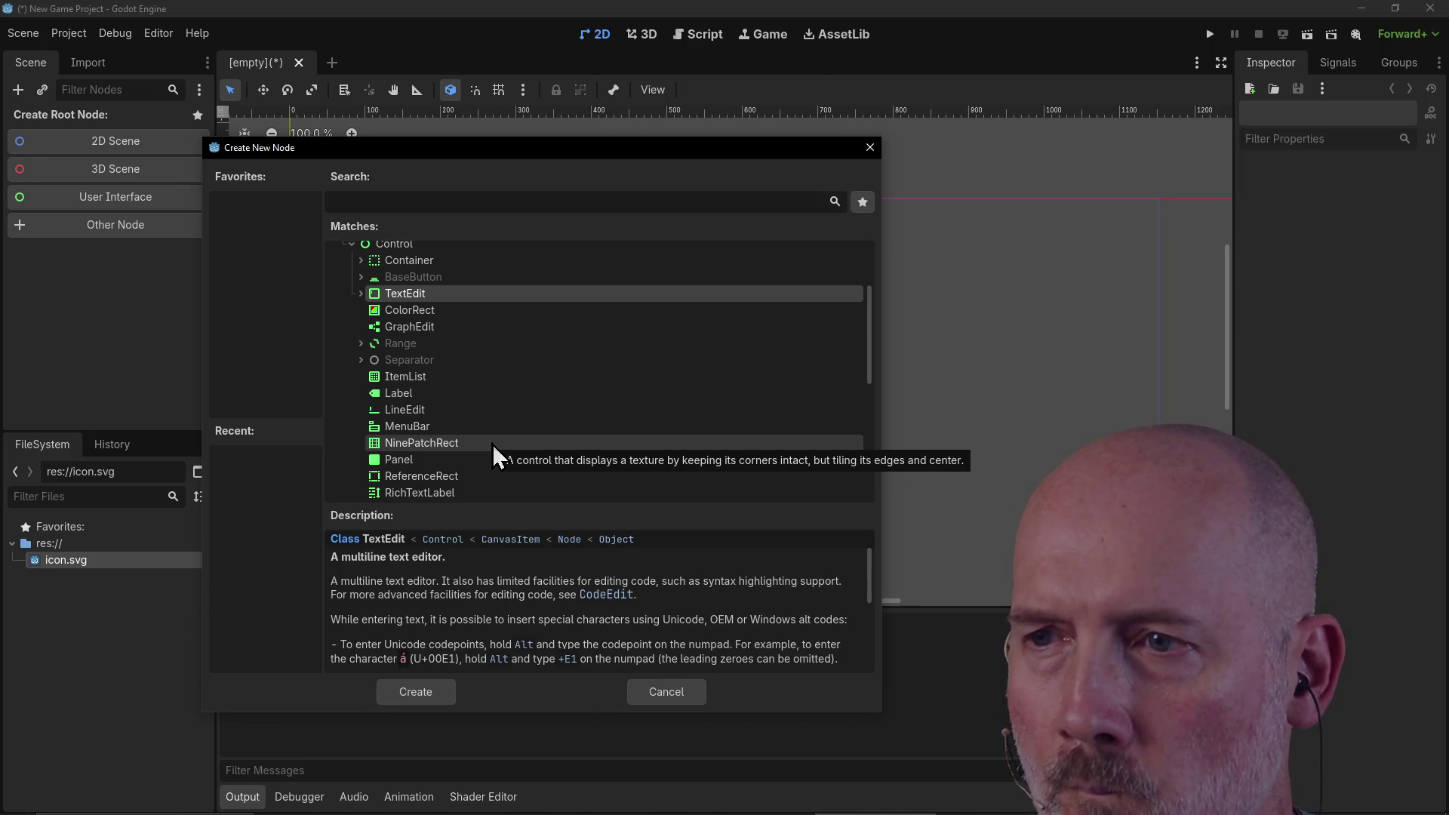
scroll(492, 444, "down", 2)
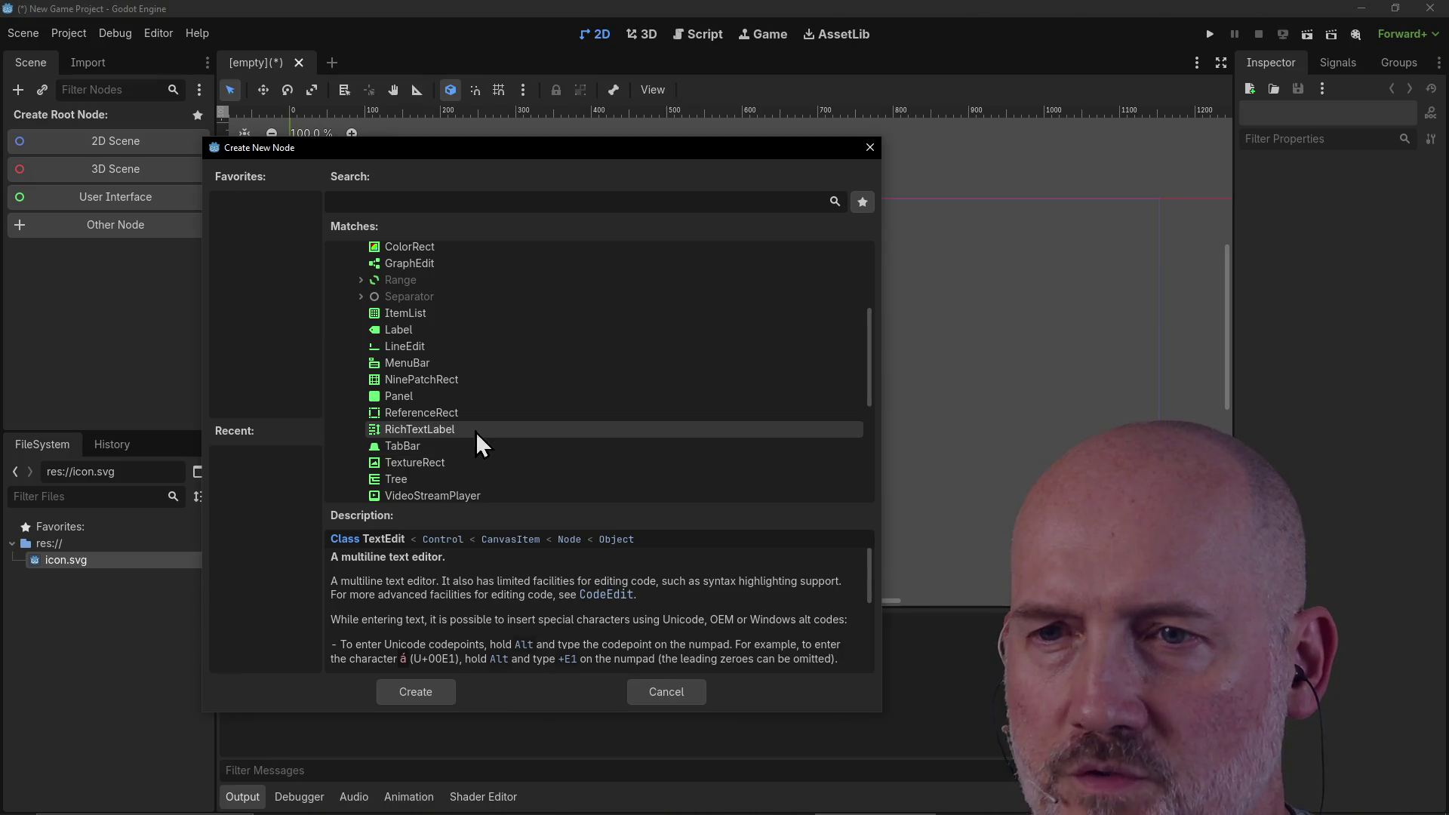
scroll(478, 432, "down", 1)
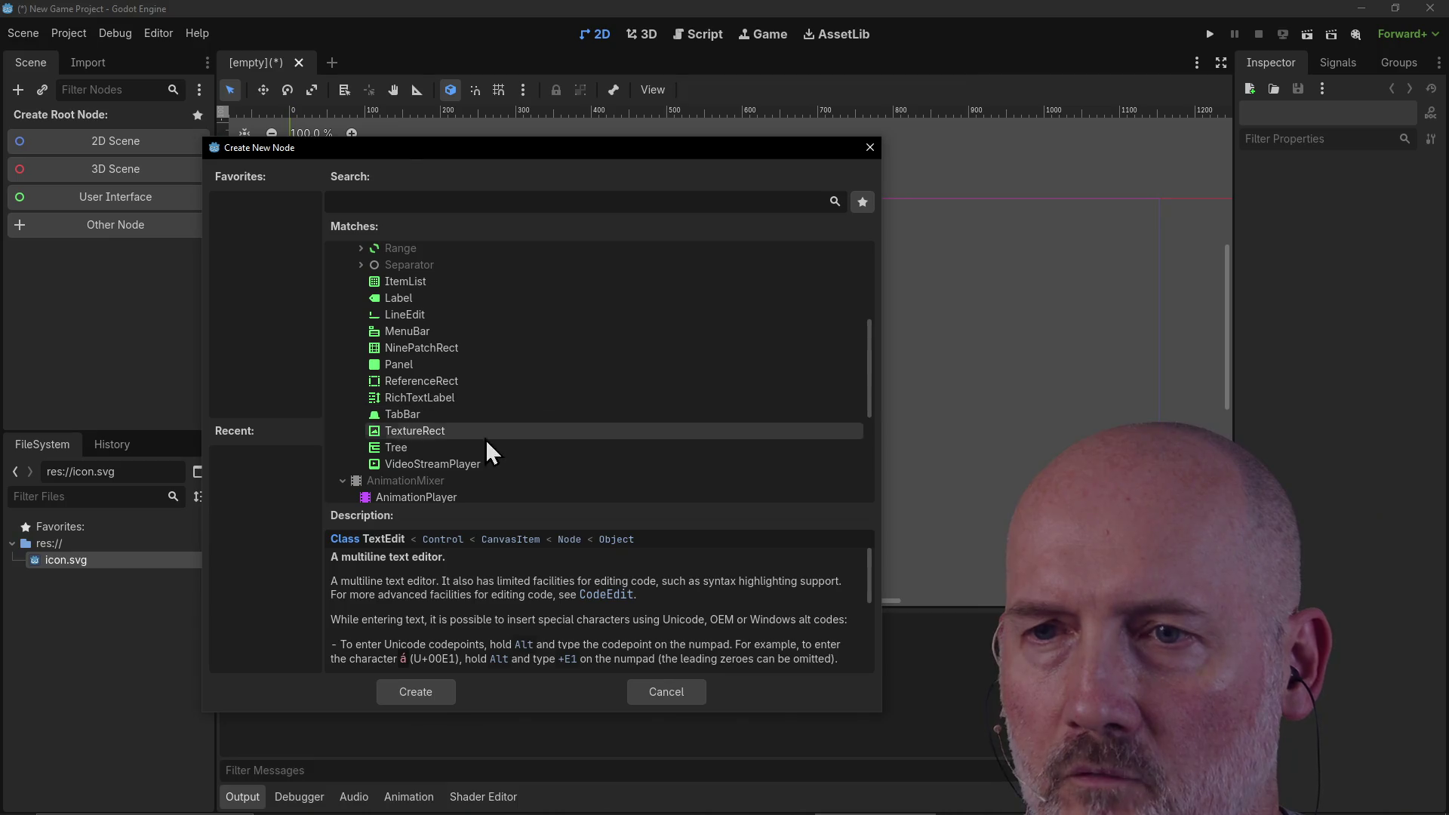
scroll(551, 423, "up", 1)
scroll(555, 406, "up", 4)
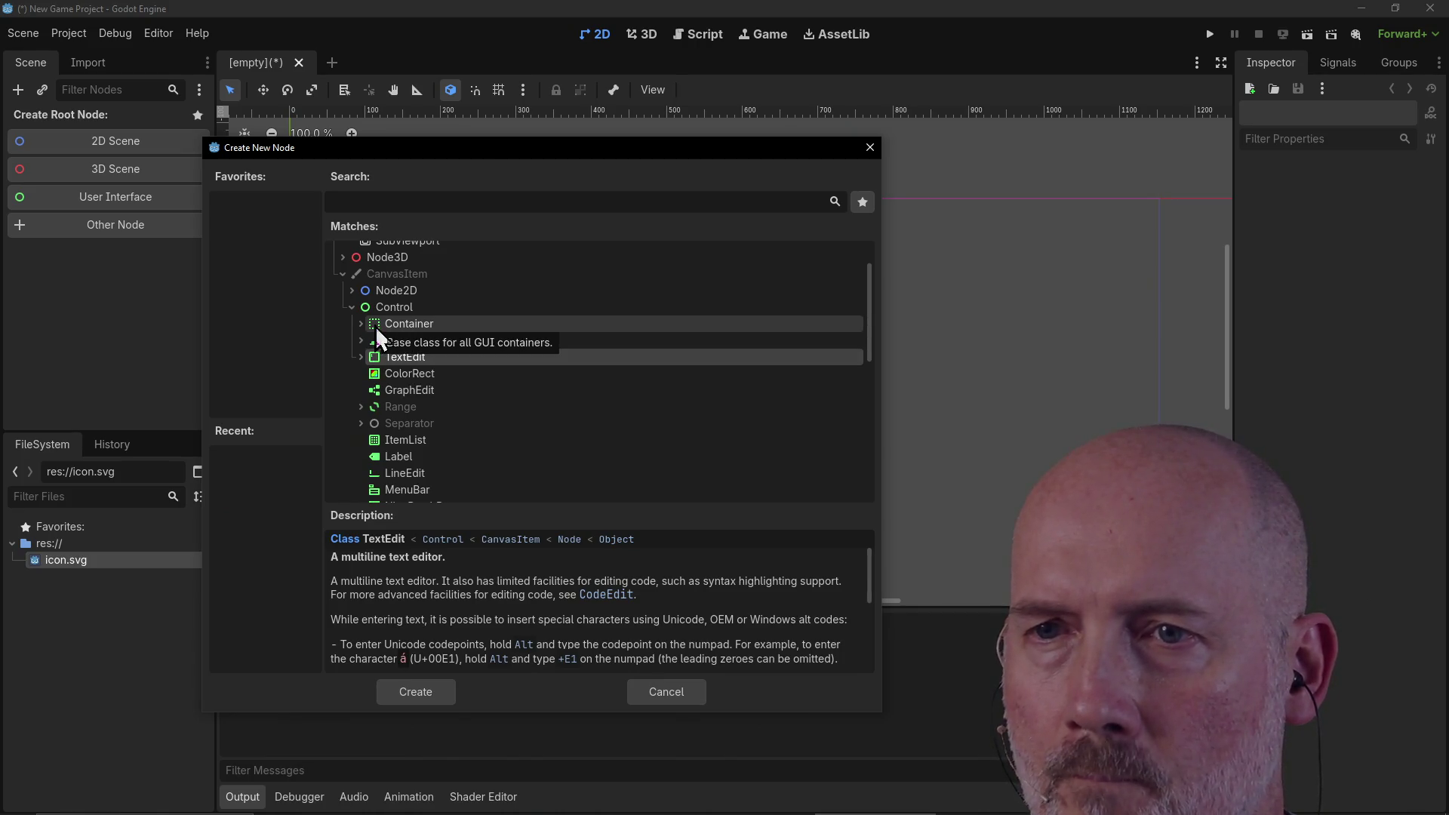
left_click(389, 327)
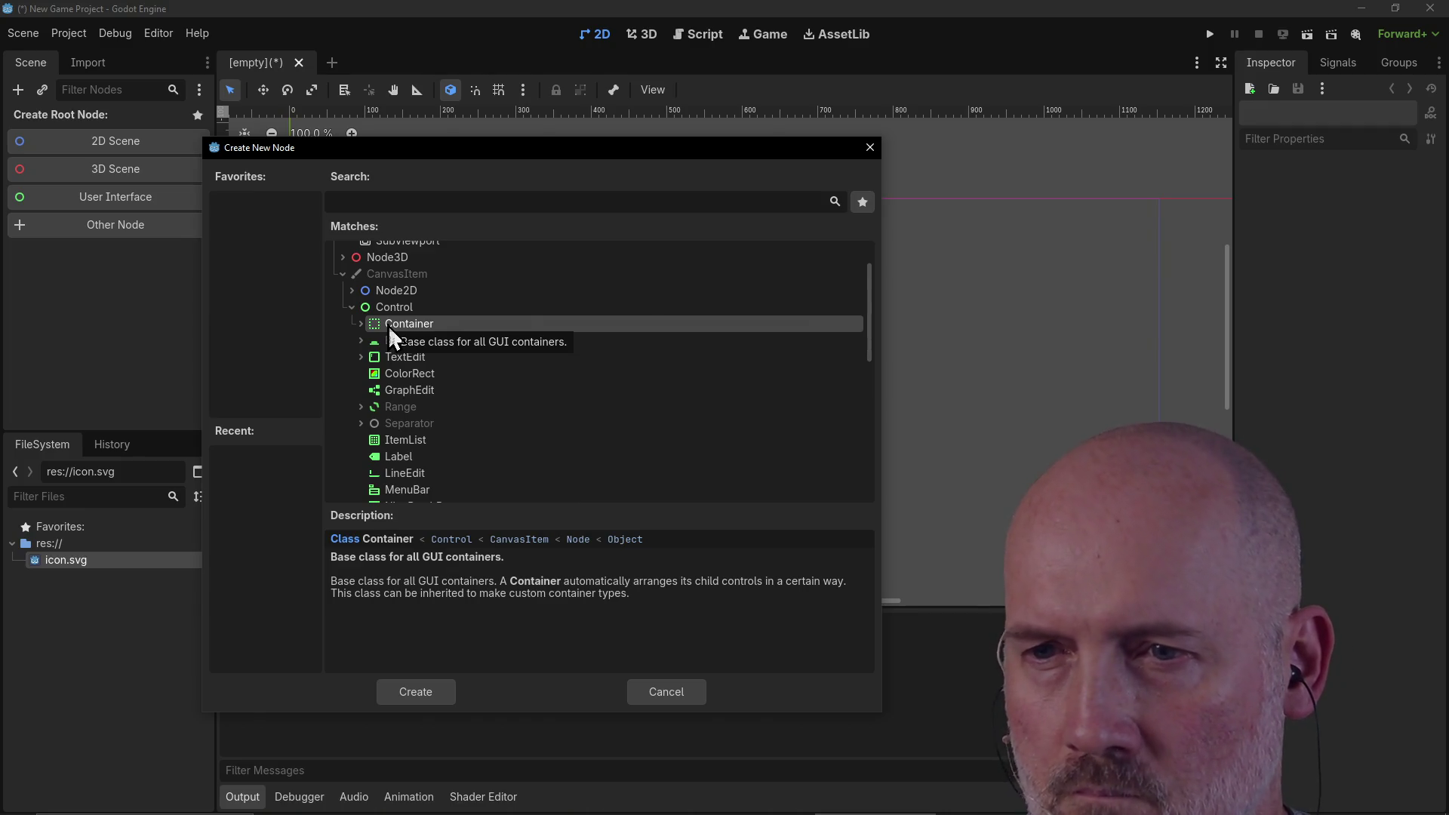
left_click(425, 693)
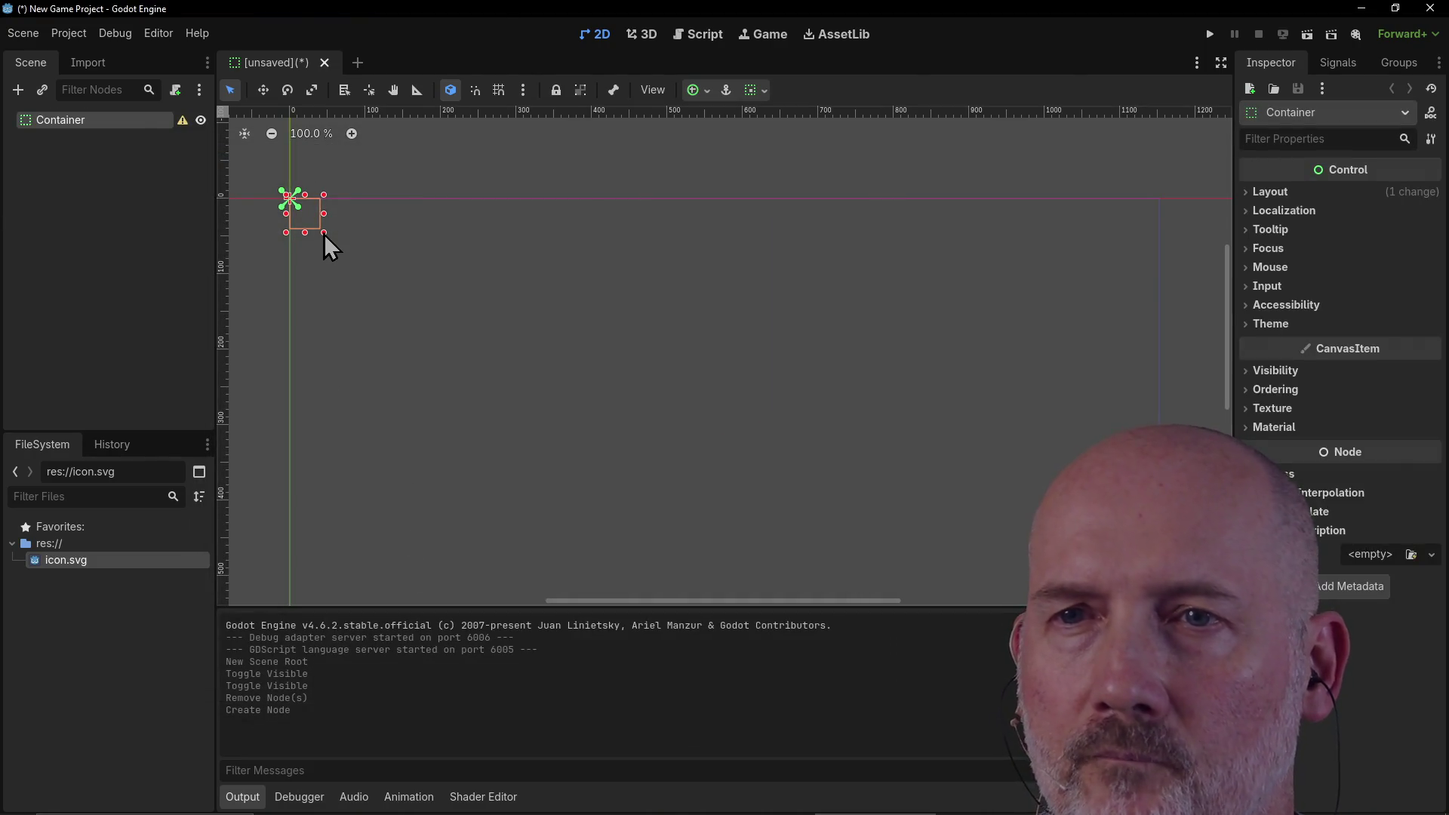
Step: Resize the Container to 910 × 515, then read and dismiss its needs-a-script warning
mouse_move(324, 234)
left_mouse_down()
mouse_move(456, 335)
mouse_move(867, 483)
mouse_move(1012, 604)
mouse_move(980, 590)
left_mouse_up()
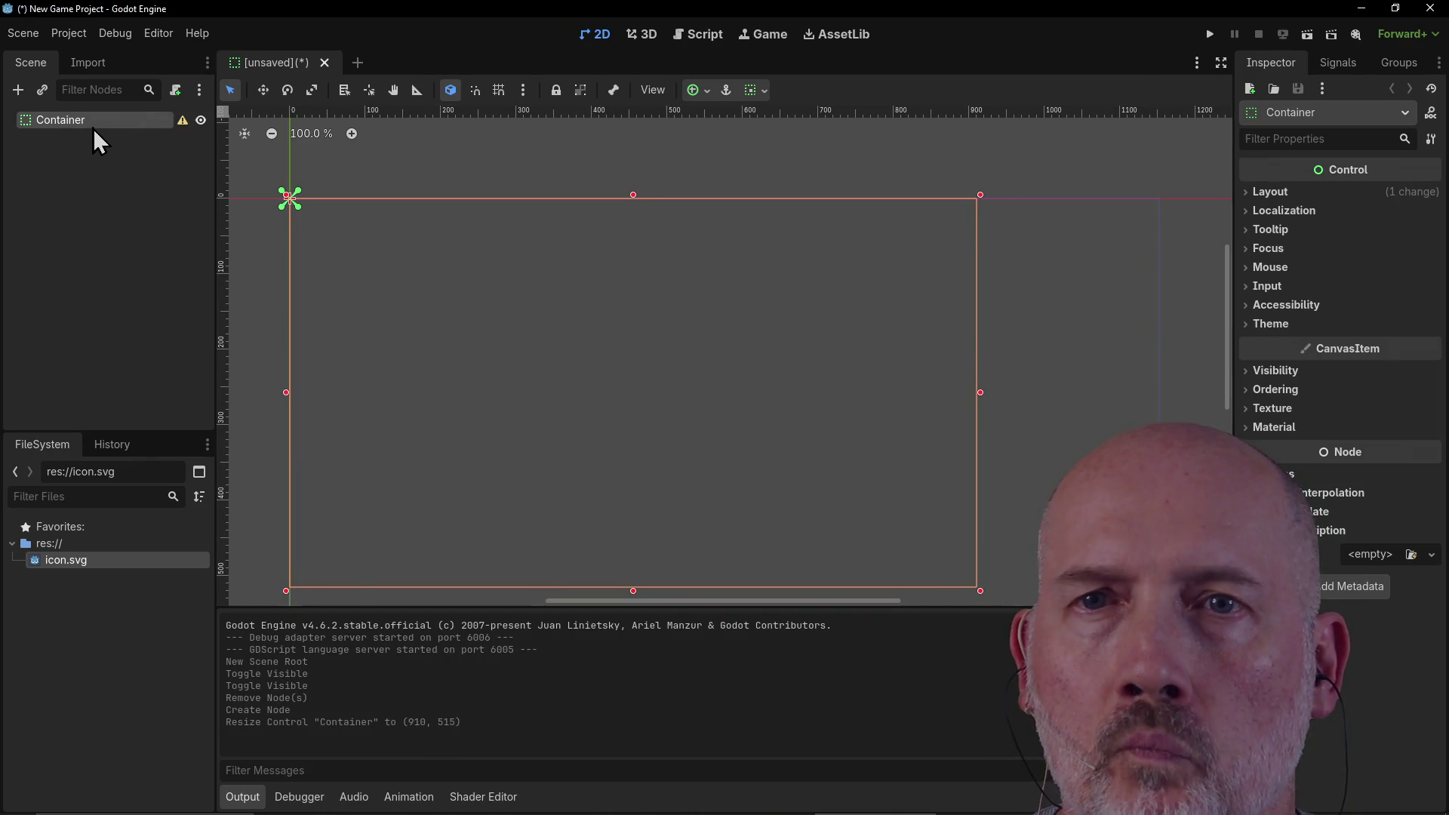
left_click(182, 121)
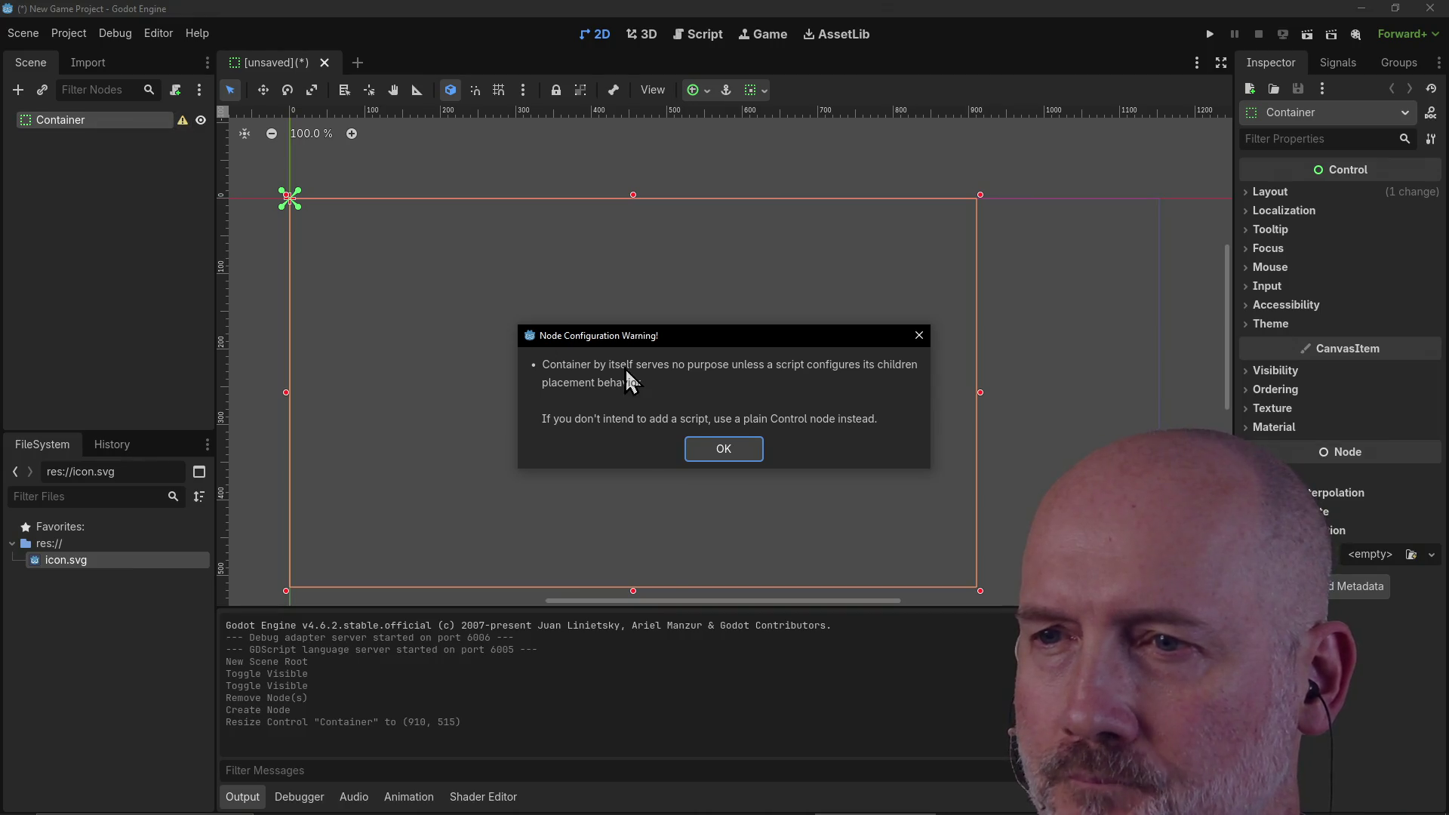
left_click(750, 447)
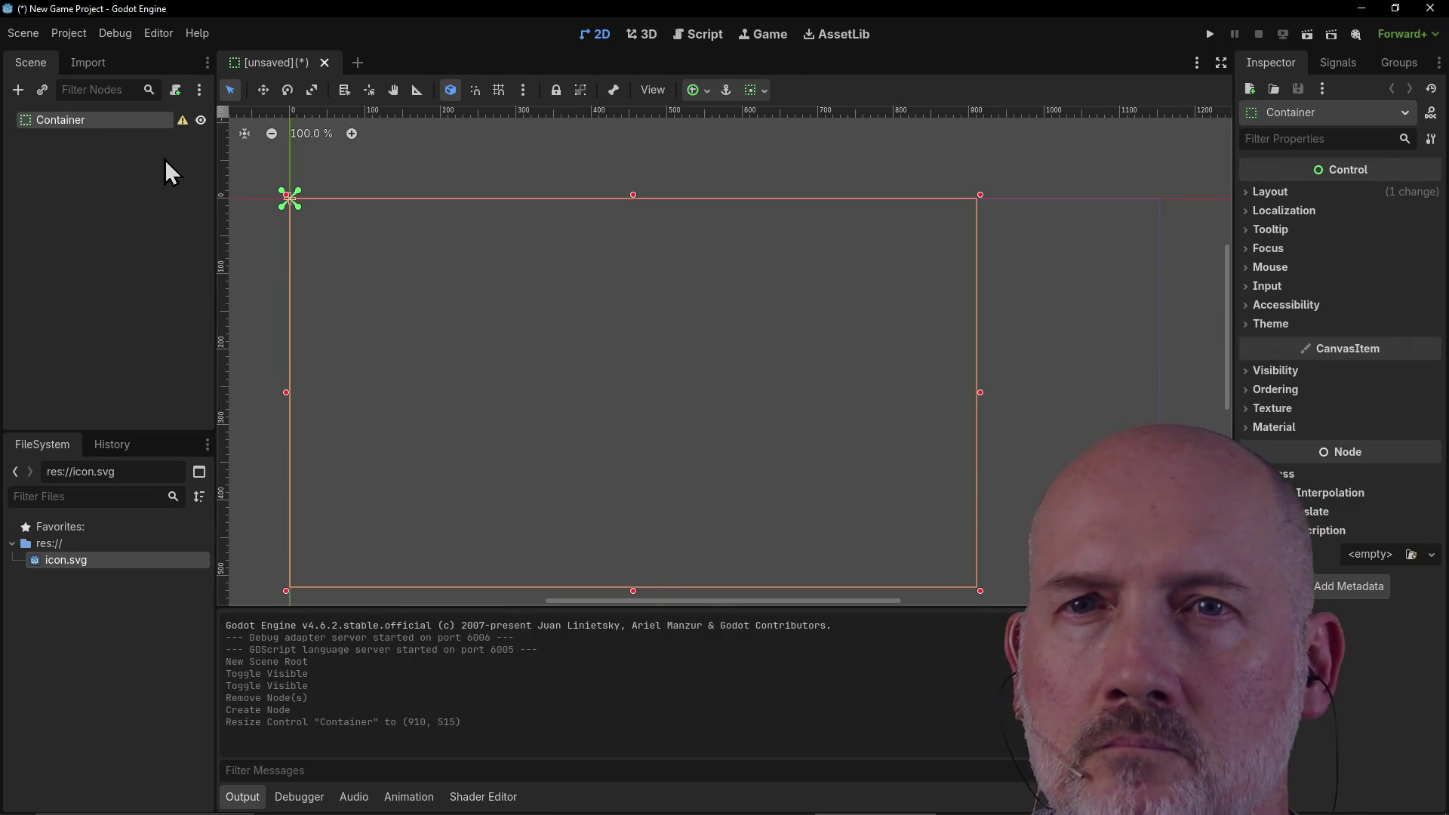
right_click(66, 132)
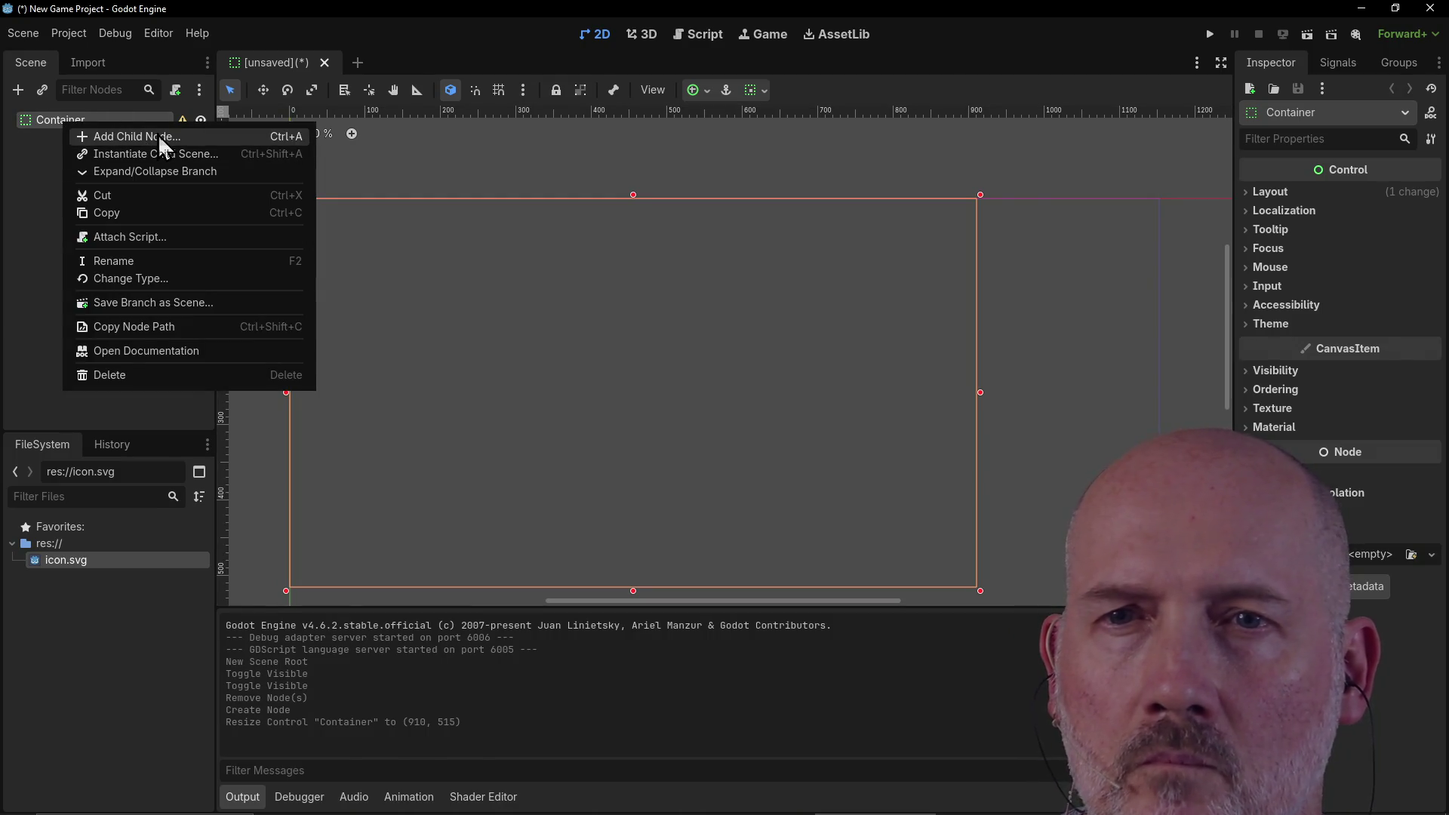
Step: Attach a new container.gd script to Container and add print("ready!") inside _ready
left_click(155, 237)
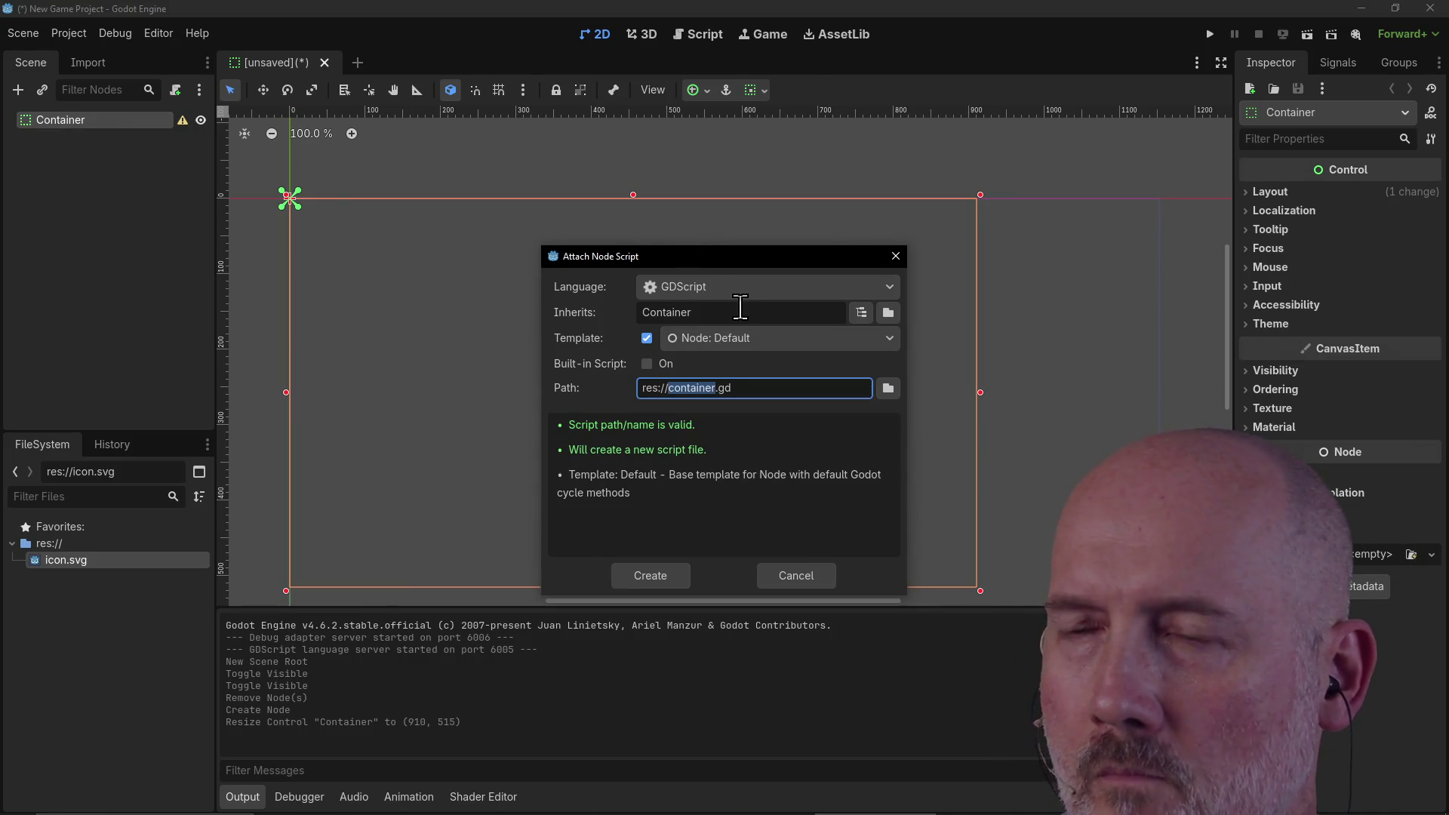
left_click(663, 579)
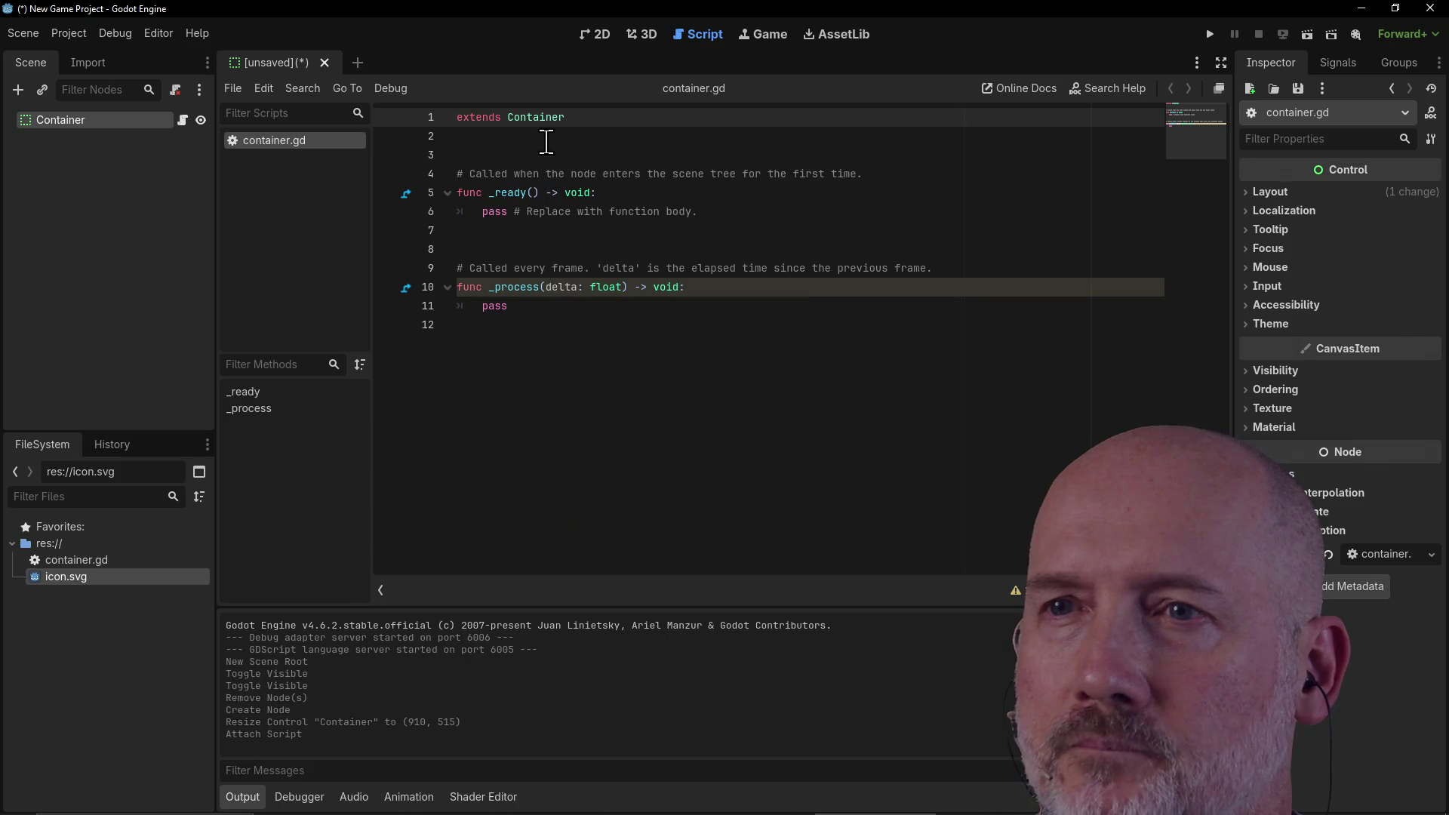
left_click(522, 219)
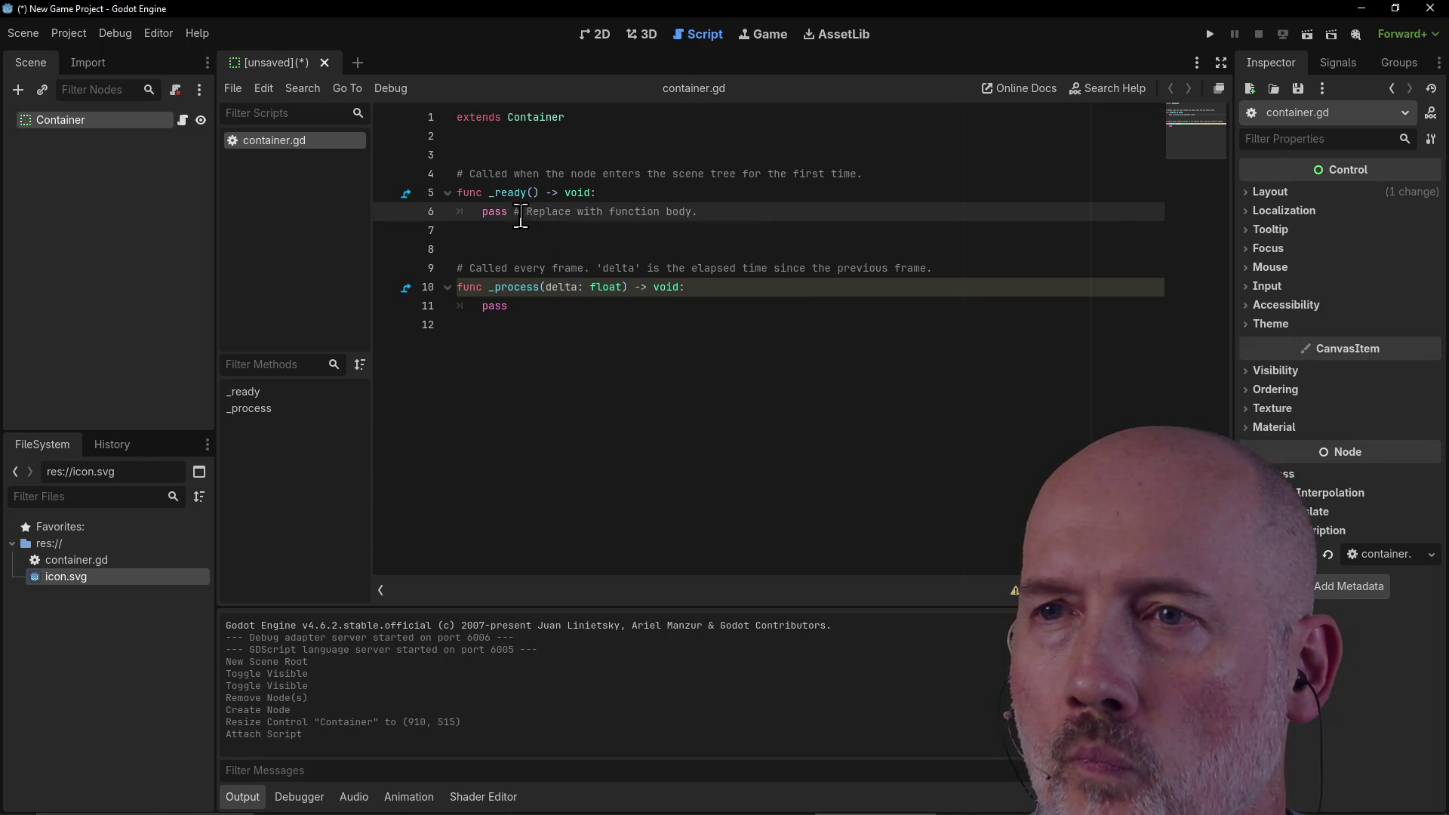
left_click(507, 306)
left_click(642, 191)
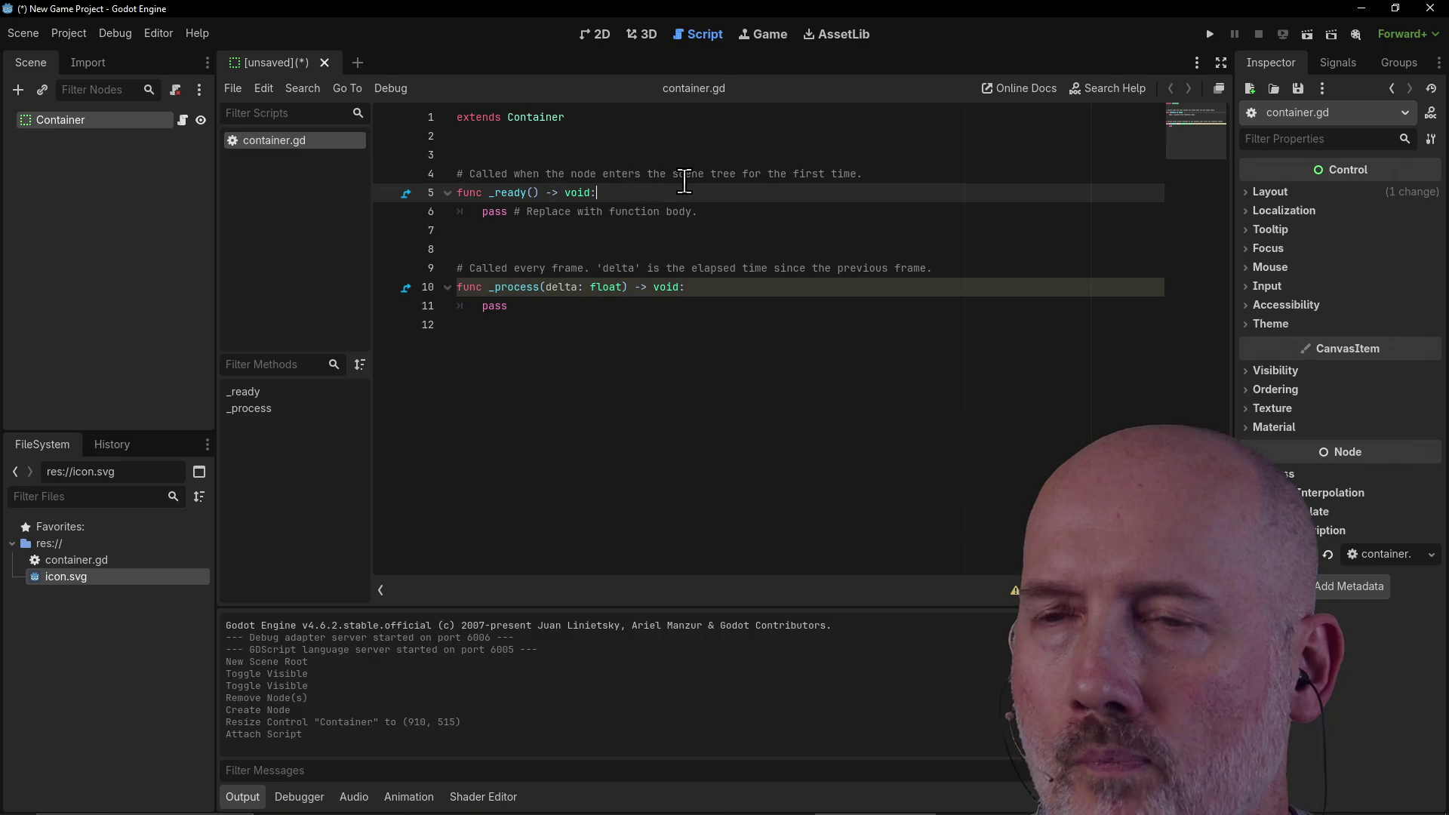
type("a")
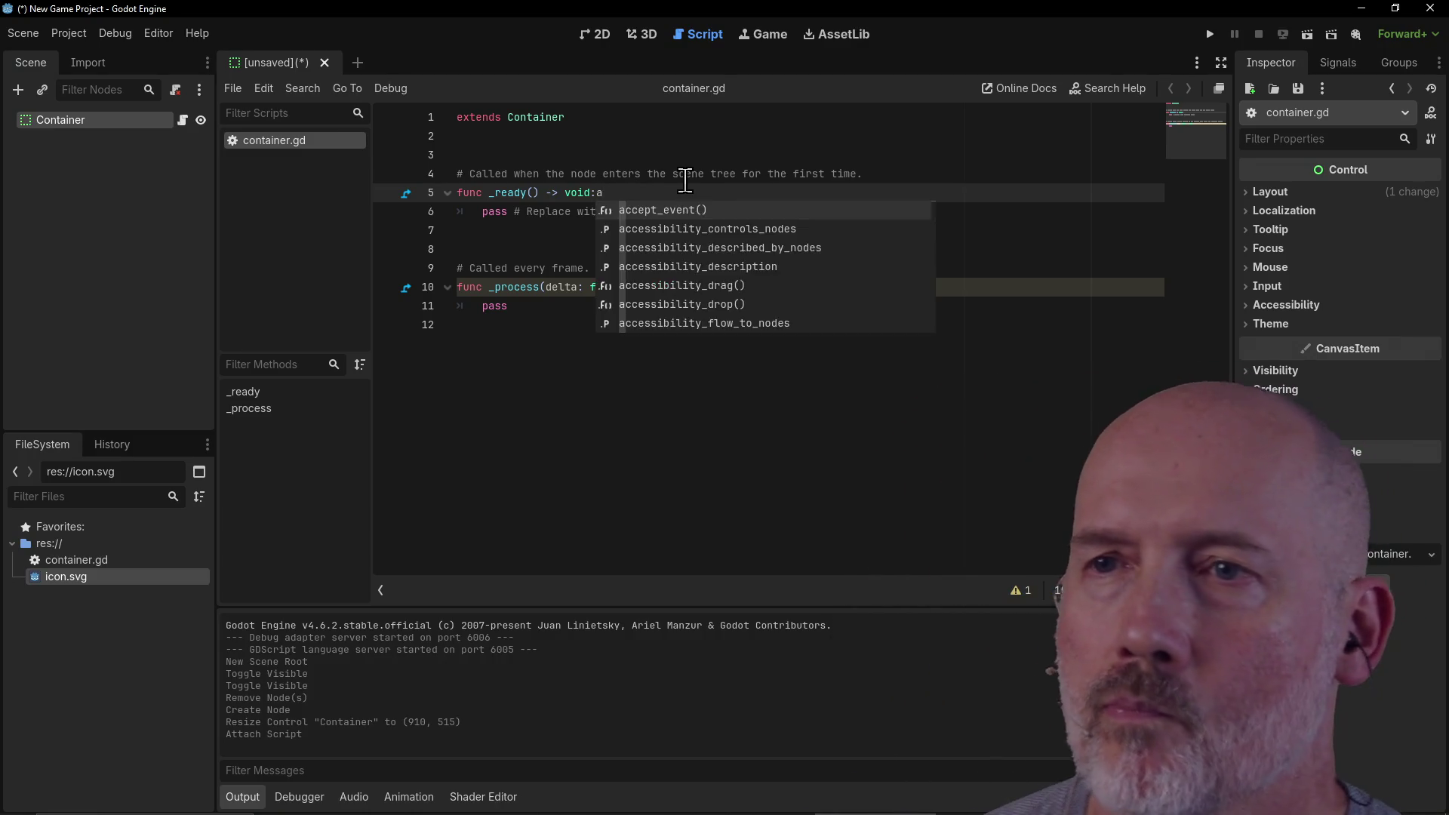
key("BackSpace")
key("Return")
type("print")
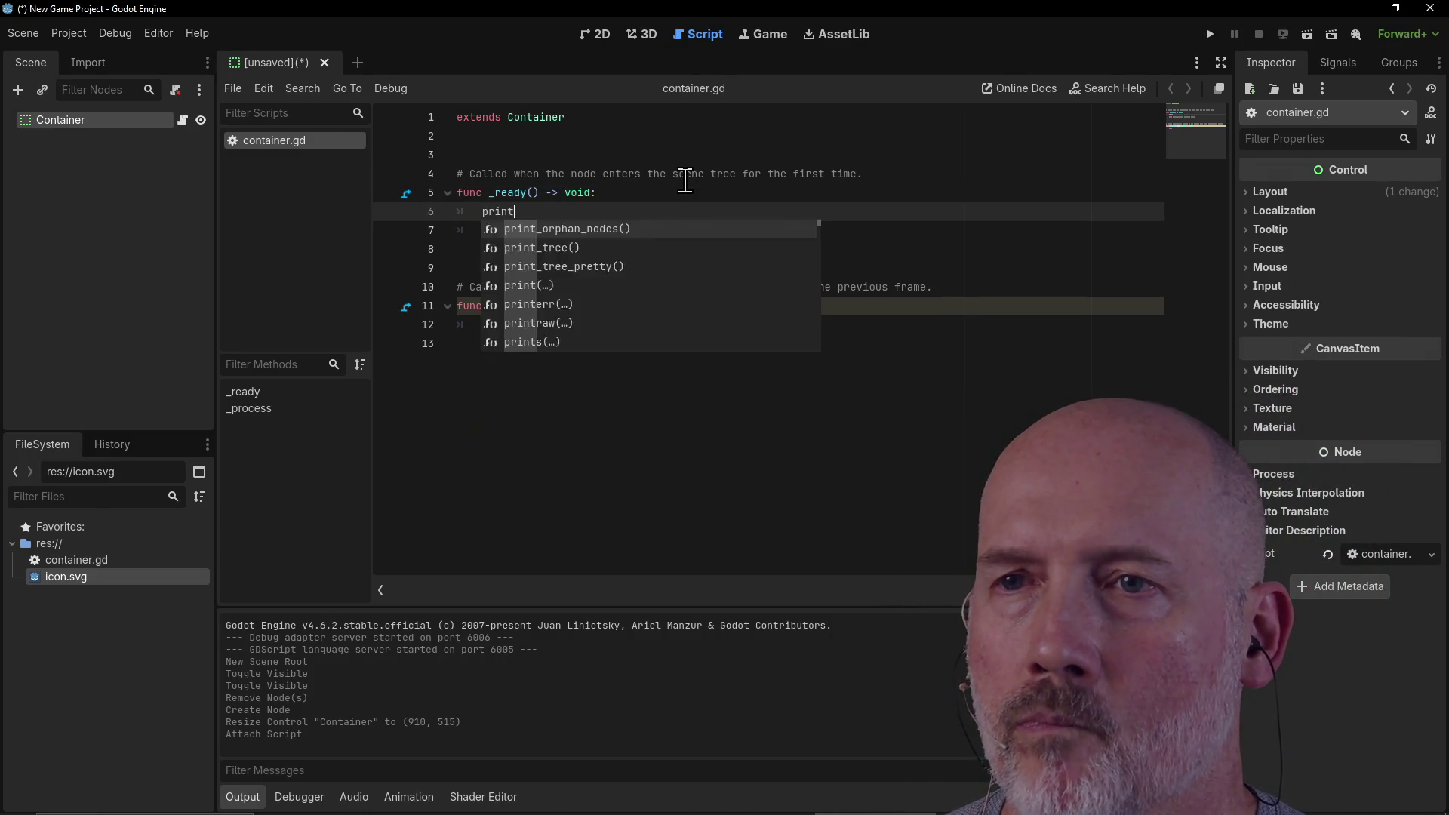
key("Return")
type("\"ready!\")")
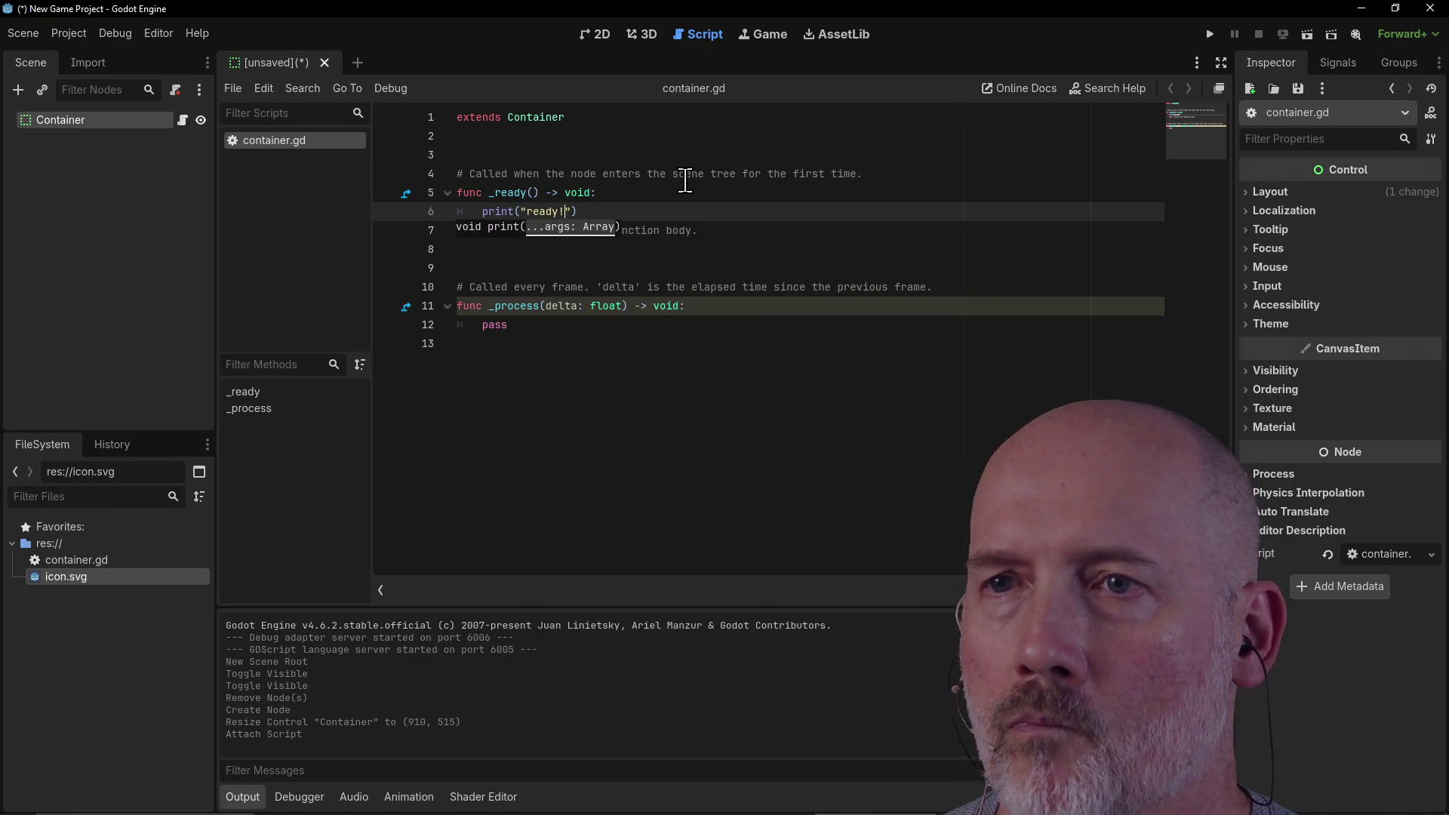
Step: Add print("process!") inside _process and dismiss the first scene save prompt
key("Down")
key("Down")
key("Down")
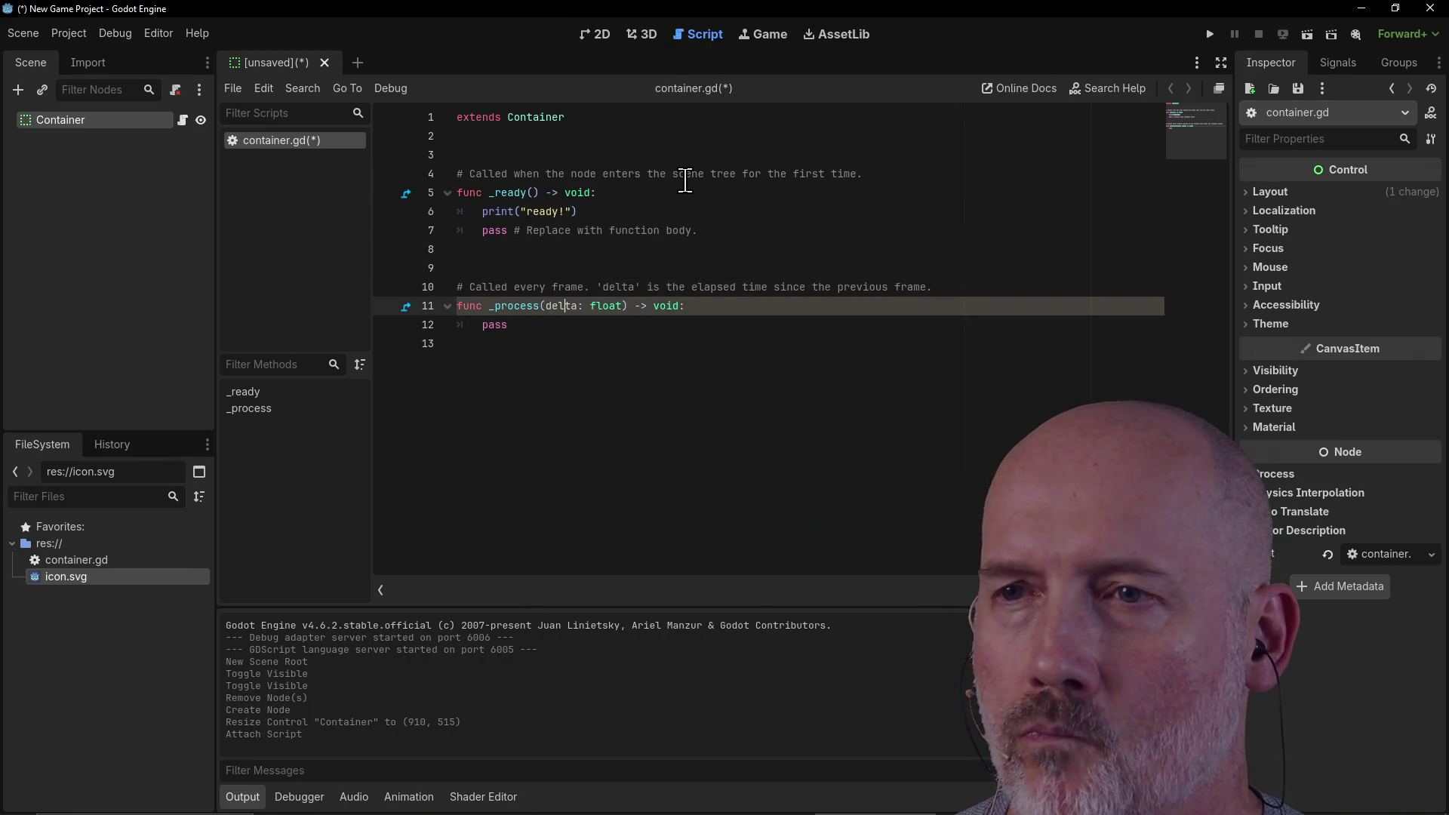
key("End")
key("Return")
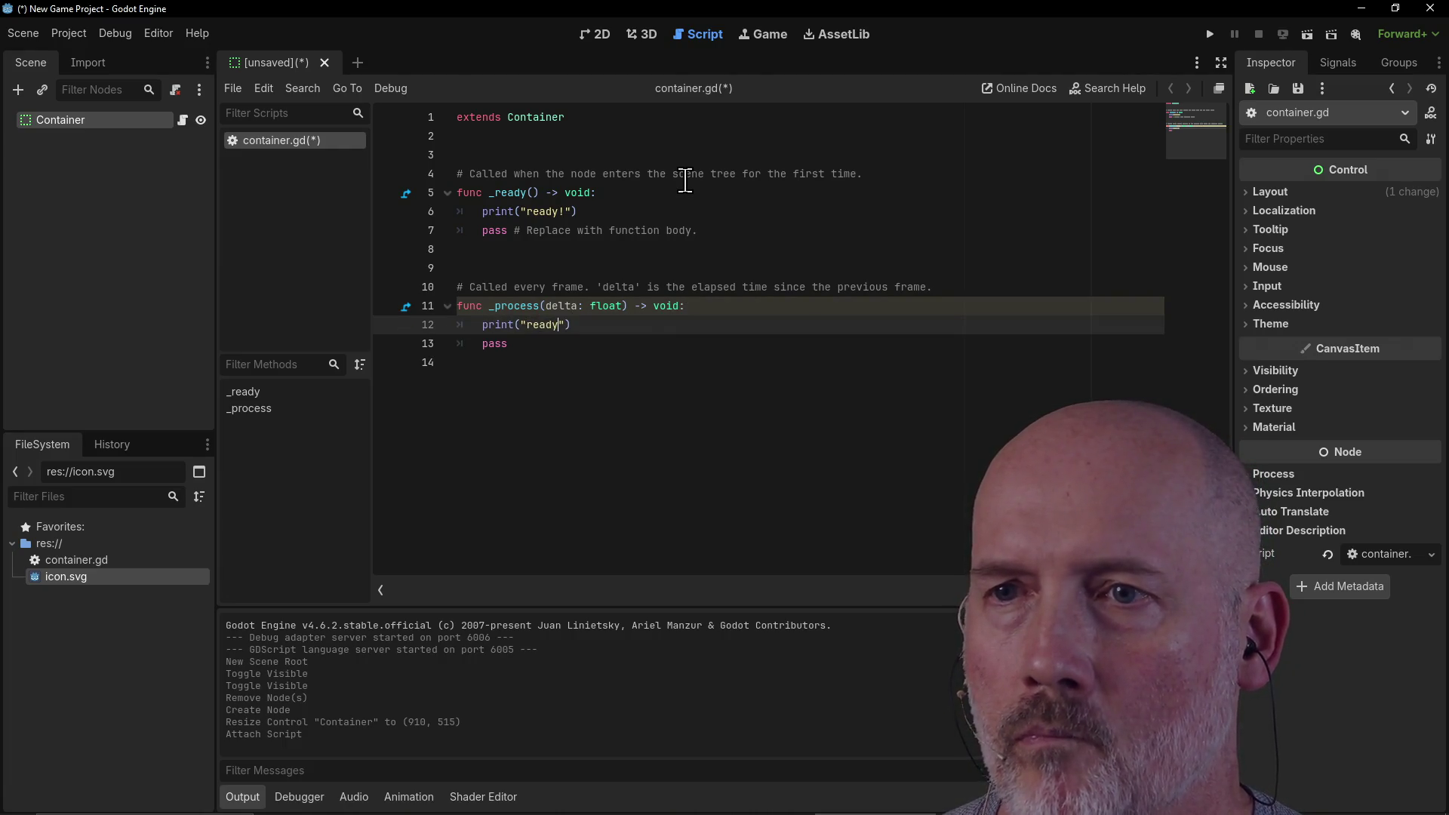
key("BackSpace")
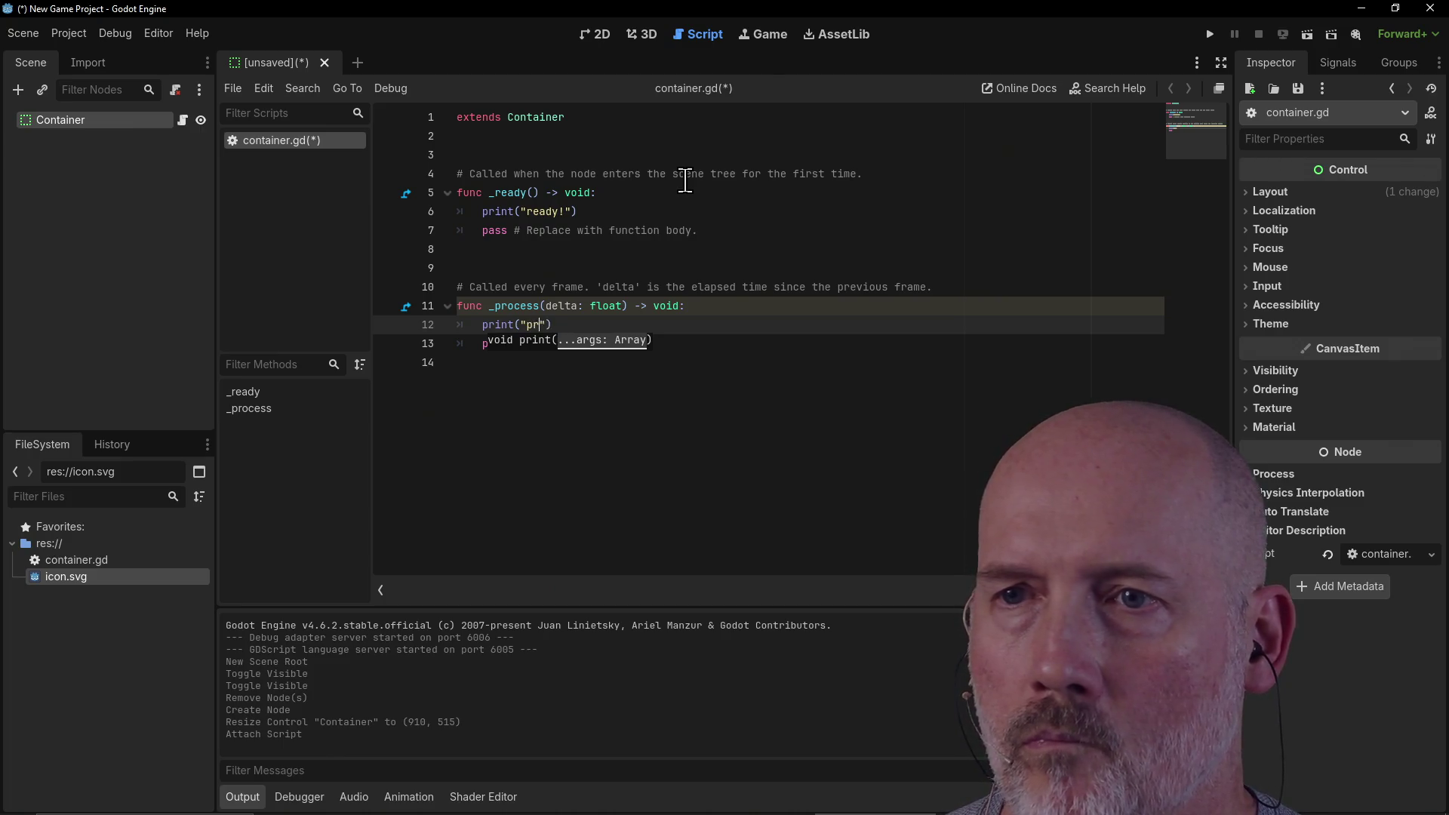
key("End")
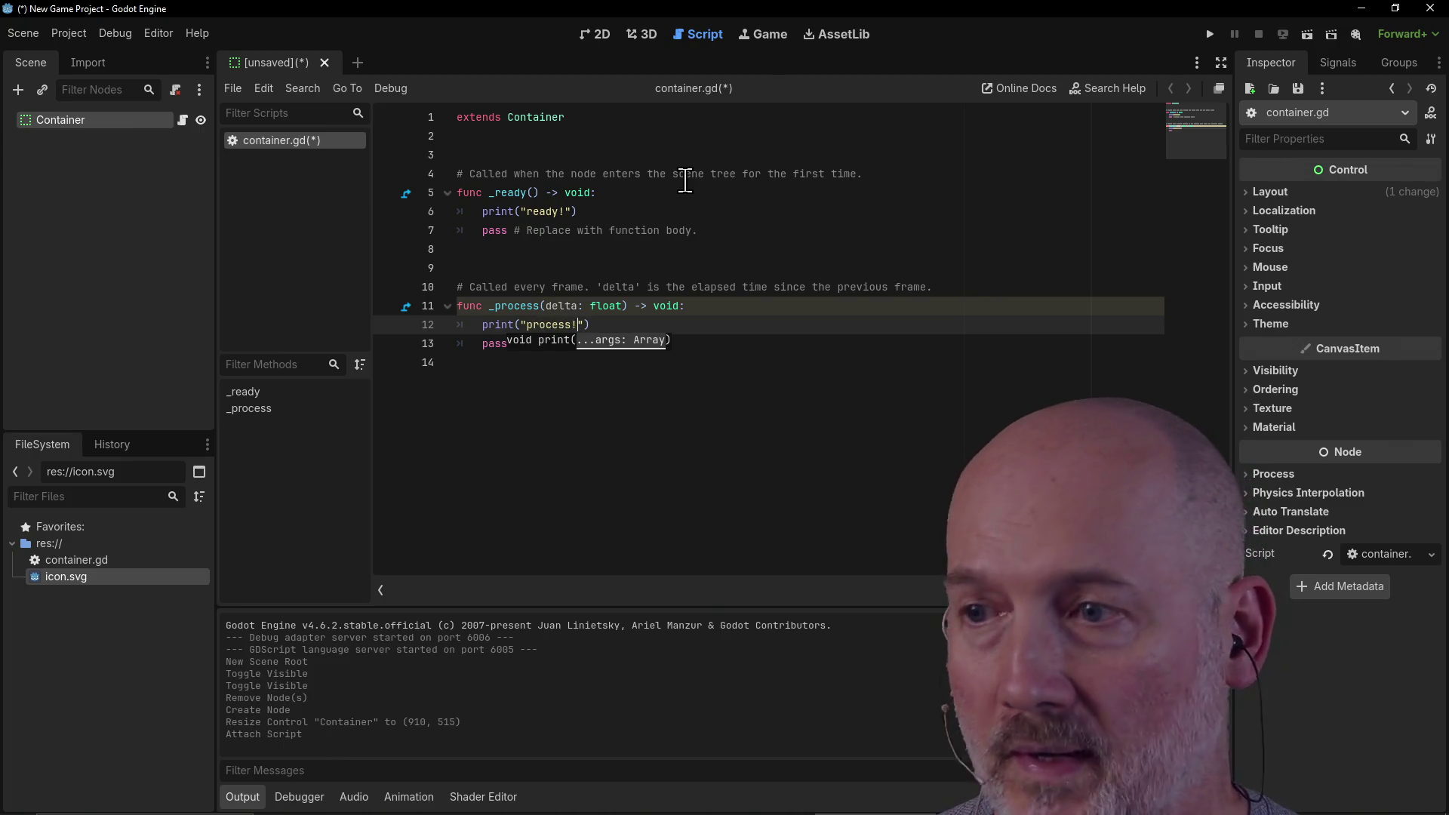
left_click(719, 230)
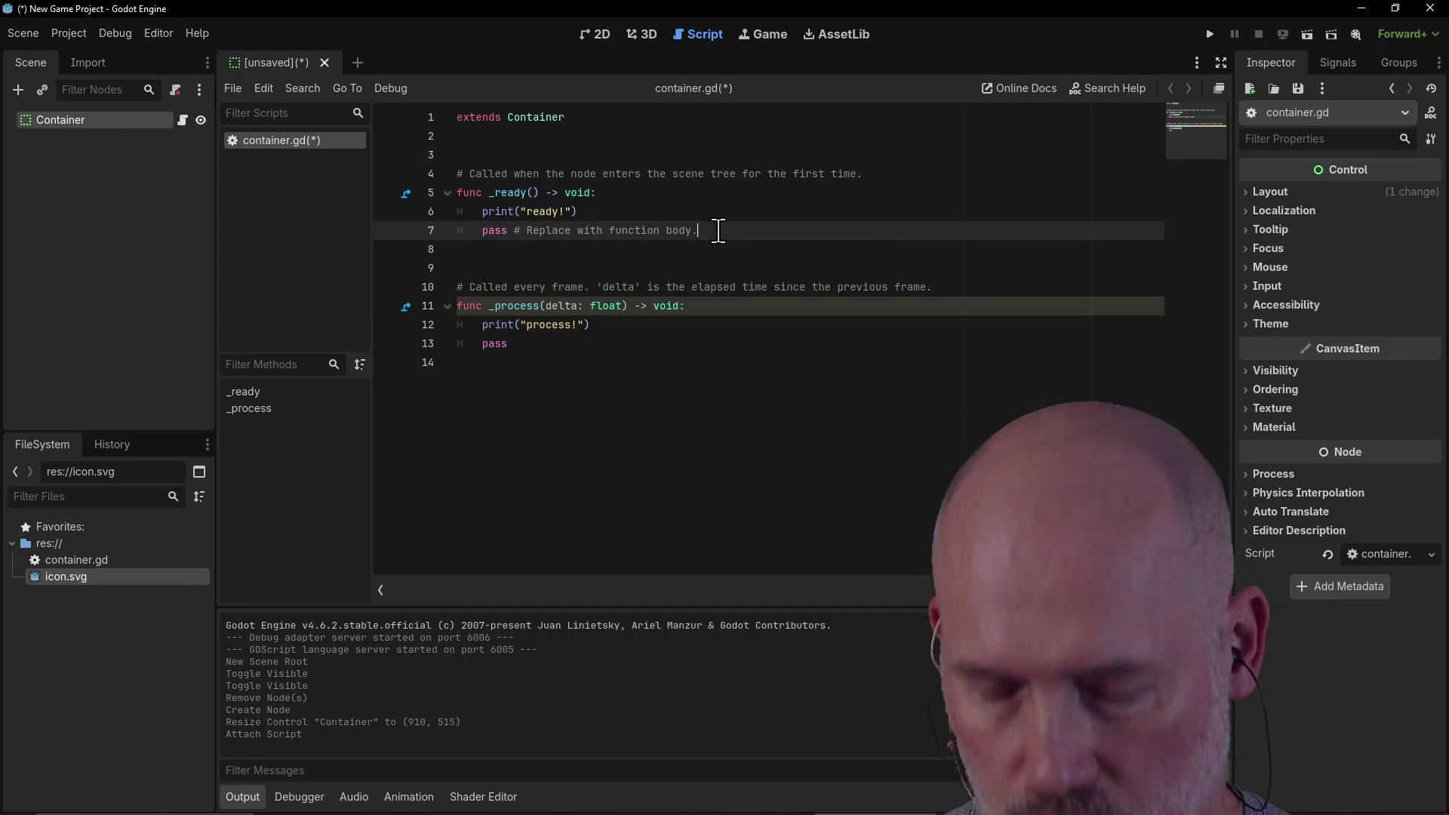
key("ctrl+s")
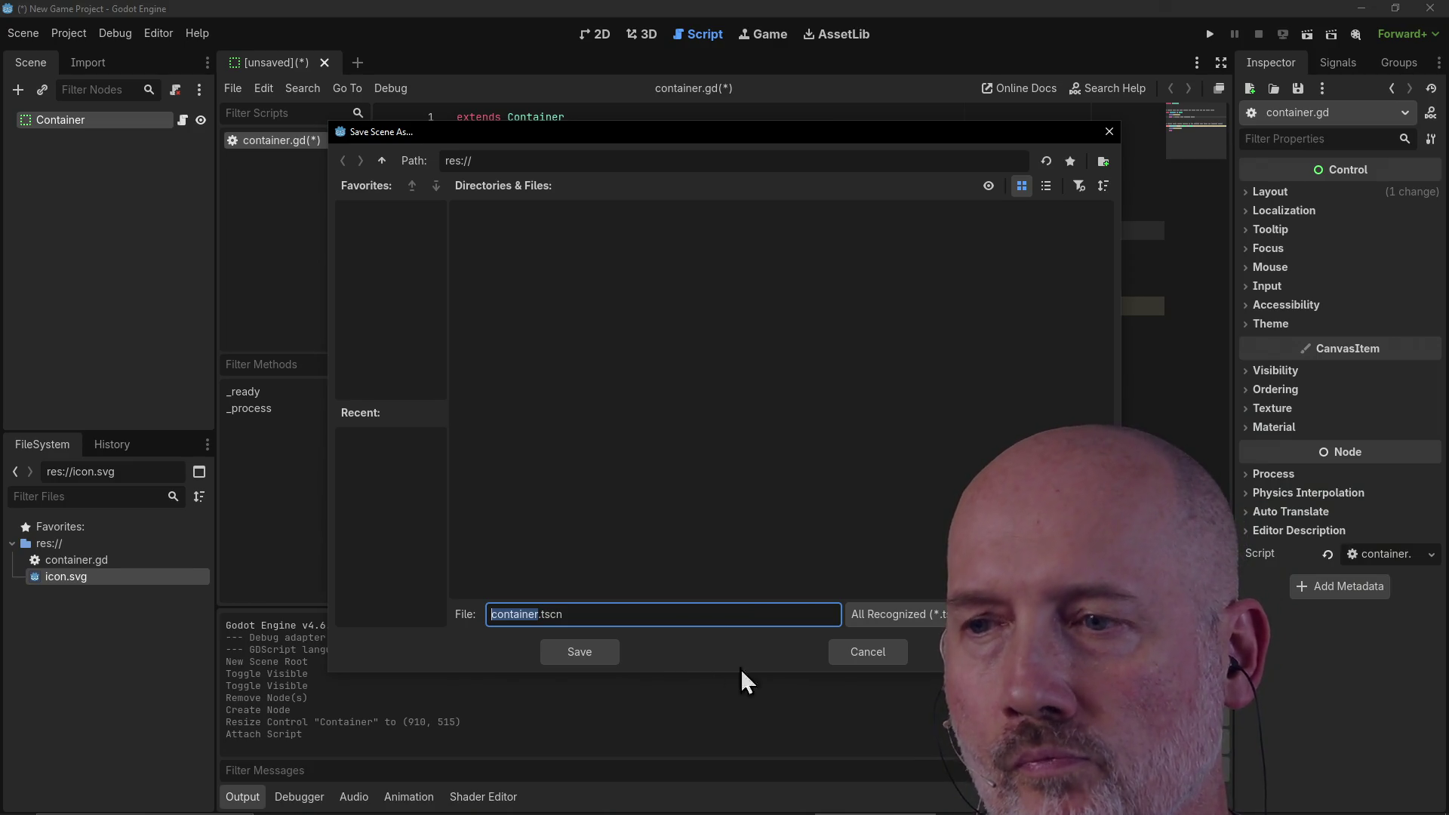
left_click(849, 649)
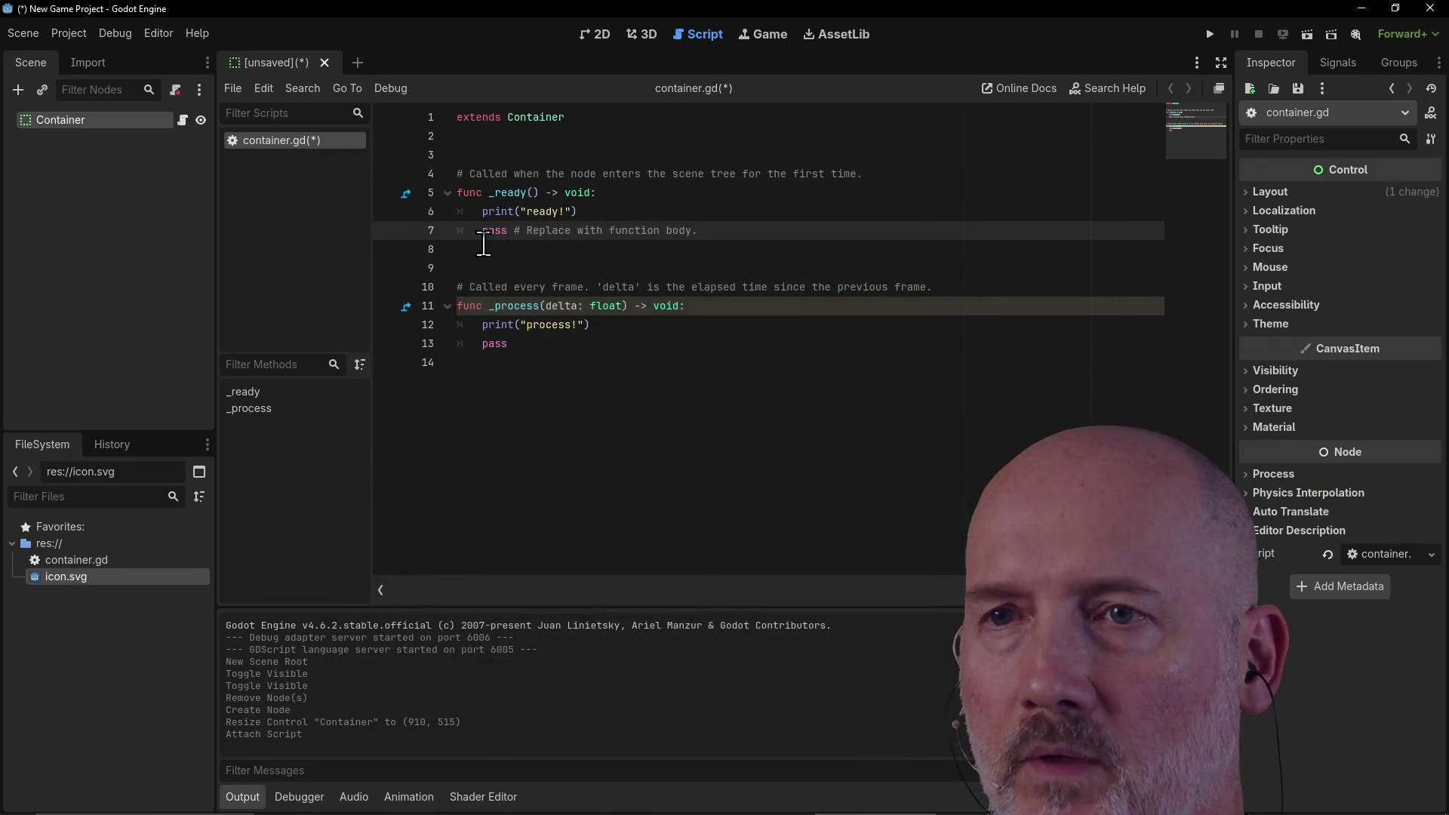
Step: Delete the leftover pass lines from _ready and _process, then bring up Save Scene As
left_click_drag(483, 230, 711, 226)
key("BackSpace")
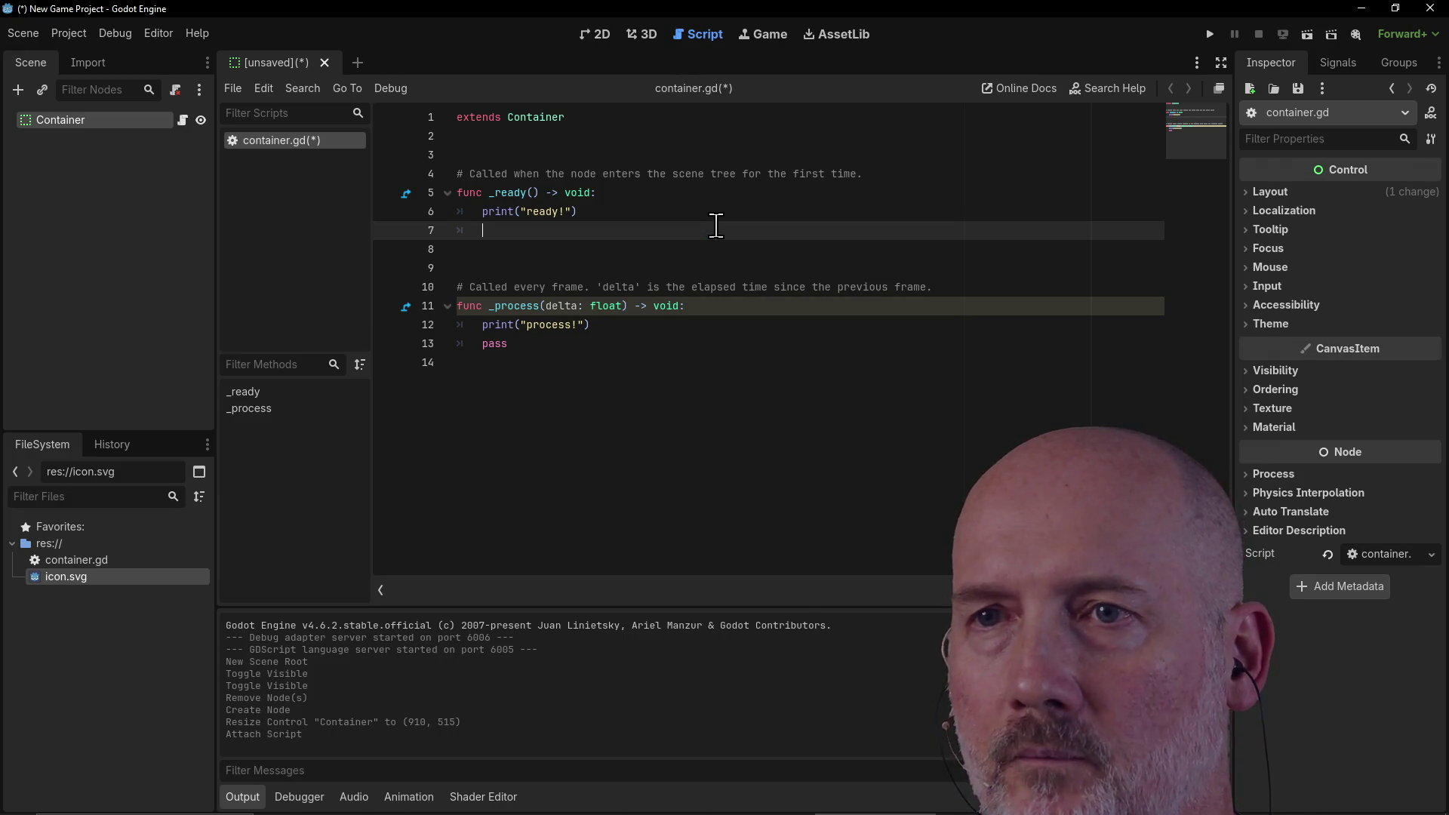
key("BackSpace")
left_click(618, 323)
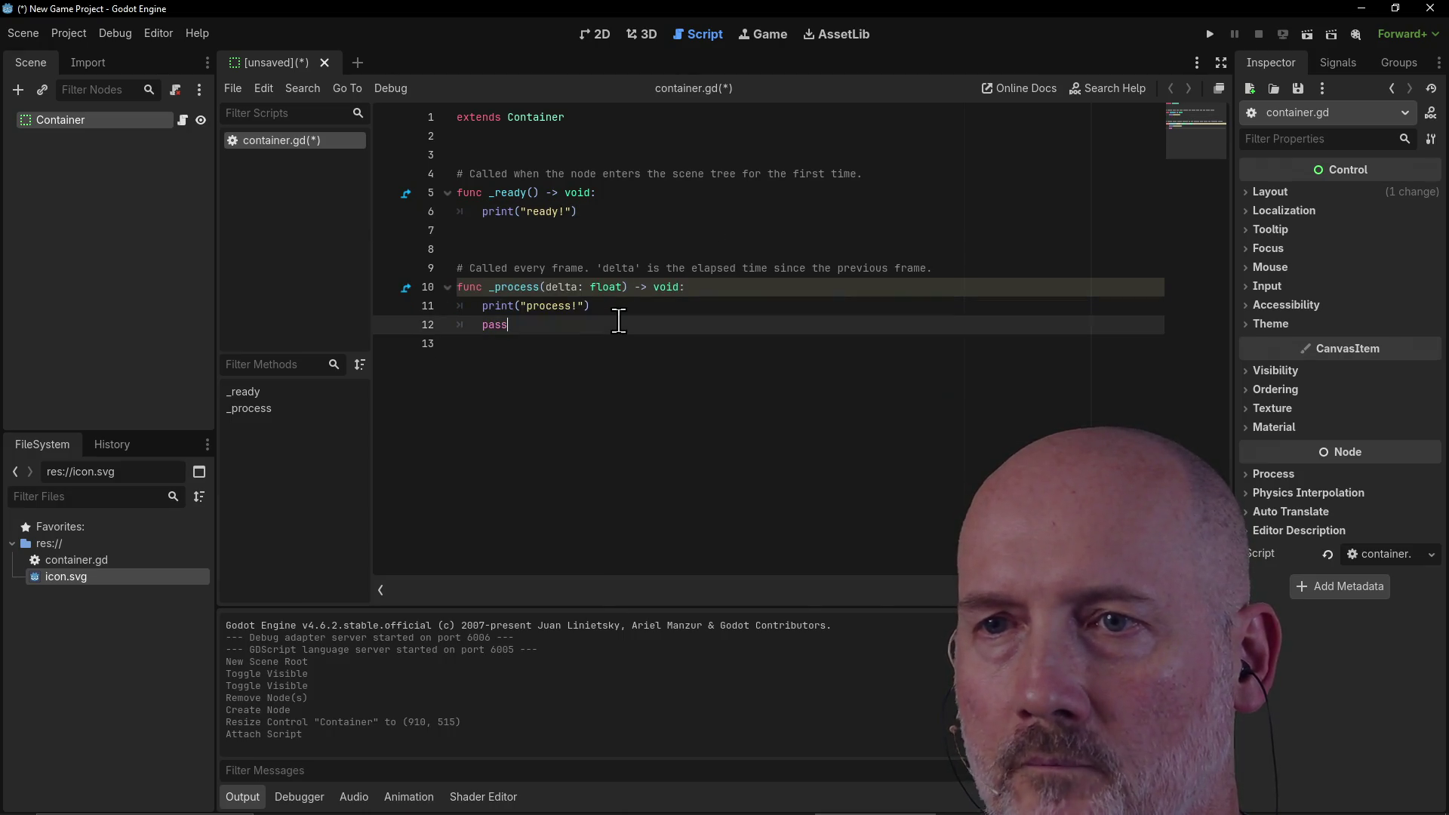
key("BackSpace")
key("BackSpace")
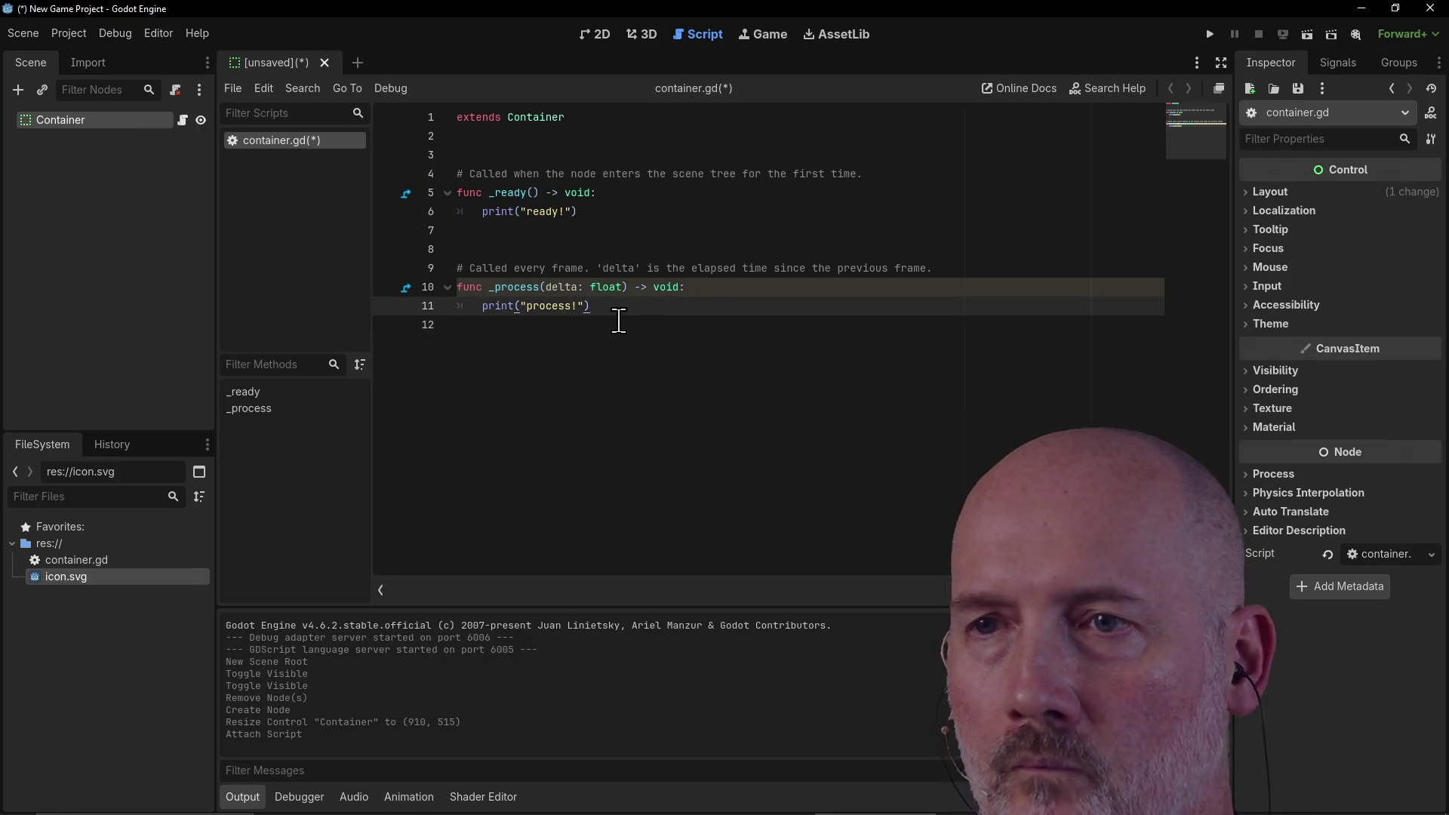
key("ctrl+s")
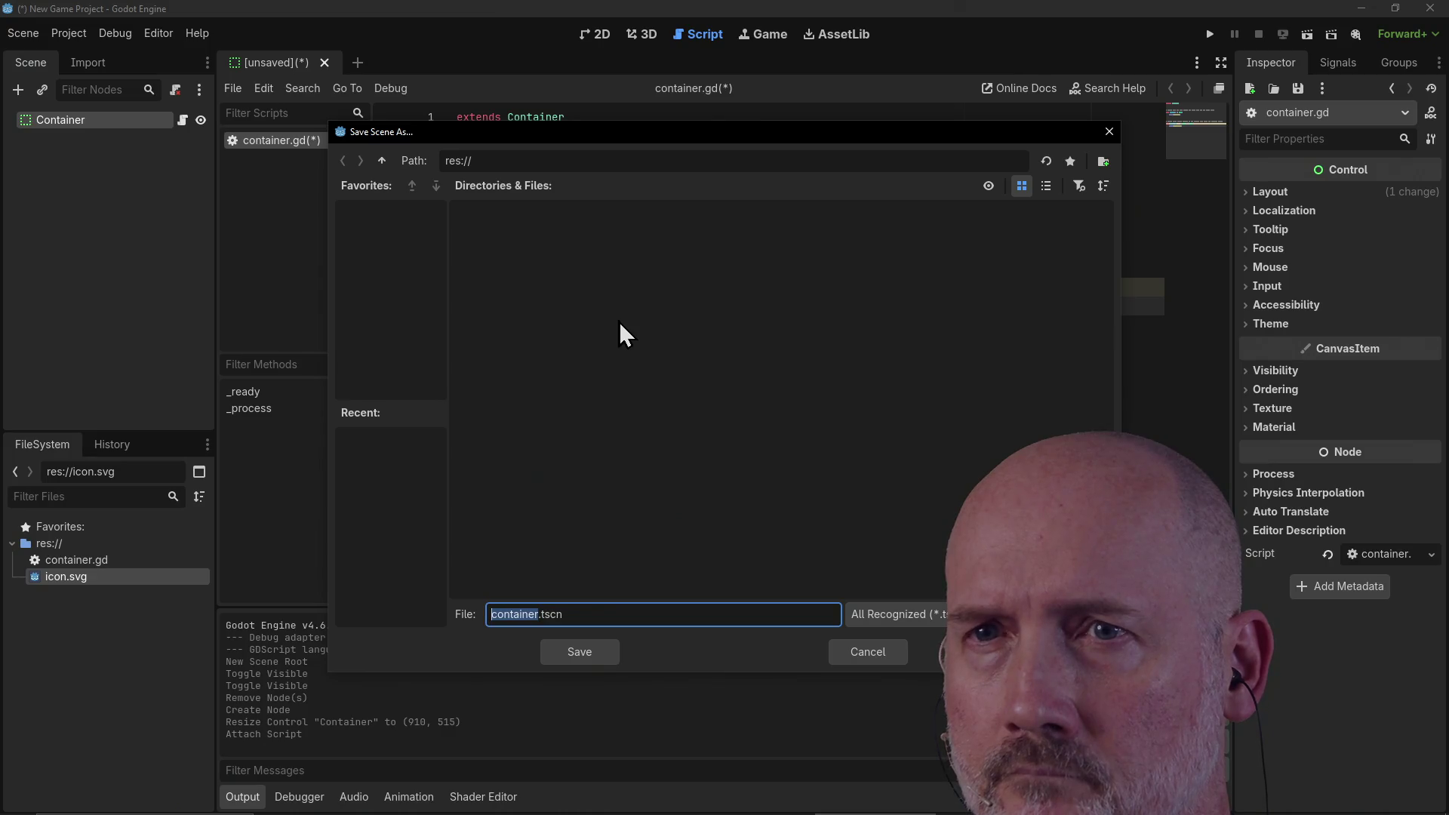
Step: Save the scene as container.tscn in res:// and return to line 11 of the script
left_click_drag(590, 141, 669, 164)
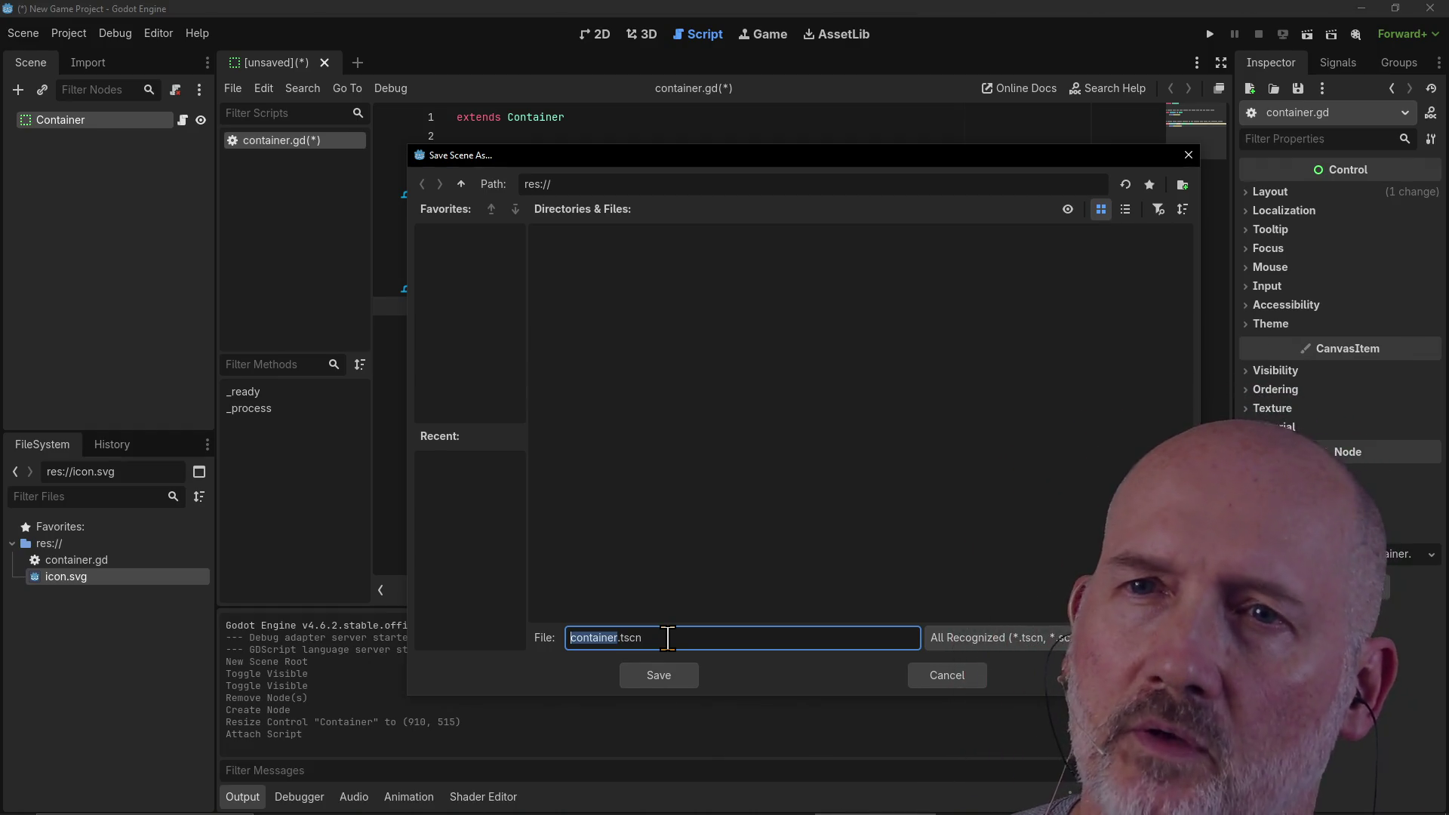
left_click(663, 673)
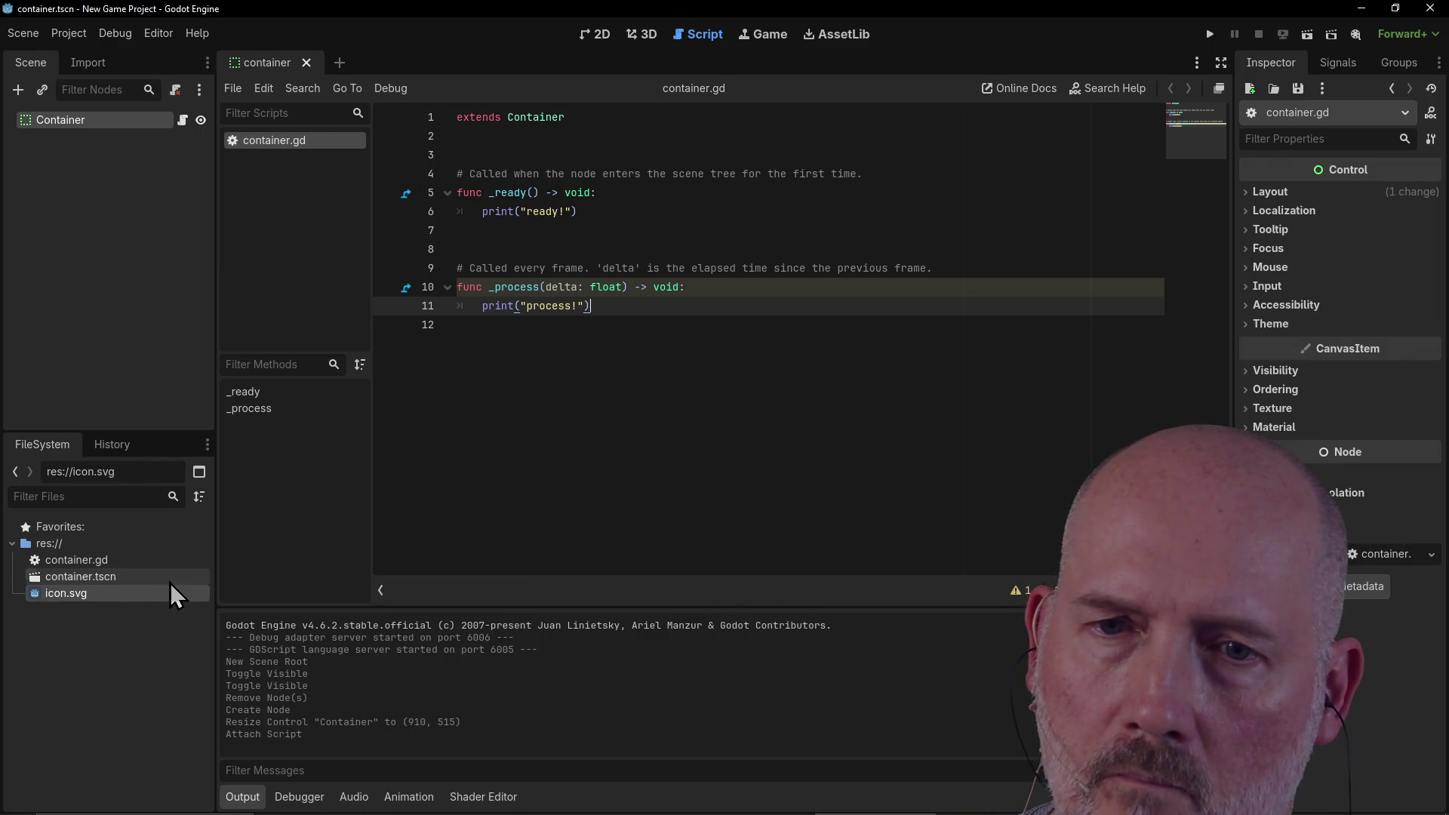
left_click(651, 317)
left_click(653, 305)
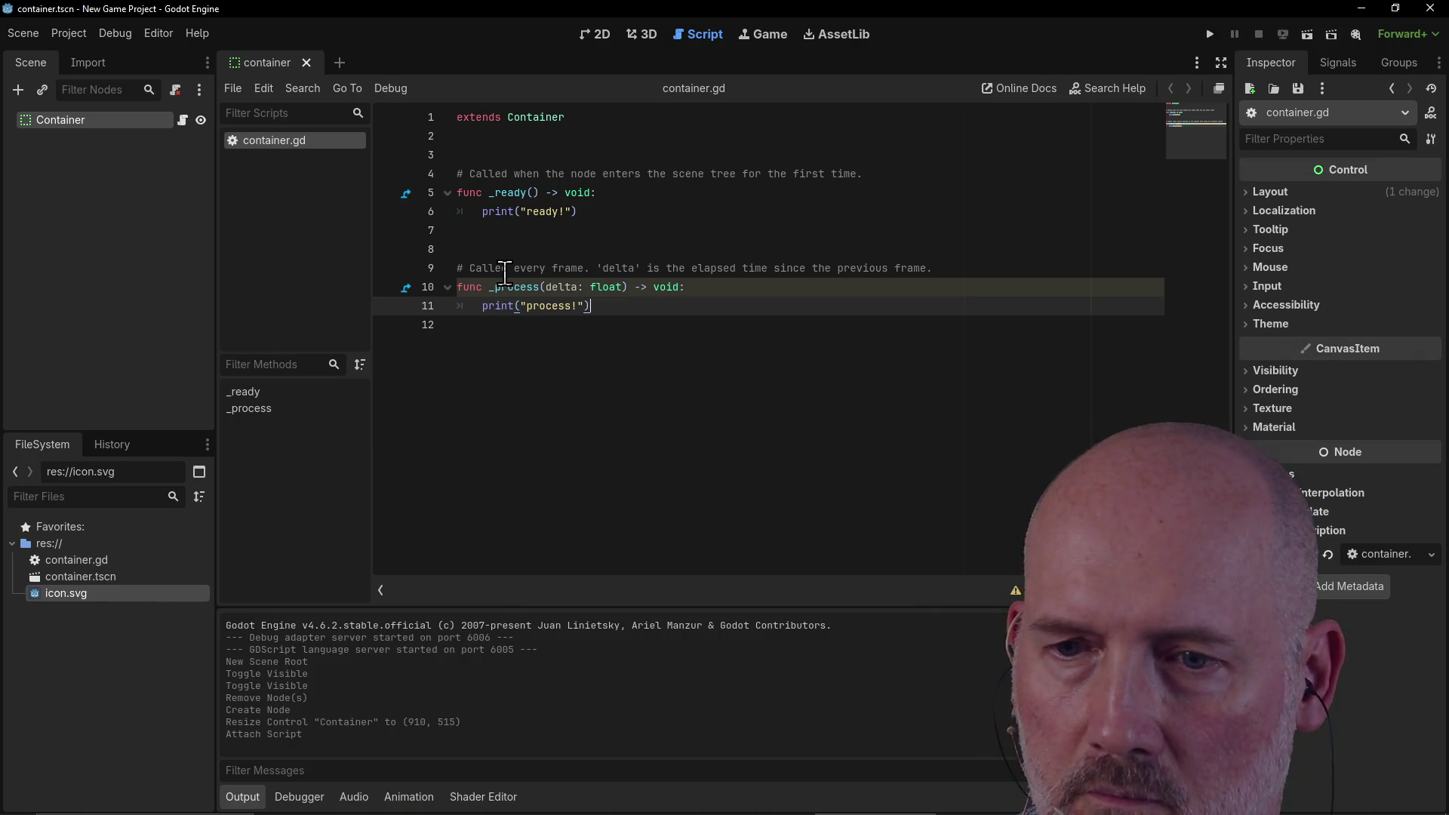
Step: Run the project with container.tscn as main scene, stop it, and review the repeated 'process!' output
key("F5")
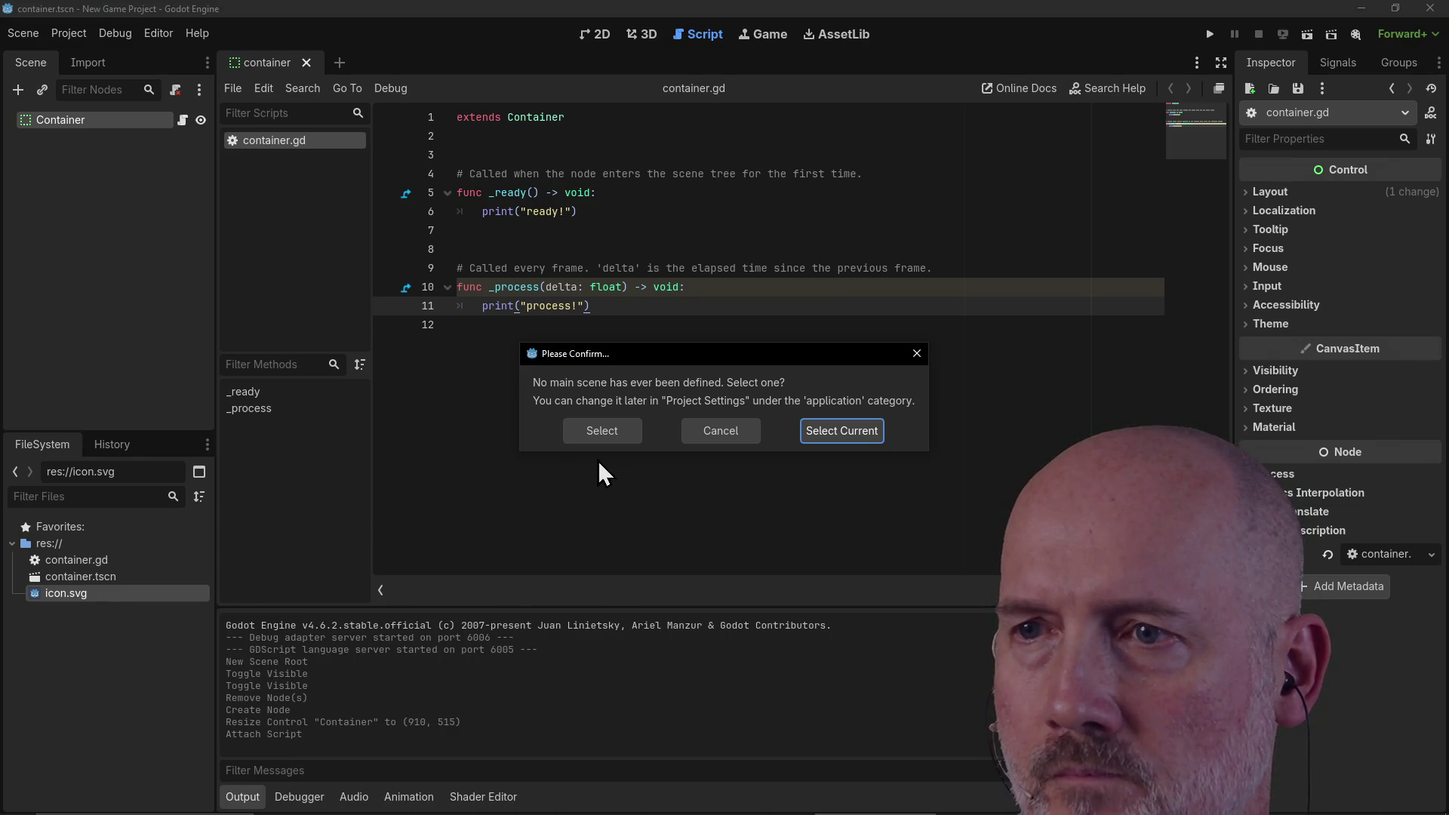
left_click(843, 430)
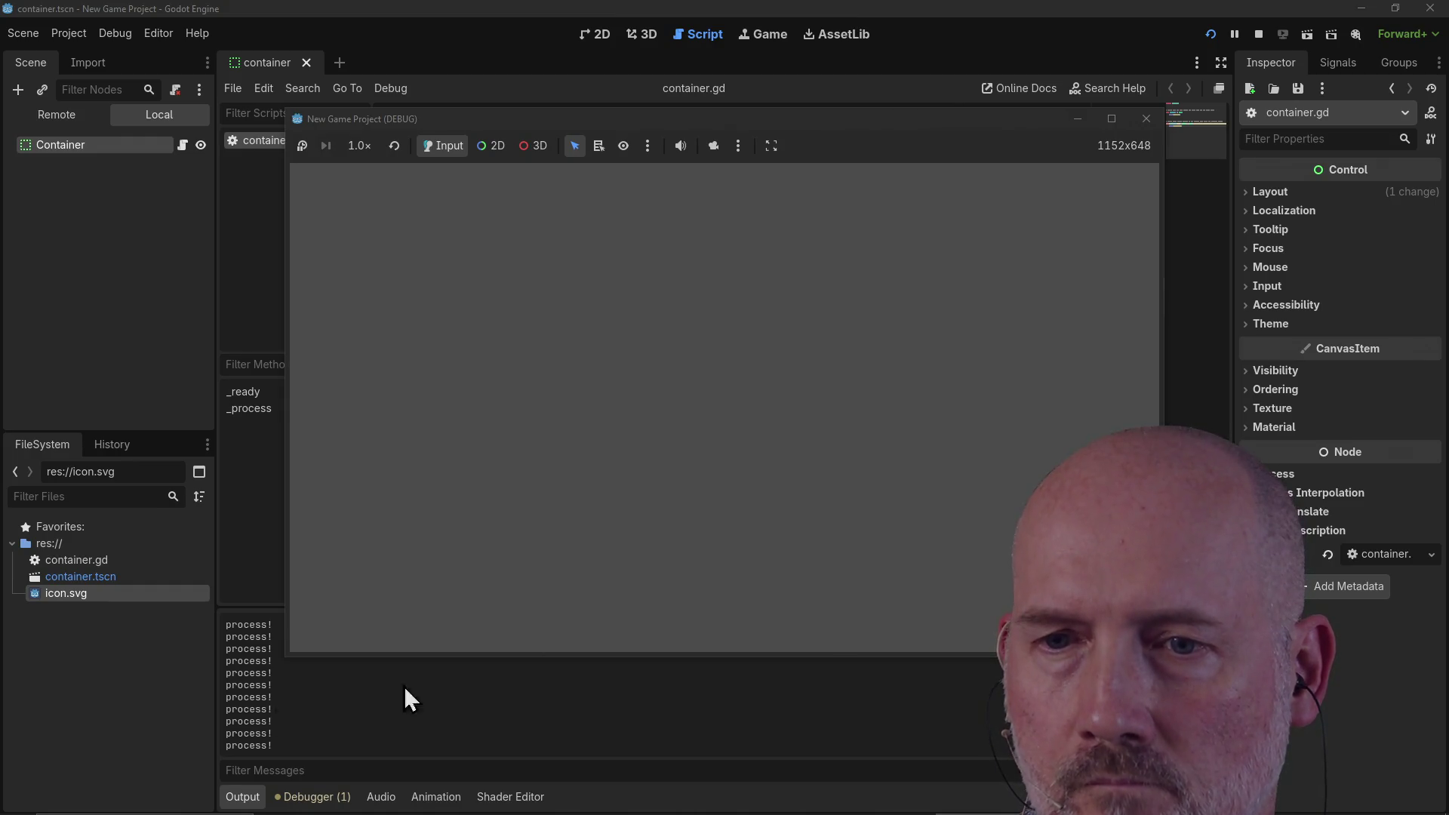
left_click(405, 686)
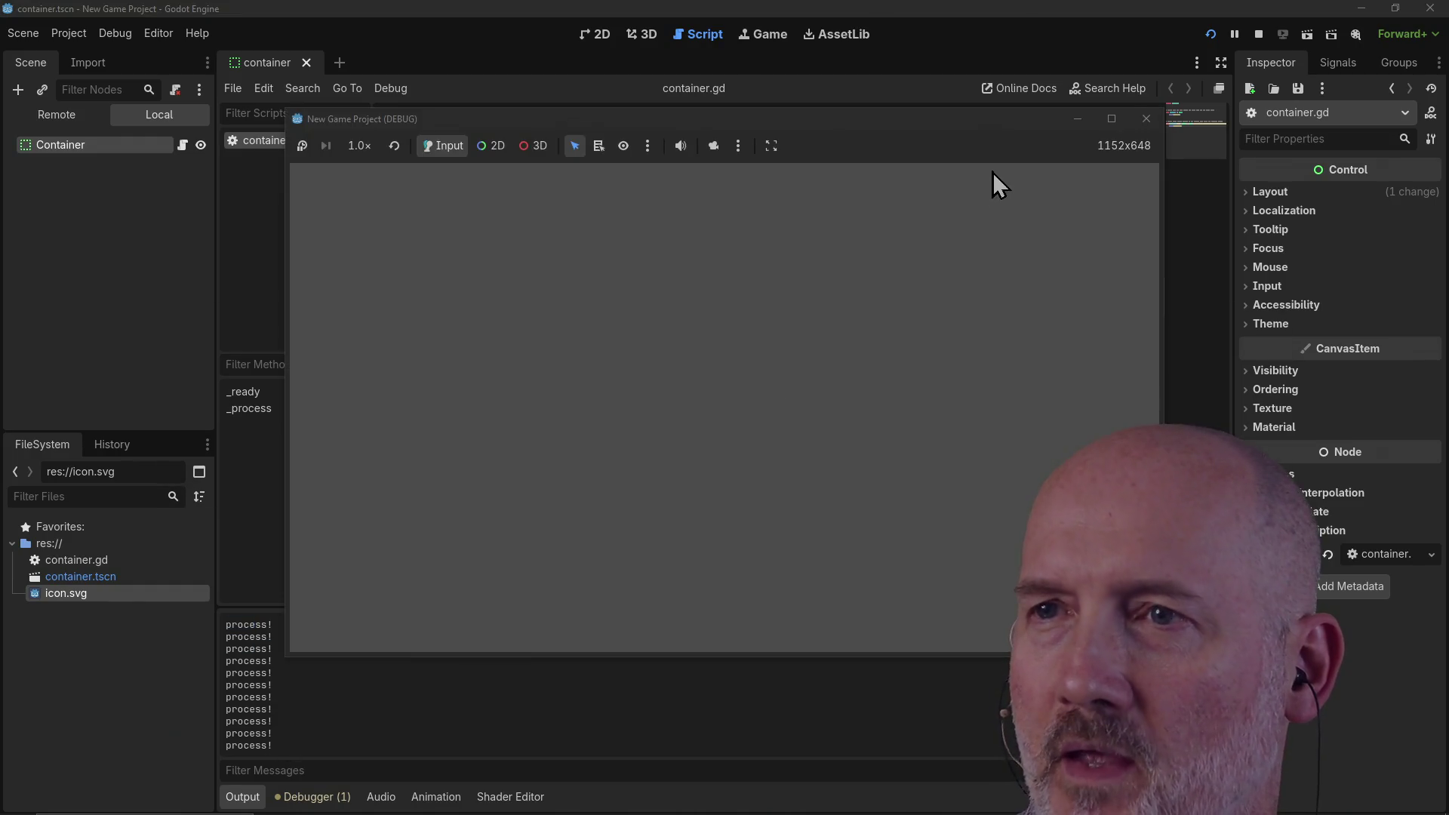
left_click(1144, 119)
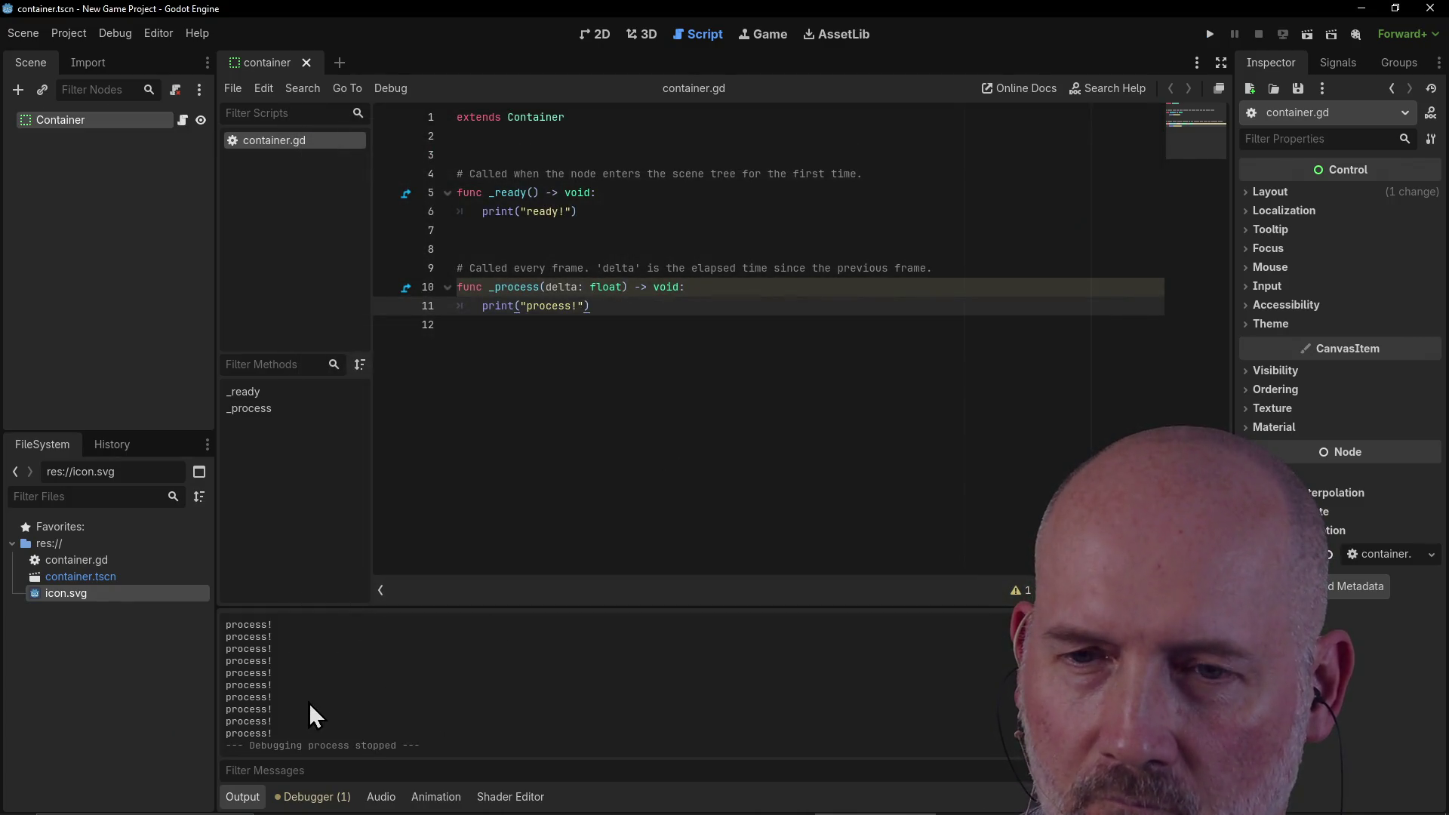
scroll(309, 702, "up", 2)
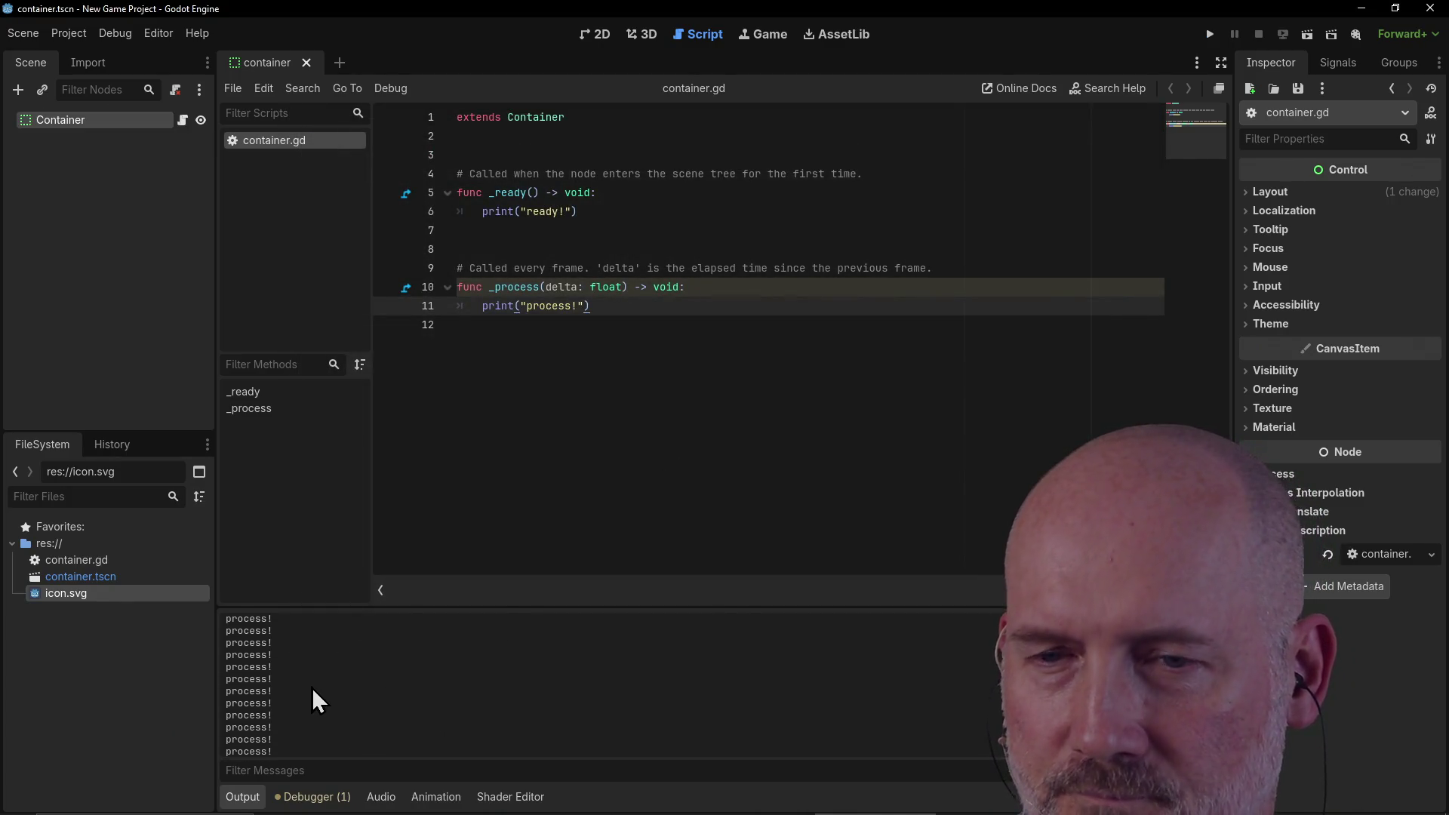
scroll(311, 687, "up", 5)
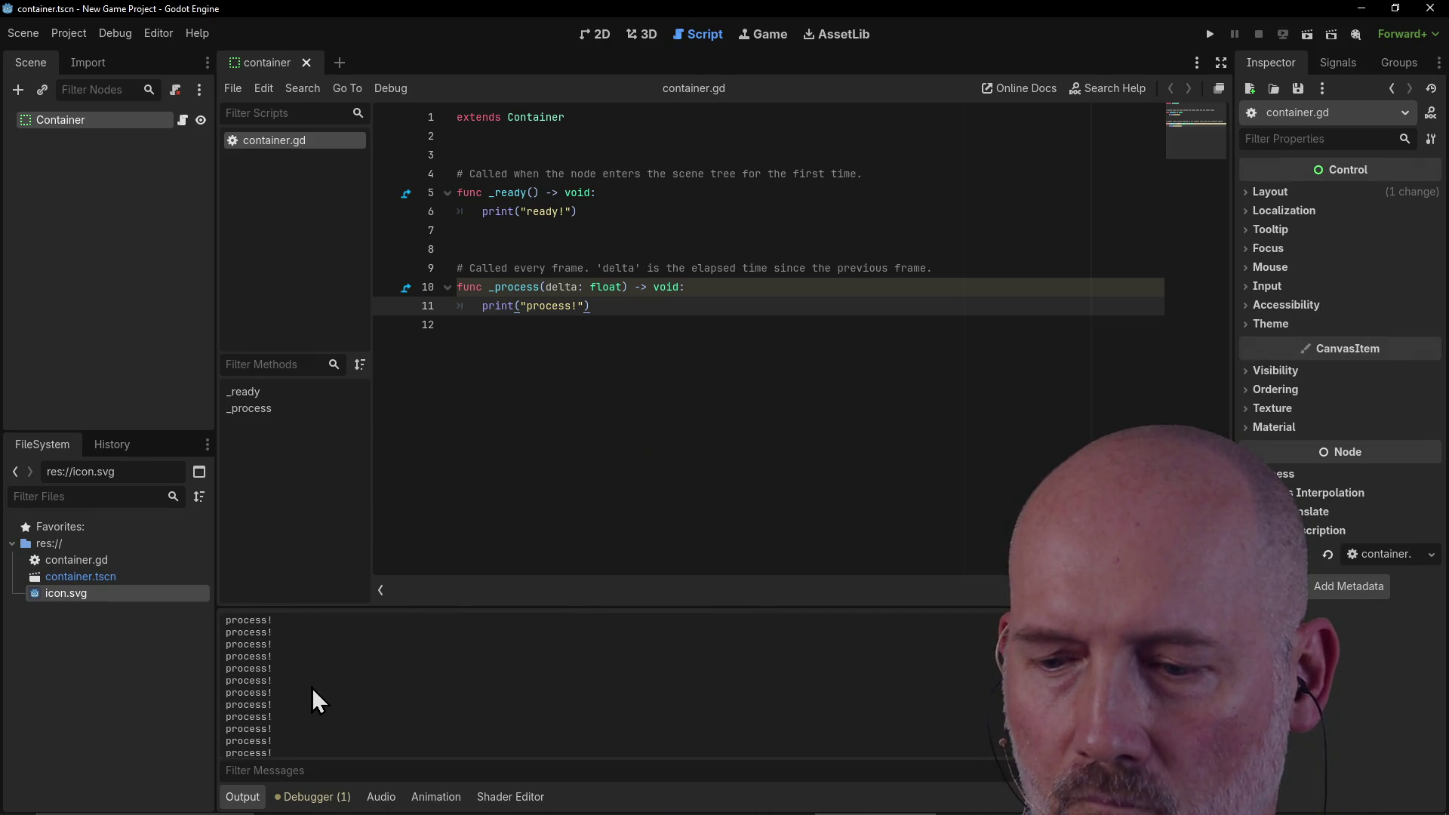
scroll(311, 687, "up", 5)
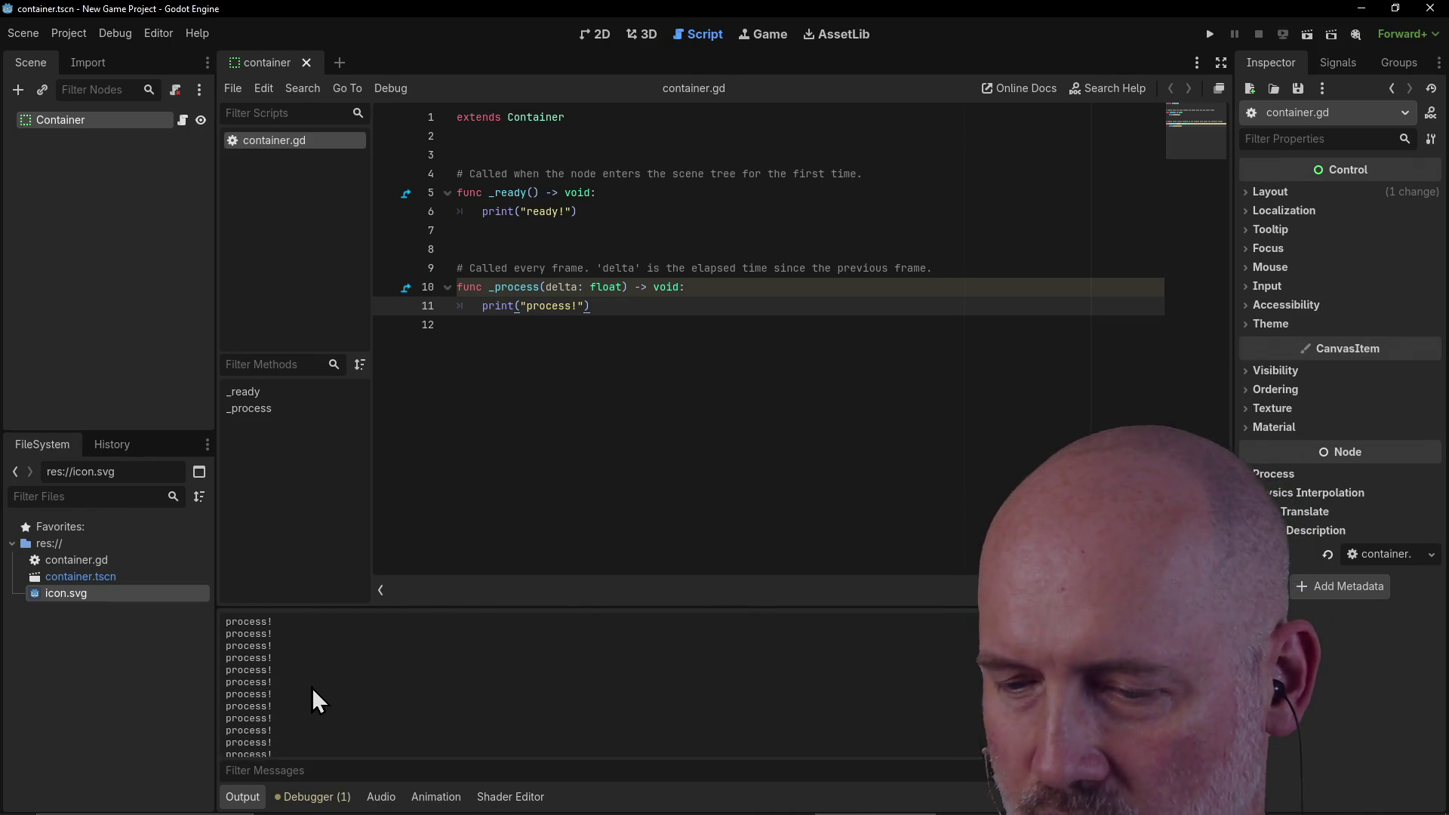
scroll(312, 687, "down", 10)
type("p")
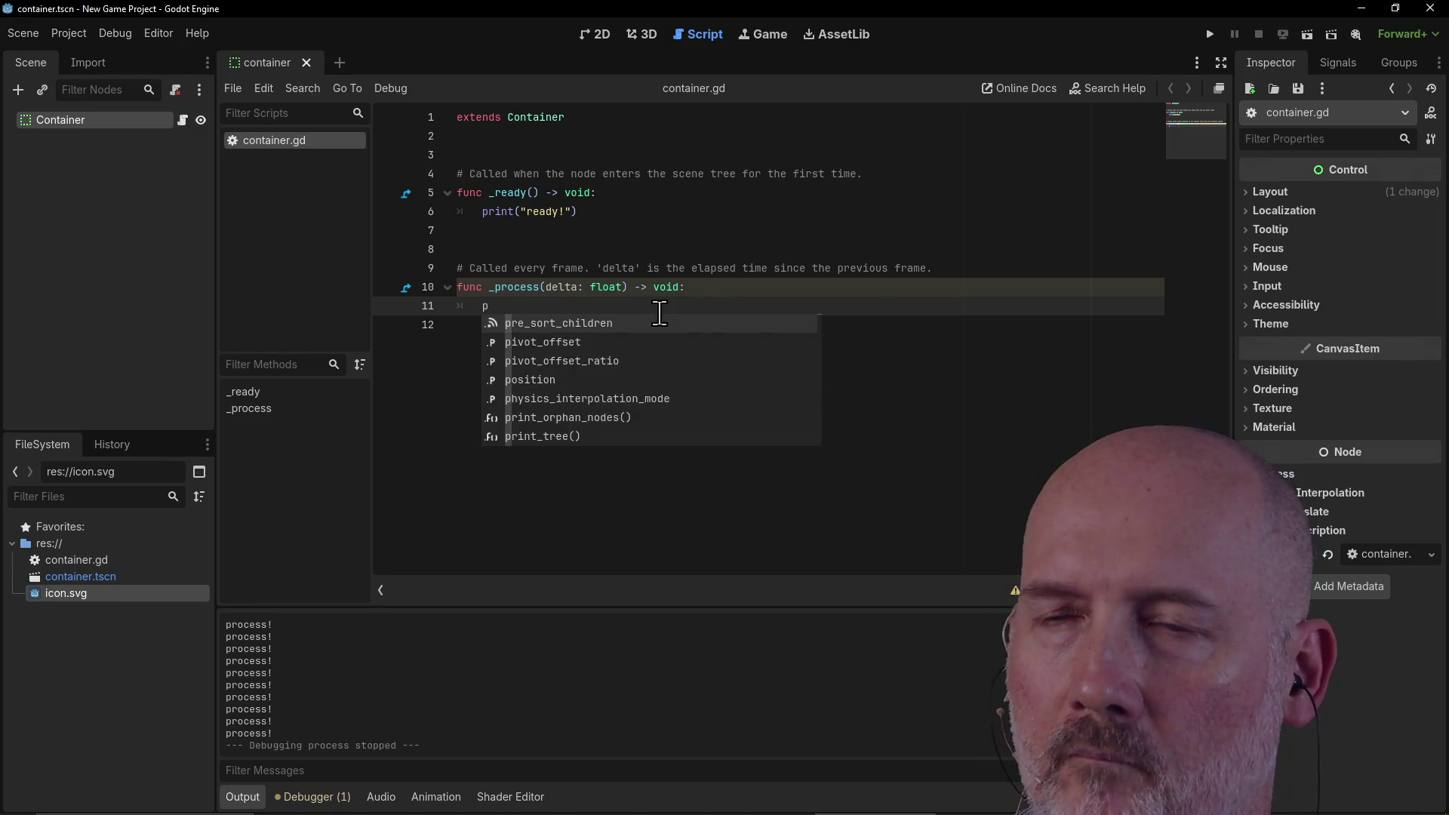
type("ass")
key("Return")
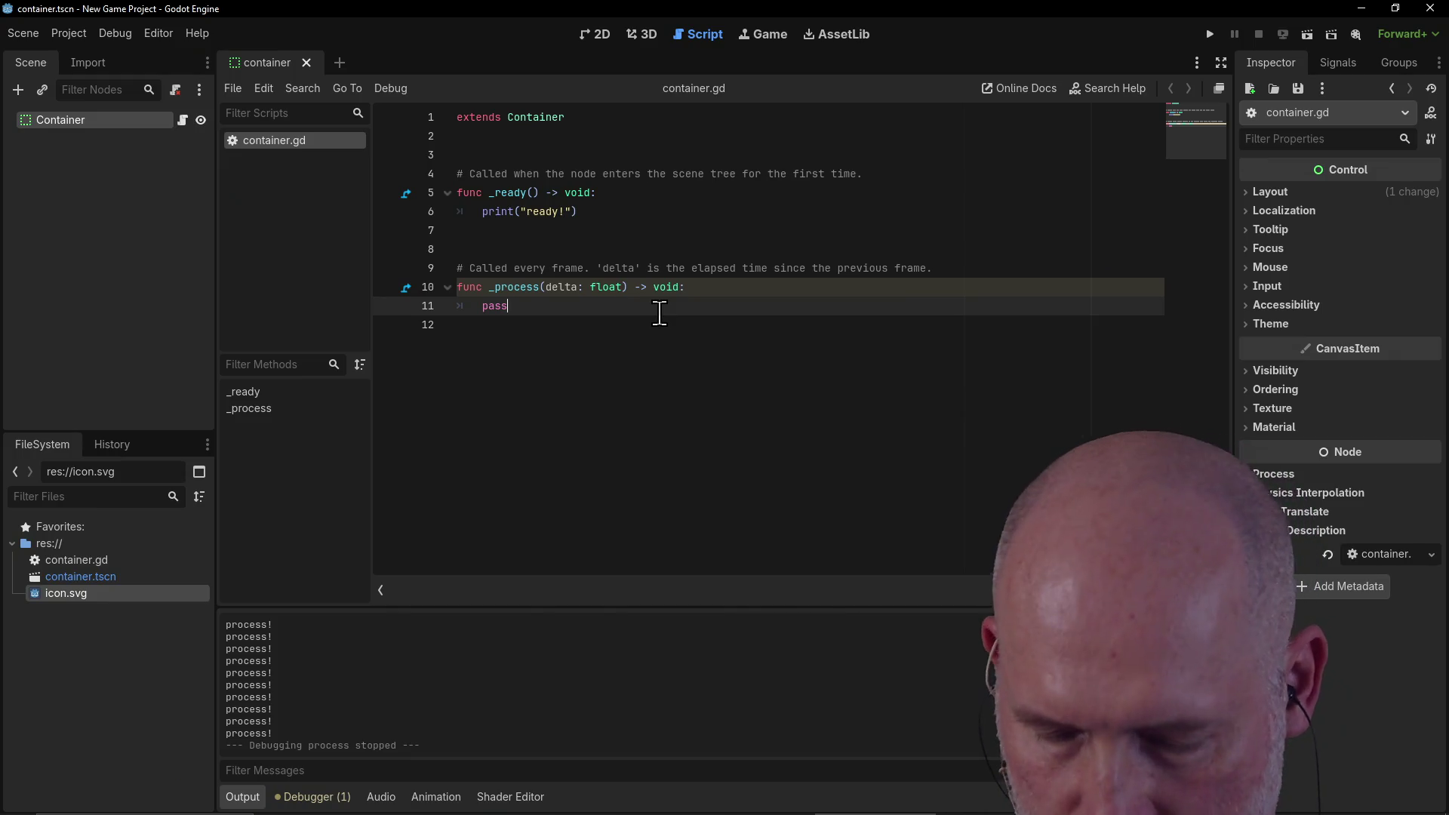
key("F5")
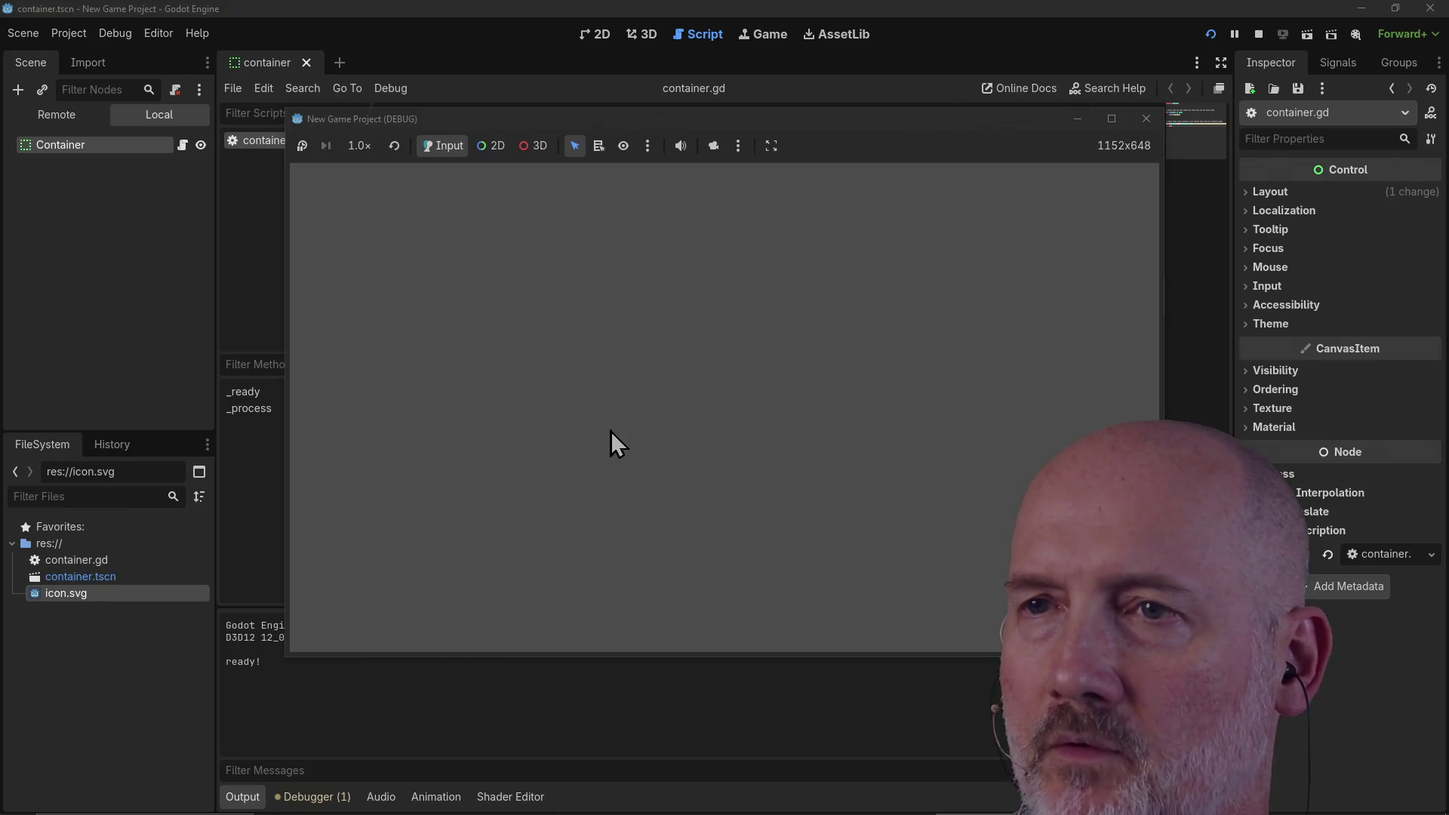
left_click(1147, 119)
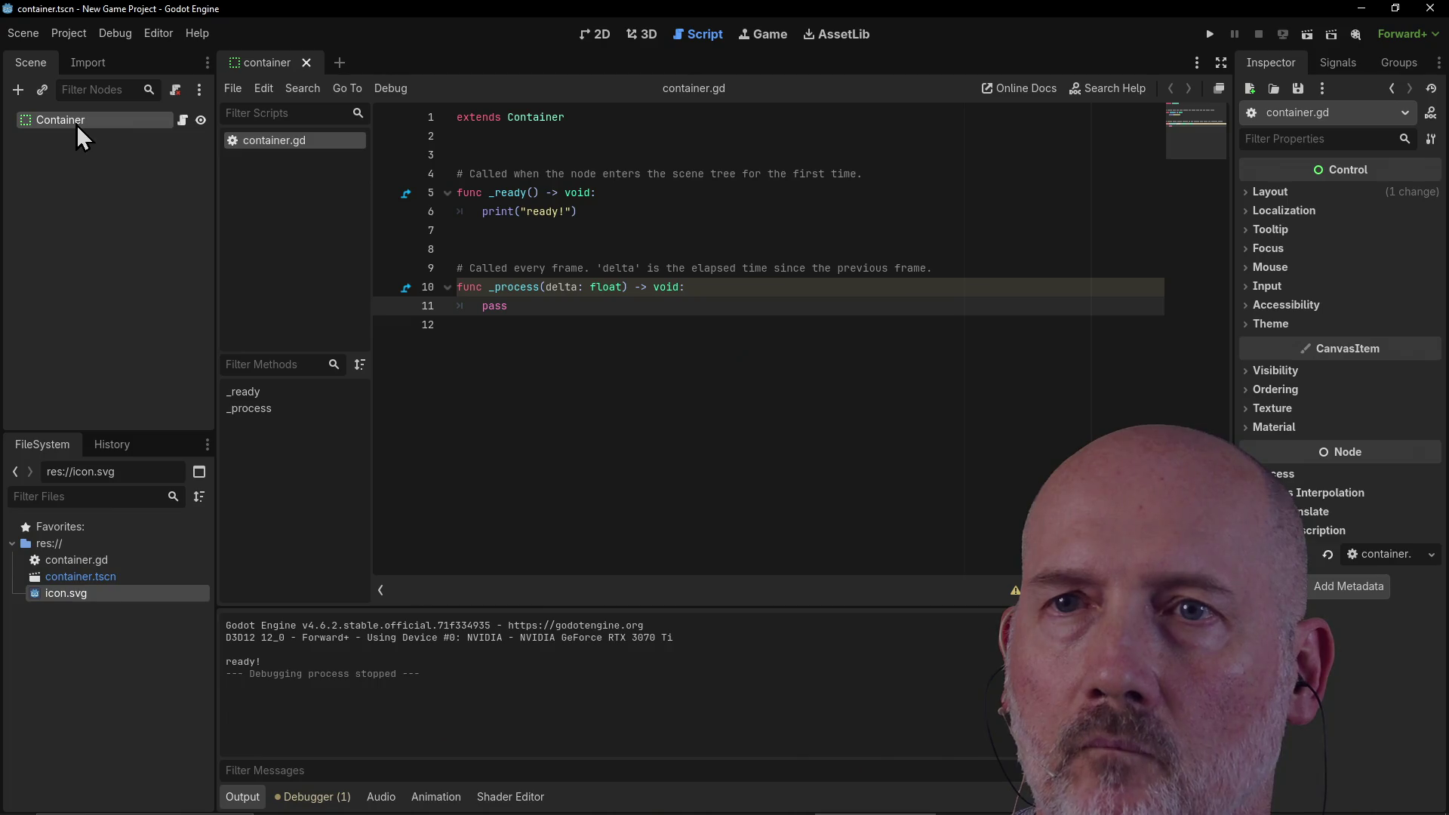
double_click(33, 119)
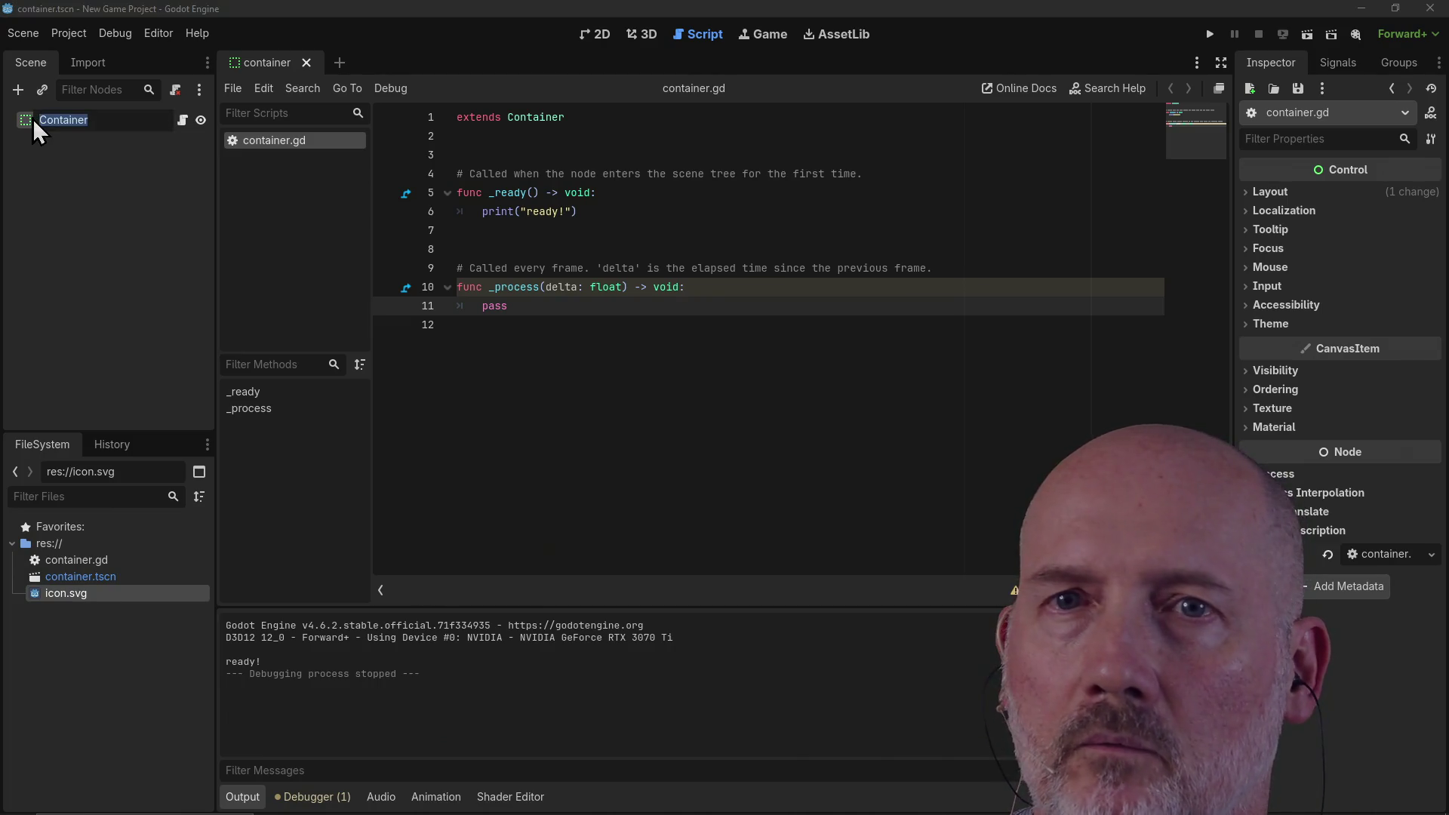
key("Escape")
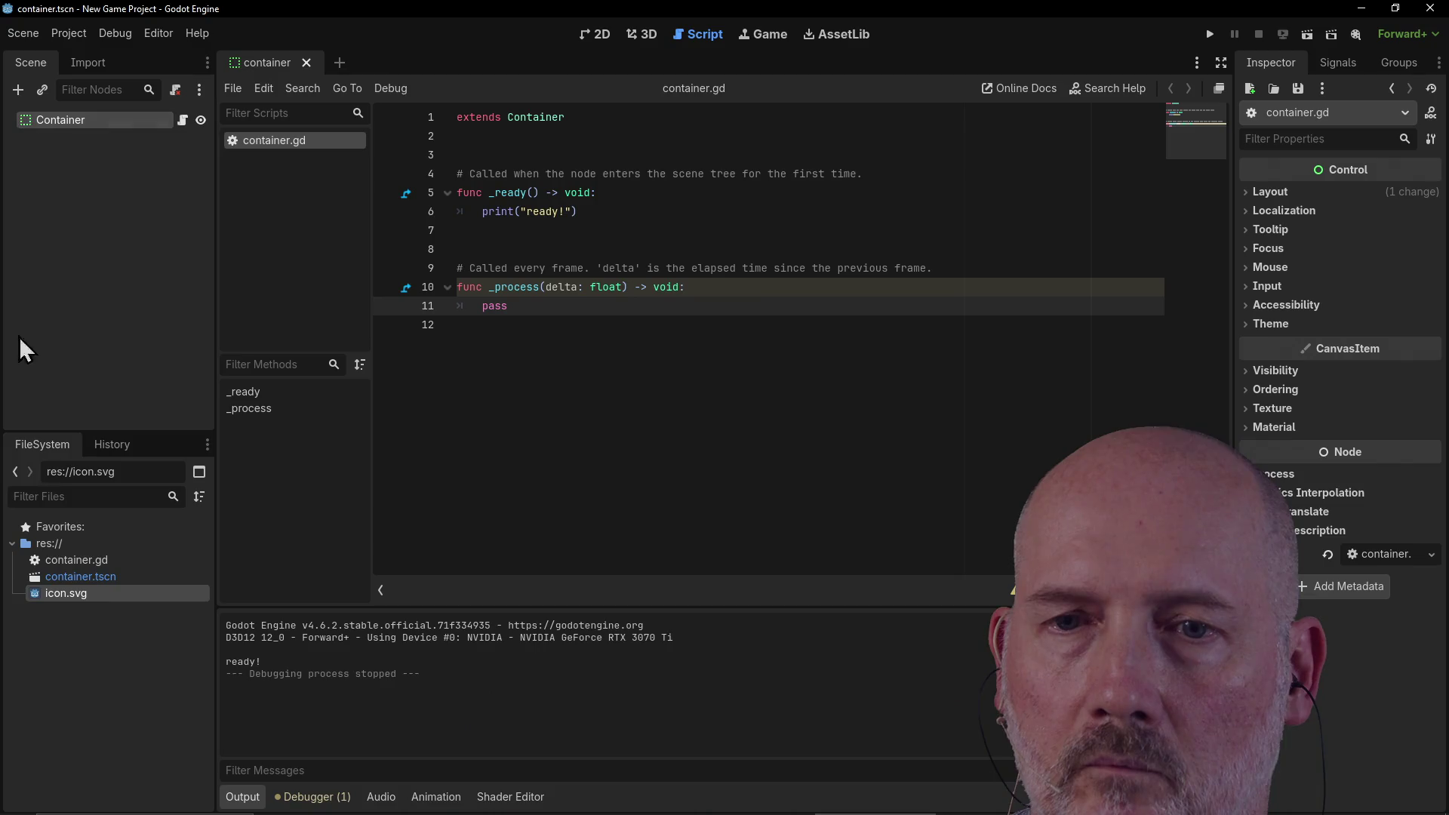
left_click(98, 573)
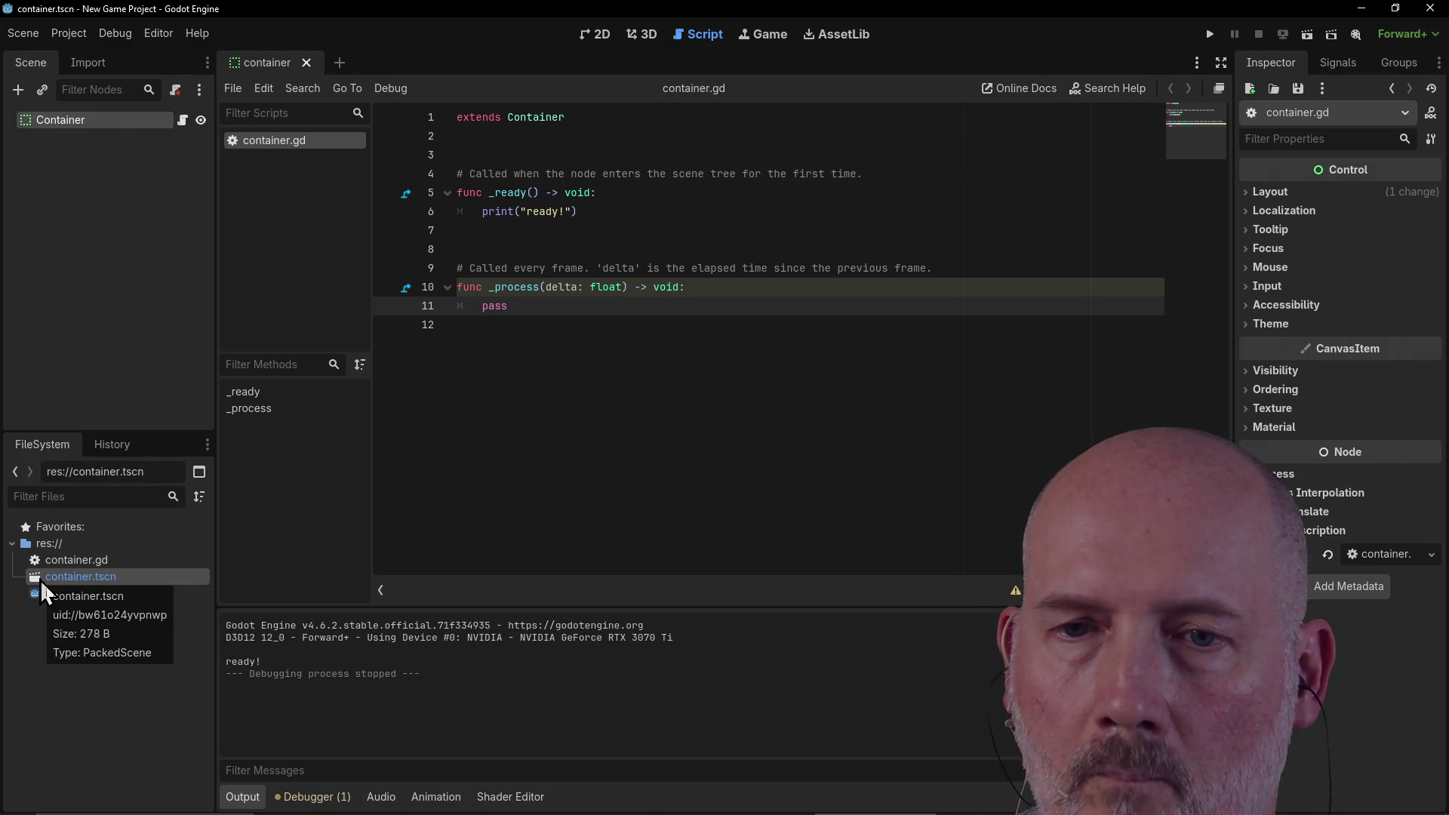
left_click(466, 450)
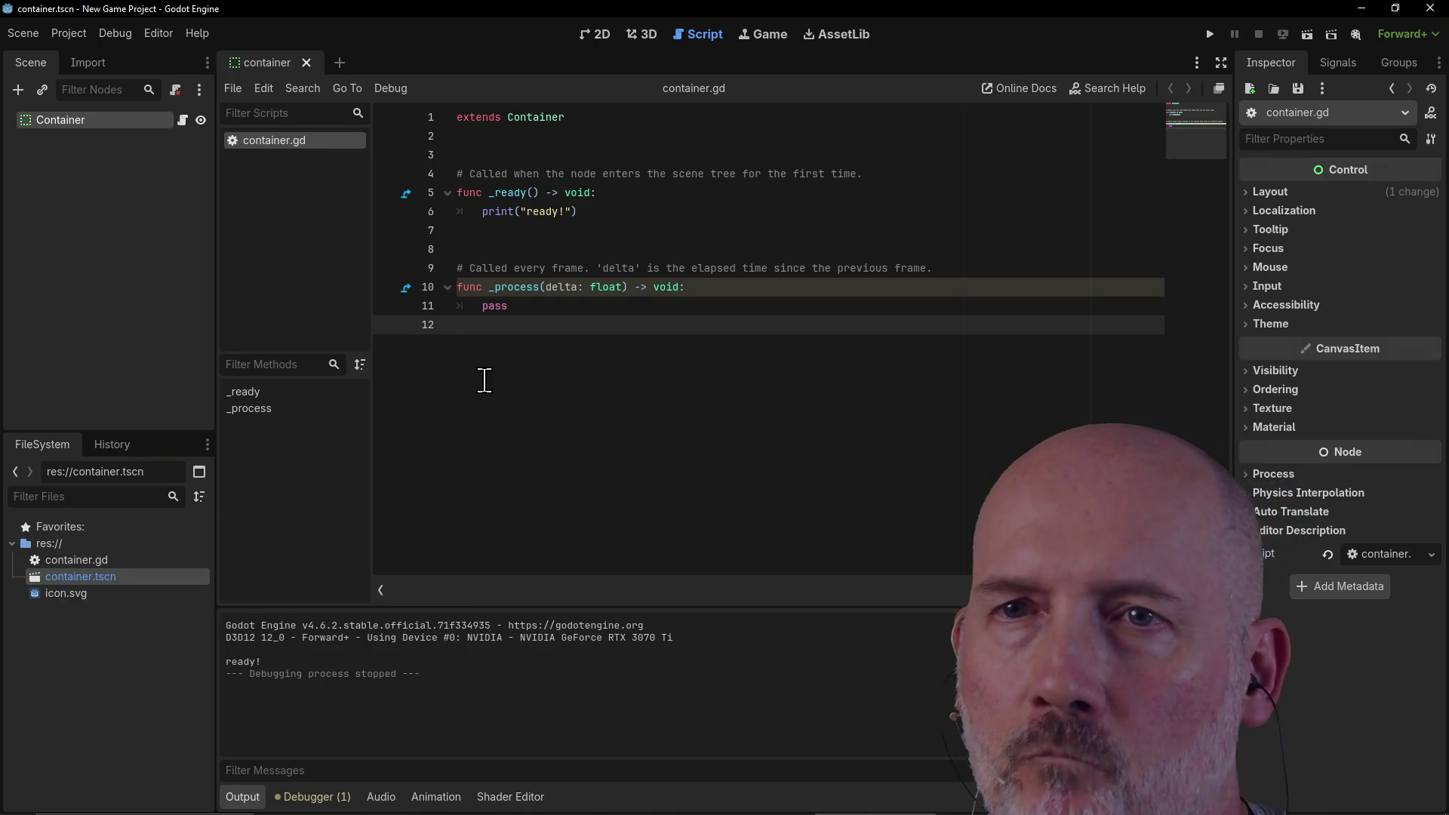
left_click(460, 249)
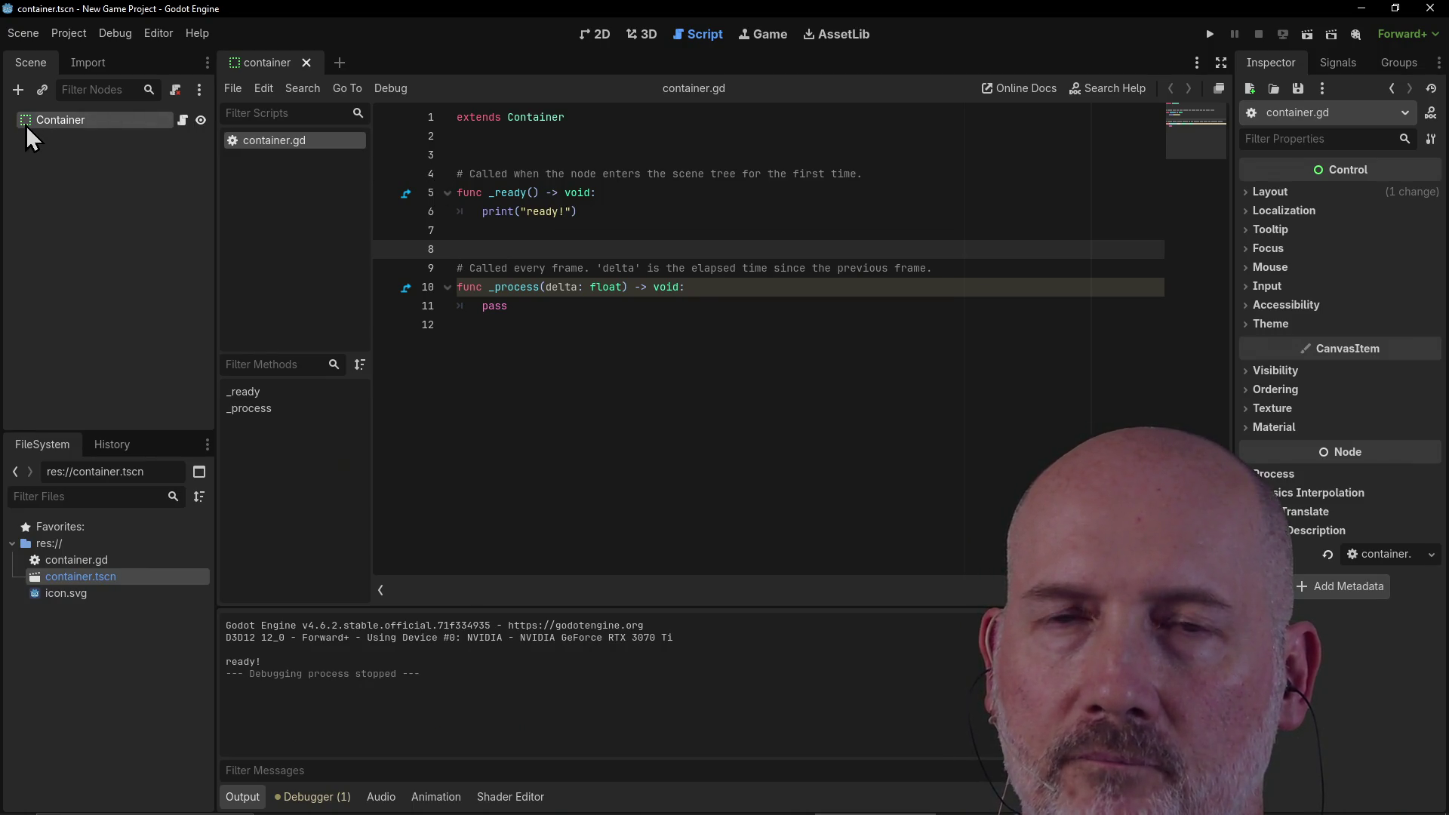
left_click(597, 38)
Step: Show the container scene in the 2D view with the Container node framed on the canvas
left_click(640, 42)
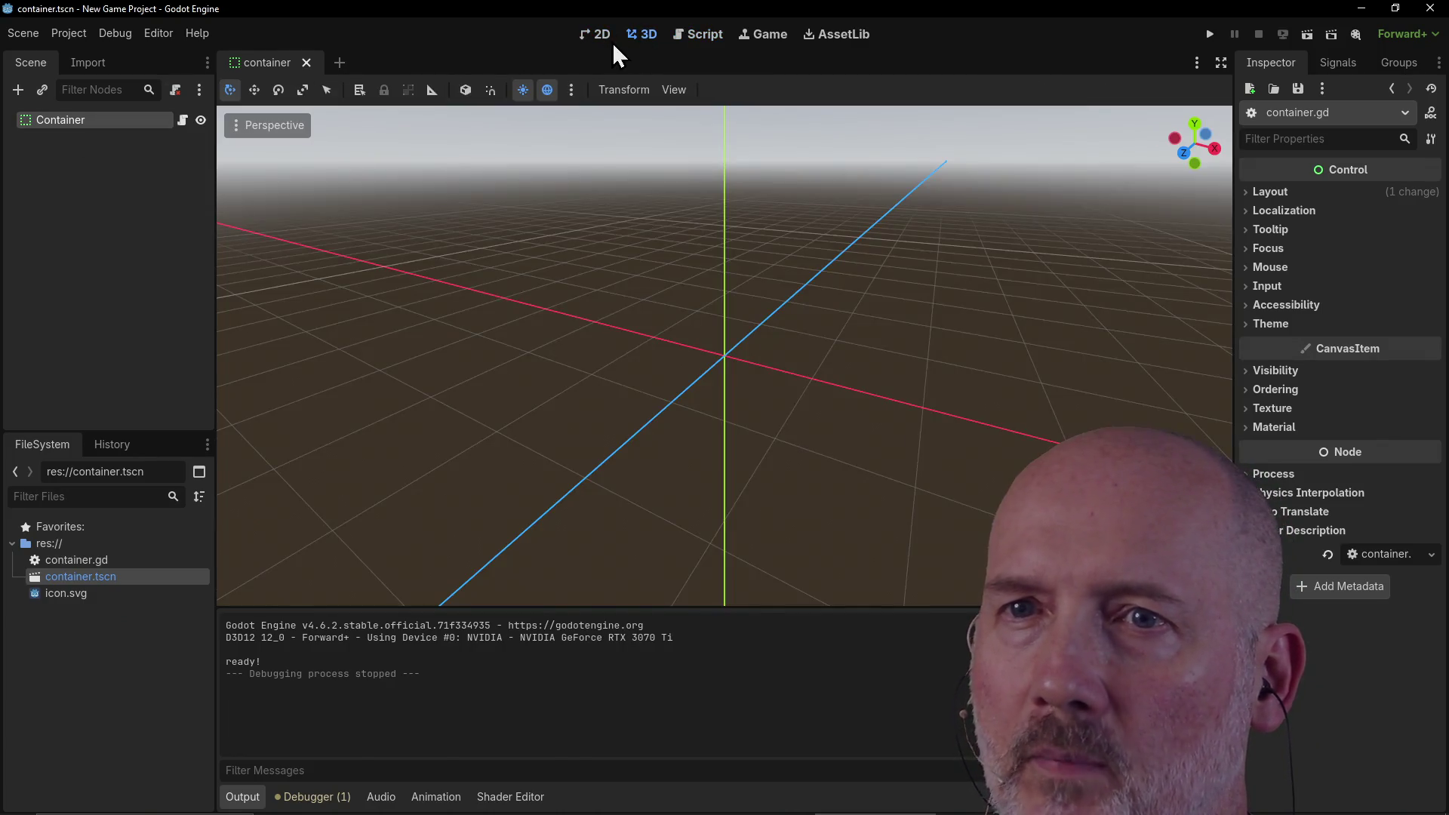
left_click(598, 41)
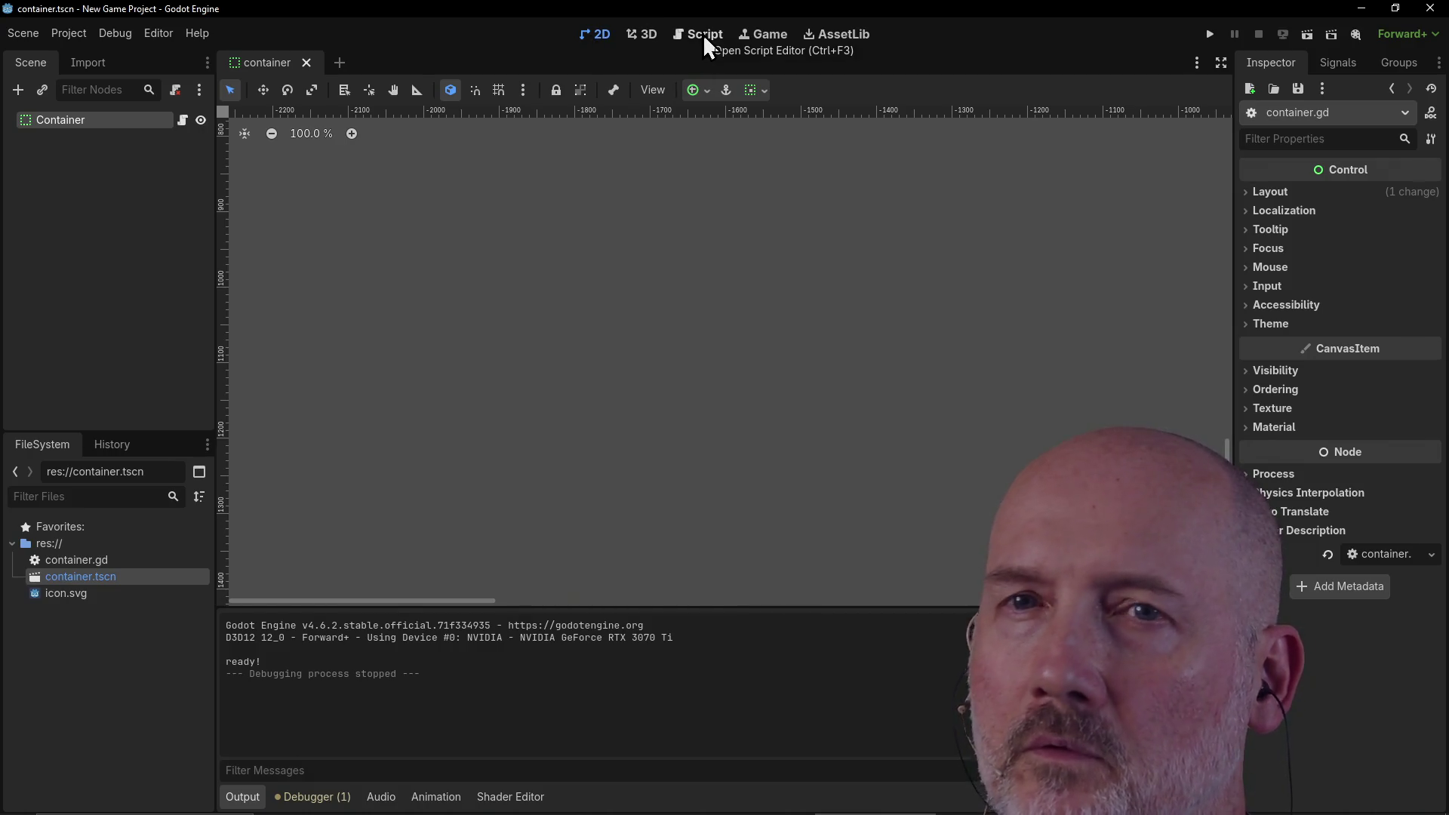
double_click(58, 120)
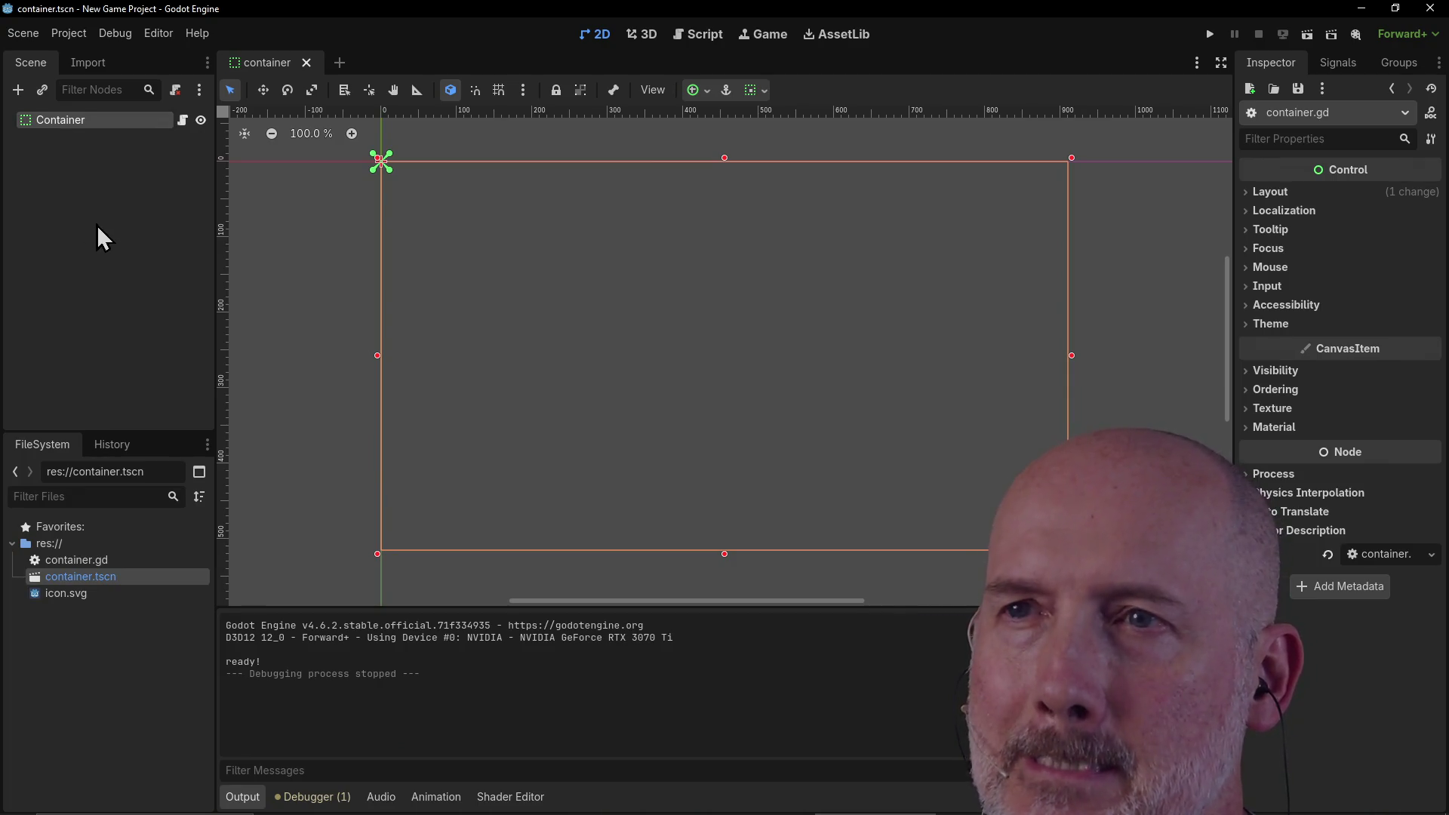
left_click(638, 34)
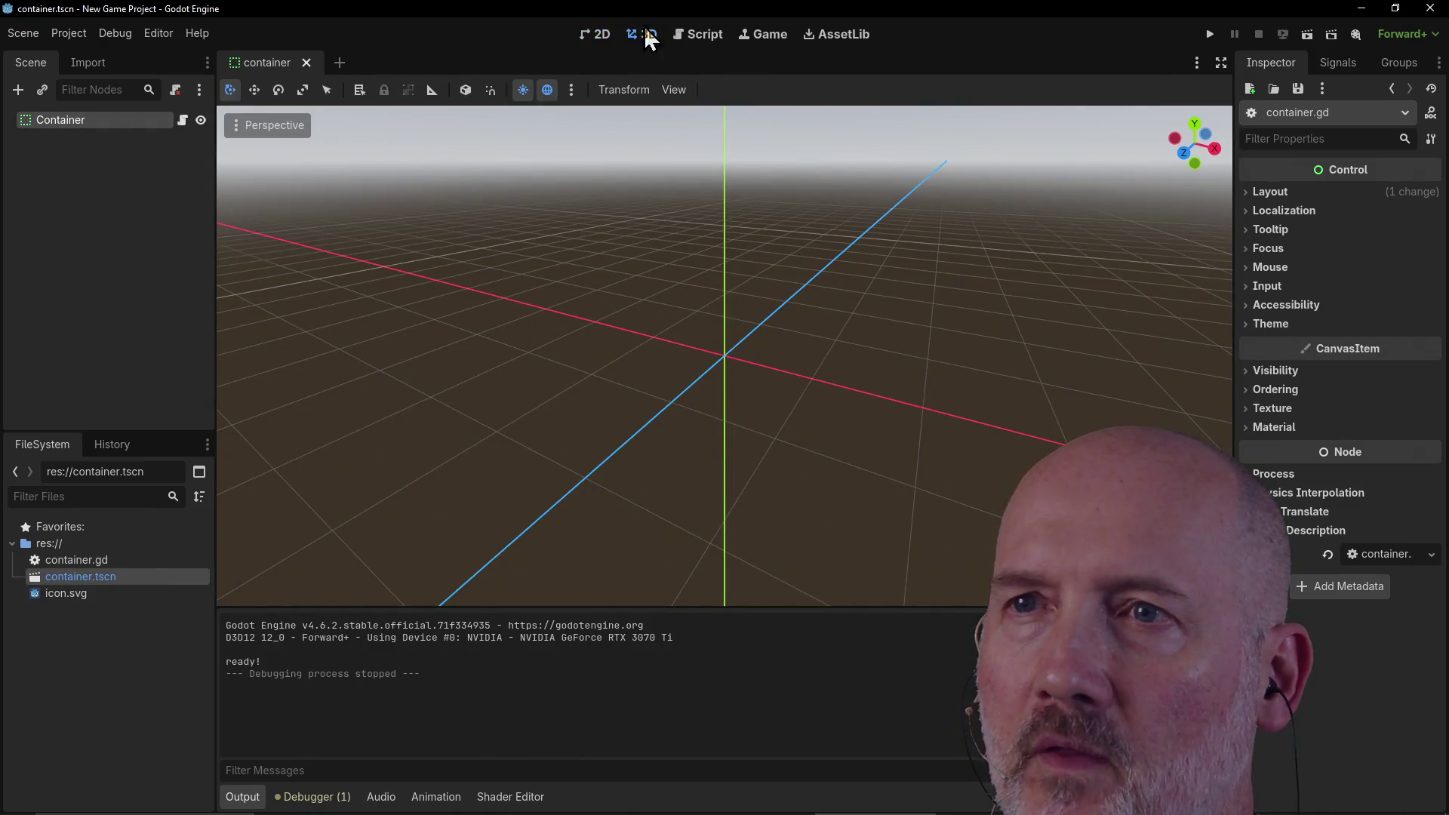
left_click(596, 34)
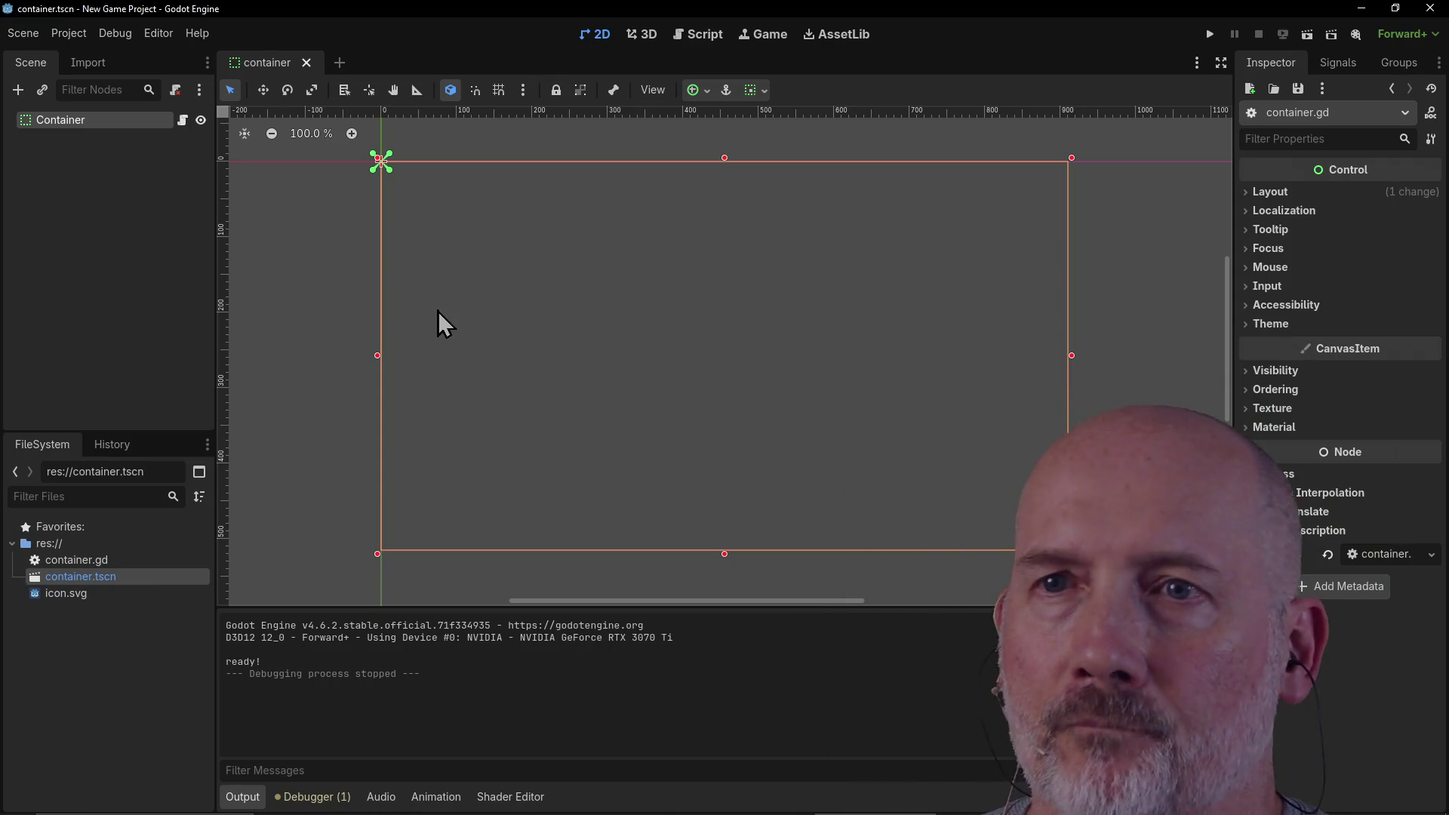
Step: Add a TextEdit node, found under the Control types, as a child of Container
right_click(65, 124)
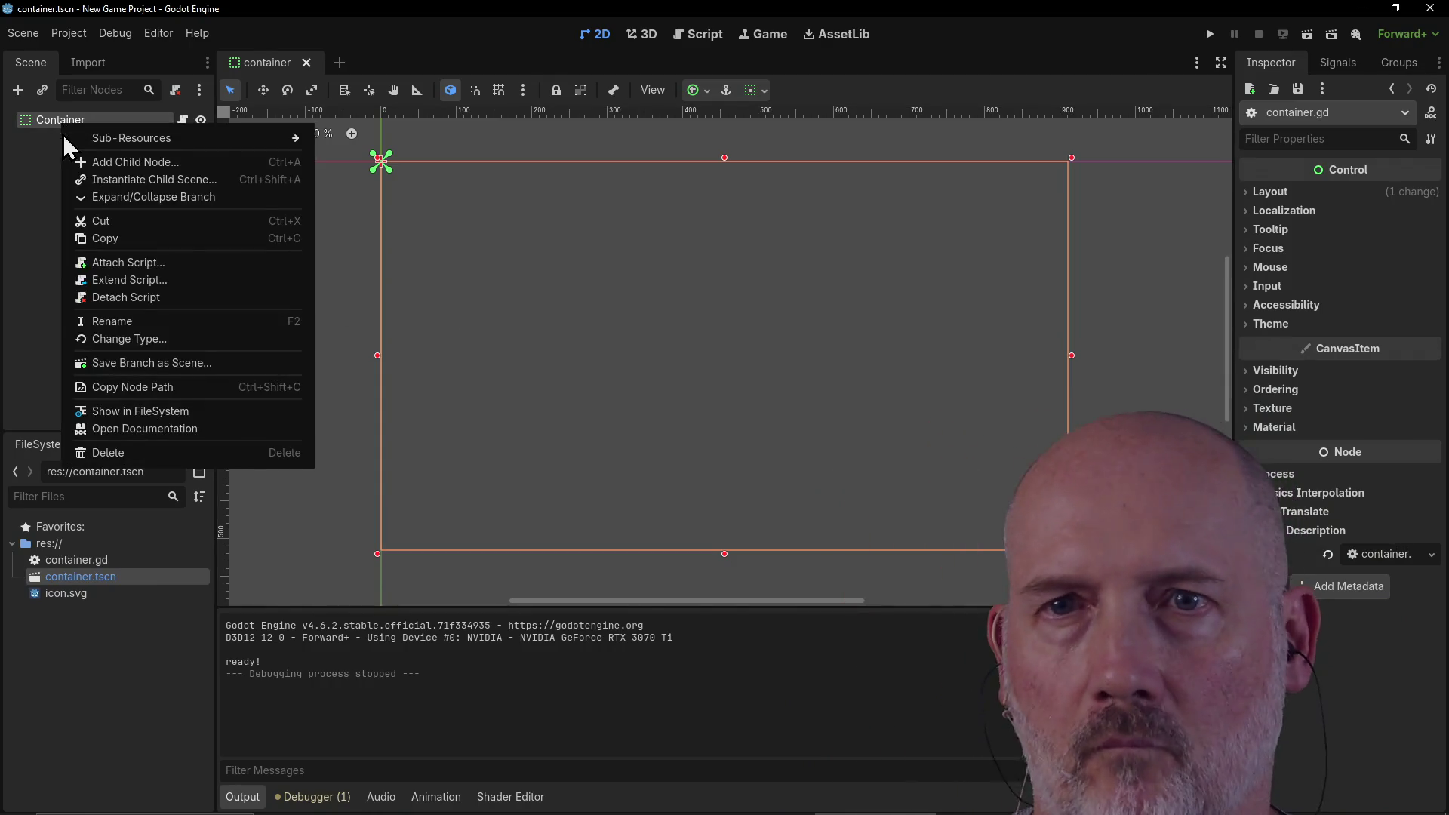
left_click(121, 161)
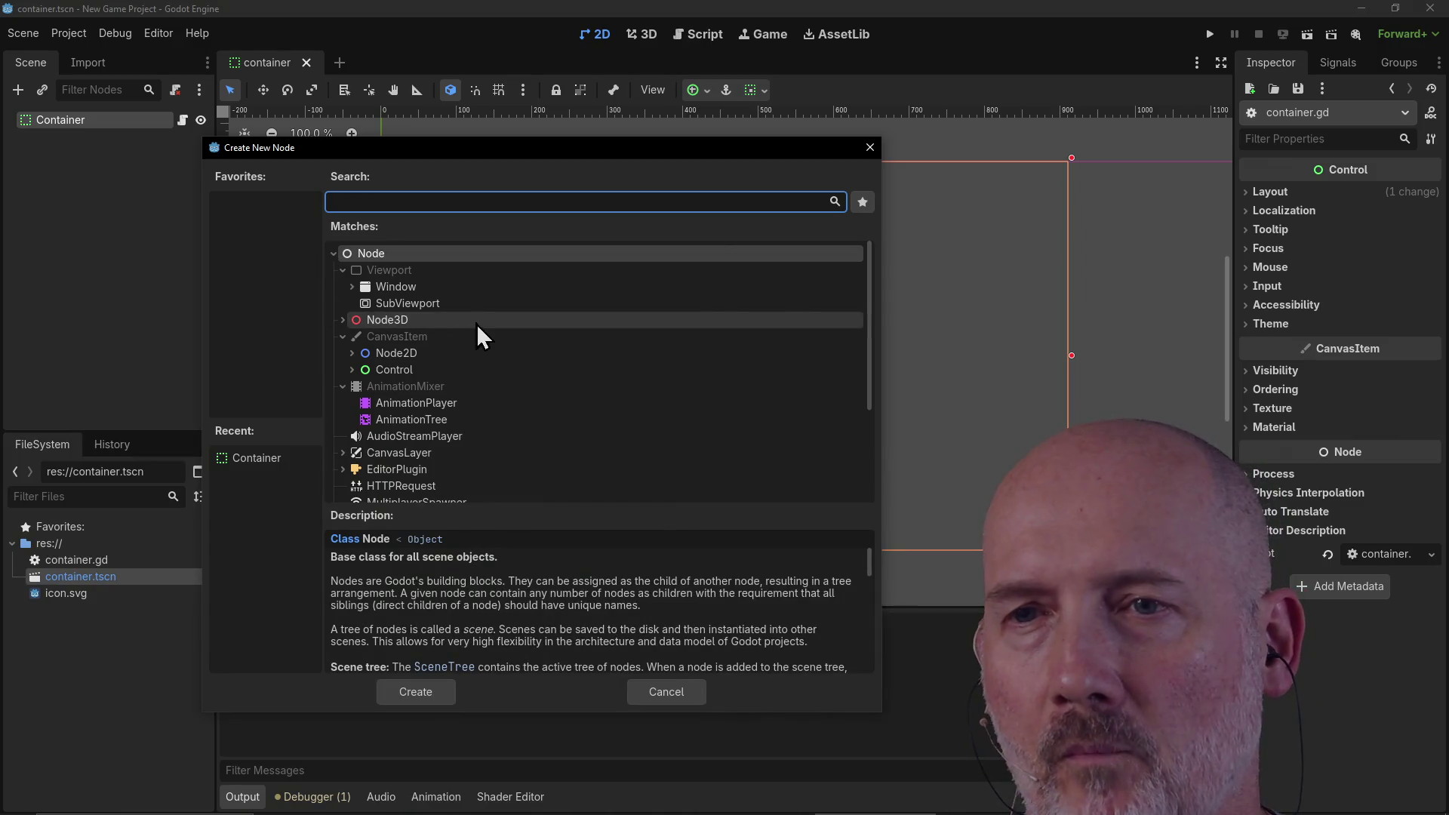
scroll(547, 389, "down", 3)
scroll(528, 391, "up", 2)
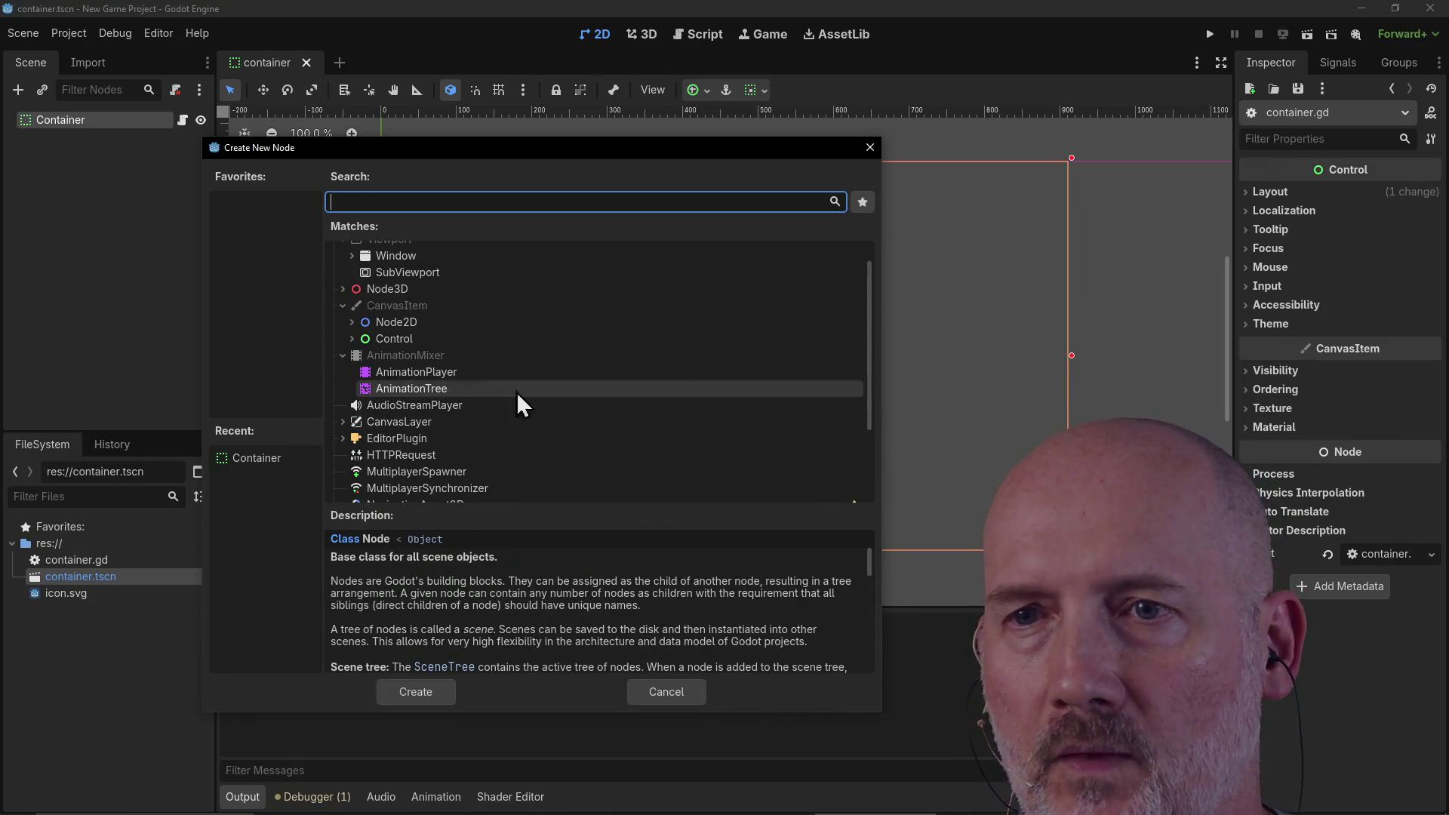
left_click(352, 334)
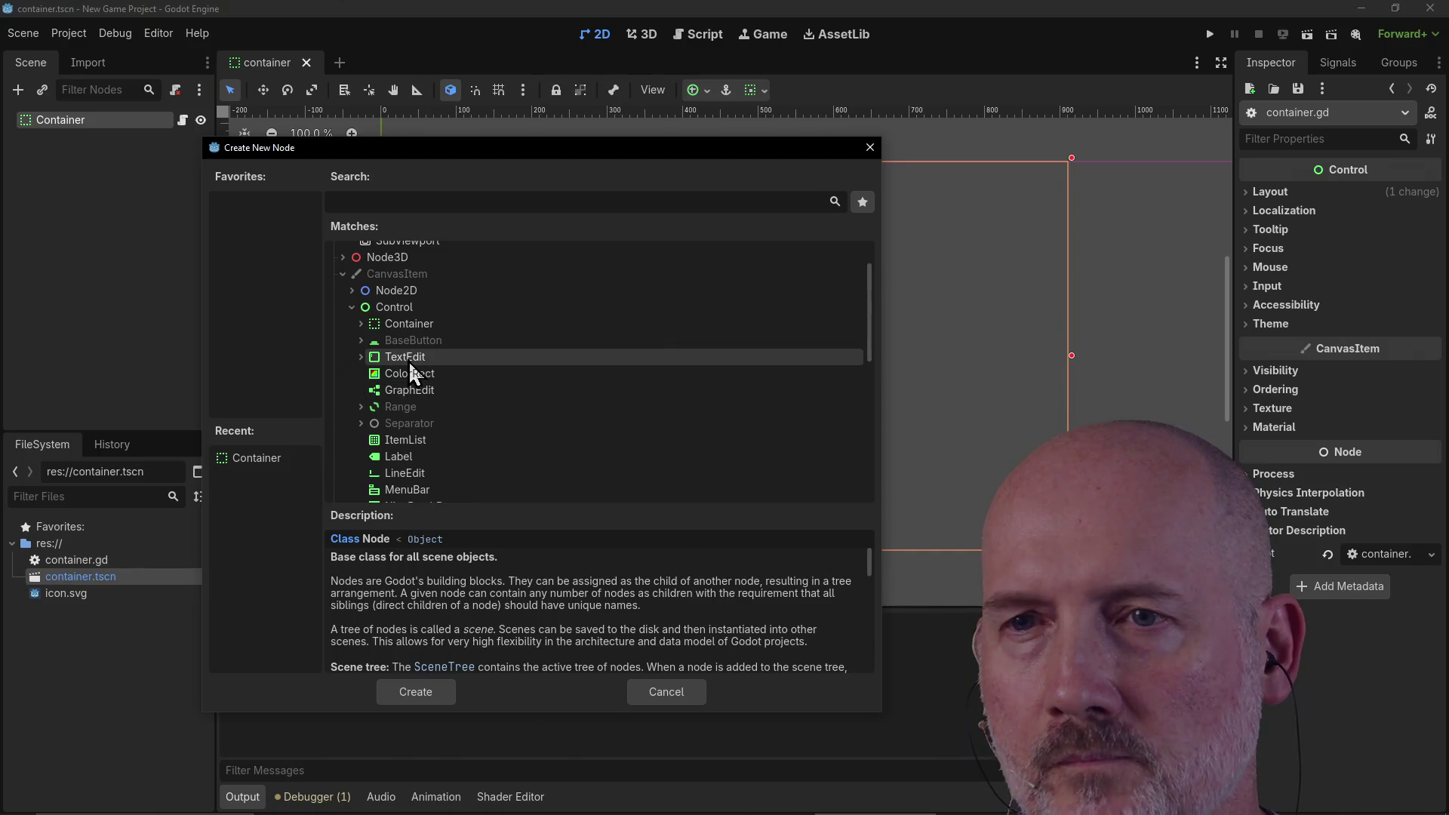
left_click(409, 360)
left_click(433, 695)
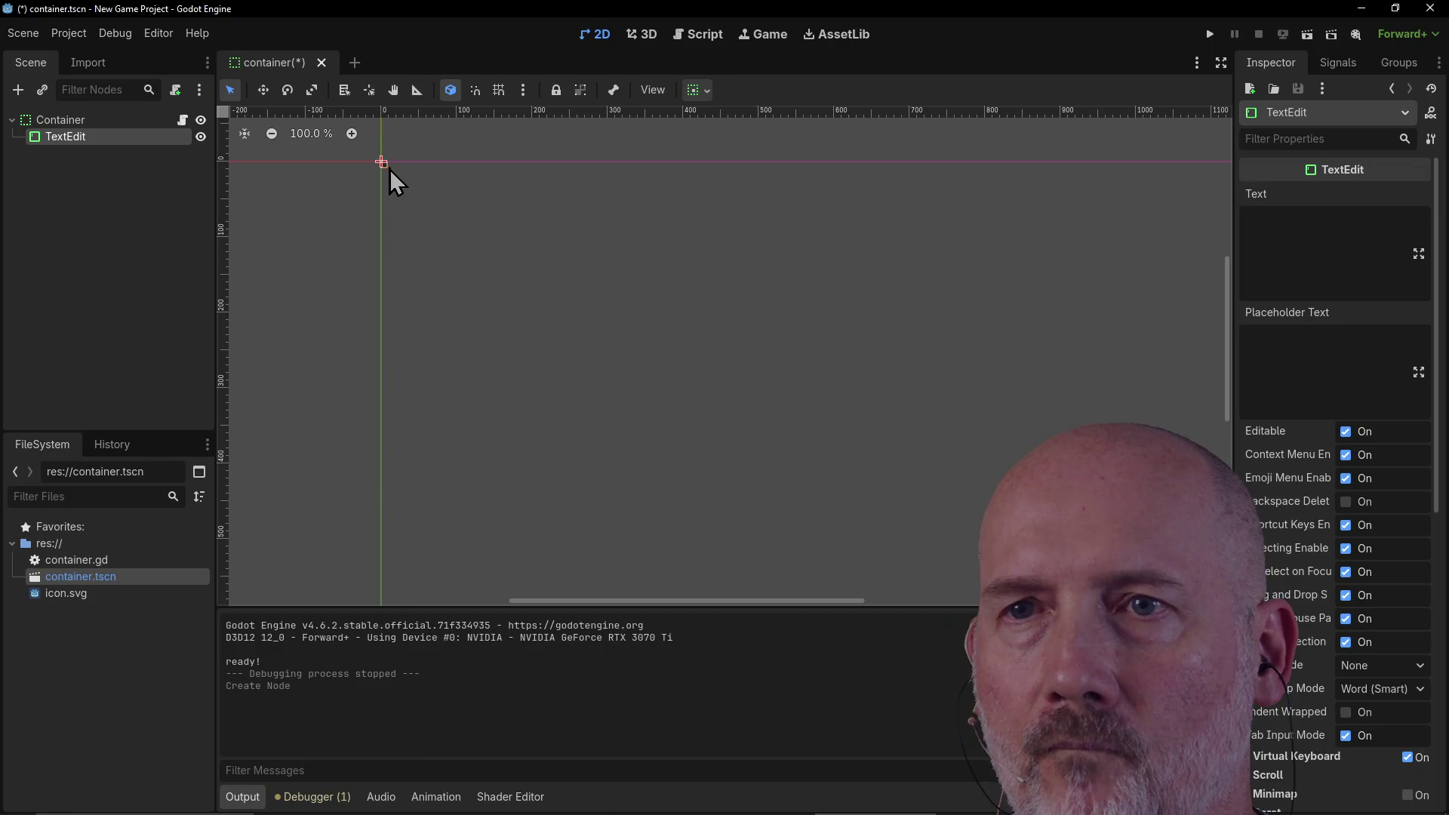
mouse_move(389, 169)
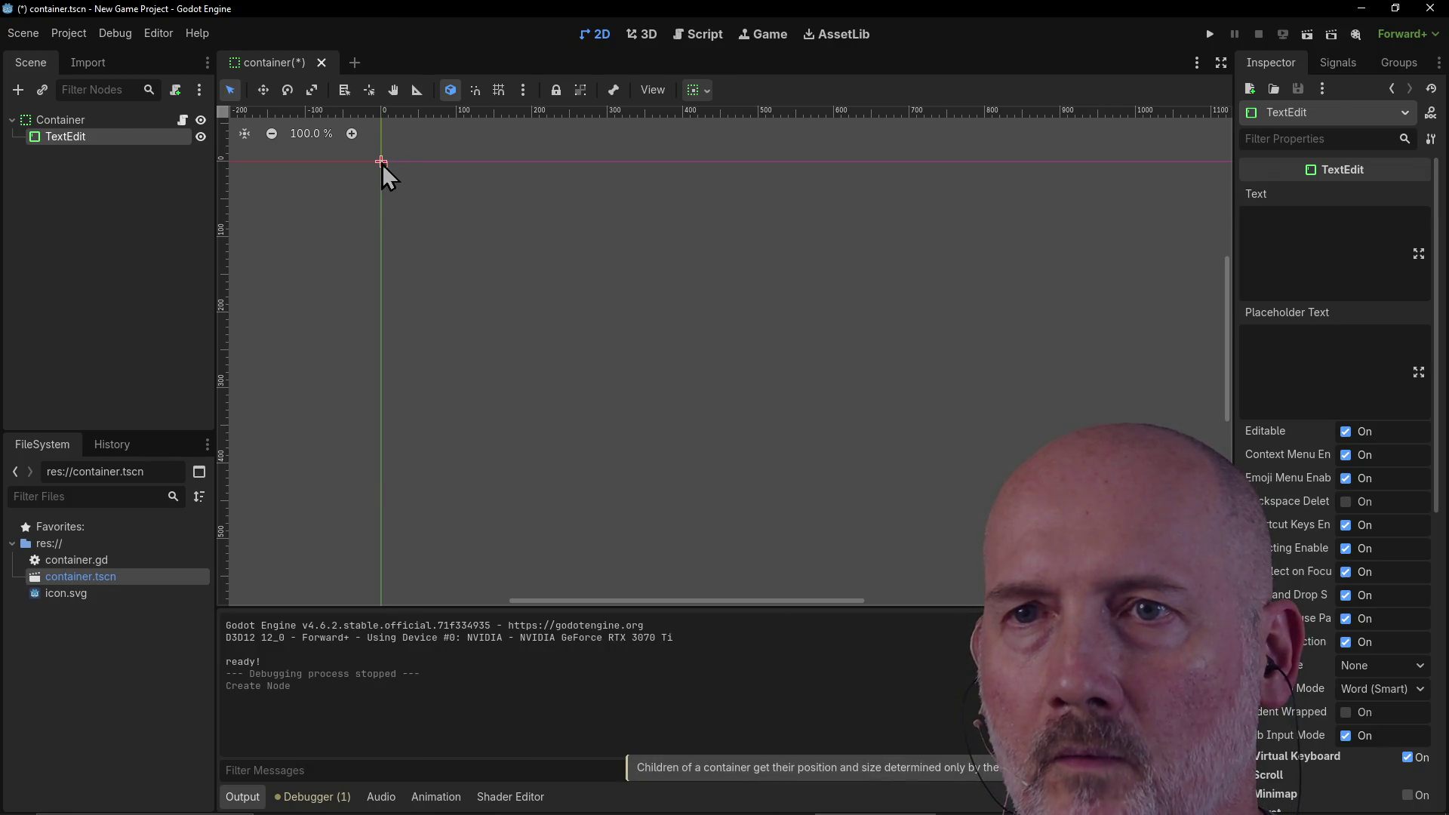
scroll(395, 175, "up", 2)
scroll(396, 175, "up", 5)
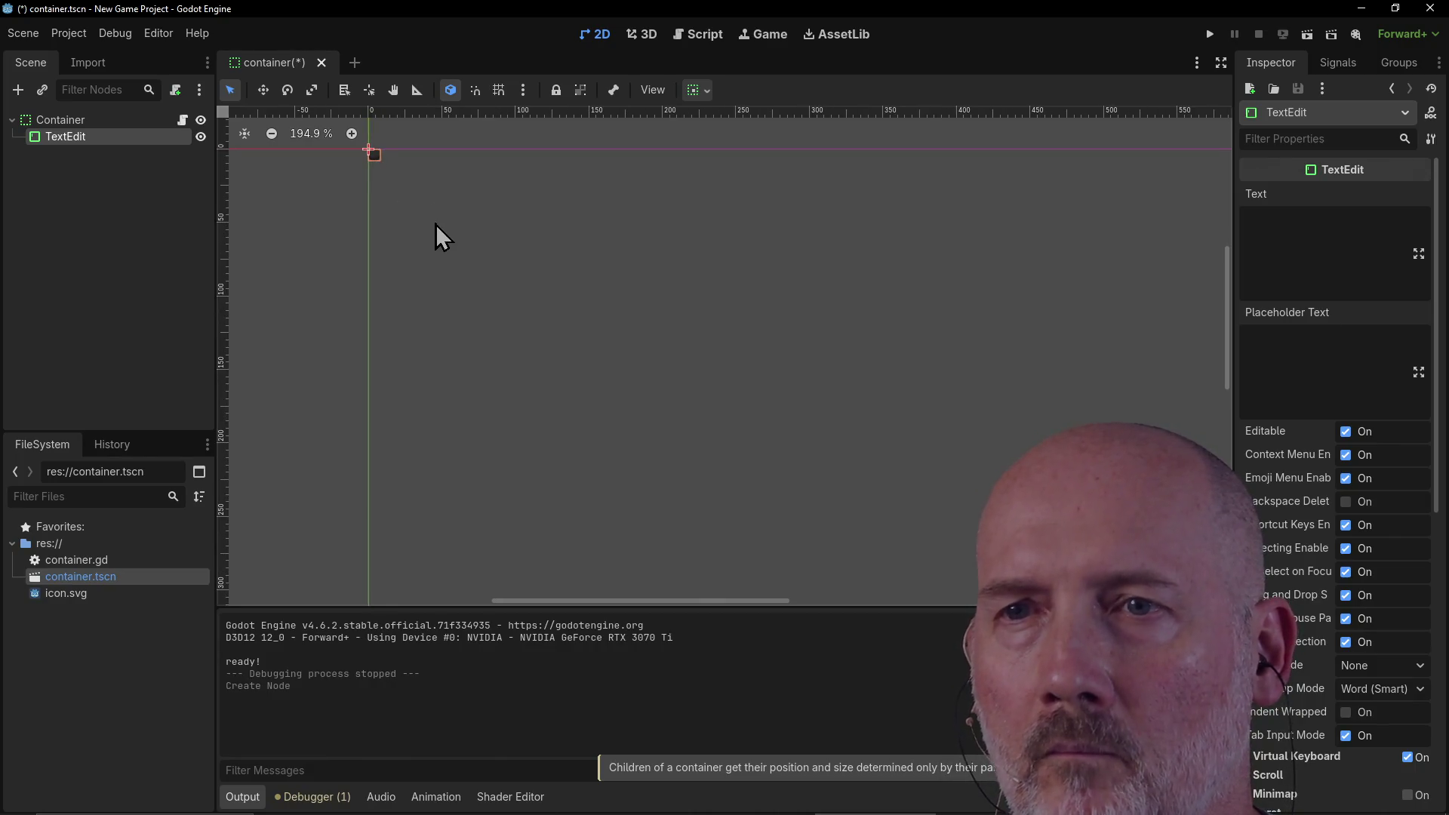
scroll(455, 241, "down", 16)
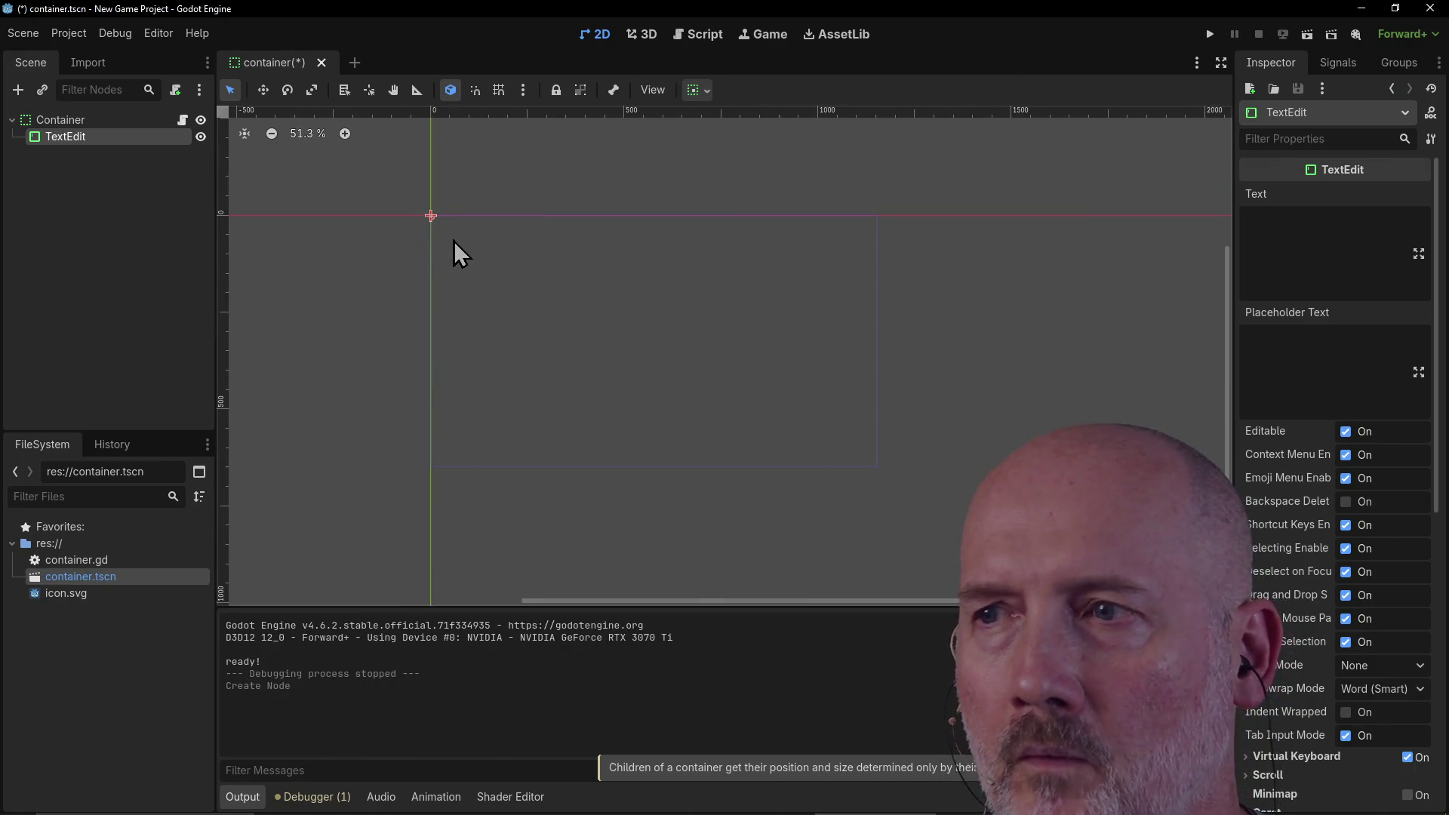
scroll(382, 183, "up", 13)
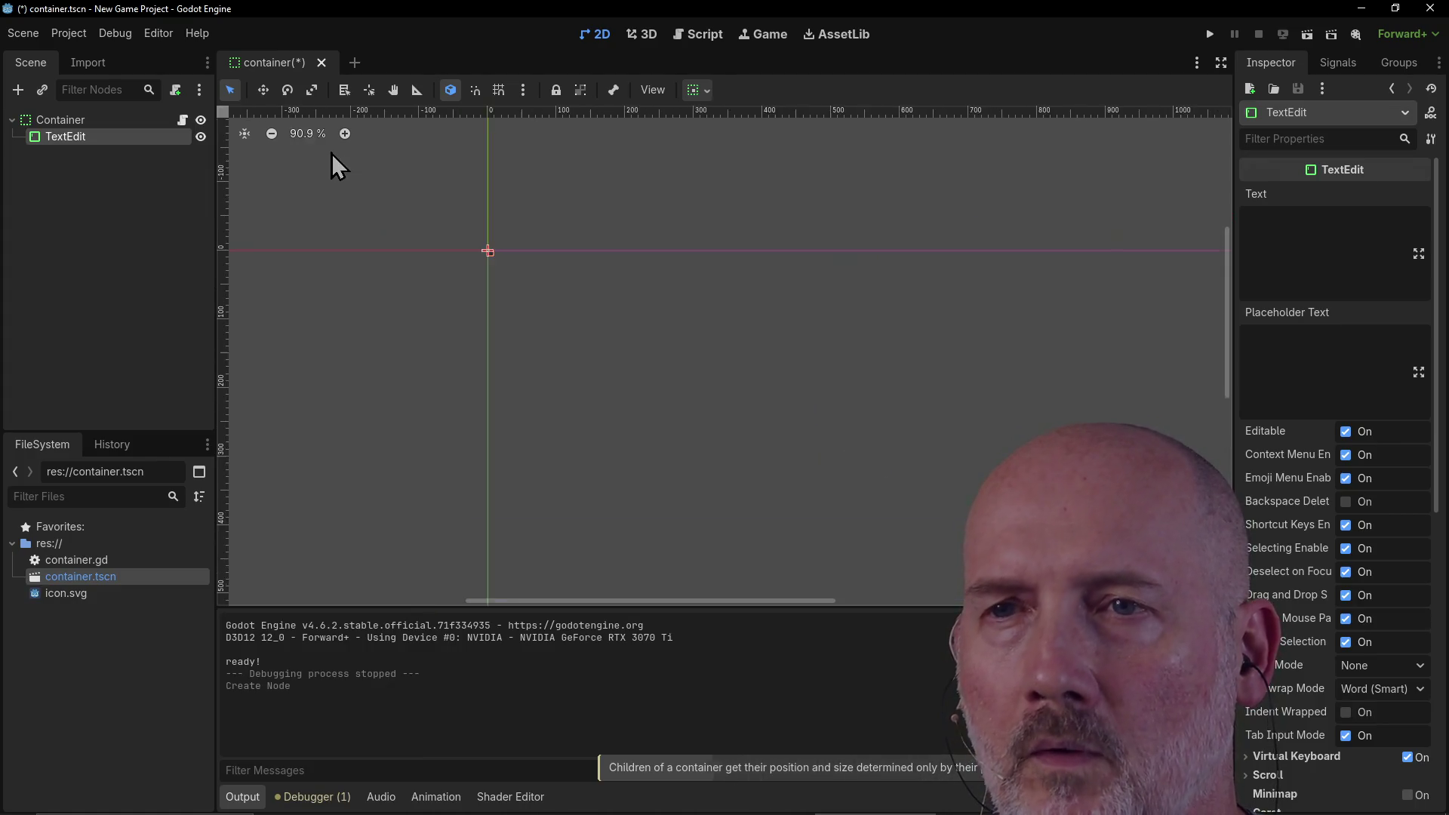
scroll(427, 239, "up", 6)
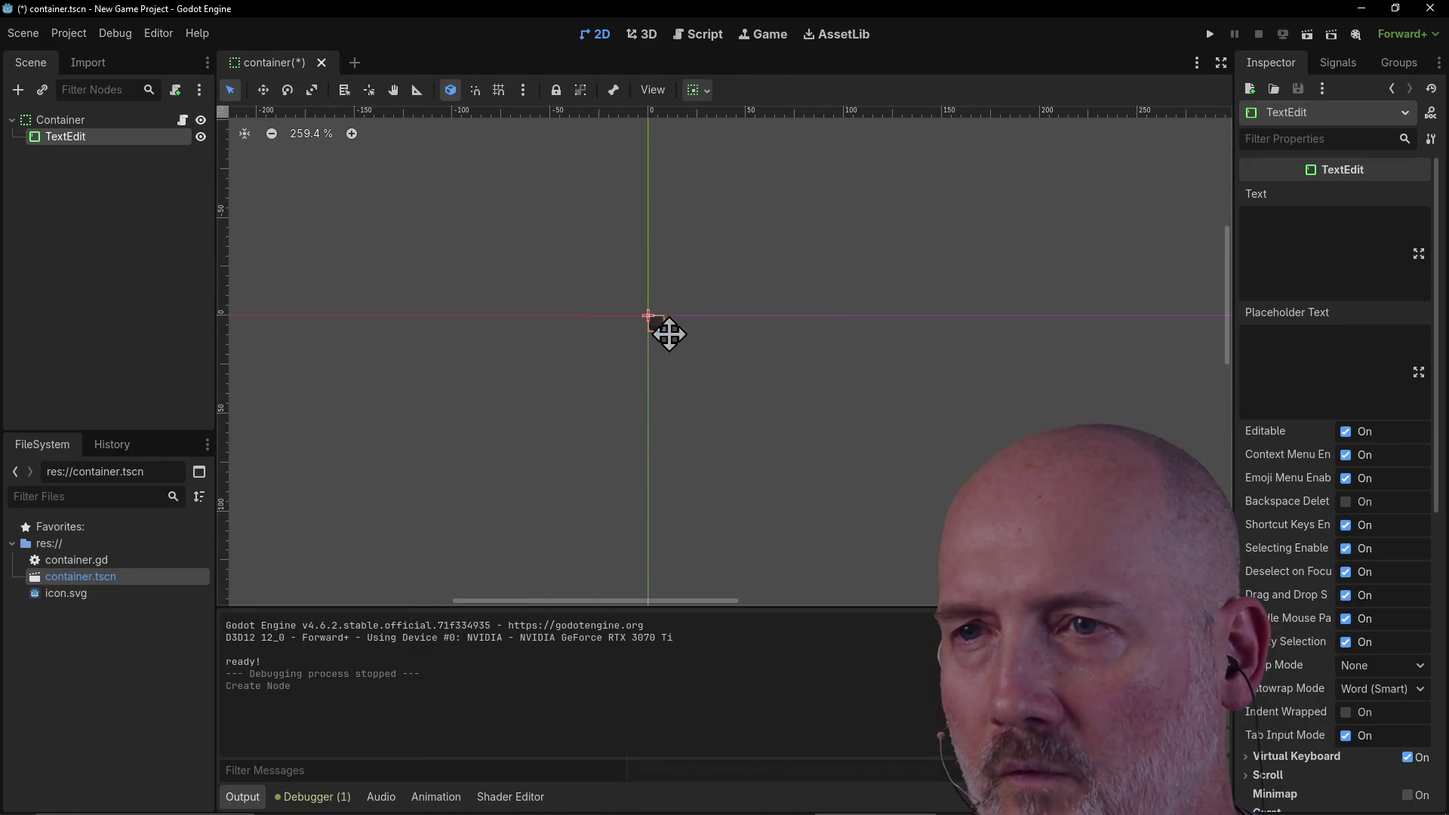
scroll(655, 325, "up", 18)
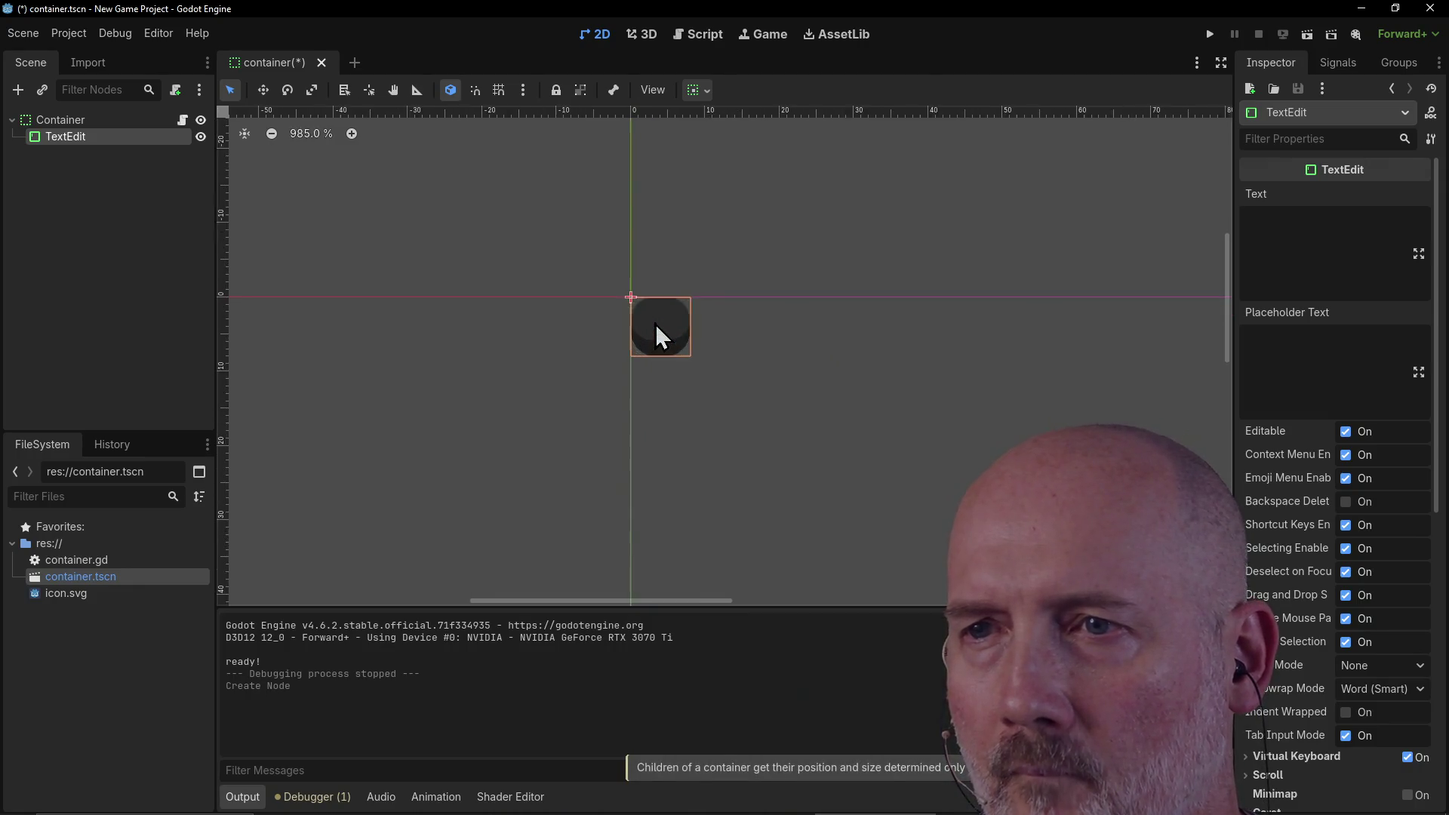
left_click(706, 374)
left_click(687, 347)
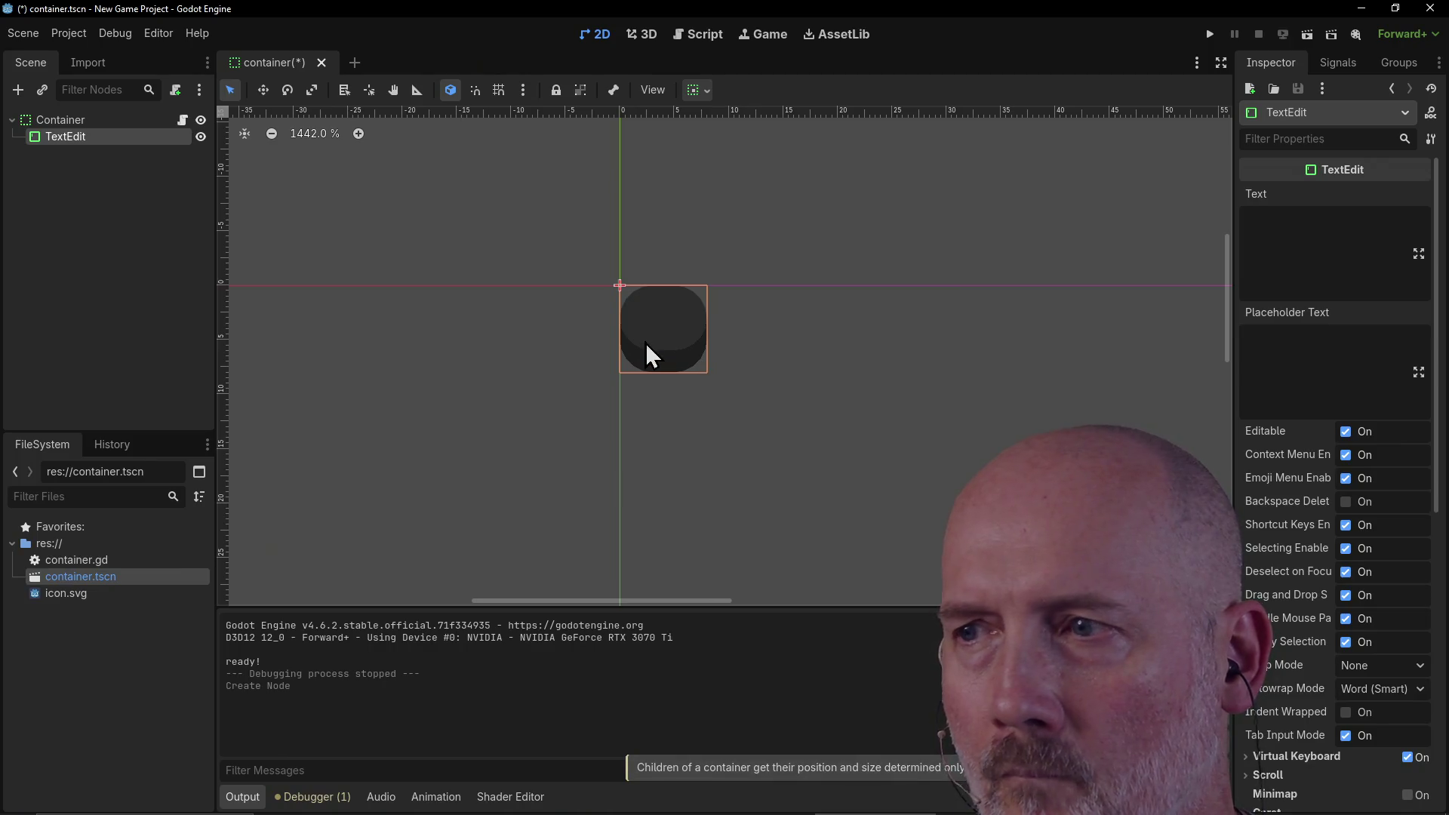
scroll(699, 328, "down", 5)
scroll(699, 328, "down", 10)
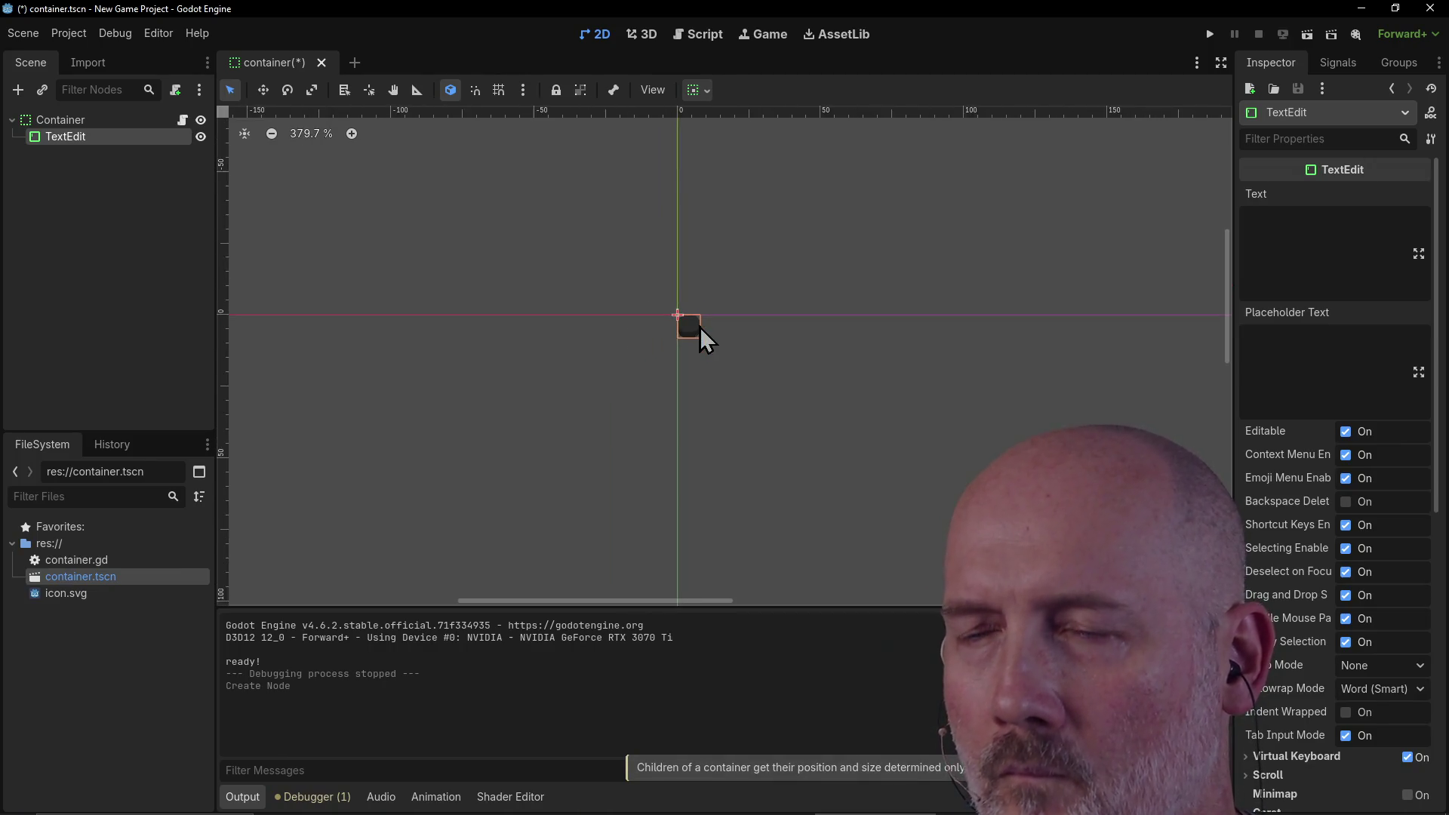
scroll(720, 341, "up", 2)
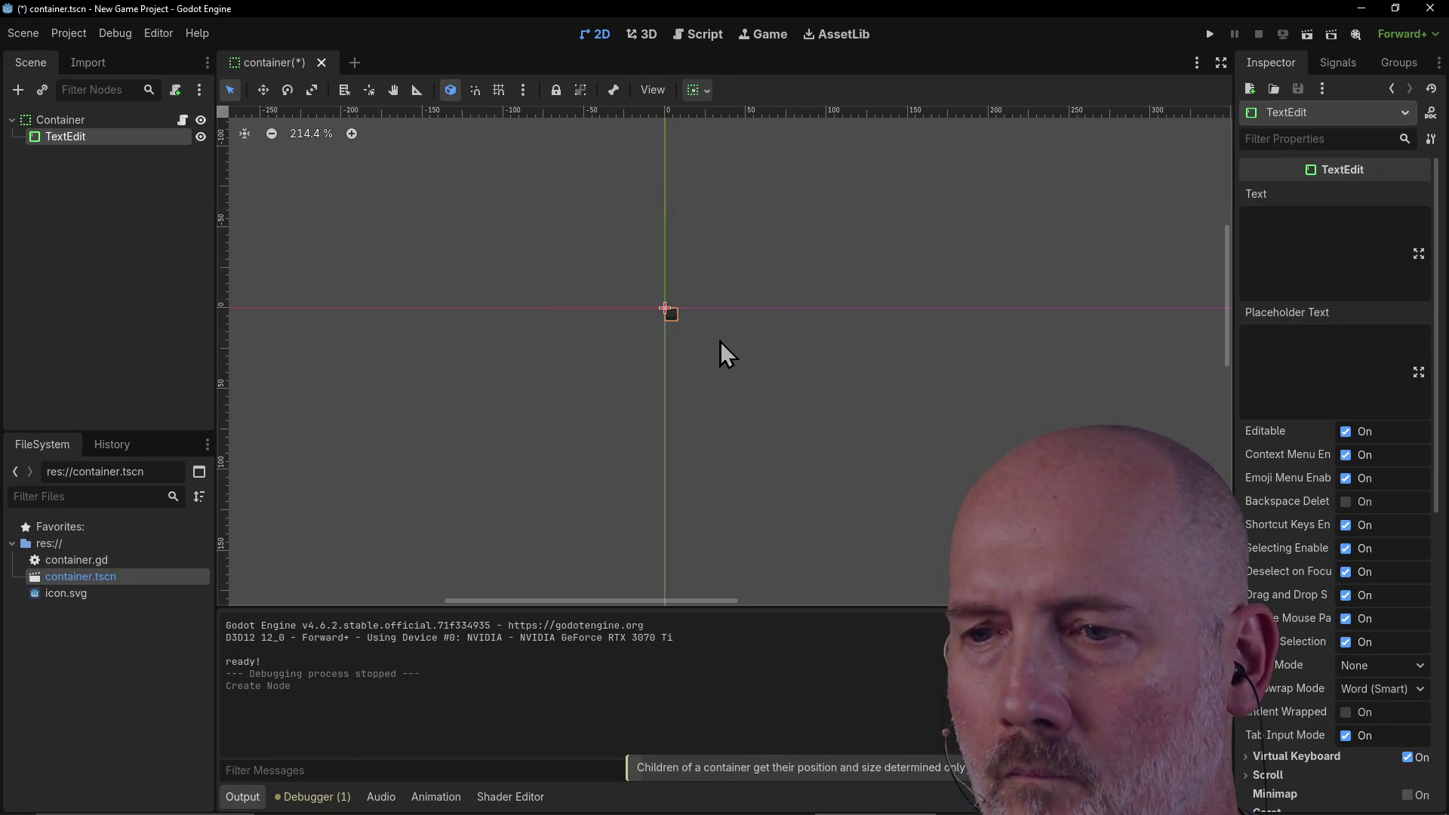
left_click(677, 325)
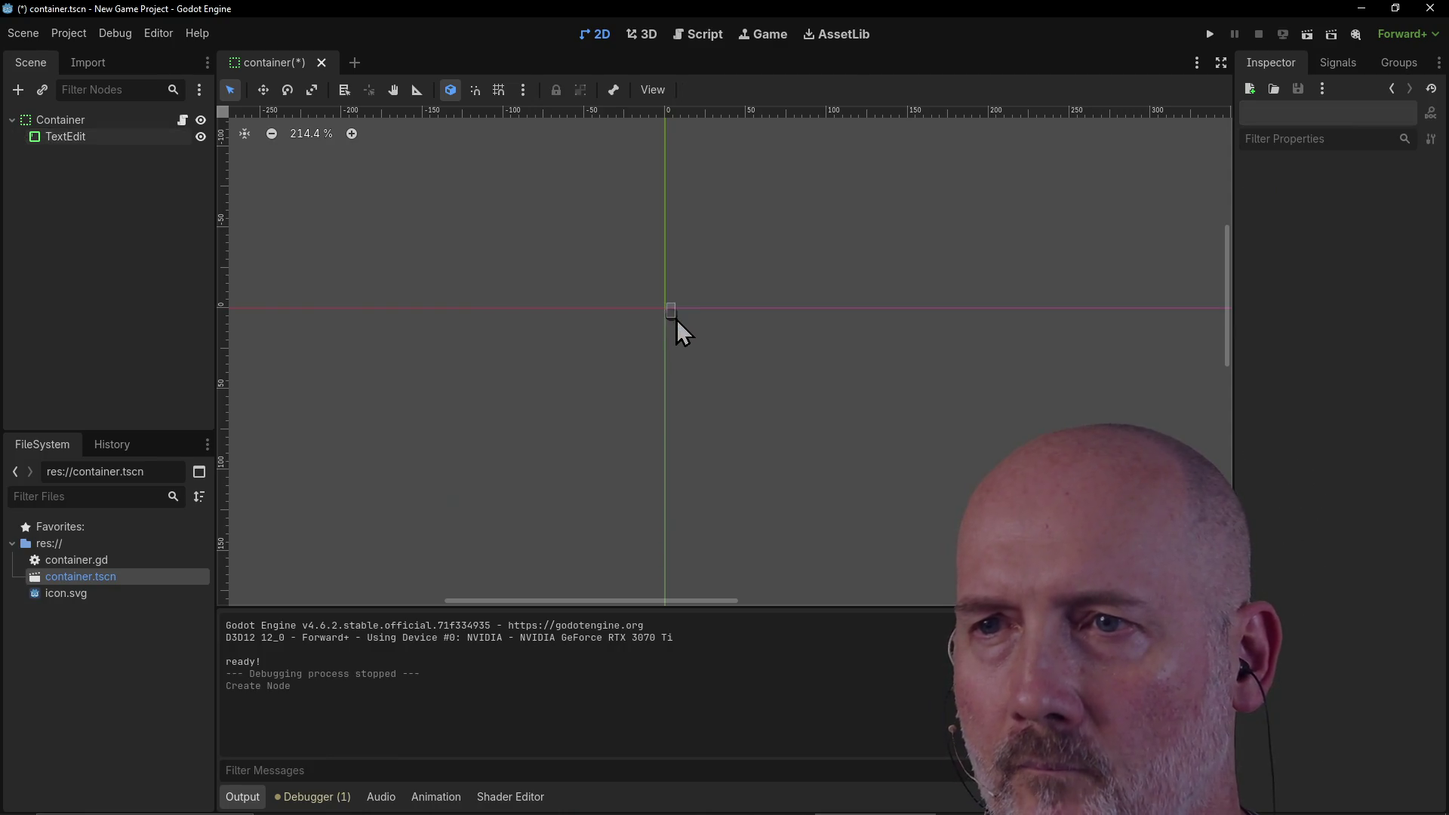
left_click(672, 316)
scroll(728, 350, "up", 7)
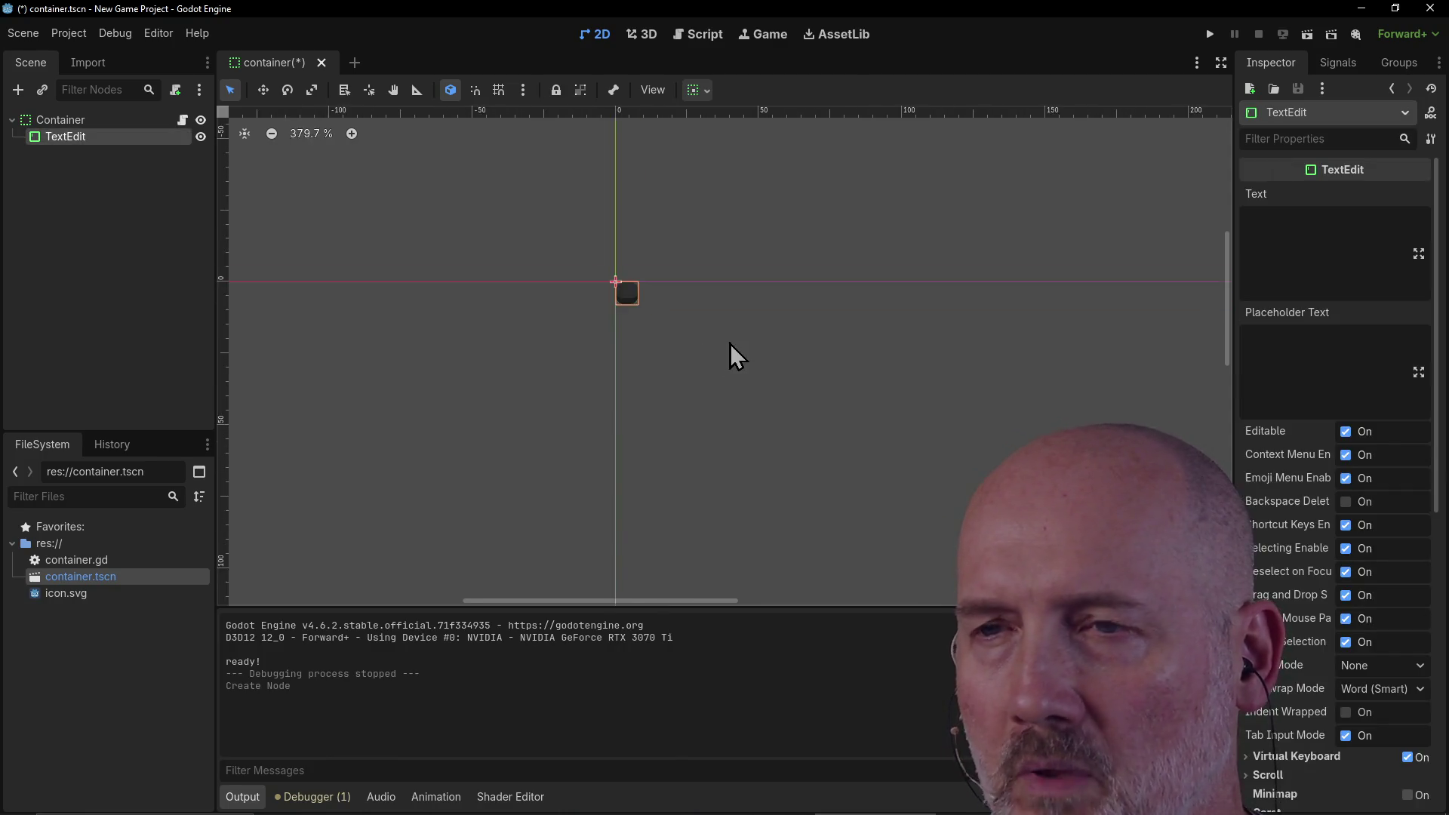
scroll(673, 284, "down", 10)
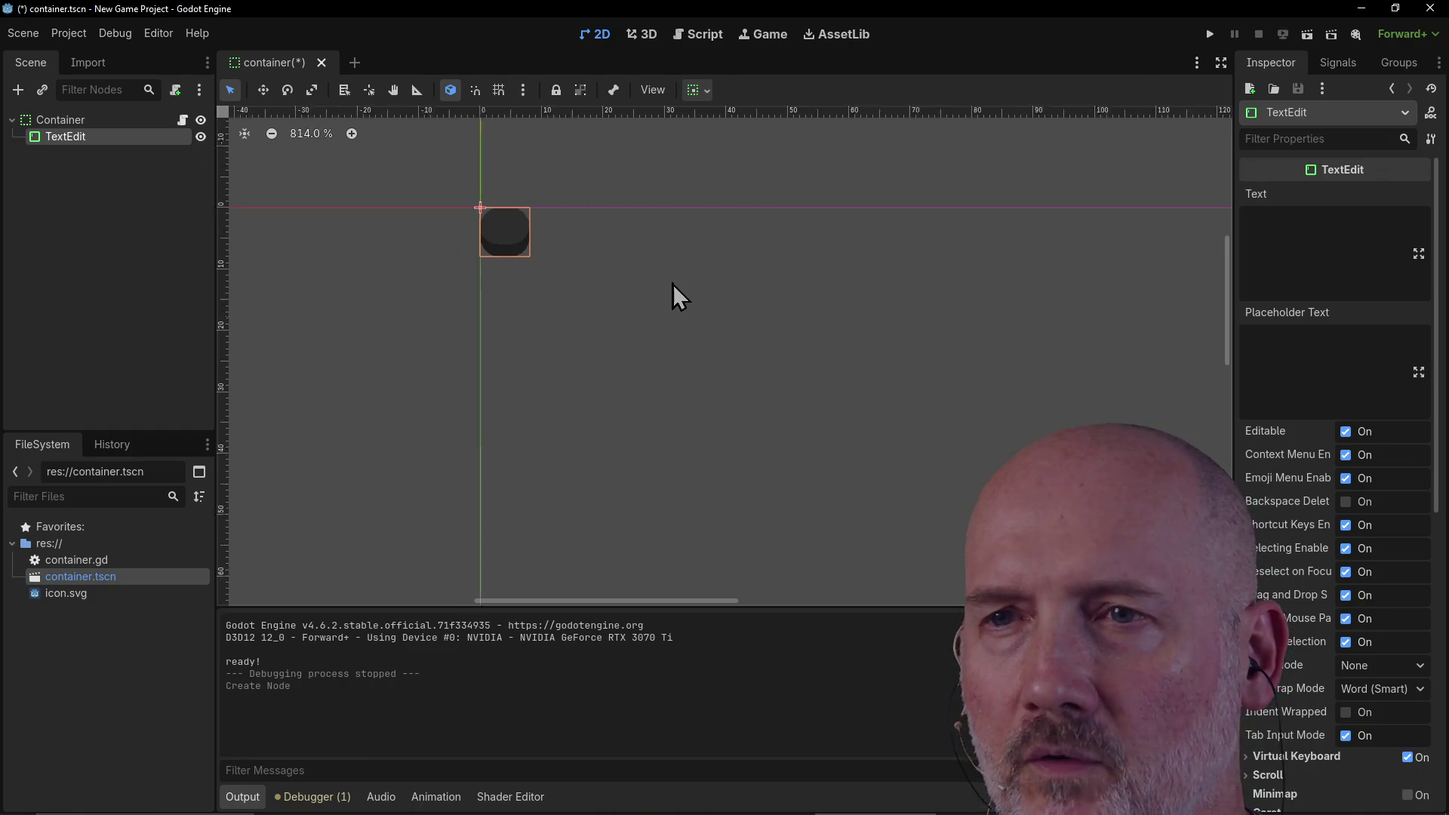
scroll(672, 284, "down", 2)
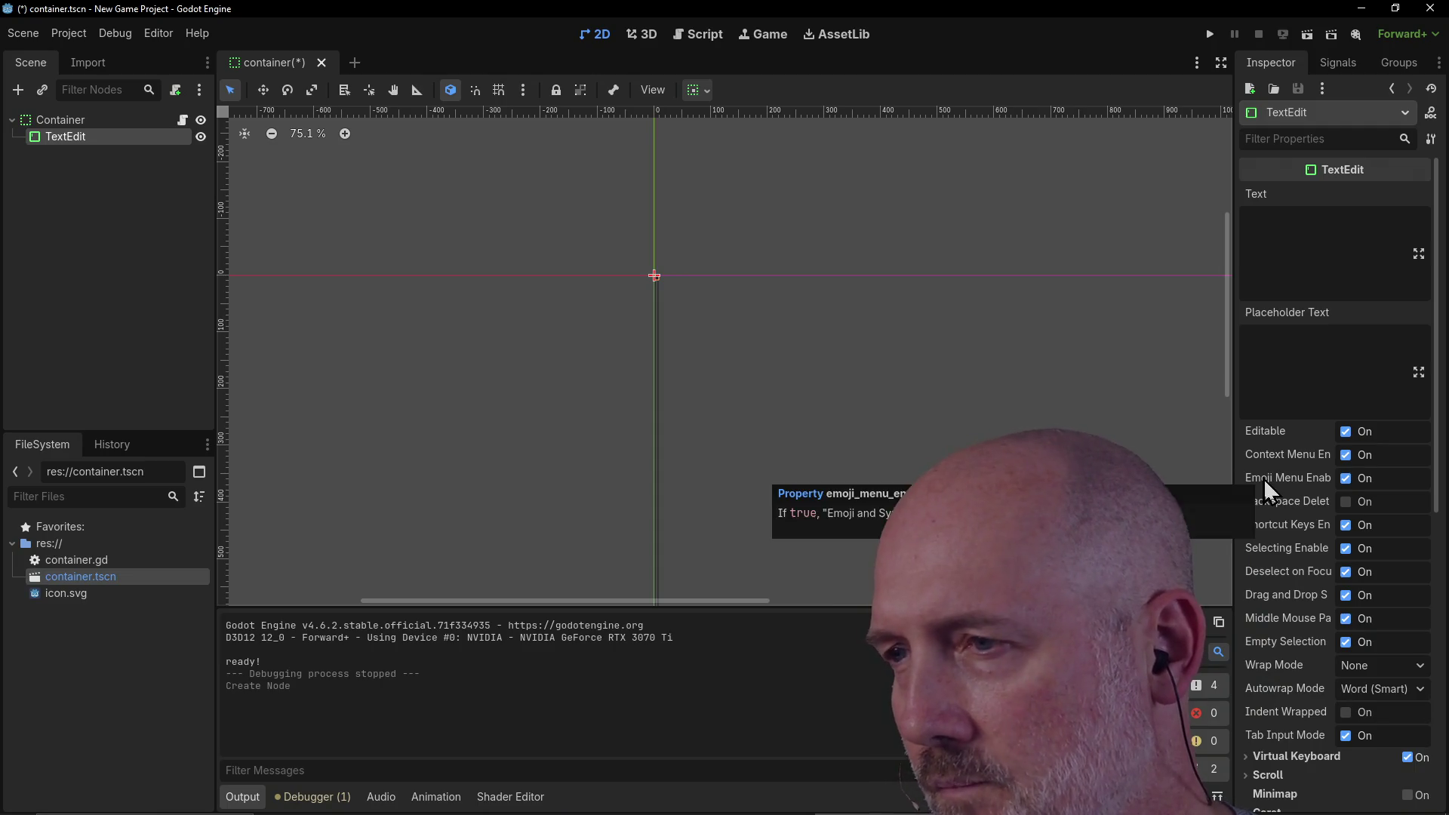
scroll(1310, 591, "down", 5)
Step: Set the TextEdit's Custom Minimum Size width to 1000 px, correcting an initial 100
left_click(1247, 531)
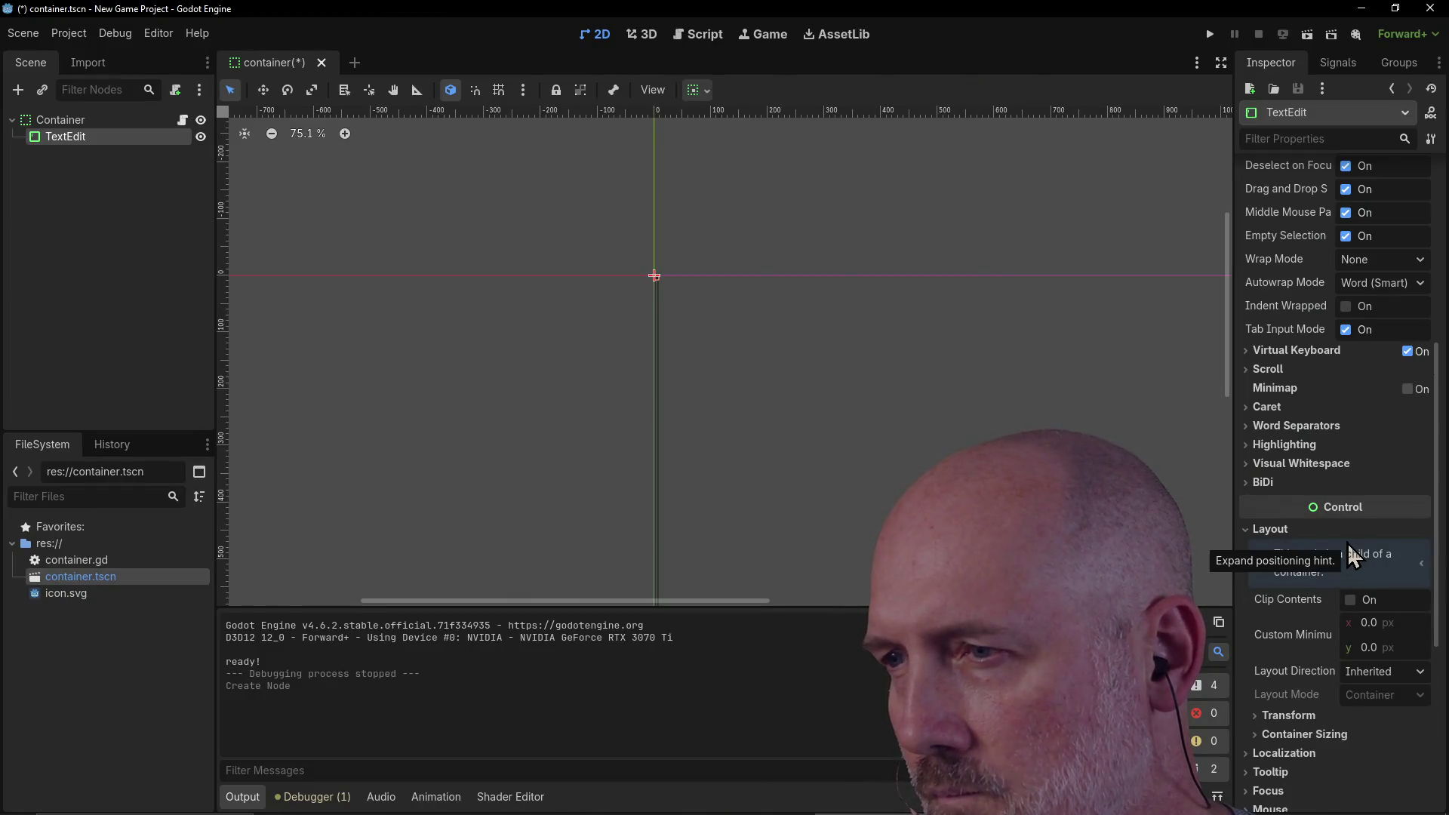
scroll(1349, 545, "down", 1)
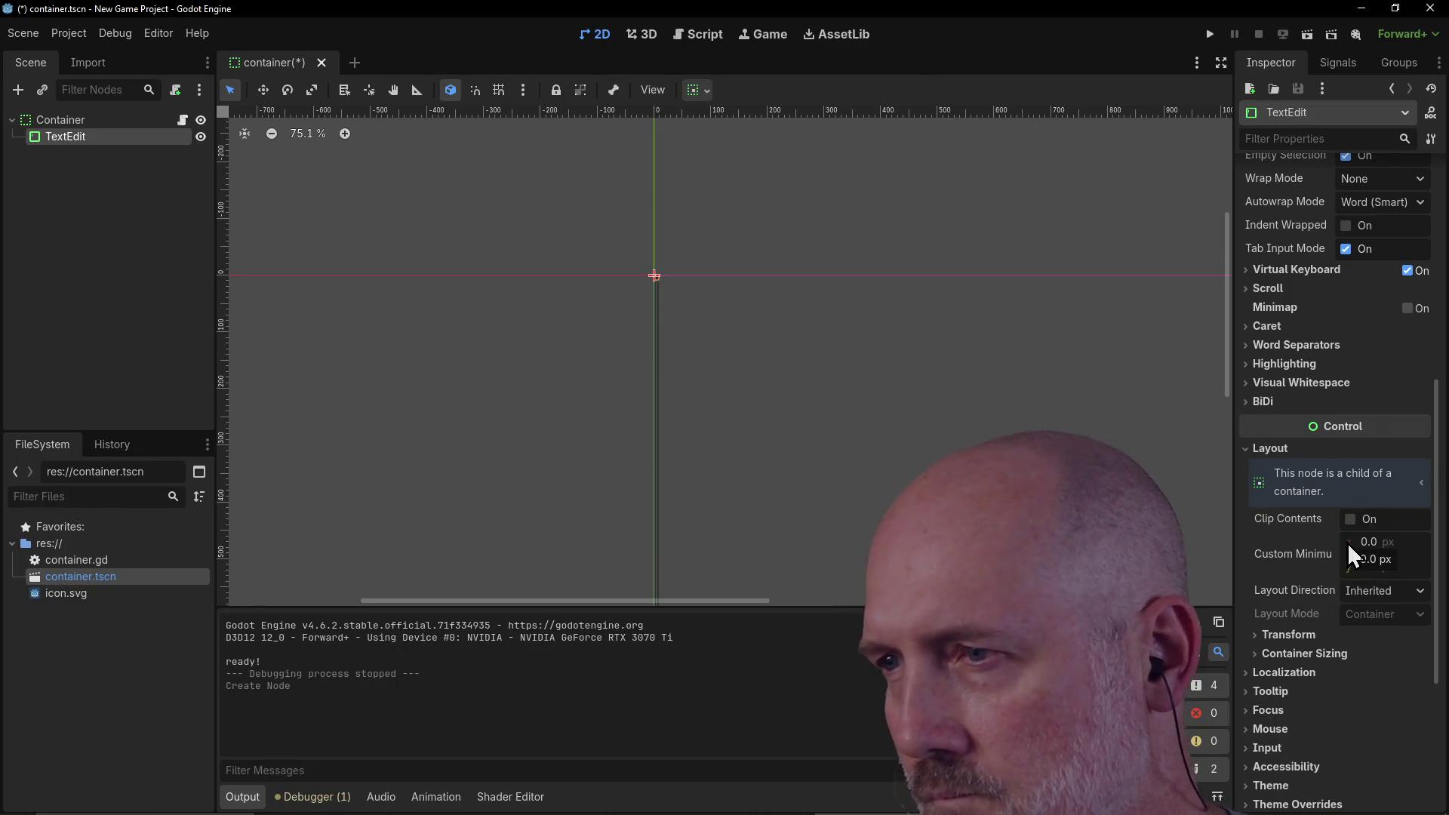
mouse_move(1284, 558)
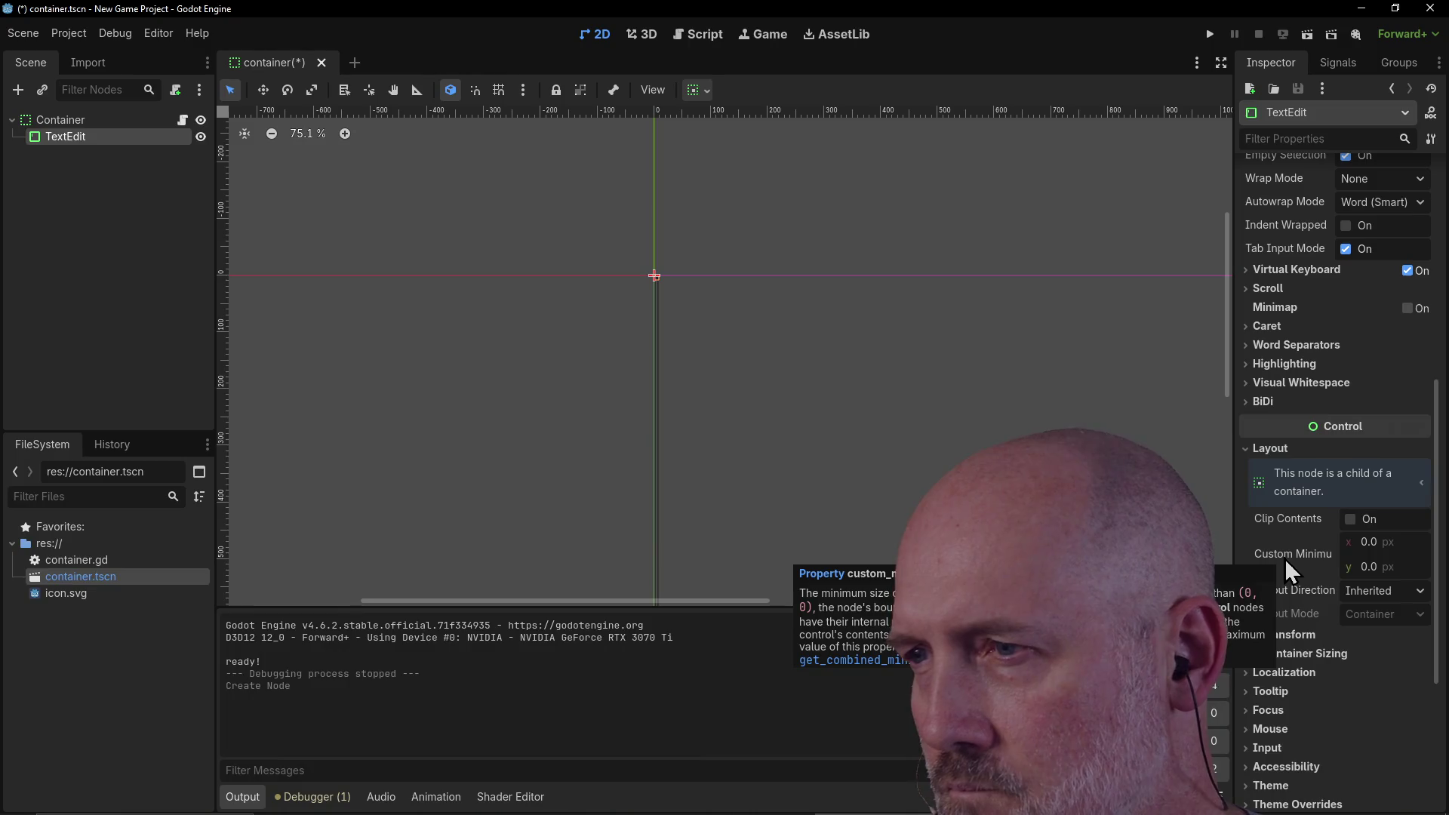
left_click(1369, 543)
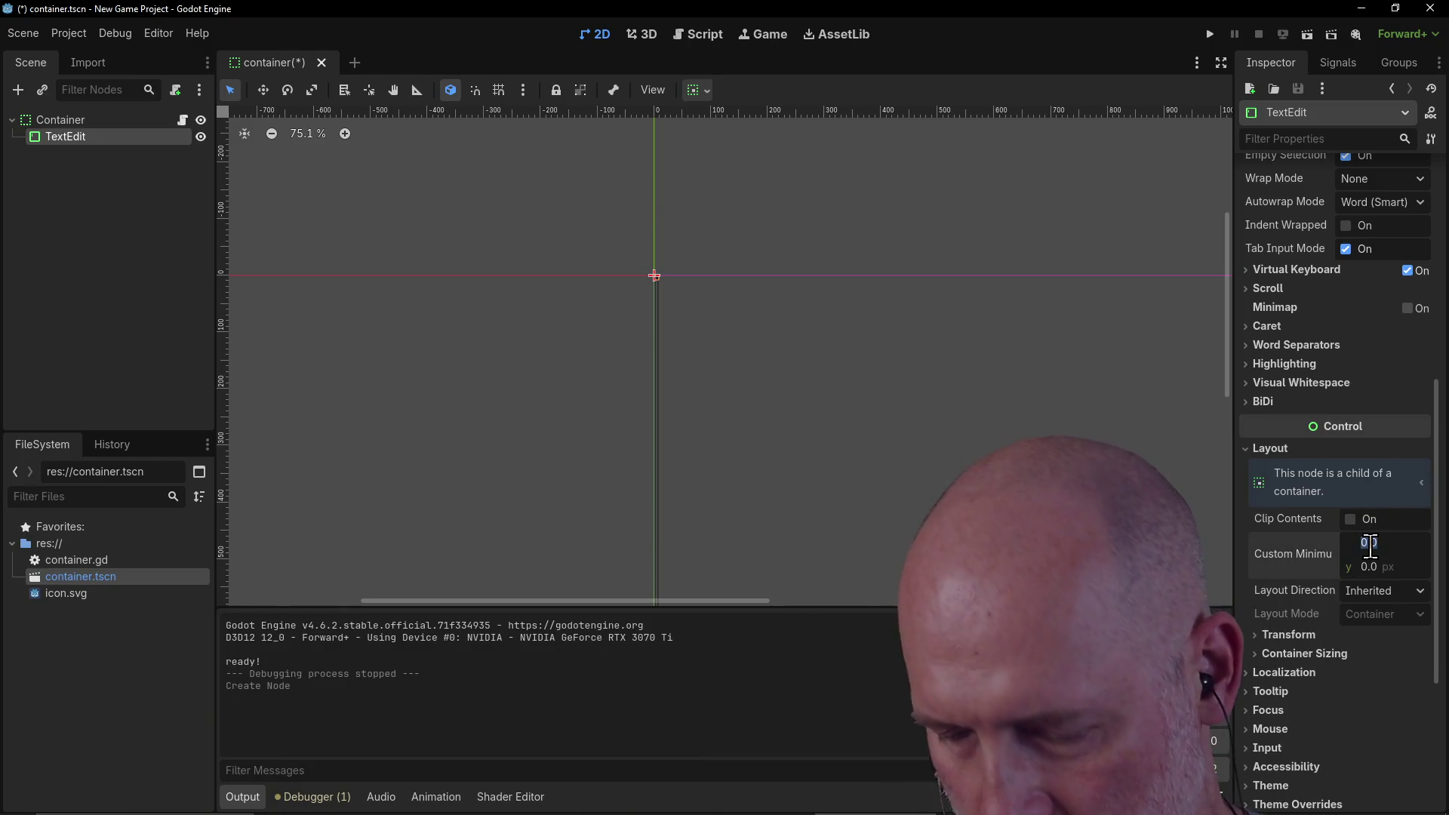
type("100")
key("Return")
left_click(1366, 541)
type("1000")
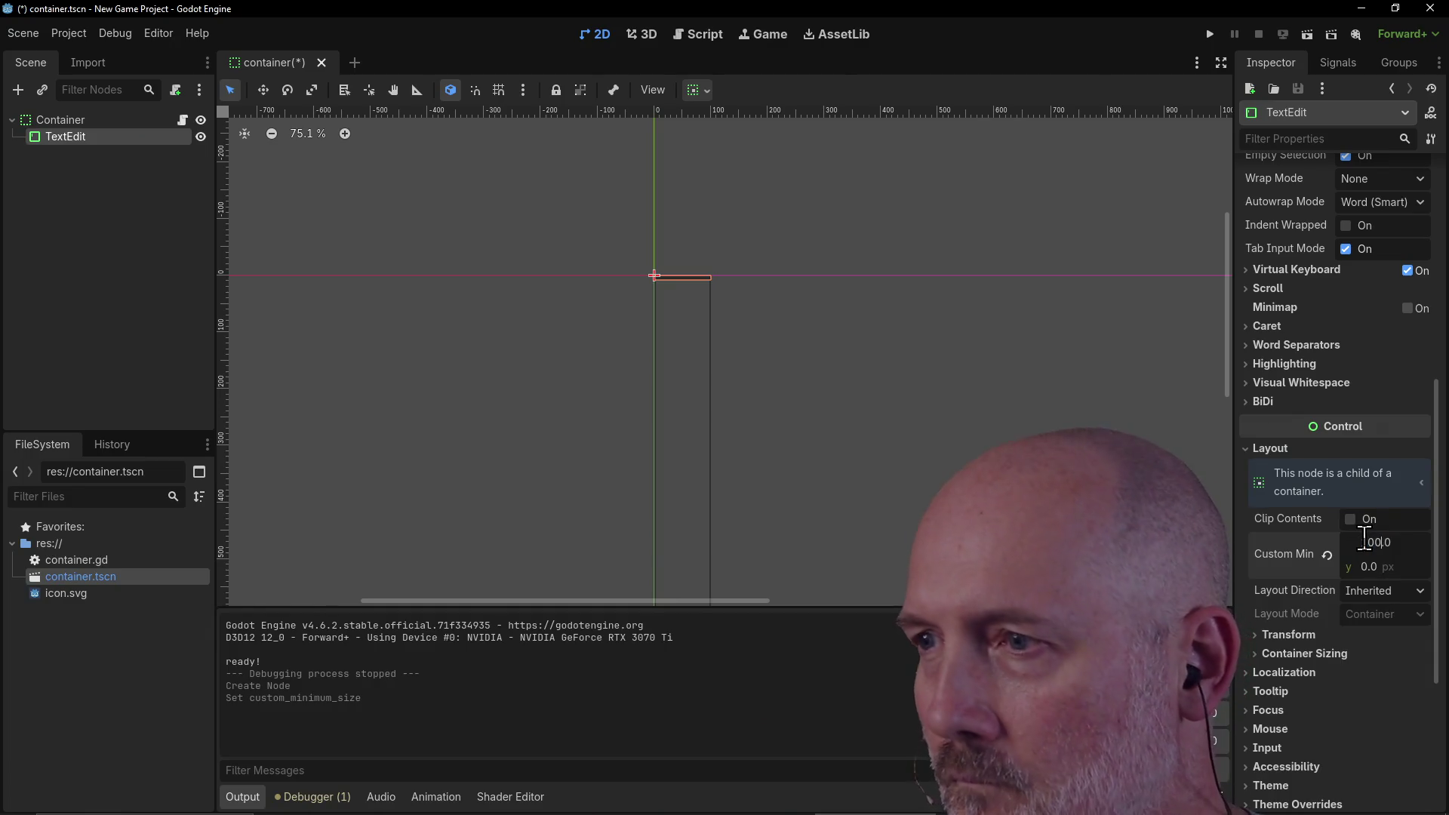
key("Return")
Step: Set the Custom Minimum Size height to 1000 px and inspect the enlarged TextEdit
double_click(1360, 566)
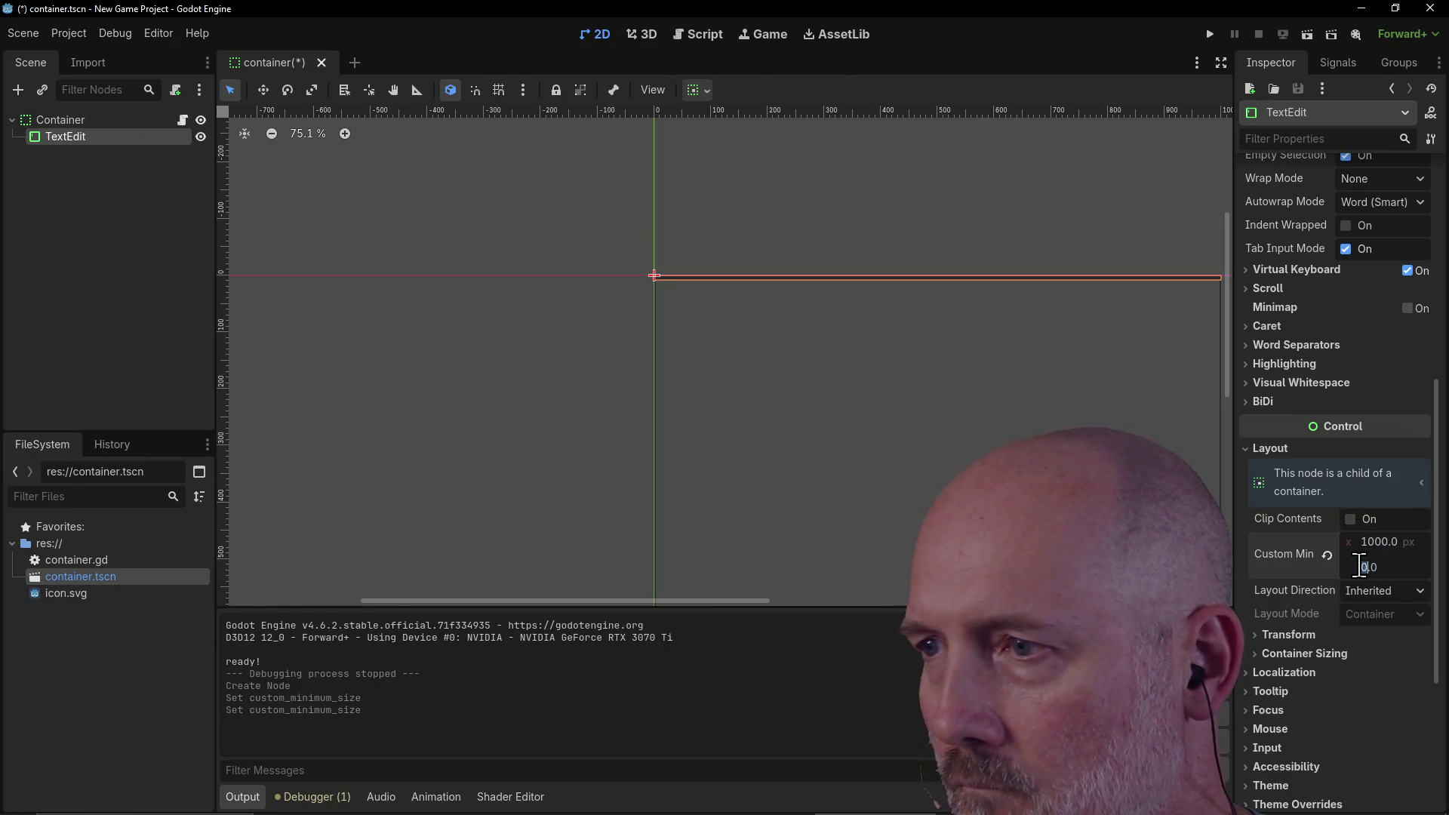
type("1000")
key("Return")
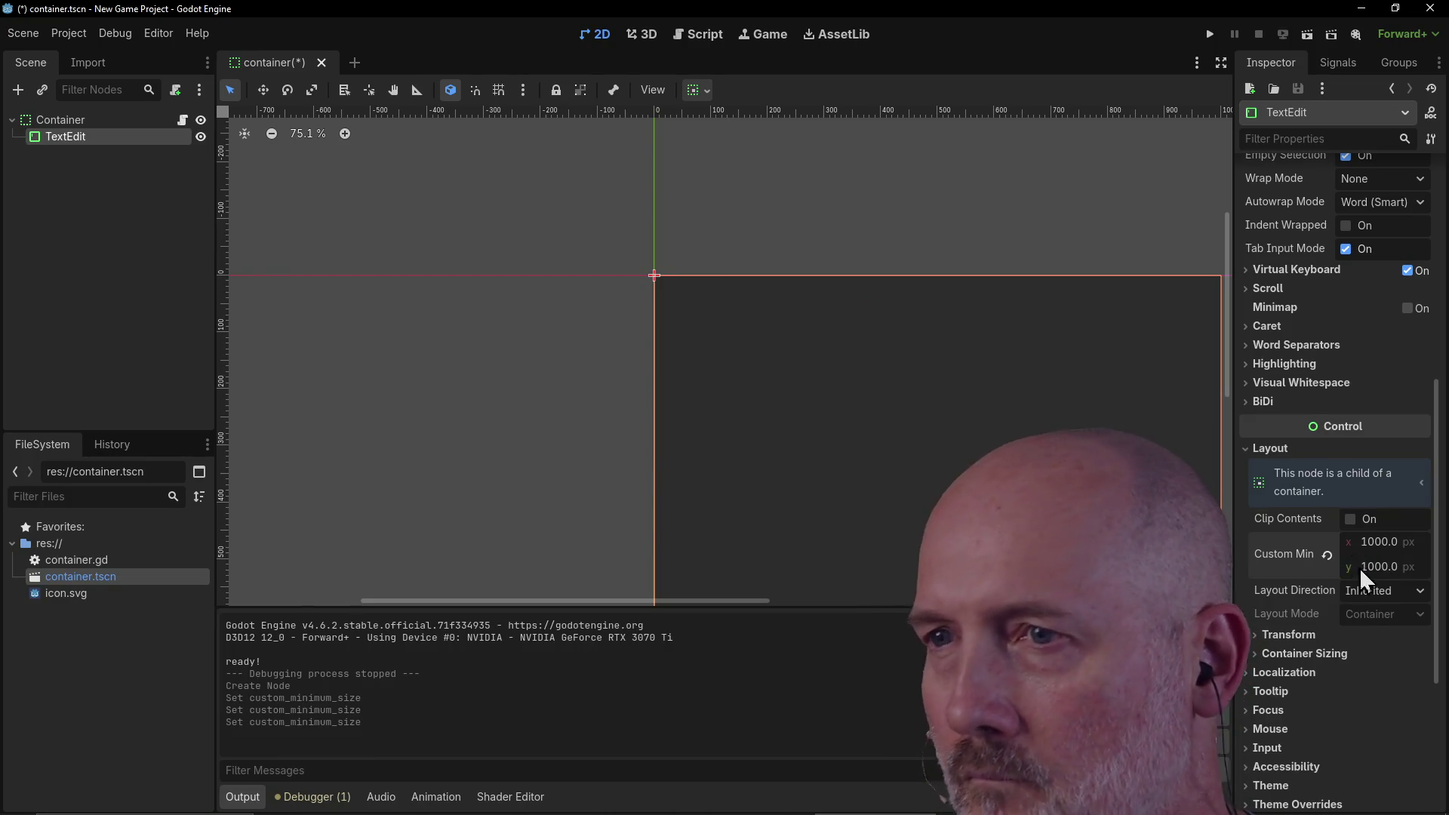
scroll(818, 307, "down", 3)
scroll(818, 307, "down", 3)
scroll(818, 307, "up", 2)
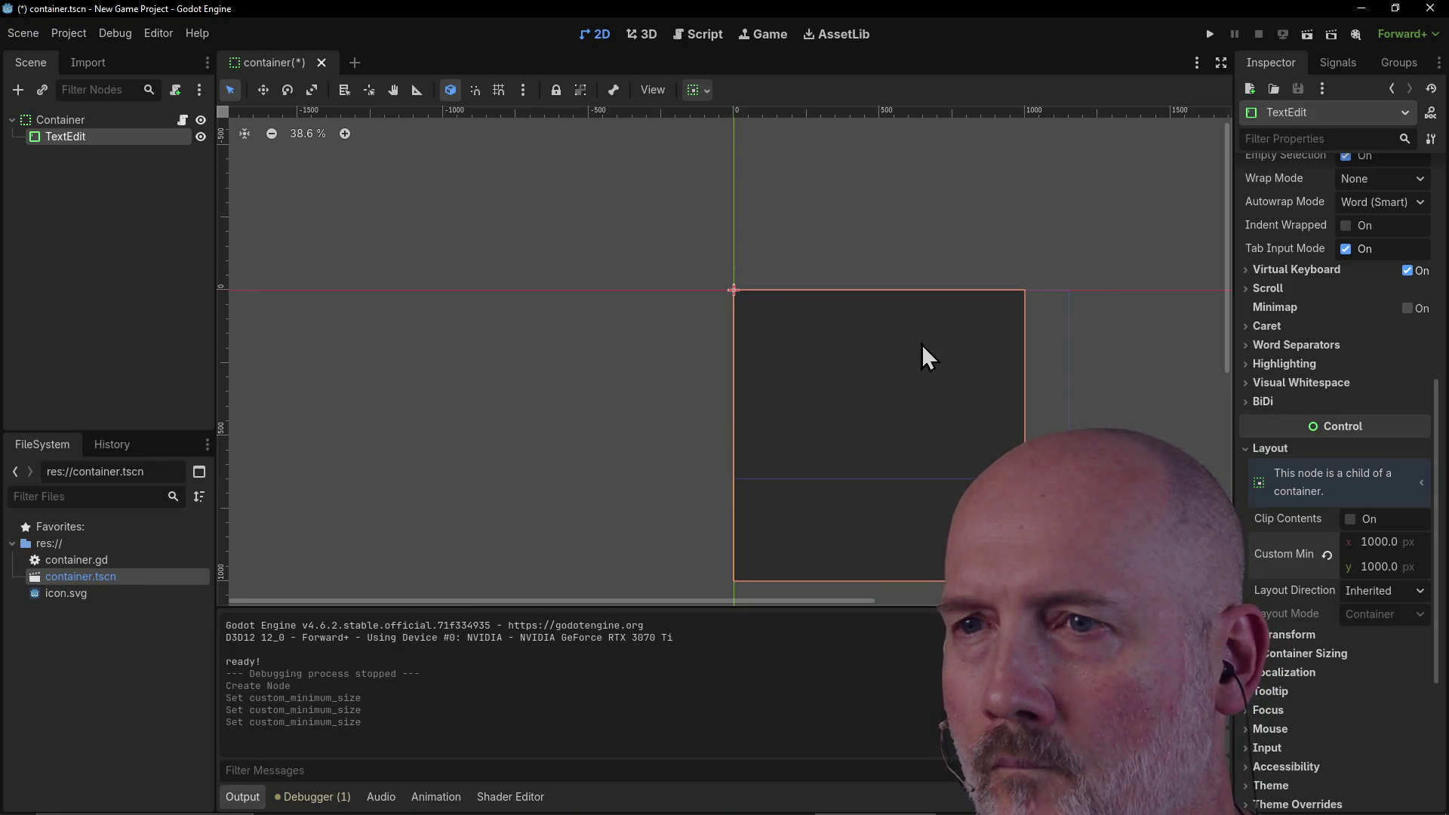
left_click_drag(1229, 342, 1232, 420)
left_click_drag(835, 601, 1034, 602)
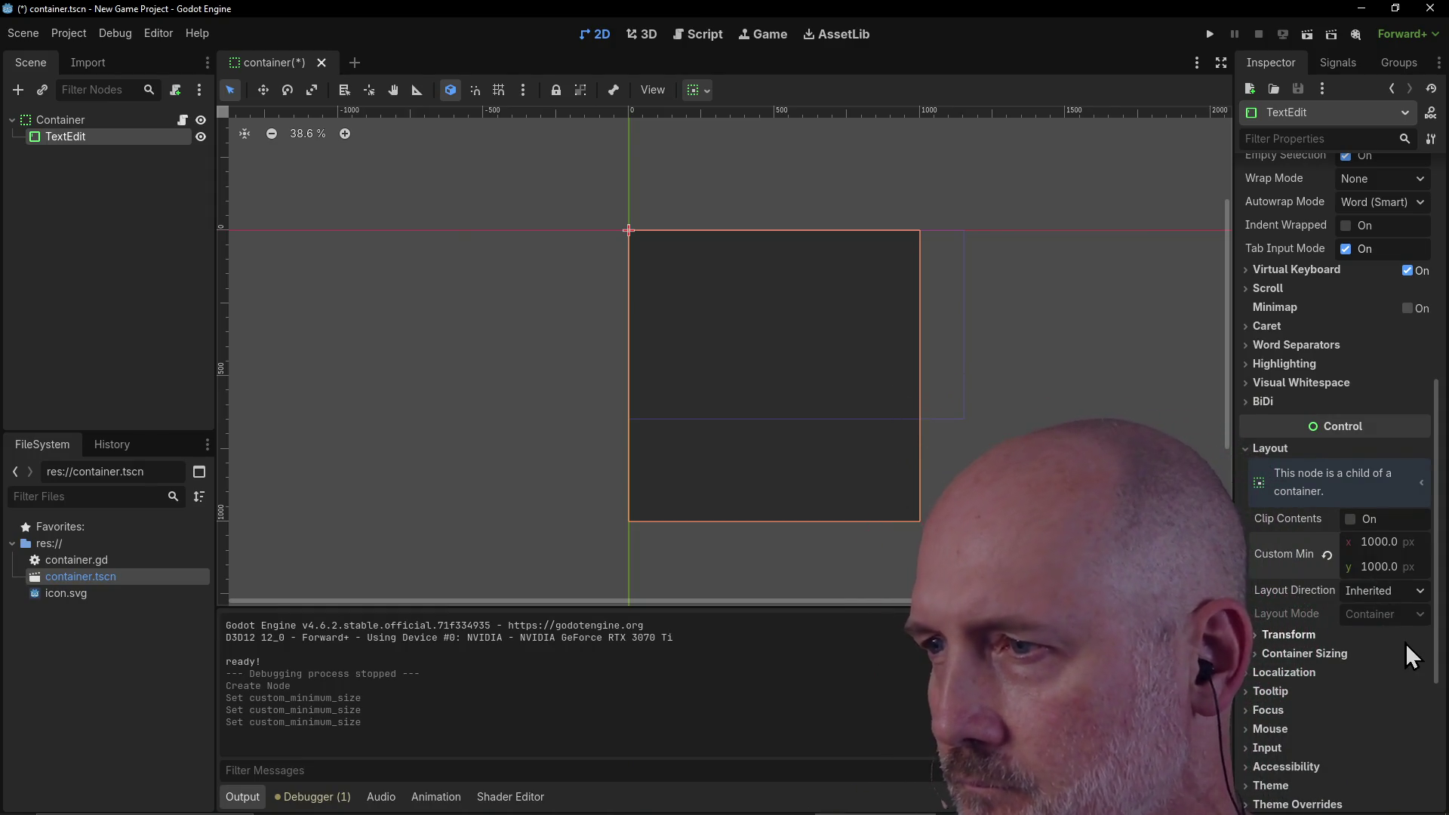
left_click(1418, 592)
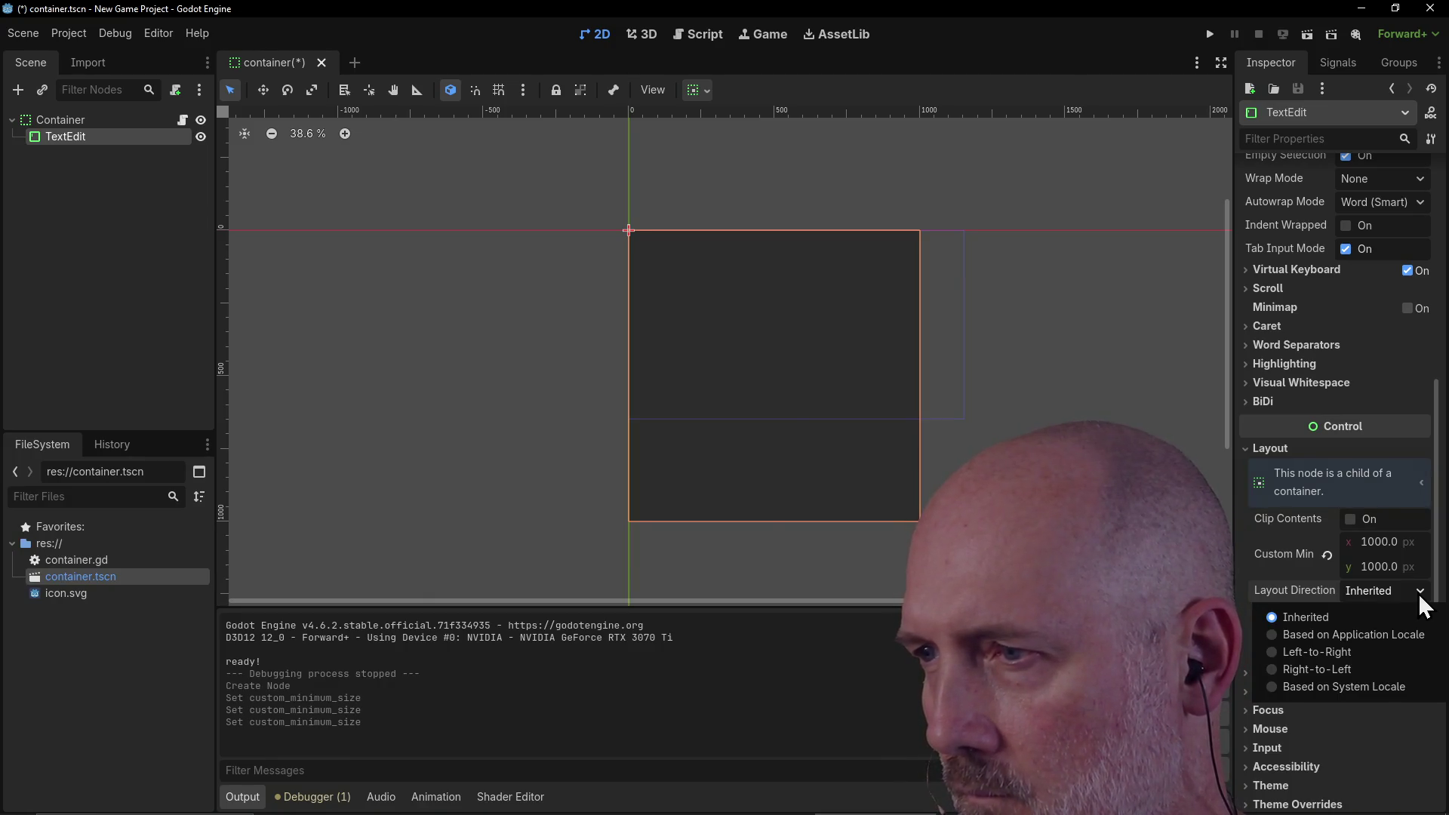
Step: Reduce the minimum height from 800 to 700, settling on 650 px
left_click(1390, 566)
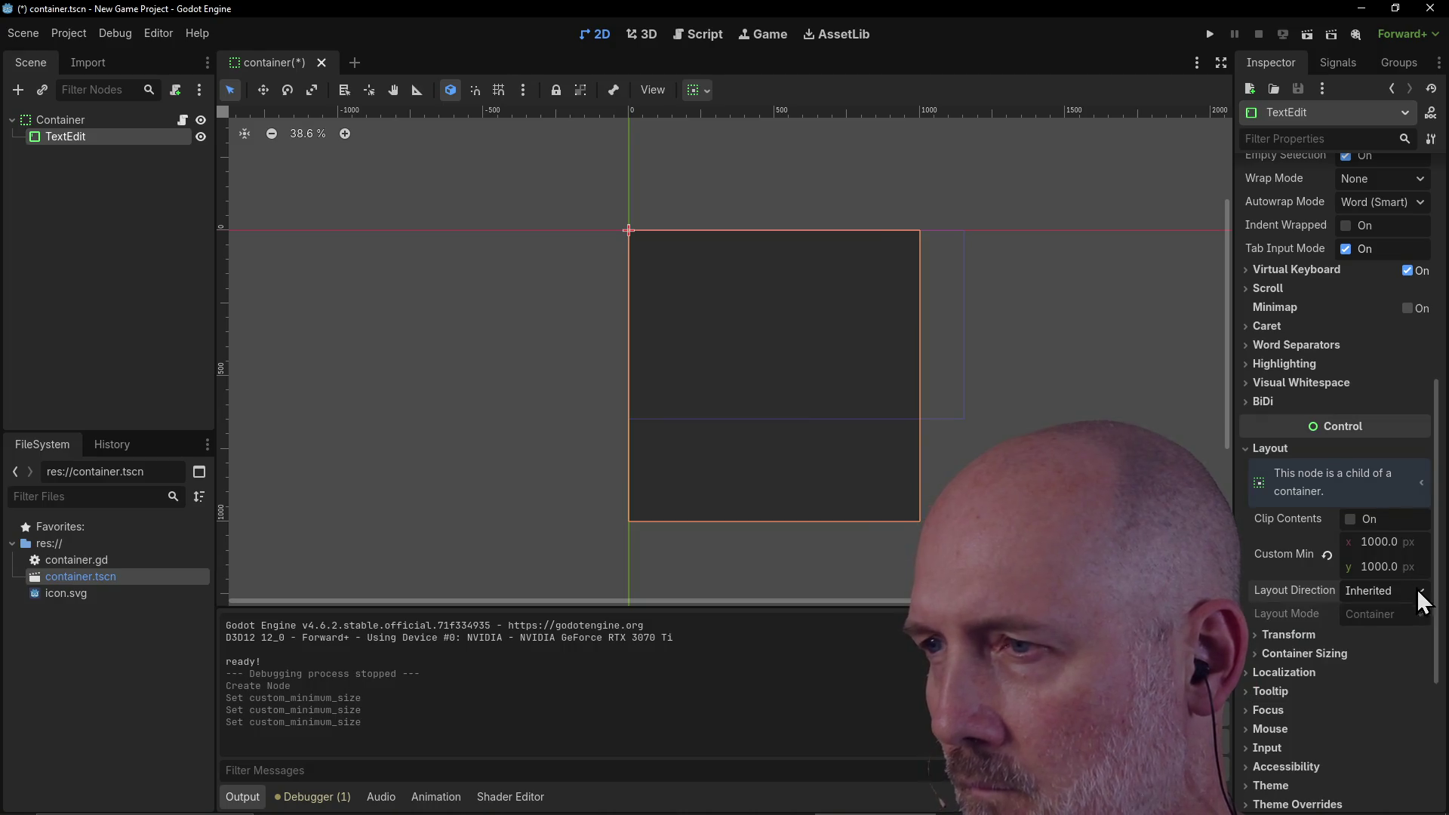
left_click(1388, 567)
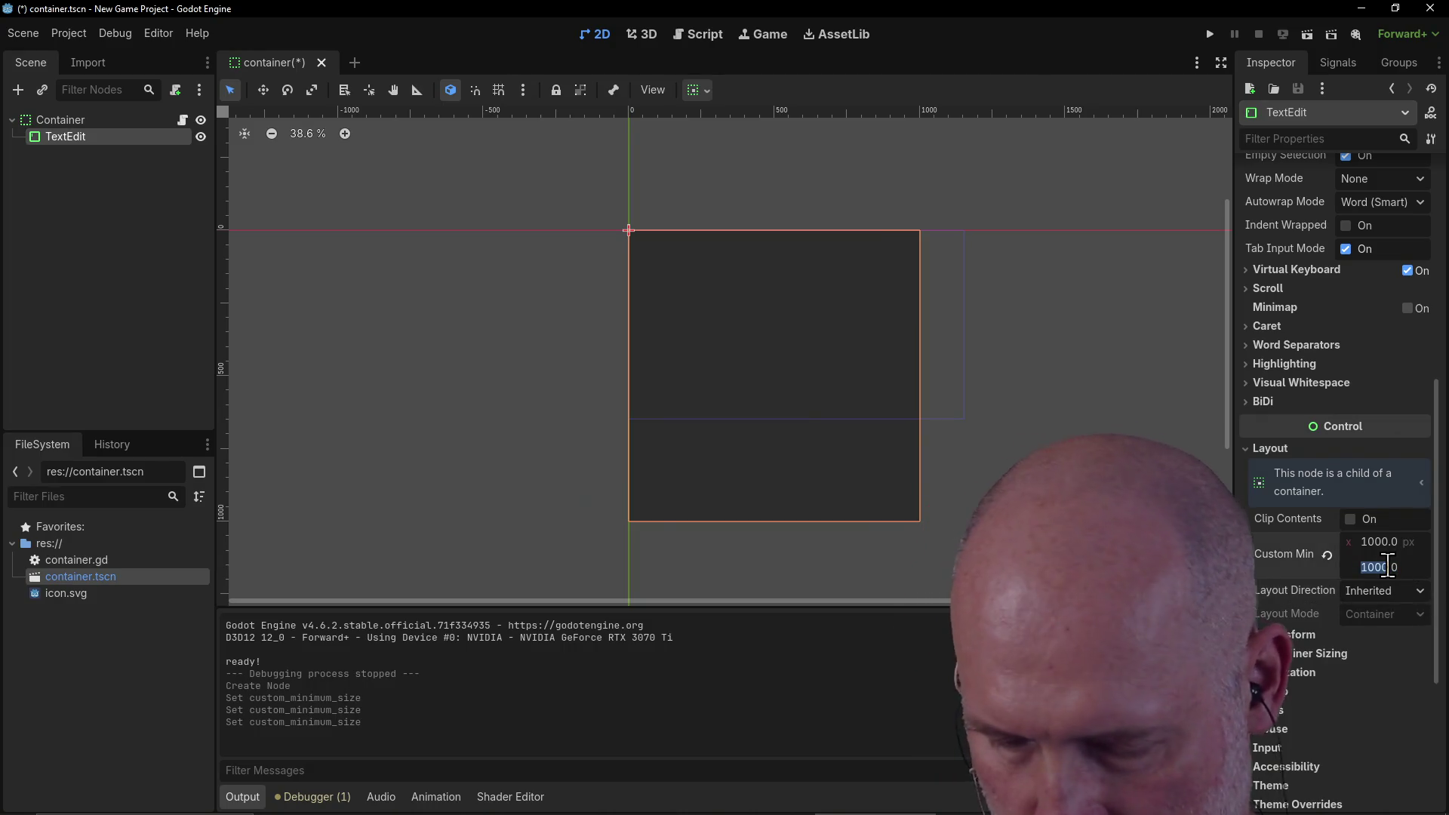
type("800")
key("Return")
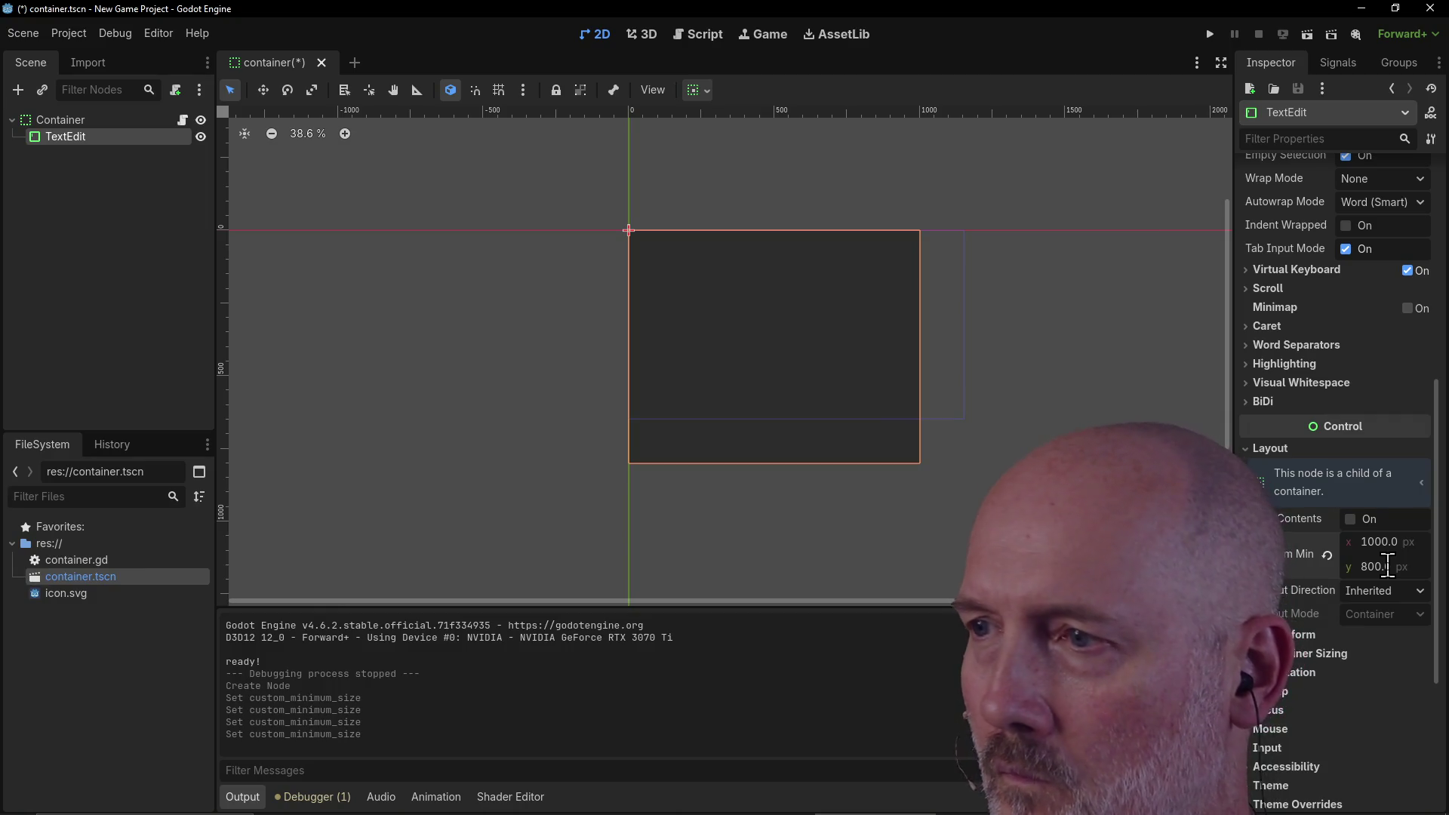
left_click(1388, 567)
type("700")
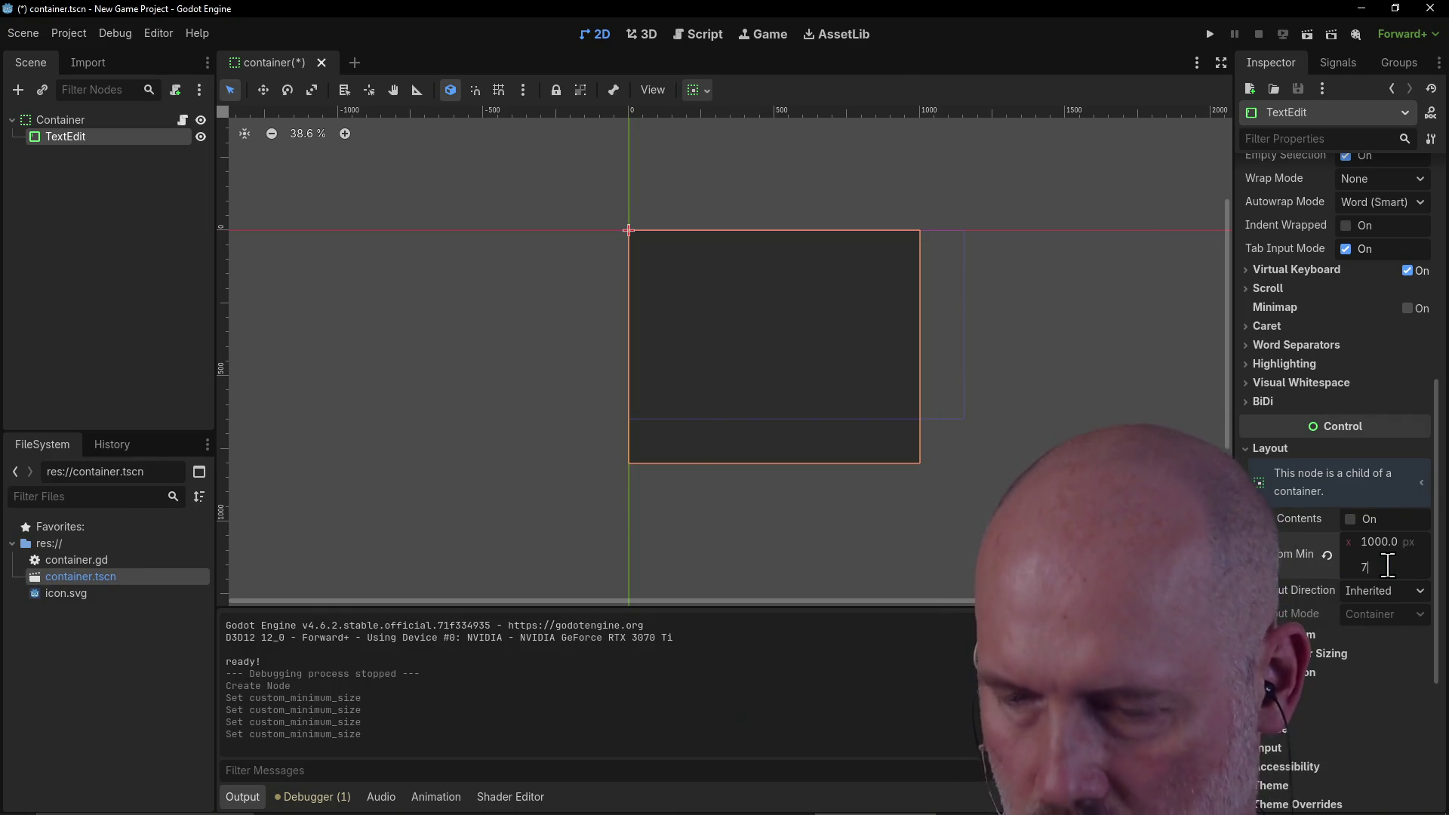
key("Return")
left_click(1388, 567)
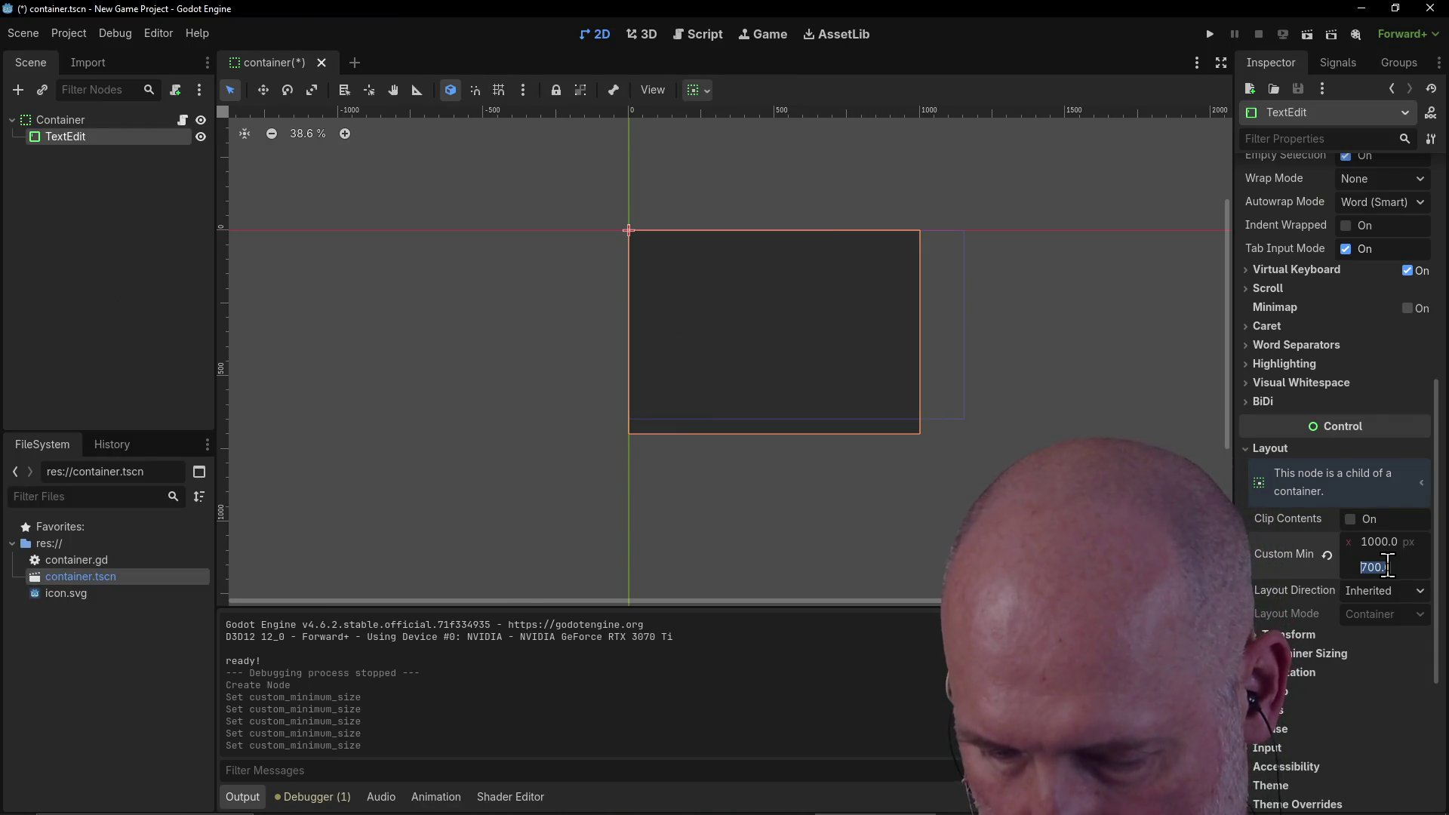
type("650")
key("Return")
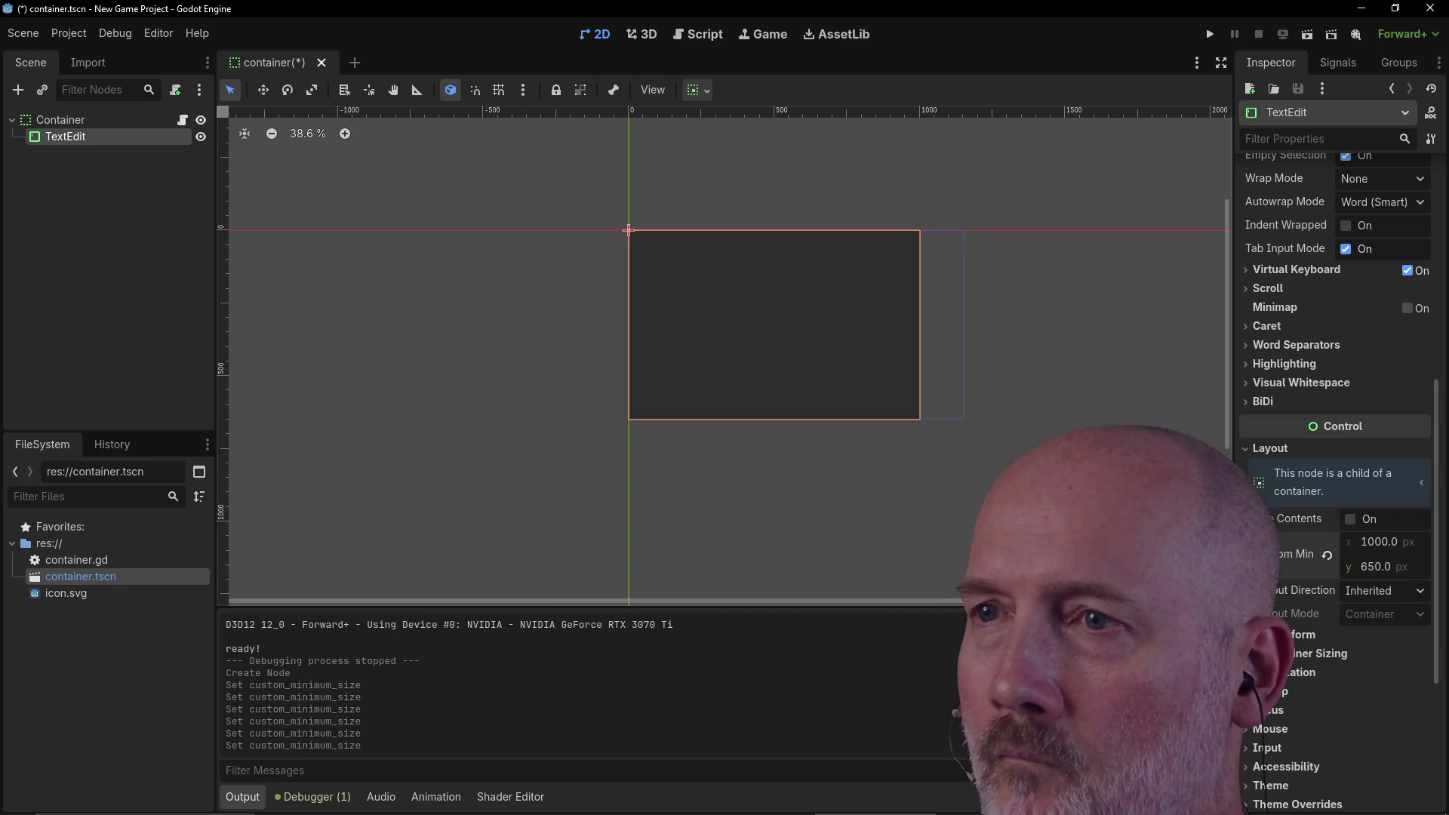
Step: Change the minimum width through 1200 and 1100, settling on 1150 px, then deselect the TextEdit
left_click(1373, 542)
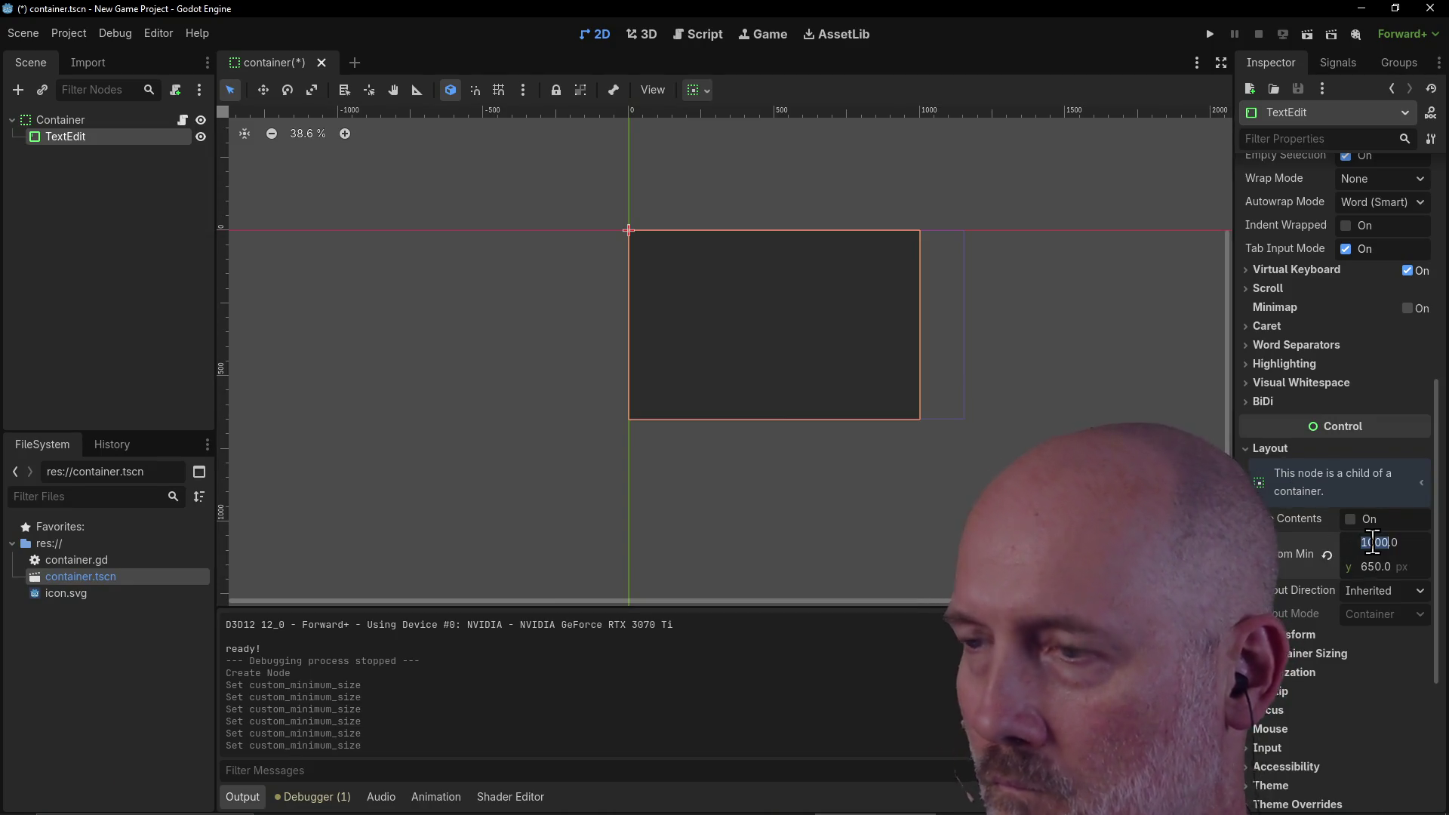
type("1200")
key("Return")
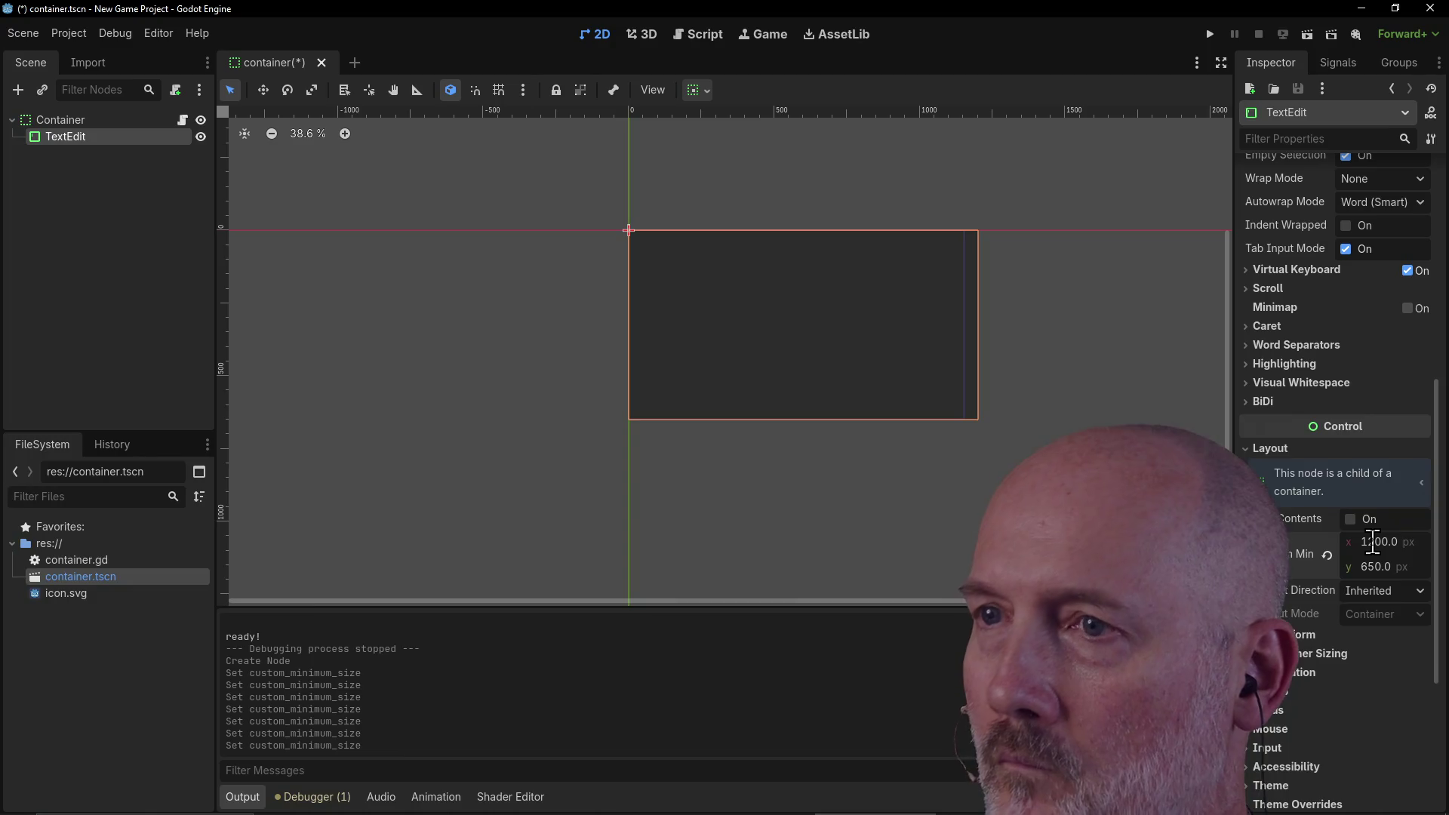
left_click(1373, 542)
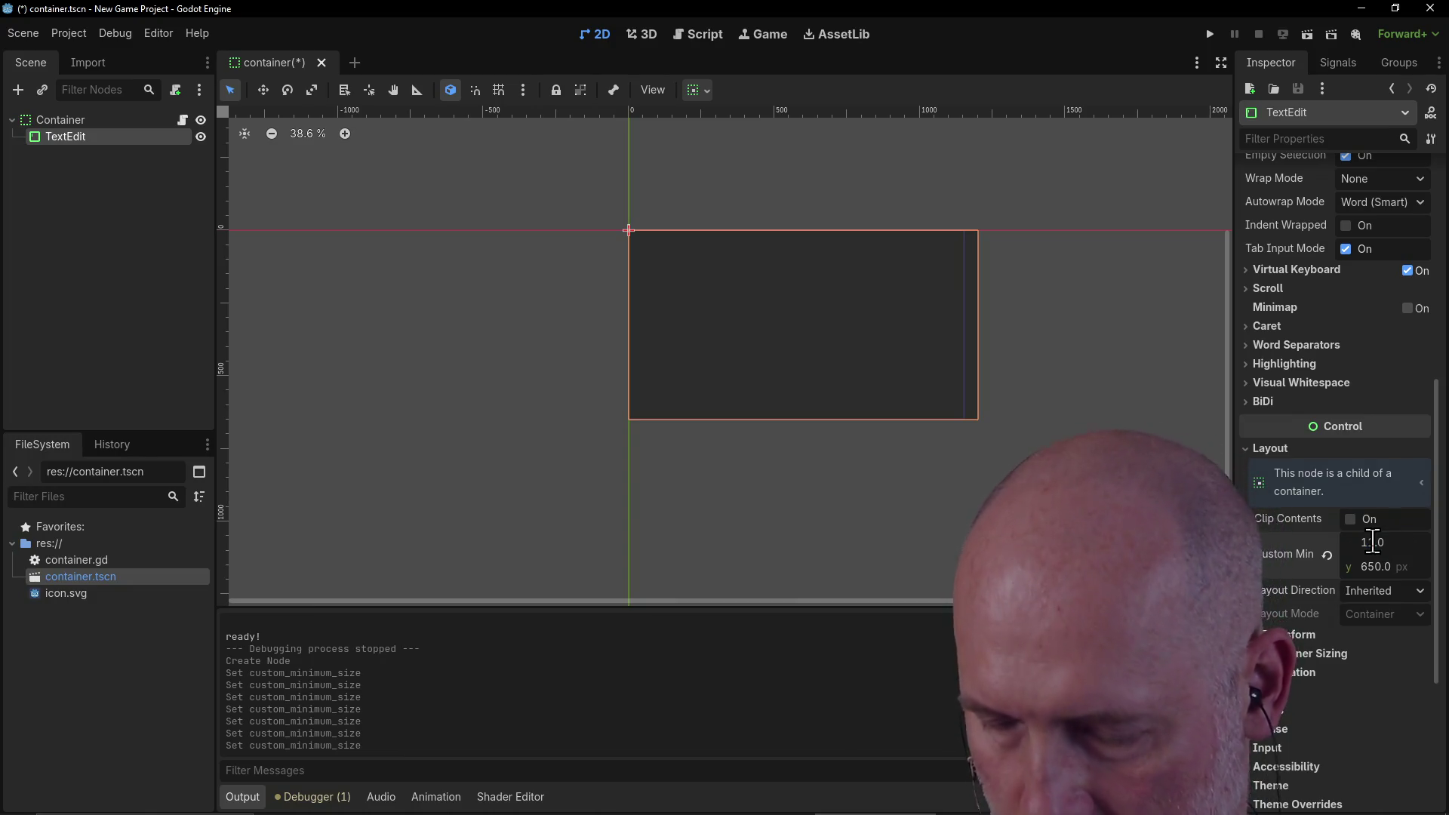
key("Return")
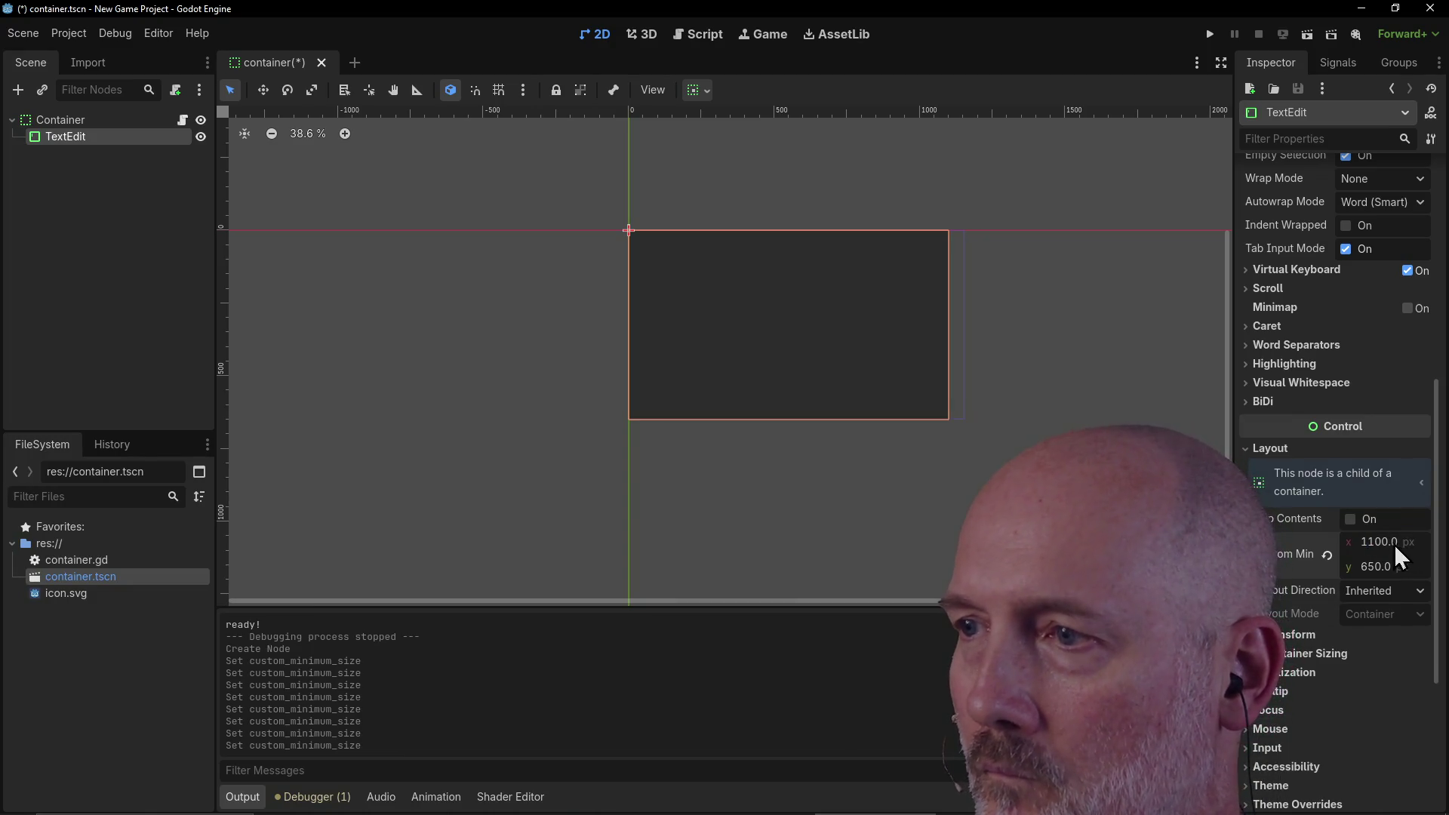
left_click(1378, 543)
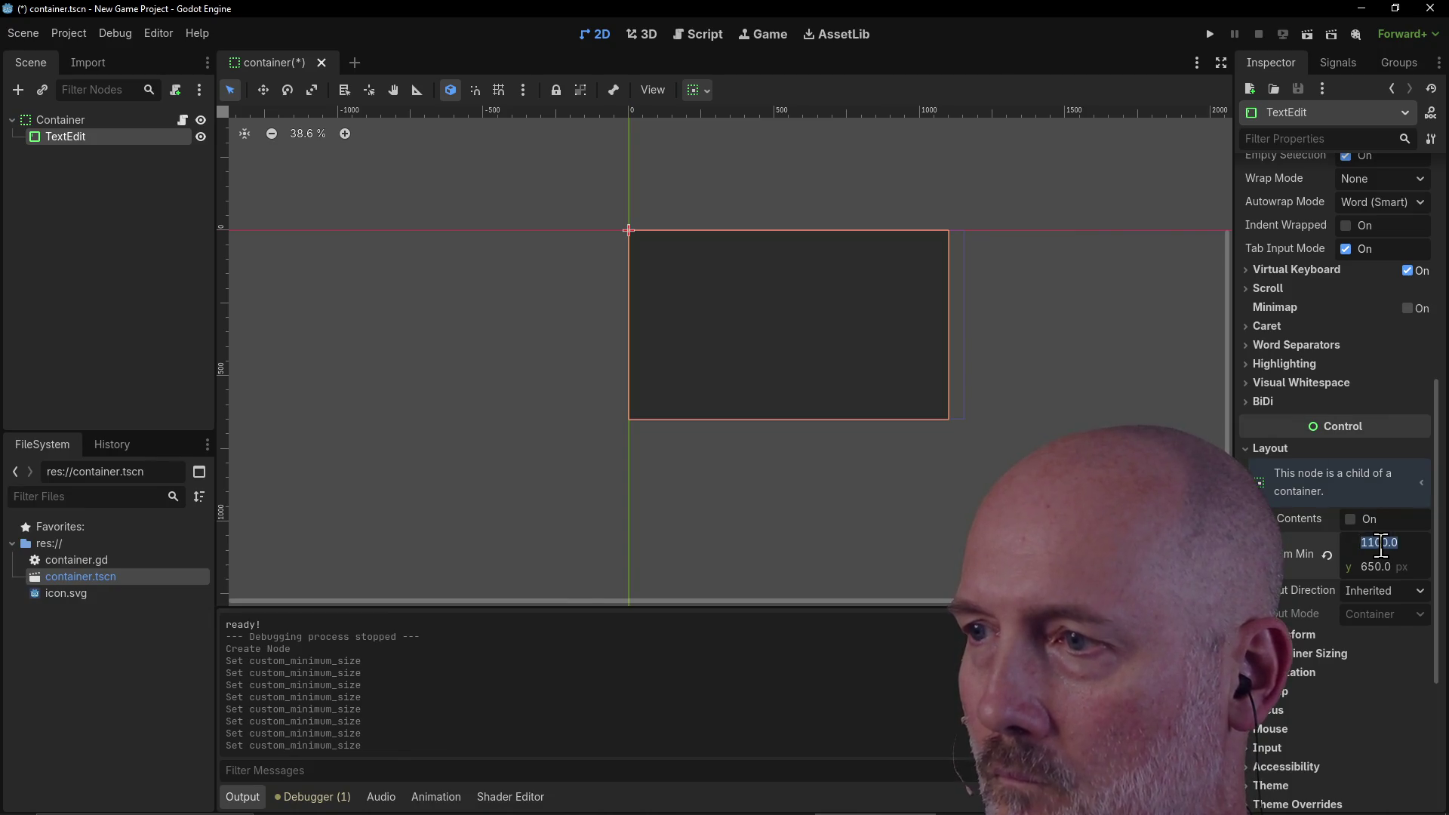
key("alt+Tab")
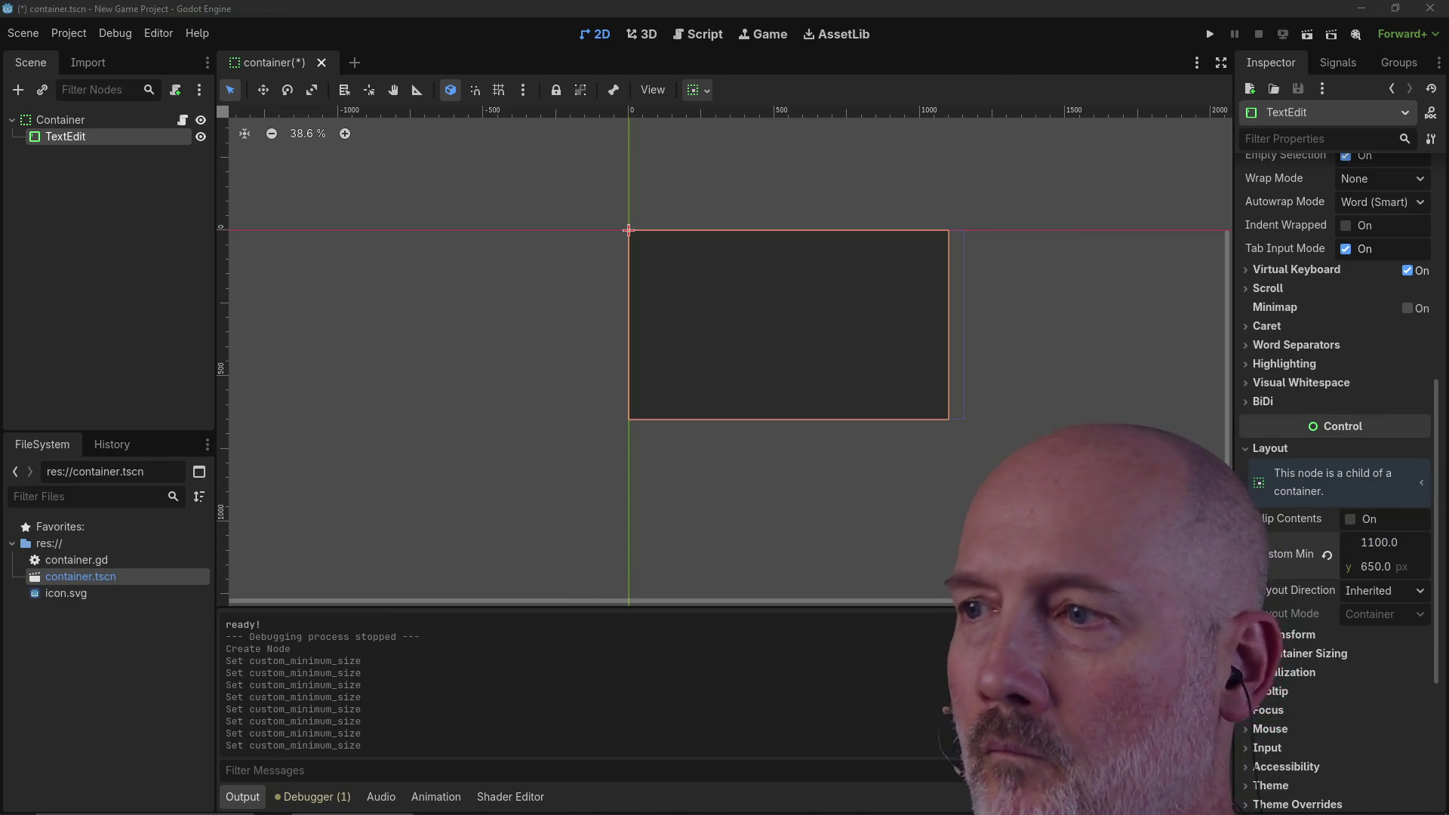
left_click(1387, 543)
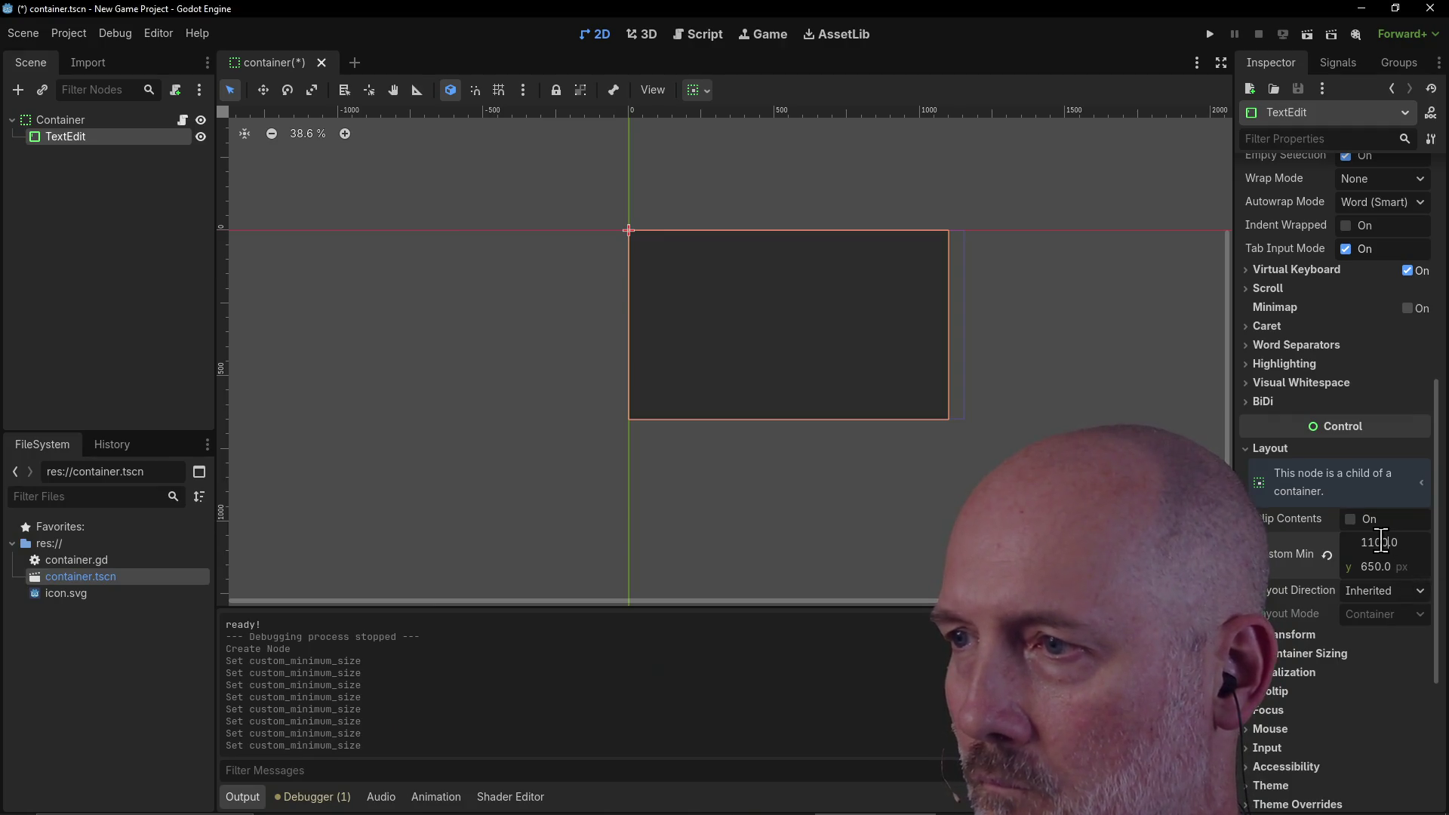
type("1150")
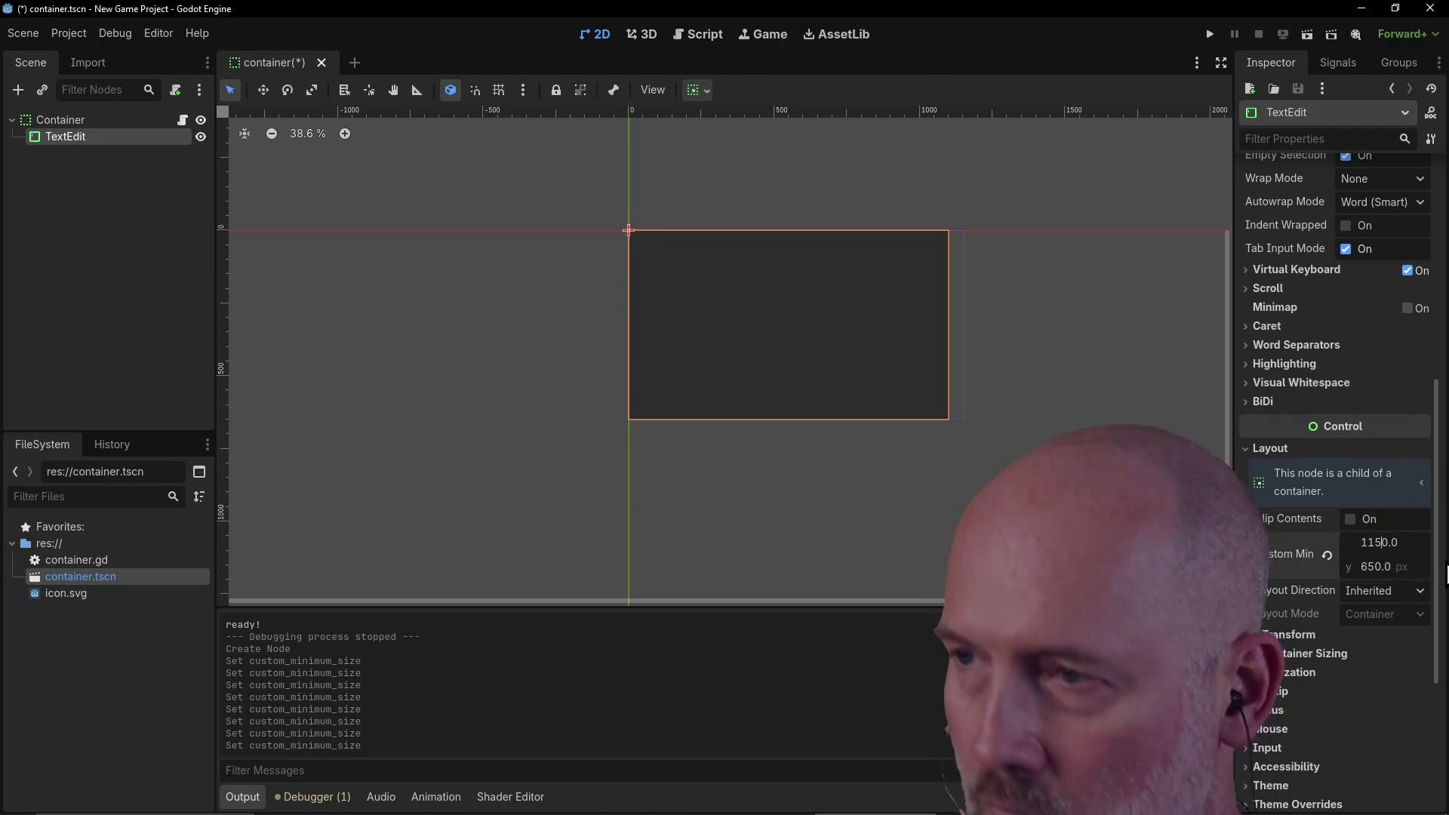
key("Return")
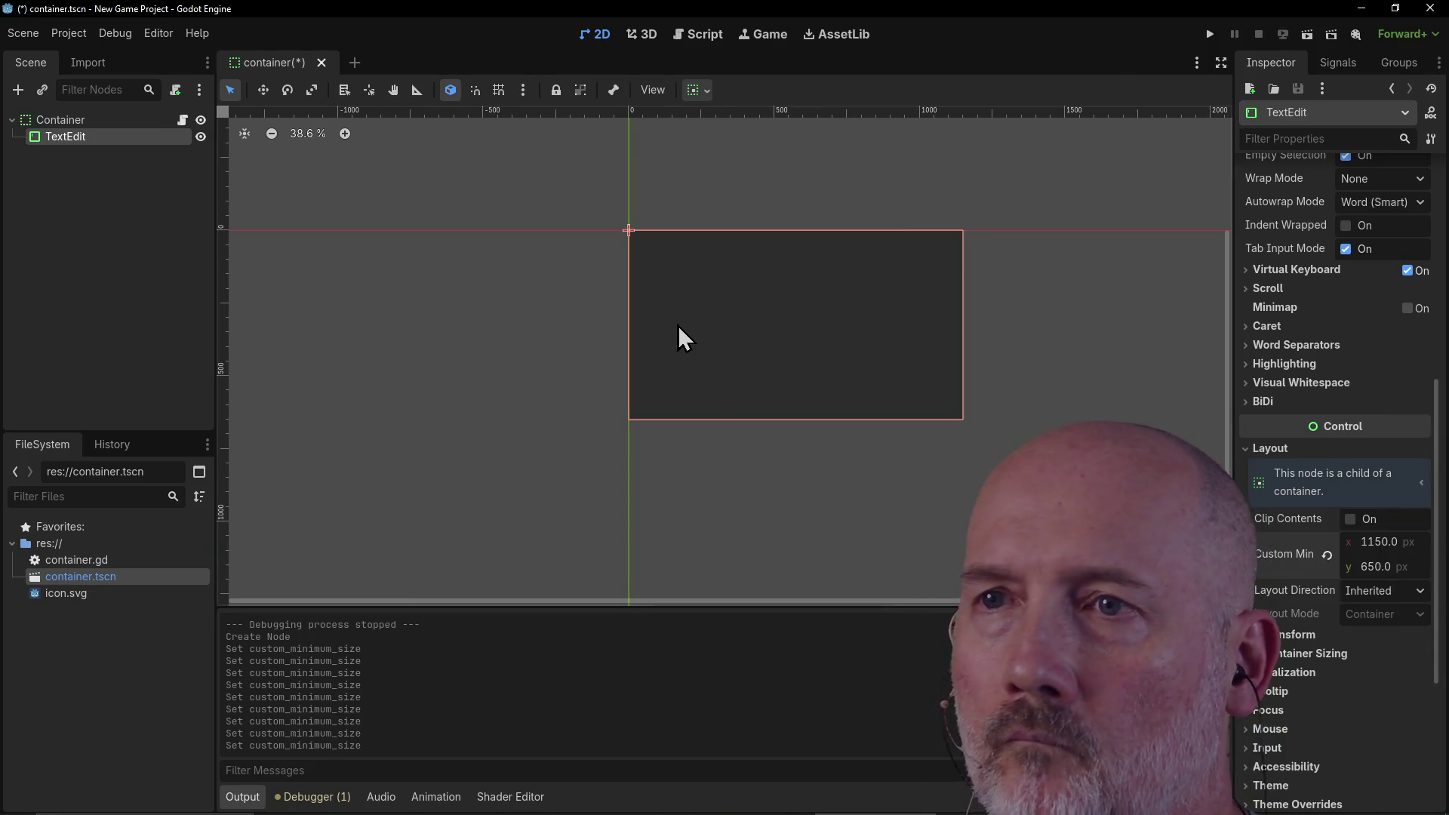
scroll(754, 352, "up", 2)
scroll(764, 347, "down", 1)
scroll(797, 377, "up", 2)
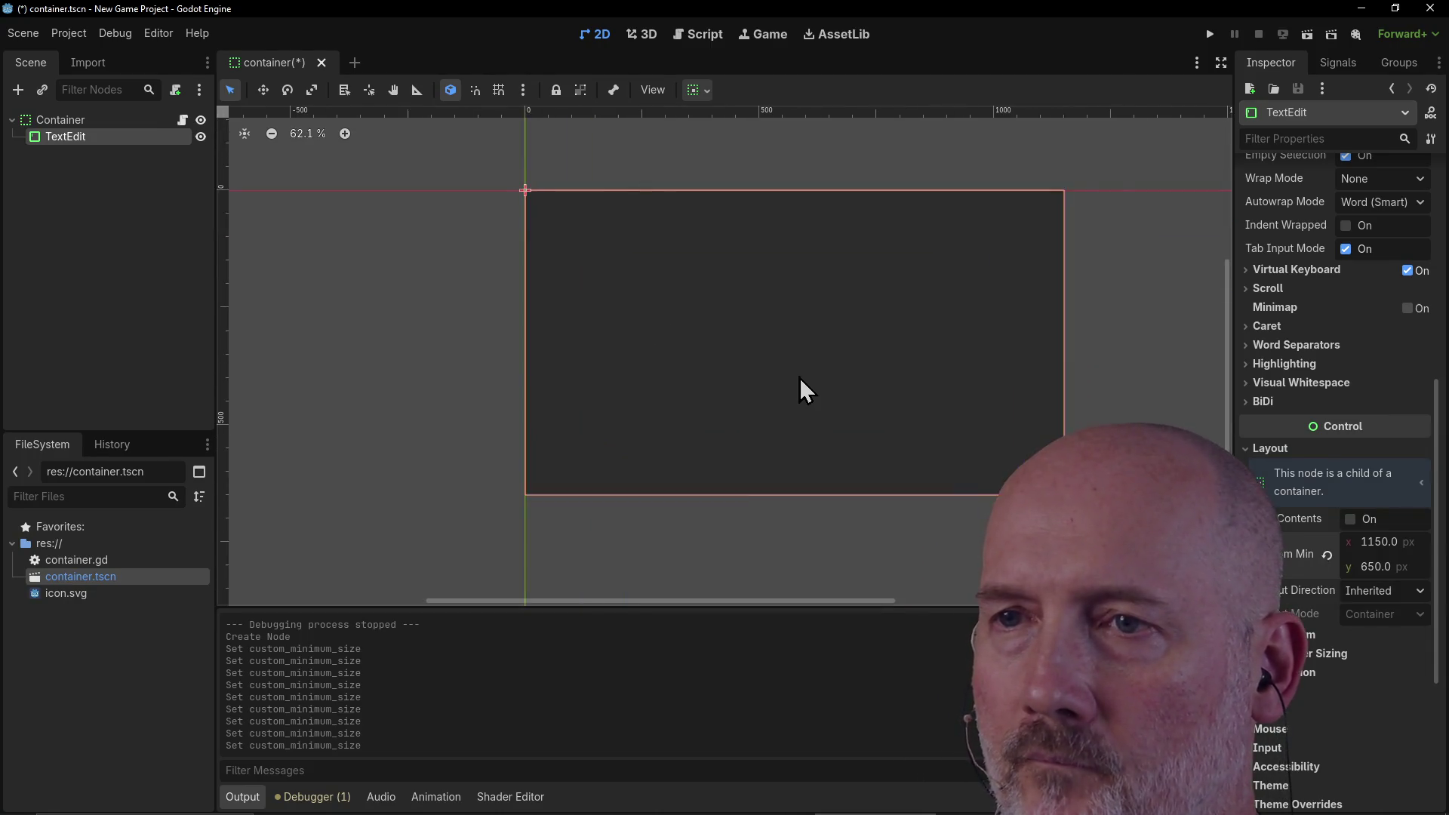
scroll(799, 377, "up", 1)
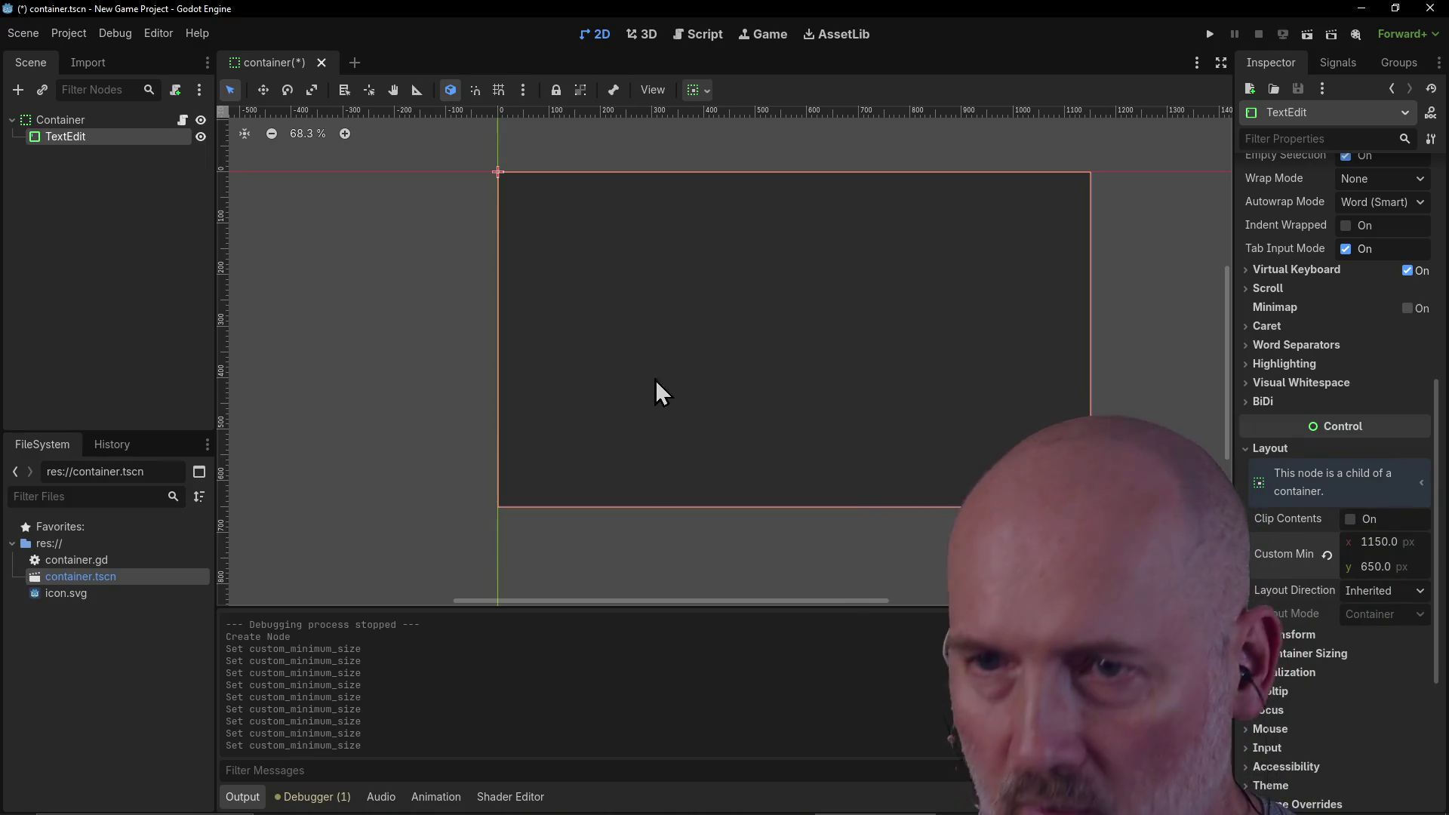
left_click(413, 357)
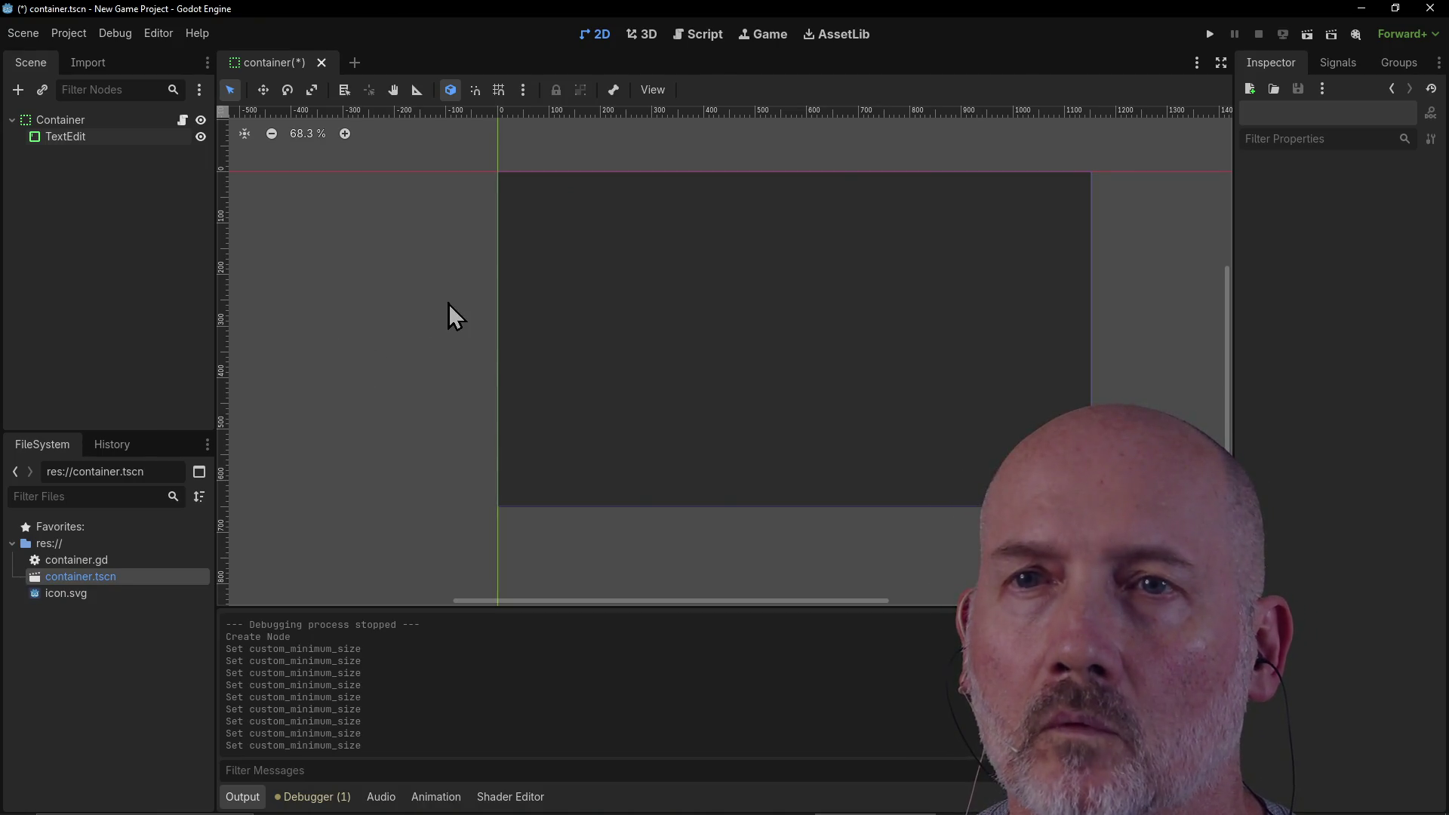
Step: Save and run the scene, type into the TextEdit to test it, then stop the game
key("F5")
left_click(618, 326)
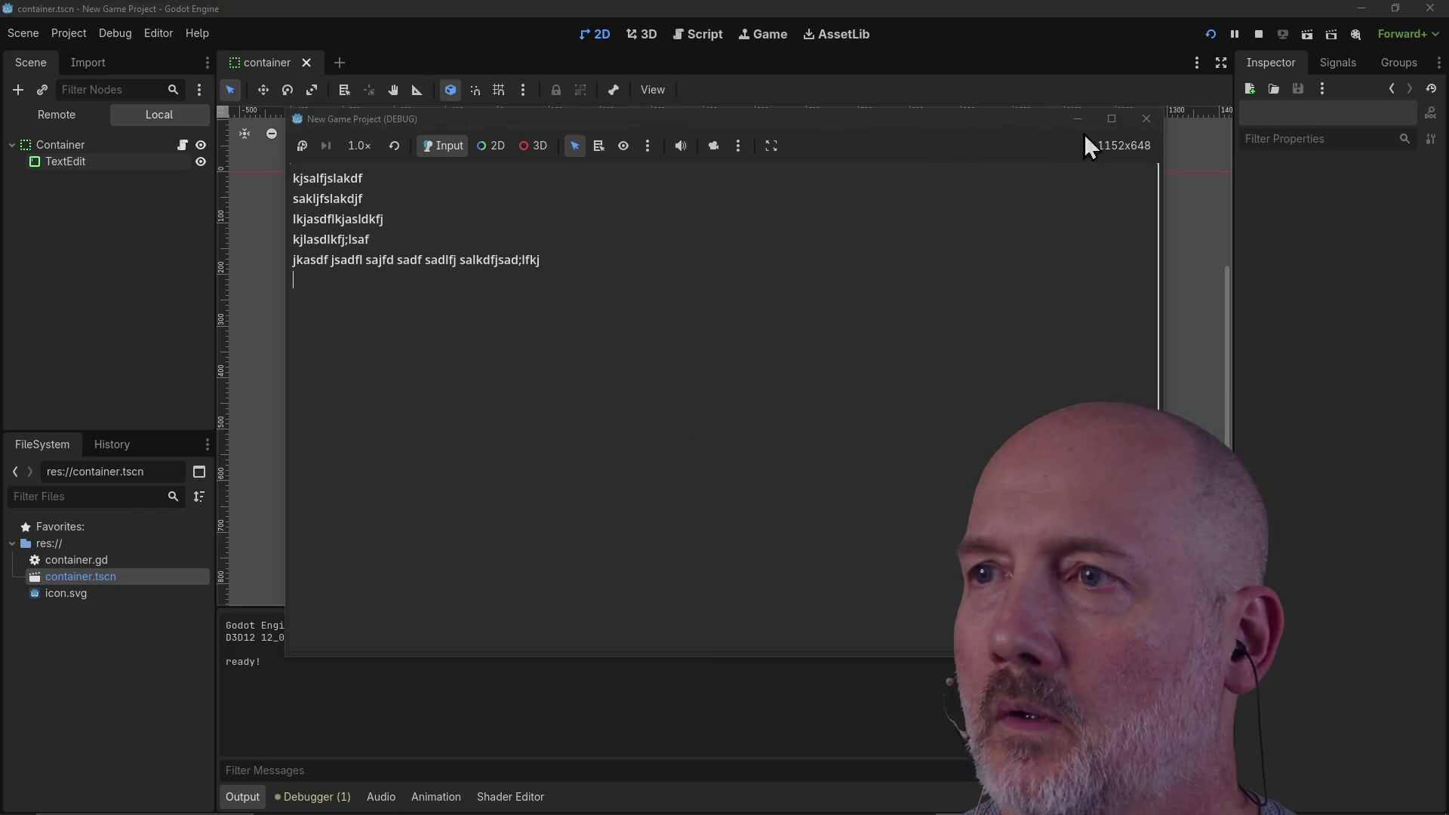
left_click(1145, 120)
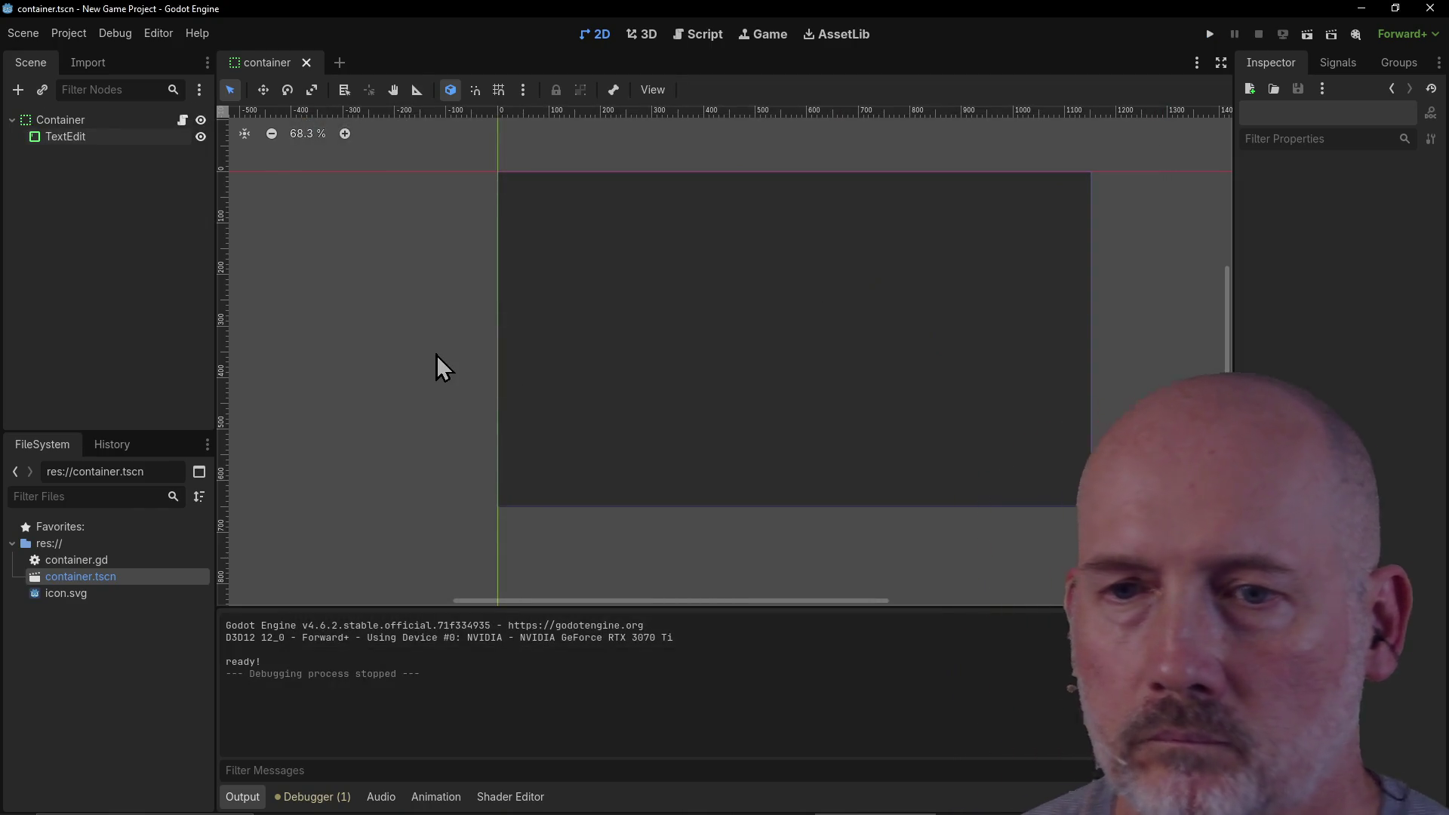
scroll(596, 354, "down", 2)
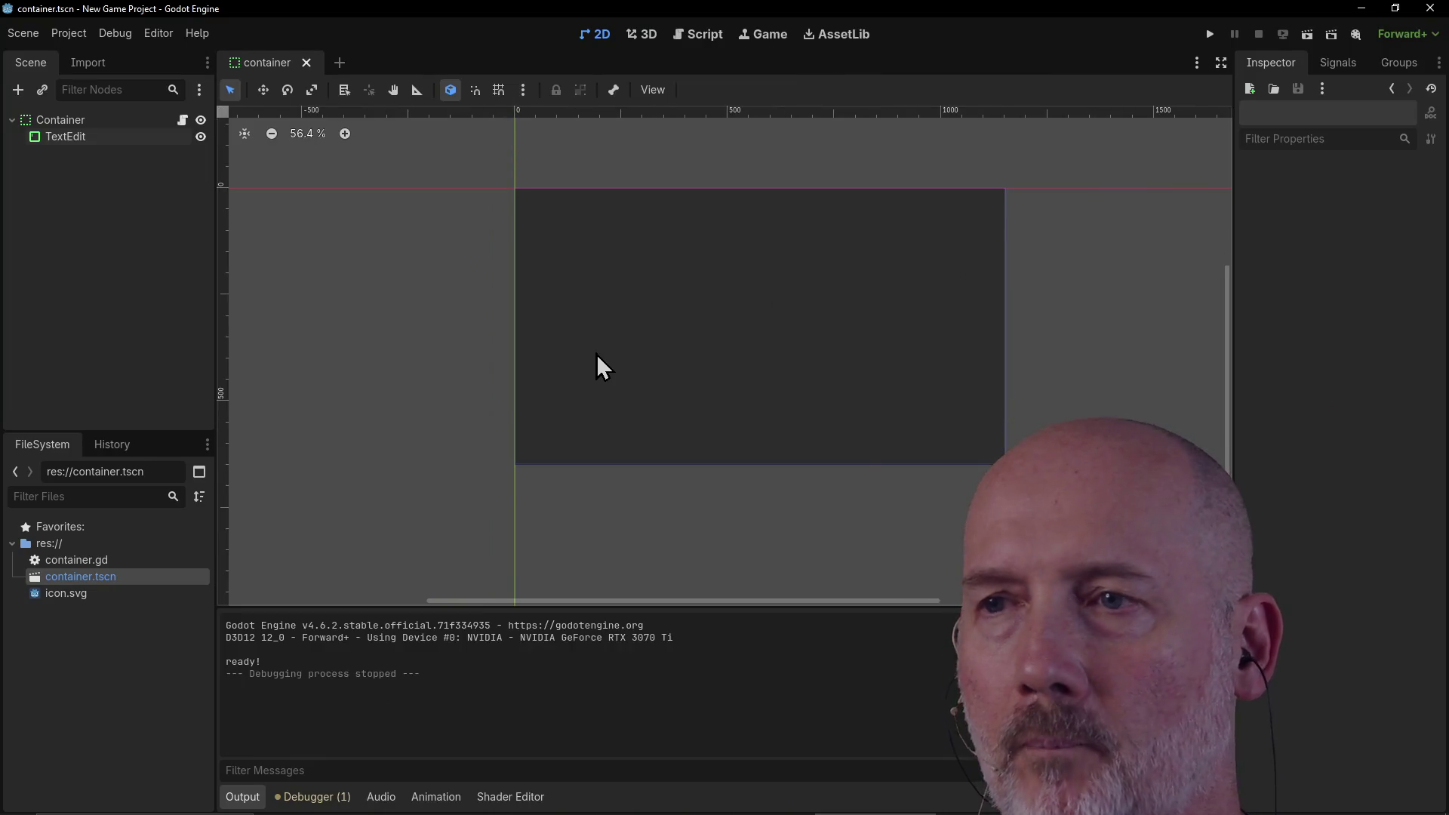
scroll(596, 355, "up", 4)
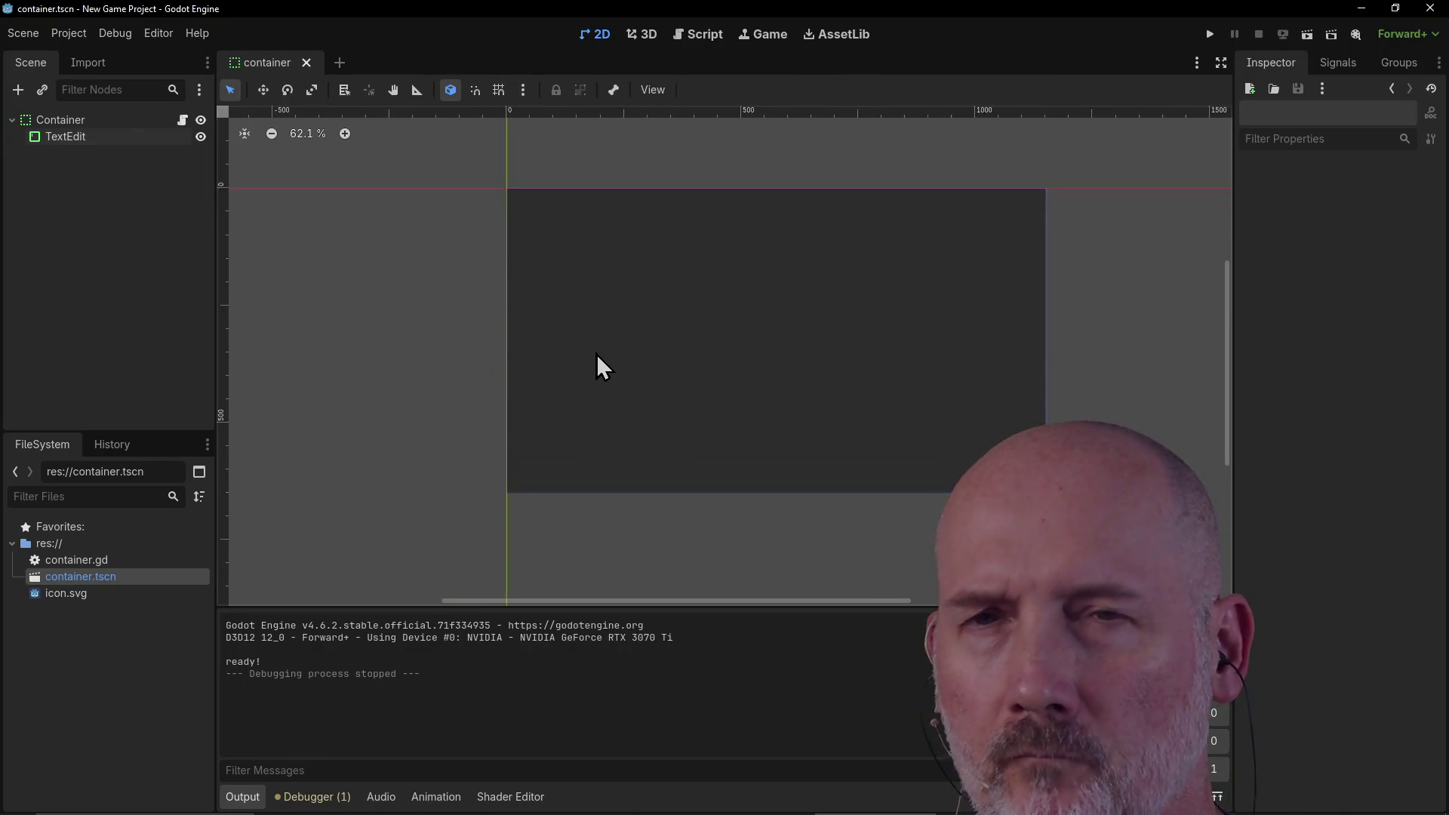
scroll(596, 355, "down", 2)
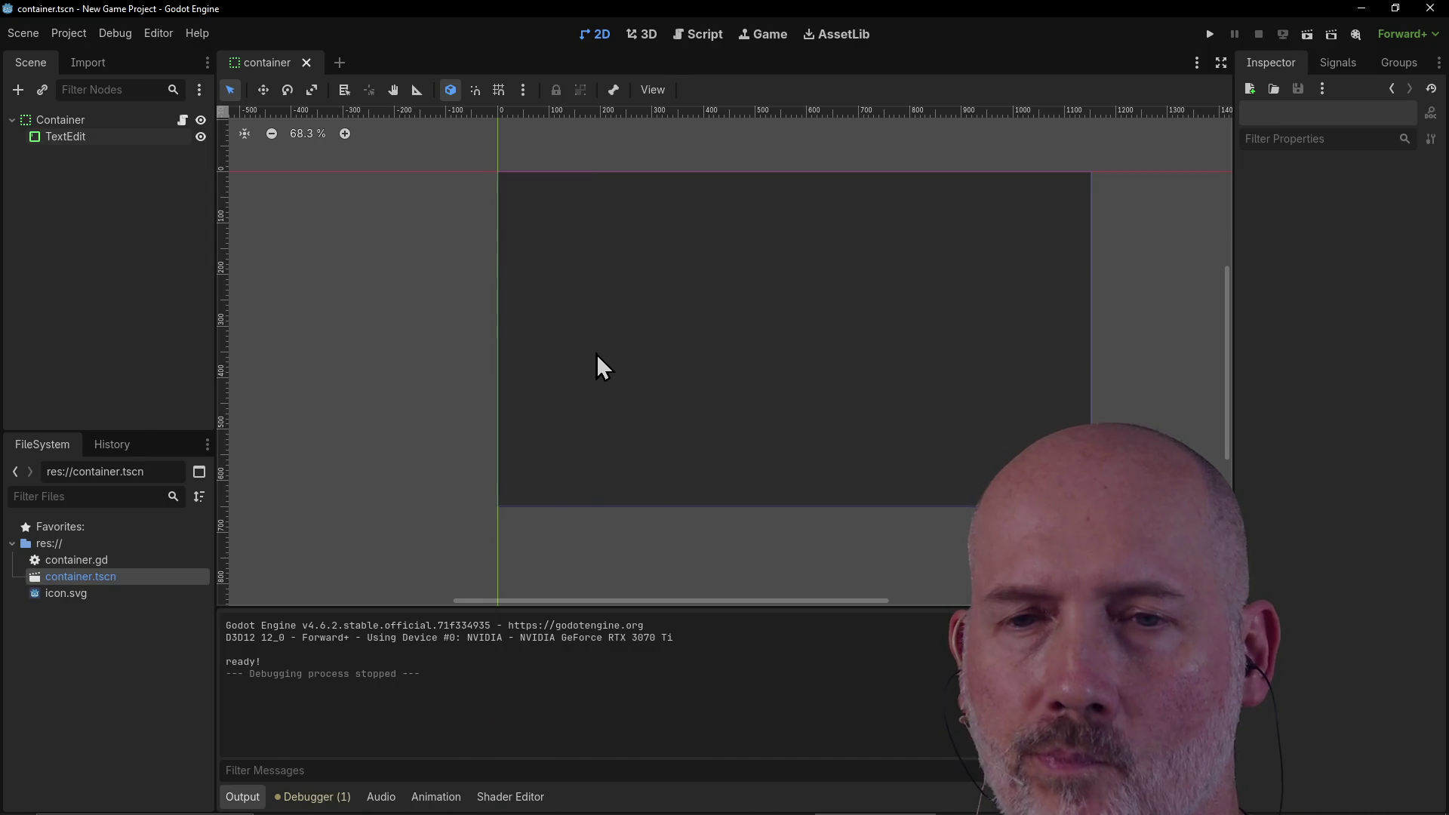
Step: Delete the Container root and its TextEdit child, confirming the deletion prompt
left_click(90, 118)
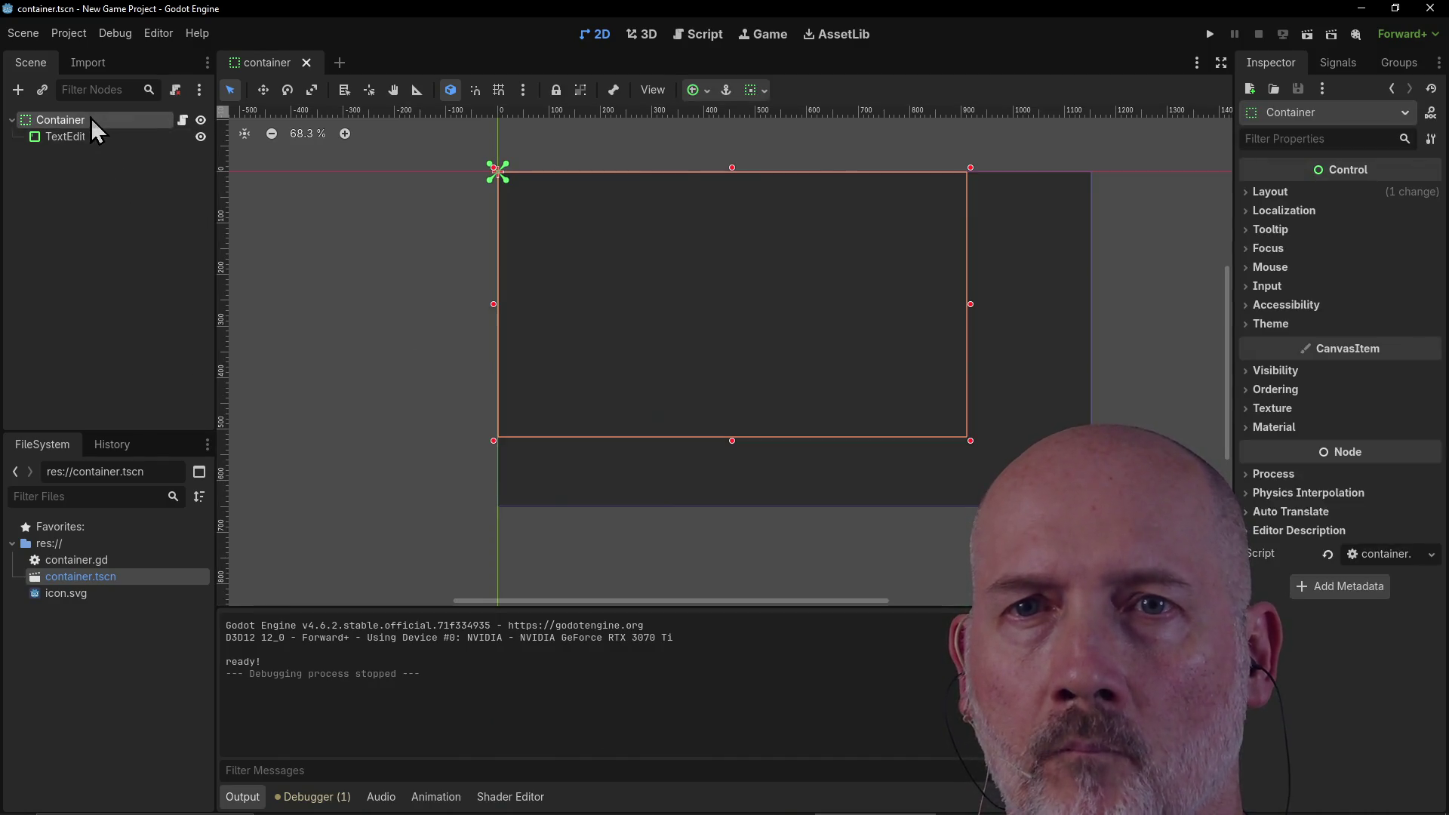
right_click(35, 124)
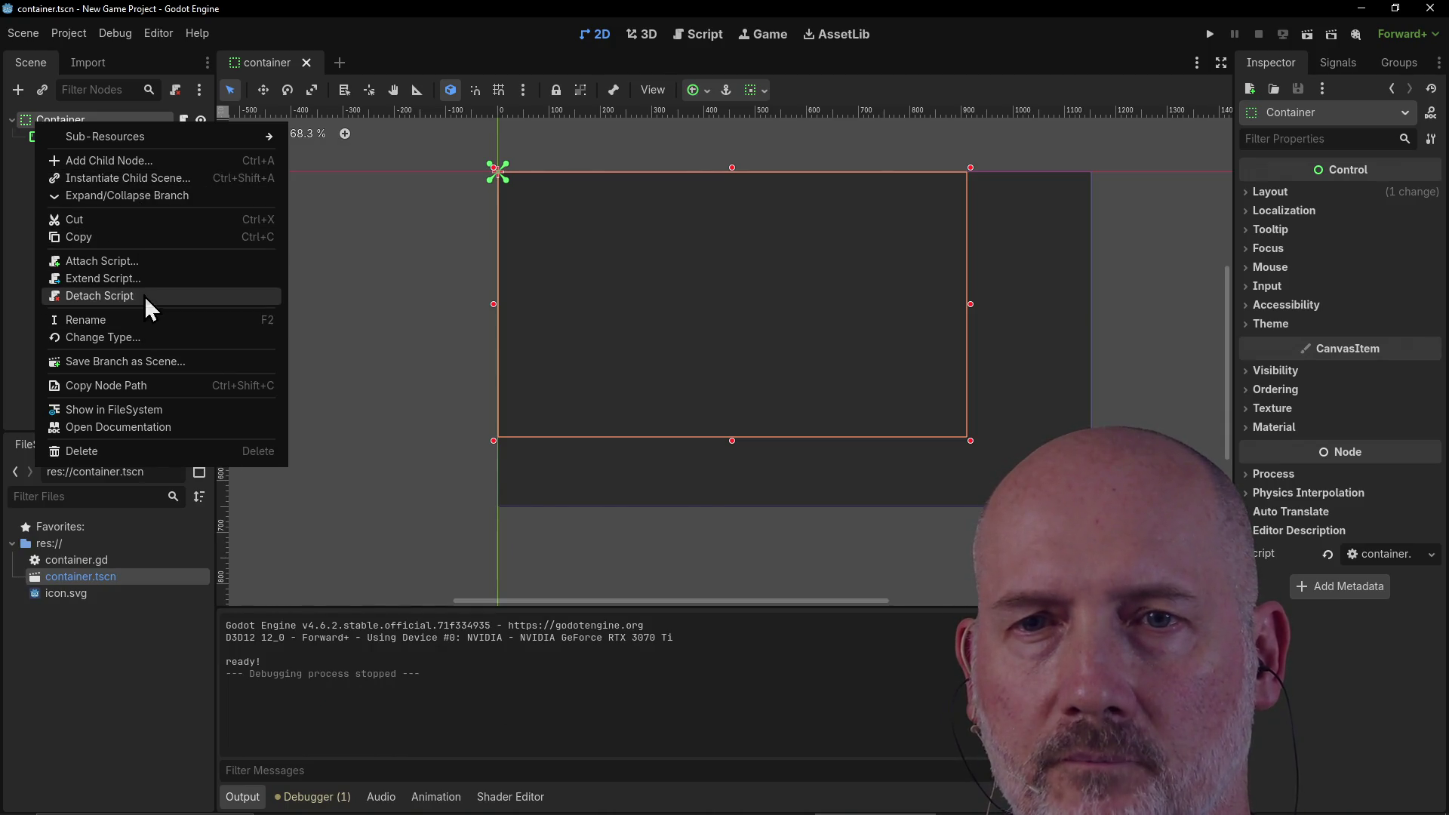
left_click(143, 453)
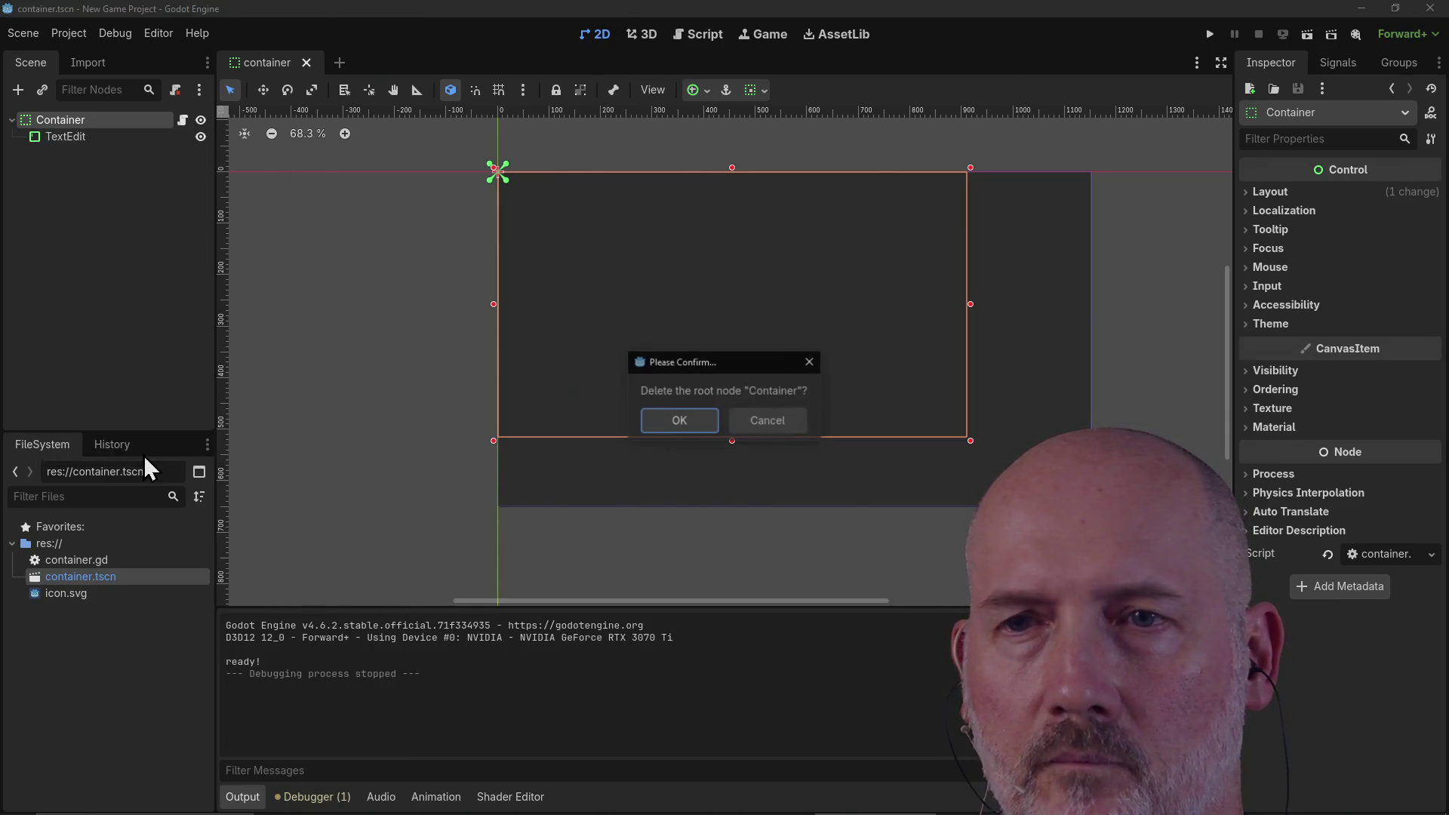
left_click(655, 419)
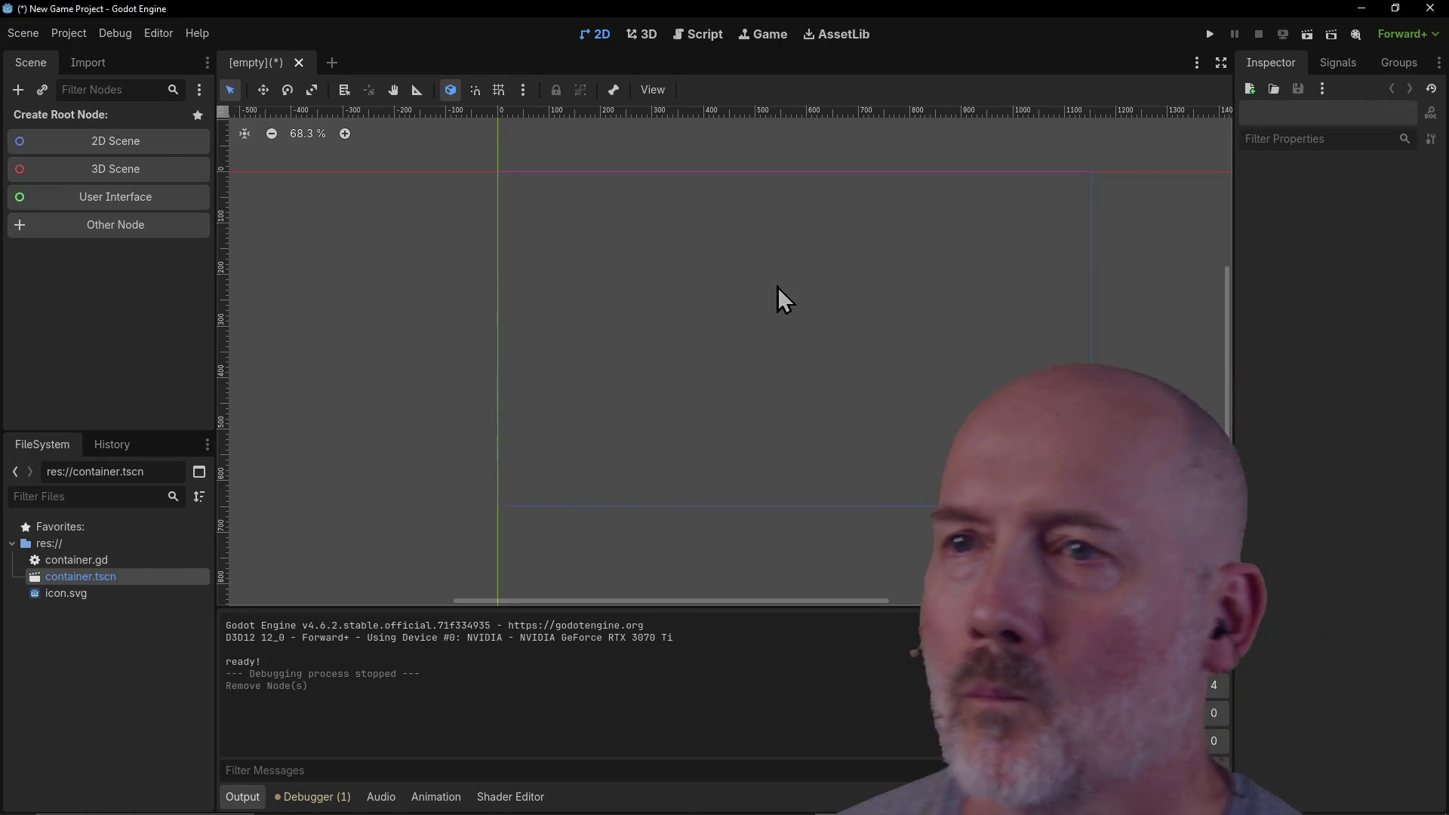
scroll(778, 287, "up", 2)
scroll(777, 286, "down", 5)
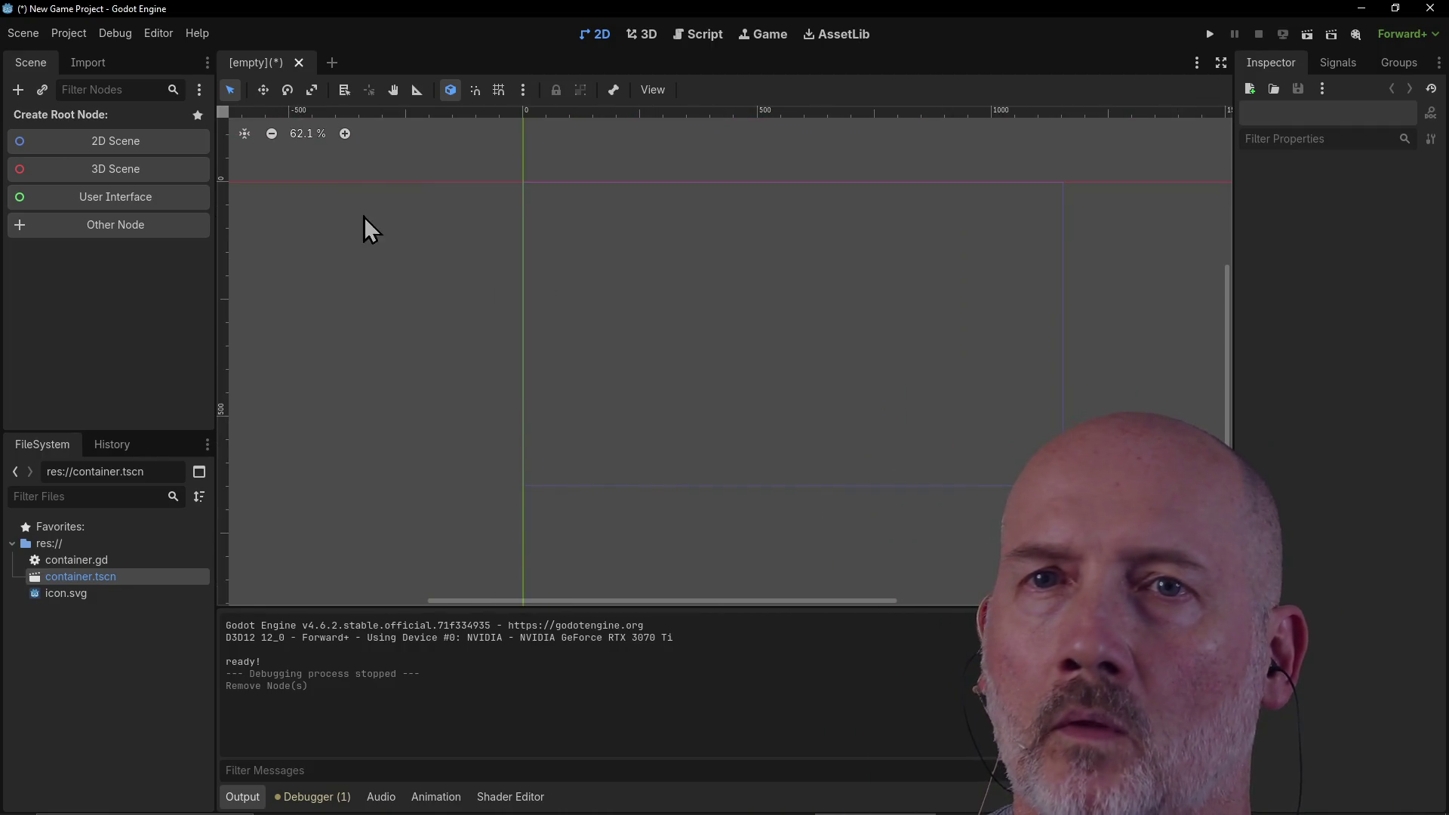
key("alt+Tab")
key("alt+Tab")
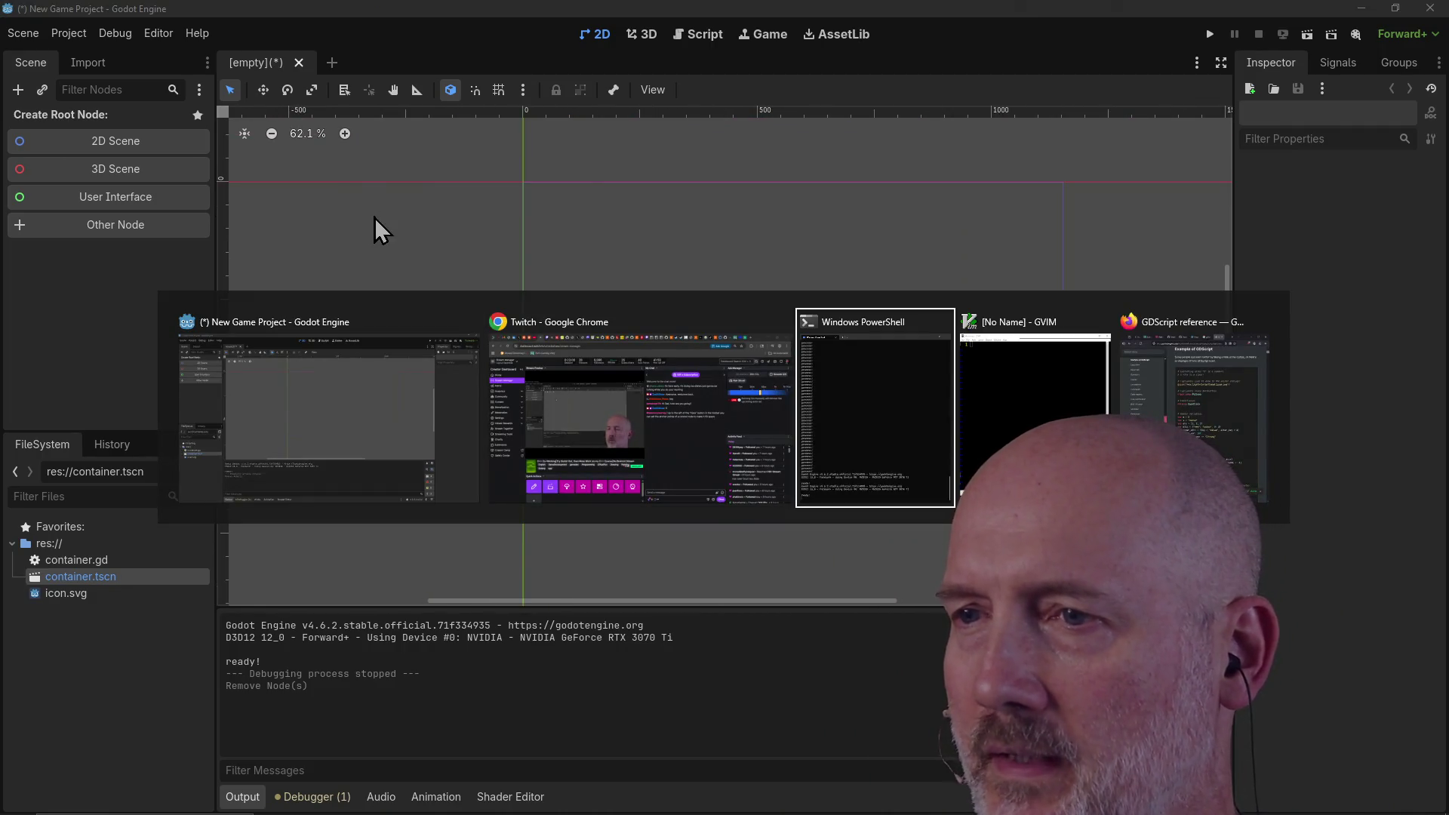
key("alt+Tab")
key("alt+Tab")
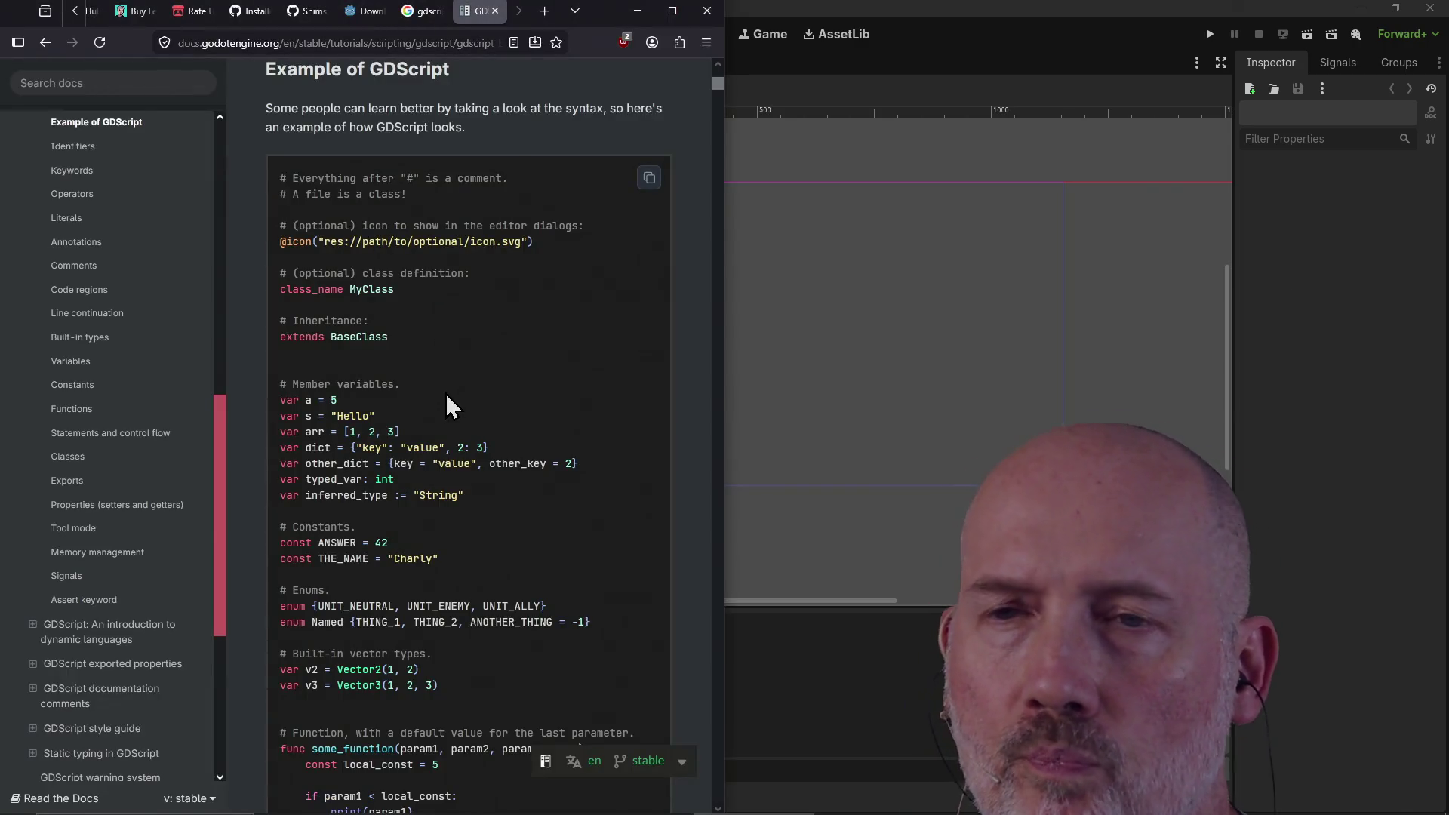
Step: Jump to Identifiers in the GDScript reference and read through the Keywords, Operators and Literals tables
scroll(168, 285, "up", 3)
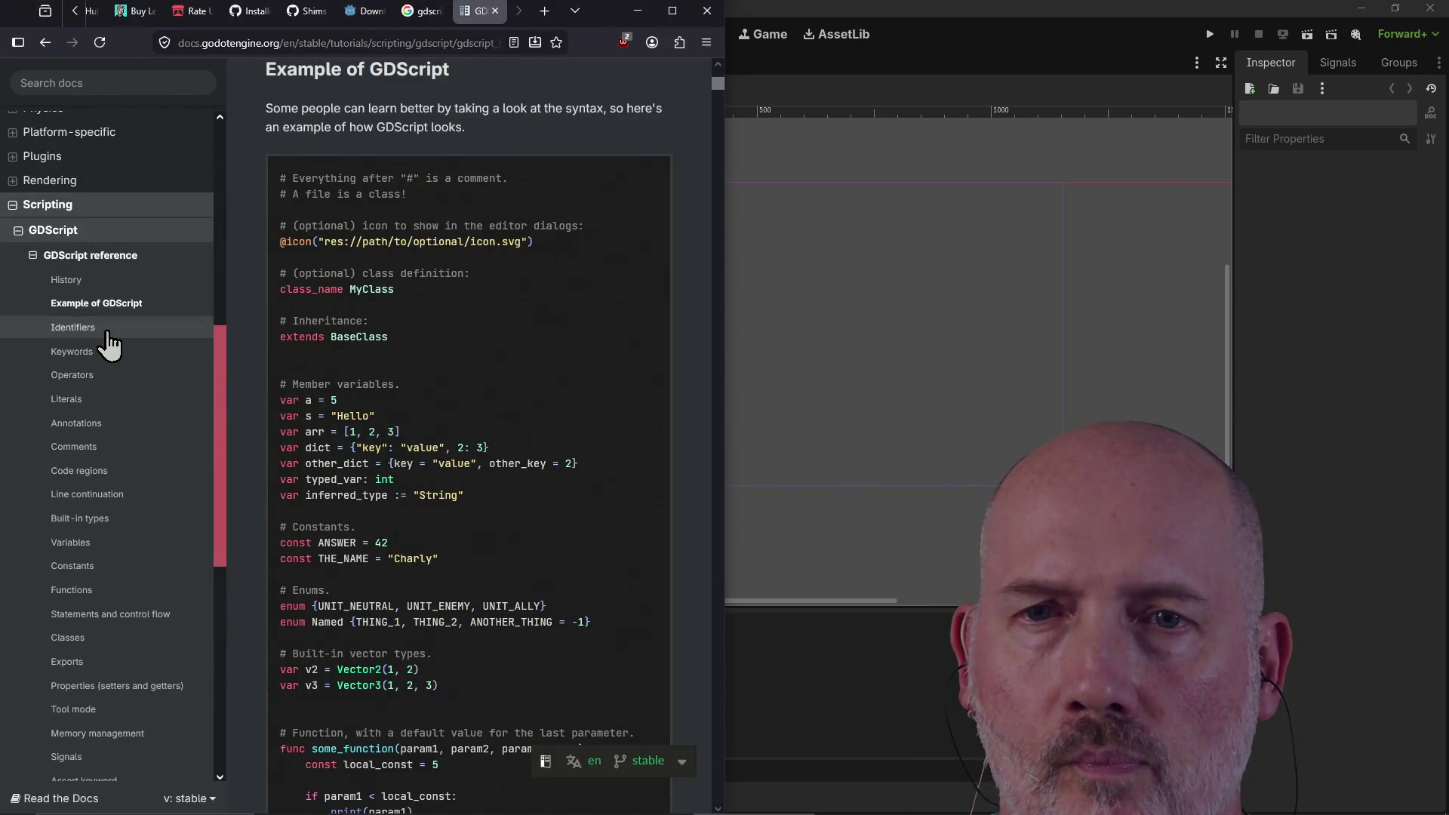
left_click(104, 331)
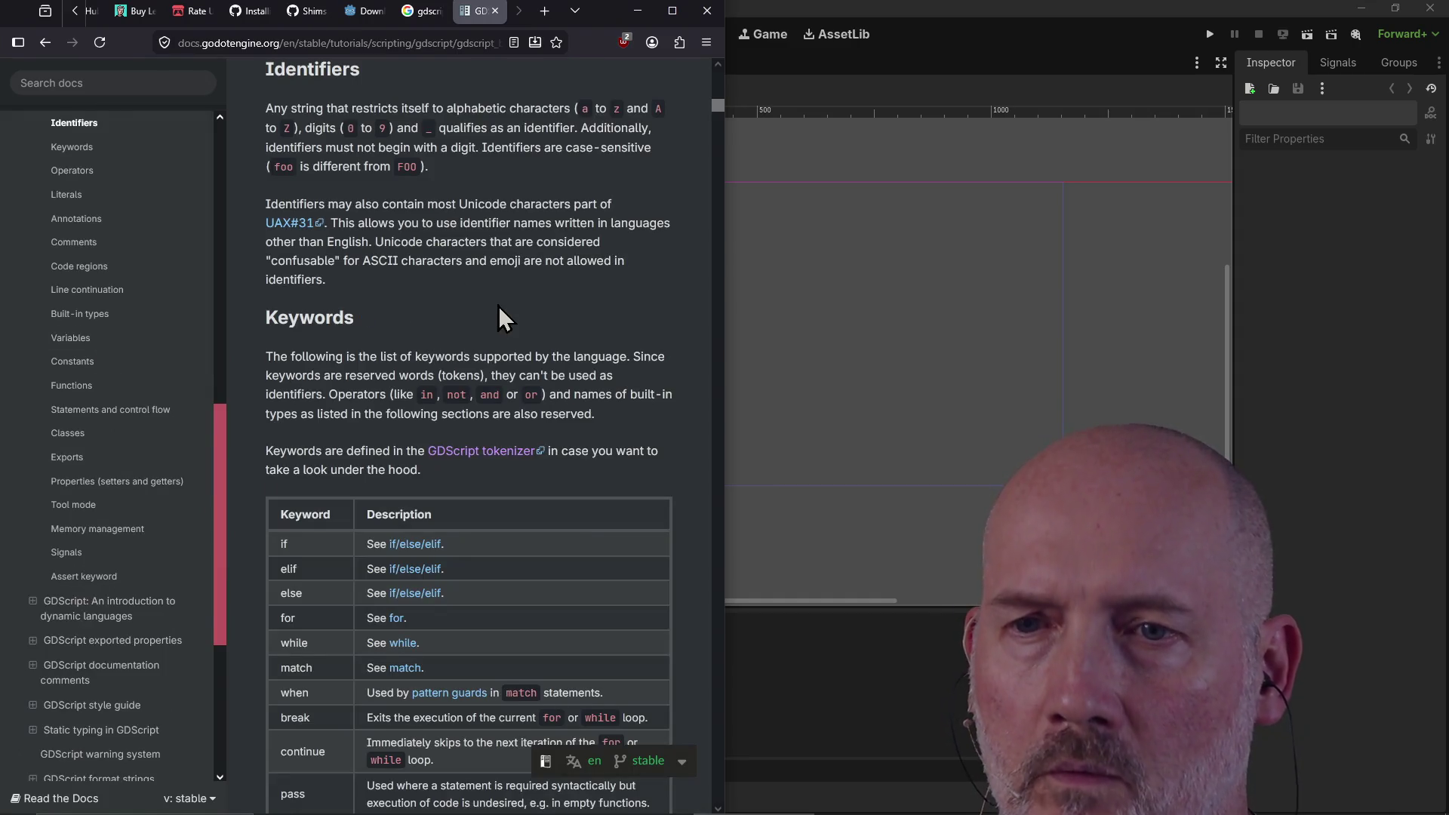
scroll(499, 306, "down", 2)
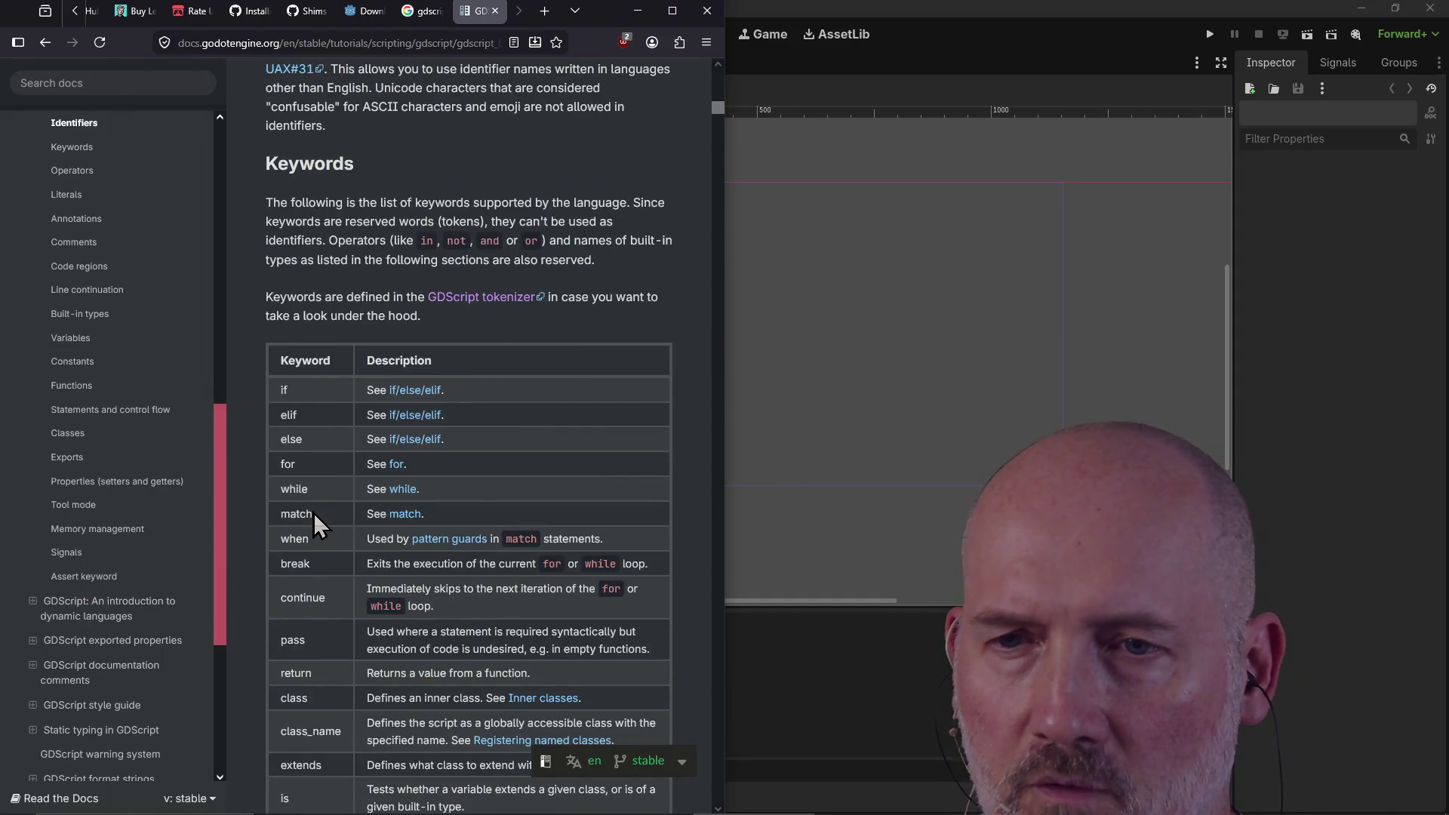
scroll(341, 546, "down", 2)
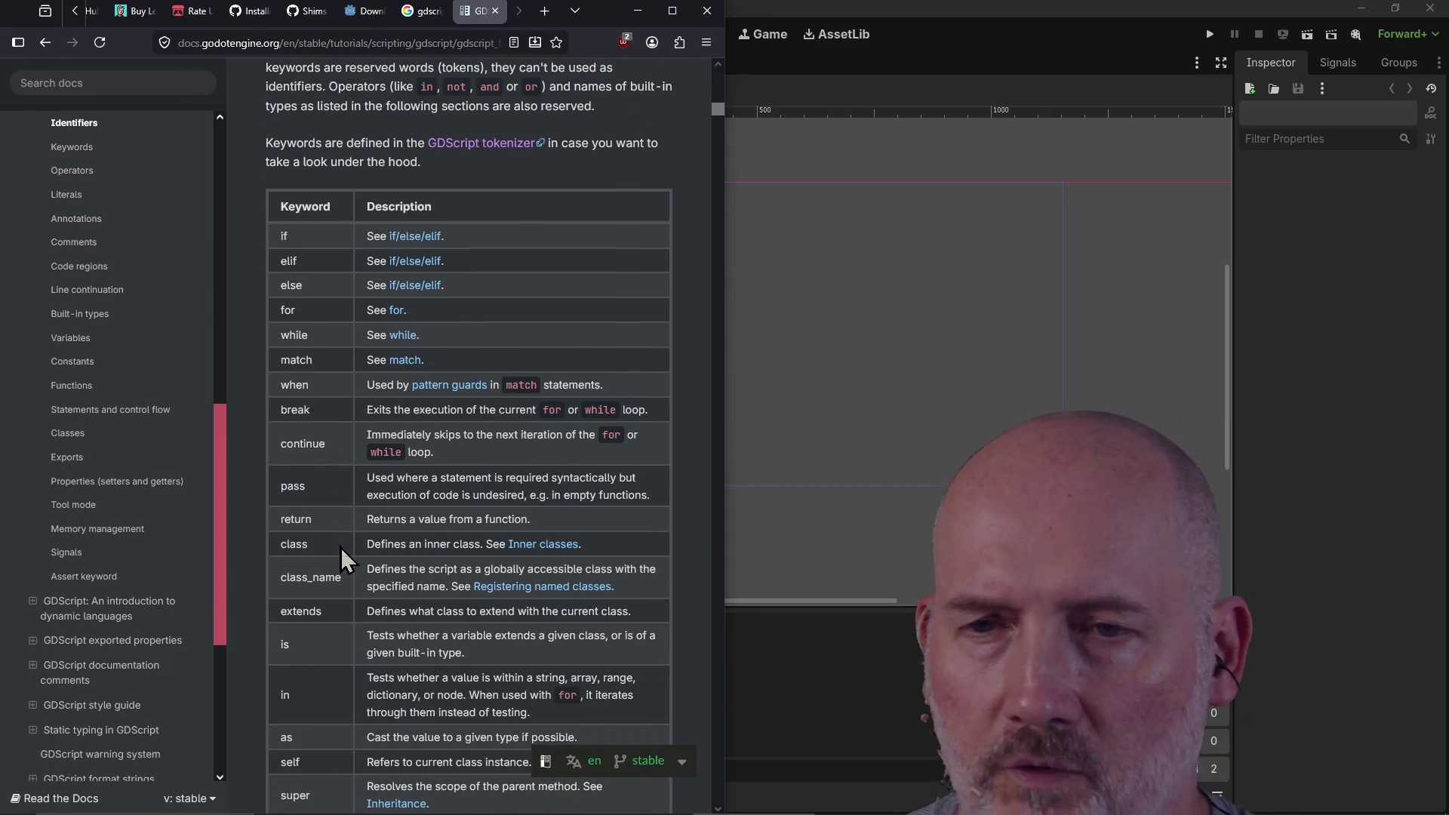
scroll(341, 547, "down", 2)
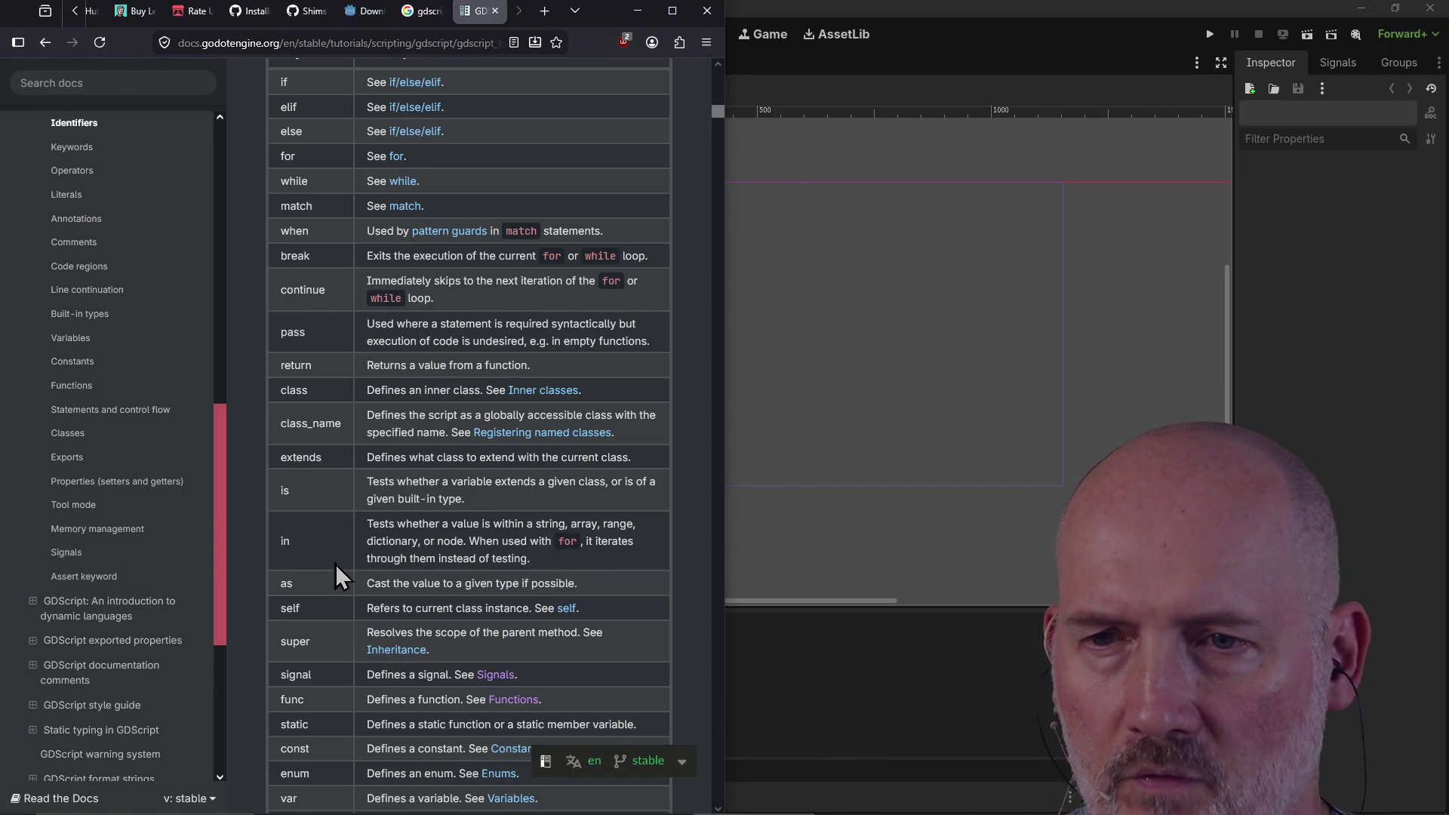
scroll(328, 581, "down", 2)
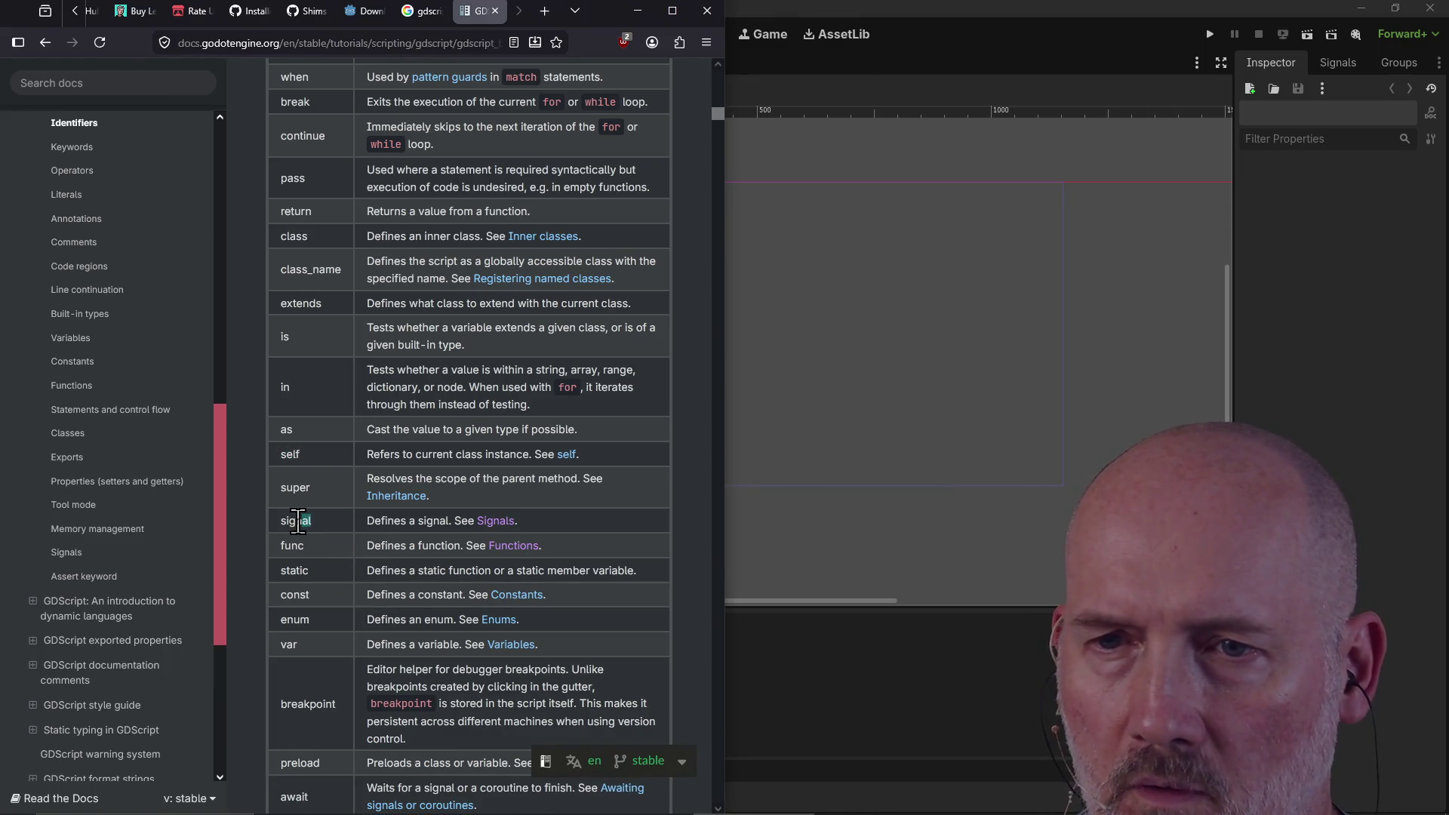
scroll(328, 551, "down", 2)
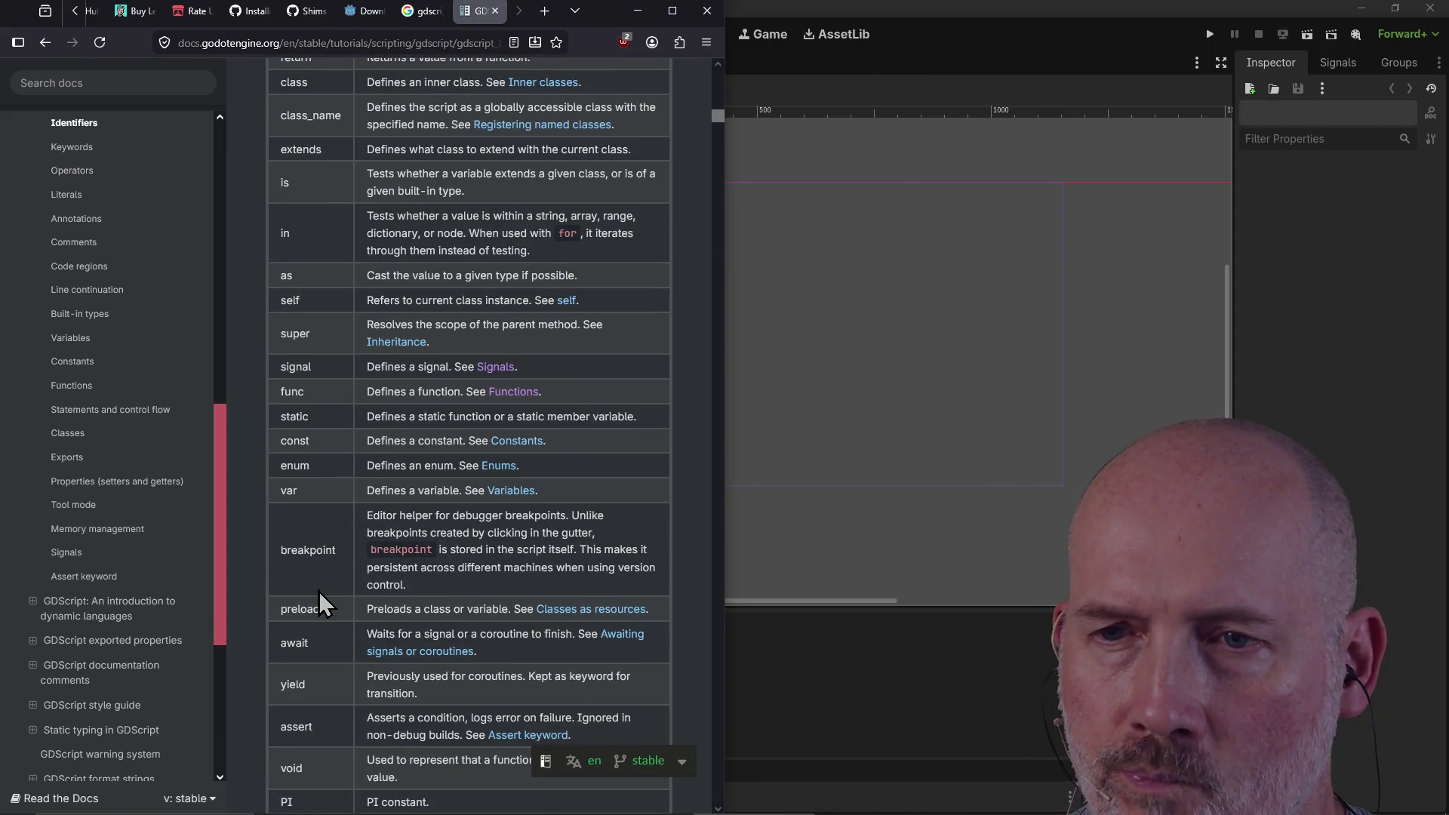
scroll(319, 601, "down", 3)
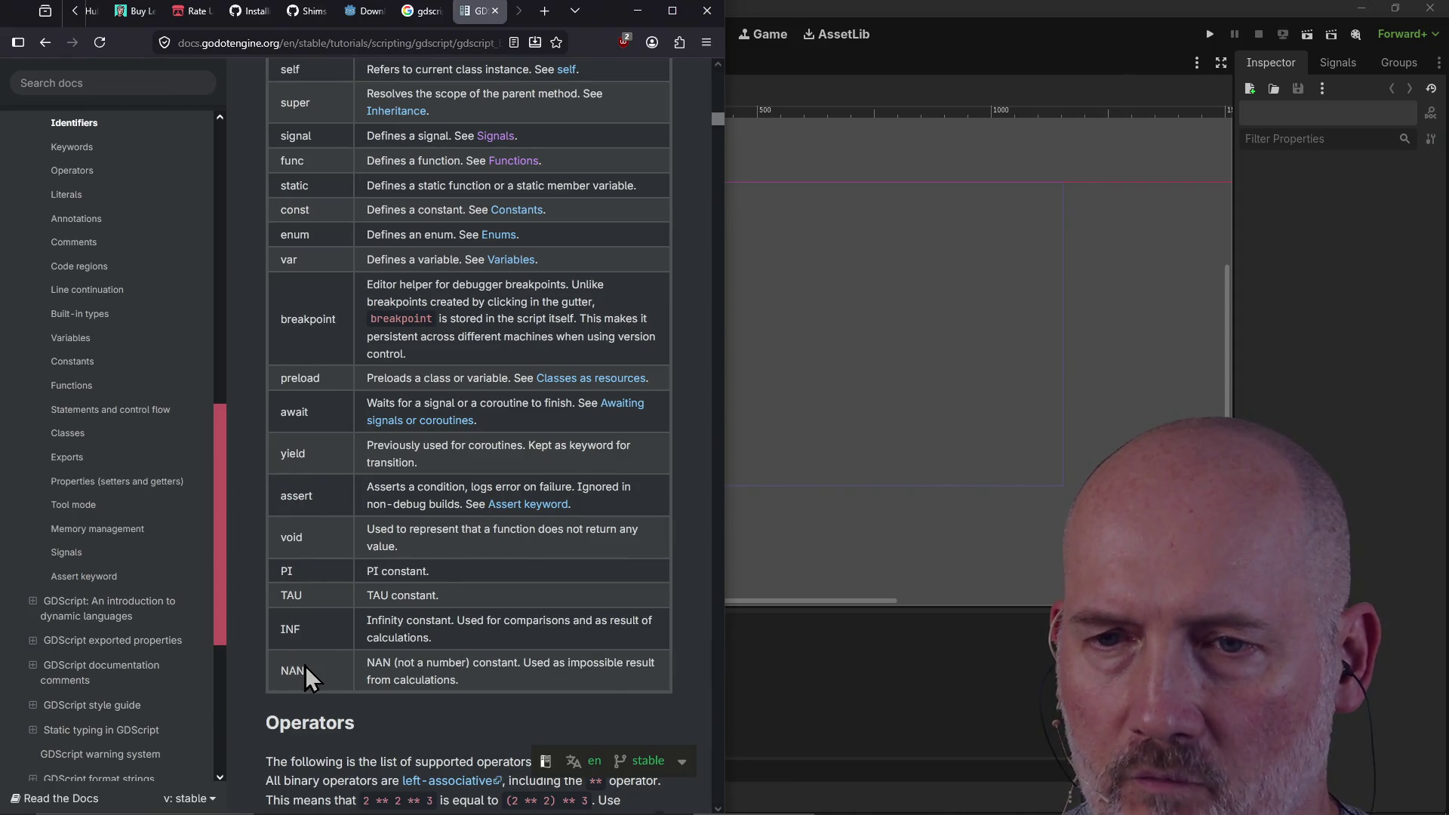
scroll(343, 654, "down", 7)
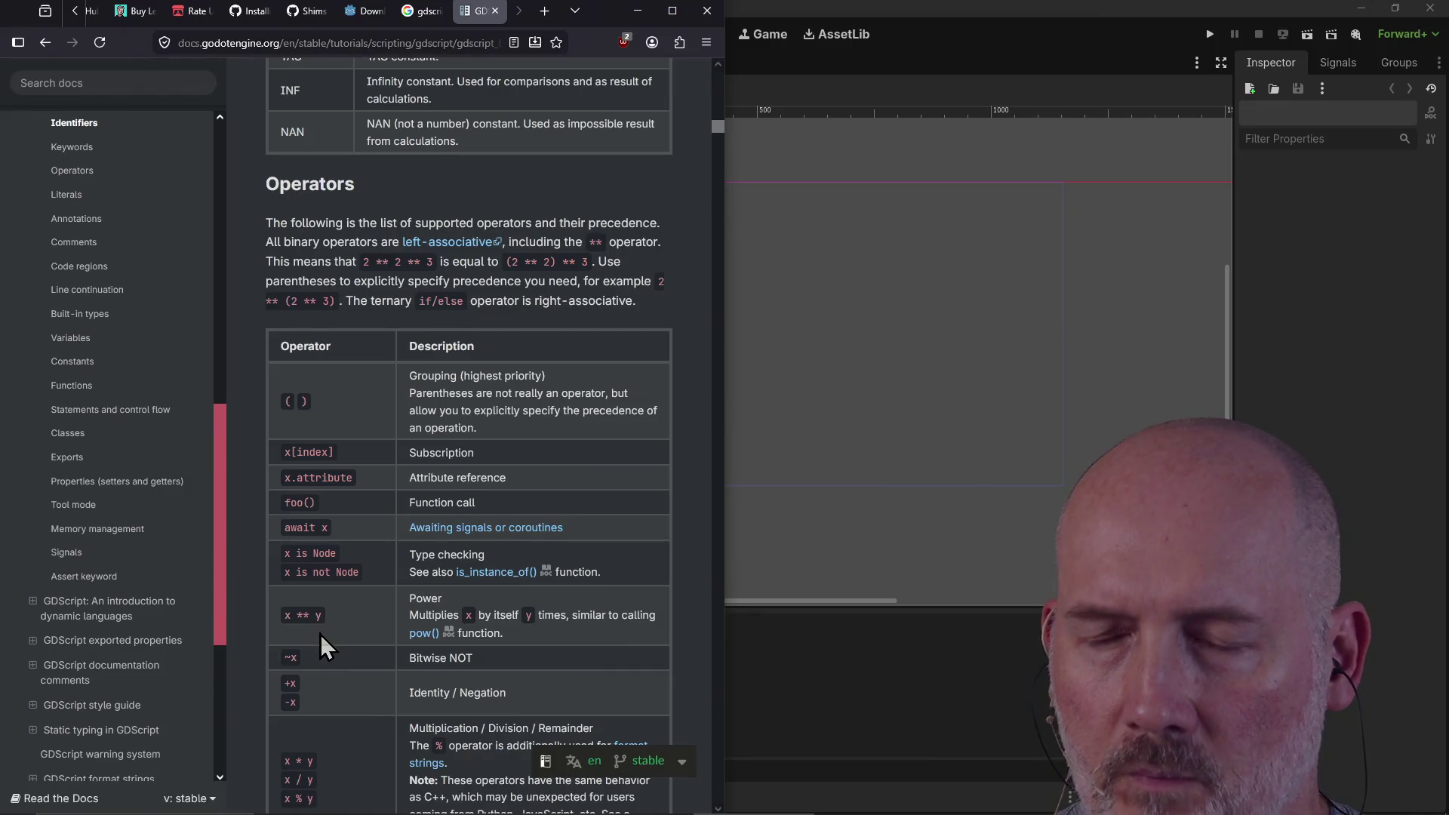
scroll(320, 634, "down", 2)
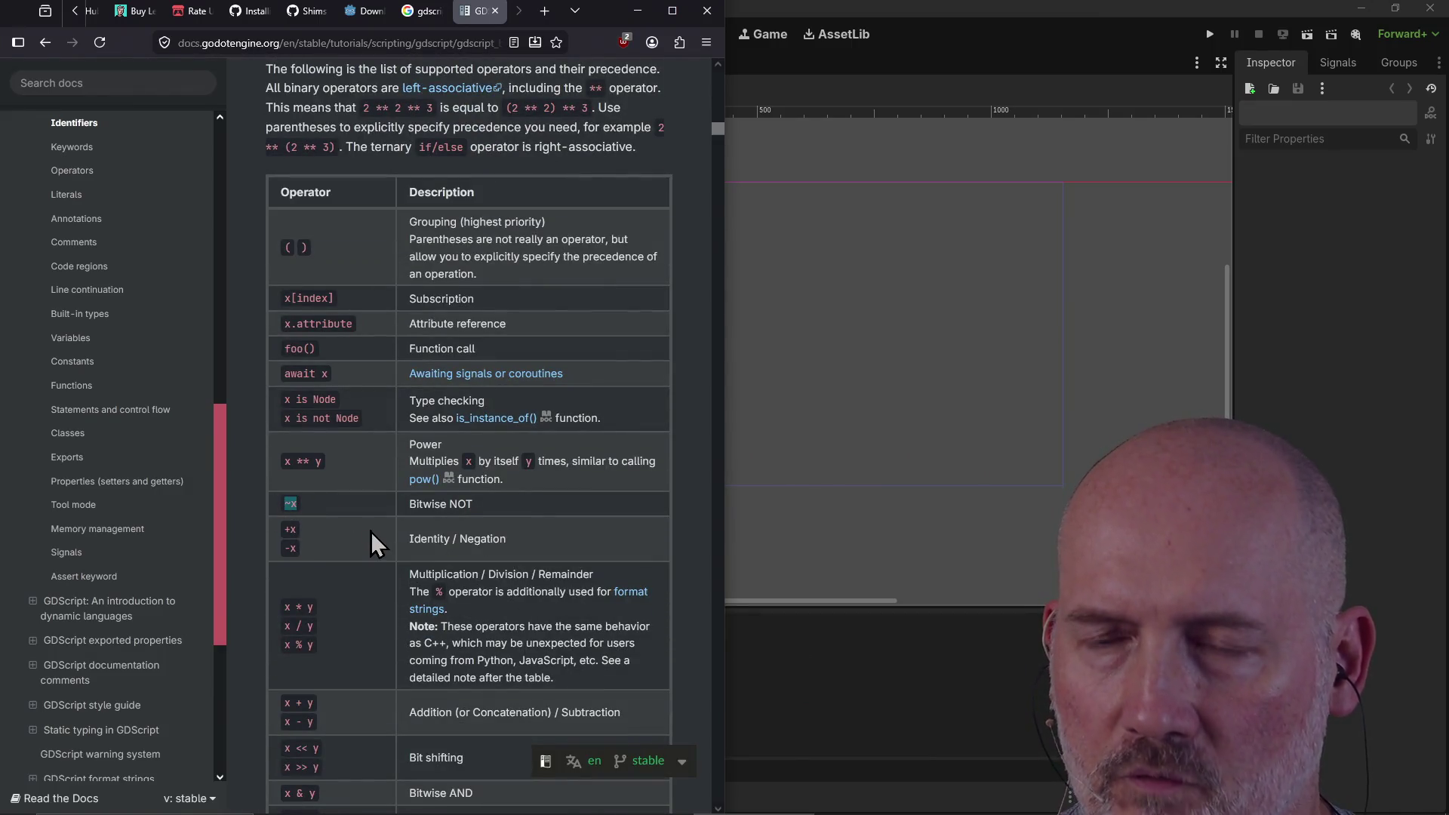
scroll(354, 605, "down", 2)
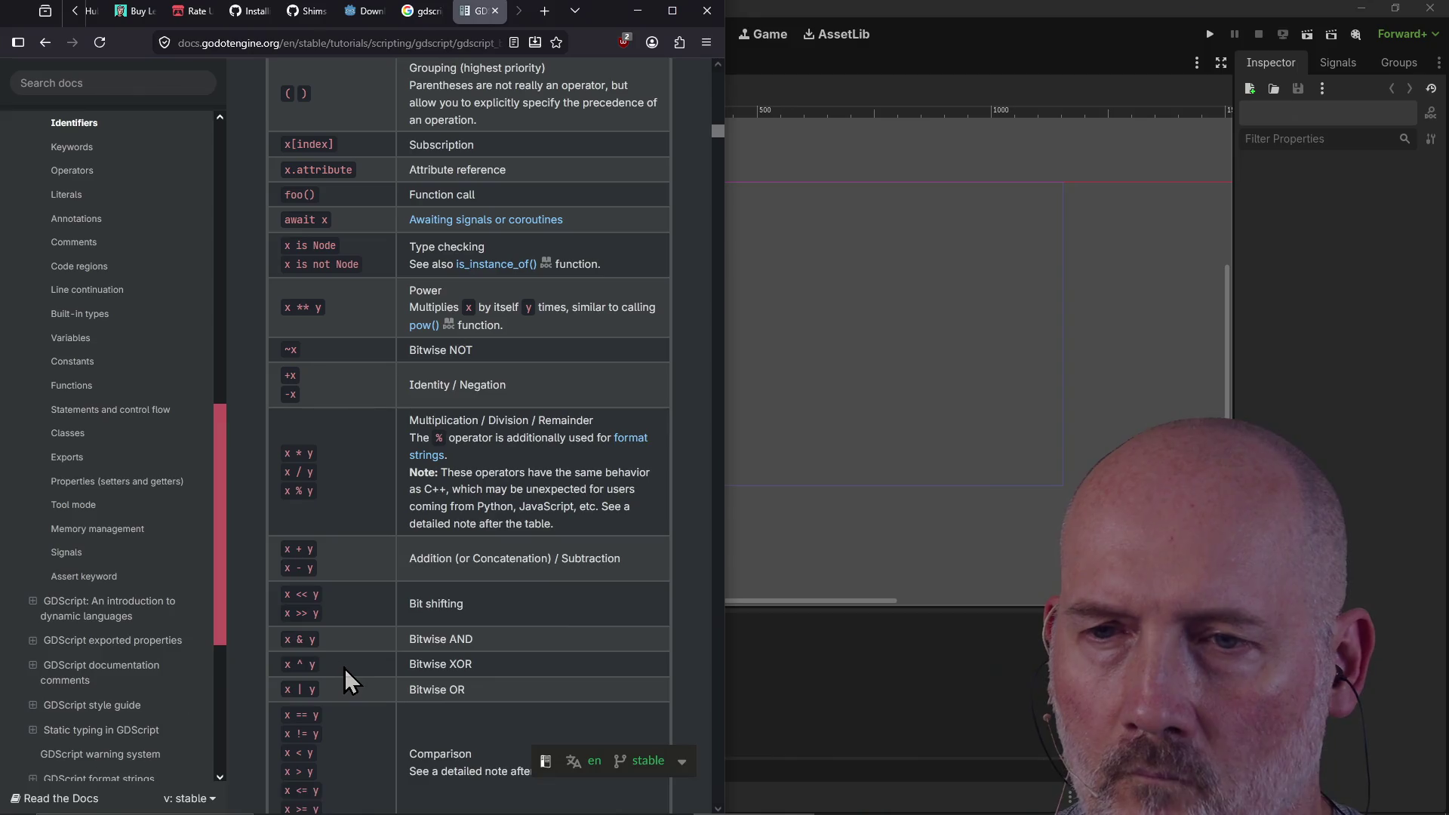
scroll(344, 668, "down", 4)
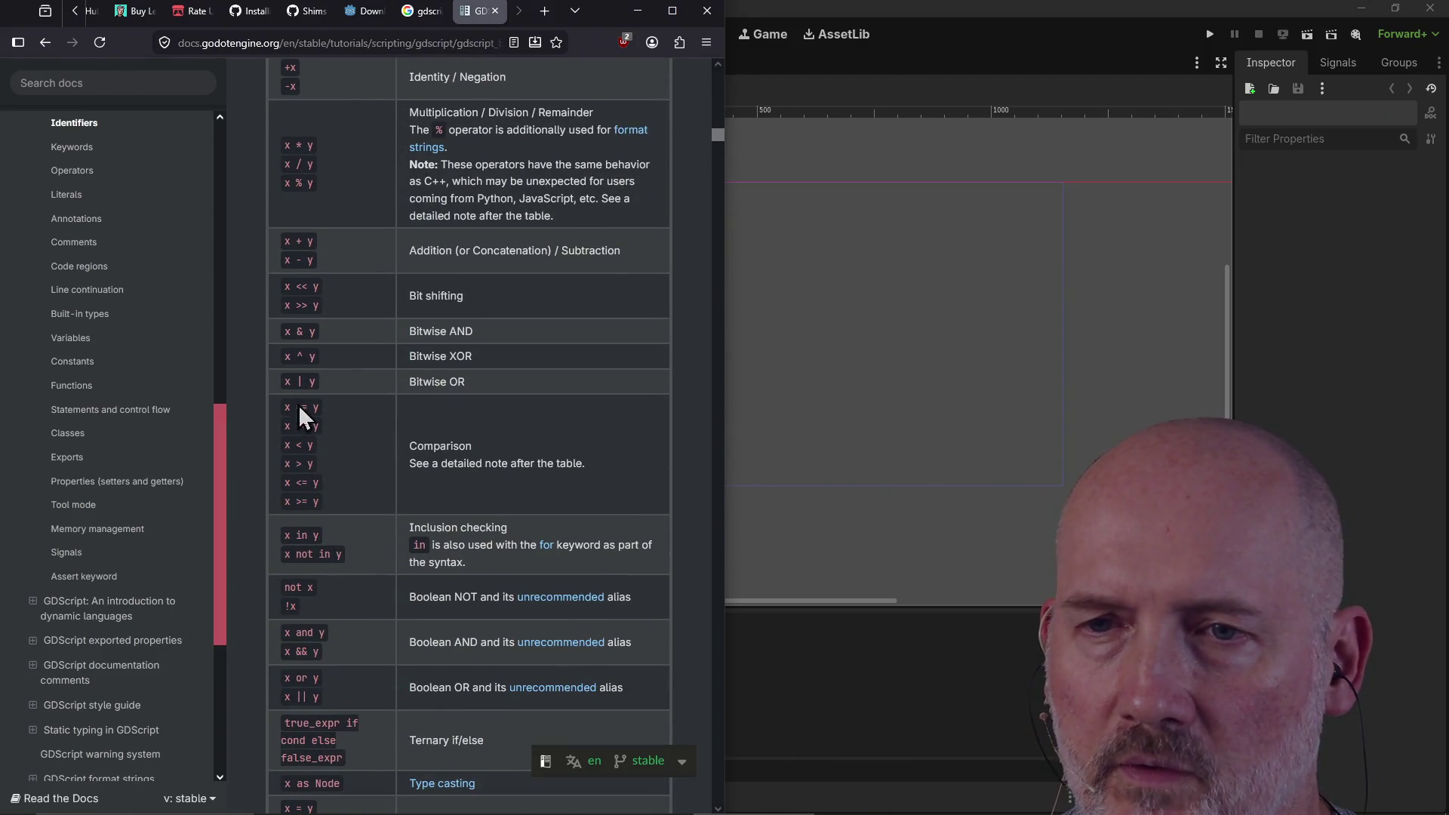
scroll(354, 665, "down", 6)
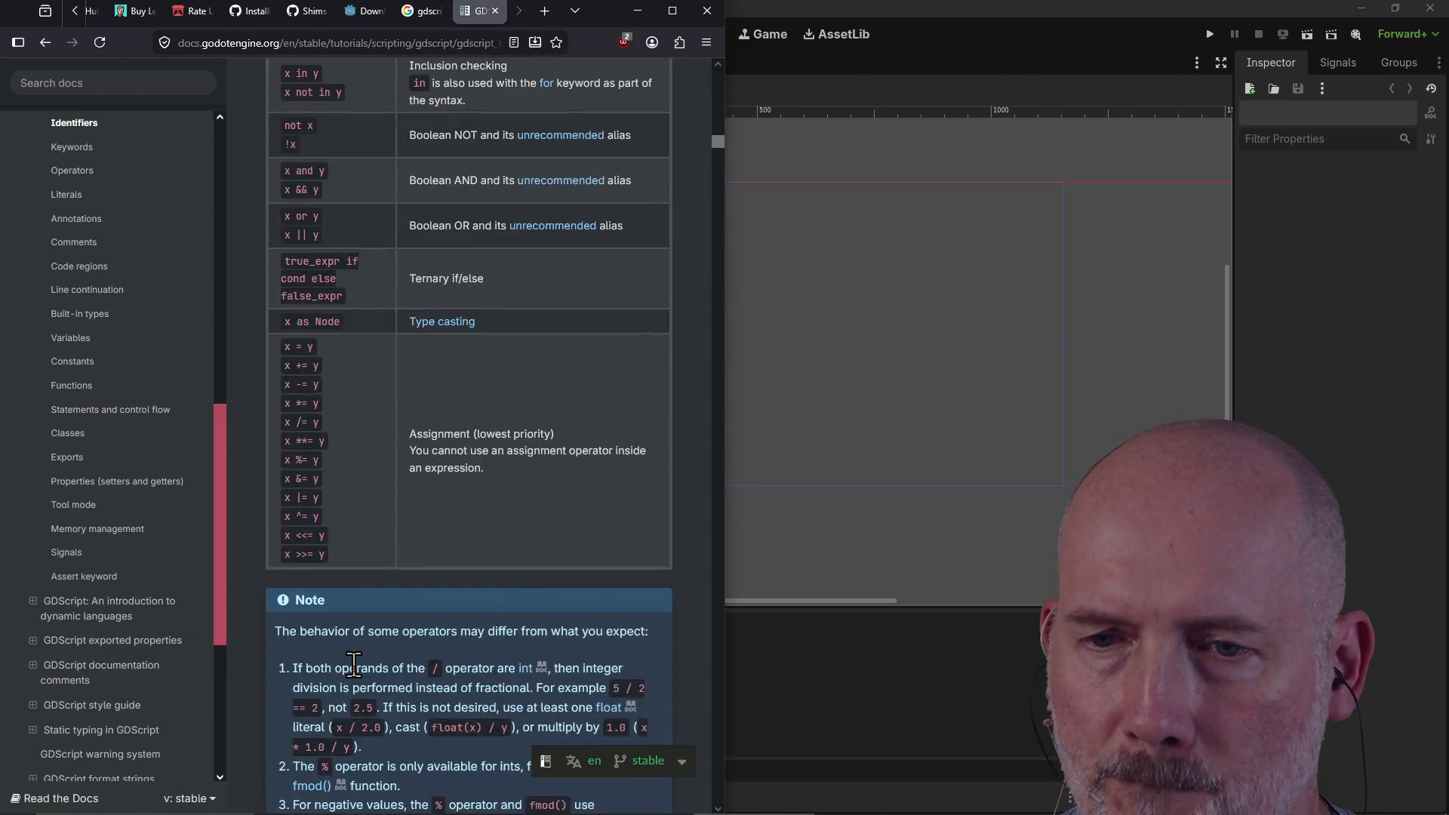
scroll(354, 664, "down", 10)
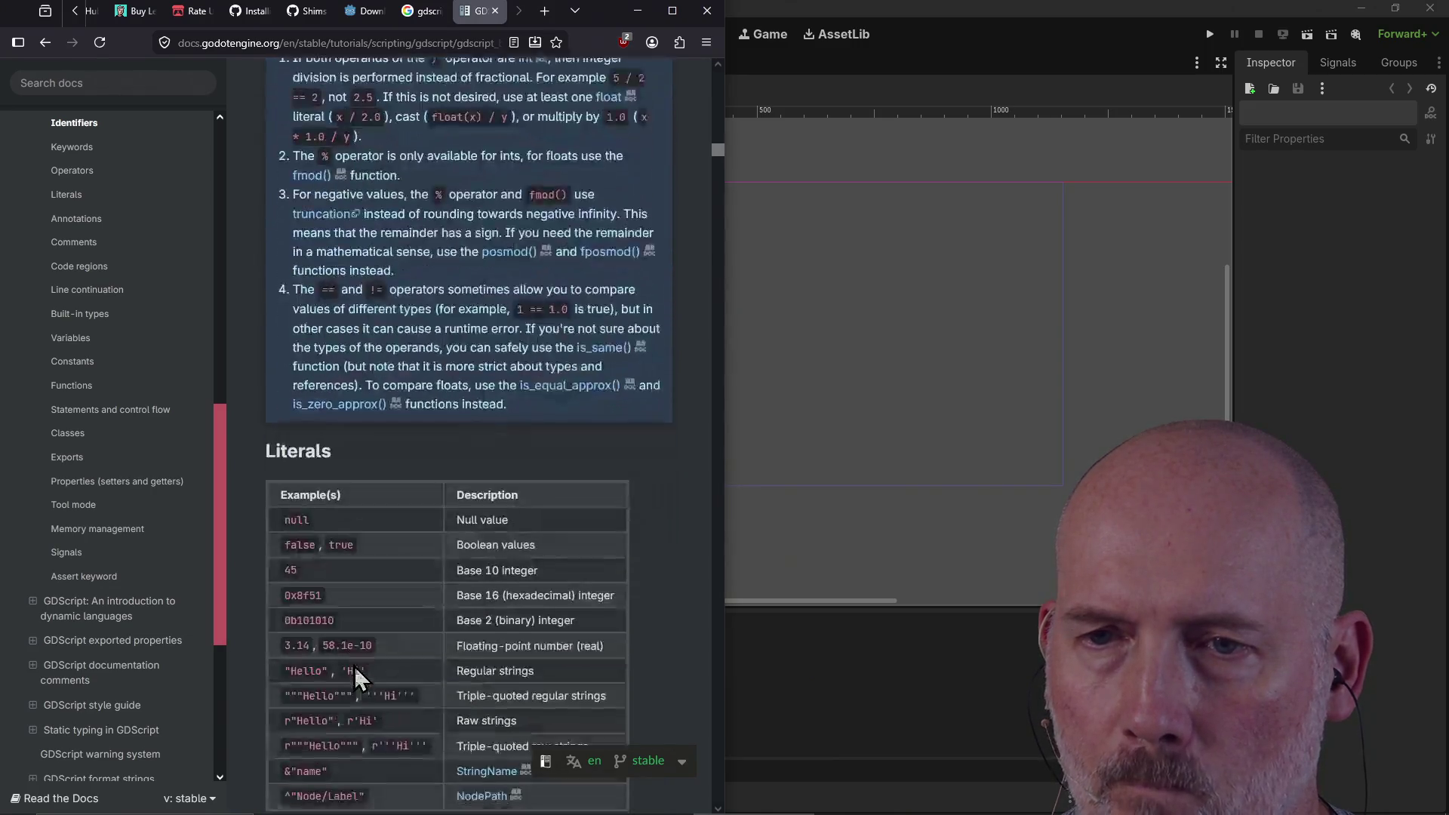
scroll(354, 665, "down", 4)
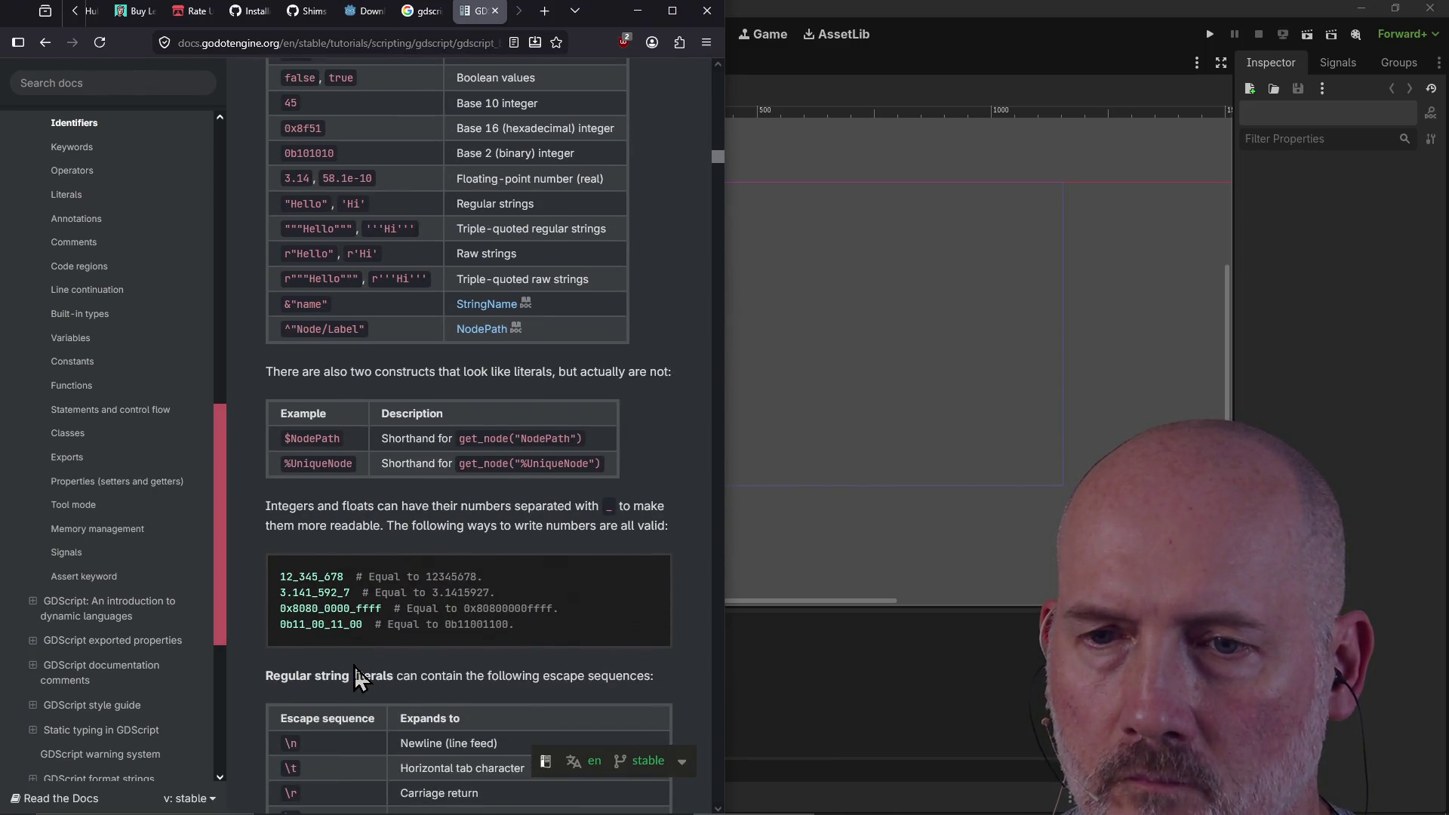
scroll(354, 666, "down", 12)
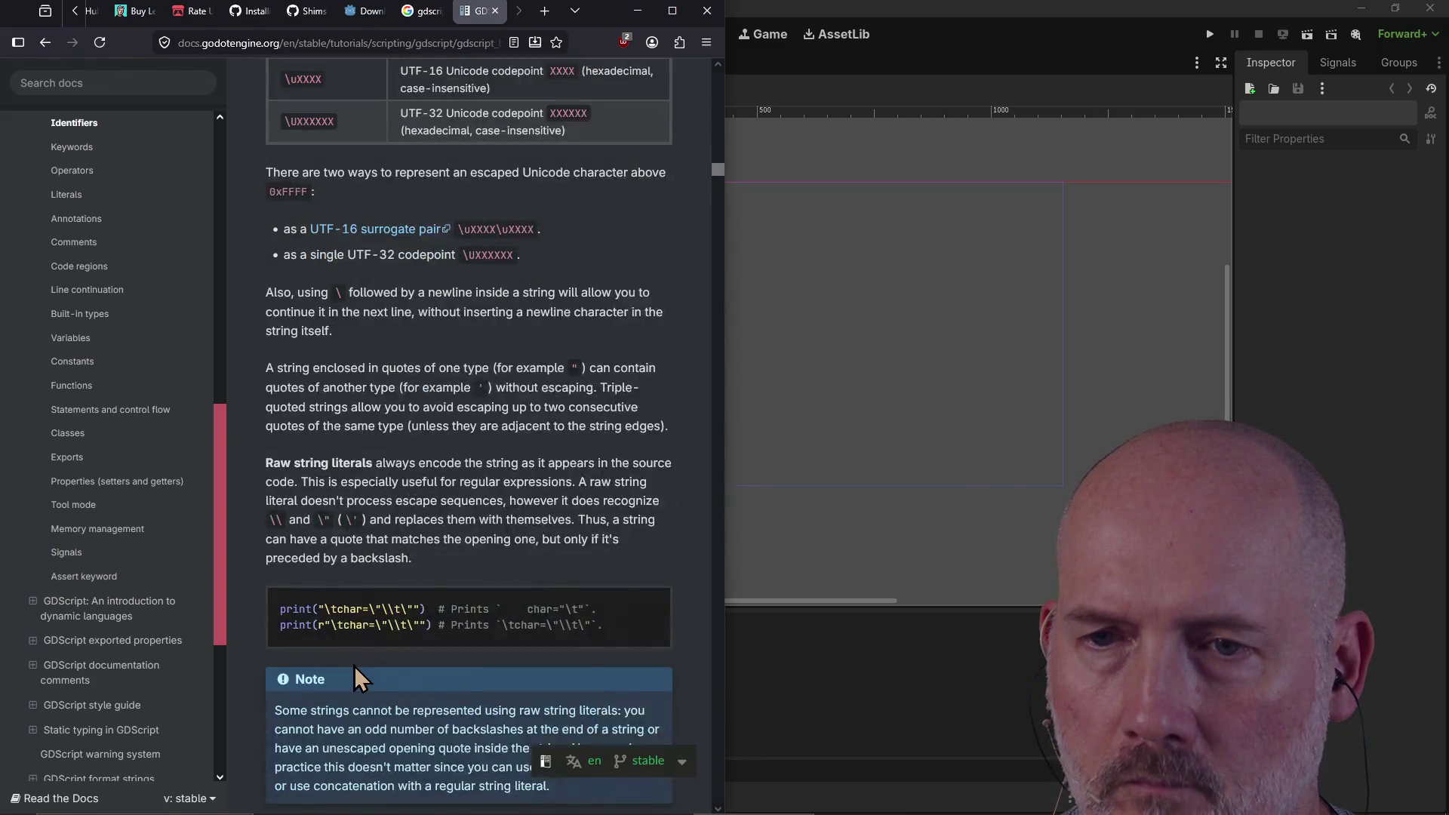
scroll(355, 665, "down", 1)
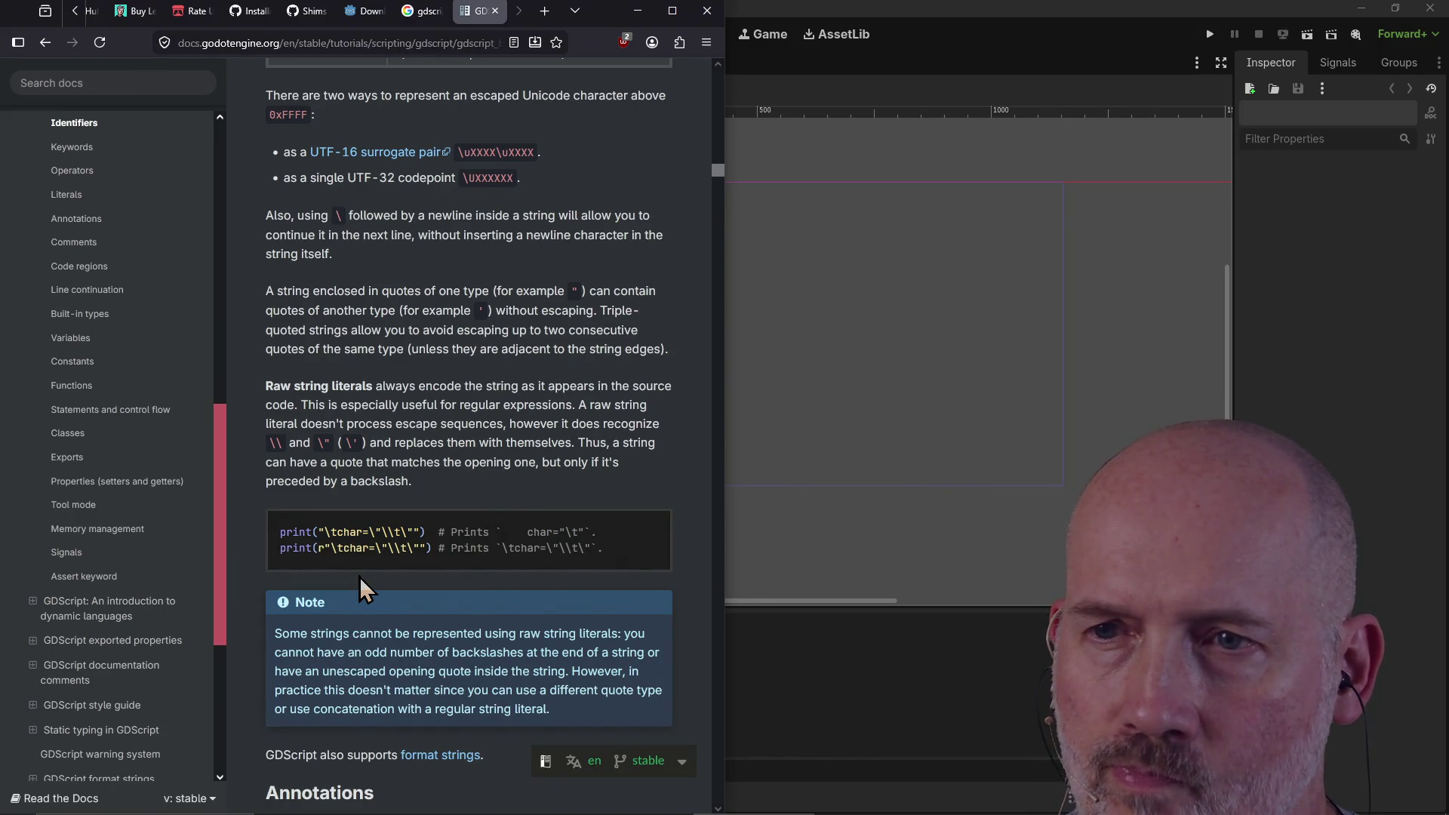
scroll(359, 576, "down", 1)
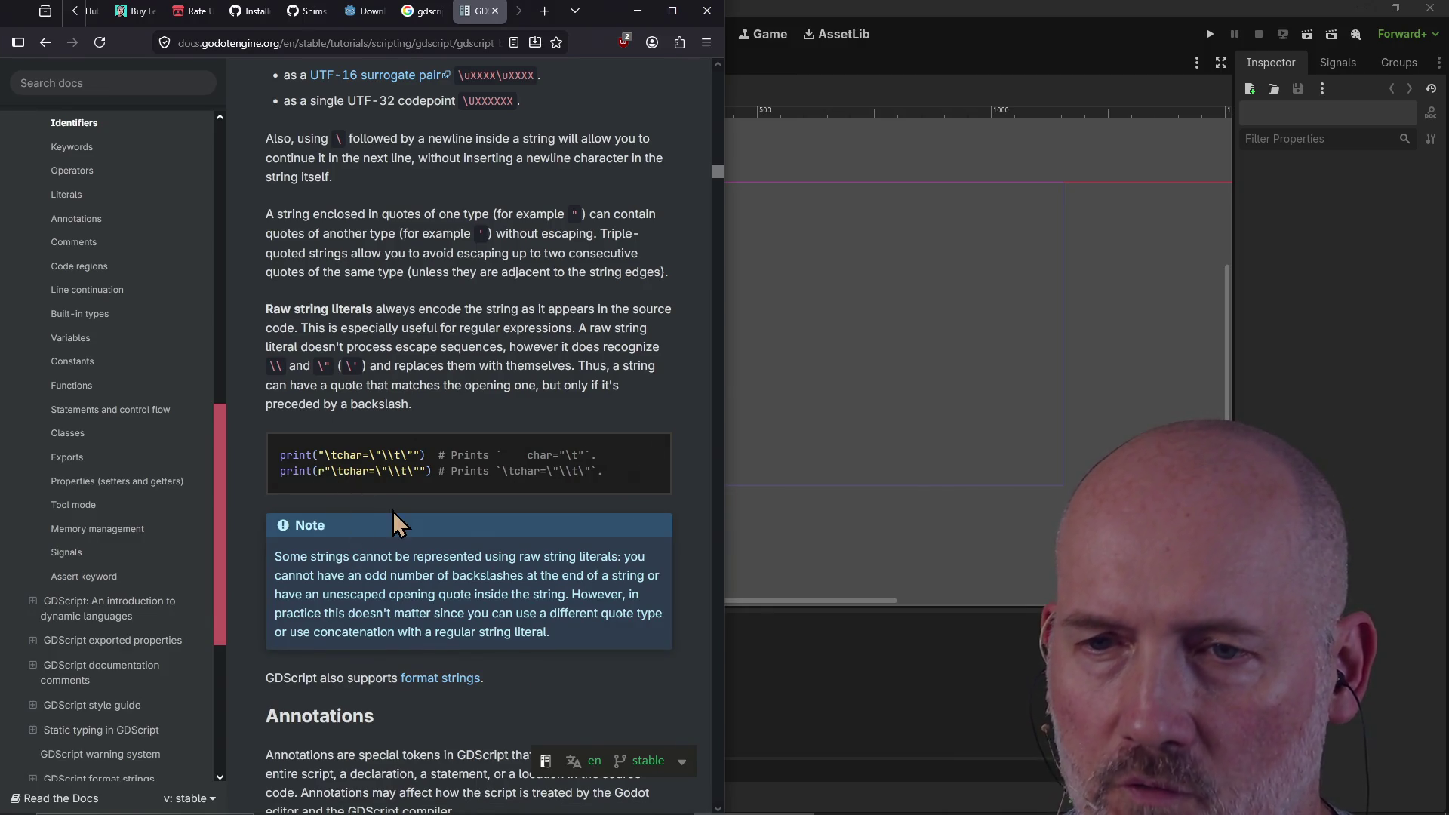
scroll(392, 511, "down", 7)
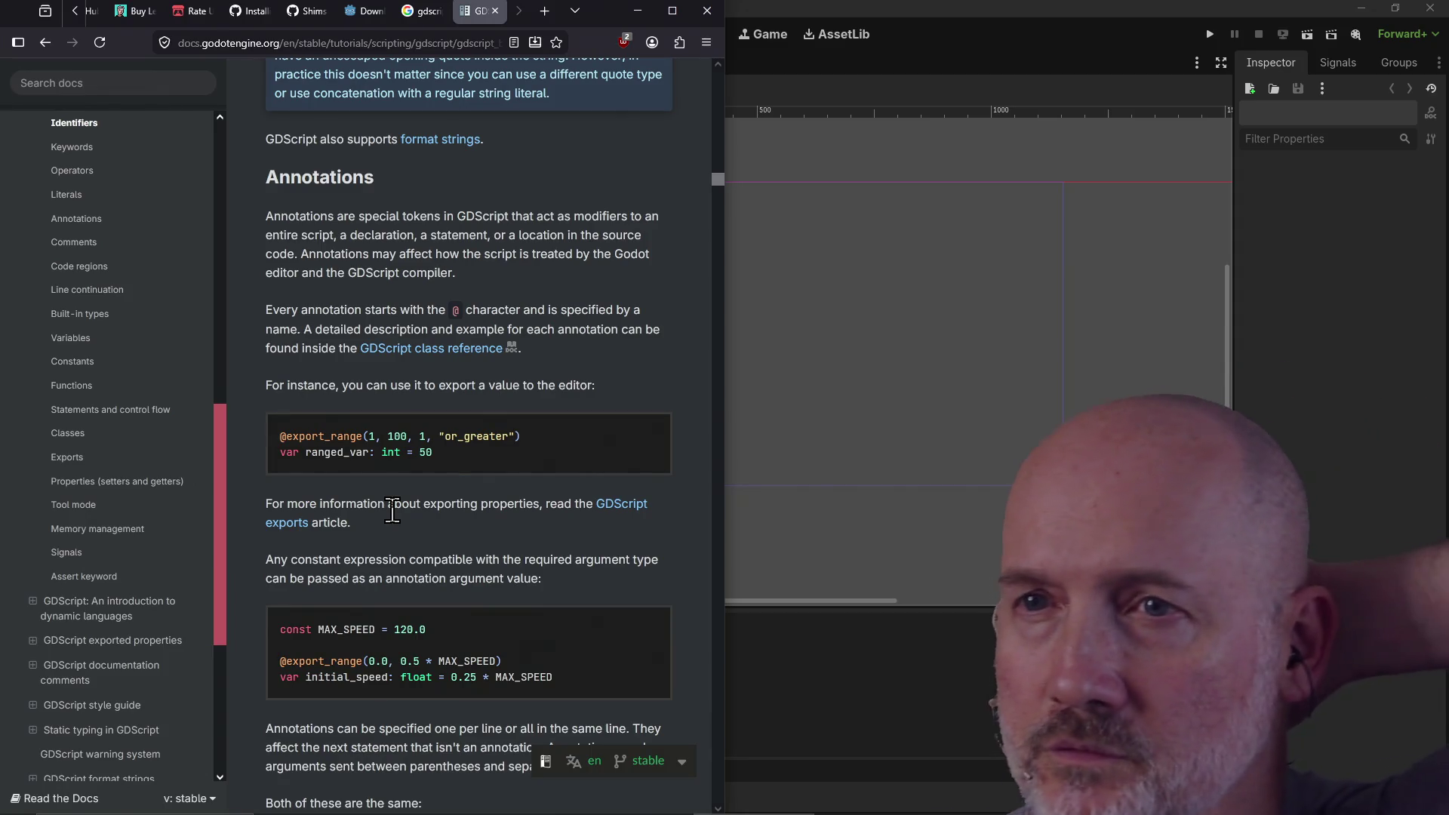
Step: Select export_range in an example, then read on through Comments, Code regions and Line continuation
double_click(327, 436)
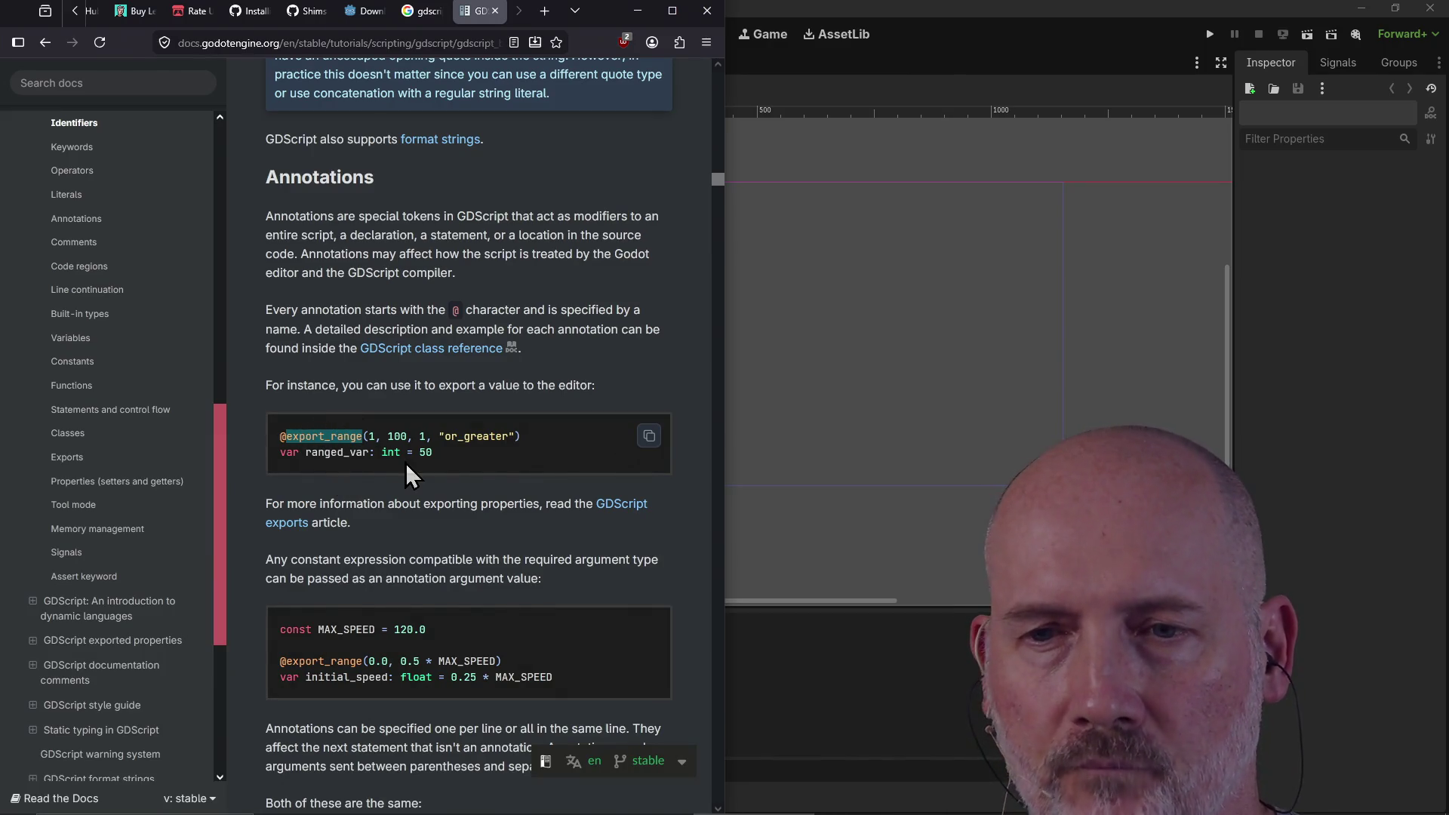
scroll(405, 463, "down", 5)
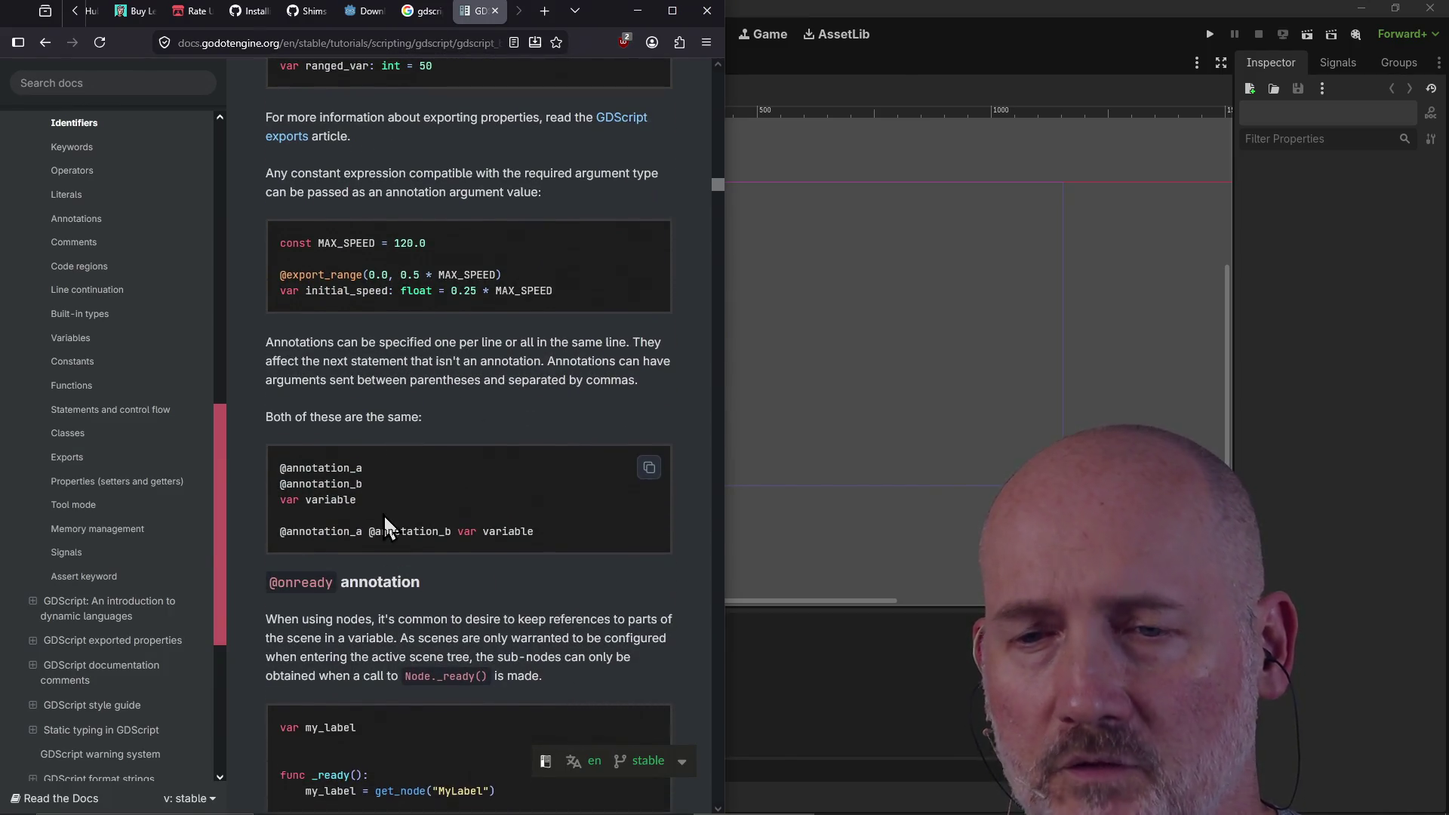
scroll(383, 514, "down", 3)
scroll(432, 533, "down", 2)
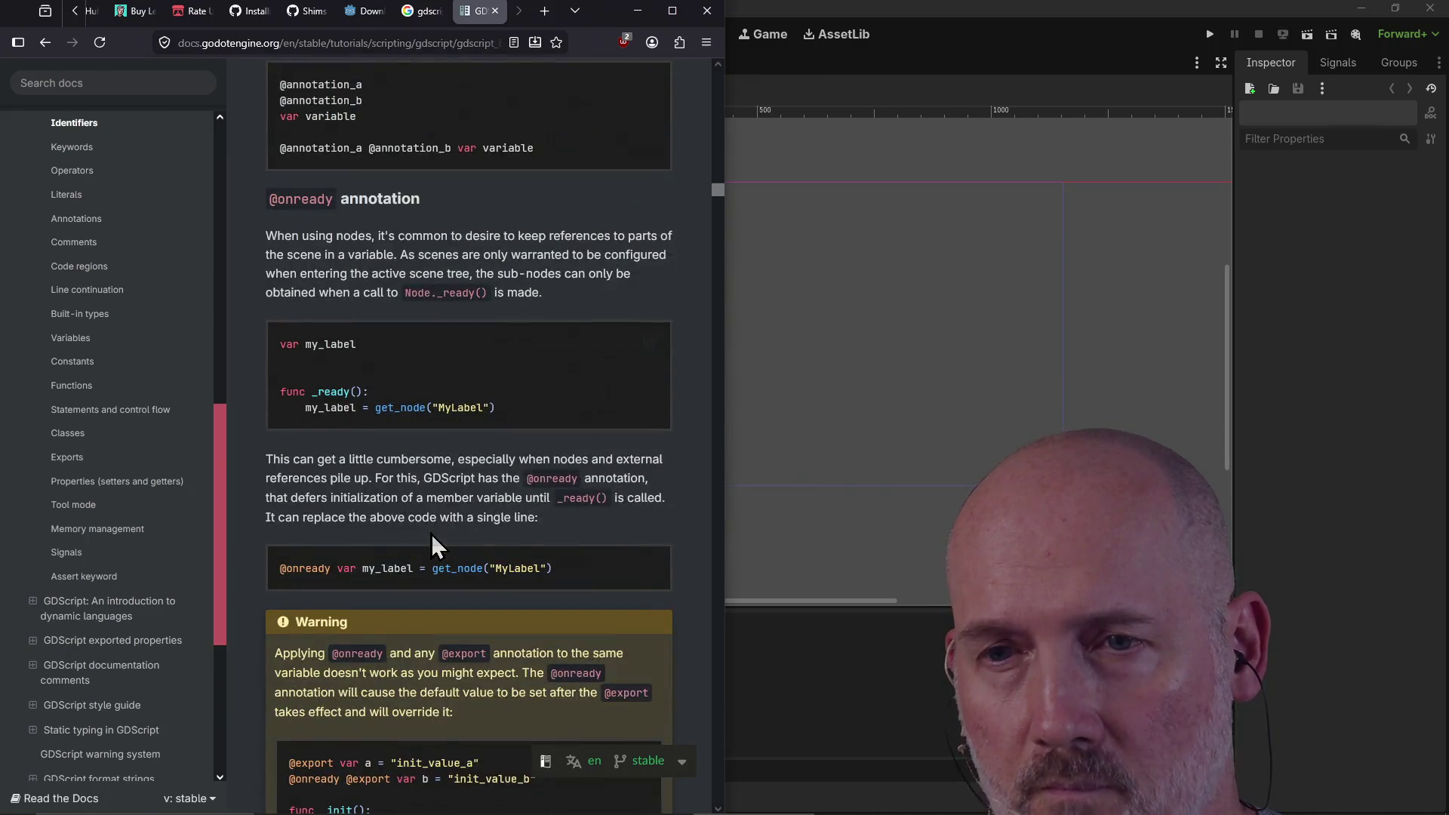
scroll(336, 562, "down", 3)
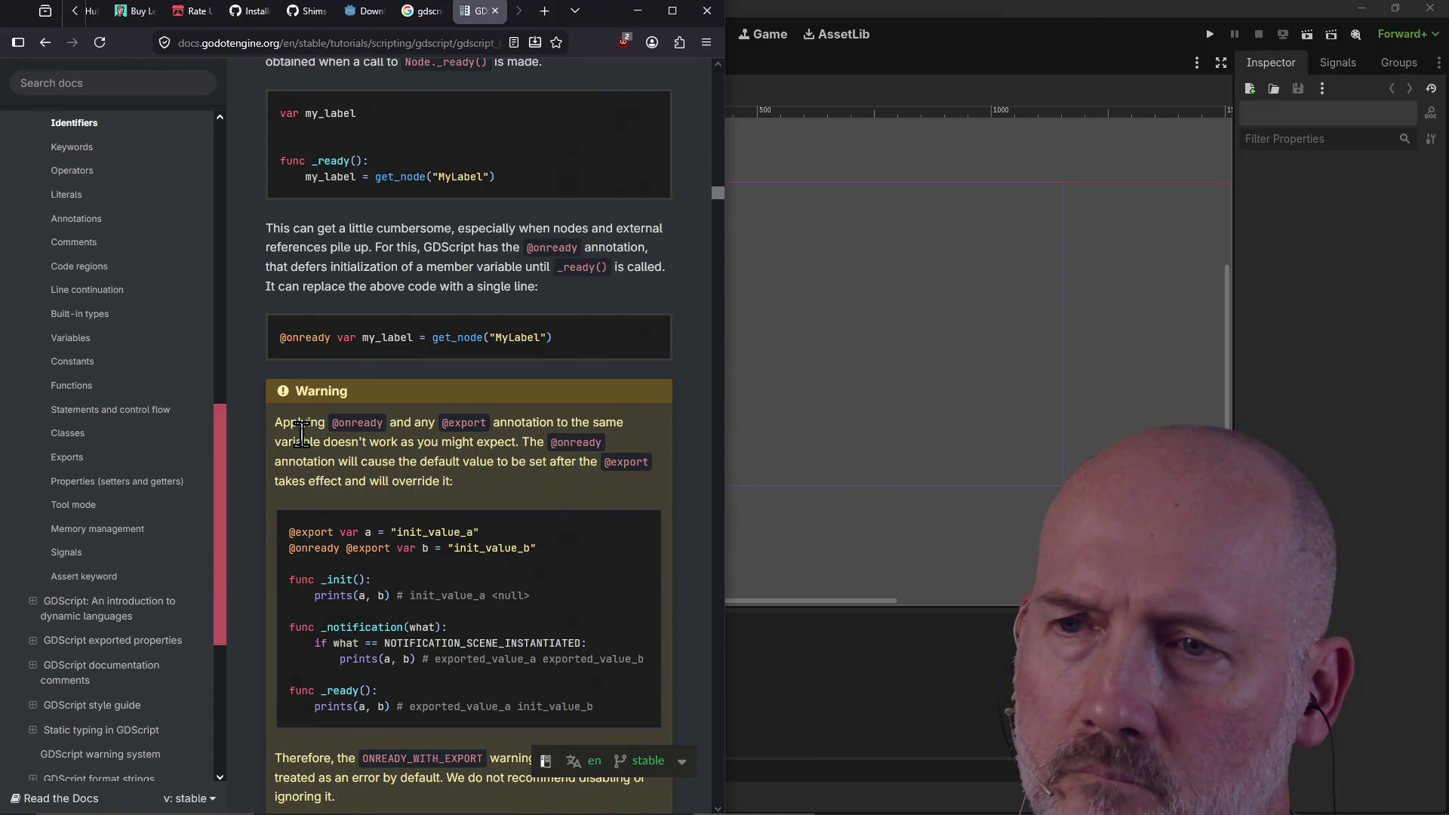
scroll(301, 434, "down", 5)
scroll(425, 465, "down", 1)
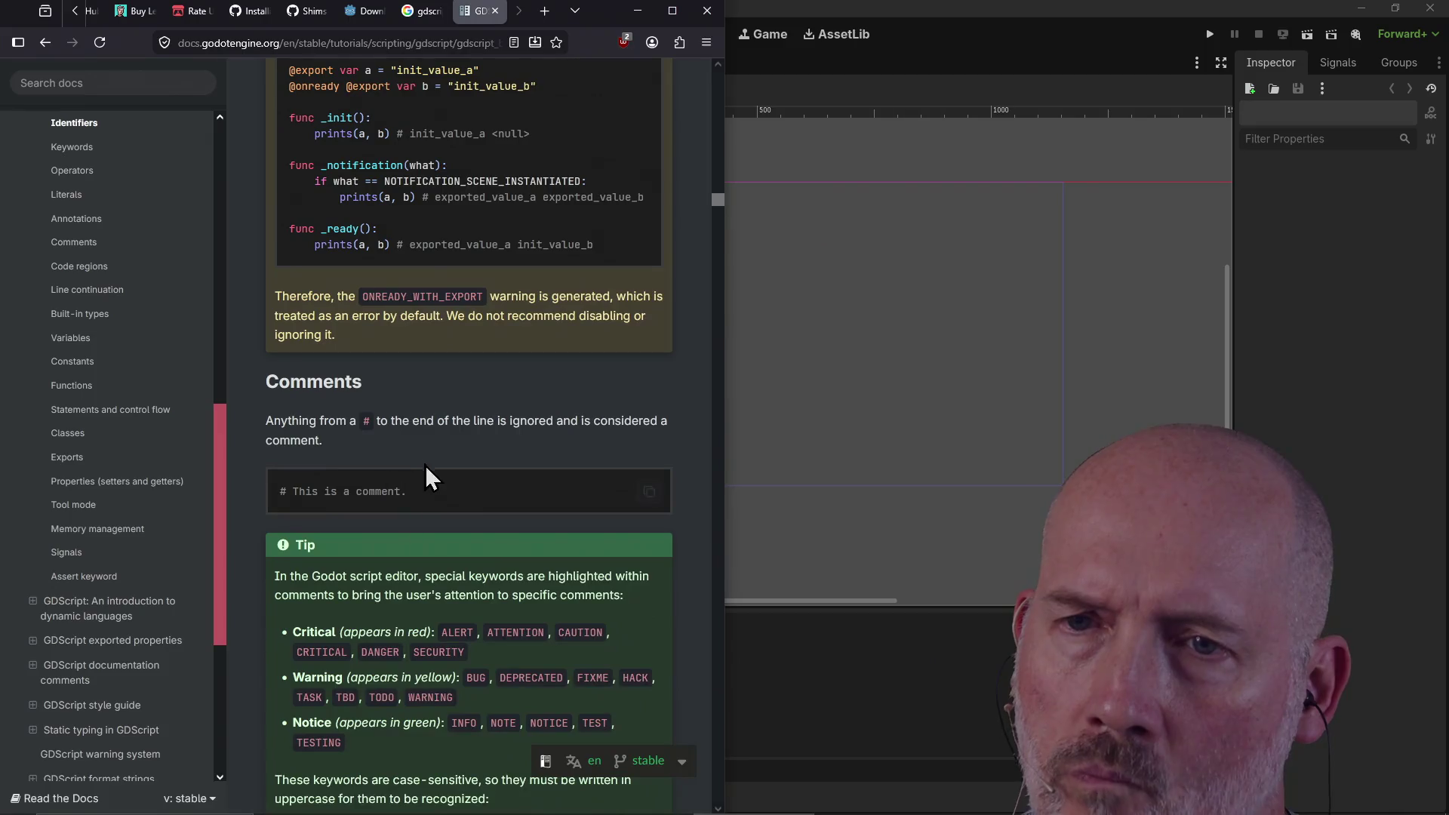
scroll(424, 462, "down", 9)
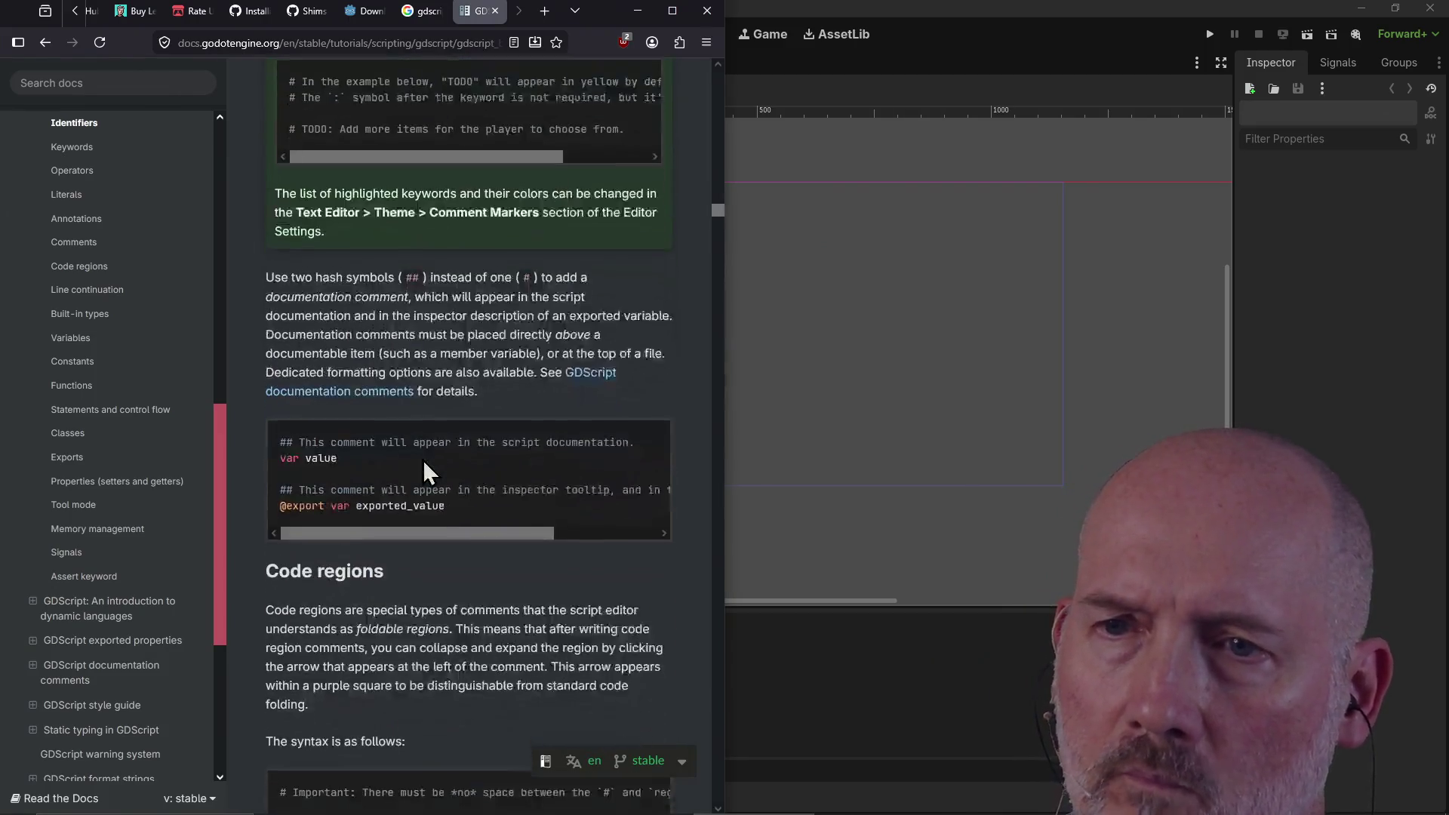
scroll(424, 463, "down", 4)
scroll(424, 464, "down", 1)
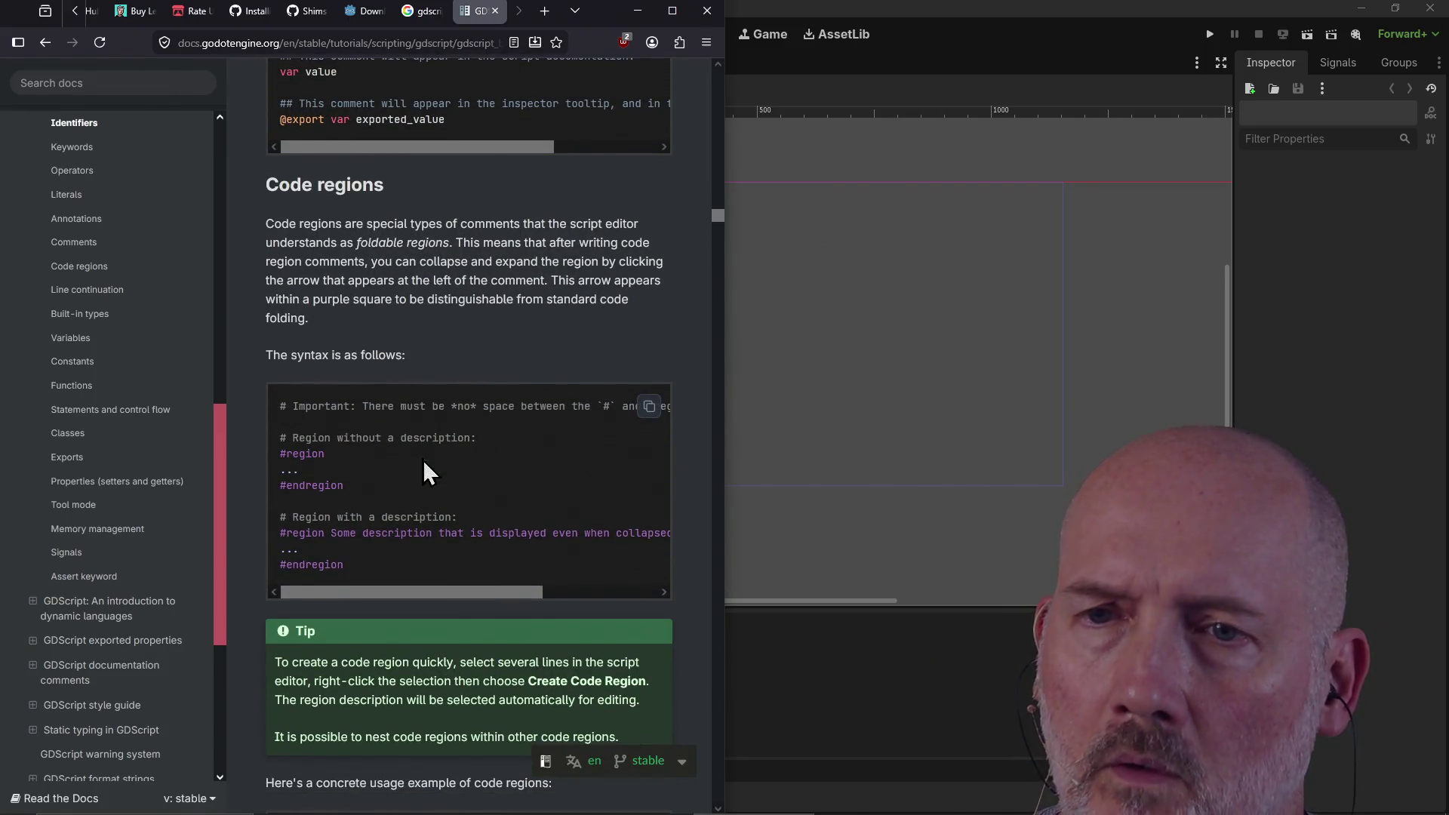
scroll(442, 360, "up", 2)
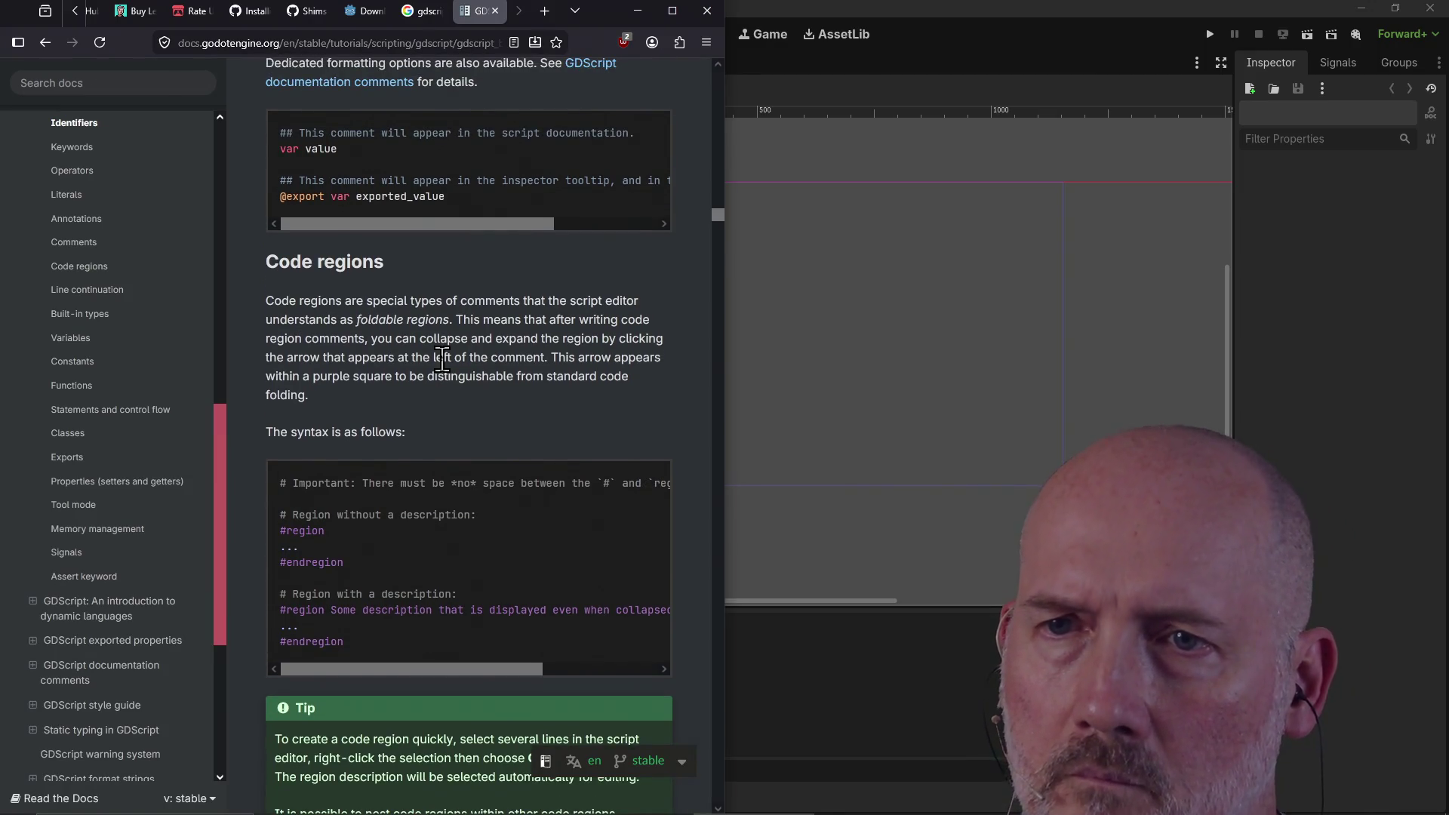
scroll(442, 360, "down", 2)
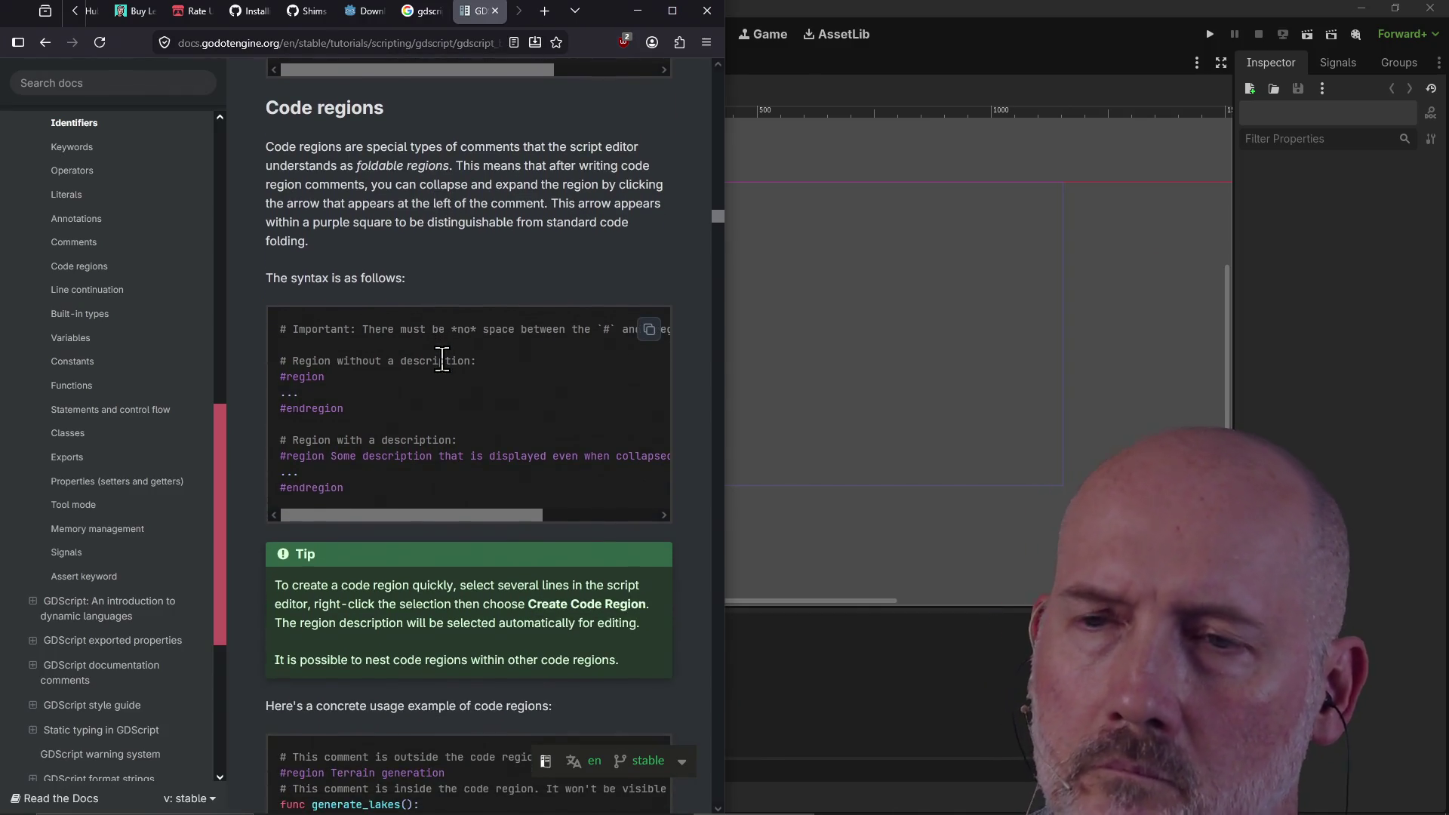
scroll(442, 360, "down", 7)
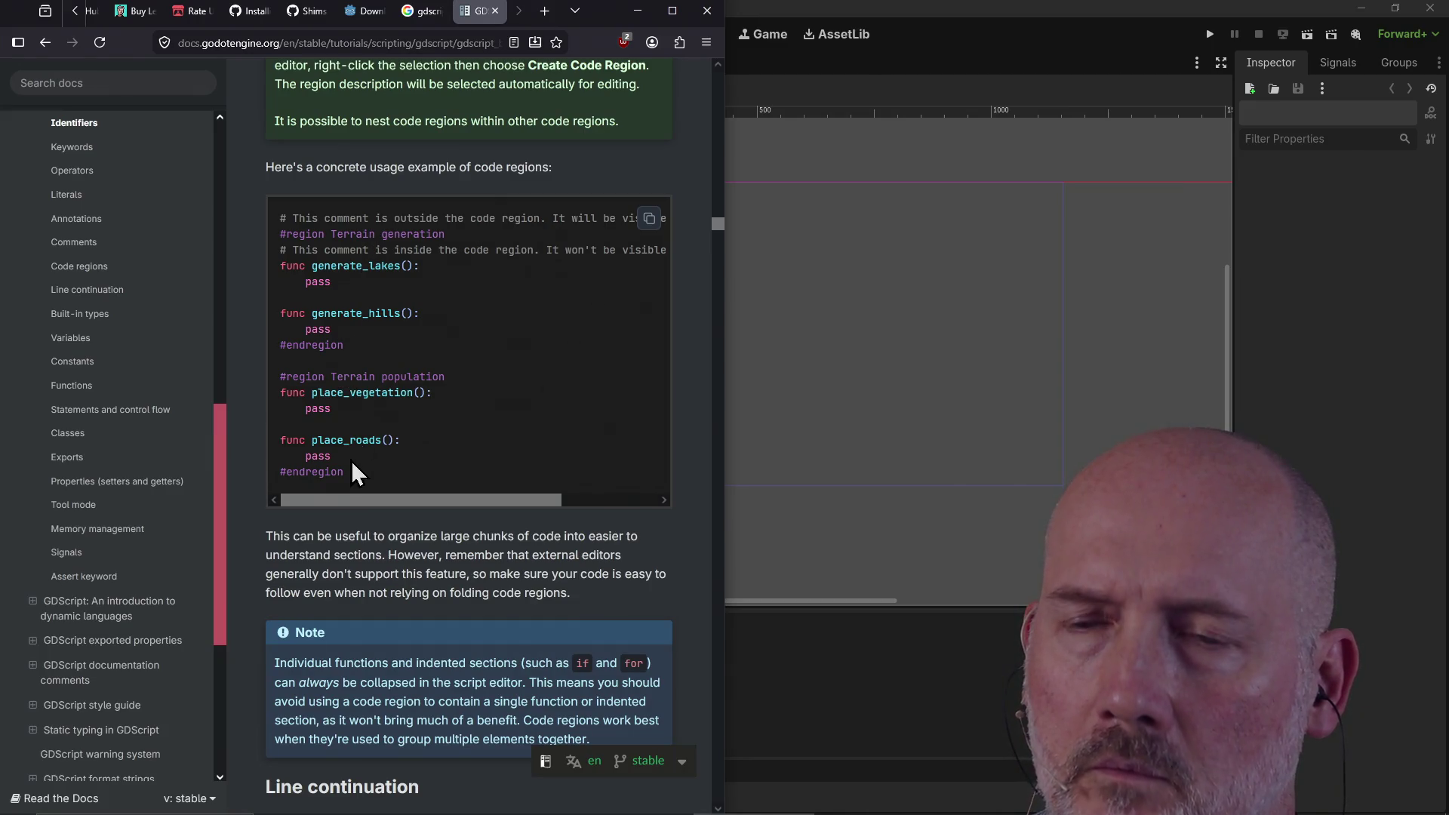
scroll(445, 338, "up", 1)
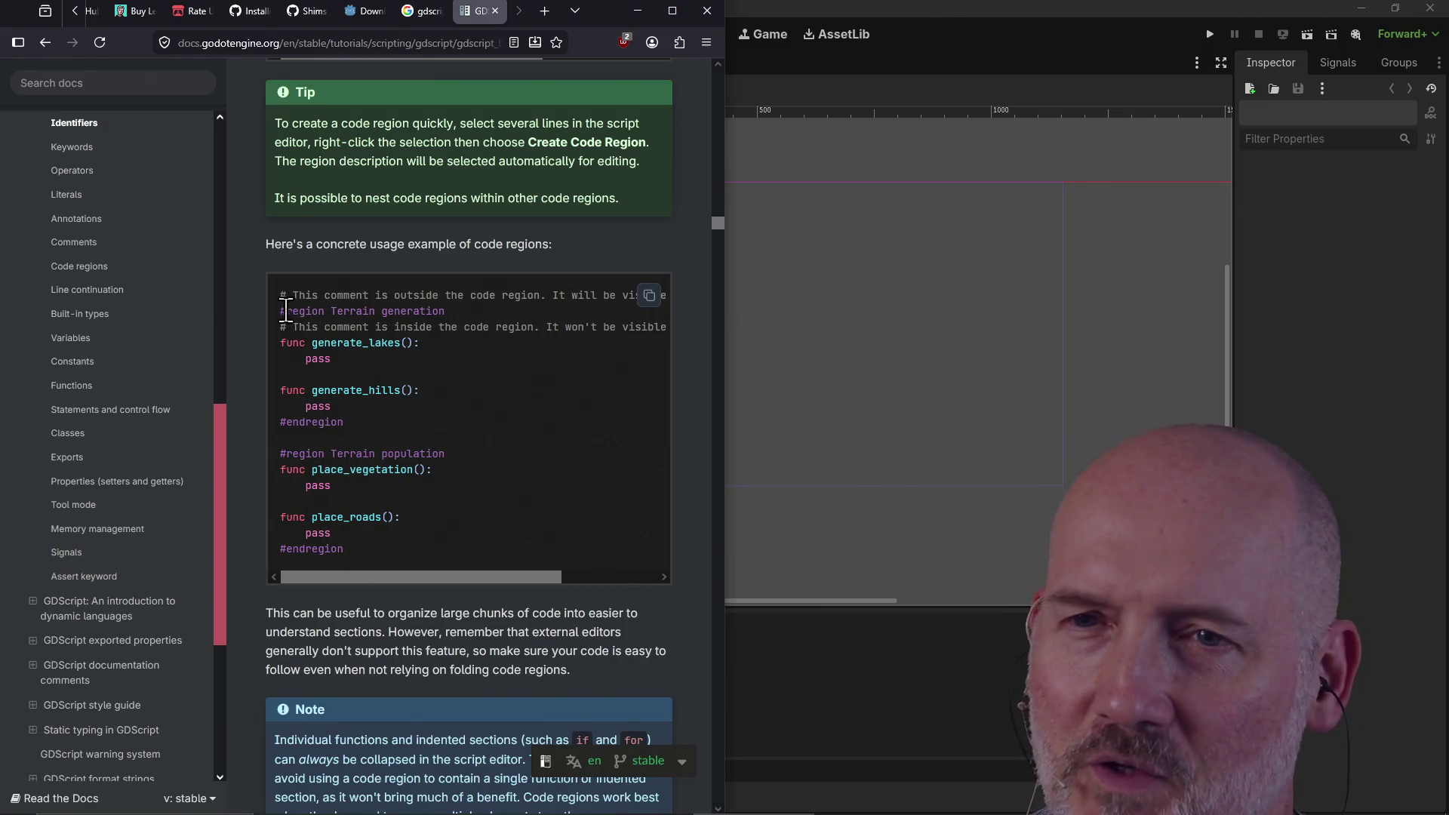
scroll(470, 474, "down", 4)
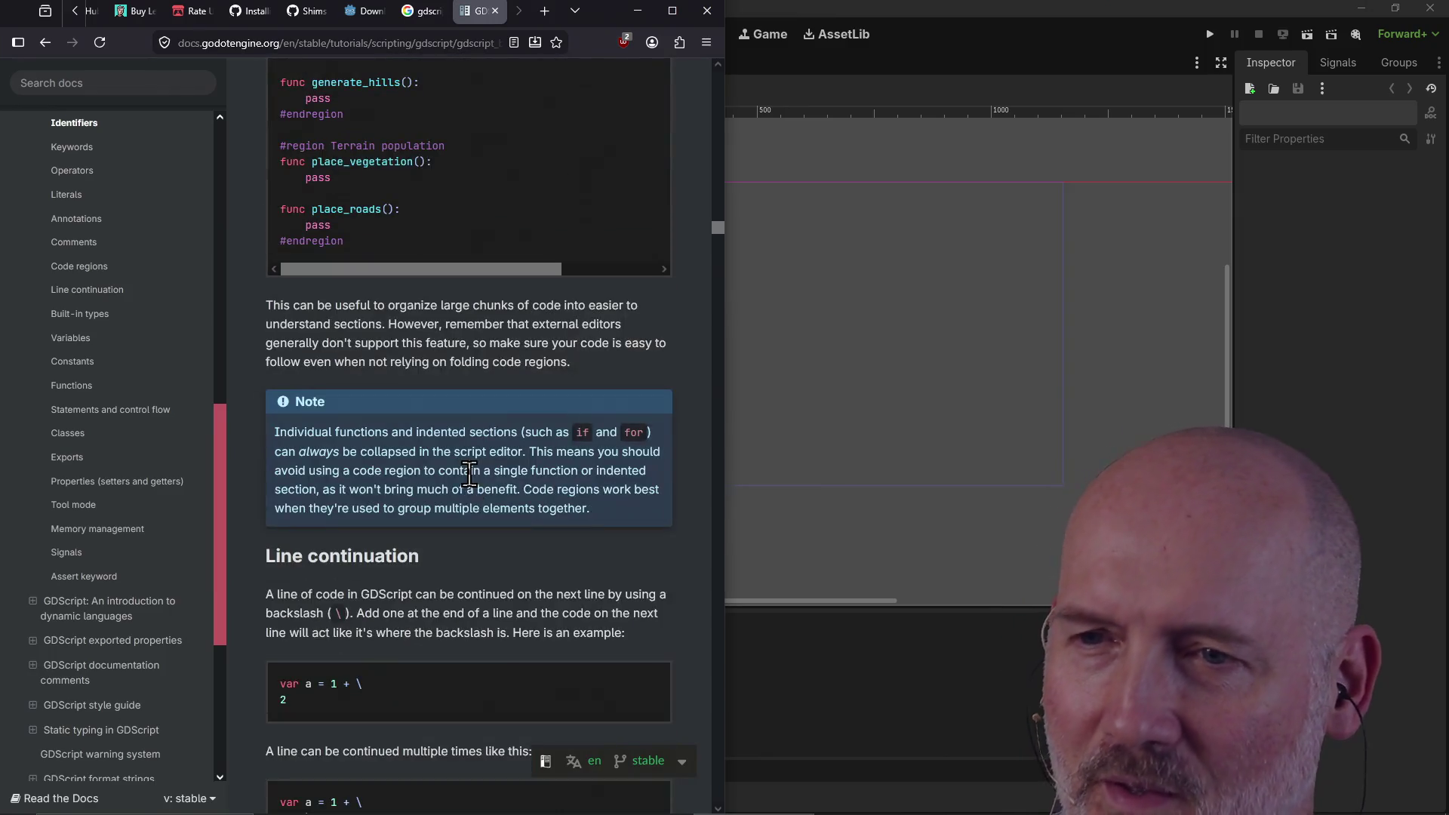
scroll(435, 529, "down", 5)
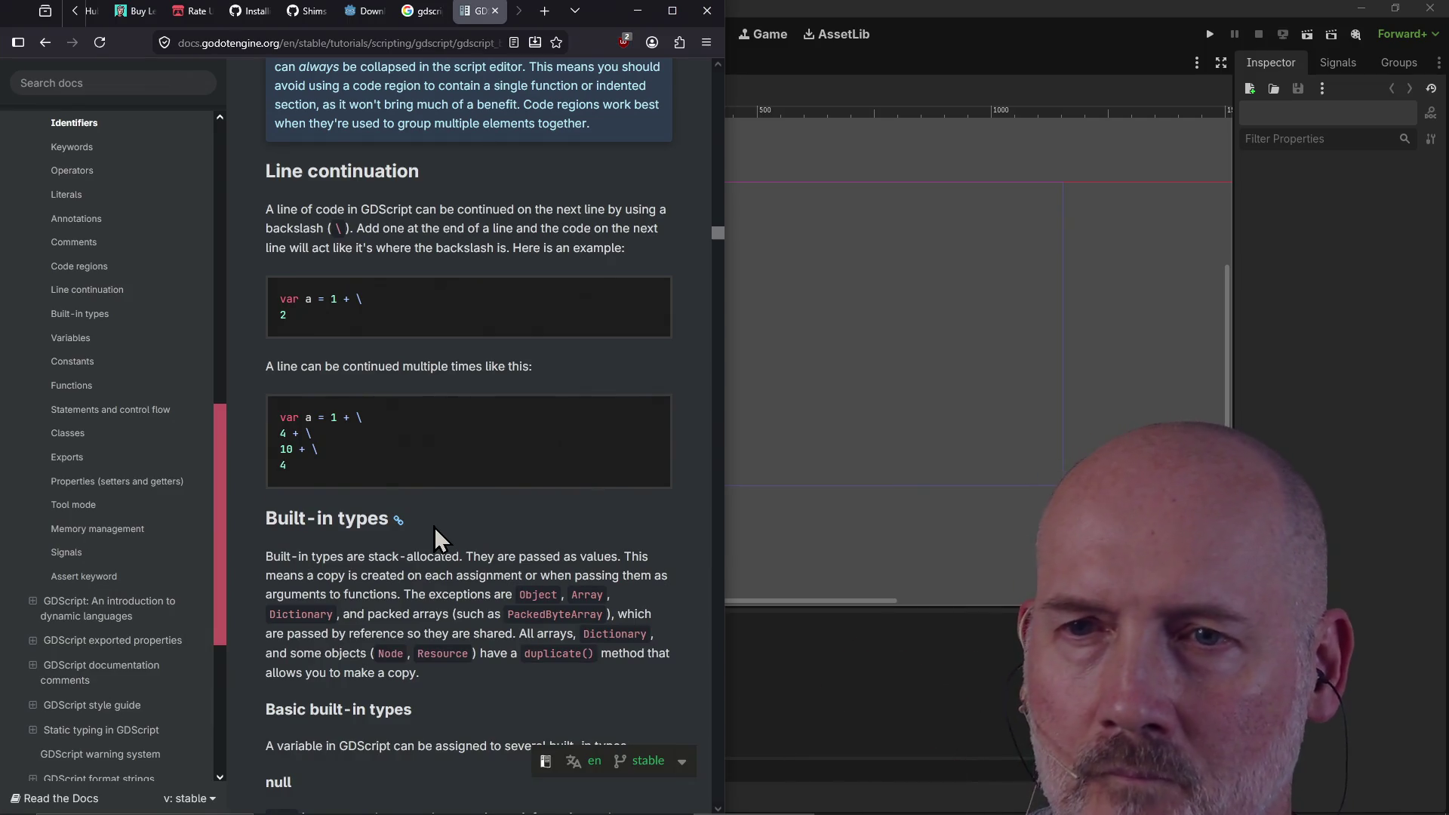
Step: Read through the String, NodePath and Vector2 types, then return to the Godot editor
scroll(437, 537, "down", 7)
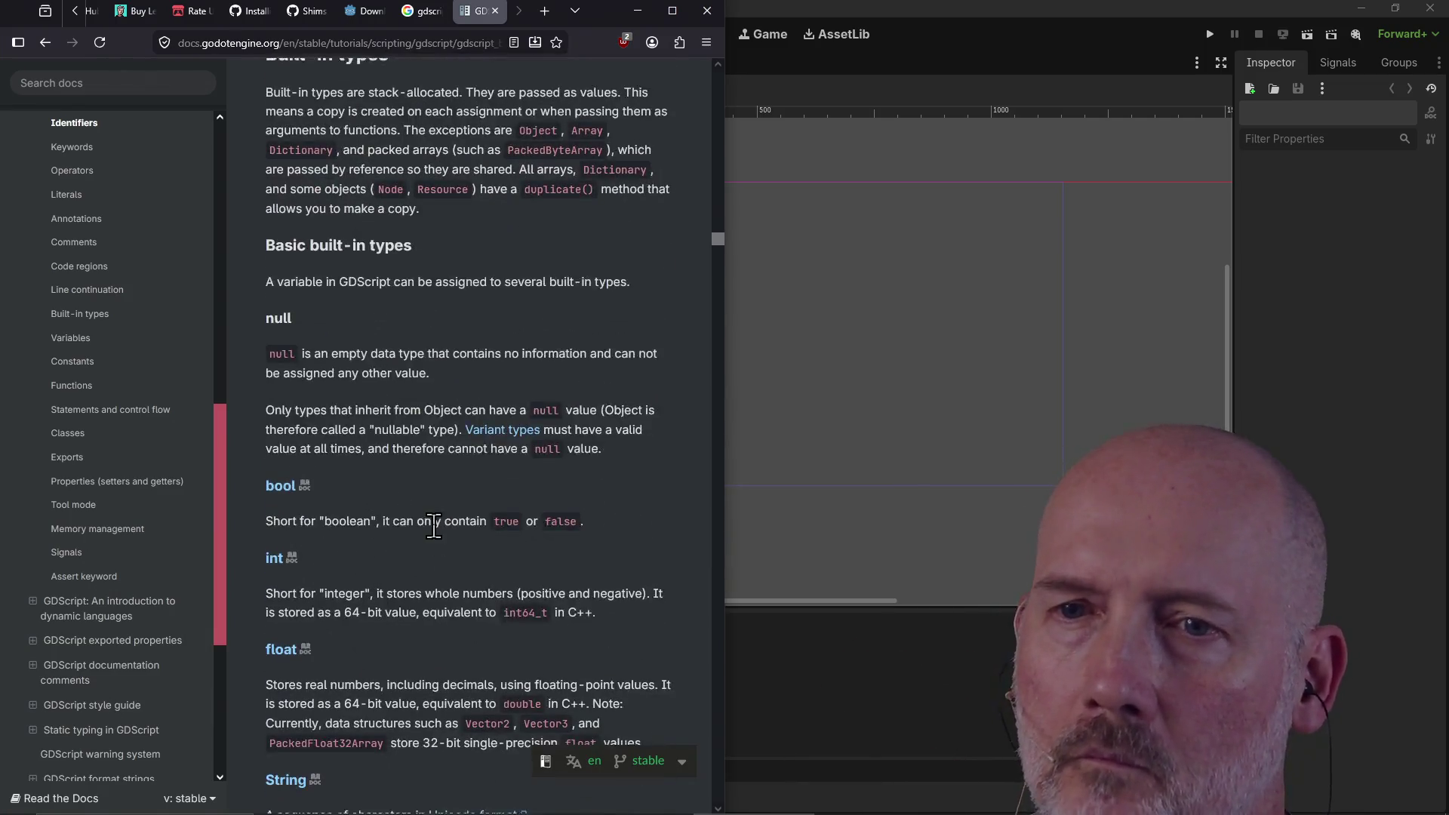
scroll(433, 527, "down", 8)
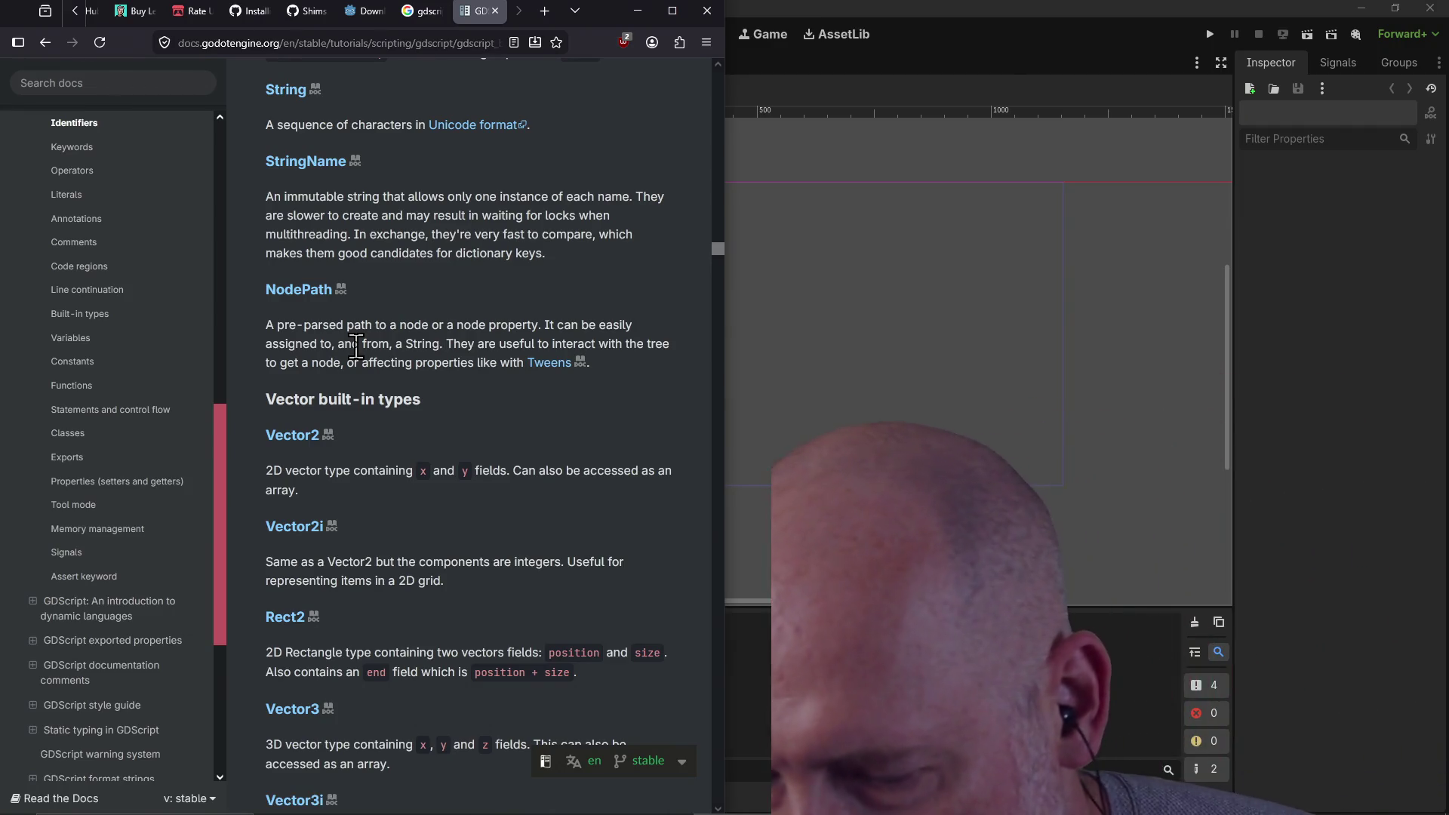
left_click(734, 221)
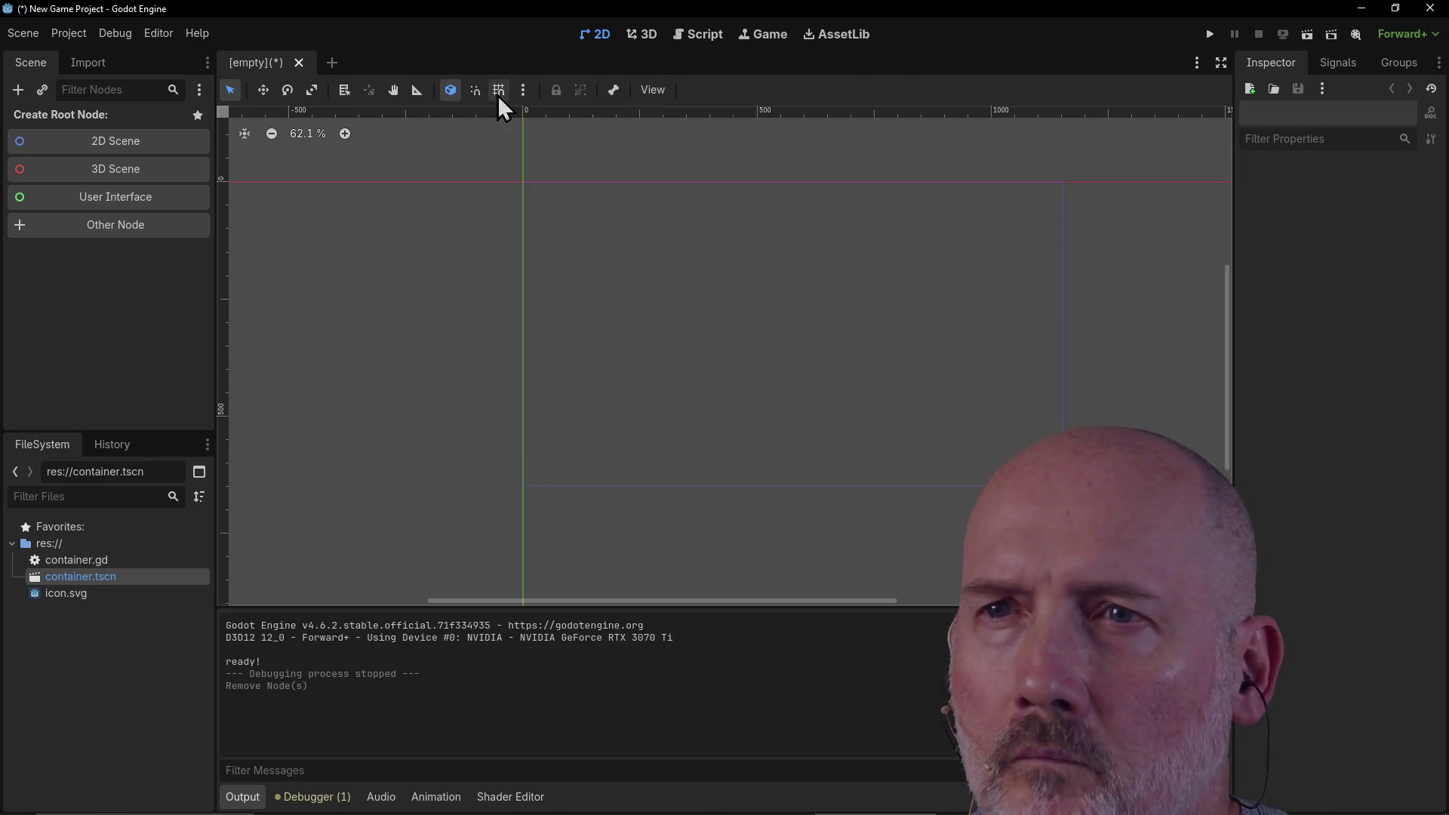
Step: After a glance at the View options and the docs, make a User Interface Control node the scene root
left_click(652, 89)
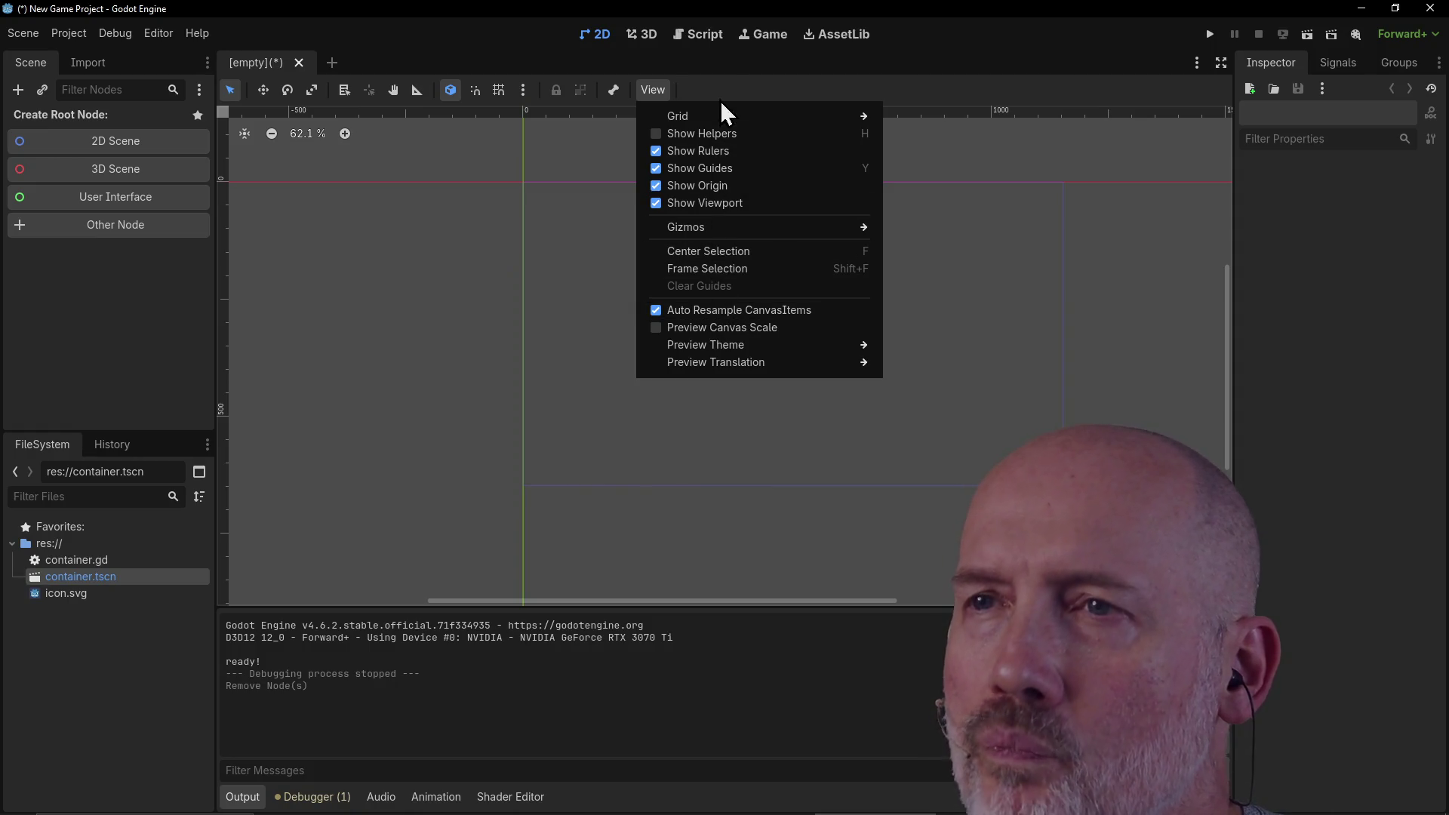
left_click(723, 51)
key("alt+Tab")
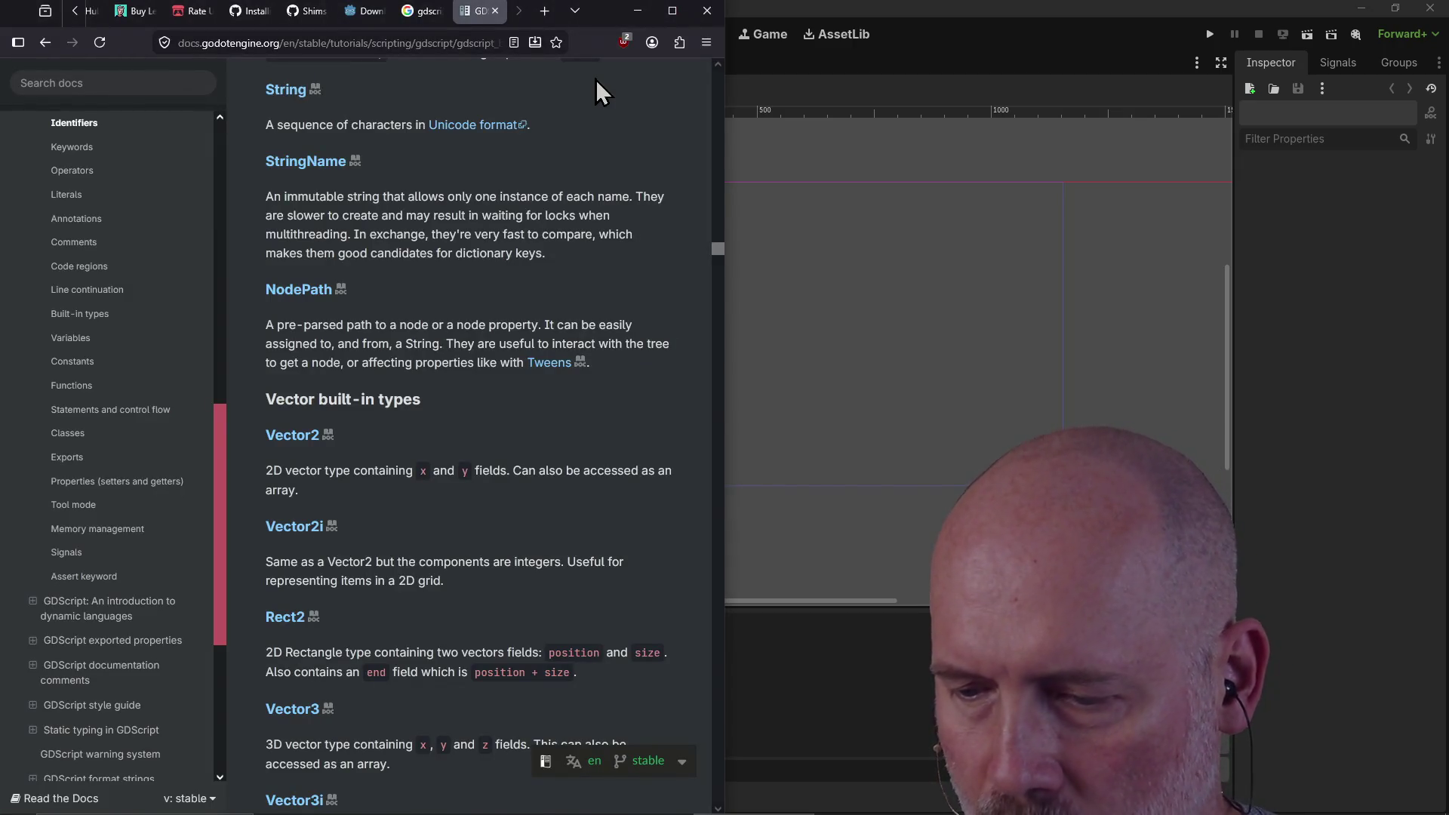
key("alt+Tab")
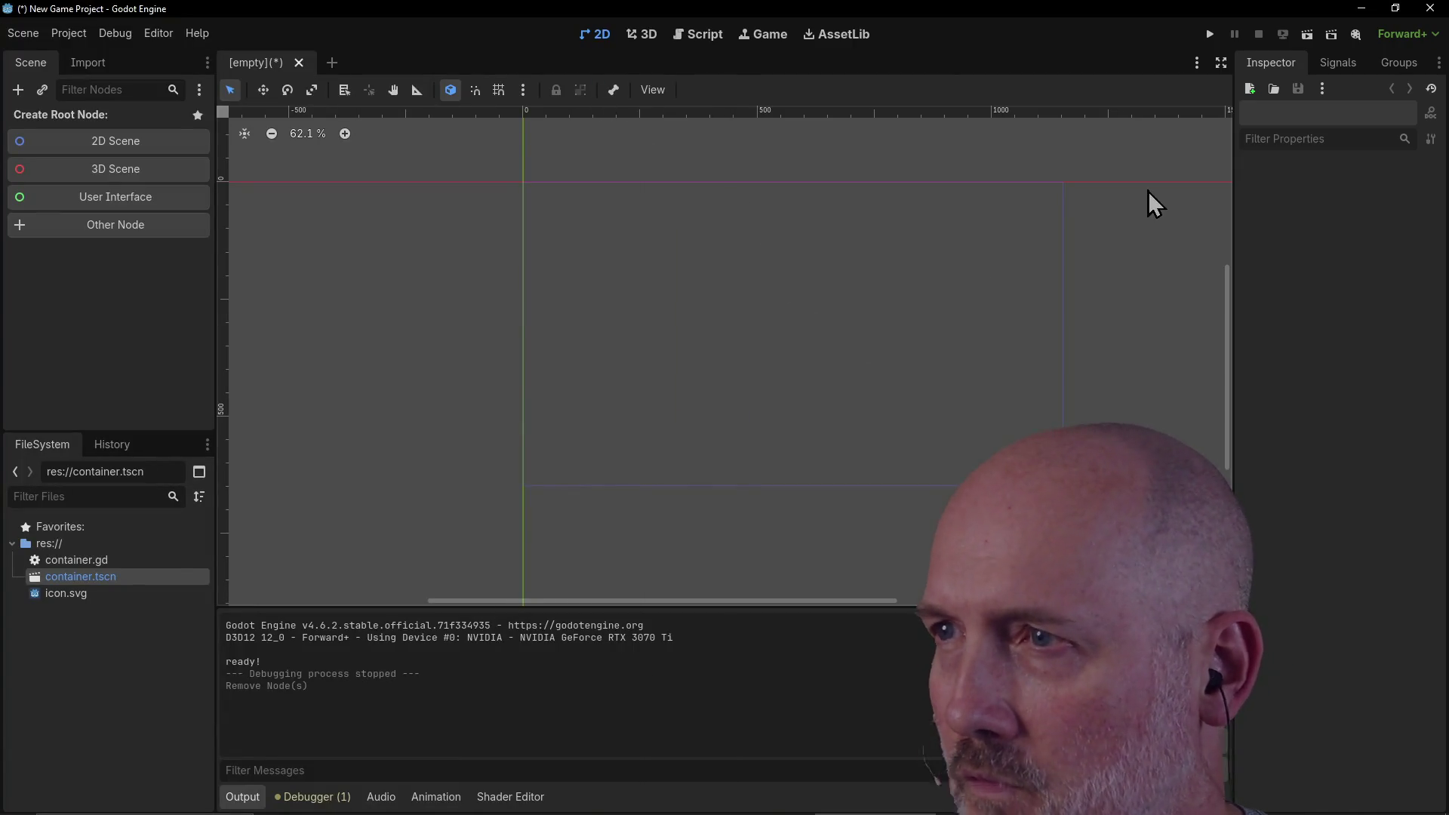
left_click(76, 203)
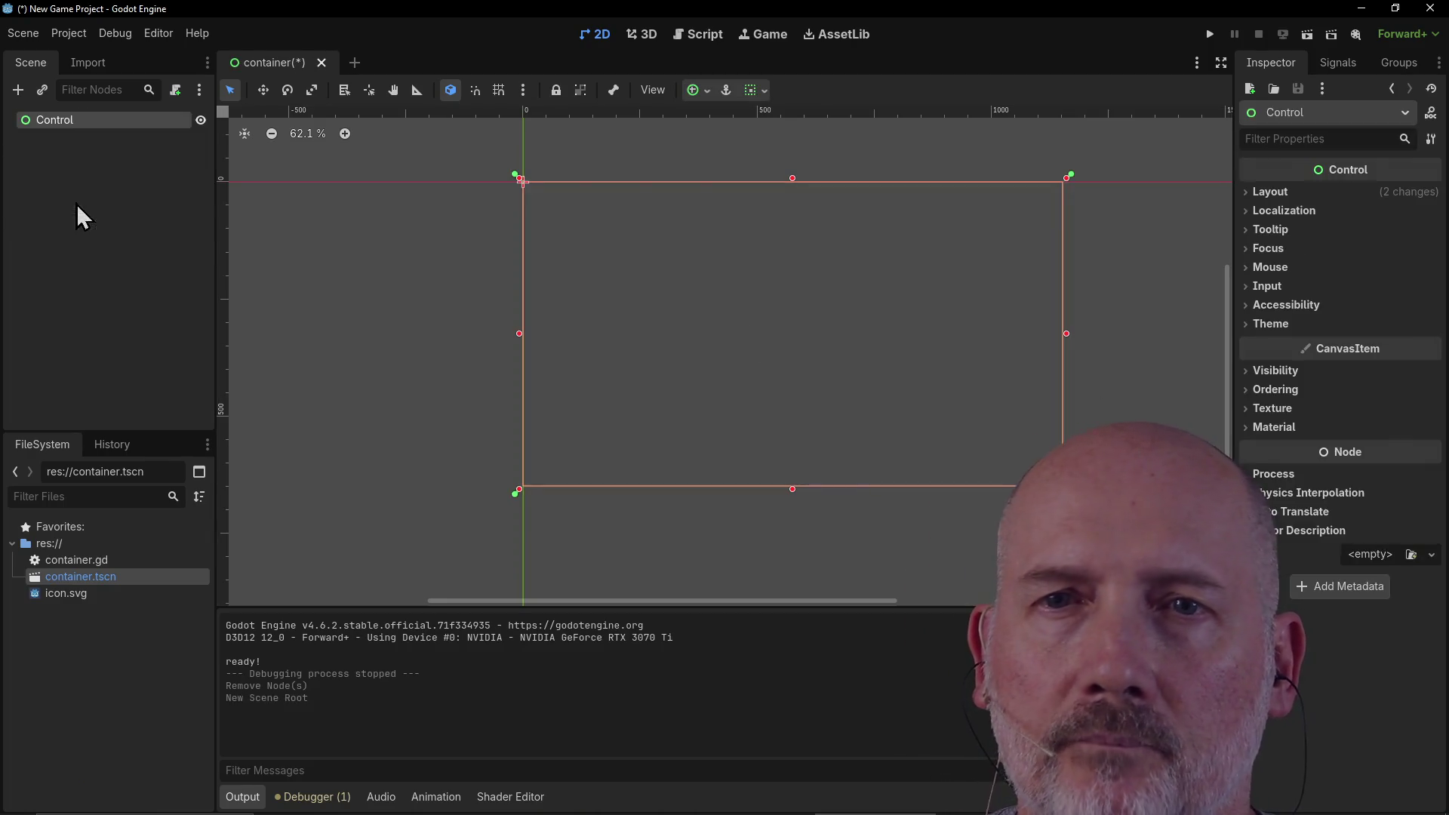
Step: Add a TextEdit node, from the Control types, as a child of the Control root
right_click(87, 124)
left_click(31, 141)
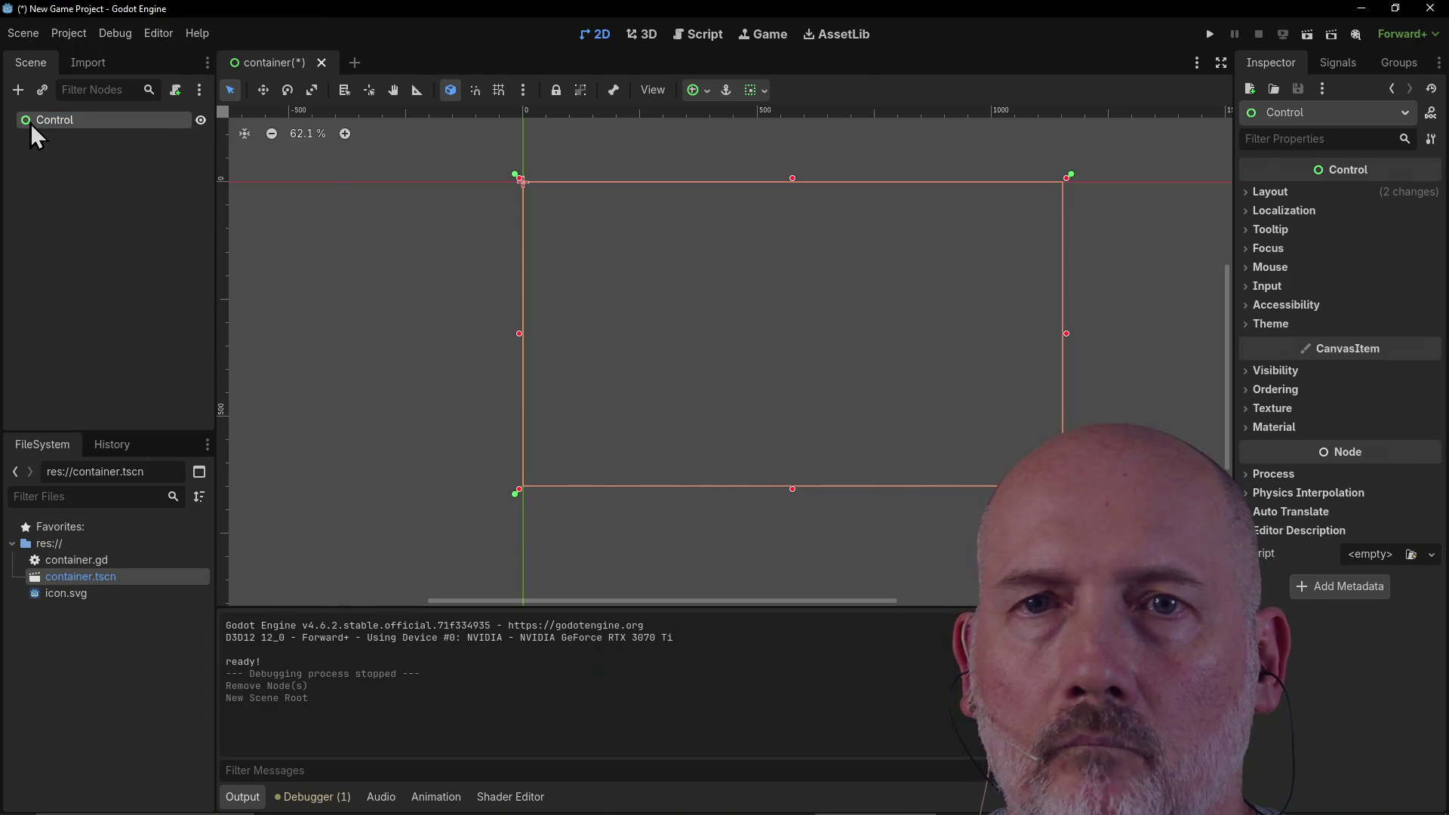
right_click(30, 124)
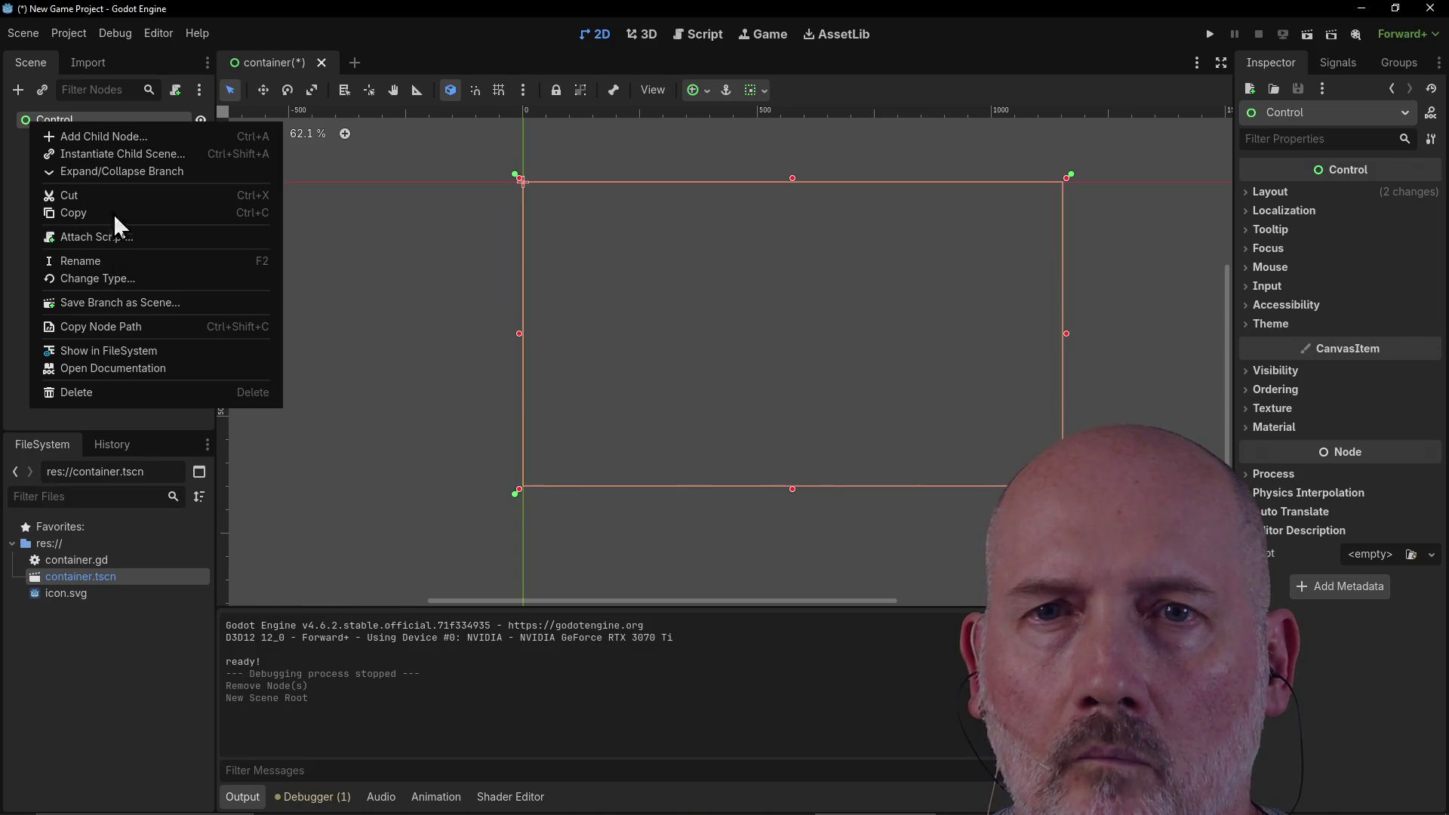
left_click(119, 138)
scroll(548, 398, "down", 4)
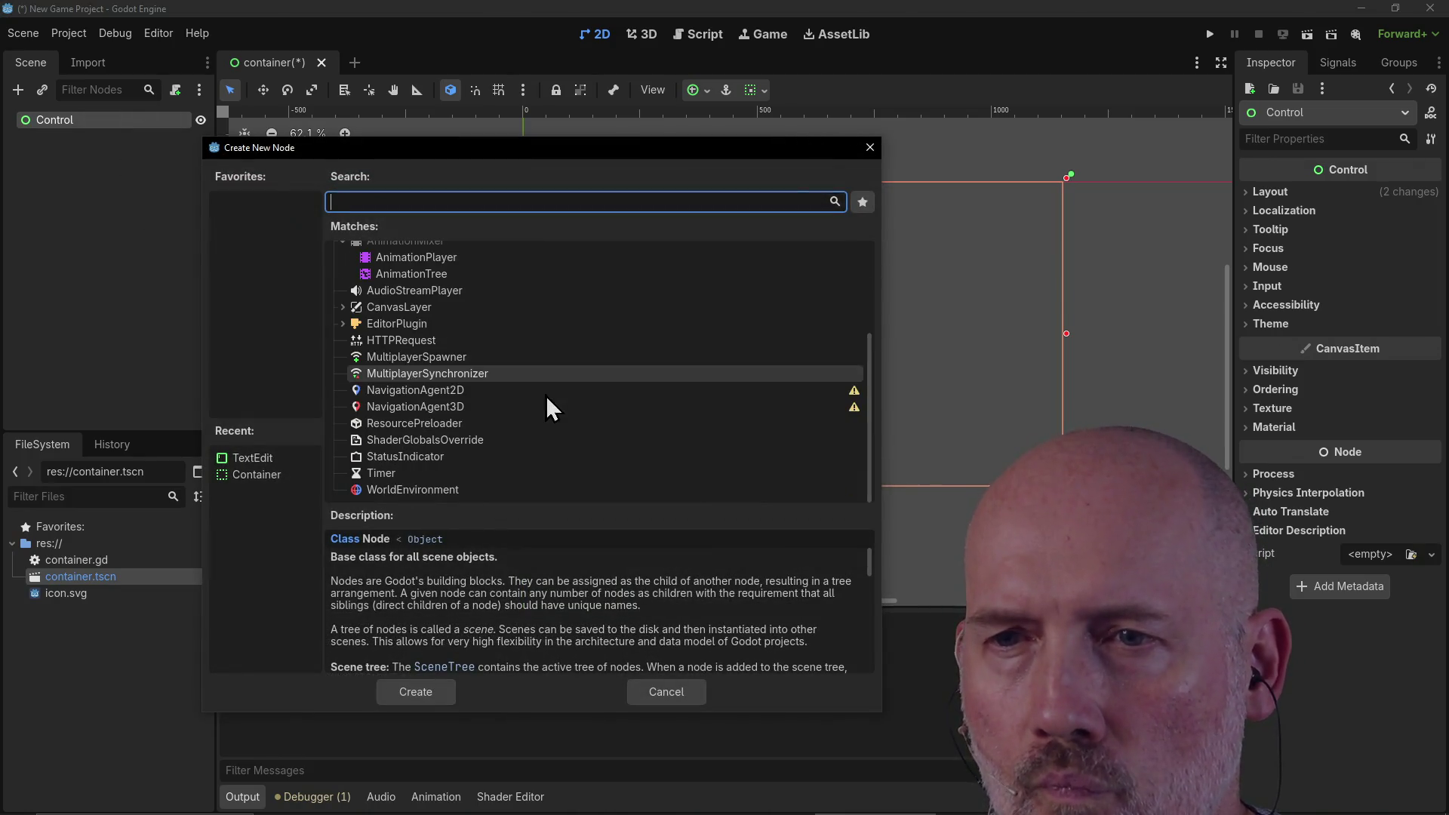
scroll(452, 389, "up", 3)
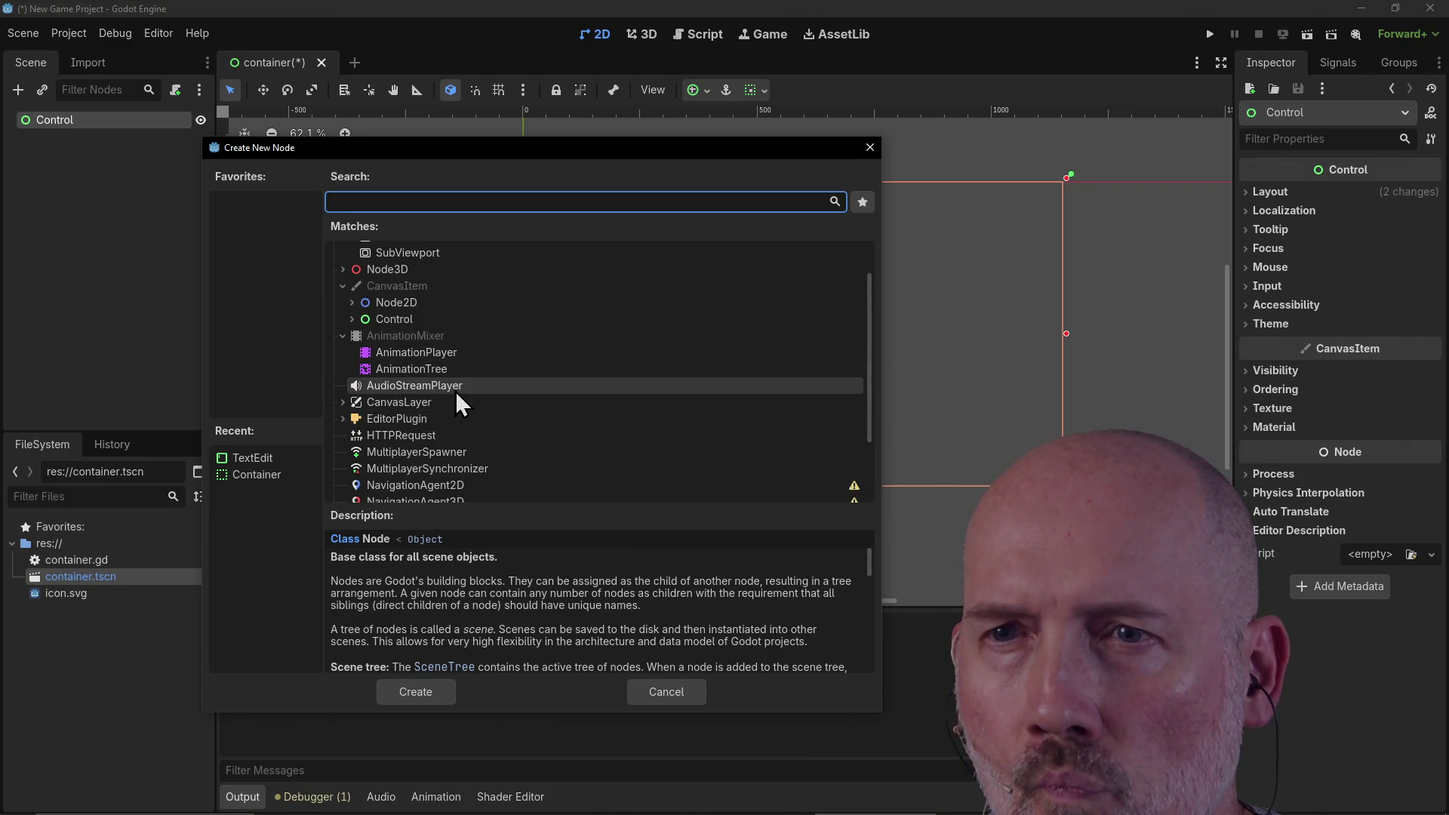
left_click(405, 323)
left_click(352, 319)
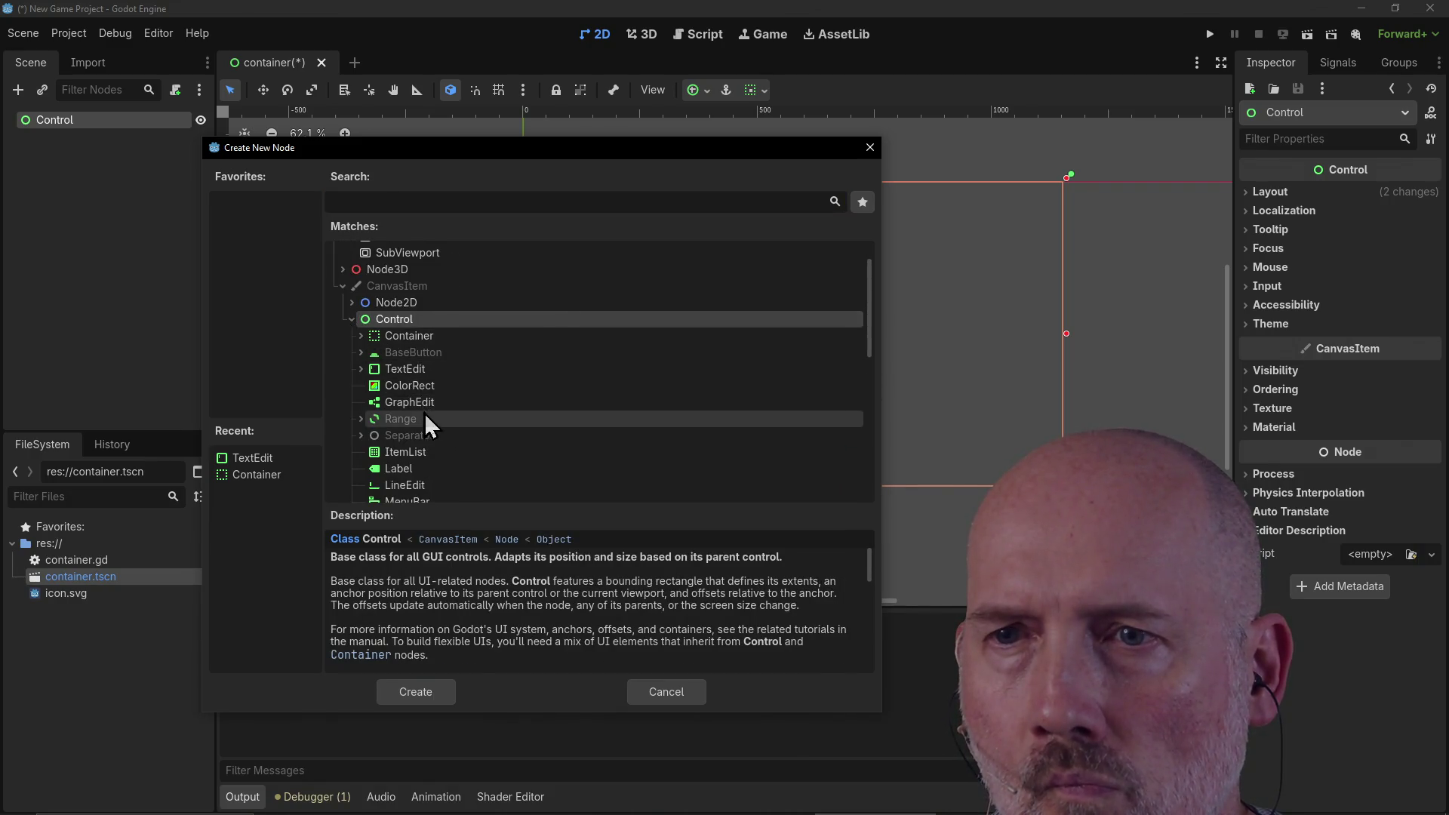
left_click(414, 367)
left_click(433, 691)
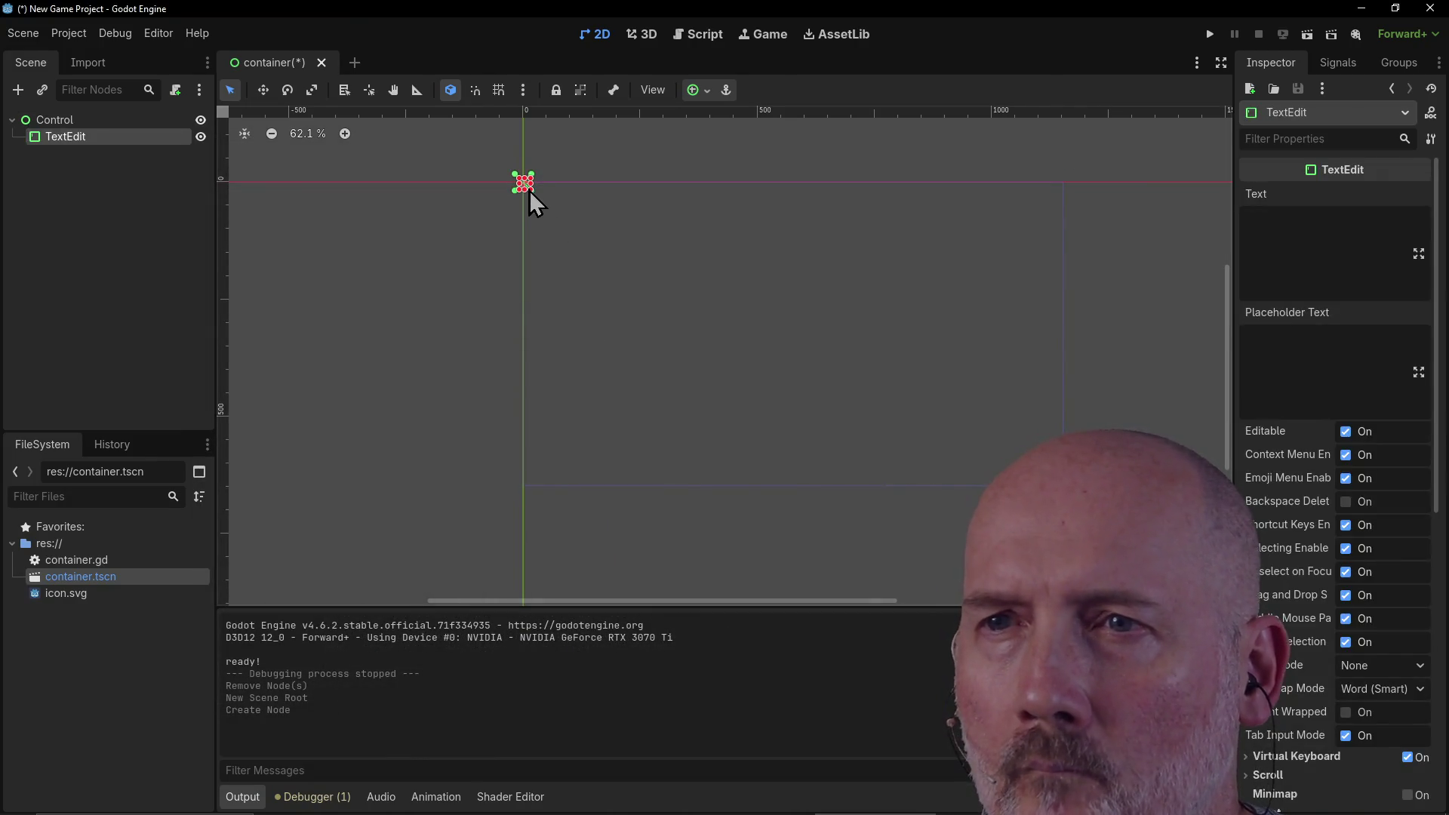
Step: Drag the TextEdit to roughly 349 × 456 at the top-left, then bring up the anchor presets
mouse_move(529, 190)
left_mouse_down()
mouse_move(637, 269)
mouse_move(561, 222)
mouse_move(686, 206)
left_mouse_up()
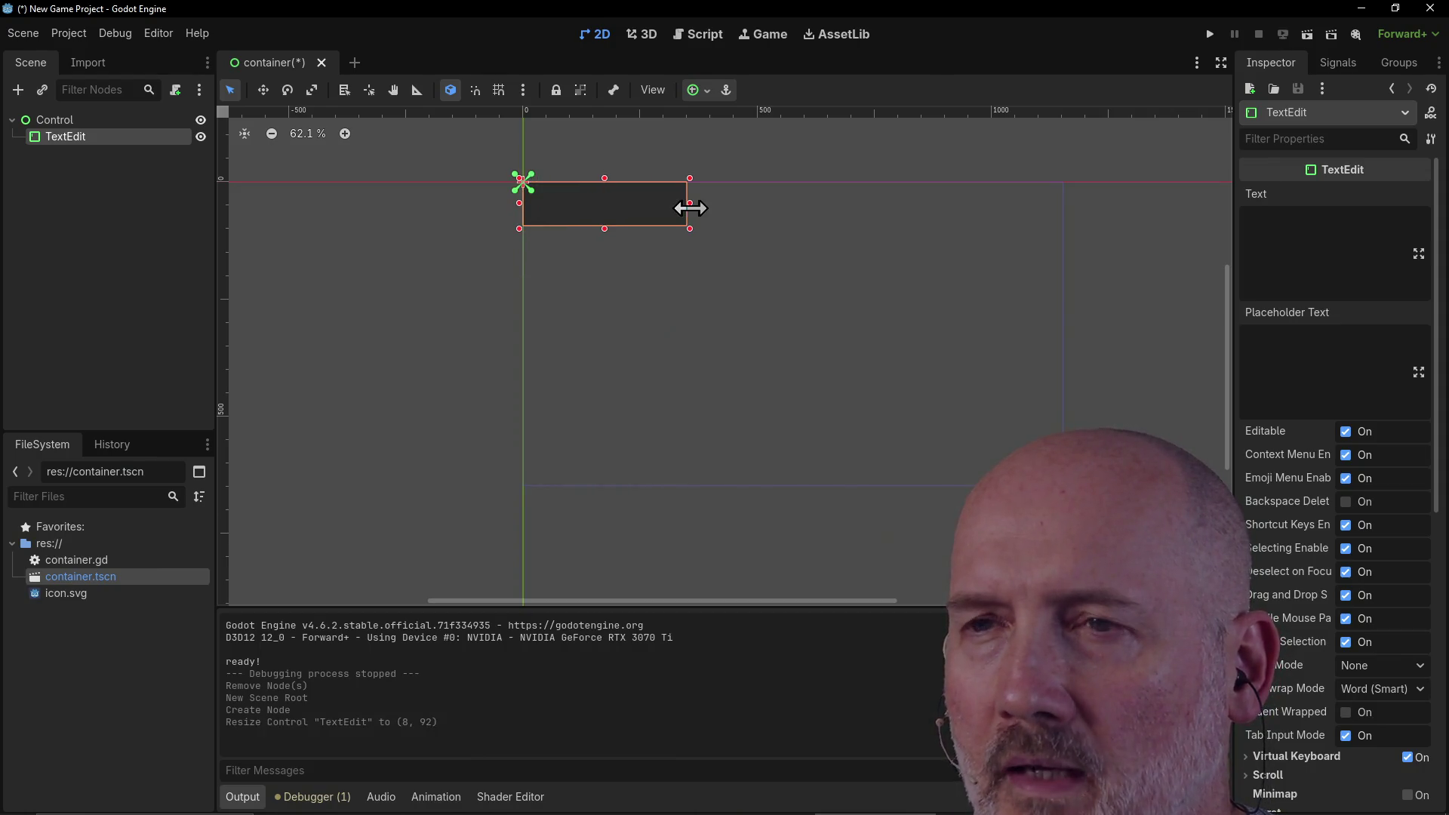
mouse_move(603, 230)
left_mouse_down()
mouse_move(634, 489)
mouse_move(631, 399)
left_mouse_up()
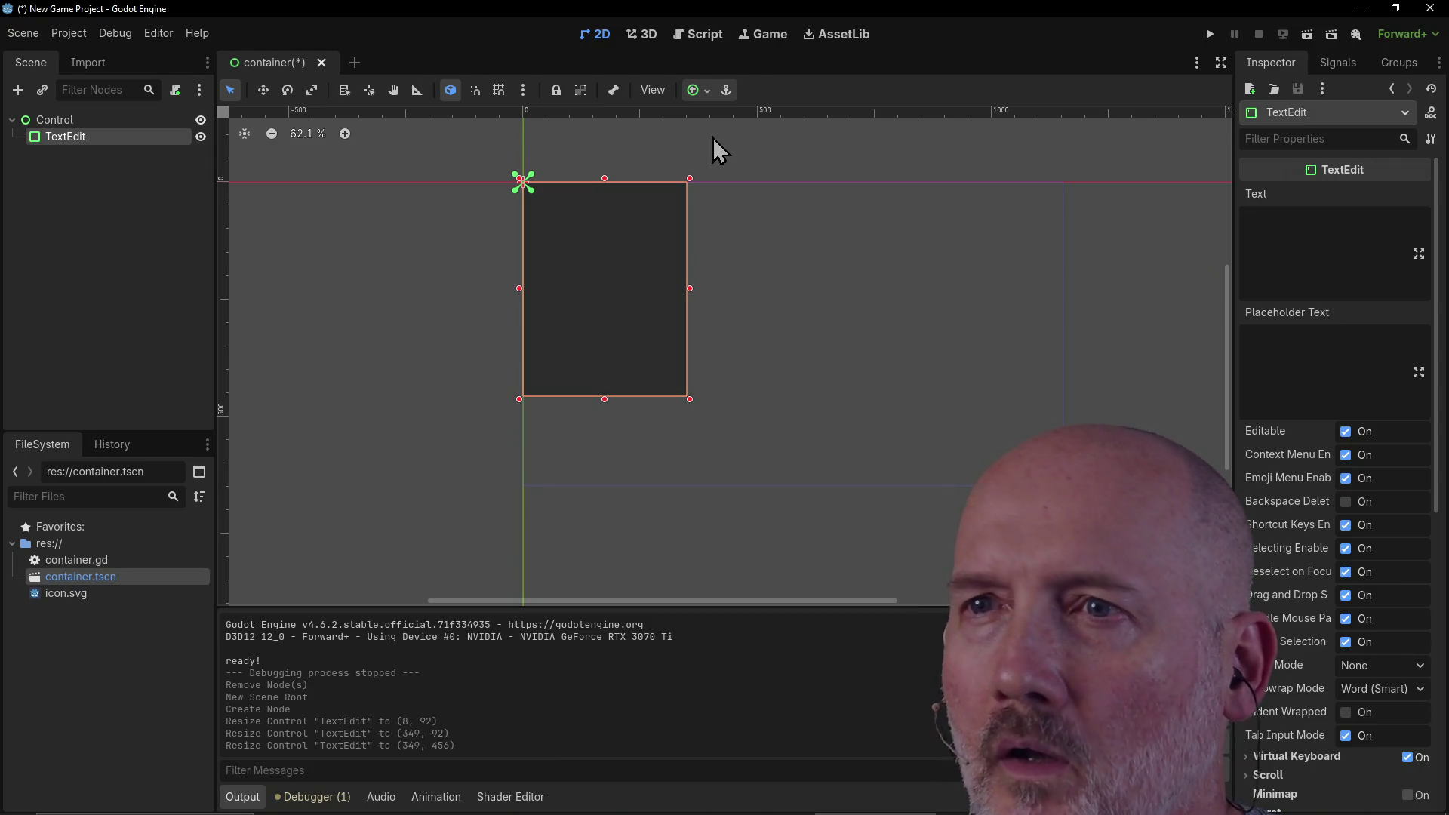
left_click(449, 96)
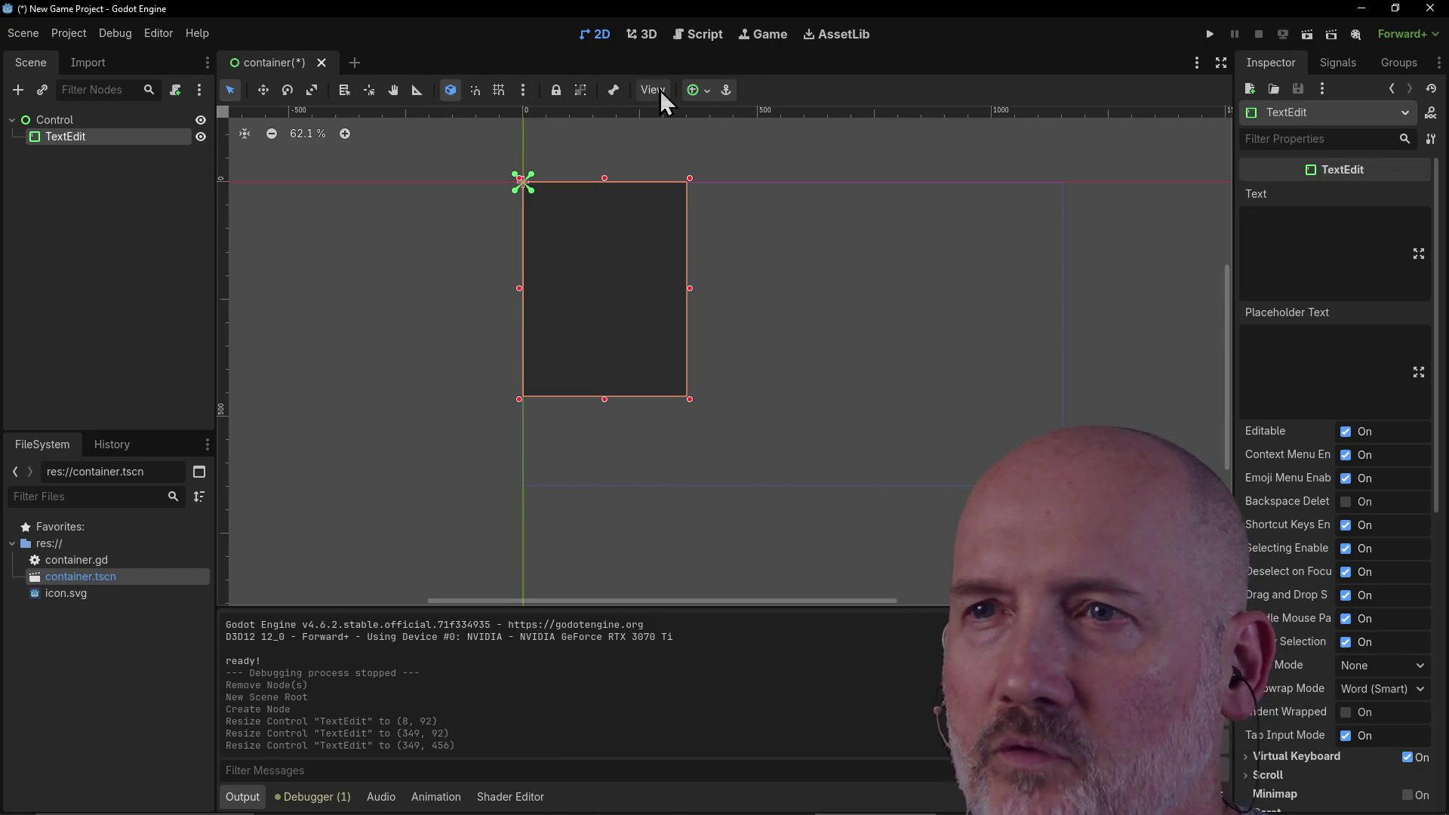
left_click(705, 91)
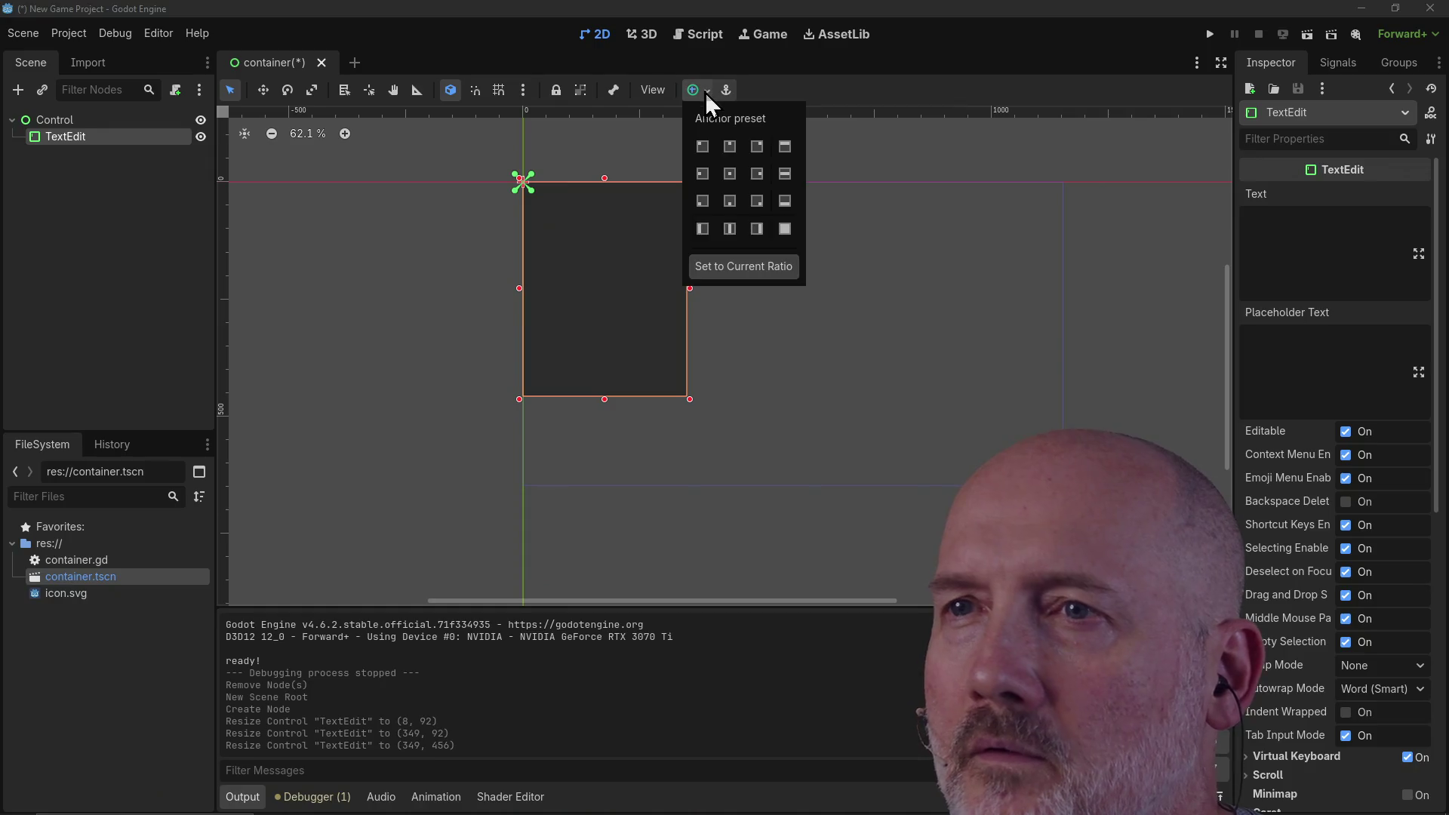
Step: Try several TextEdit anchor presets: centre, bottom and left strips and the bottom corners
left_click(783, 226)
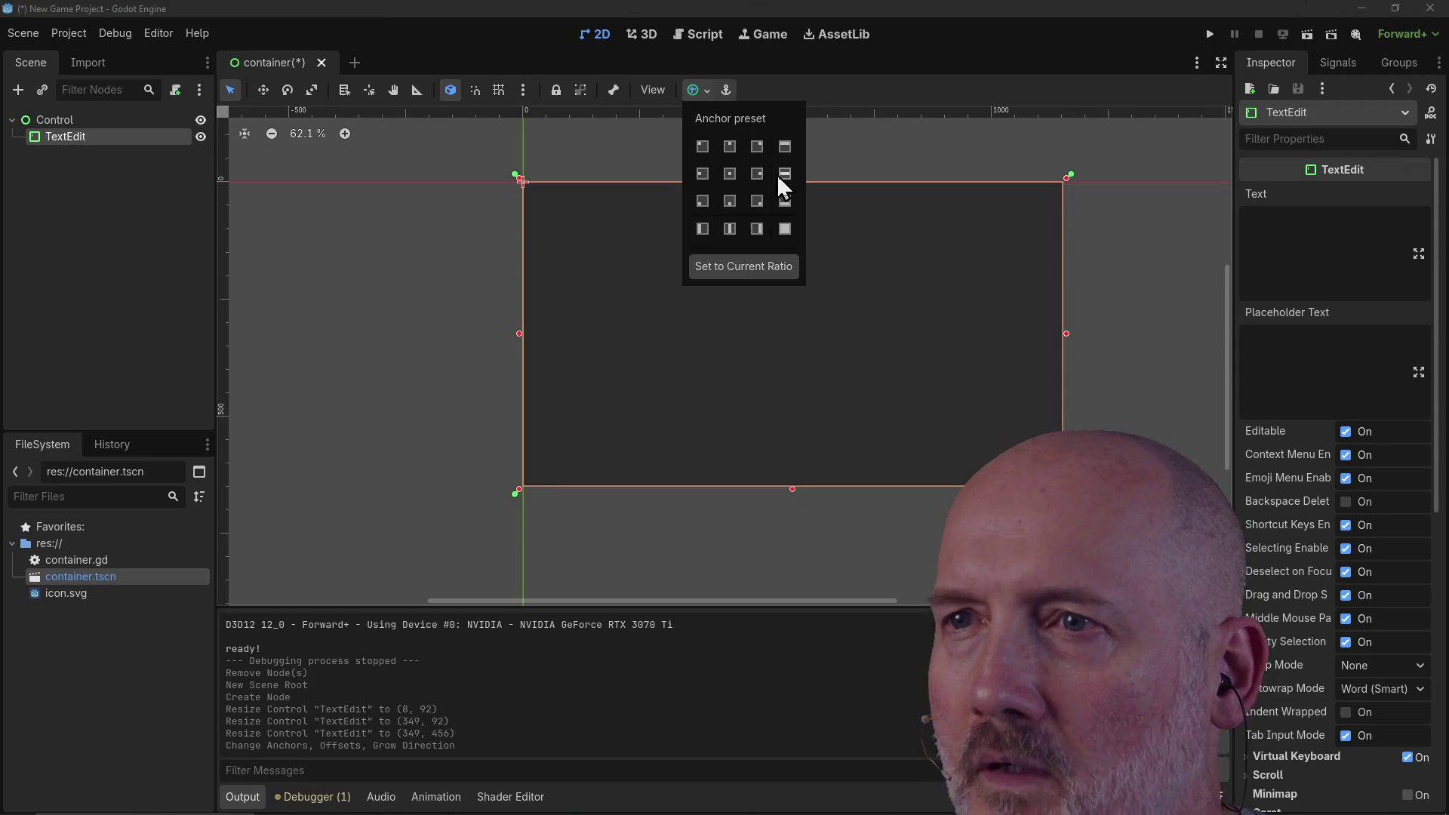
left_click(782, 175)
left_click(783, 199)
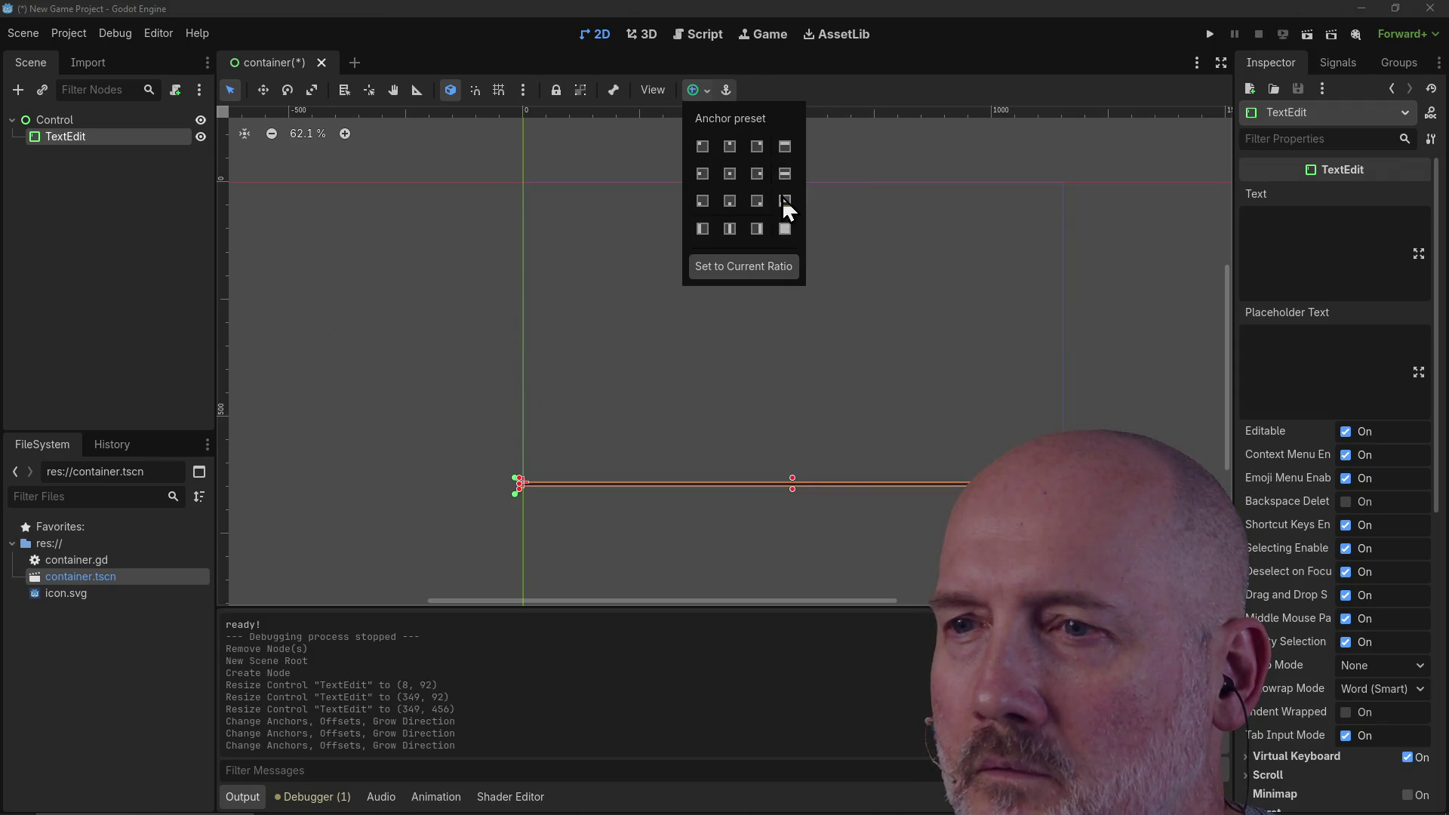
left_click(759, 205)
left_click(729, 207)
left_click(727, 230)
left_click(702, 229)
left_click(702, 201)
Step: Settle on the Full Rect anchor preset so the TextEdit fills the whole Control
left_click(703, 173)
left_click(701, 147)
left_click(735, 147)
left_click(755, 145)
left_click(784, 145)
left_click(785, 229)
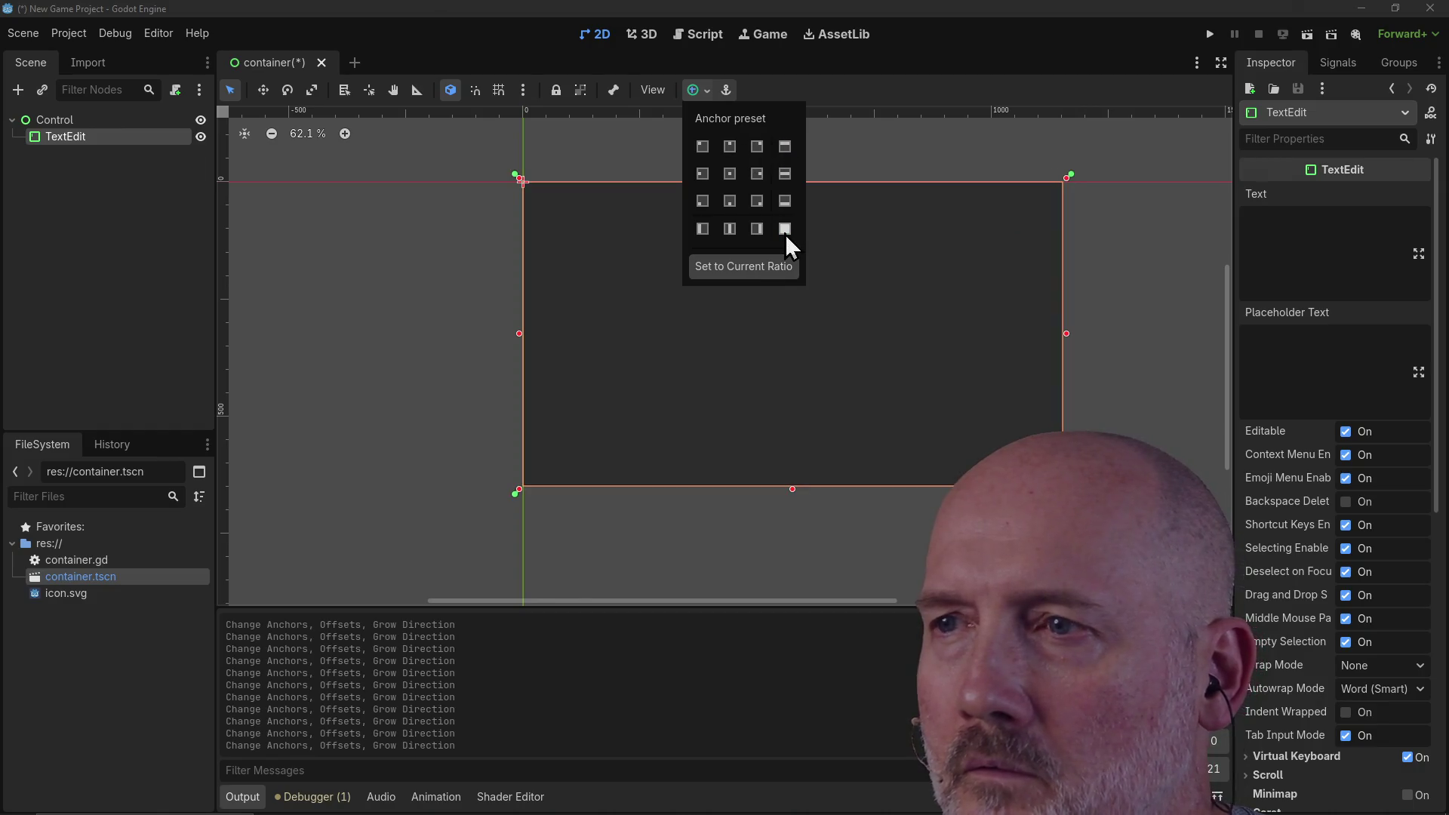
left_click(713, 89)
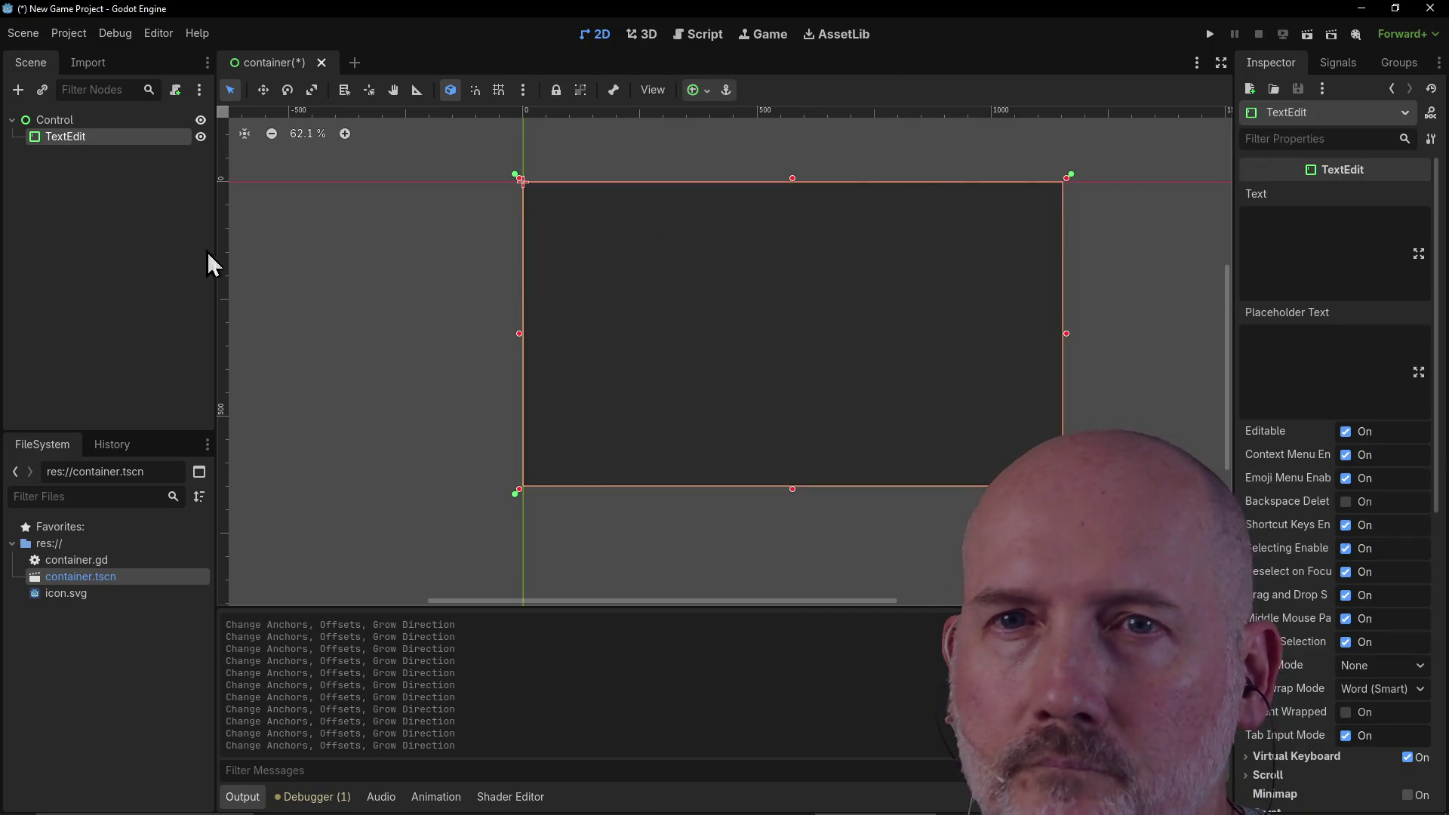
right_click(60, 138)
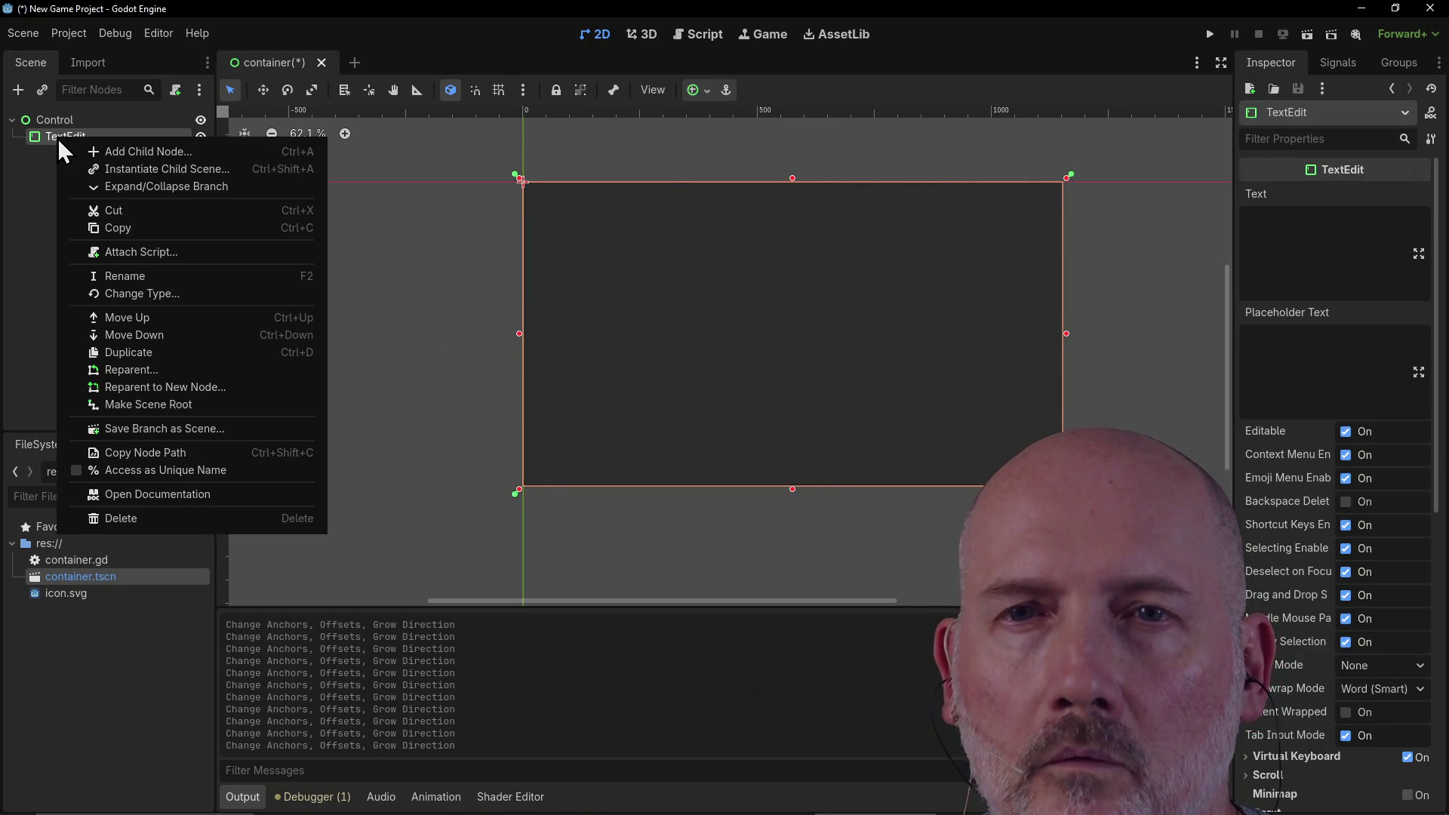
Step: Attach a new default text_edit.gd script to the TextEdit, then save and run the scene
left_click(165, 252)
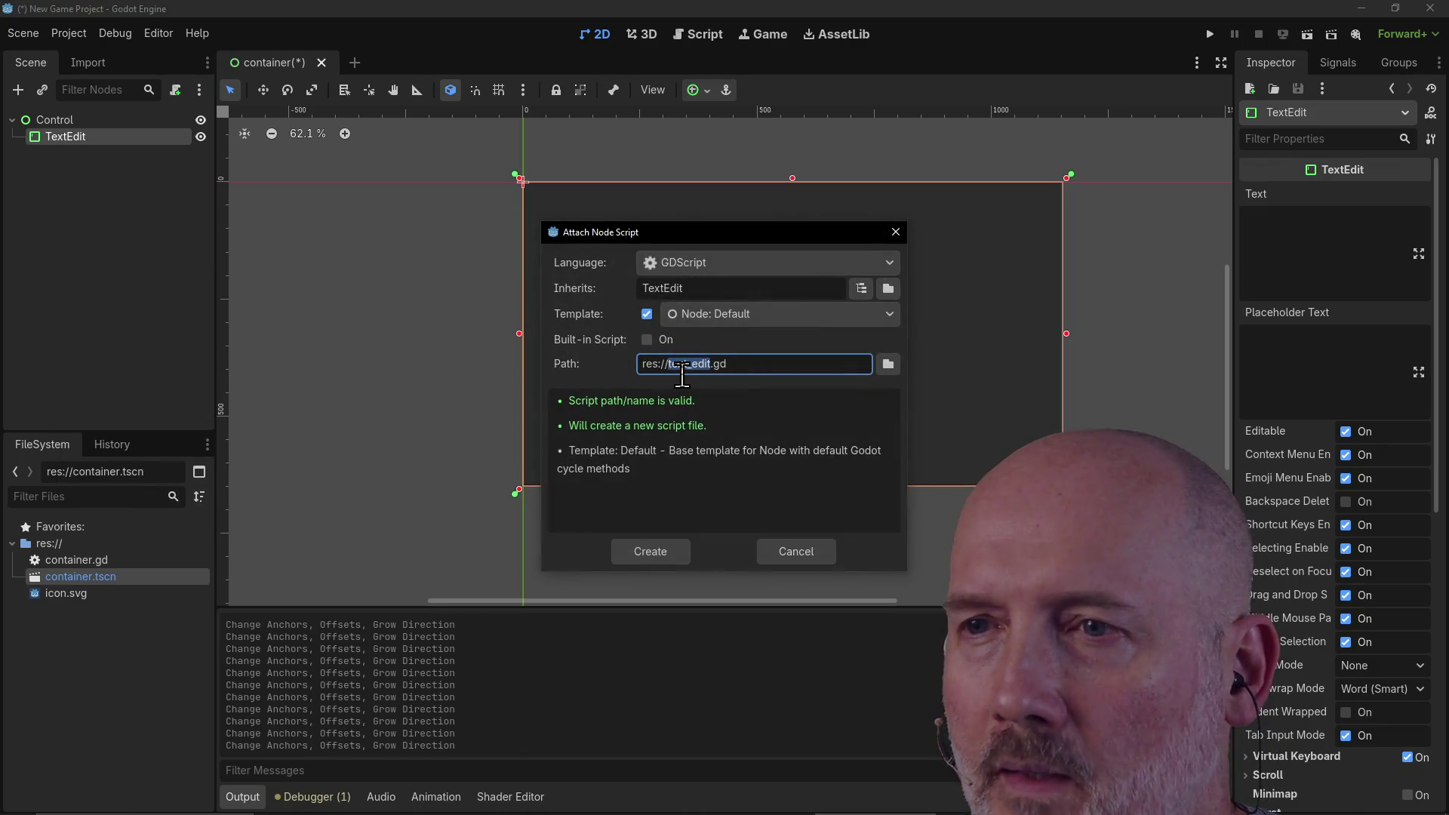
left_click(643, 554)
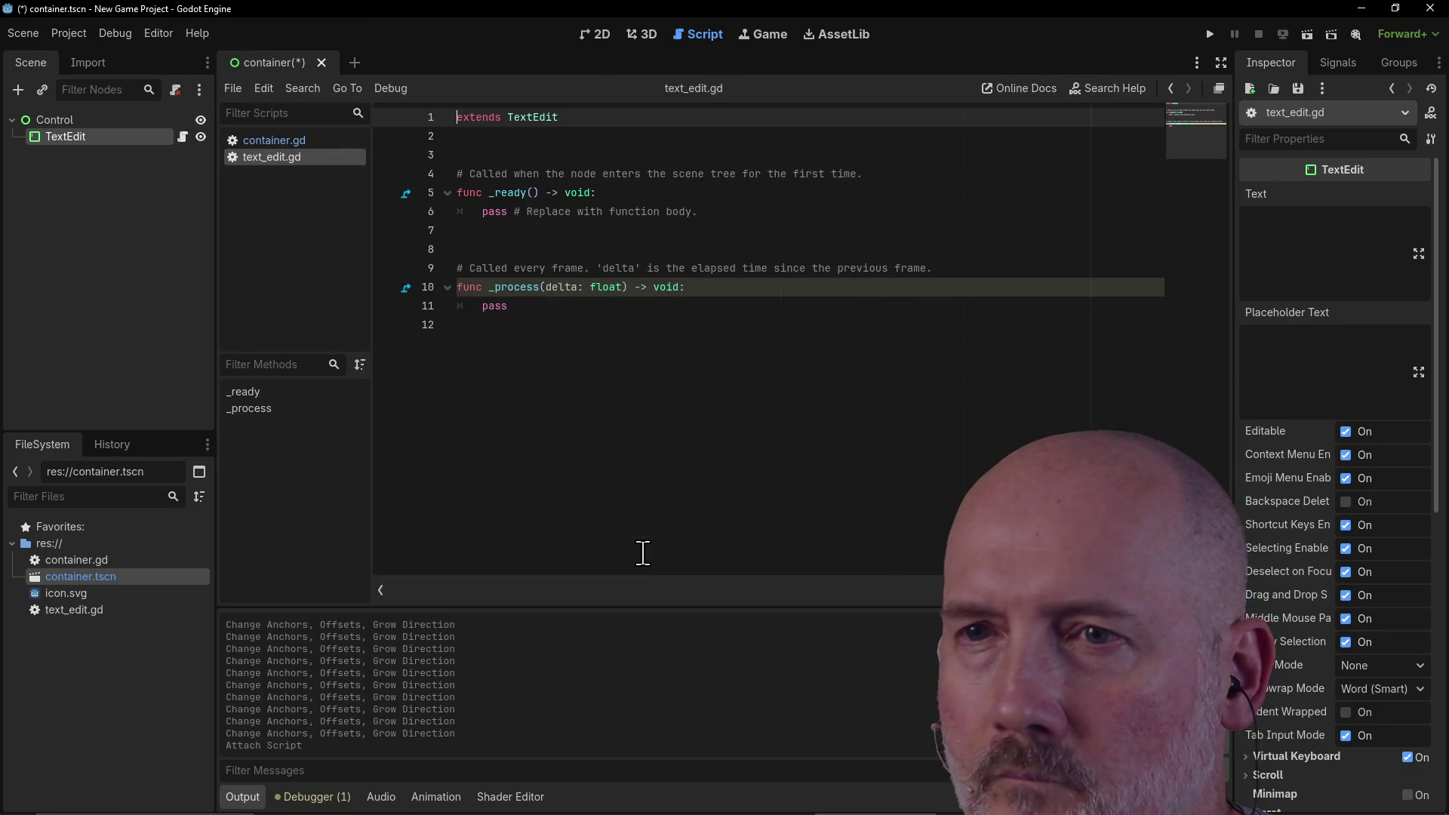
left_click(514, 211)
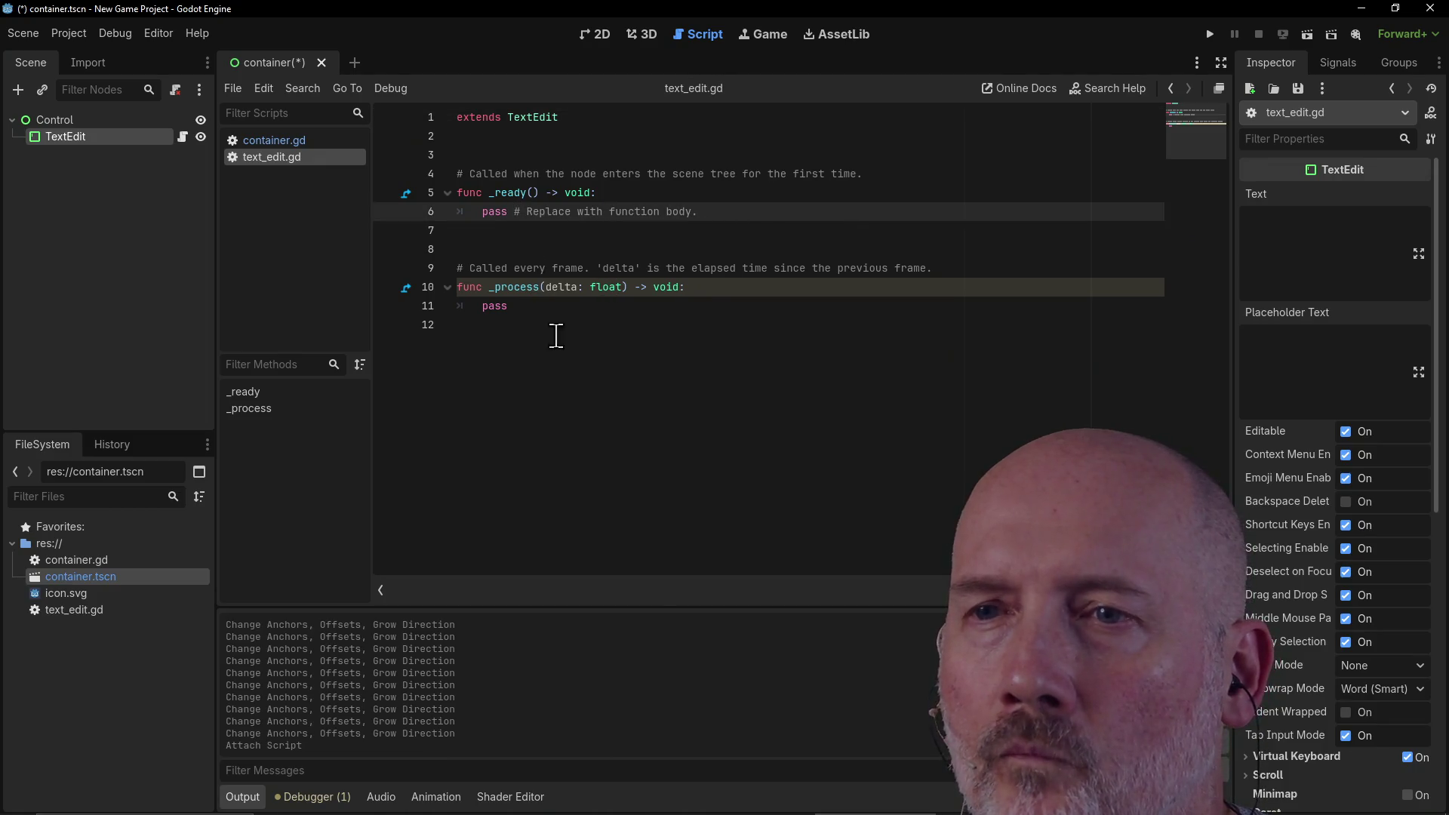
left_click(527, 305)
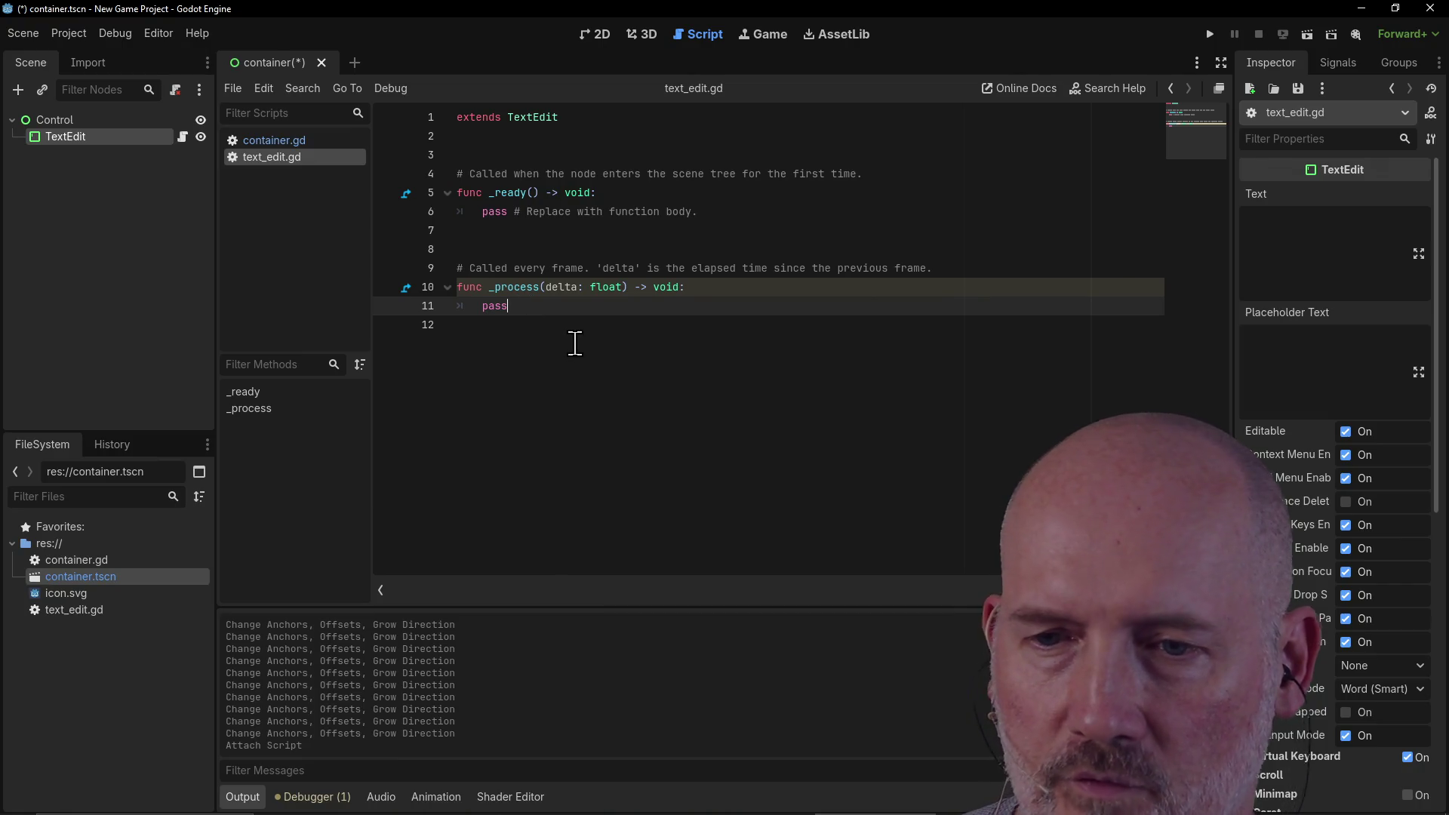
key("F5")
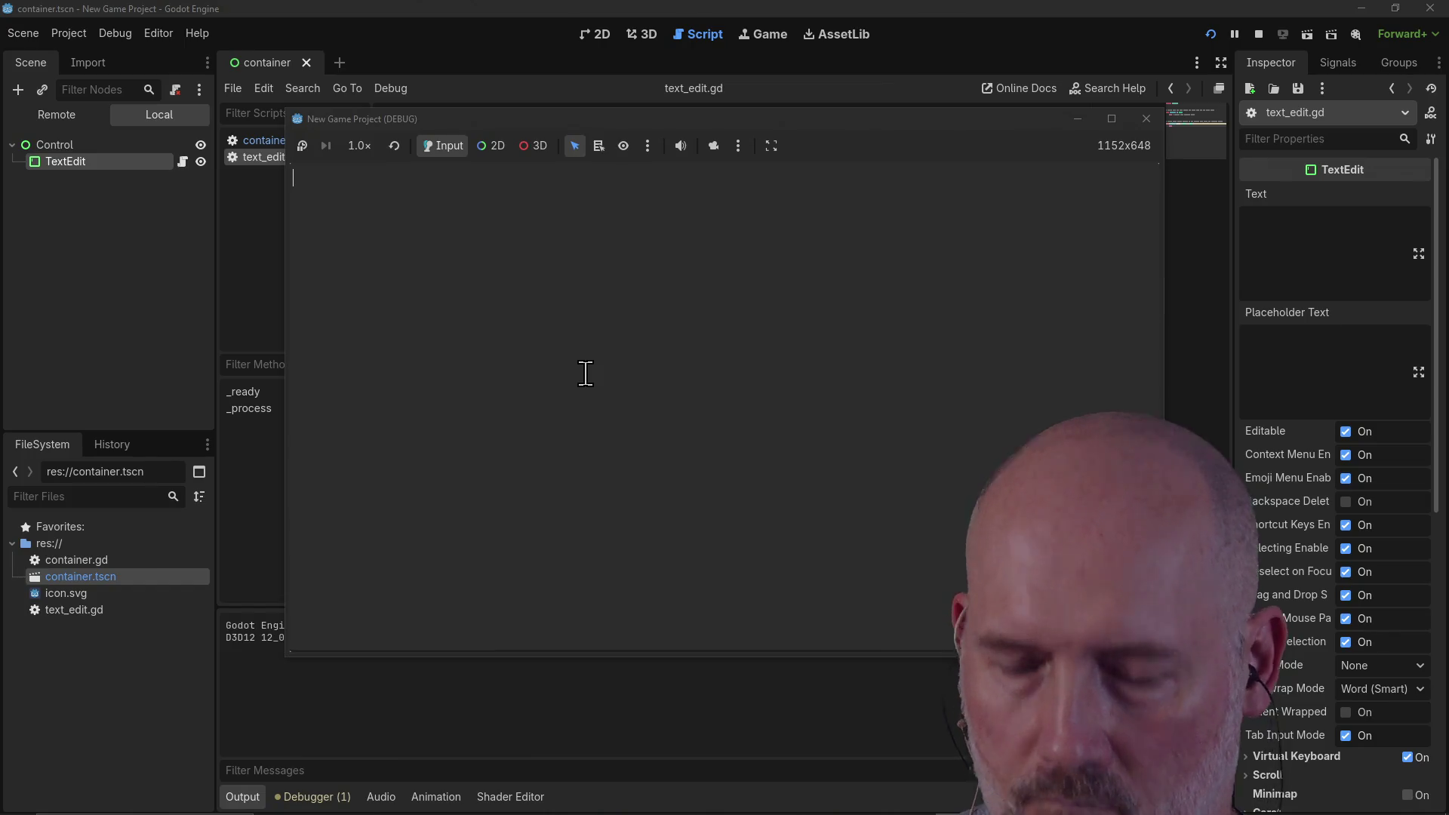
Step: Type test lines ('his is a text editor.', 'Thxt.') into the running TextEdit, then close the game
type("This is a text ")
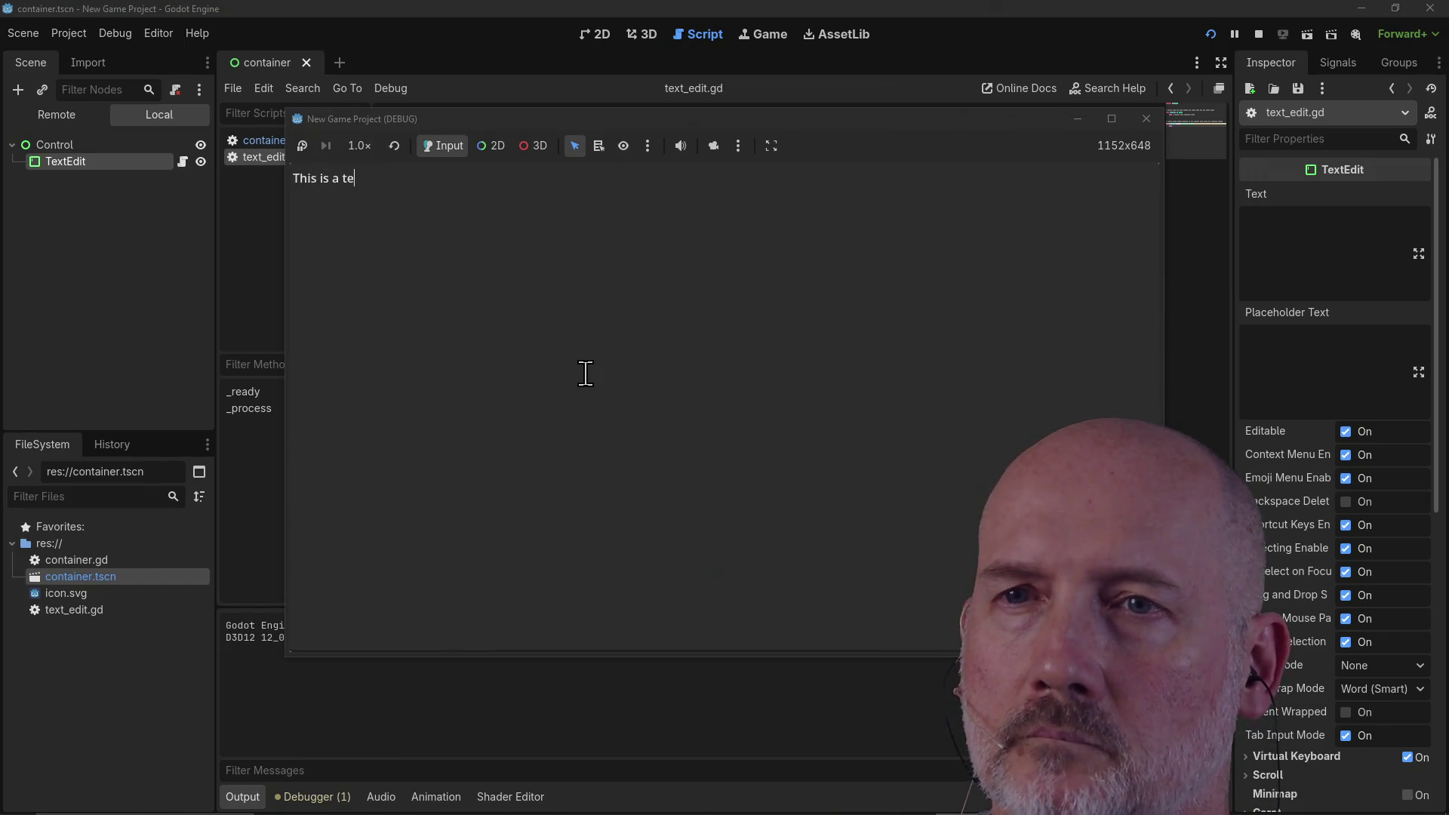
type("editor.")
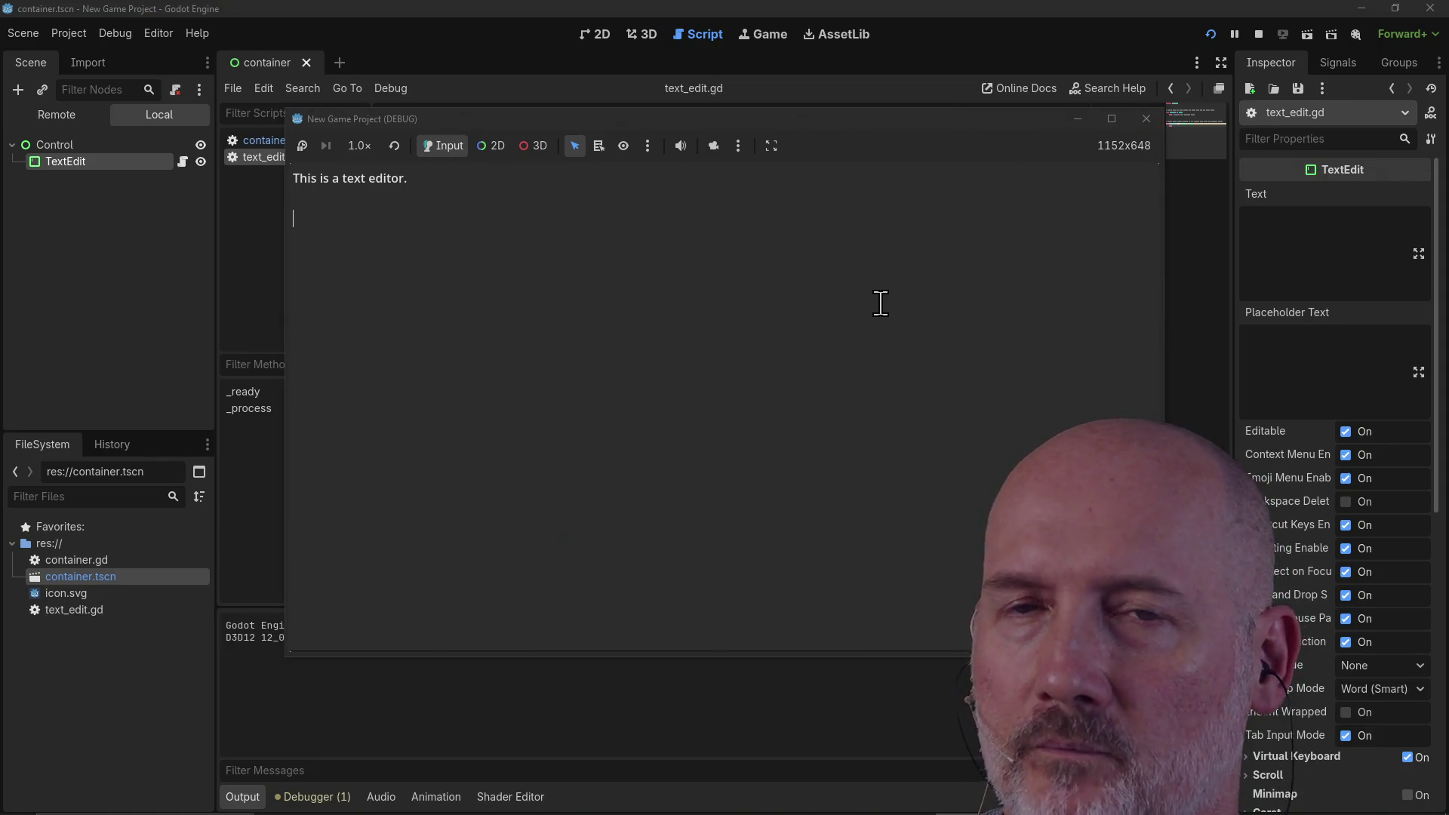
type("This is a te")
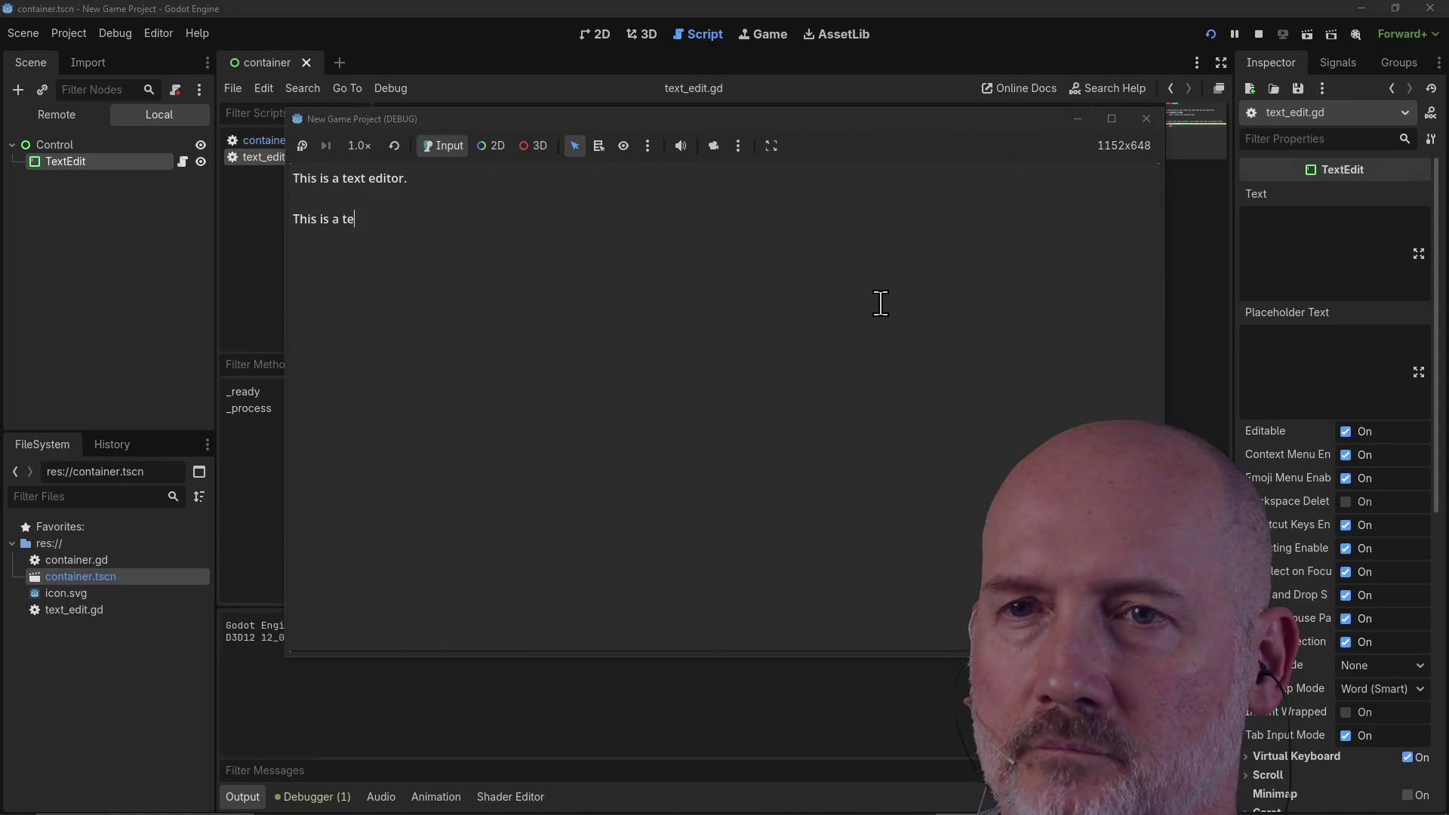
type("xt.")
key("Return")
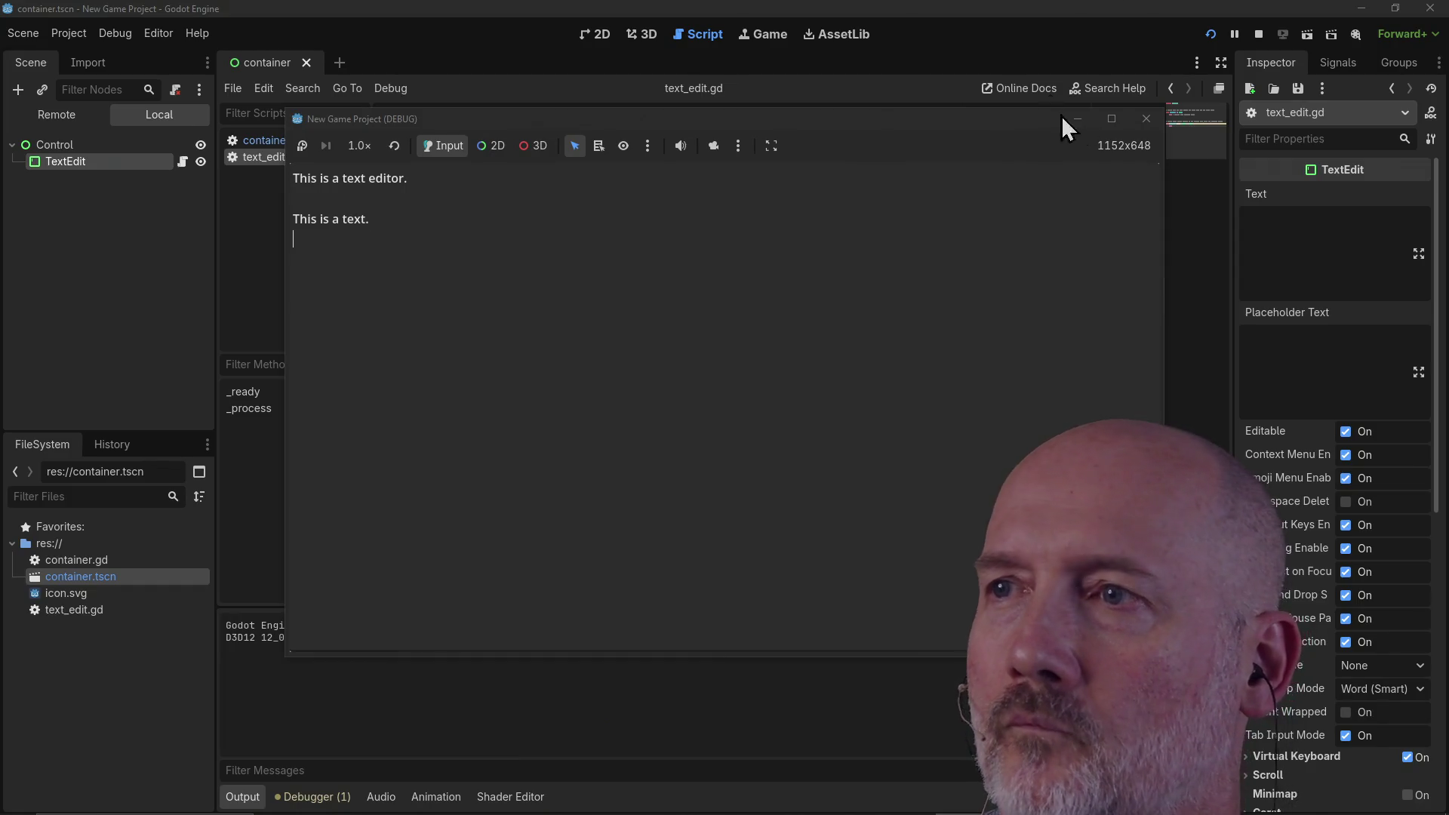
left_click(1146, 120)
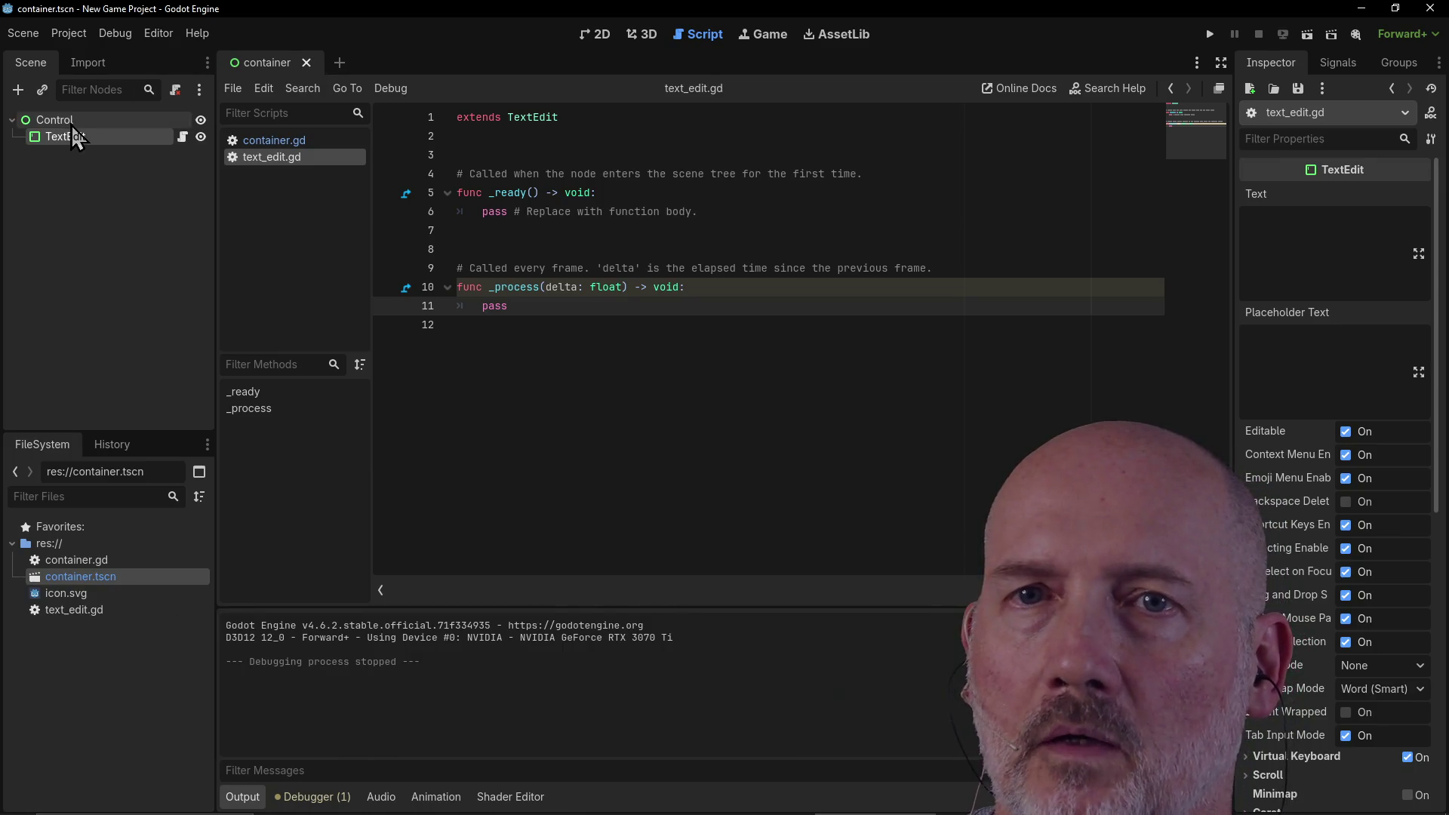
Step: Return to the 2D view with the TextEdit selected, then bring the GDScript docs in Firefox forward
left_click(54, 120)
left_click(80, 142)
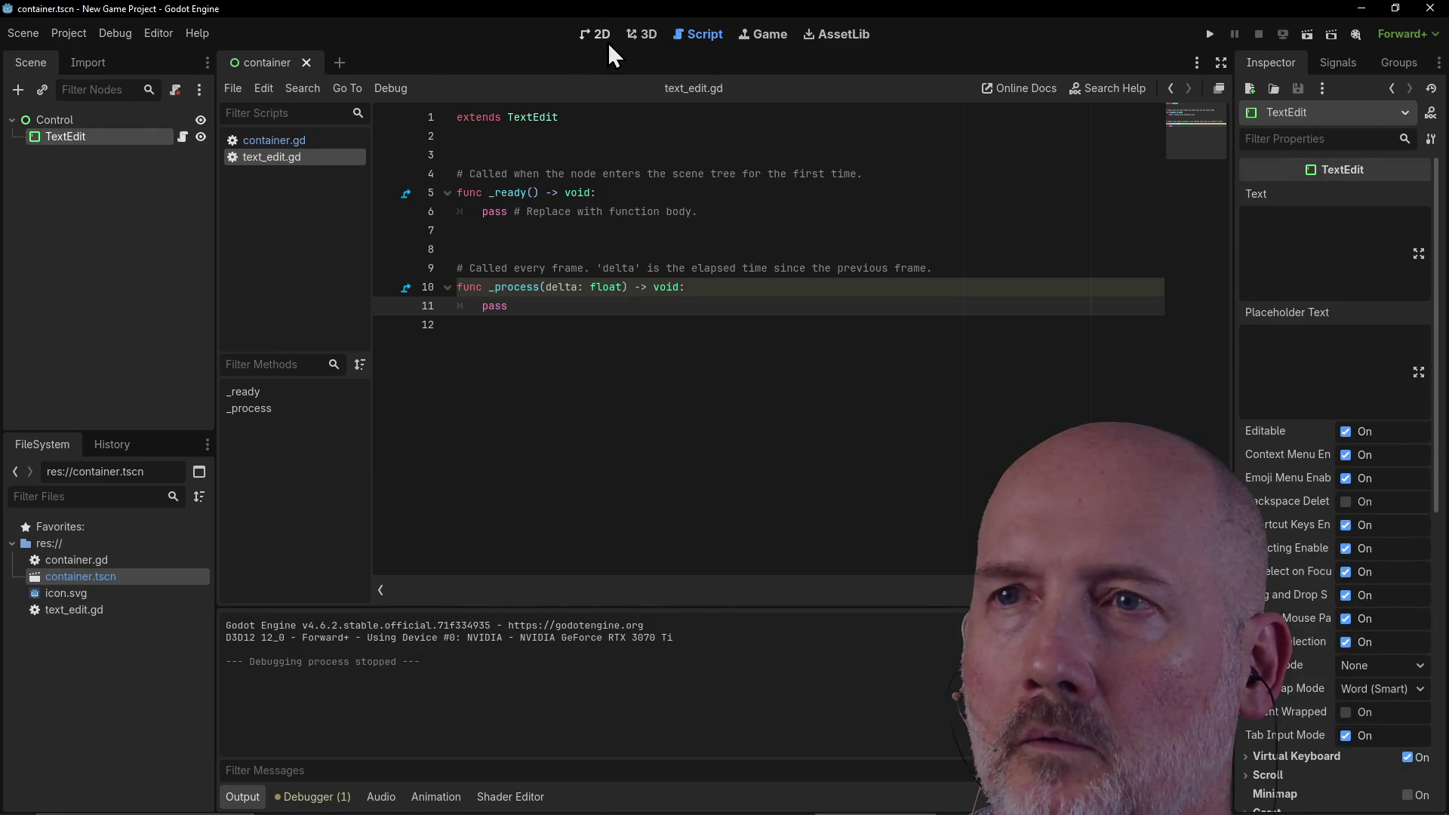
left_click(600, 39)
left_click(679, 33)
left_click(589, 35)
left_click(696, 36)
left_click(579, 38)
left_click(683, 37)
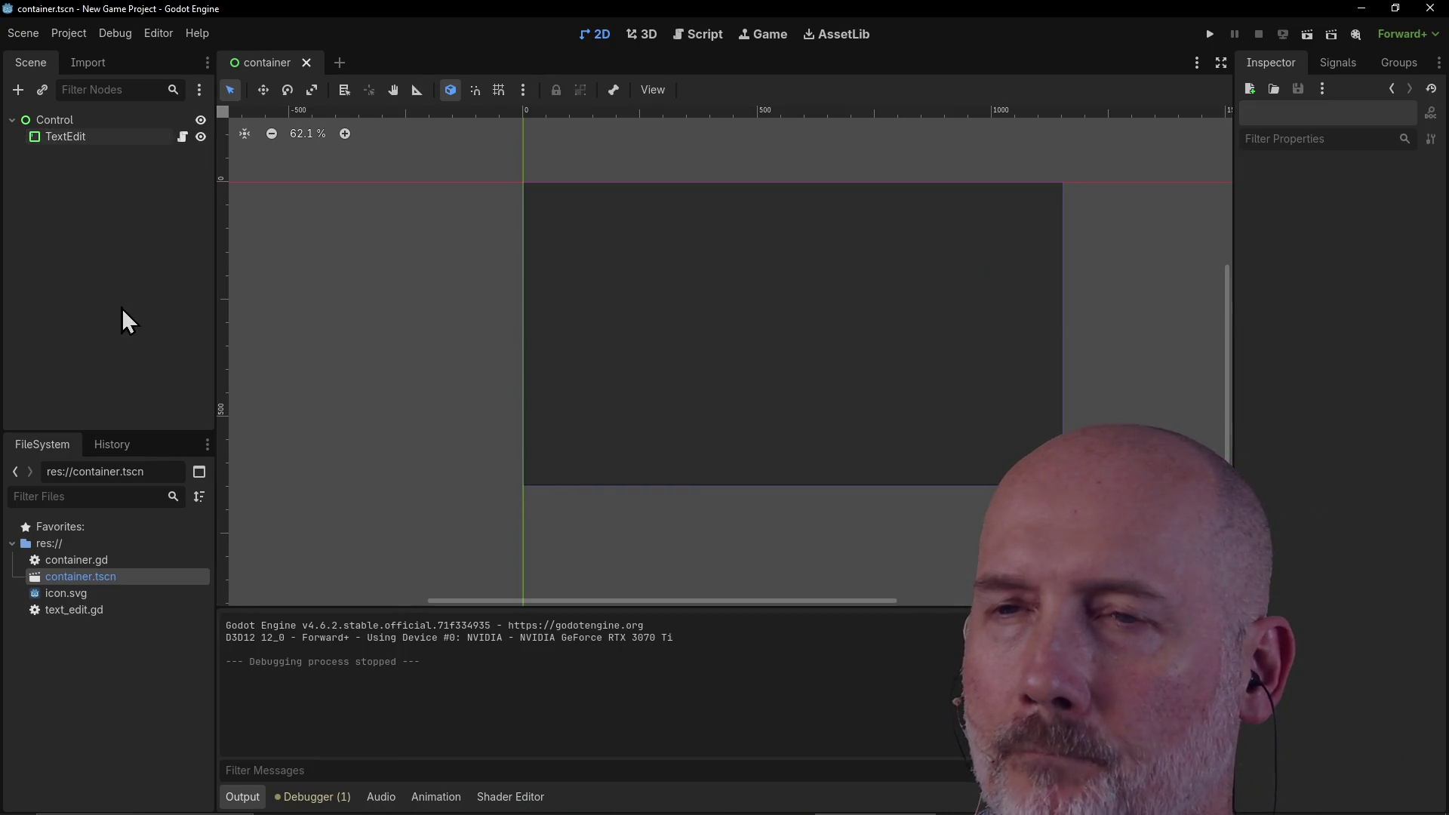
left_click(86, 117)
left_click(87, 139)
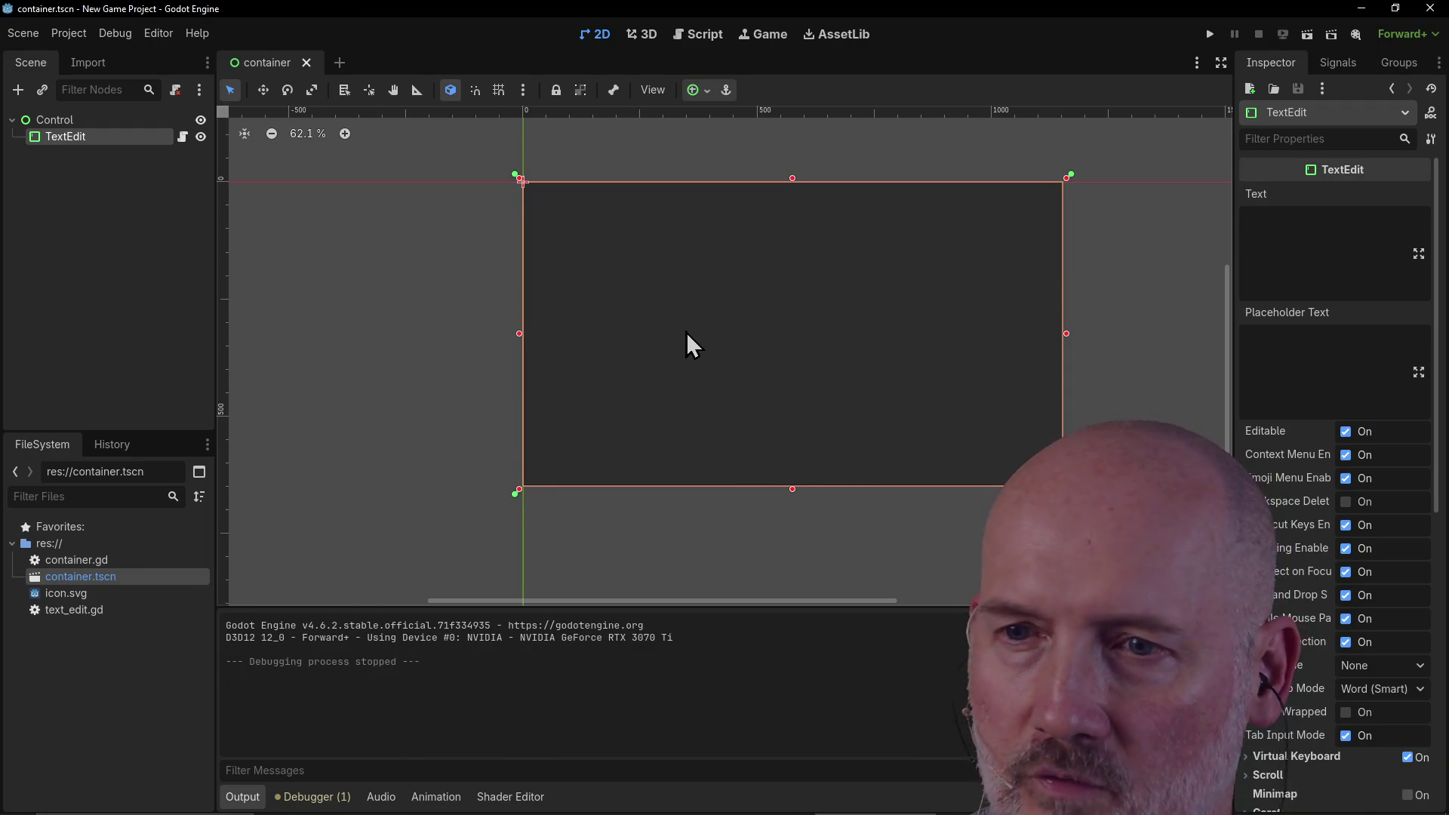
key("alt+Tab")
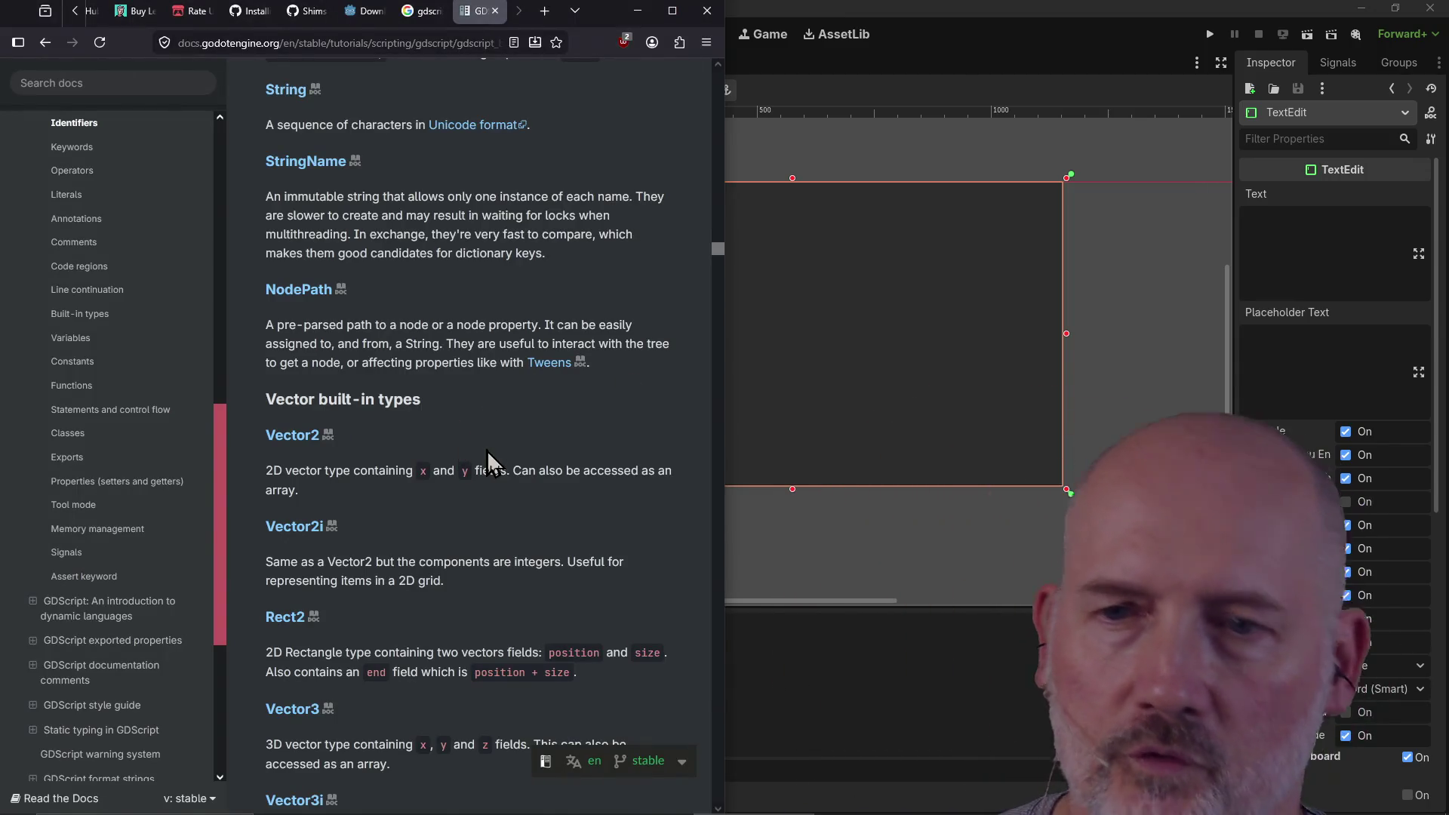
Step: Scroll the GDScript reference from the Vector built-in types down to the Packed arrays section
scroll(487, 450, "down", 3)
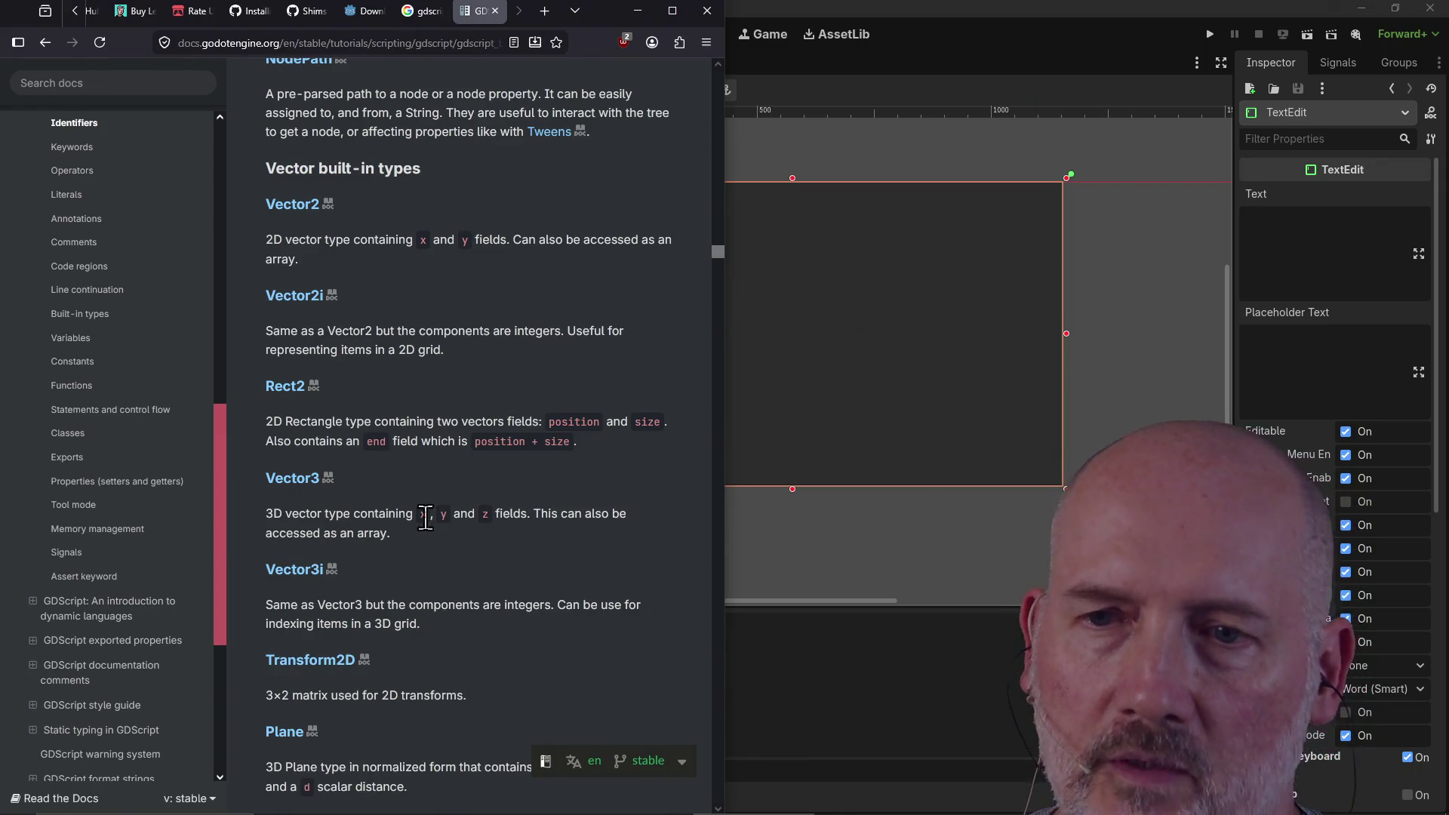
scroll(451, 524, "down", 2)
scroll(501, 532, "down", 2)
scroll(501, 533, "down", 2)
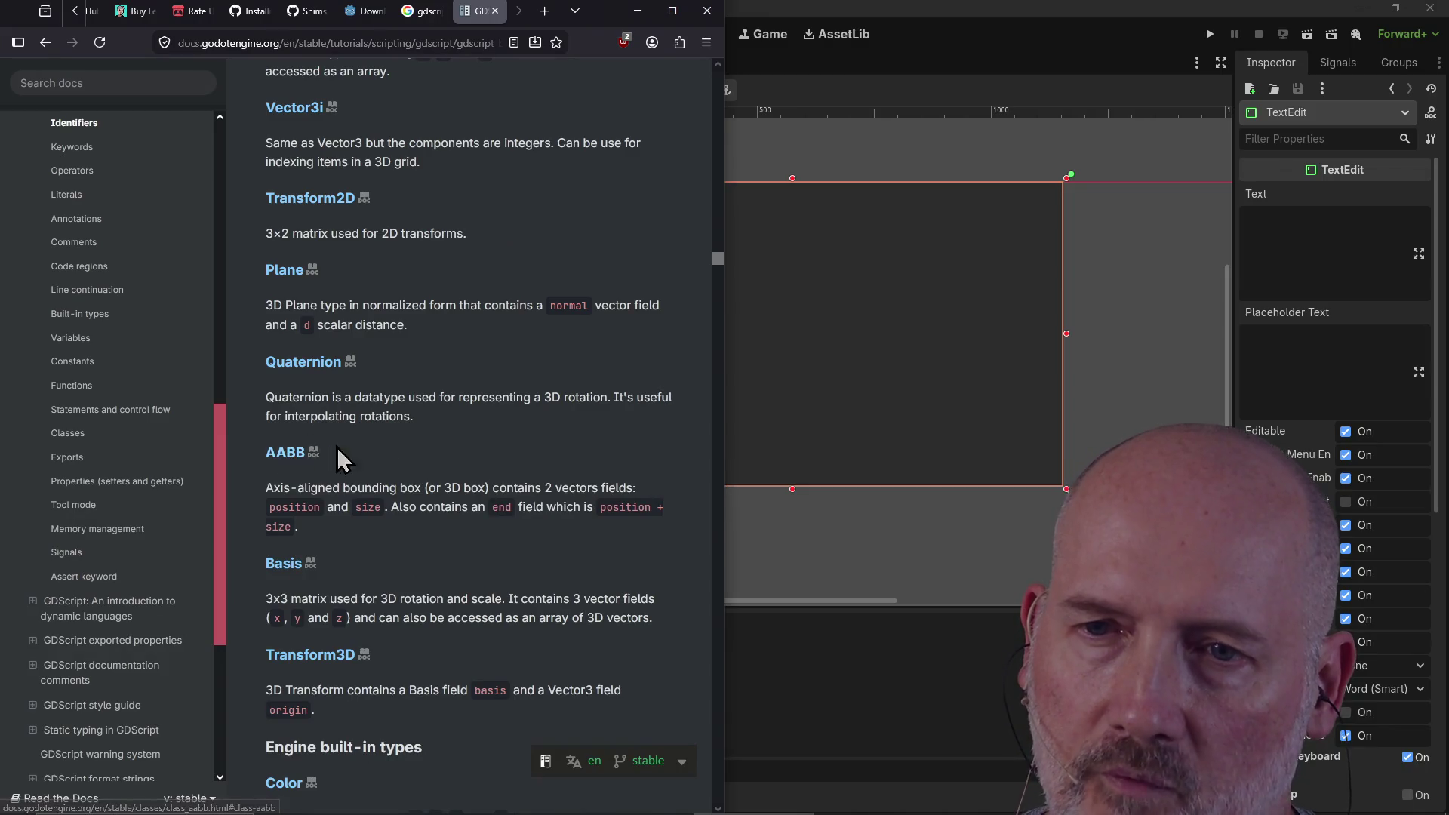
scroll(336, 456, "down", 2)
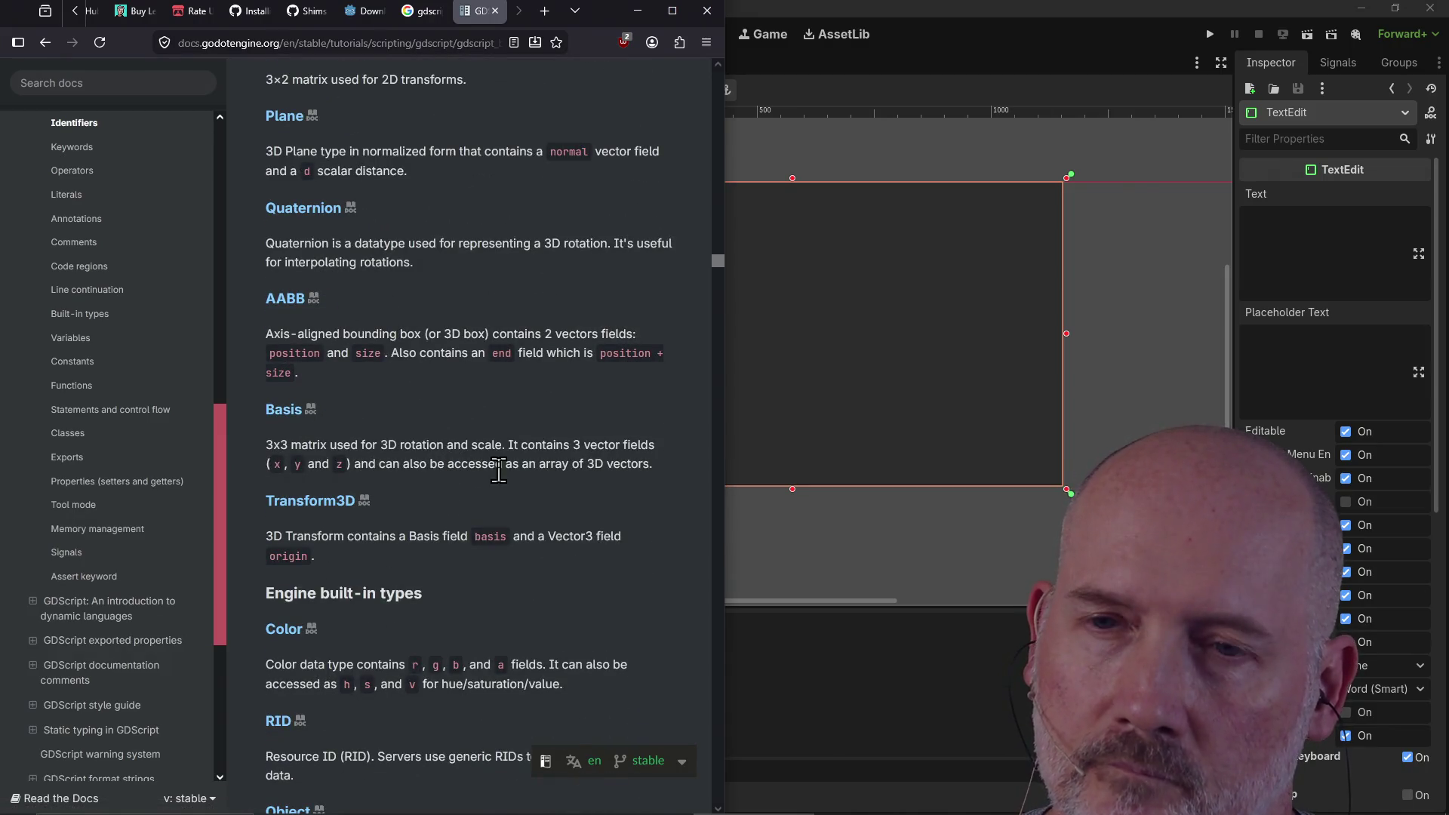
scroll(483, 633, "down", 2)
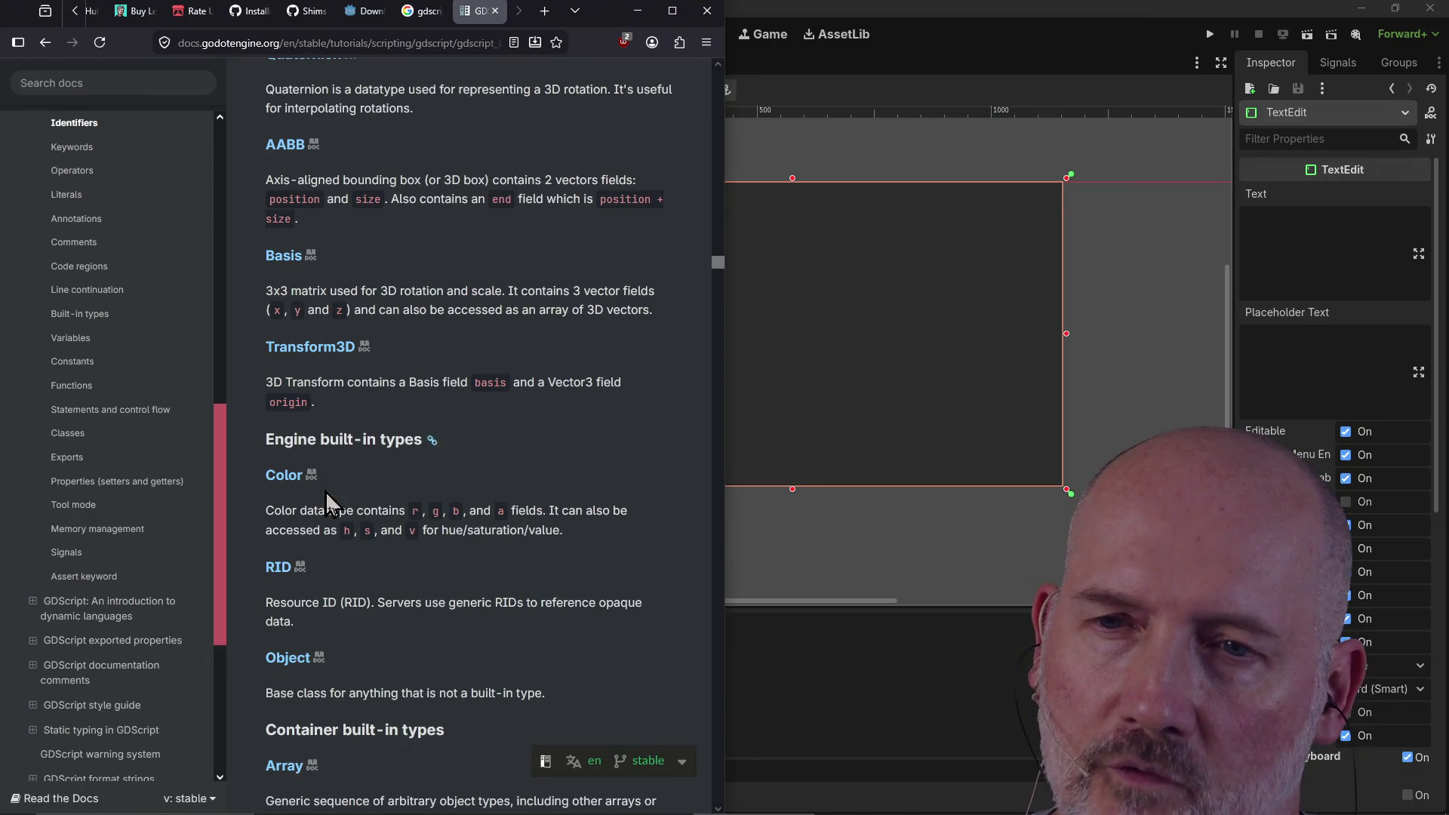
scroll(269, 639, "down", 5)
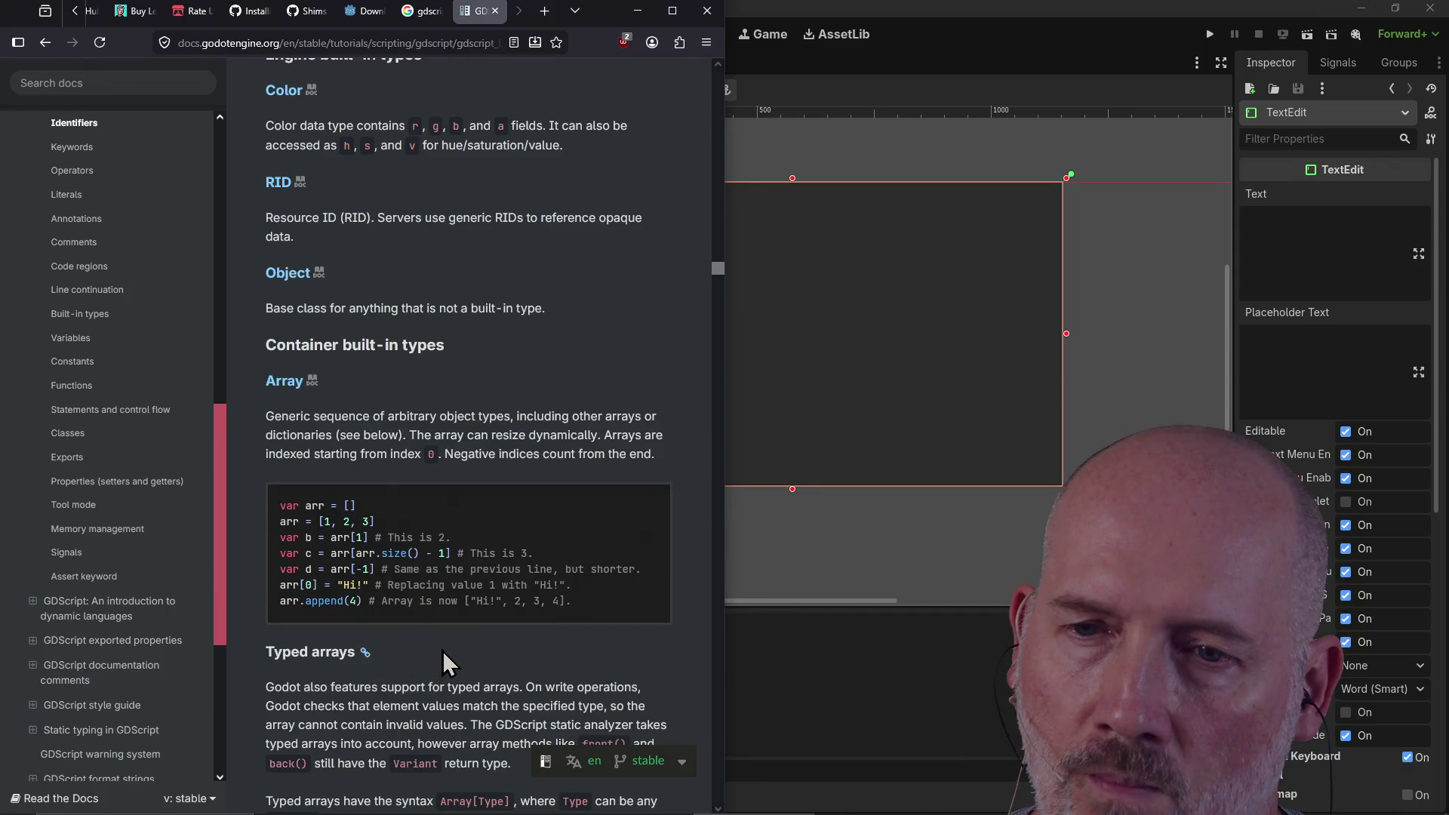
scroll(442, 650, "down", 4)
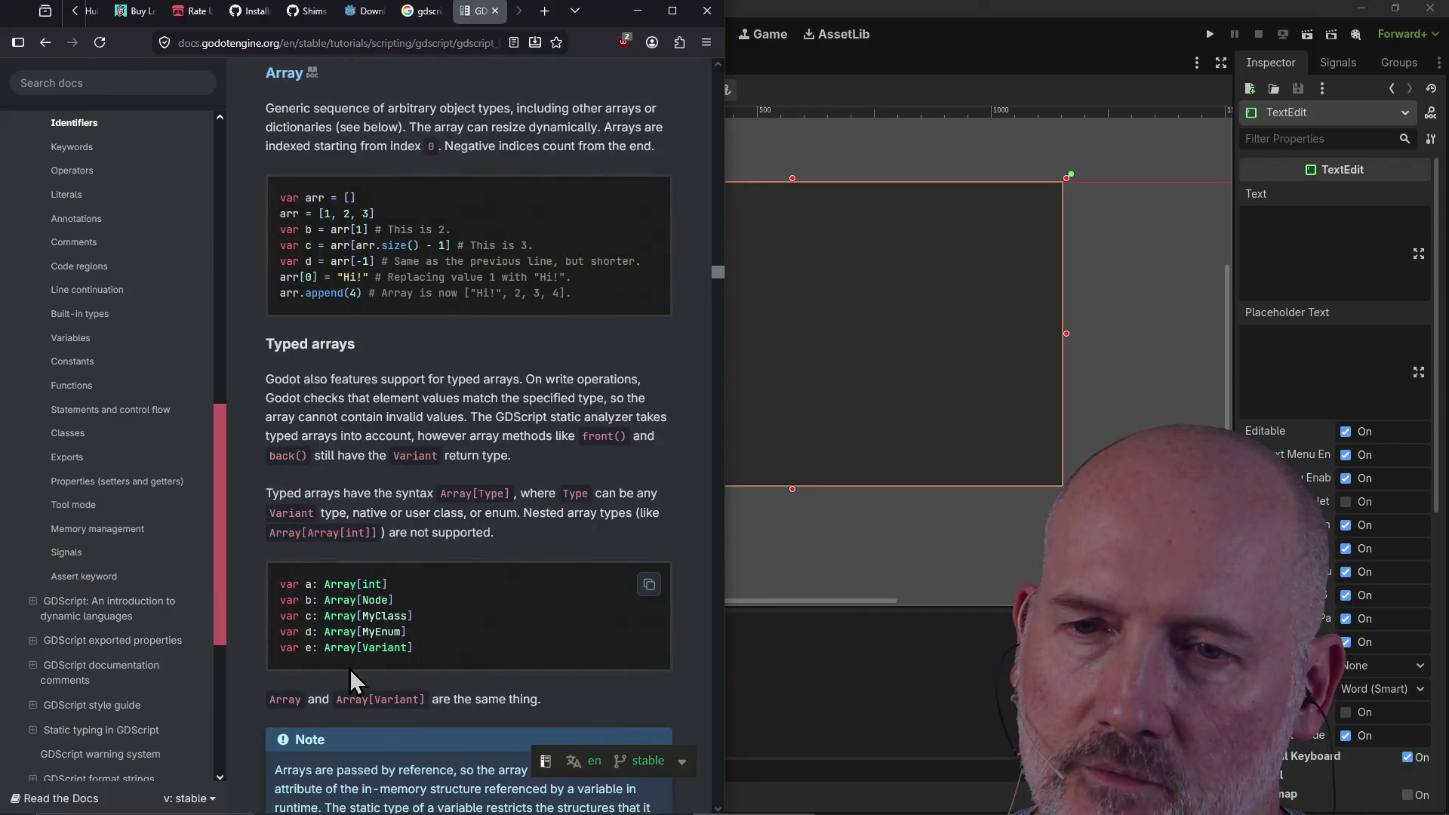
scroll(357, 612, "down", 4)
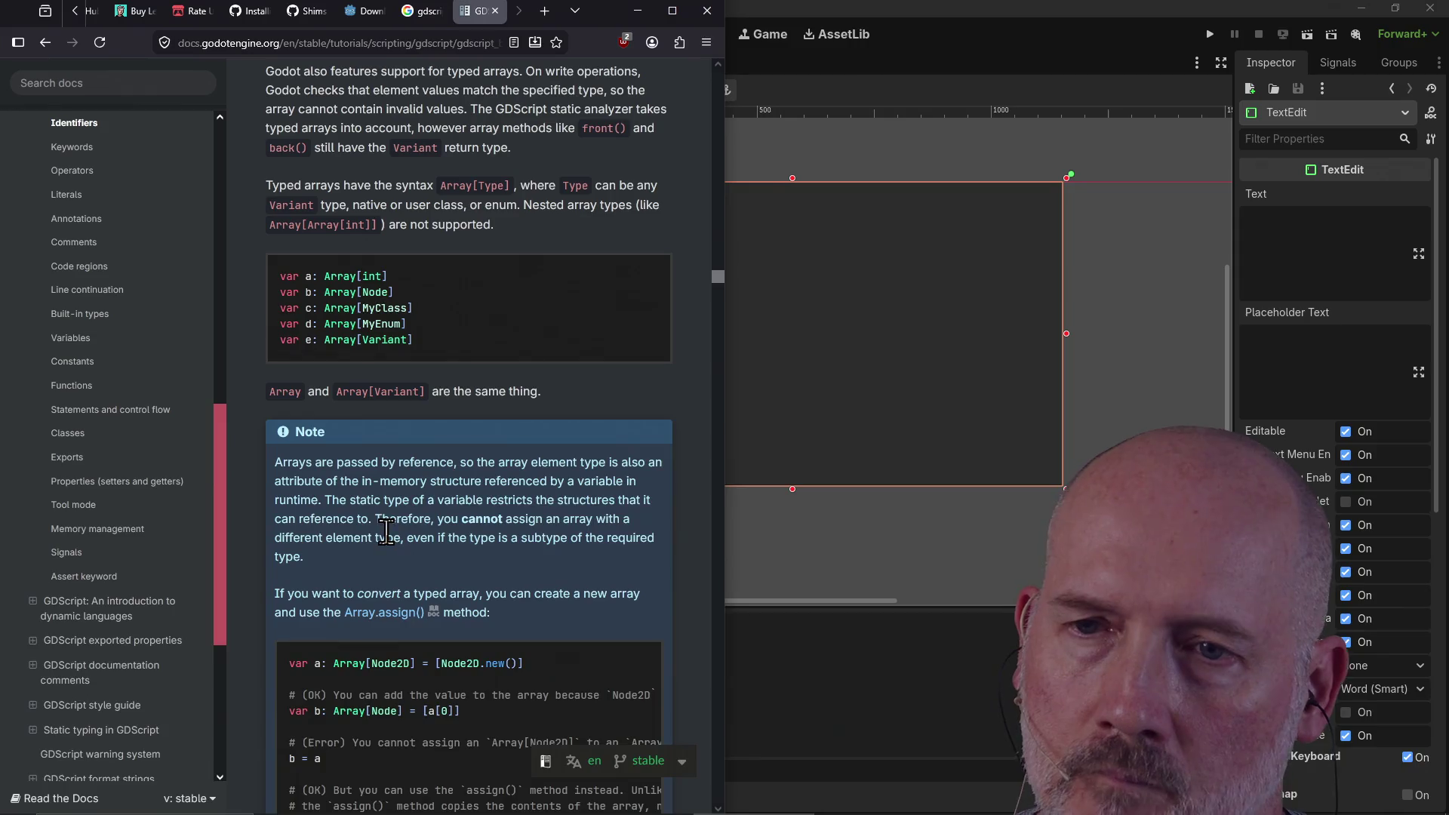
scroll(332, 466, "down", 2)
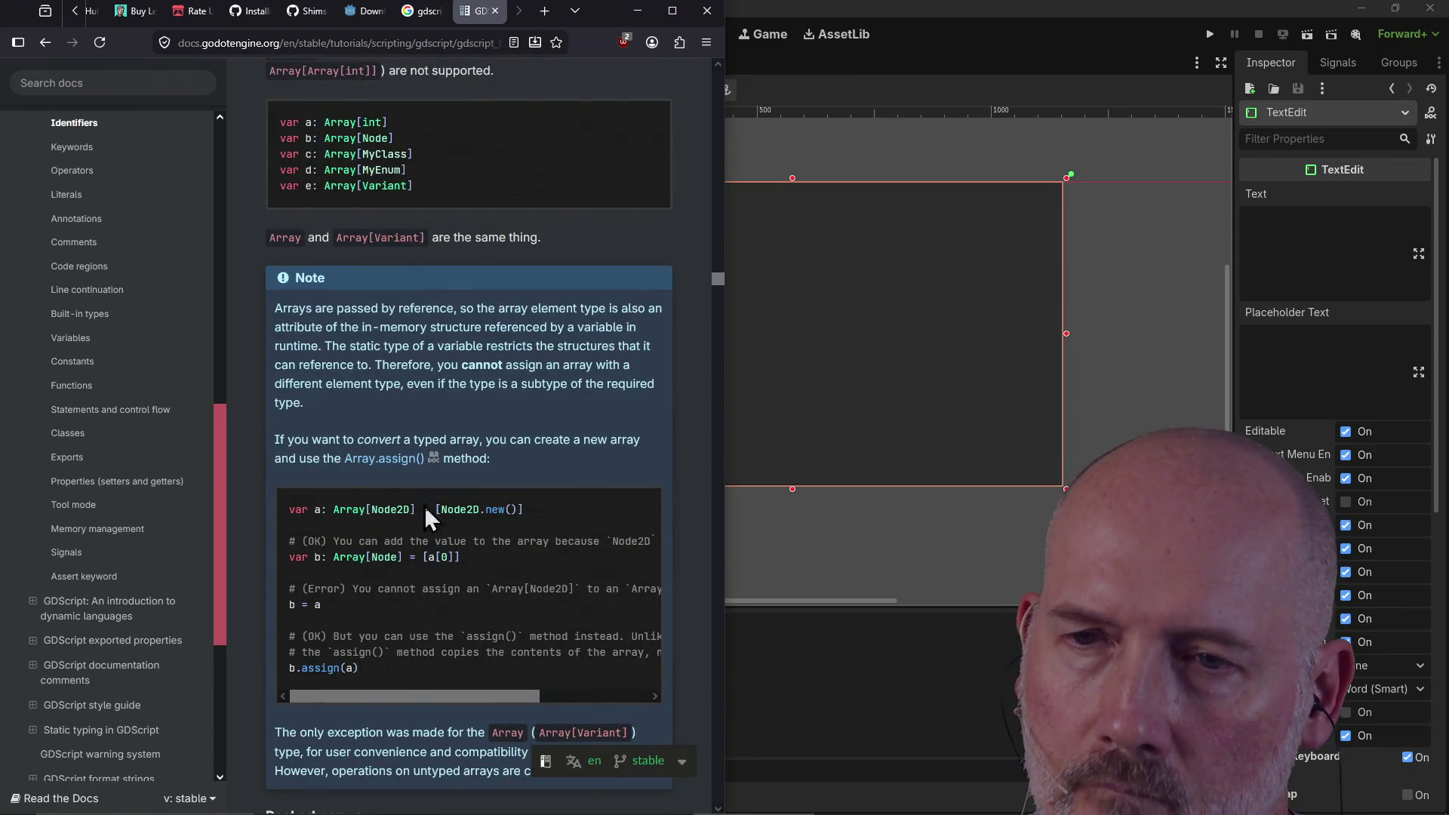
scroll(368, 638, "down", 8)
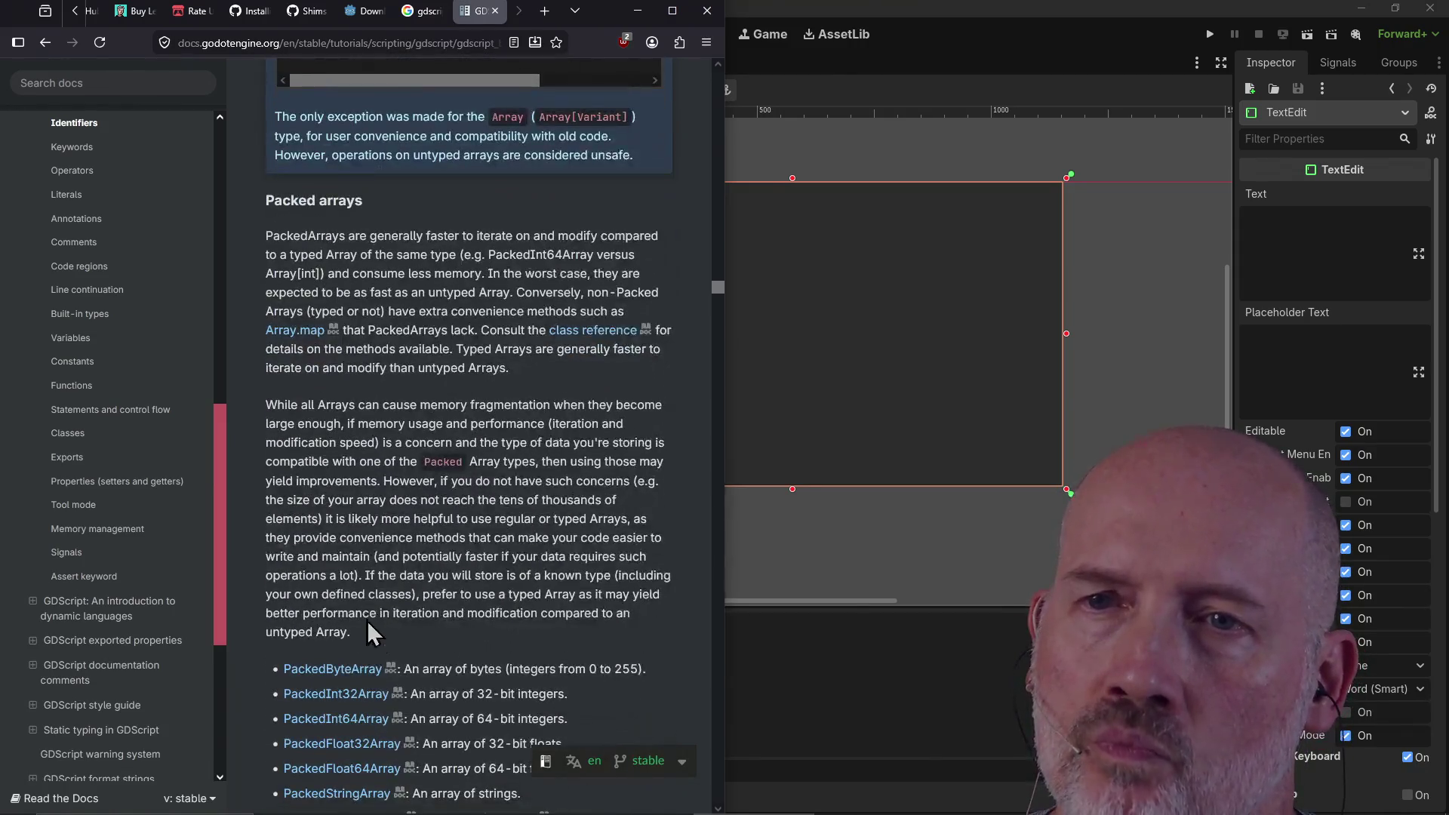
scroll(372, 447, "down", 1)
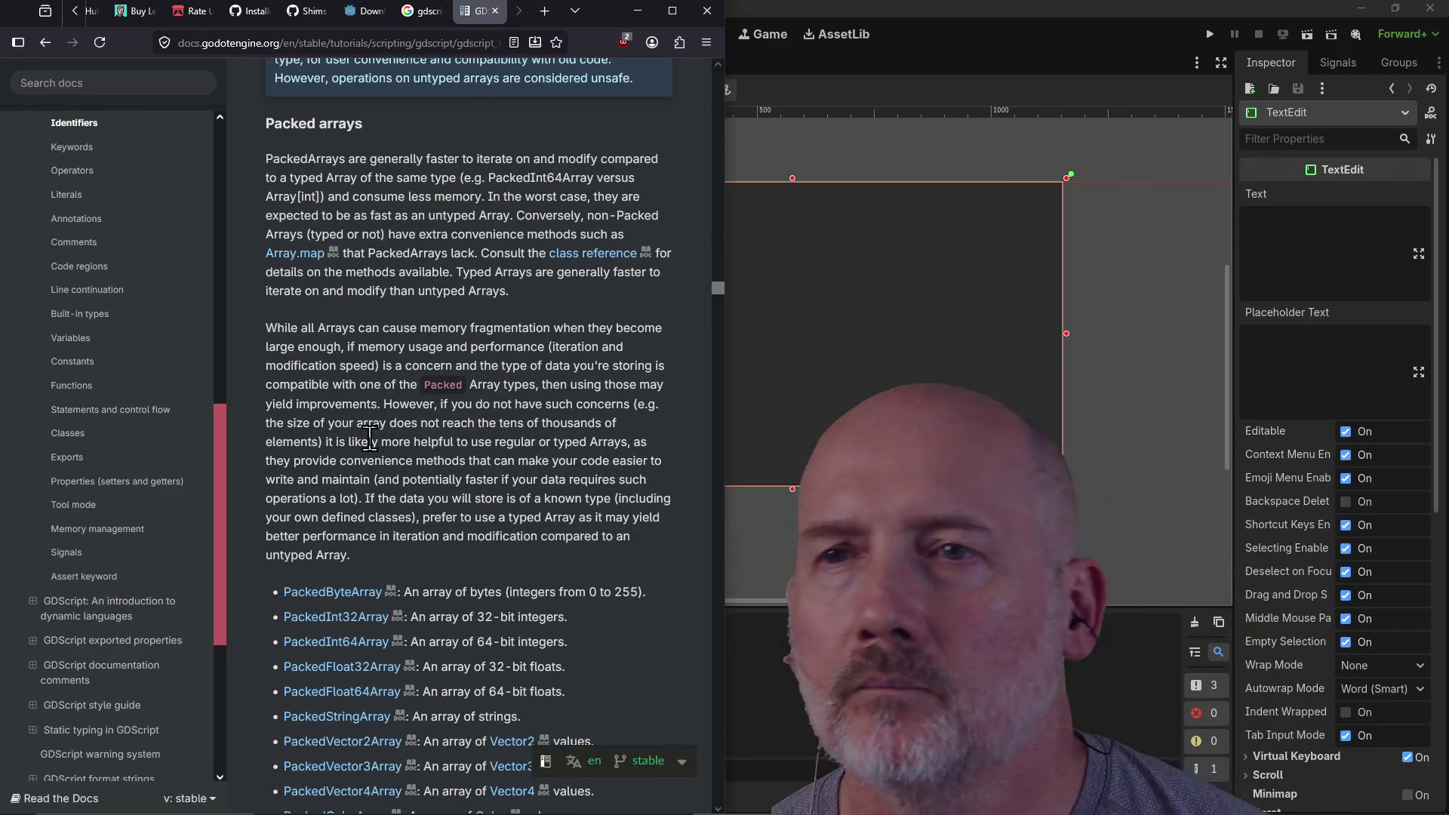
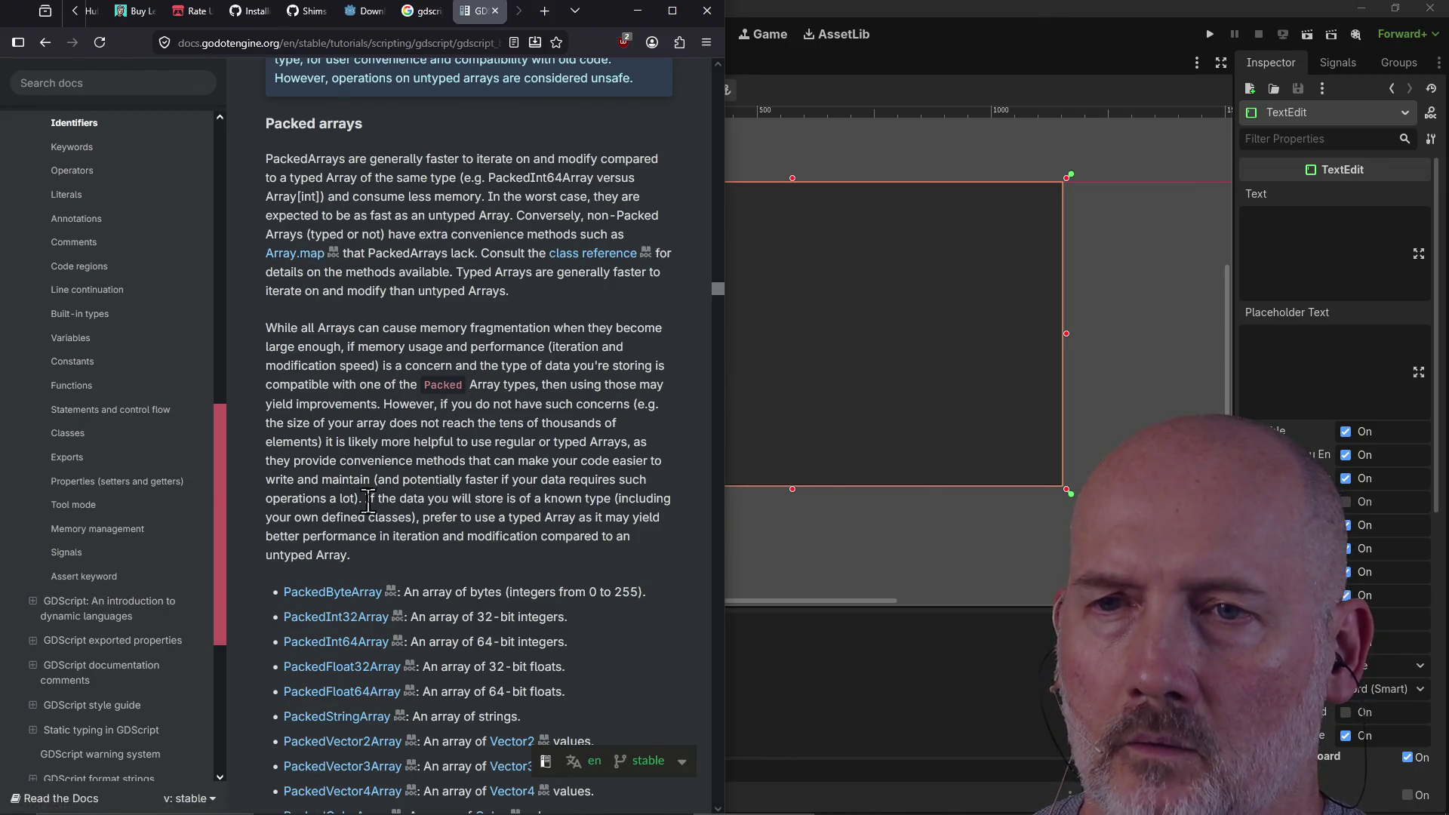
Step: Read through the Dictionary and Typed dictionaries sections of the GDScript reference
scroll(367, 501, "down", 2)
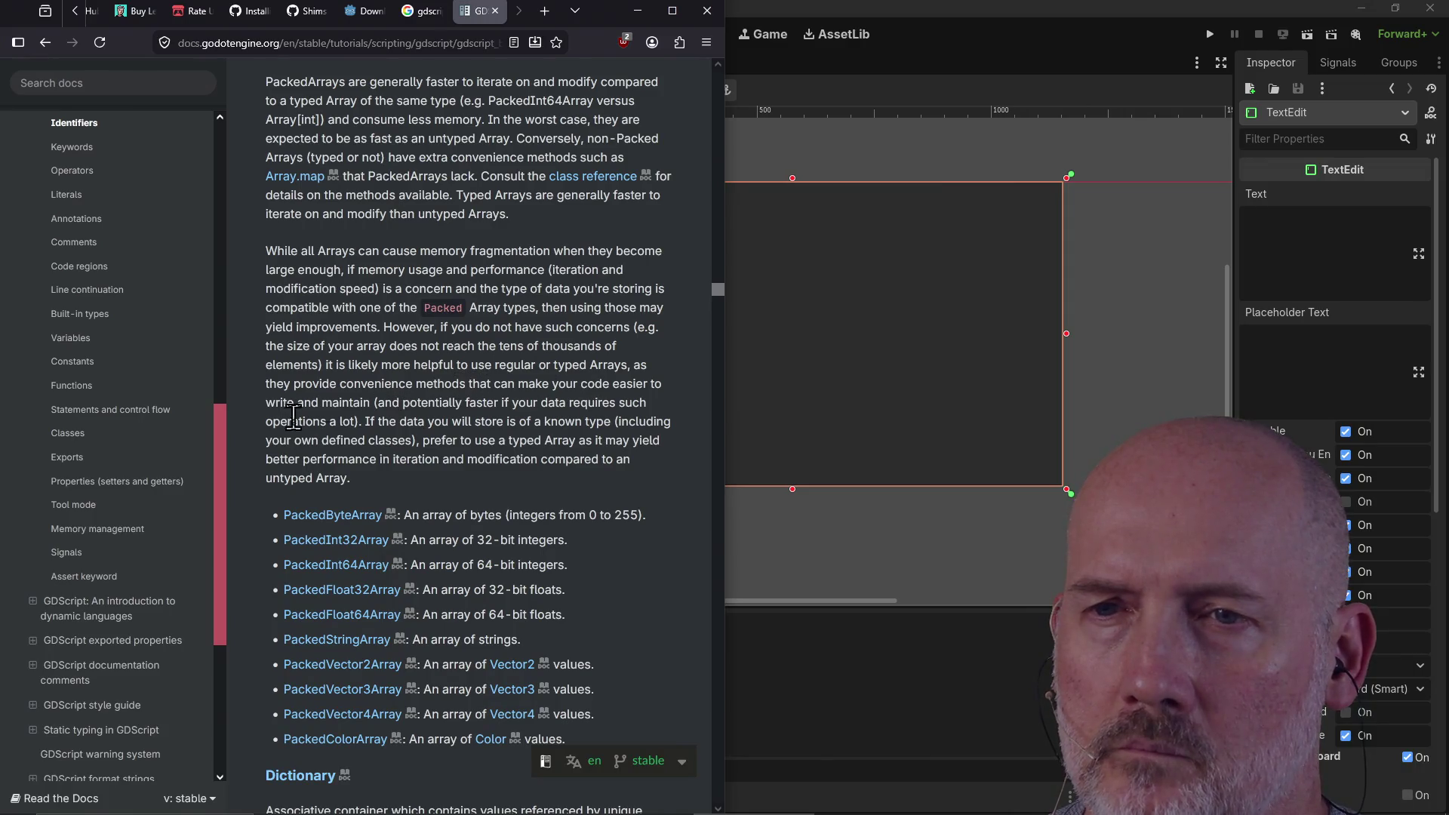
scroll(502, 428, "down", 3)
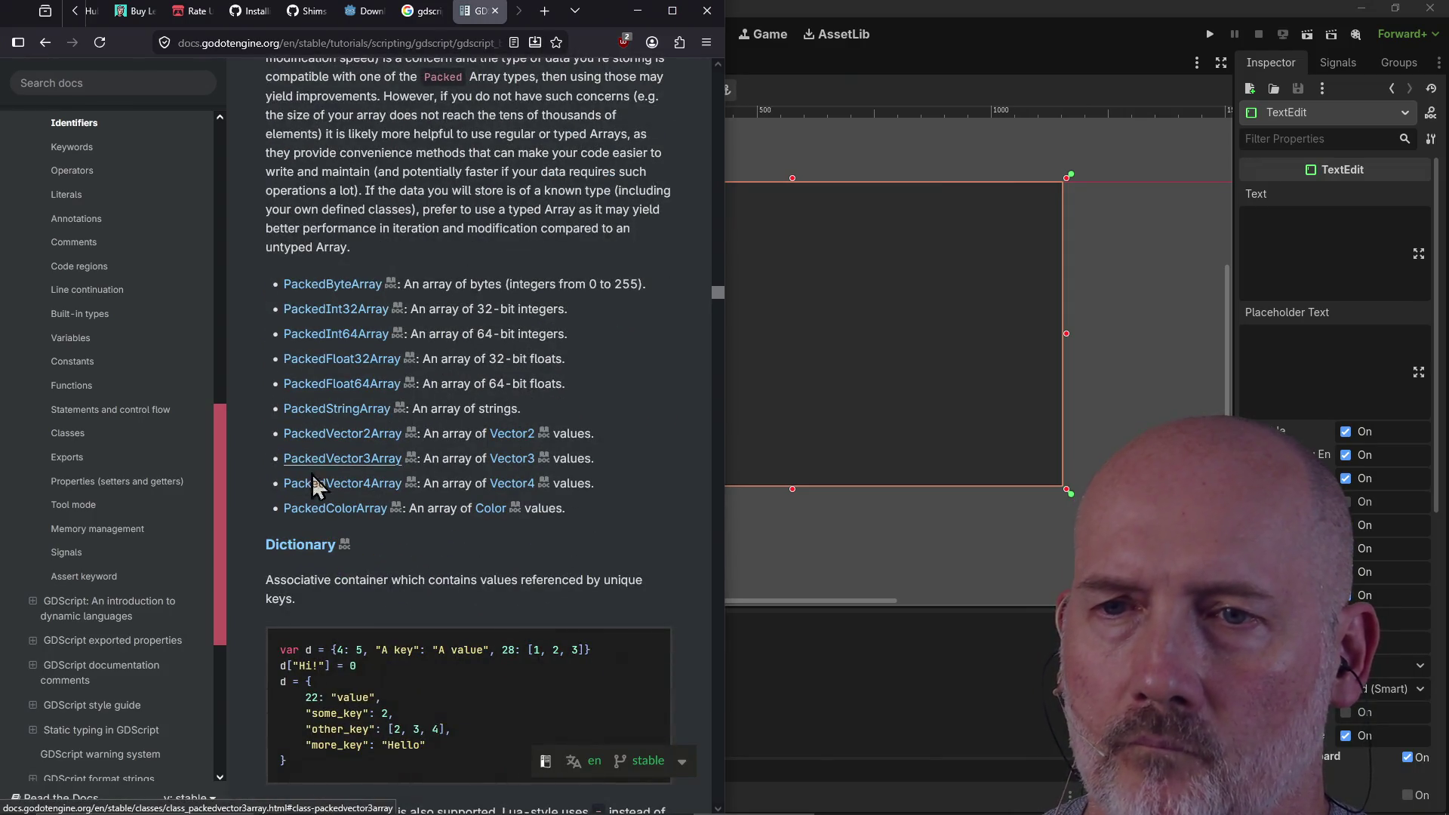
scroll(523, 468, "down", 3)
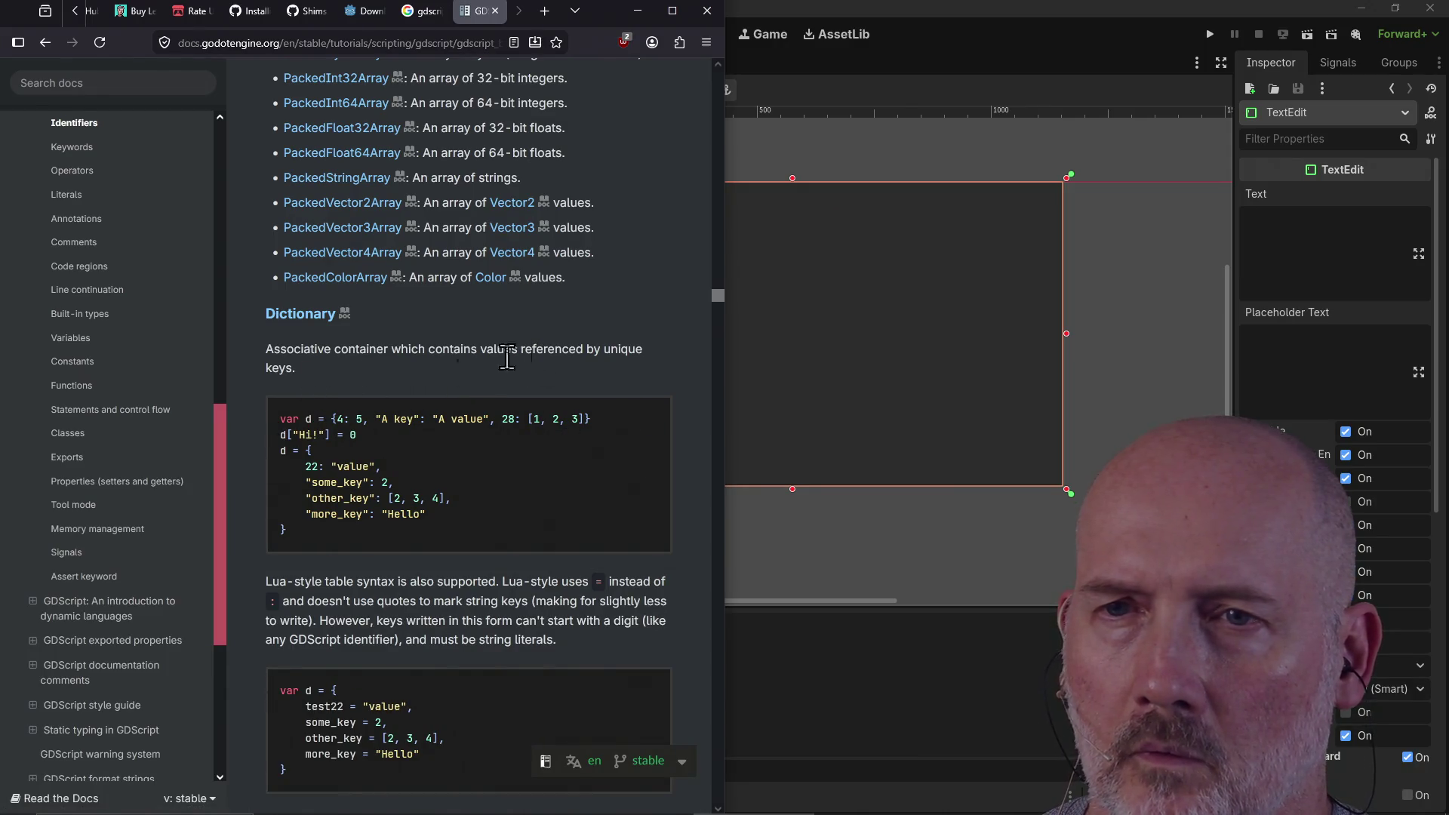
scroll(377, 502, "down", 1)
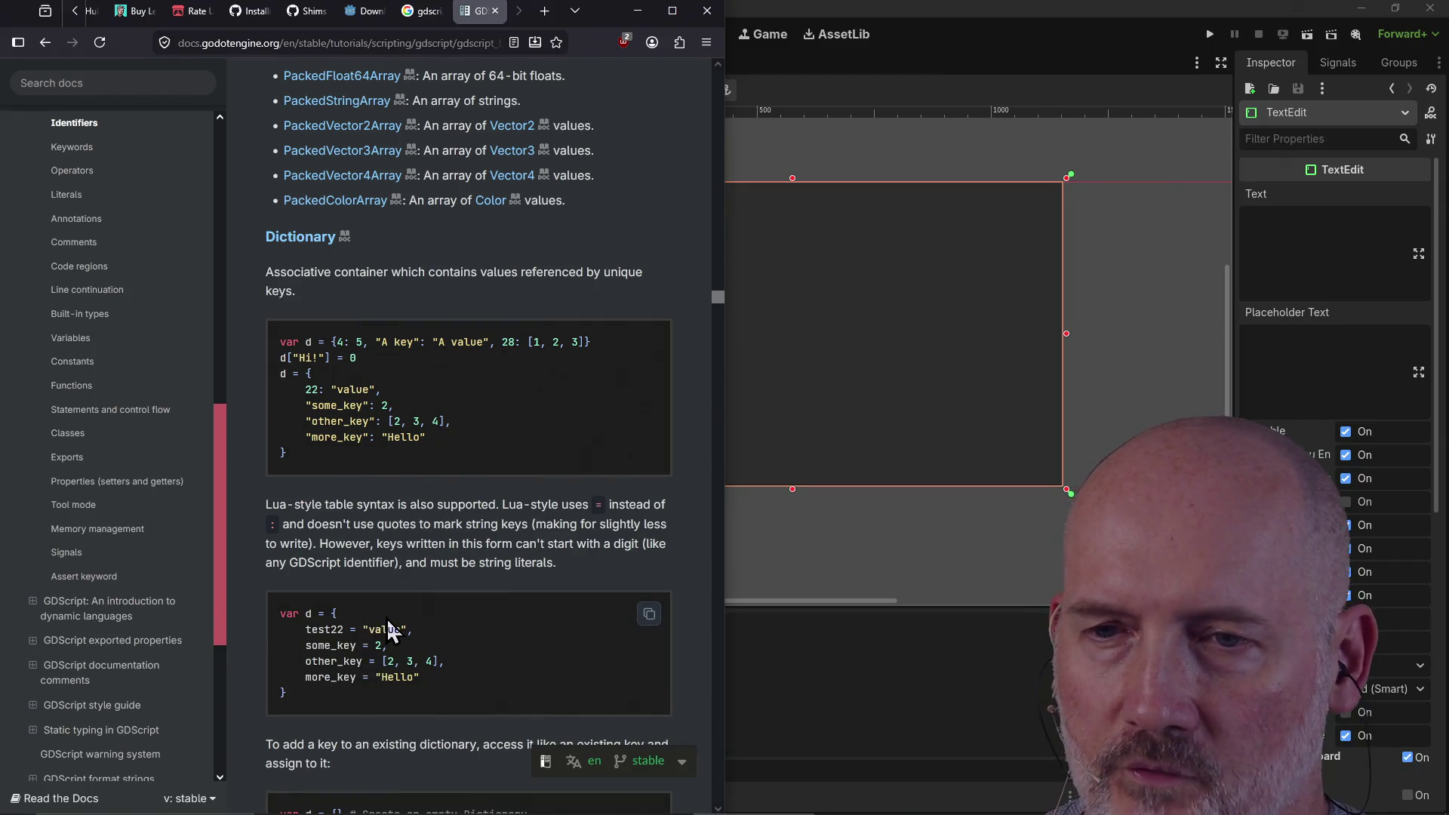
scroll(386, 617, "down", 3)
scroll(385, 617, "up", 2)
scroll(388, 577, "down", 5)
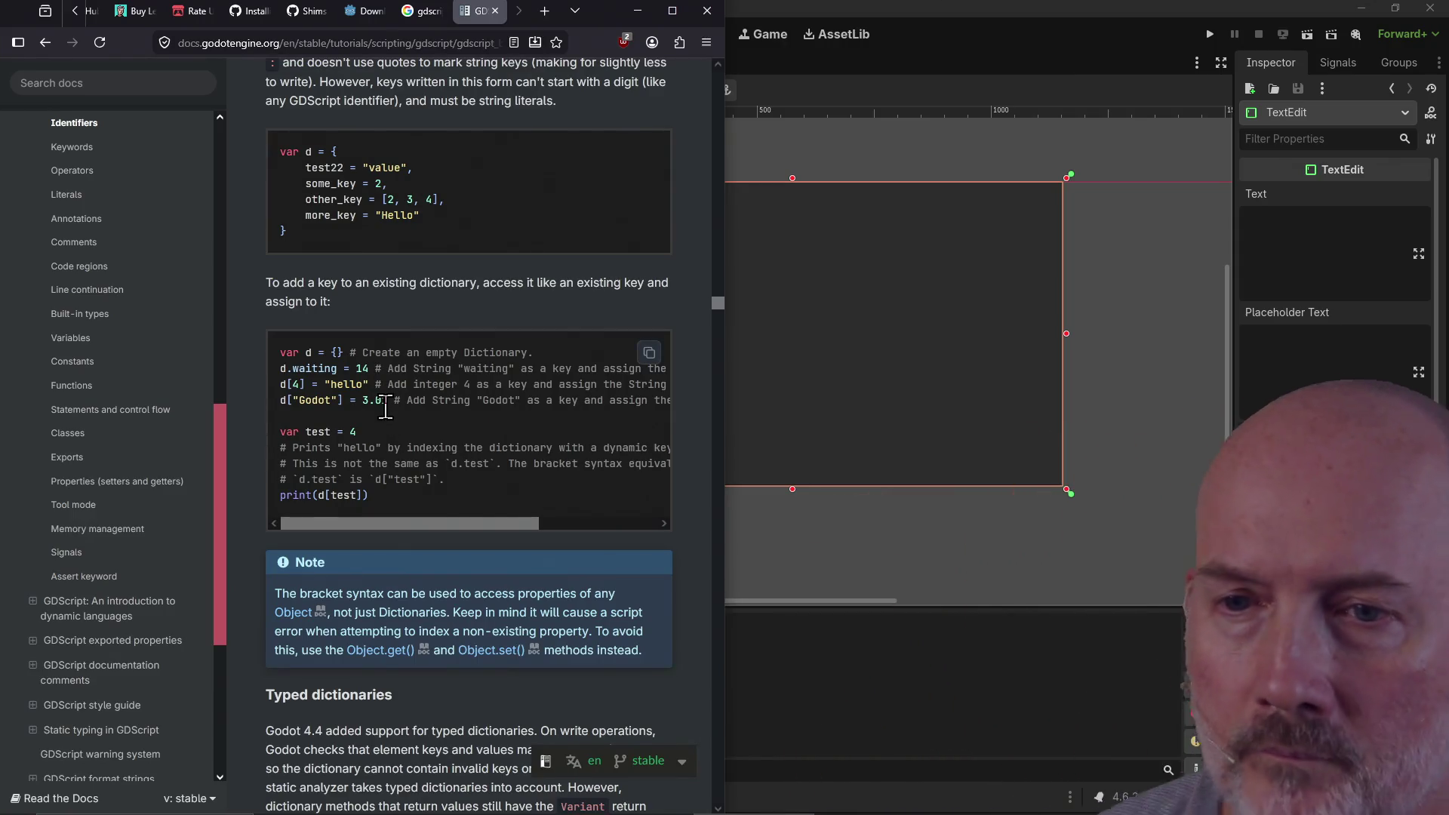
scroll(406, 427, "down", 7)
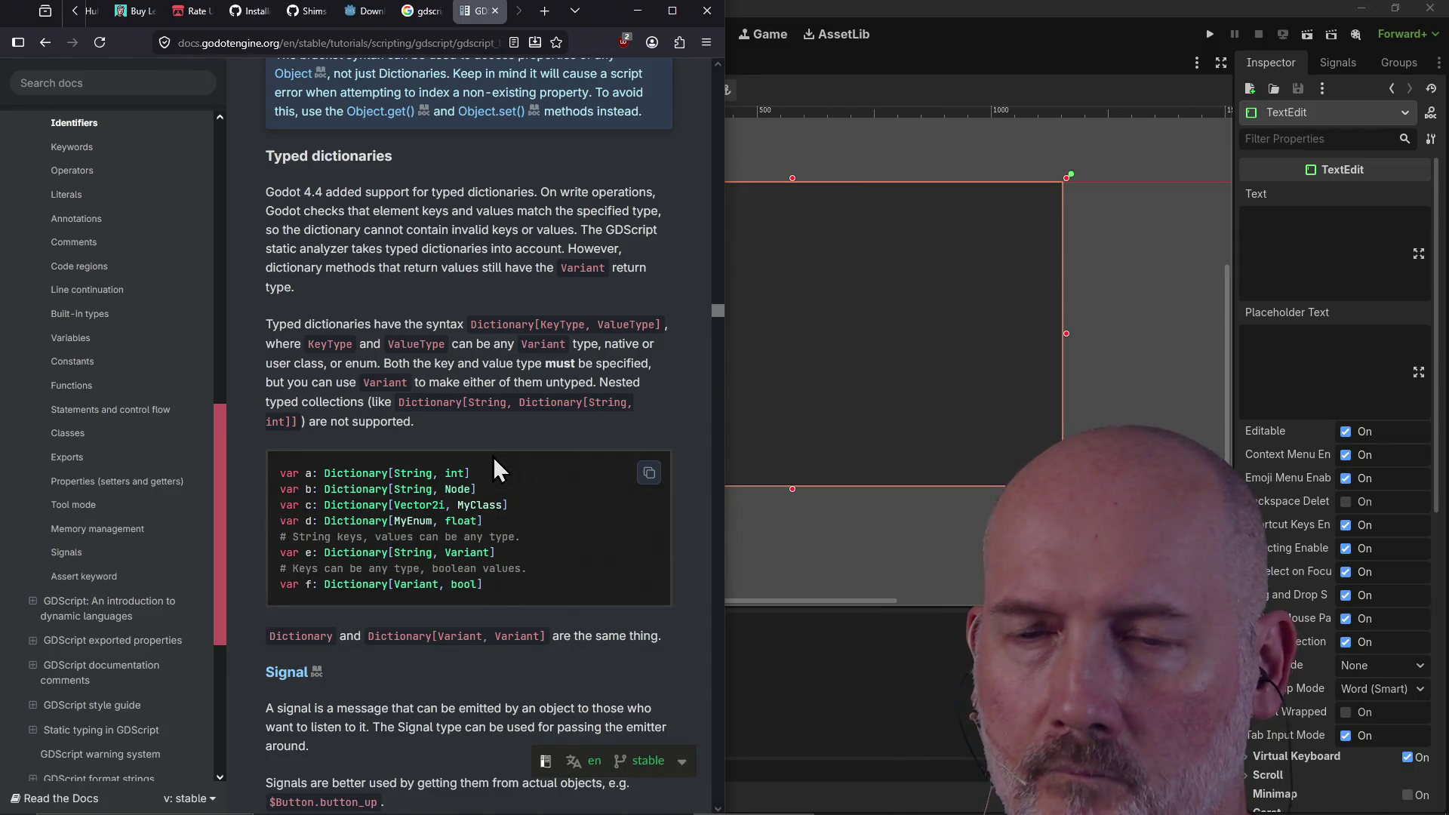
scroll(492, 460, "down", 2)
scroll(584, 351, "down", 2)
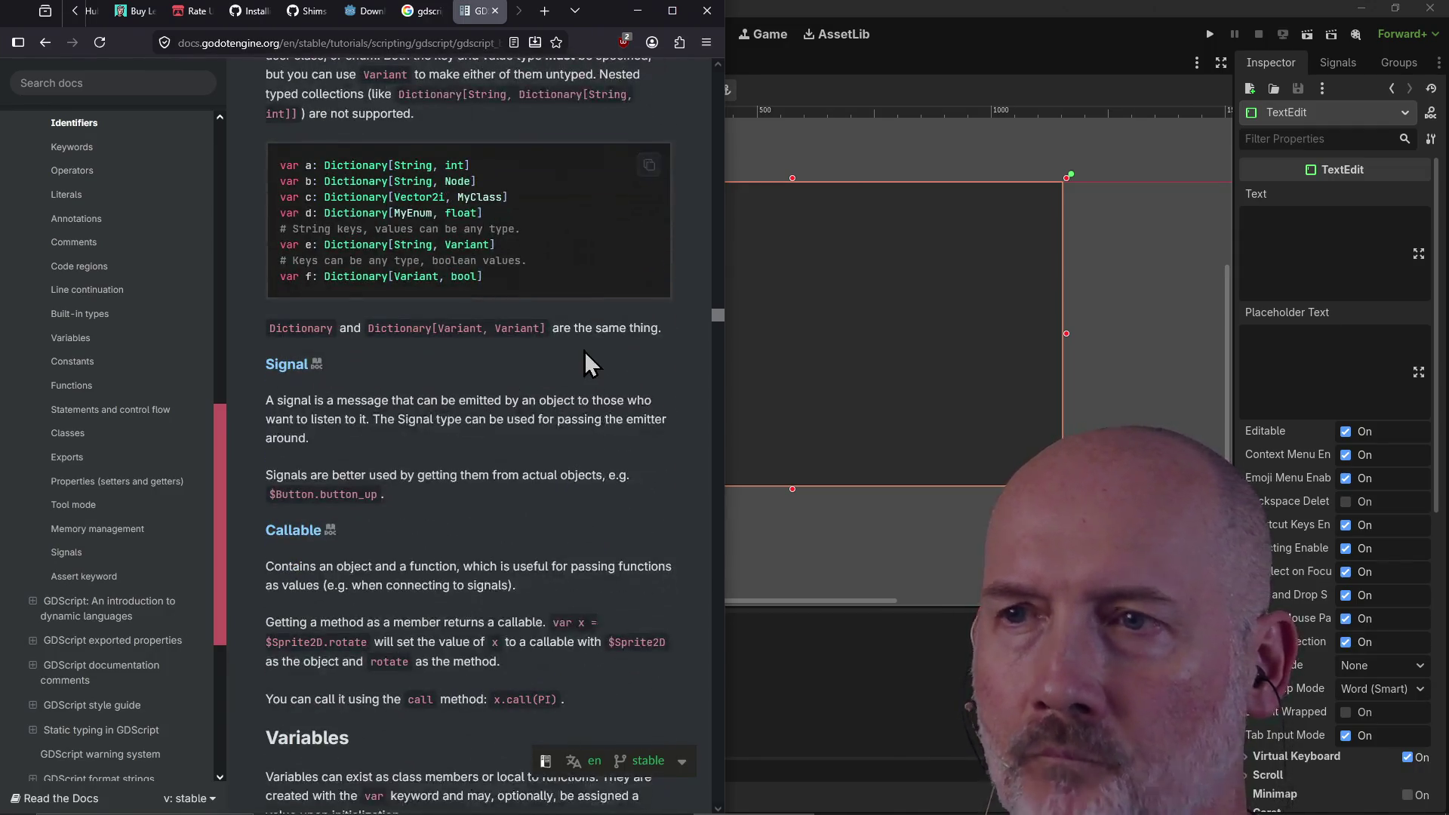
Step: Back in Godot, narrow the TextEdit to half width, 571 × 648, and select the root Control
left_click(831, 293)
mouse_move(1066, 333)
left_mouse_down()
mouse_move(735, 346)
mouse_move(792, 344)
left_mouse_up()
left_click(49, 119)
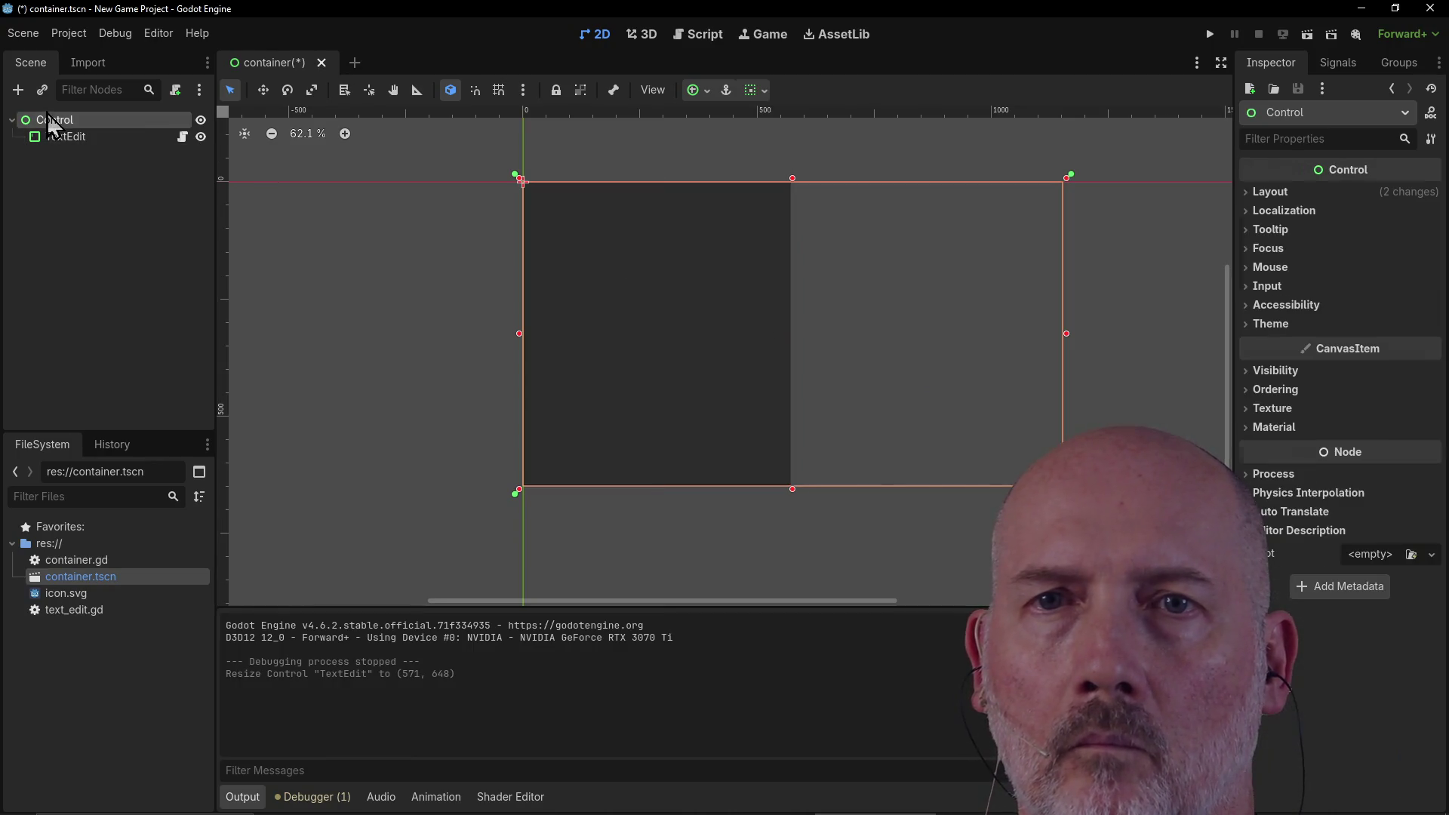
Step: Add a TextEdit child node, TextEdit2, under the Control node
right_click(52, 118)
left_click(166, 128)
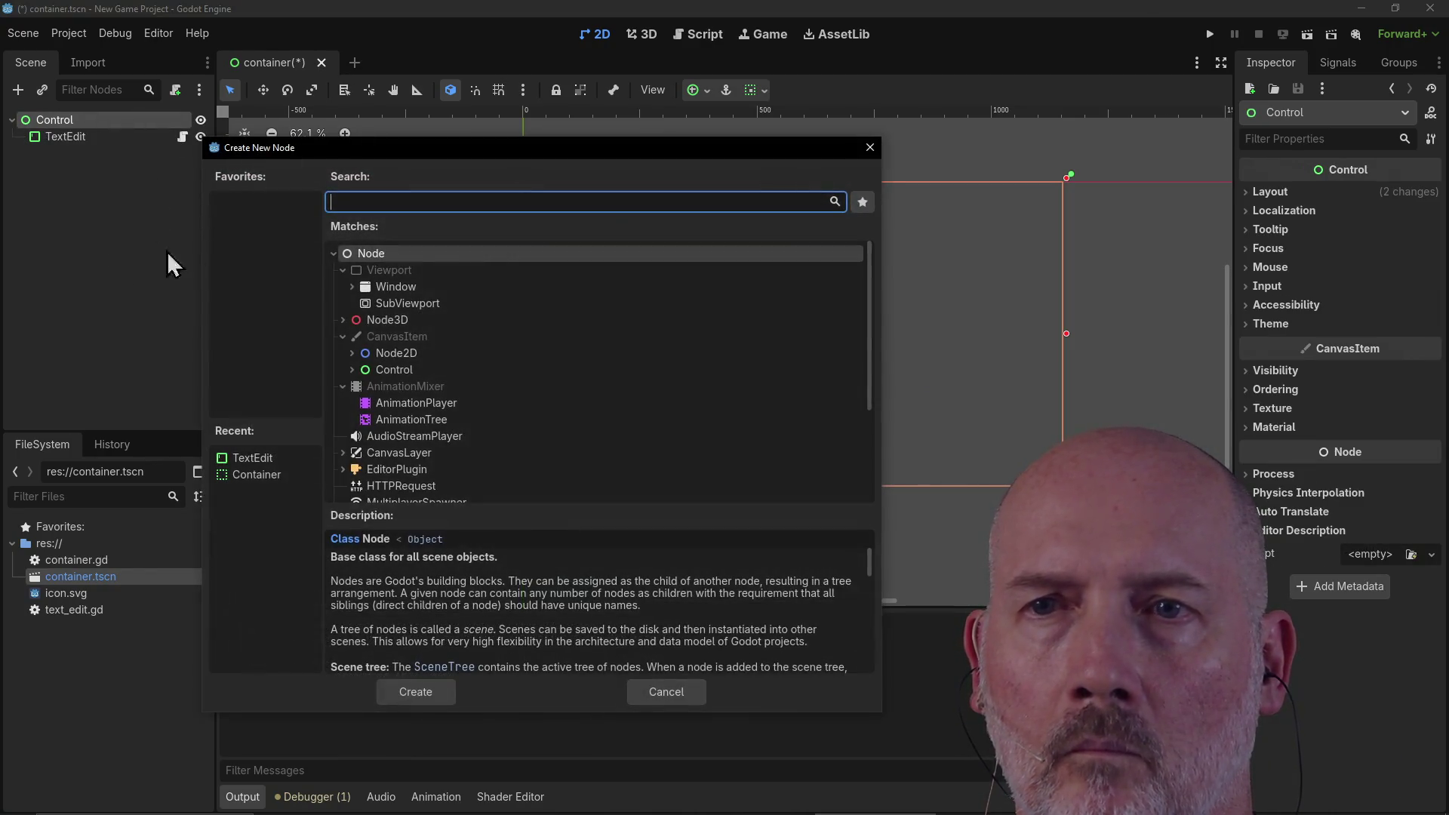
scroll(453, 415, "down", 3)
scroll(453, 400, "up", 3)
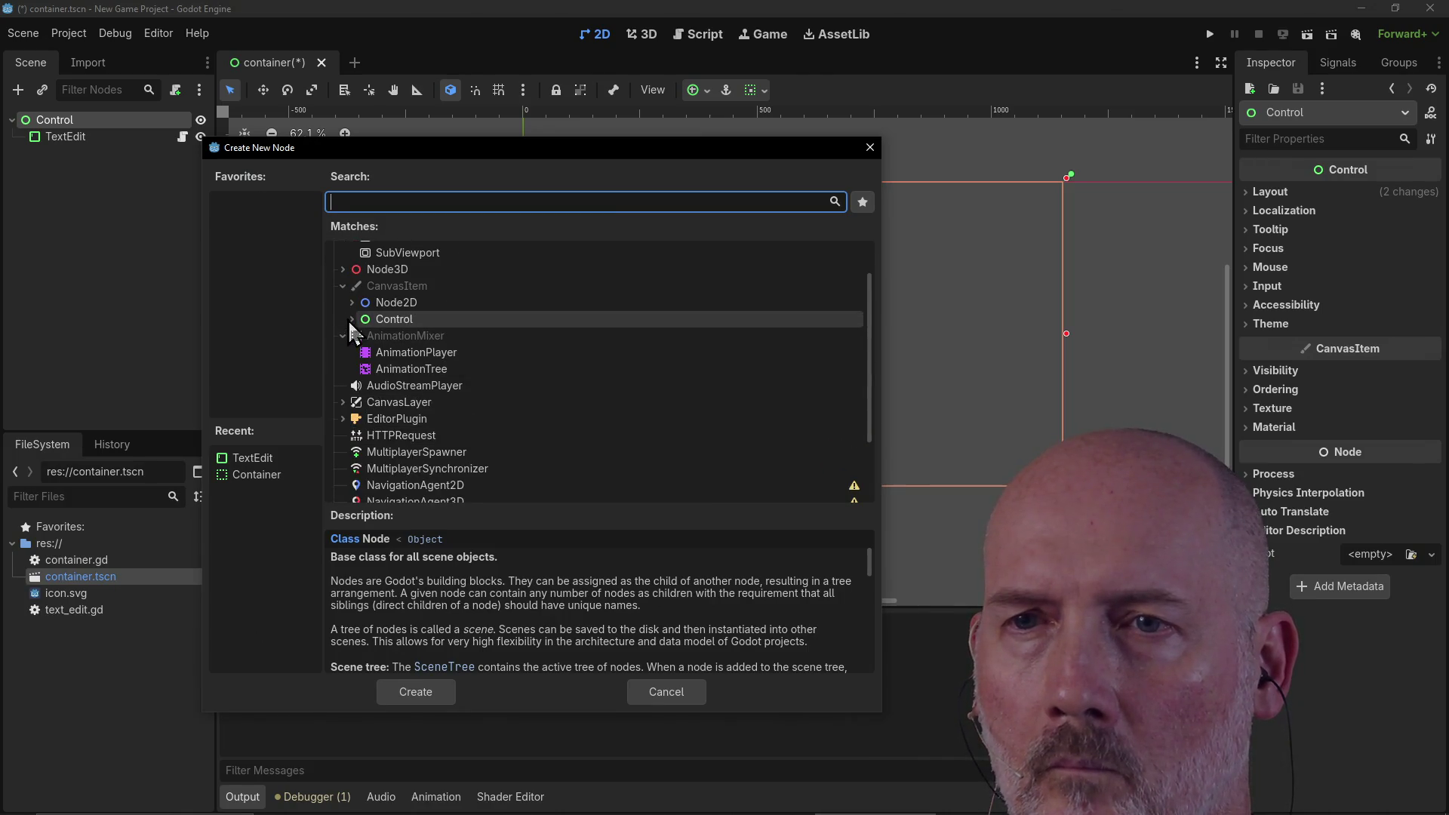
left_click(349, 320)
scroll(408, 374, "down", 1)
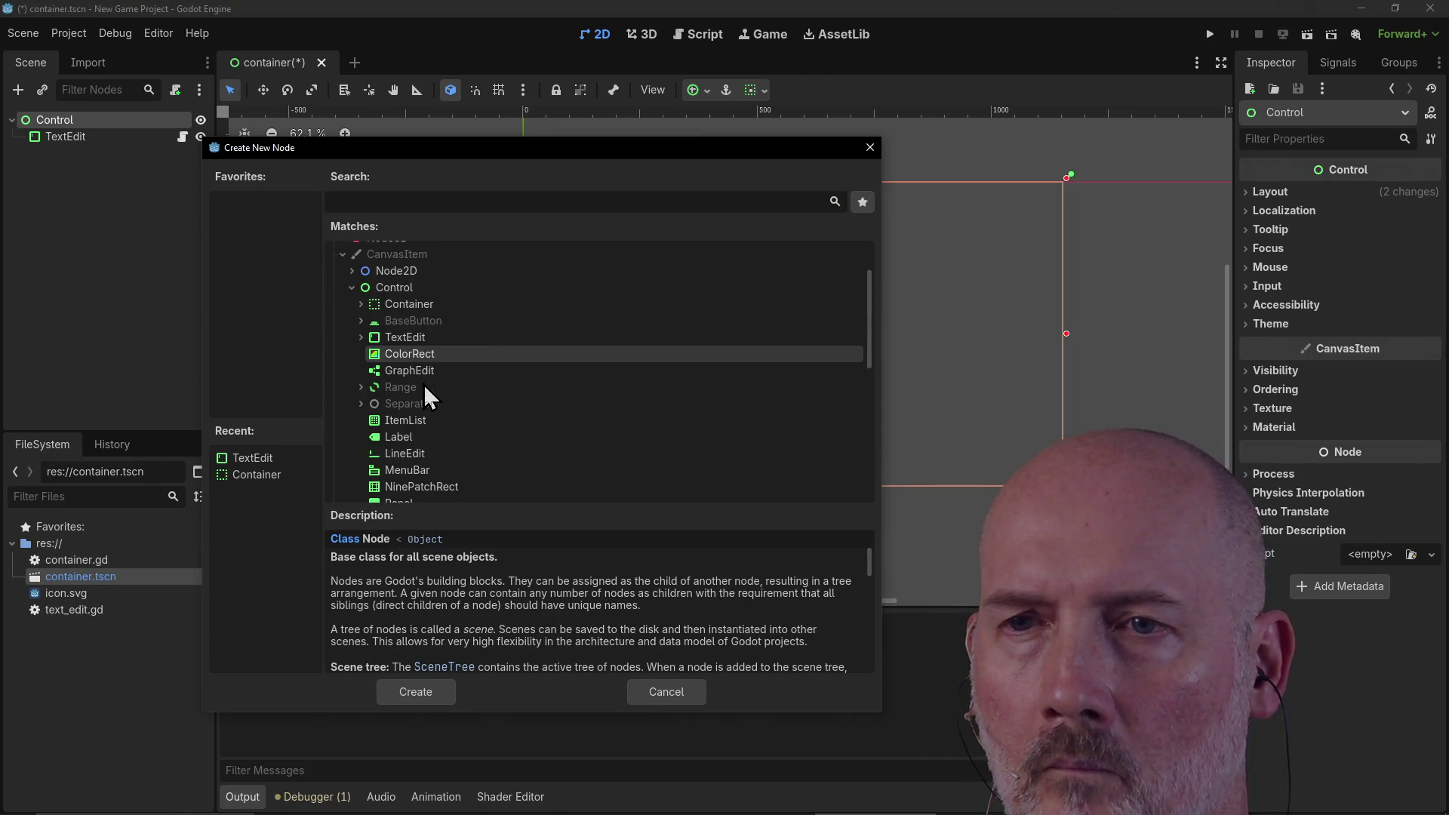
left_click(410, 337)
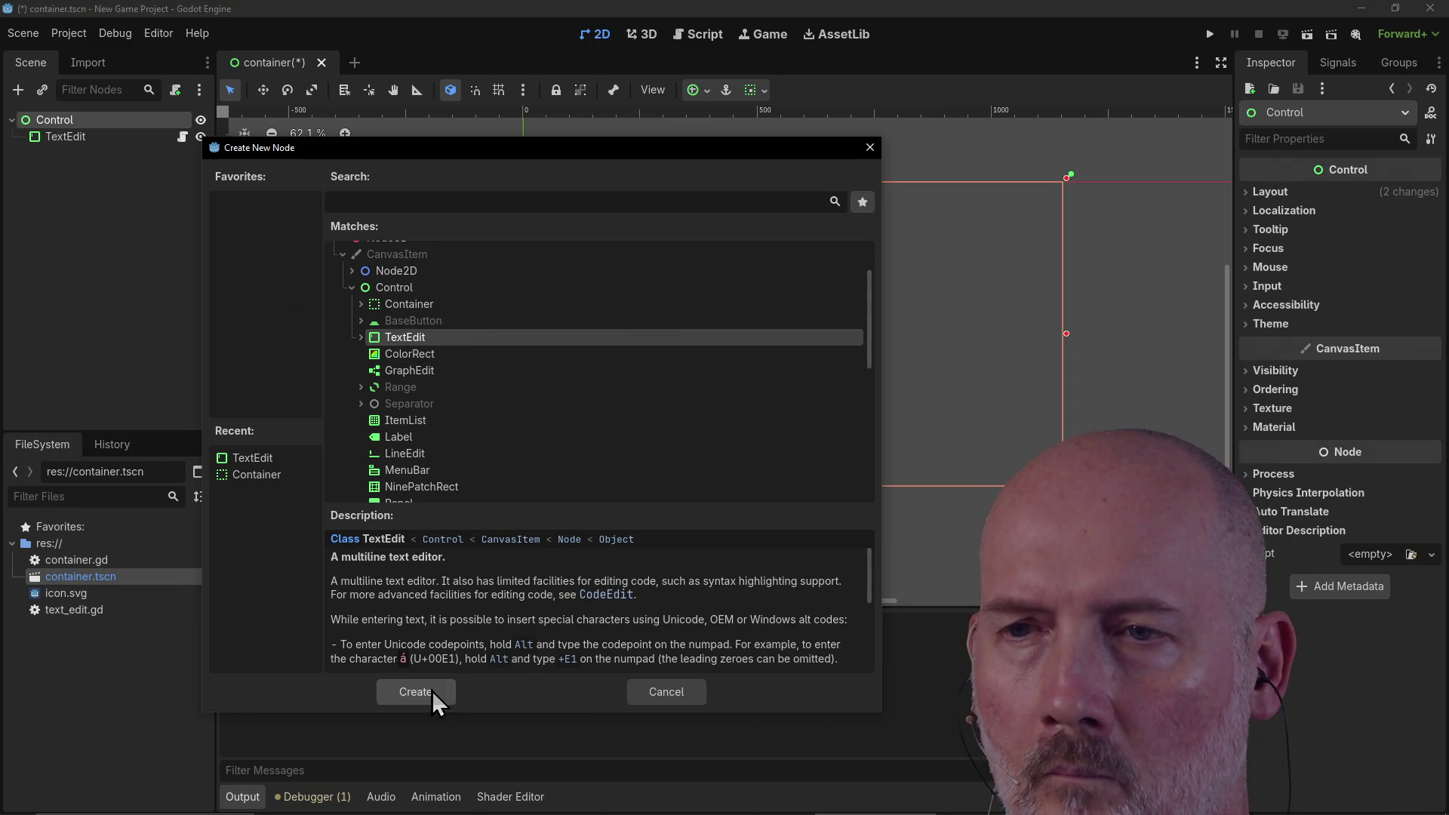
left_click(417, 692)
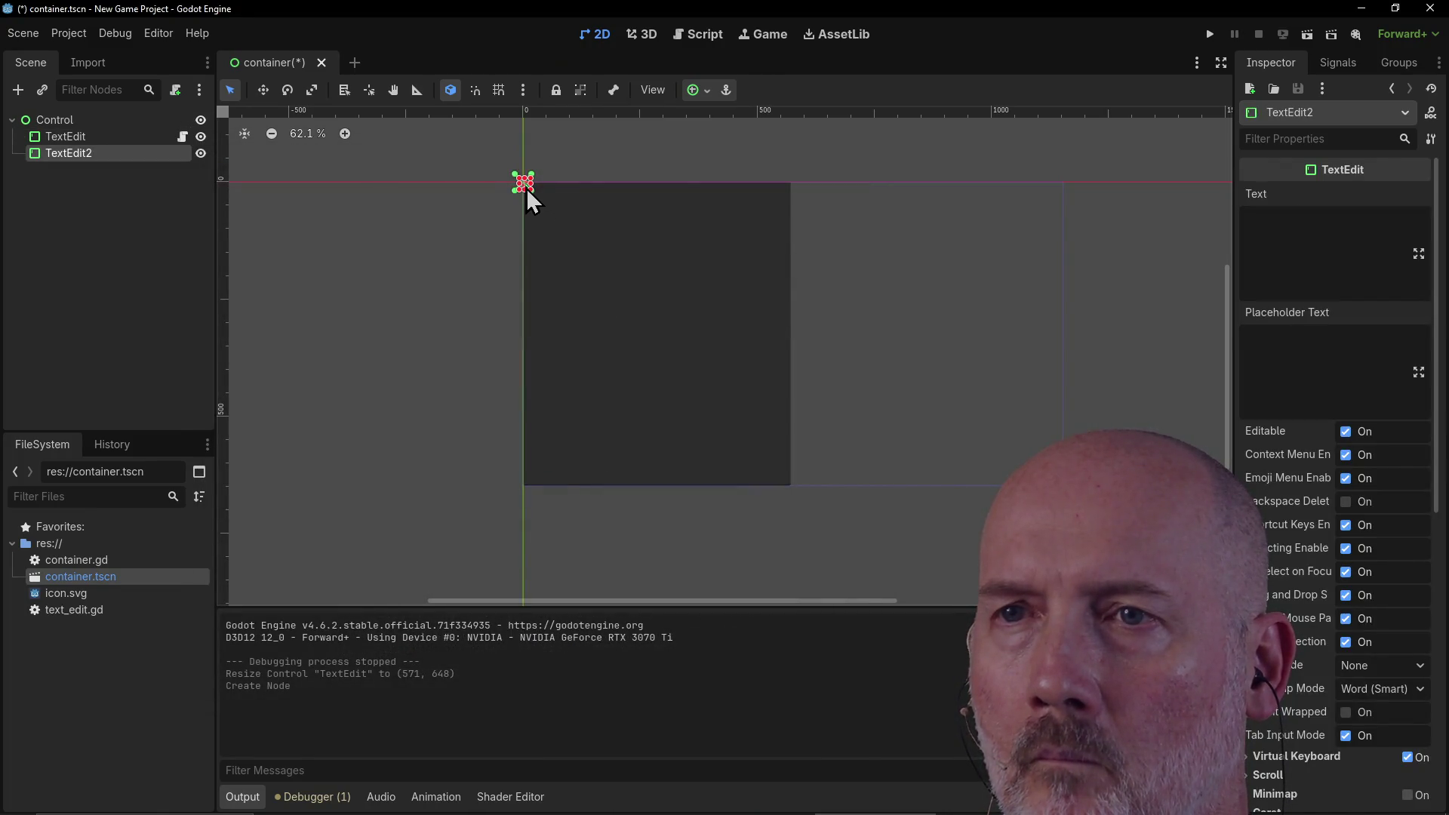
Step: Size and place TextEdit2 at 576 × 646 filling the right half beside the first TextEdit
mouse_move(636, 248)
left_mouse_down()
mouse_move(708, 365)
mouse_move(705, 454)
left_mouse_up()
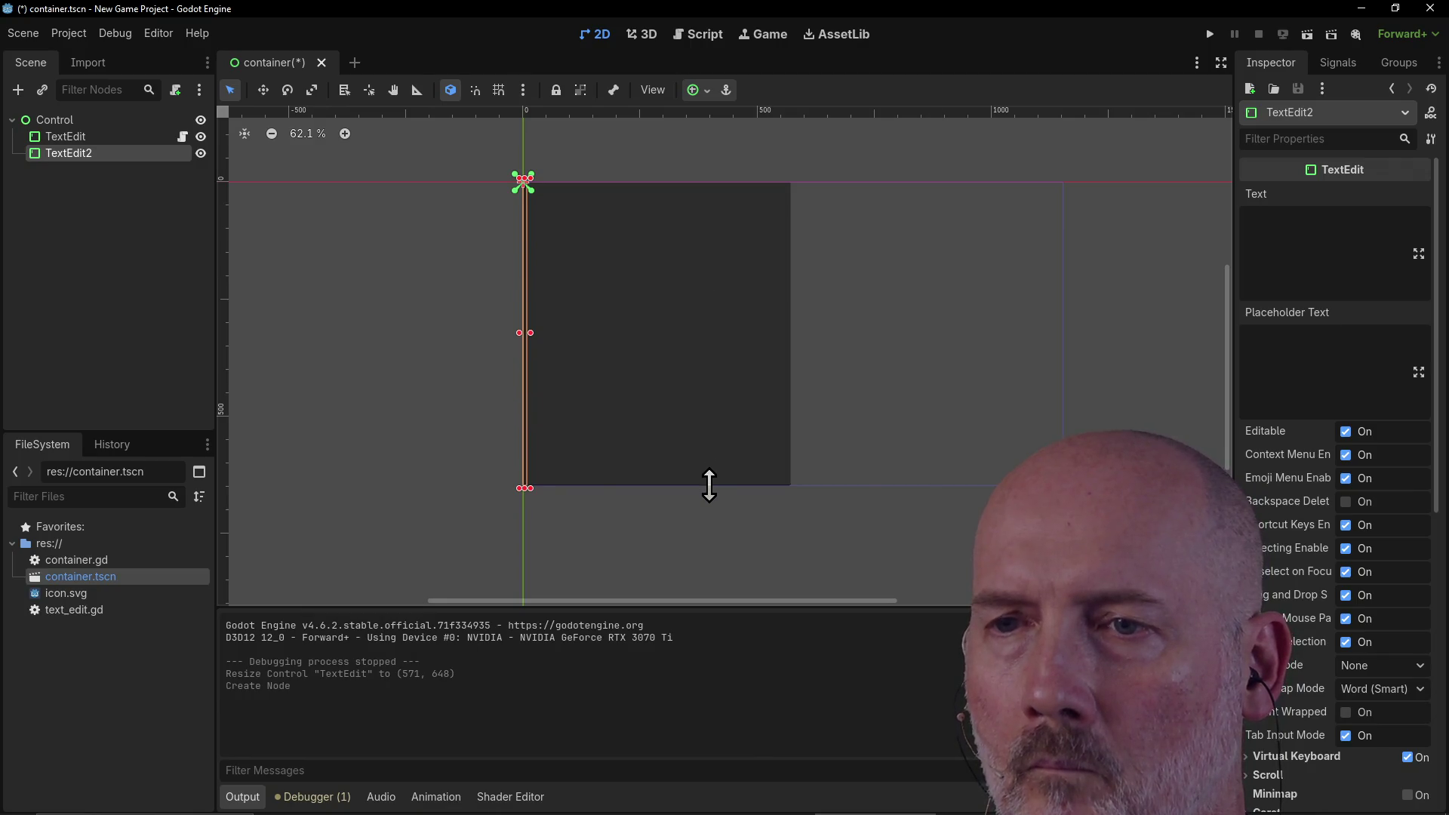
mouse_move(532, 344)
left_mouse_down()
mouse_move(776, 324)
mouse_move(991, 332)
left_mouse_up()
left_click_drag(686, 309, 903, 305)
scroll(1025, 319, "down", 4)
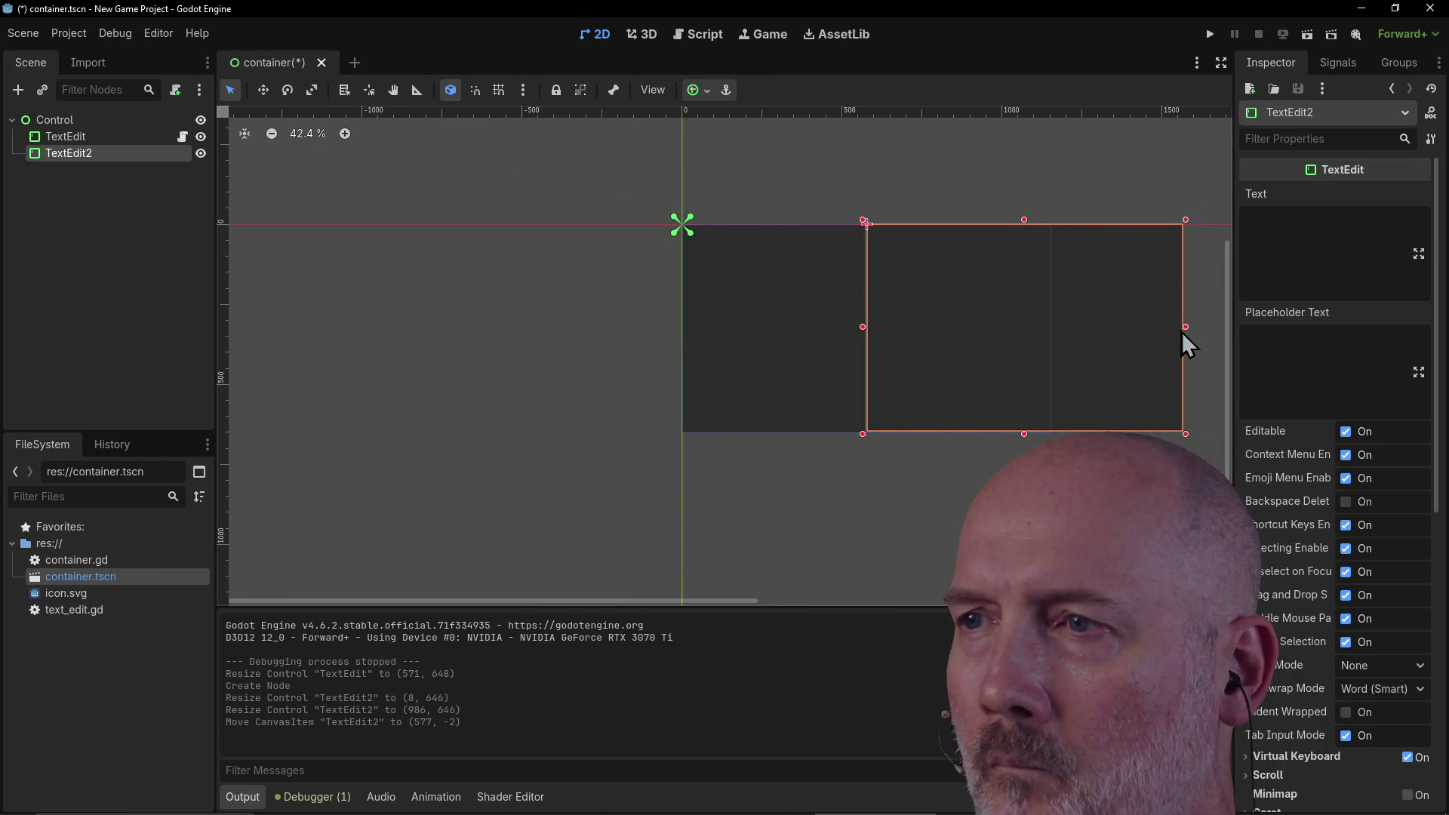
left_click_drag(1186, 329, 1057, 332)
scroll(931, 322, "up", 5)
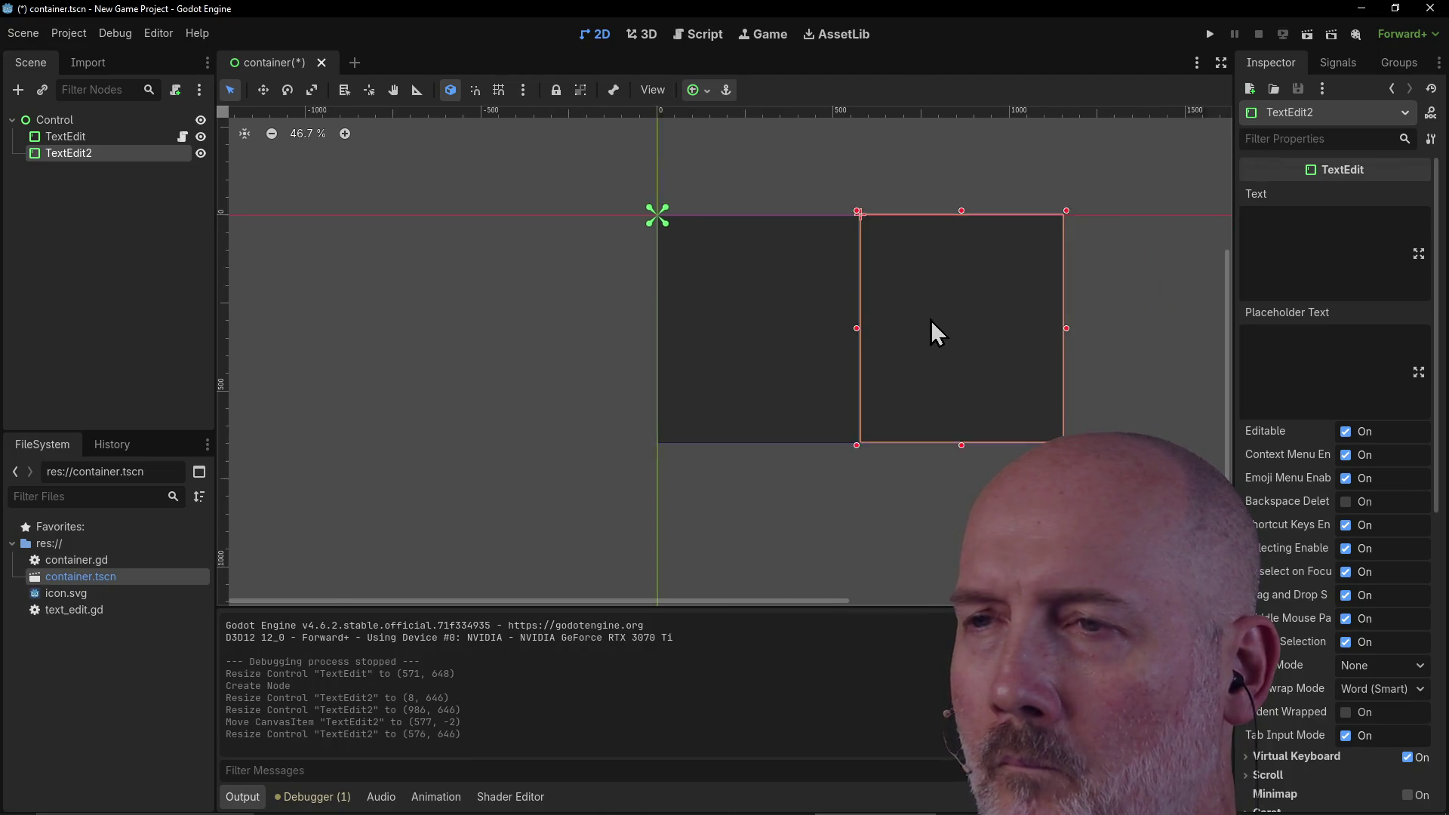
left_click_drag(928, 327, 926, 329)
scroll(1048, 321, "down", 2)
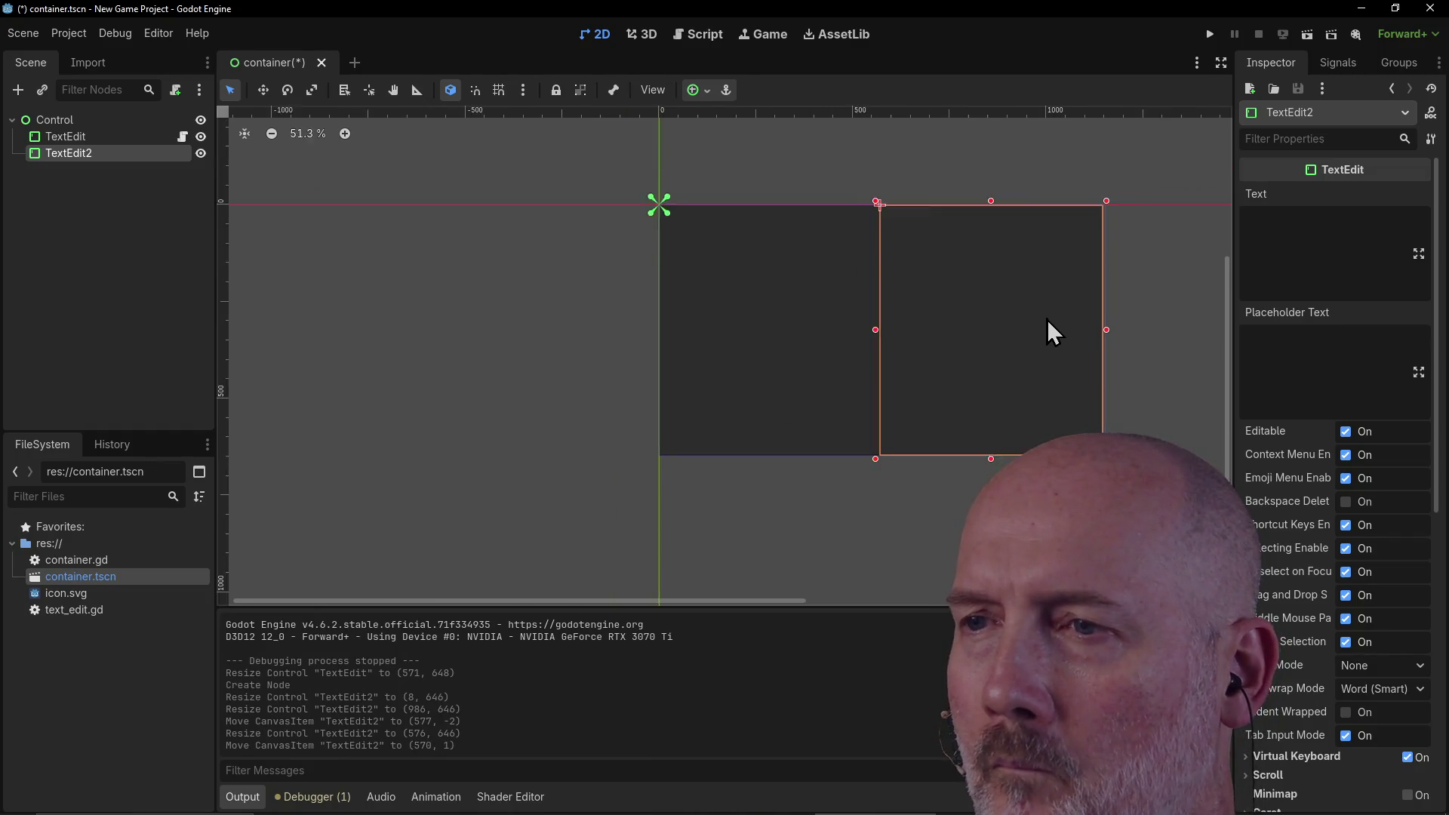
scroll(1047, 320, "up", 2)
Step: Select the first TextEdit and TextEdit2 in turn to compare their sizes
left_click(809, 167)
left_click(938, 291)
left_click(776, 336)
left_click(944, 310)
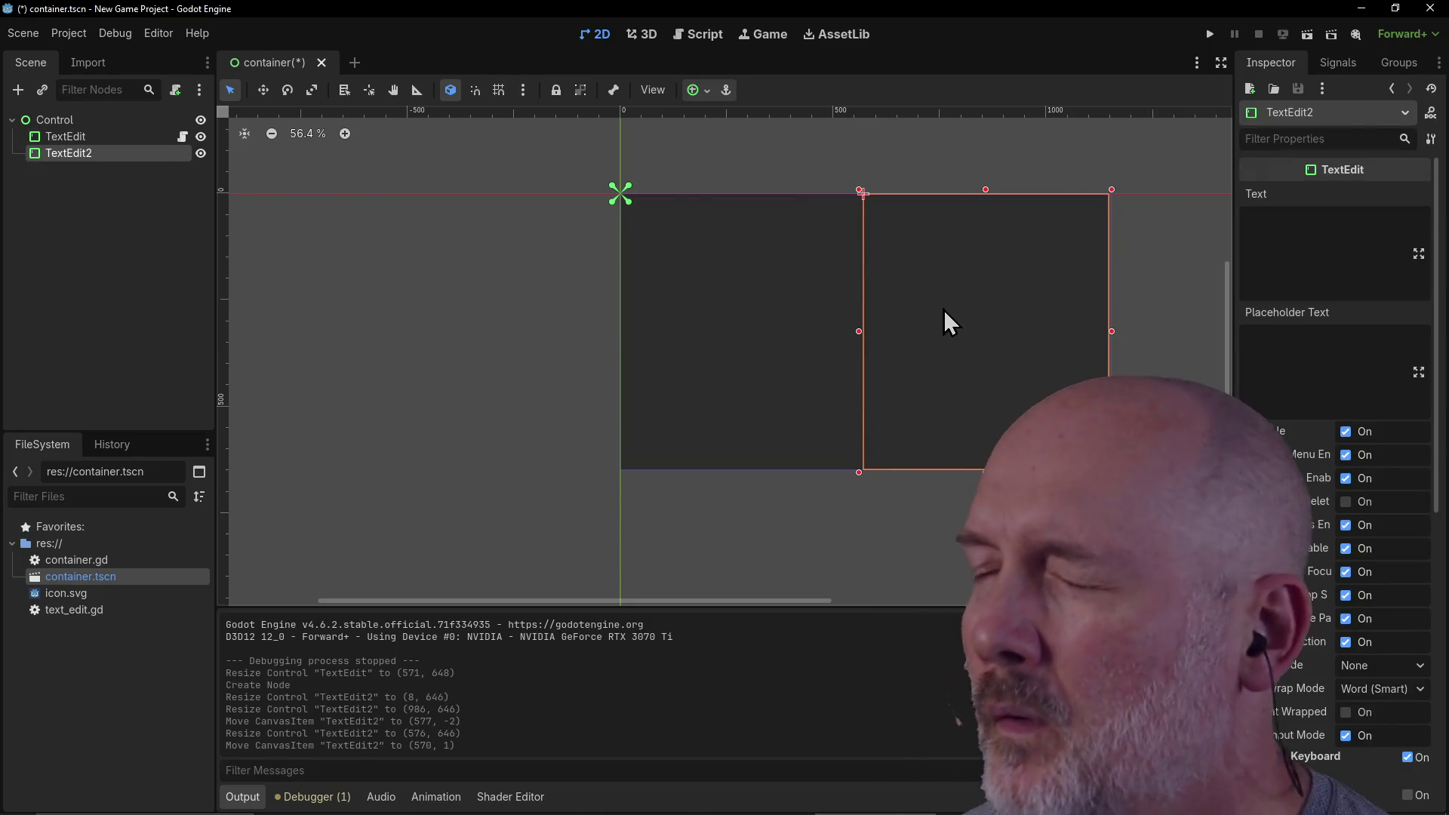
left_click(785, 332)
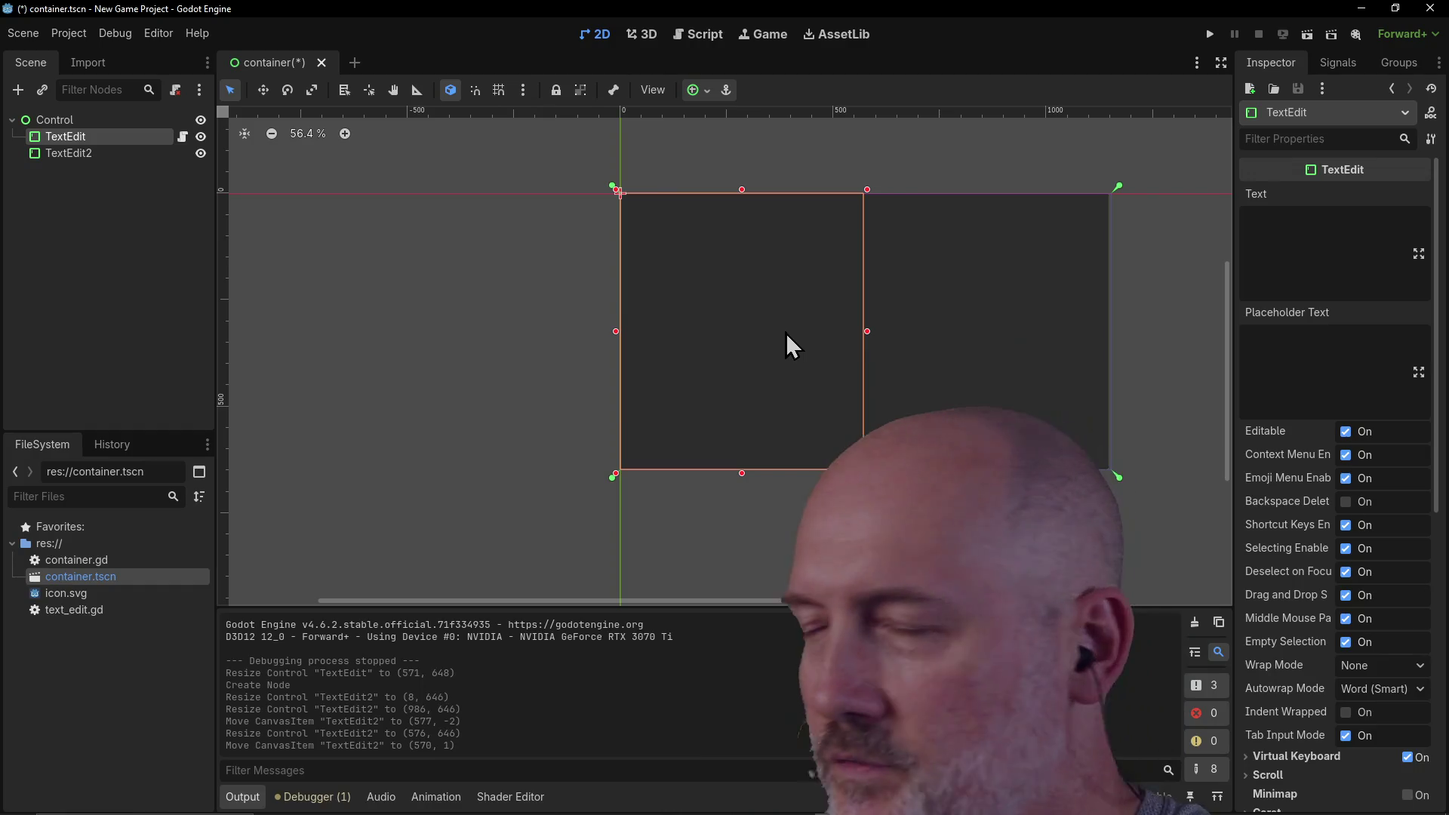
left_click(1020, 323)
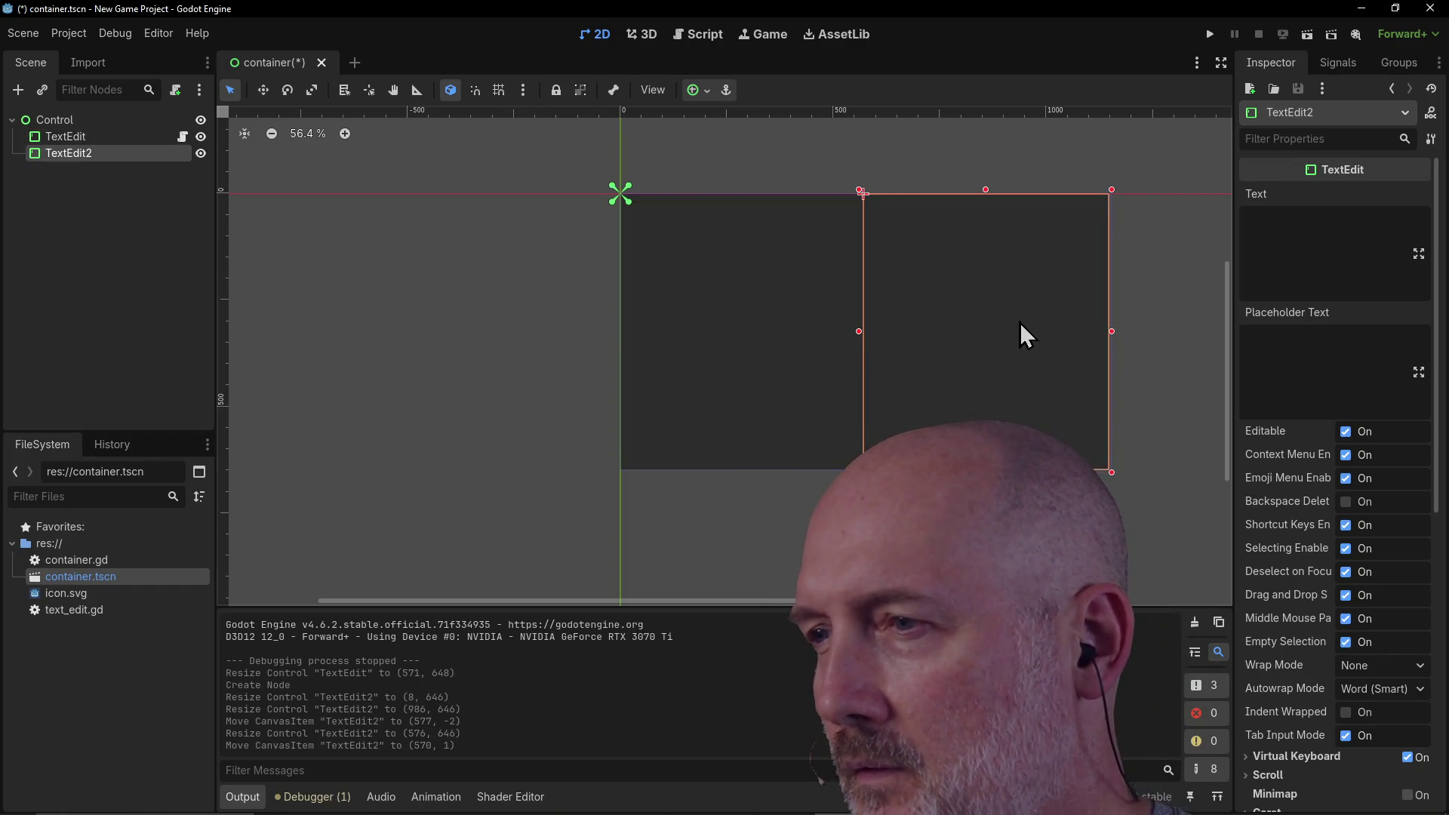
Step: Give TextEdit2 a new Theme resource and open it in the Theme editor
right_click(1021, 323)
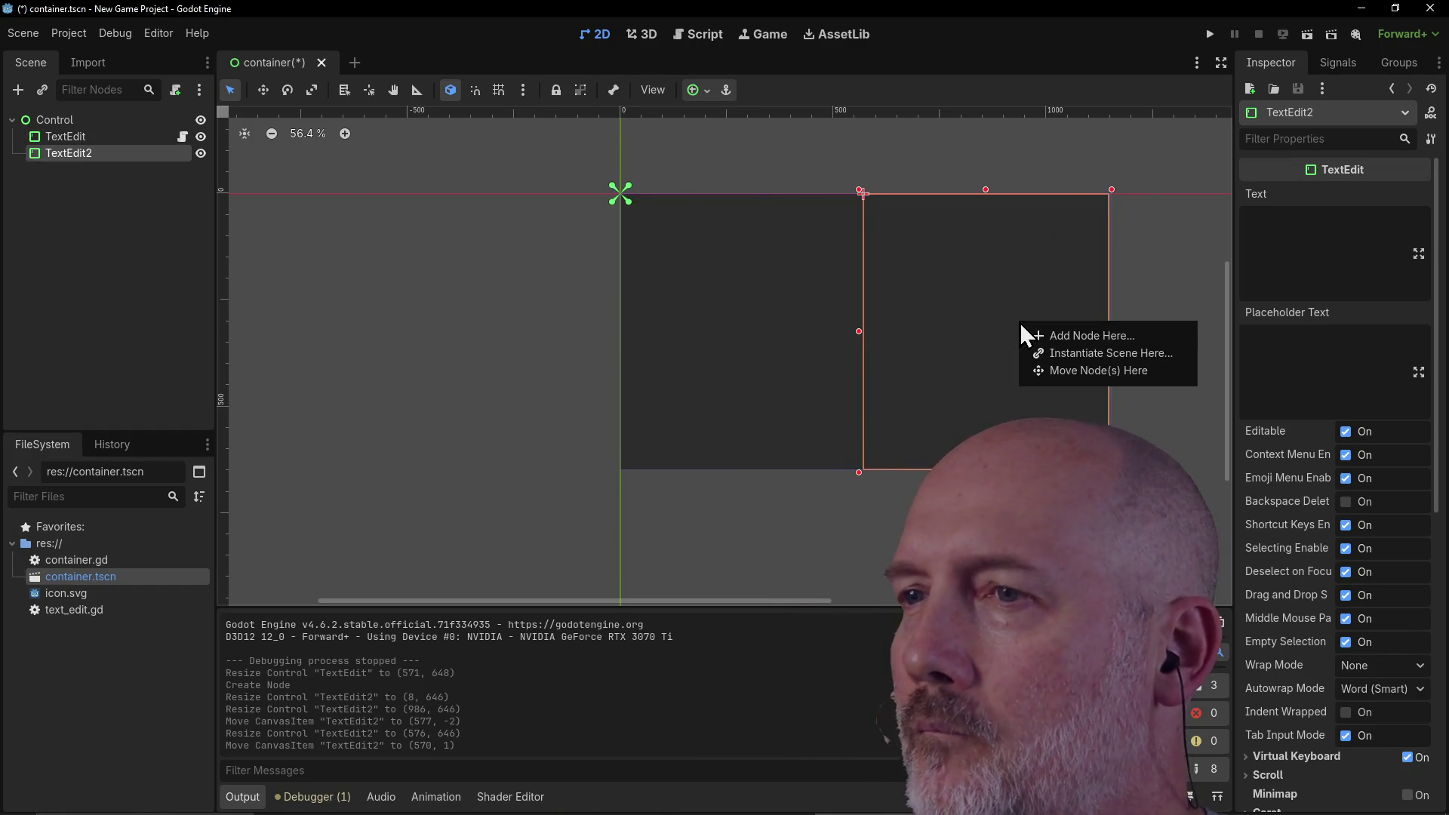
left_click(944, 315)
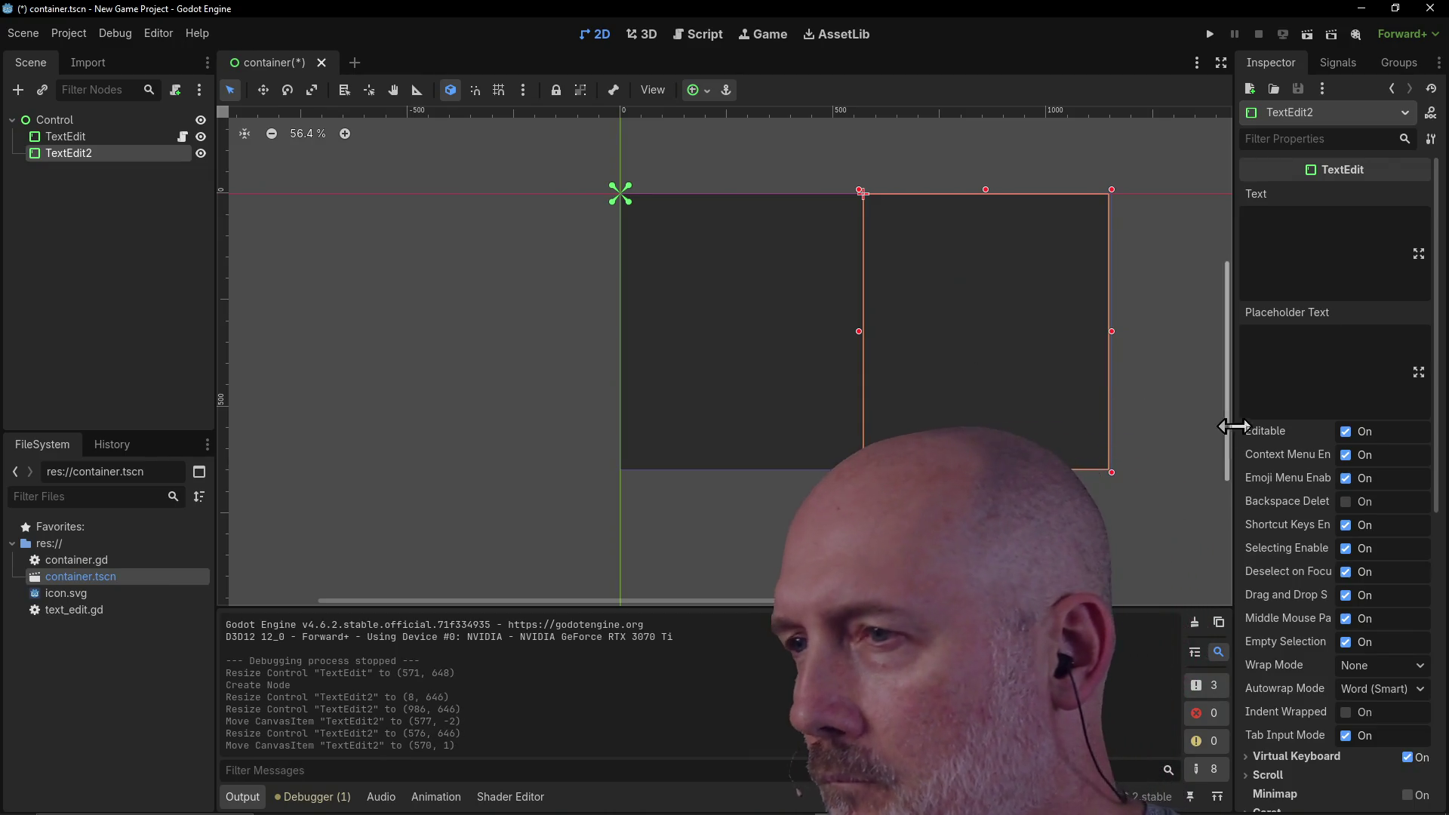
scroll(1302, 479, "down", 3)
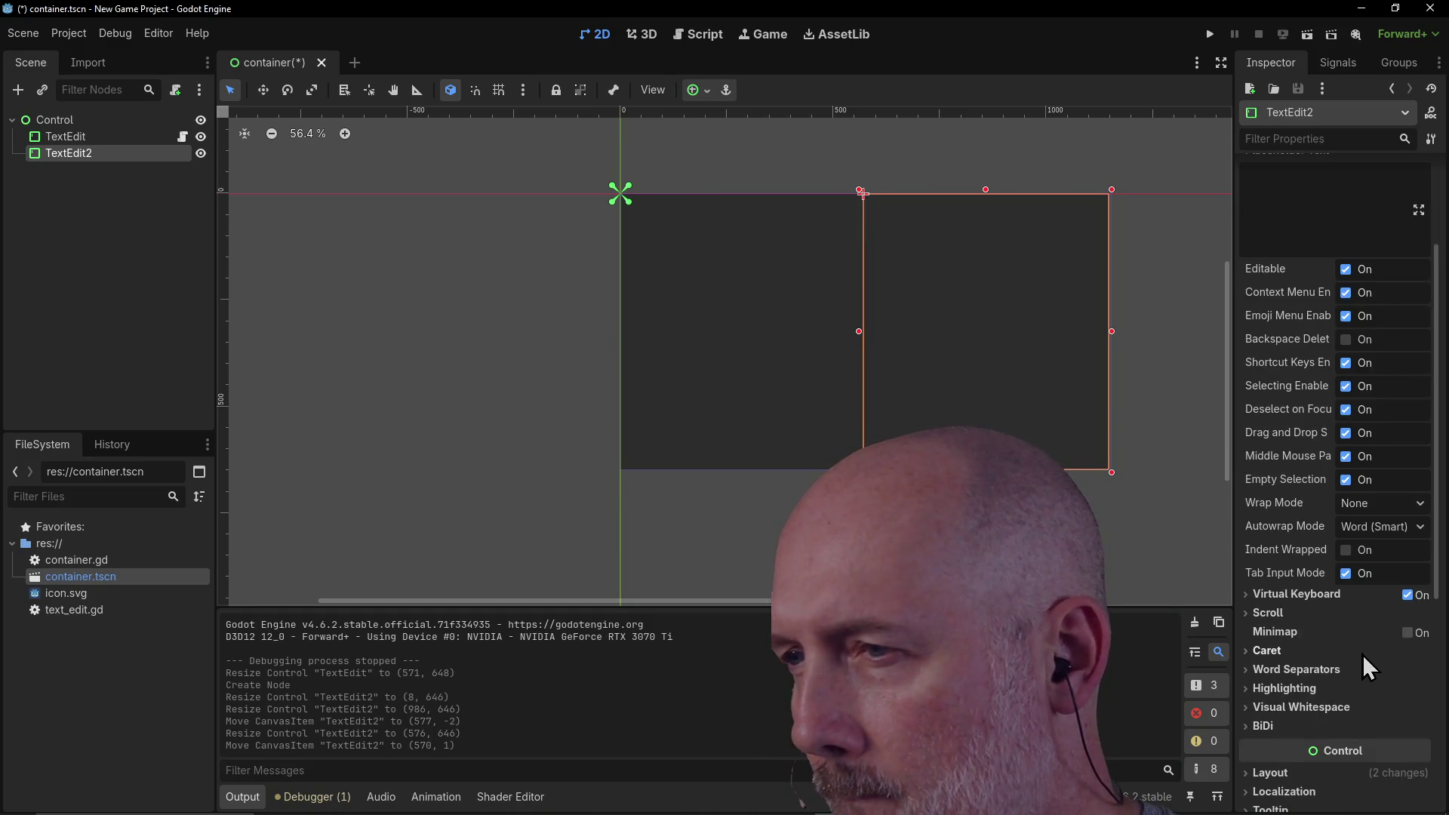
scroll(1360, 654, "down", 7)
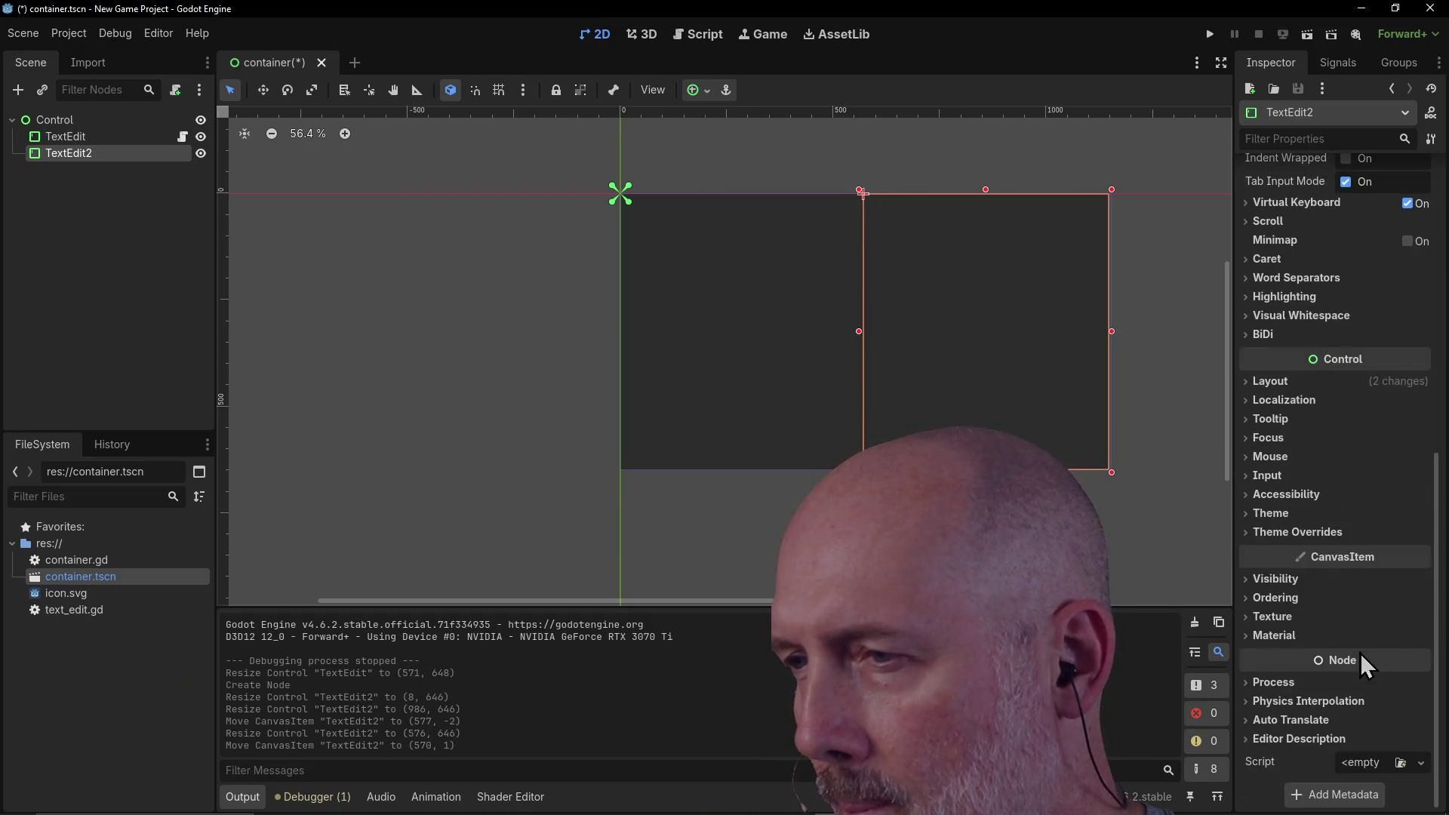
left_click(1262, 515)
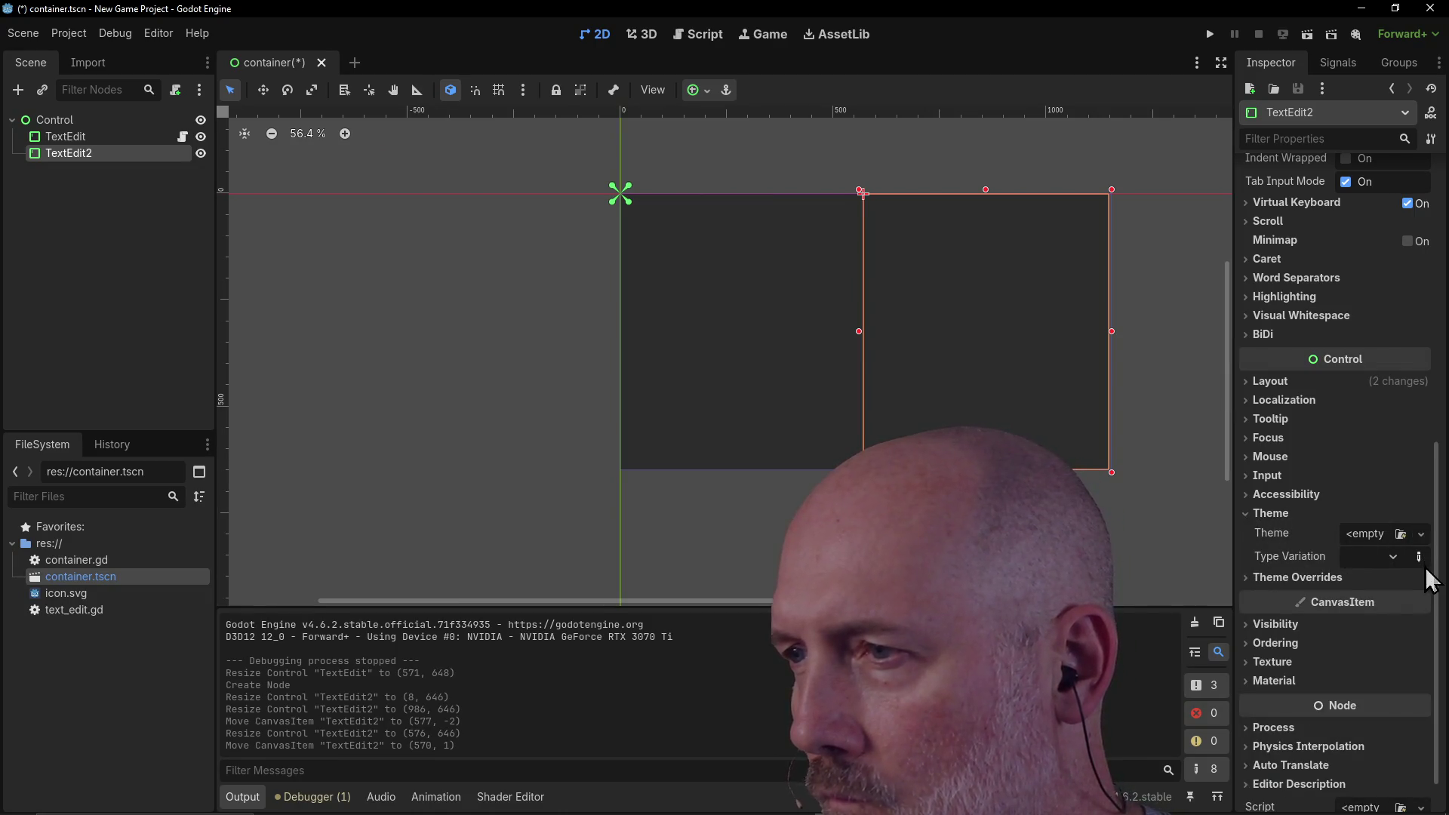
left_click(1422, 534)
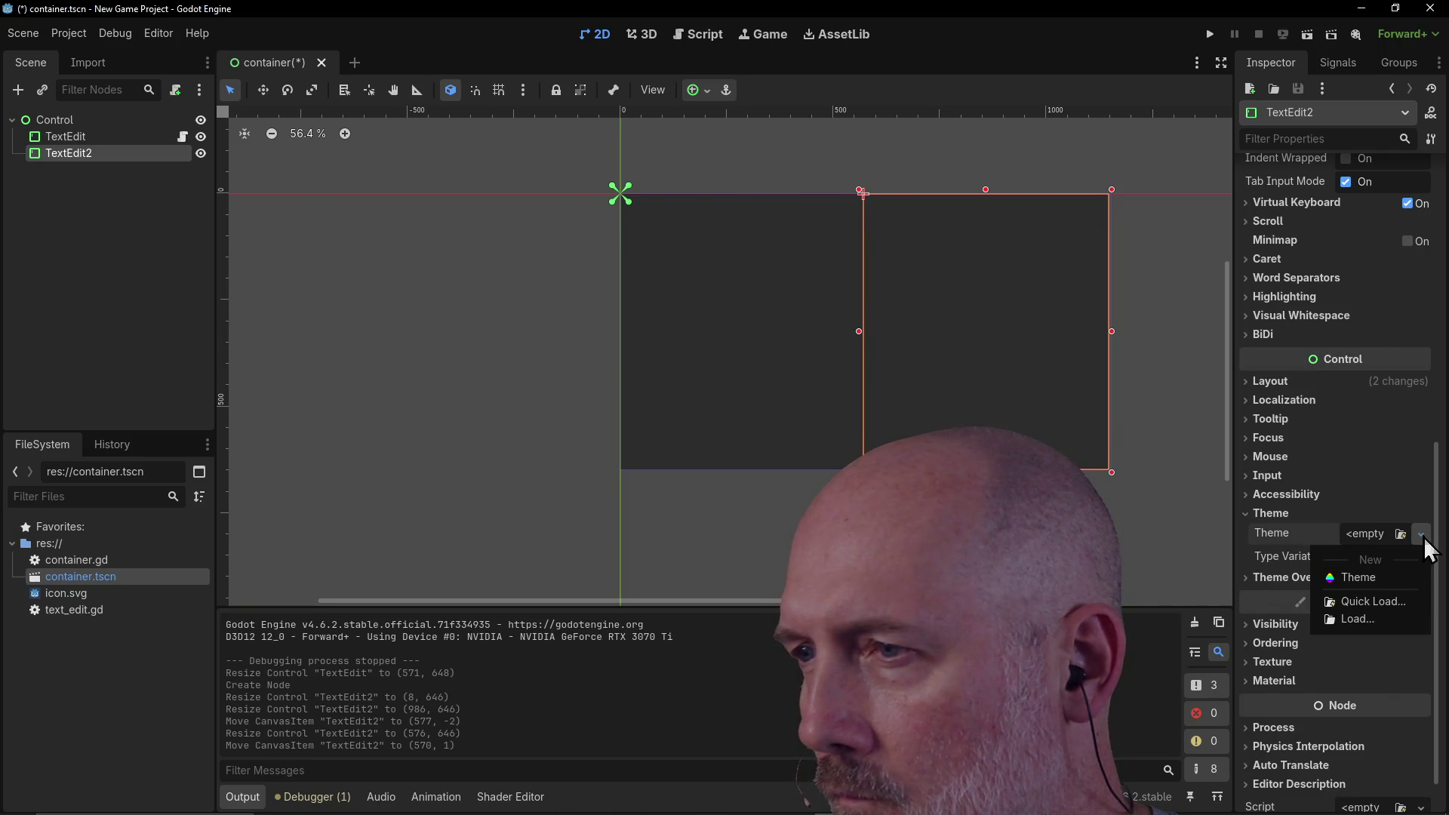
left_click(1357, 582)
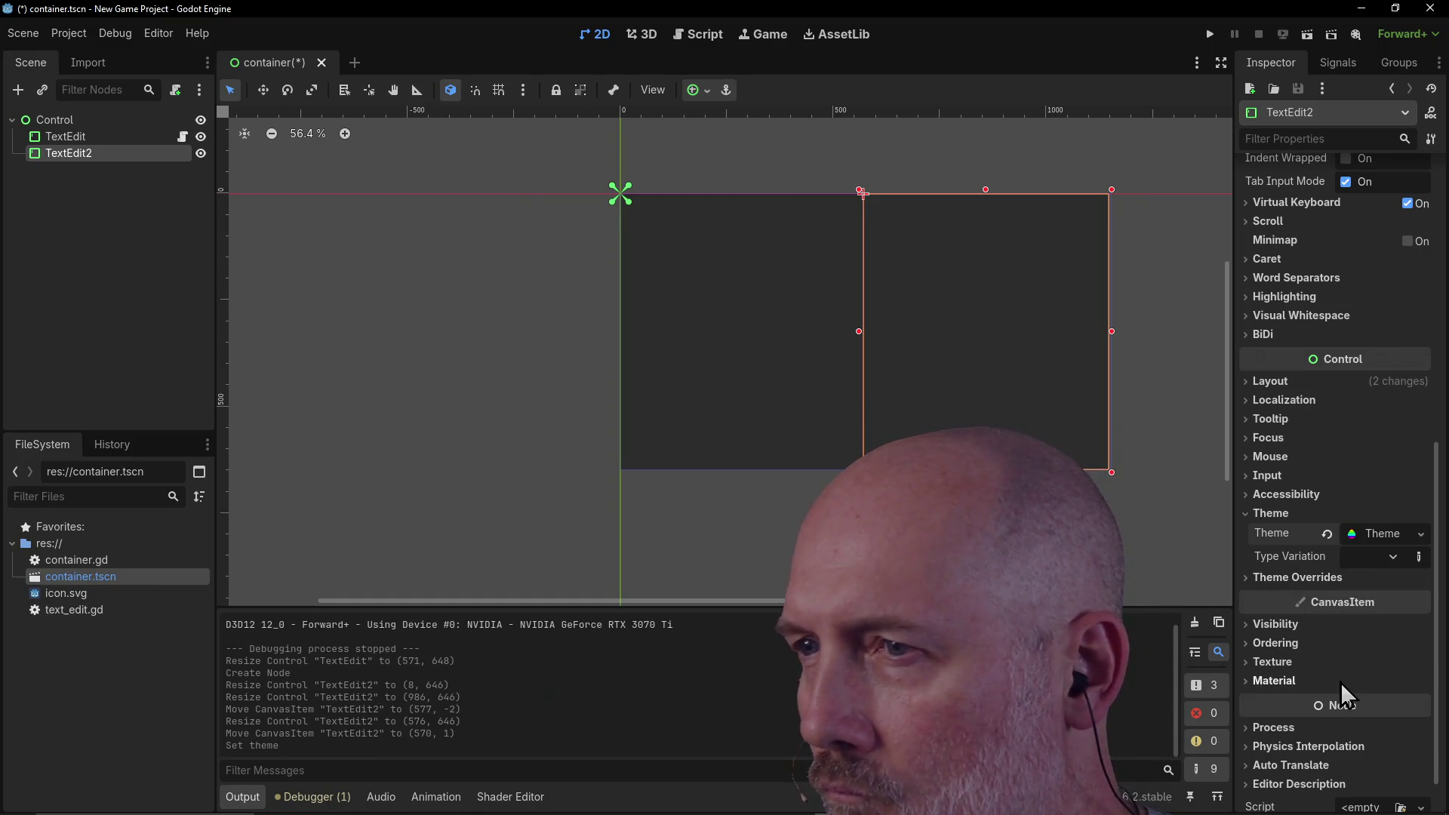
left_click(1421, 534)
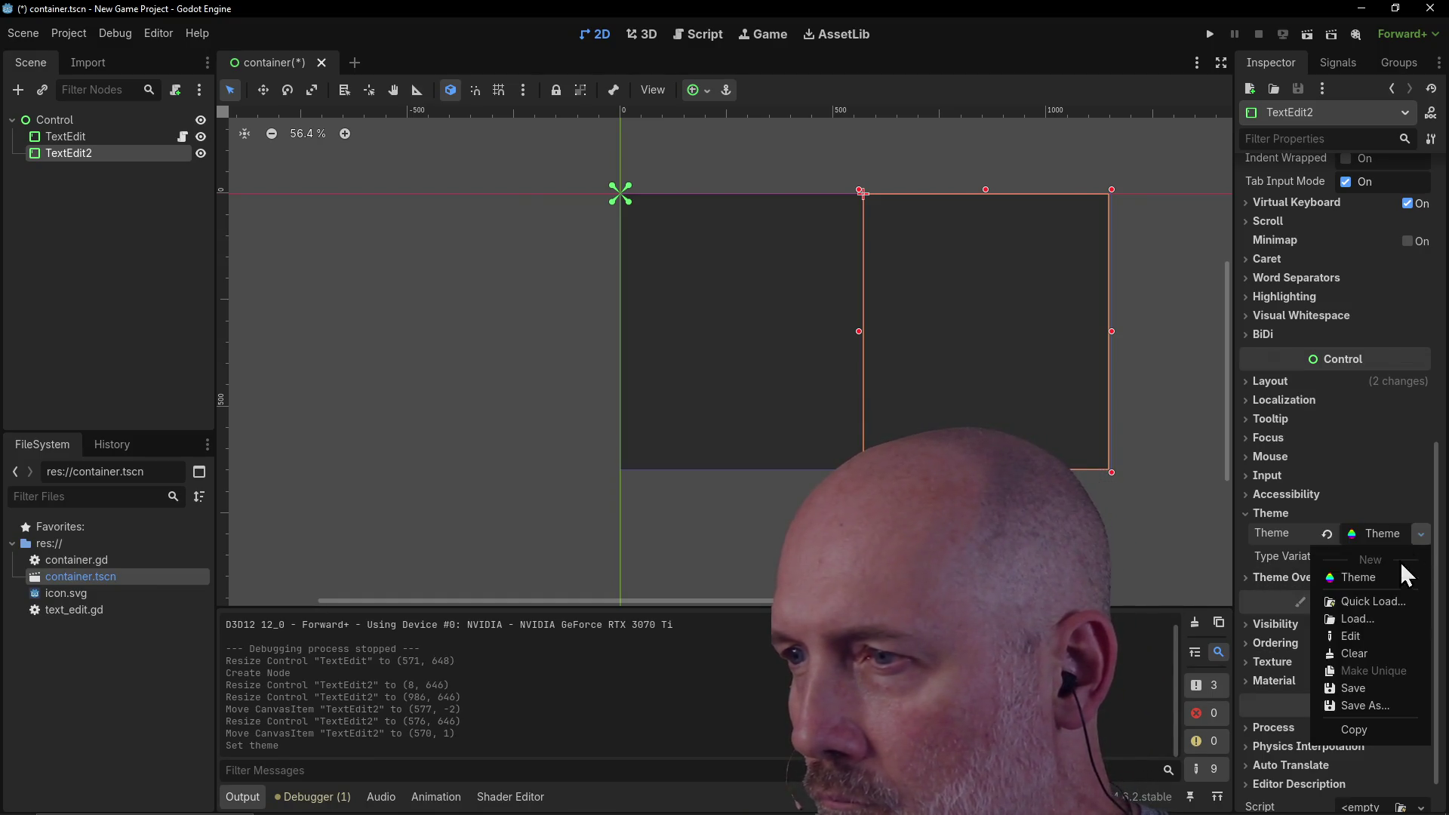
left_click(1388, 637)
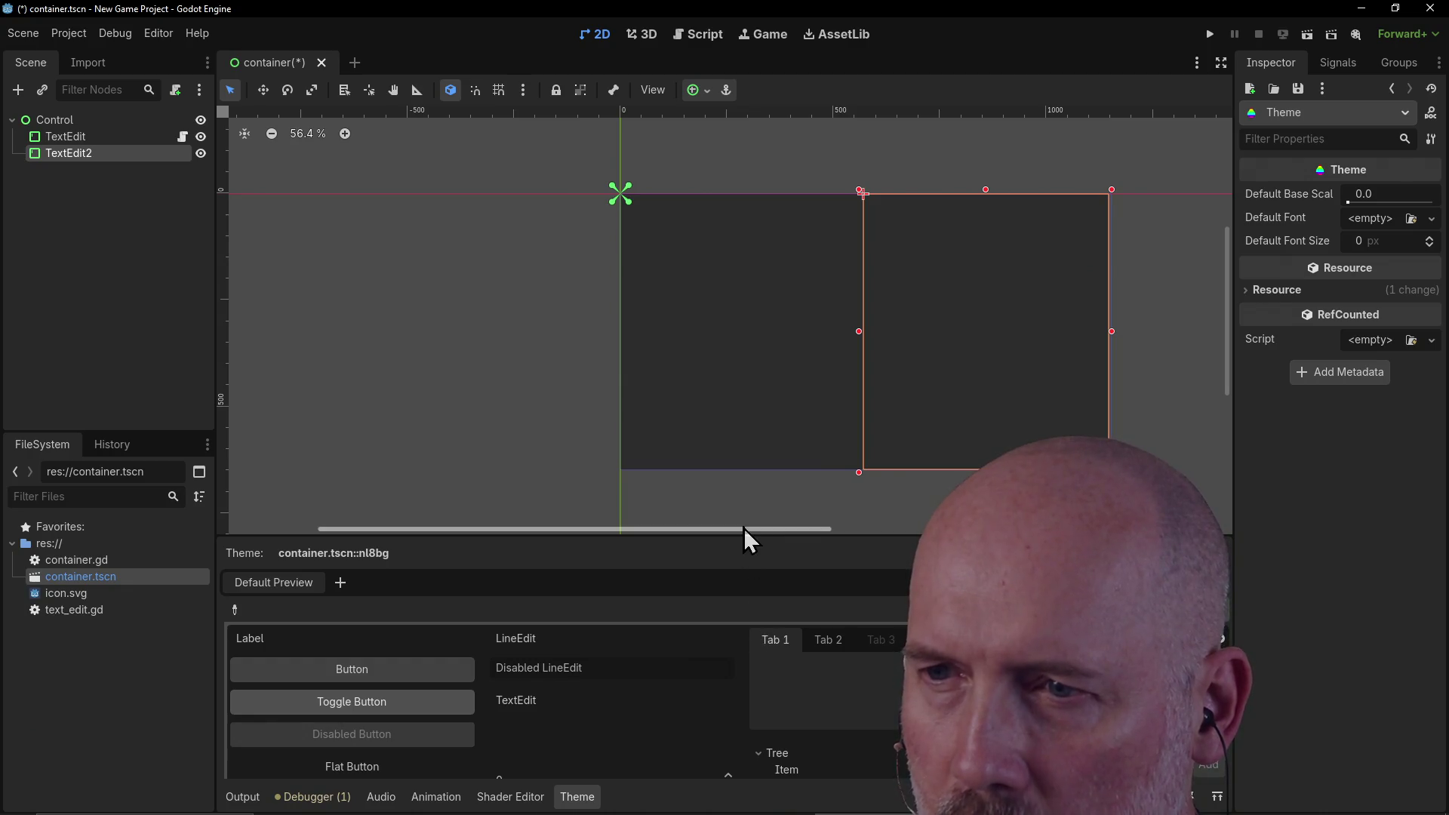
Step: Preview Tab 2 in the enlarged Theme panel, close the panel, and select the left TextEdit
left_click_drag(741, 536, 756, 358)
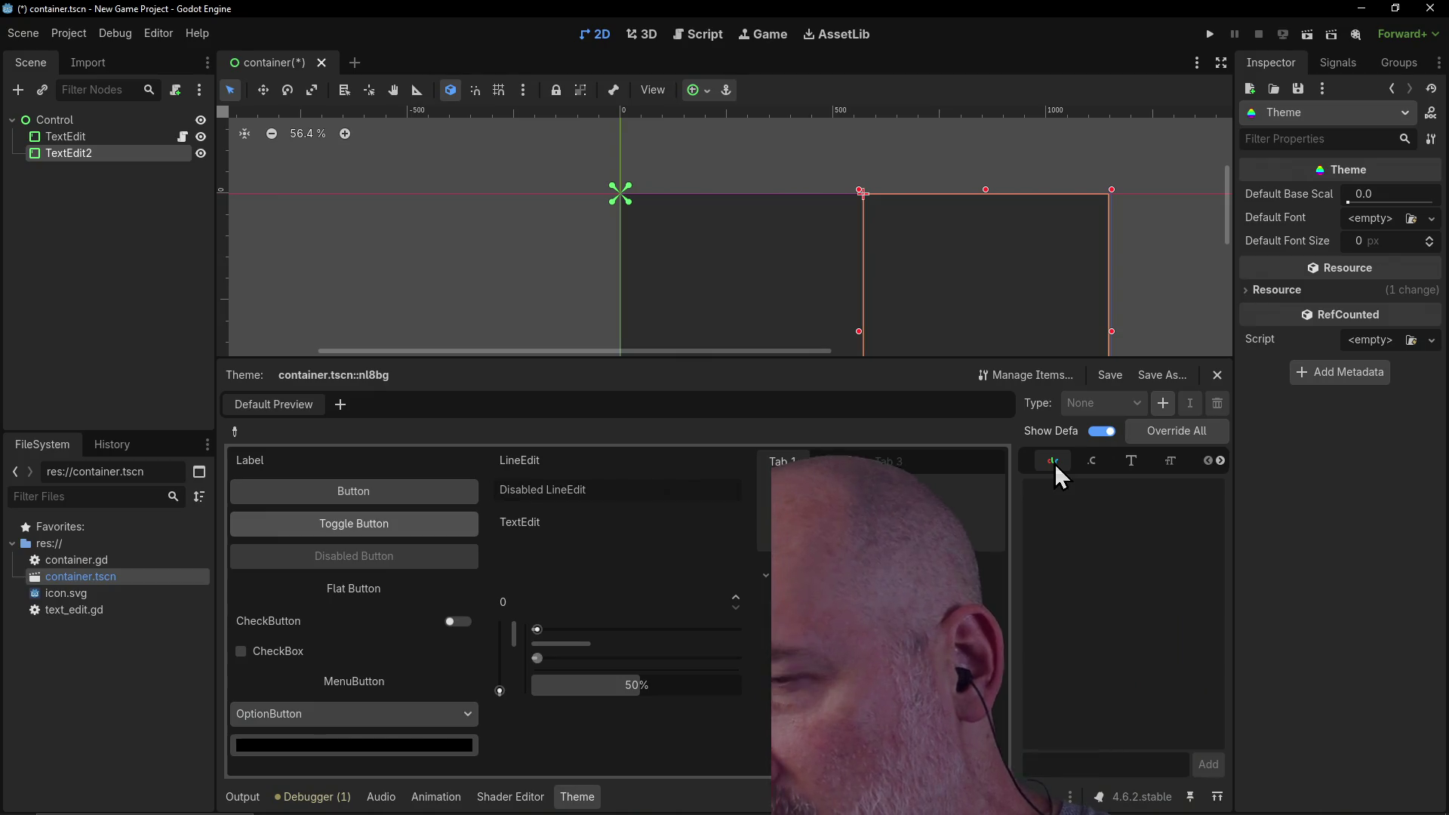
left_click(838, 463)
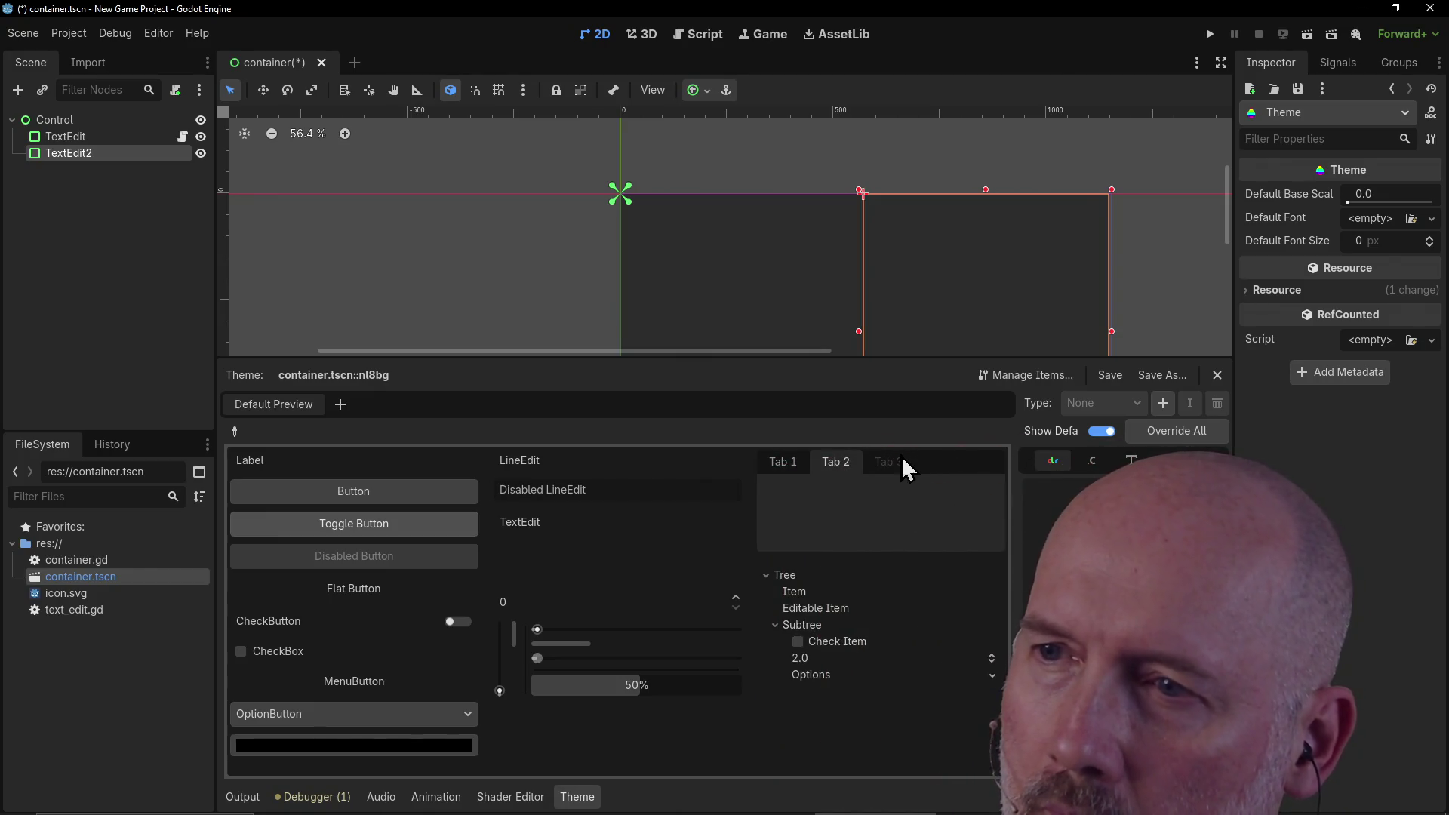
left_click(1217, 376)
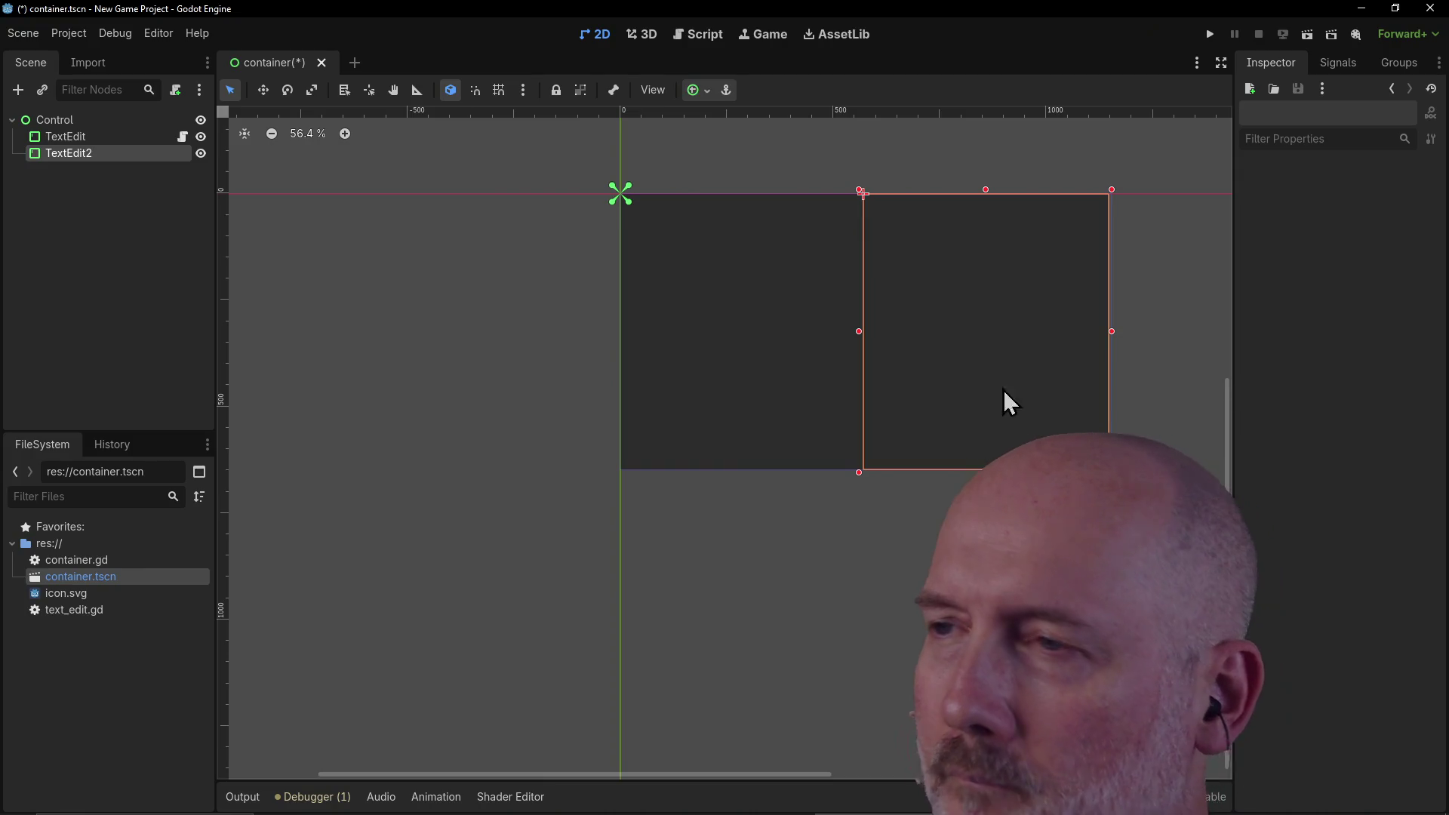
left_click(726, 385)
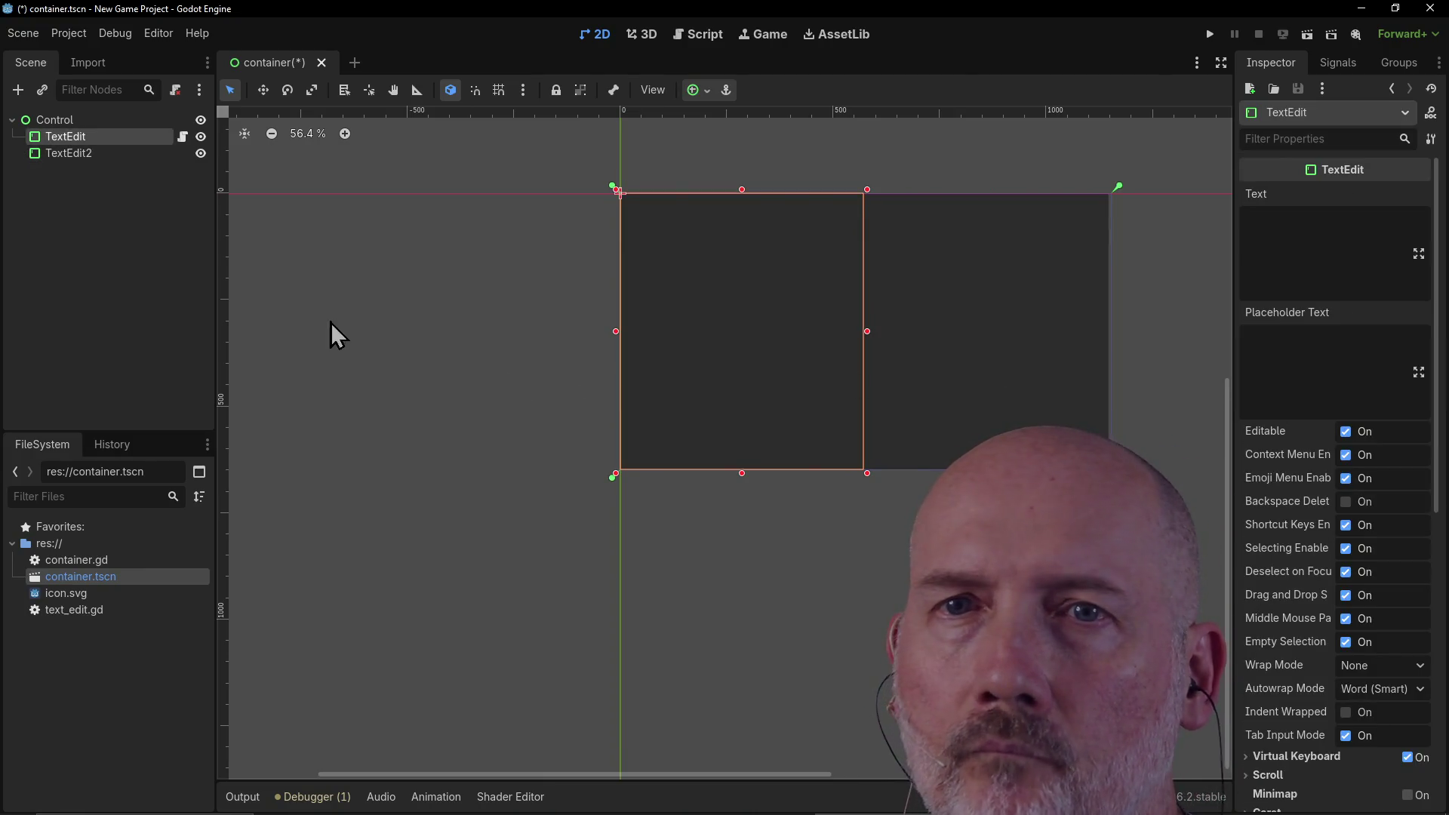
Step: Rename the left TextEdit node to Code
left_click(83, 153)
left_click(75, 136)
left_click(79, 153)
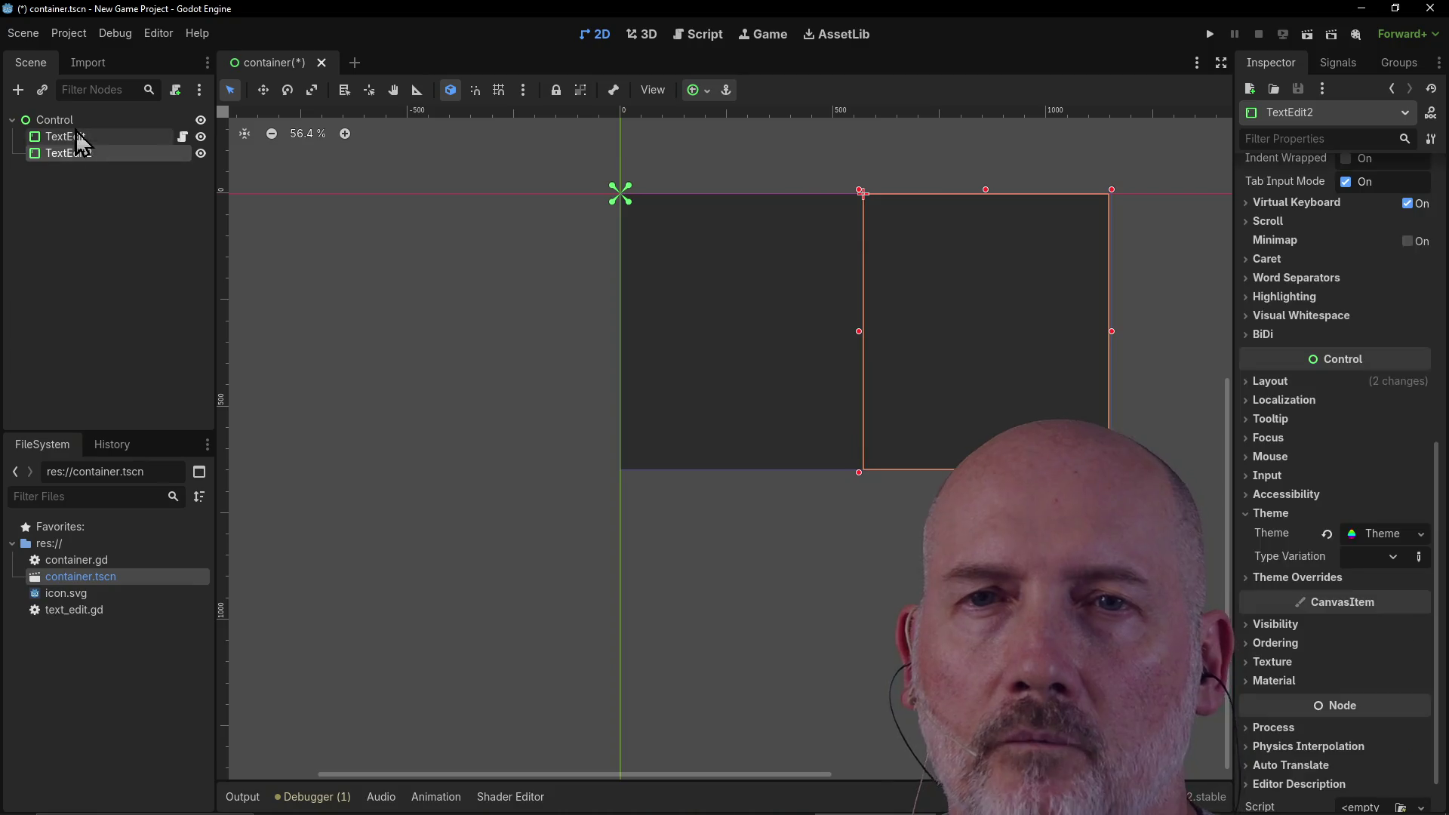
double_click(75, 136)
key("Escape")
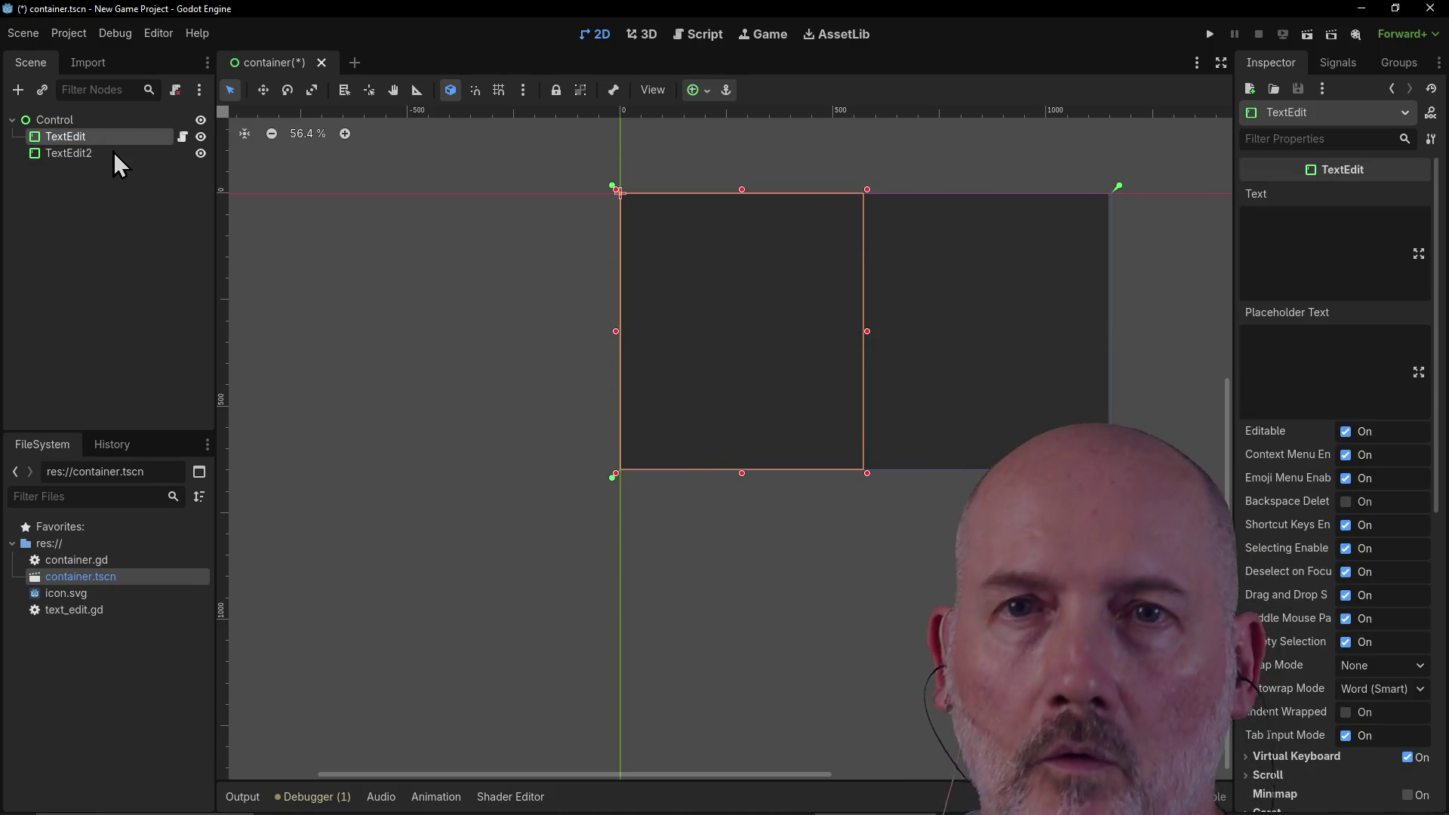
double_click(102, 136)
type("Code")
key("Return")
Step: Rename TextEdit2 to Console and check both text boxes on the canvas
left_click(99, 154)
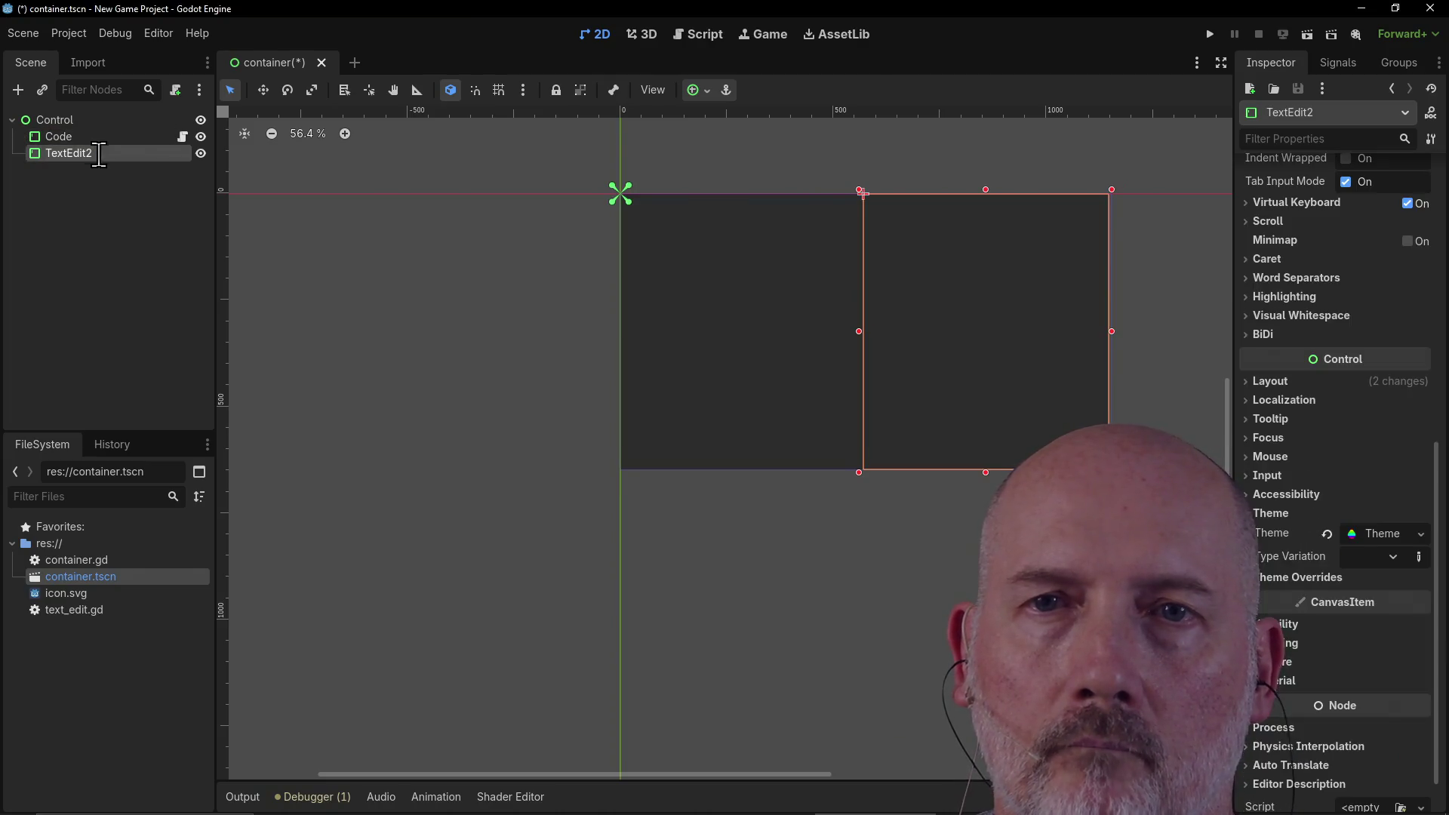
double_click(99, 154)
type("Console")
key("Return")
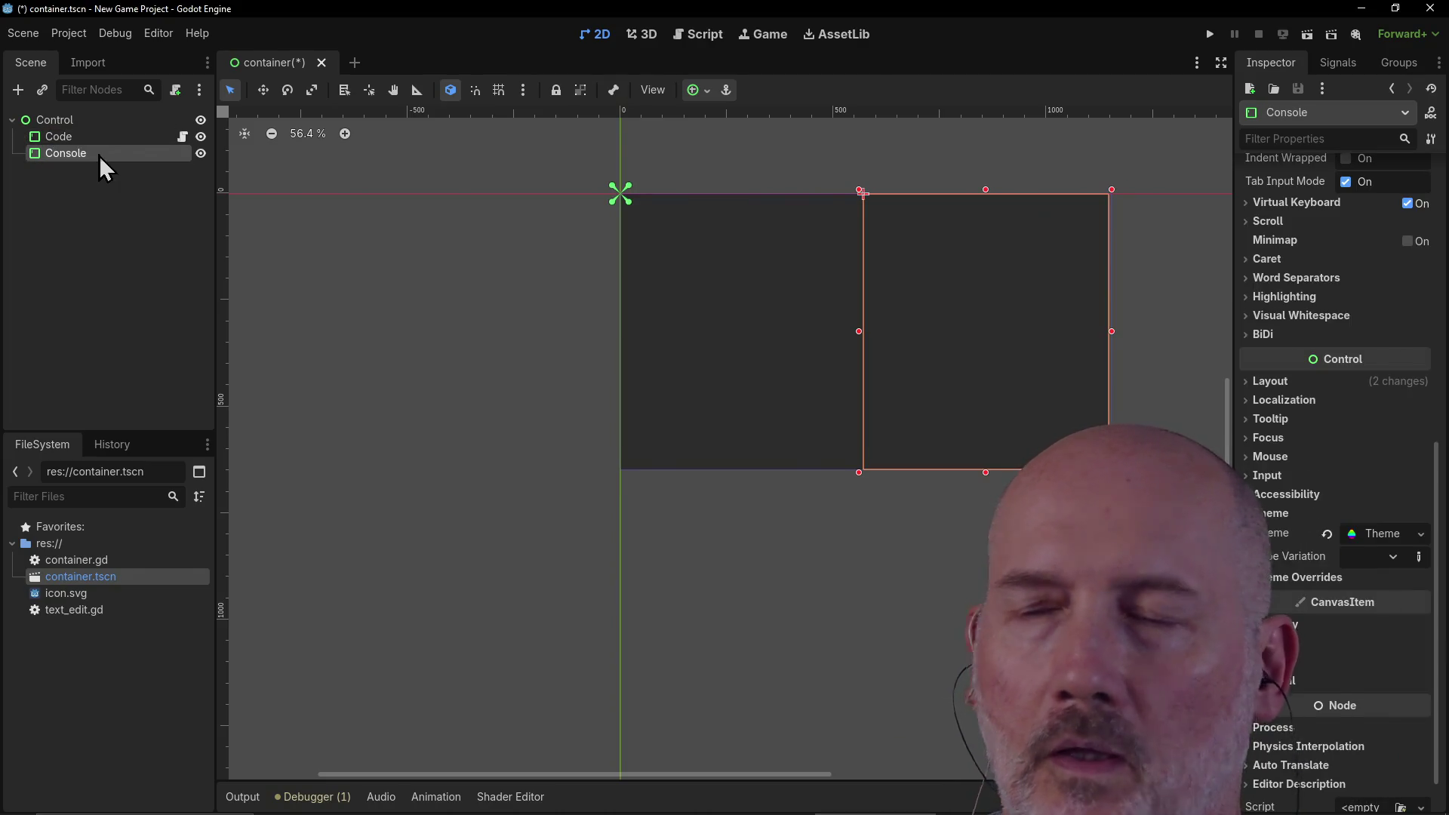
left_click(692, 292)
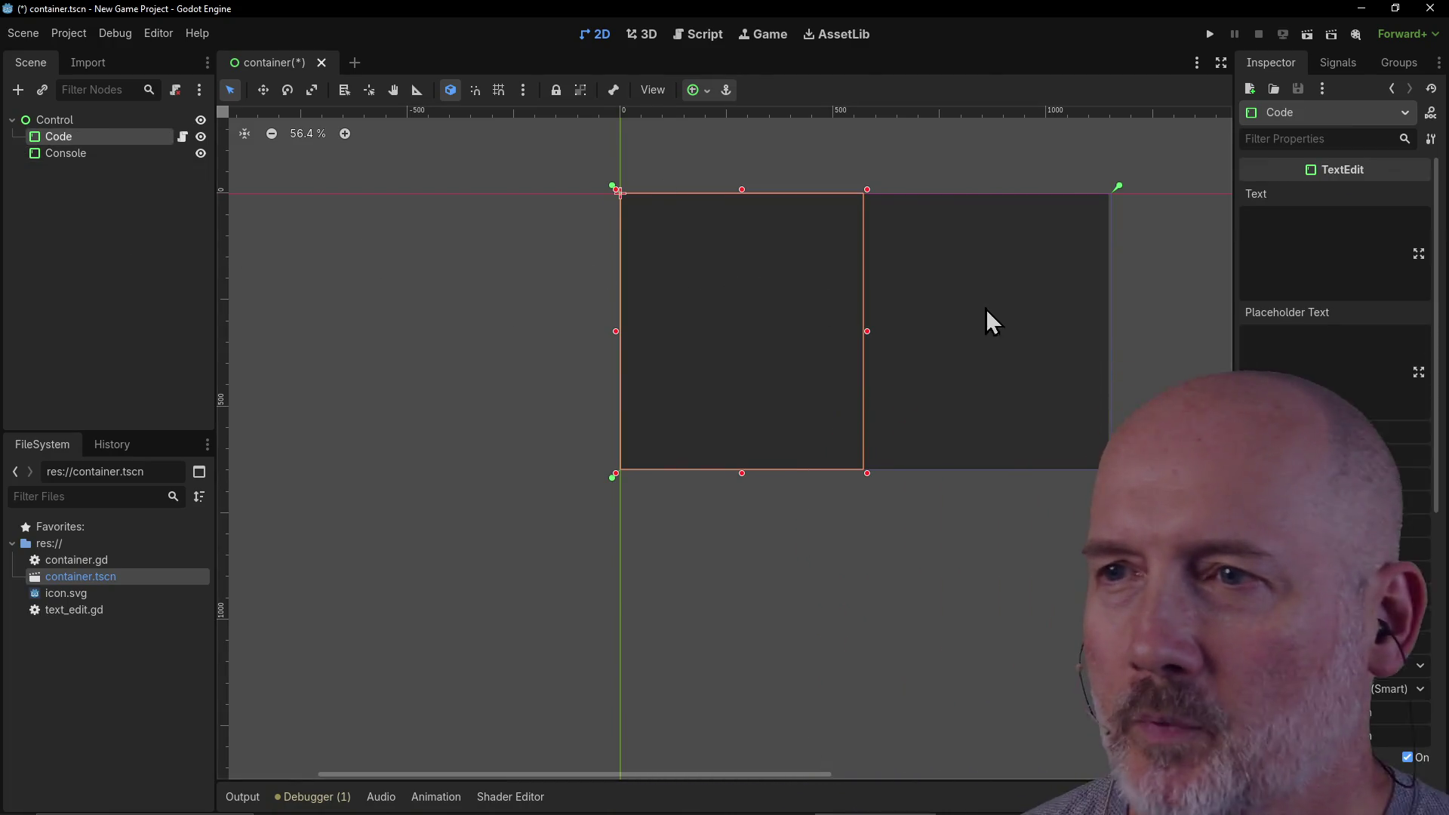
left_click(1041, 269)
left_click(718, 305)
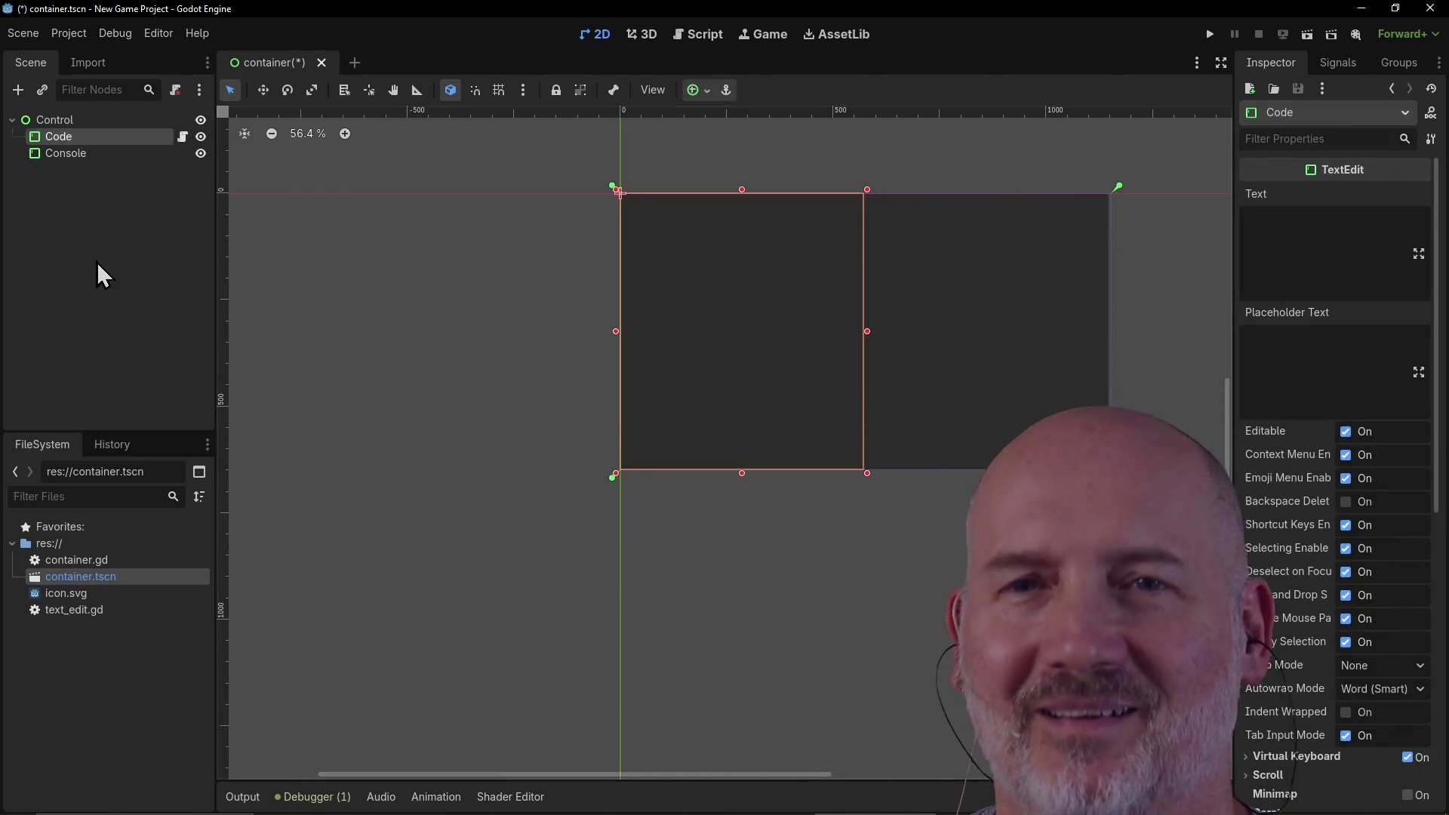
left_click(97, 264)
Step: Switch over to the GDScript reference page in the browser
scroll(764, 359, "up", 2)
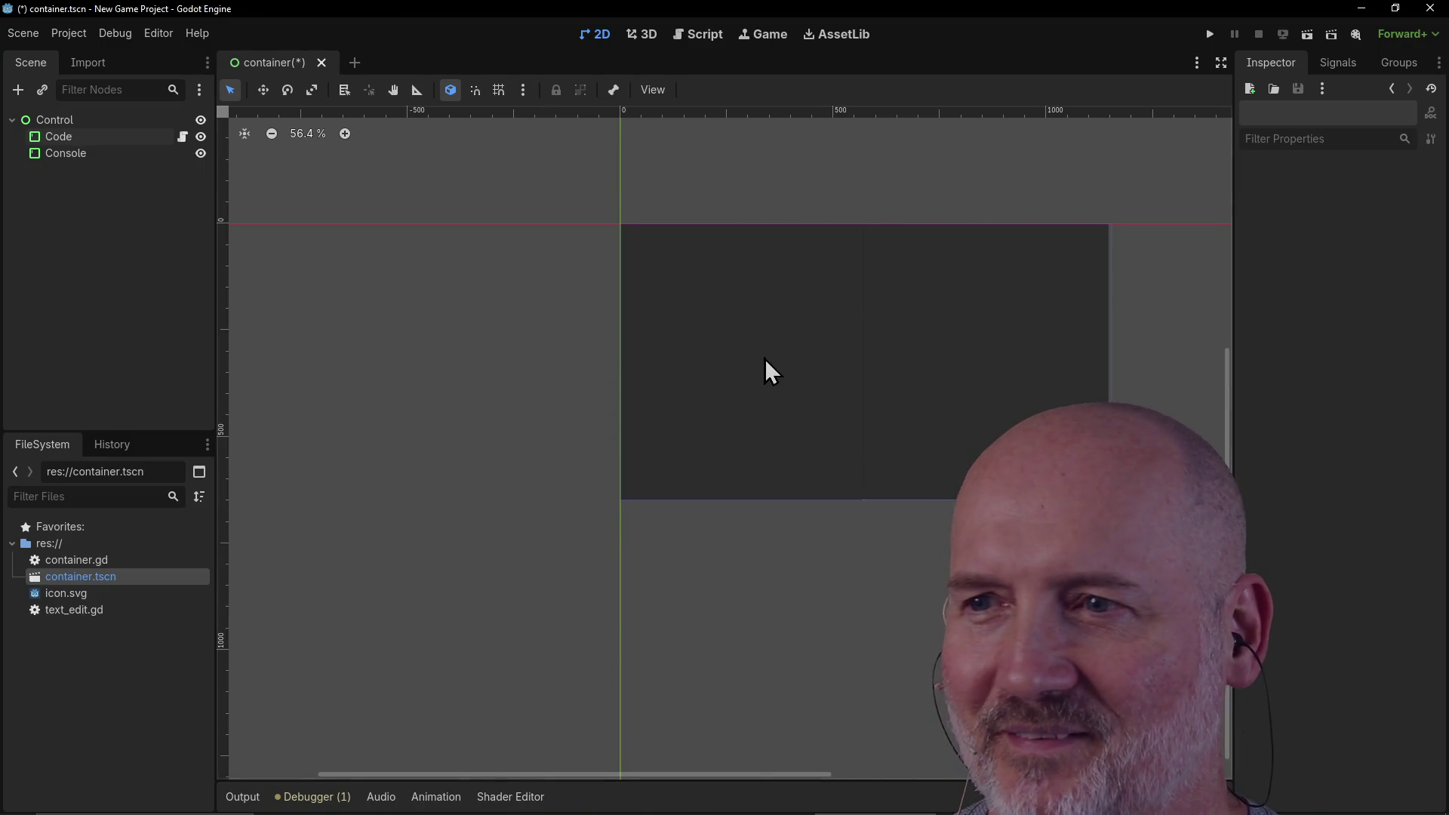
scroll(798, 372, "up", 3)
scroll(798, 372, "down", 1)
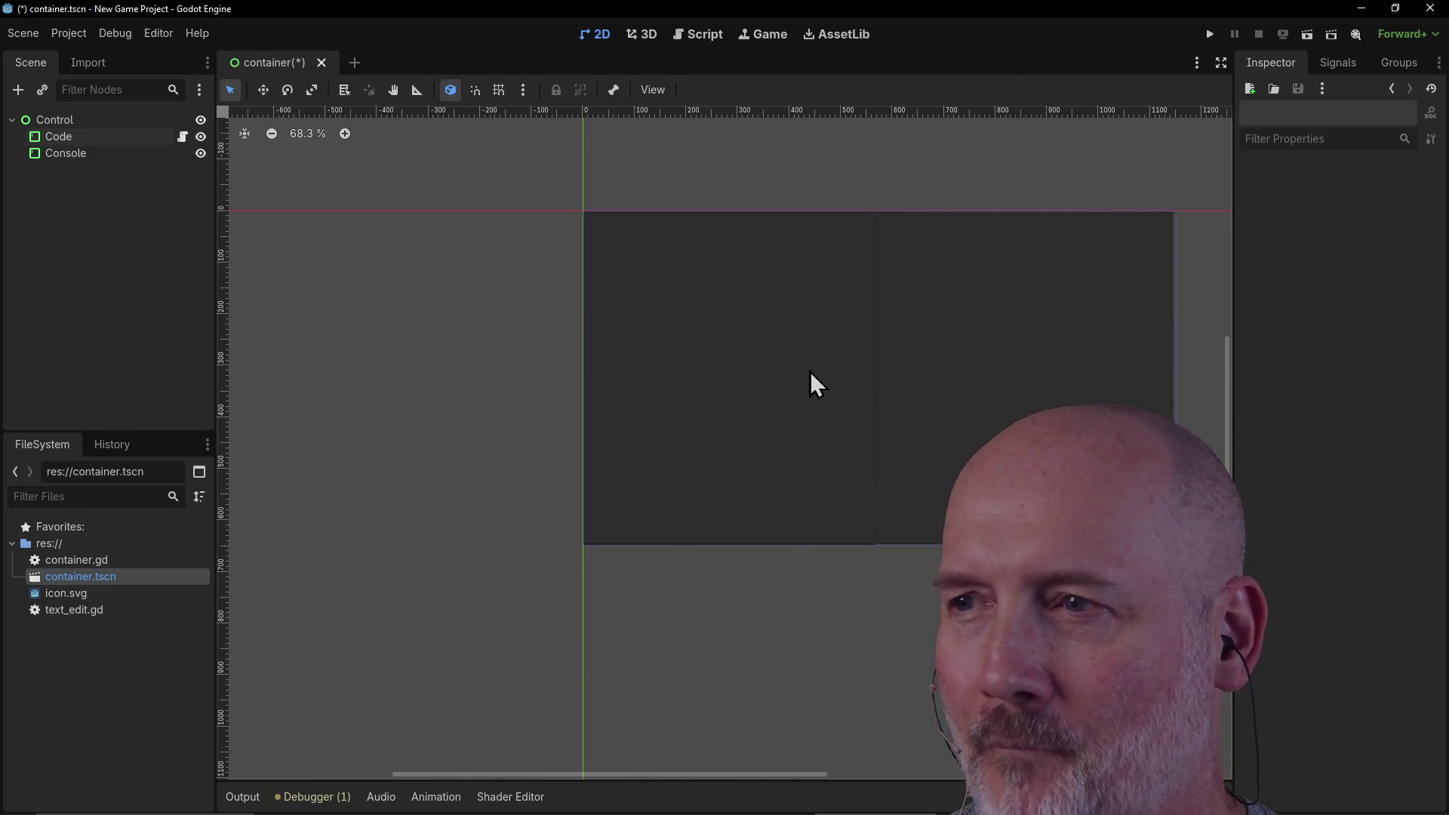
left_click_drag(560, 776, 651, 775)
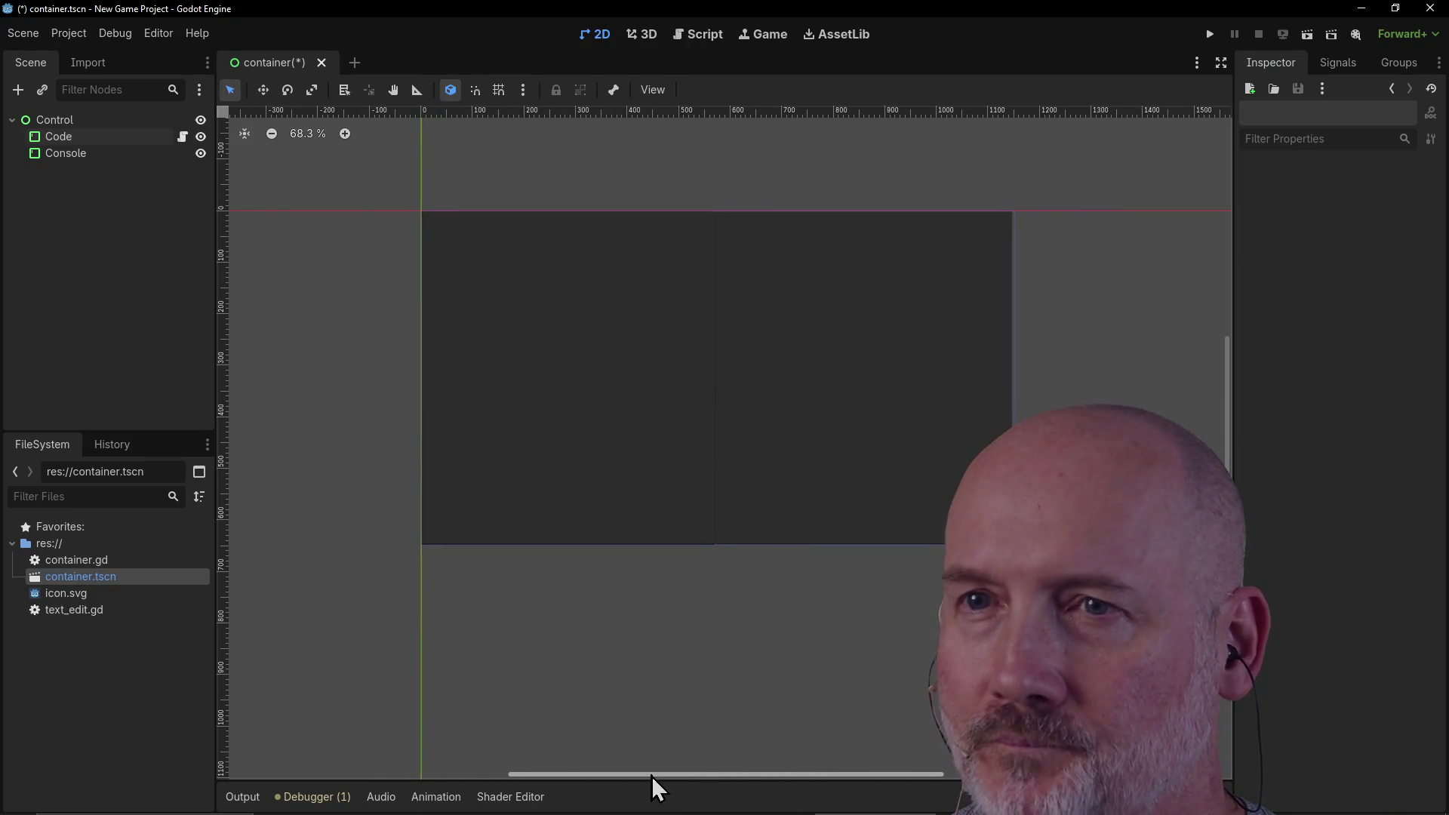
key("alt+Tab")
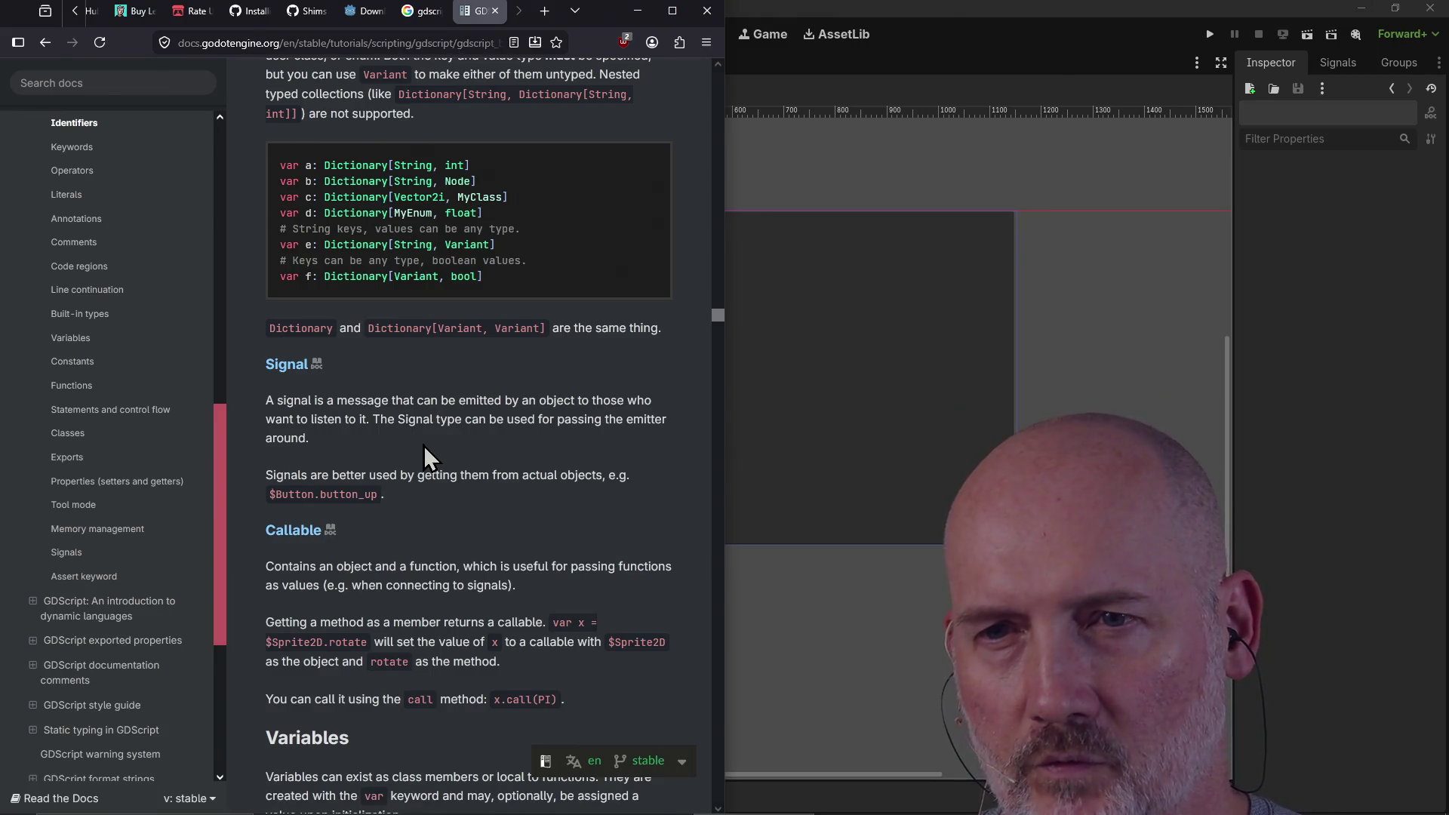
Step: Read the GDScript reference from Signal through Variables, Initialization order and Static variables, then return to Godot
scroll(424, 445, "down", 3)
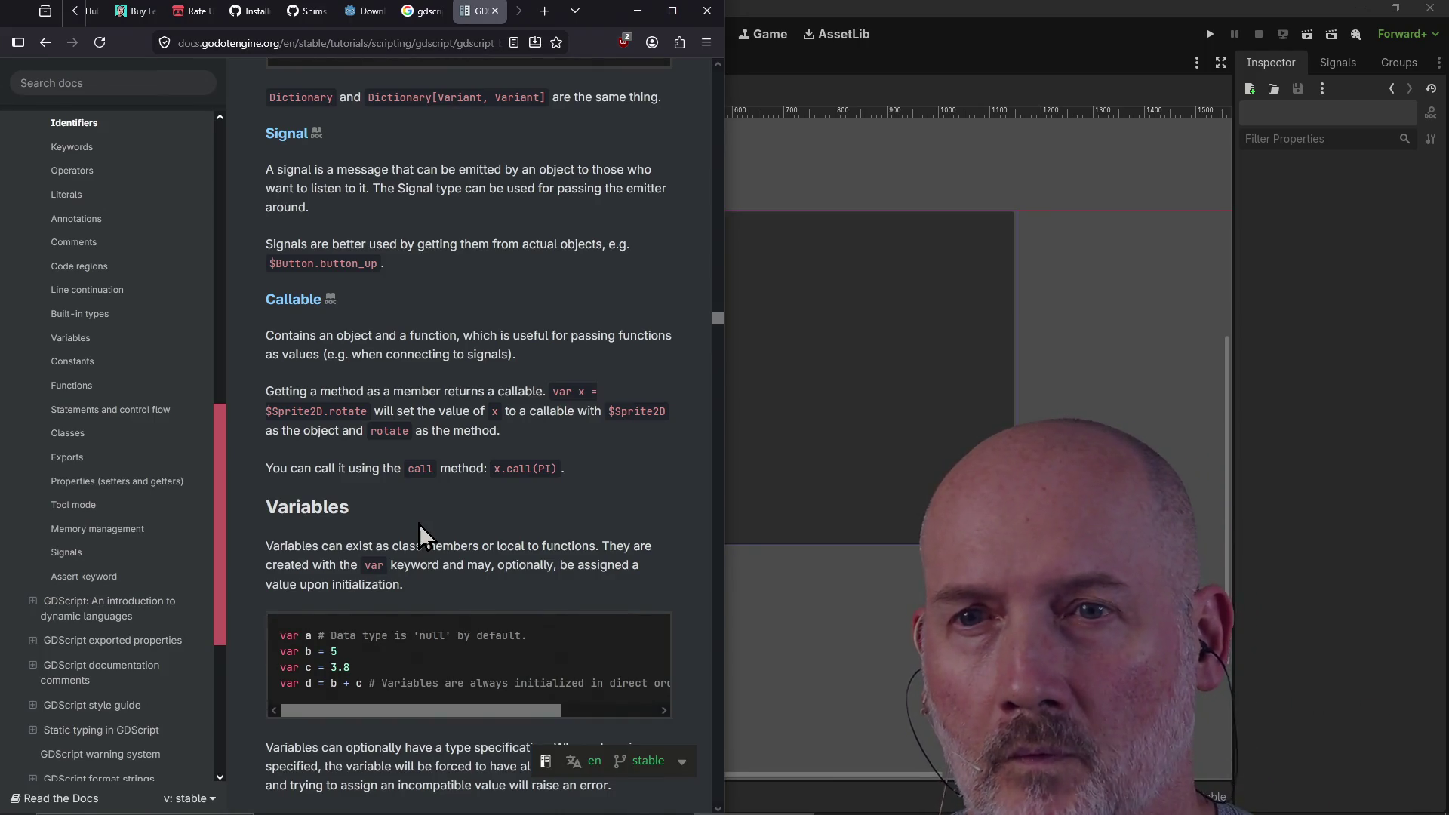
scroll(419, 524, "down", 3)
scroll(418, 524, "down", 3)
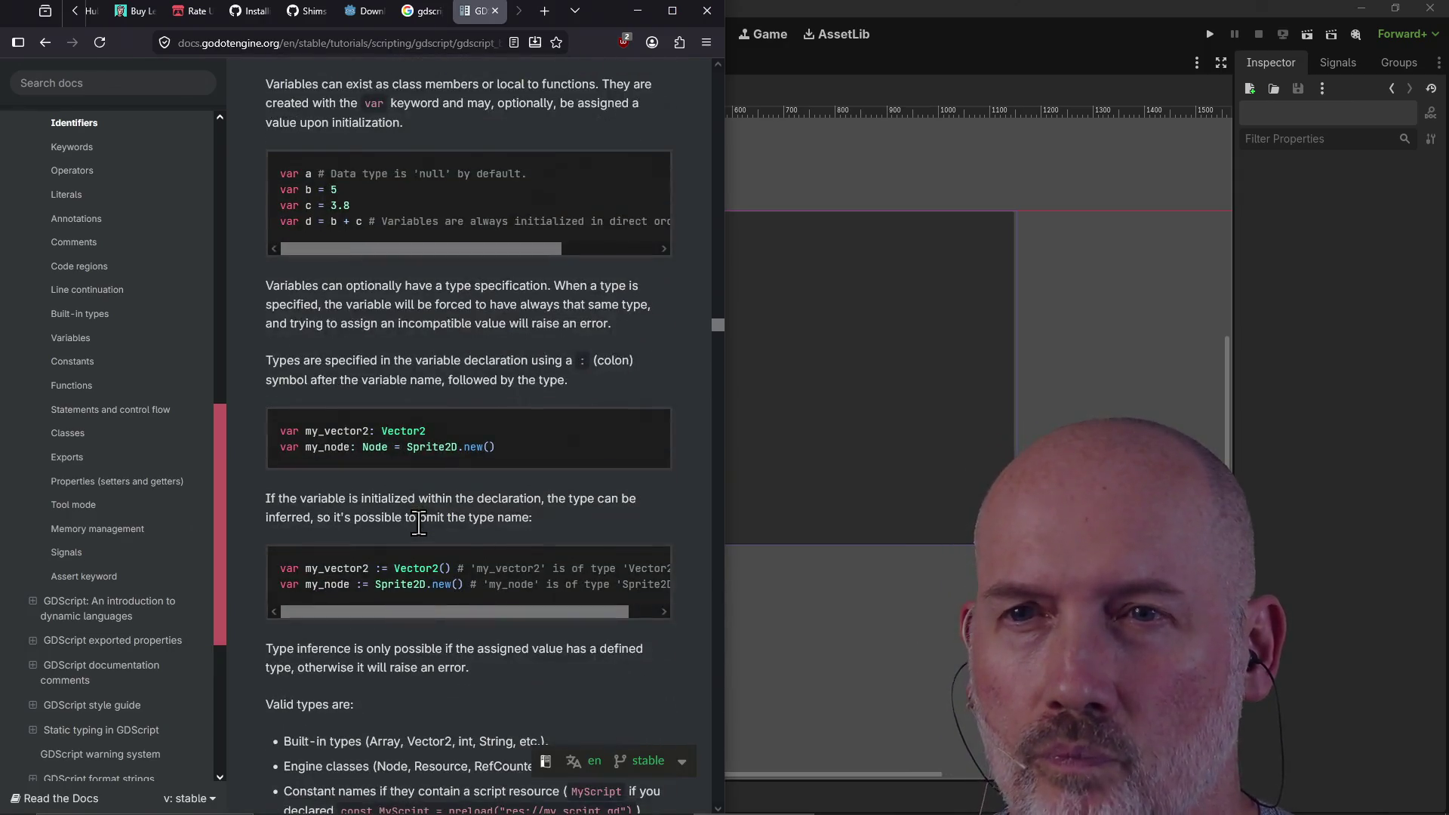
scroll(419, 524, "down", 5)
scroll(419, 523, "down", 3)
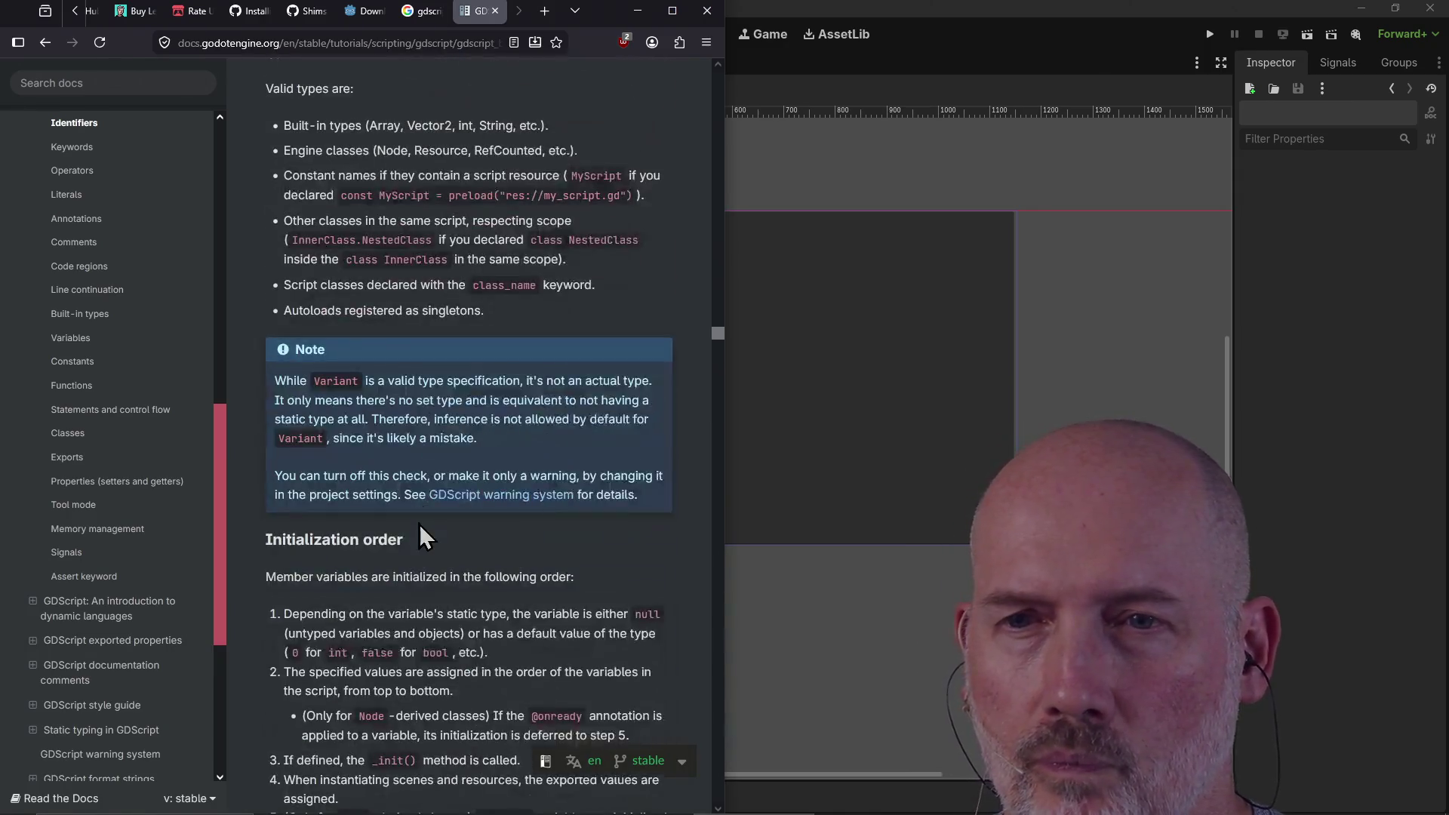
scroll(419, 524, "down", 3)
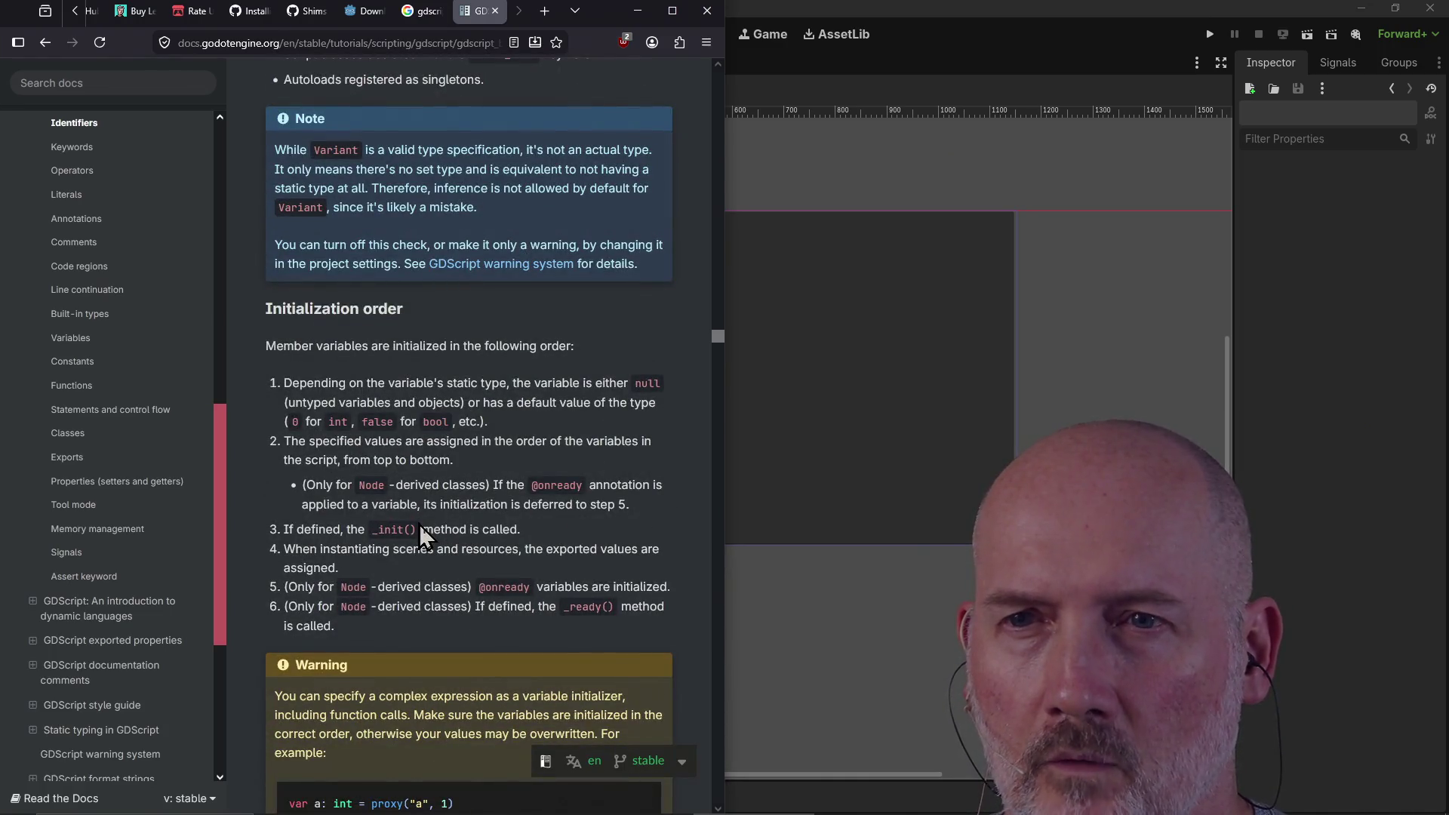
scroll(419, 523, "down", 2)
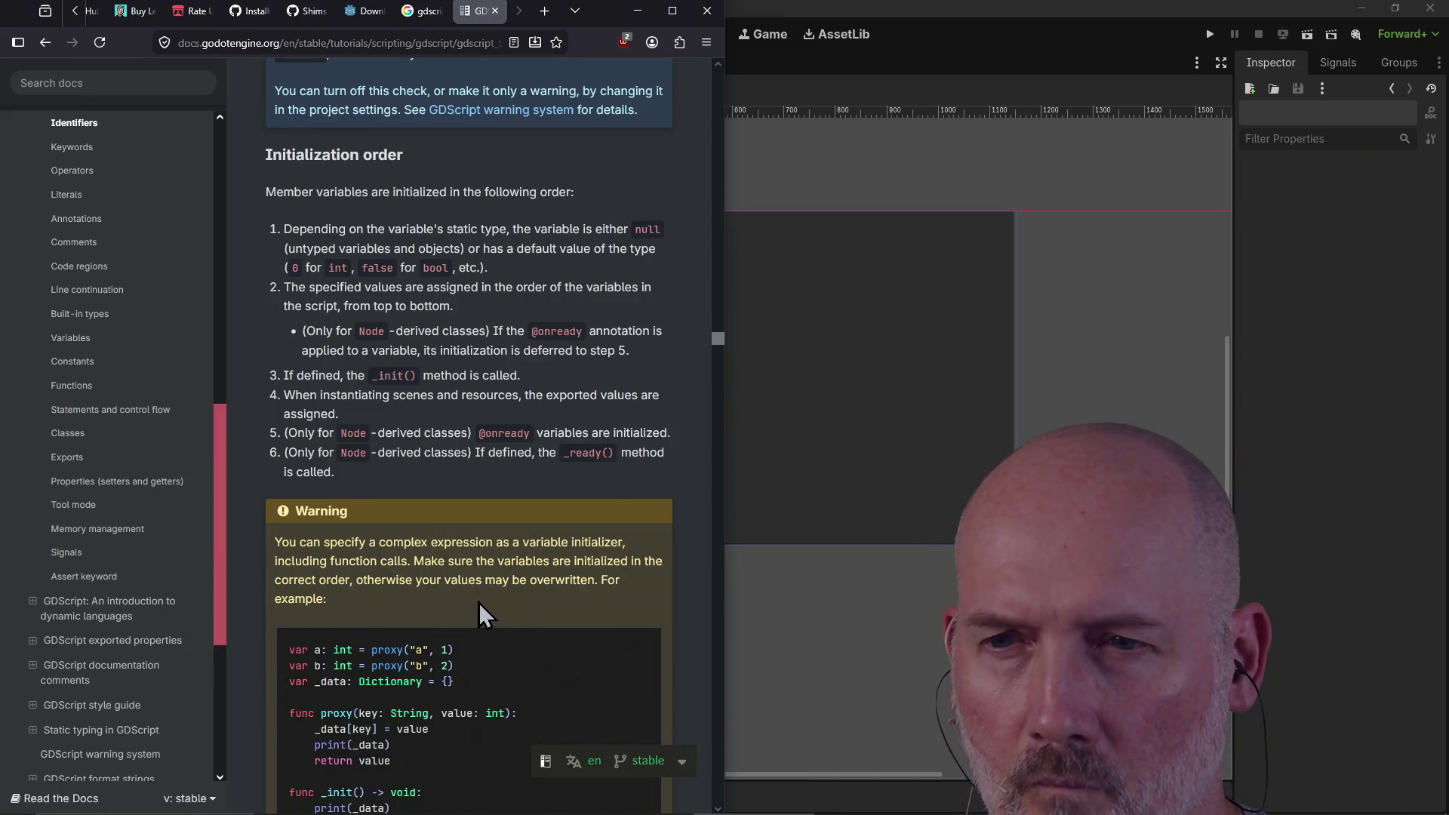
scroll(478, 602, "down", 2)
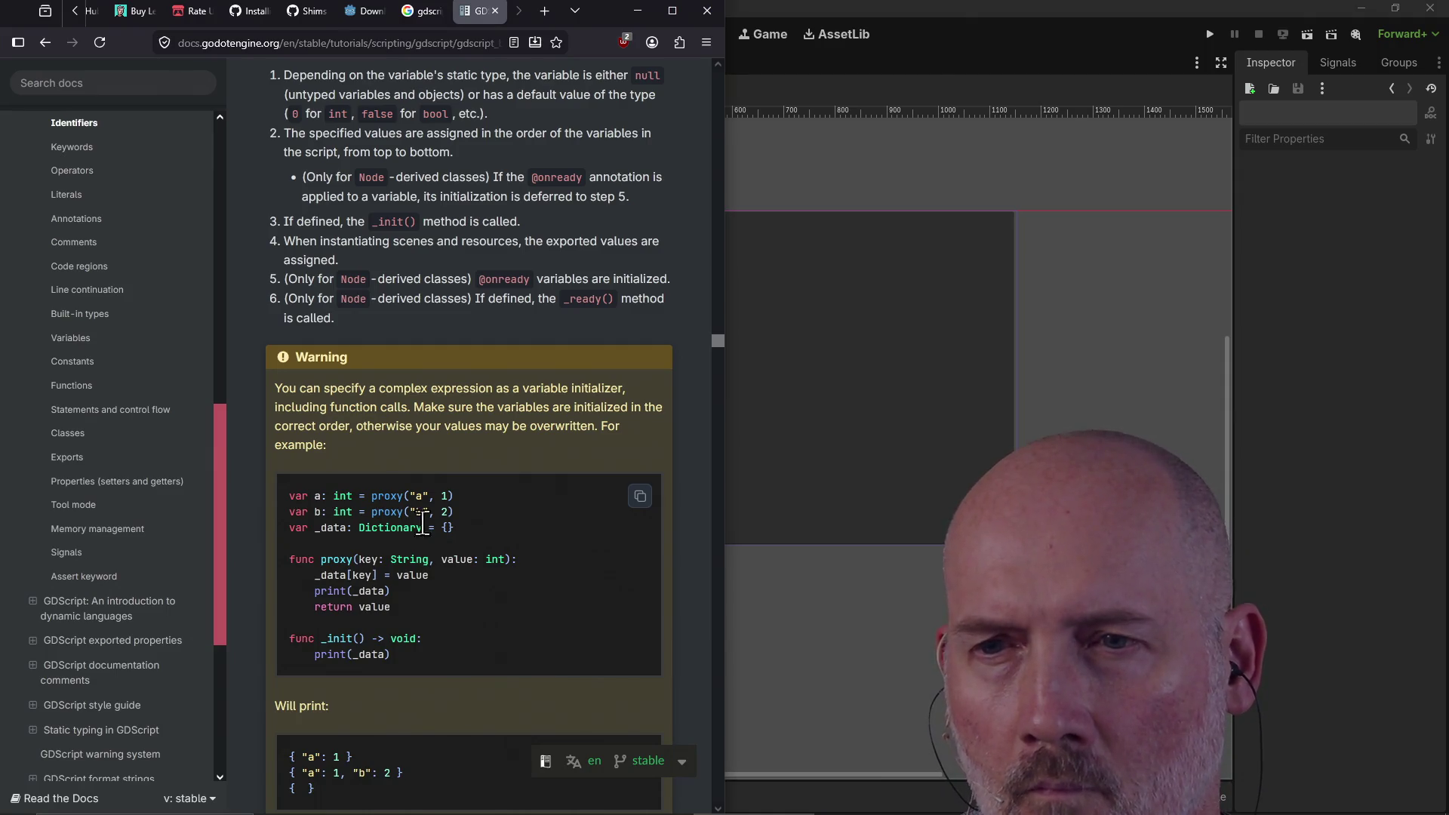
scroll(459, 600, "down", 1)
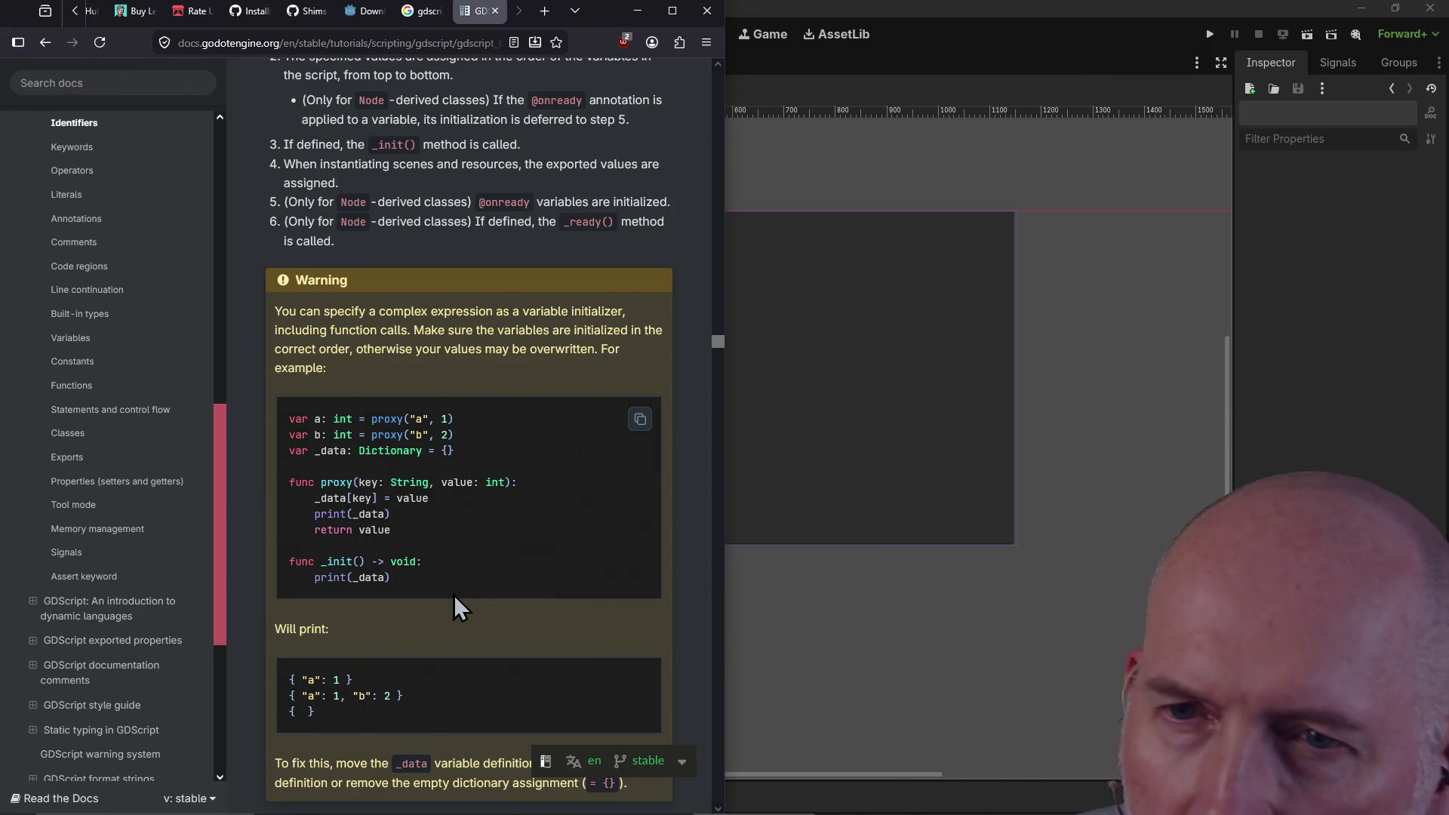
scroll(454, 596, "down", 1)
scroll(455, 600, "down", 7)
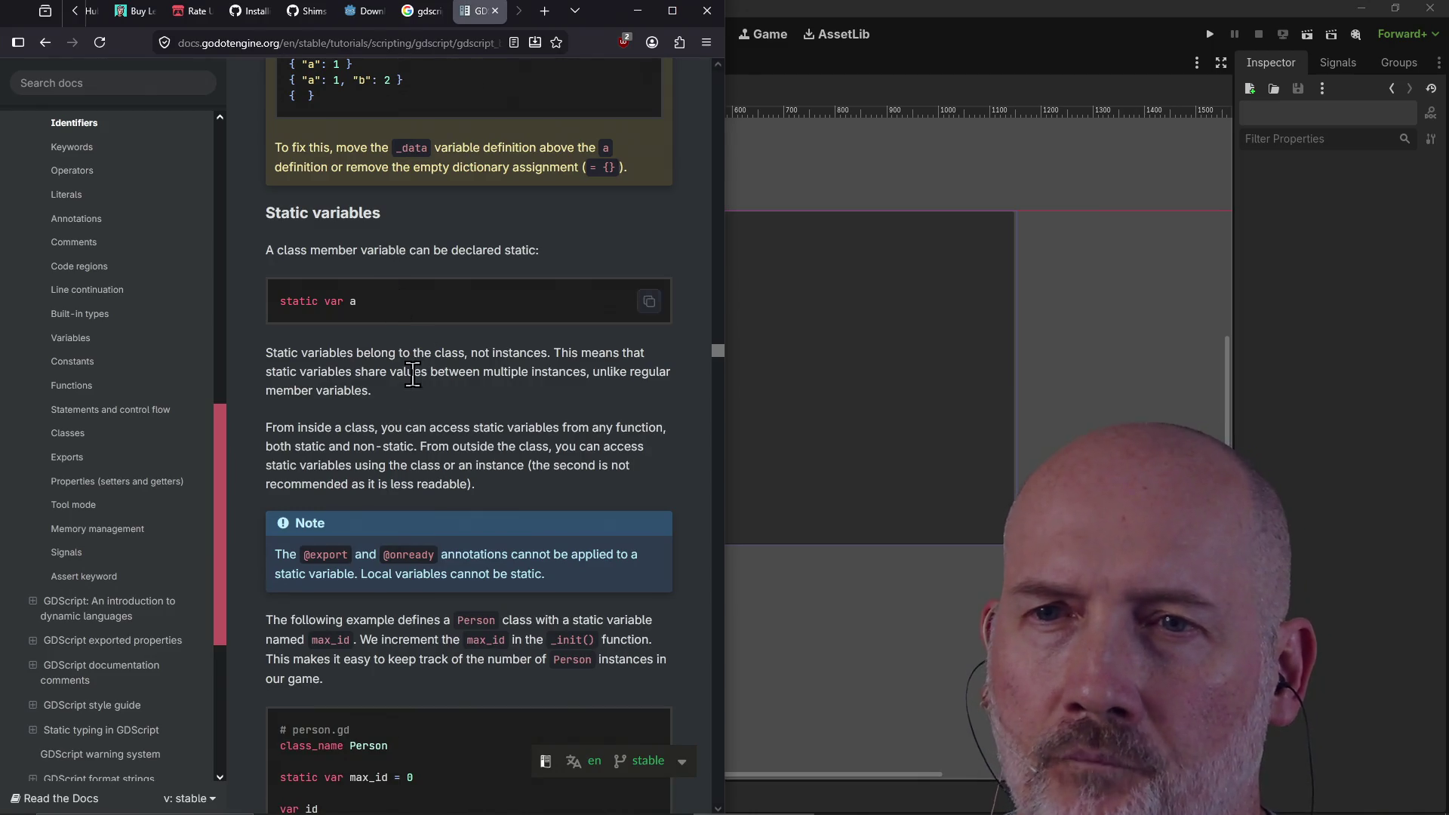
scroll(538, 463, "down", 7)
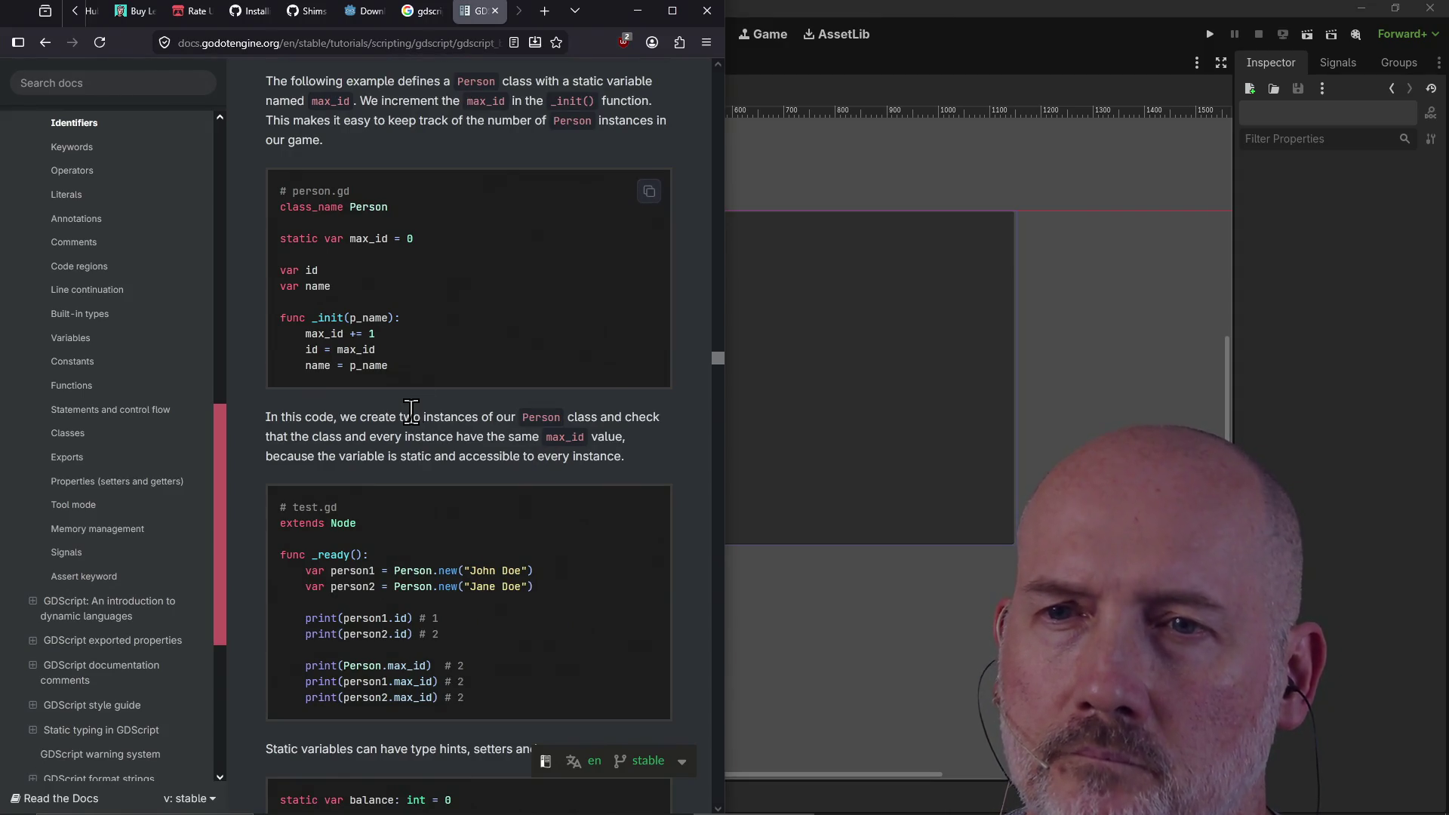
scroll(411, 414, "down", 1)
scroll(410, 414, "down", 4)
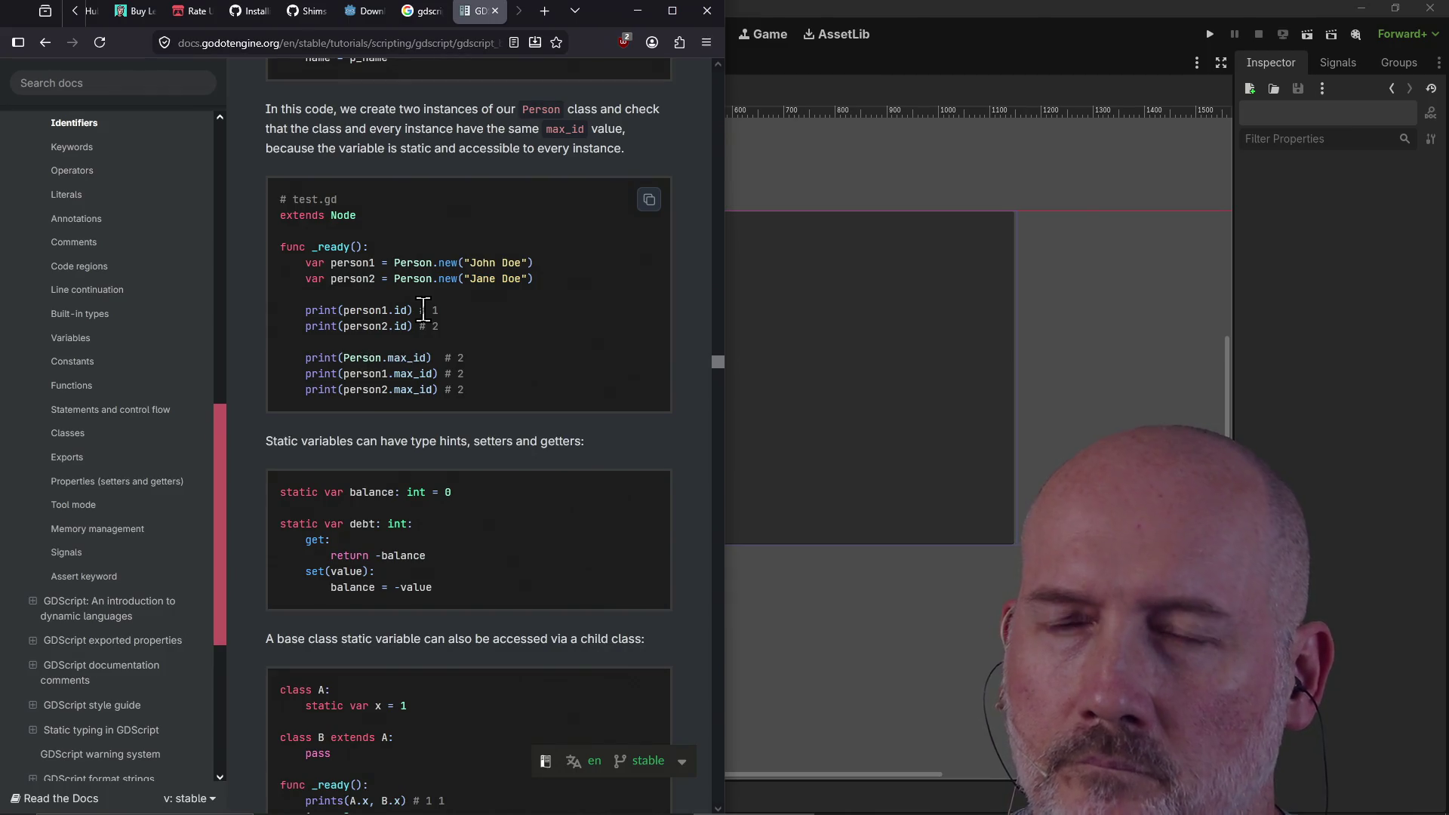
scroll(423, 332, "down", 2)
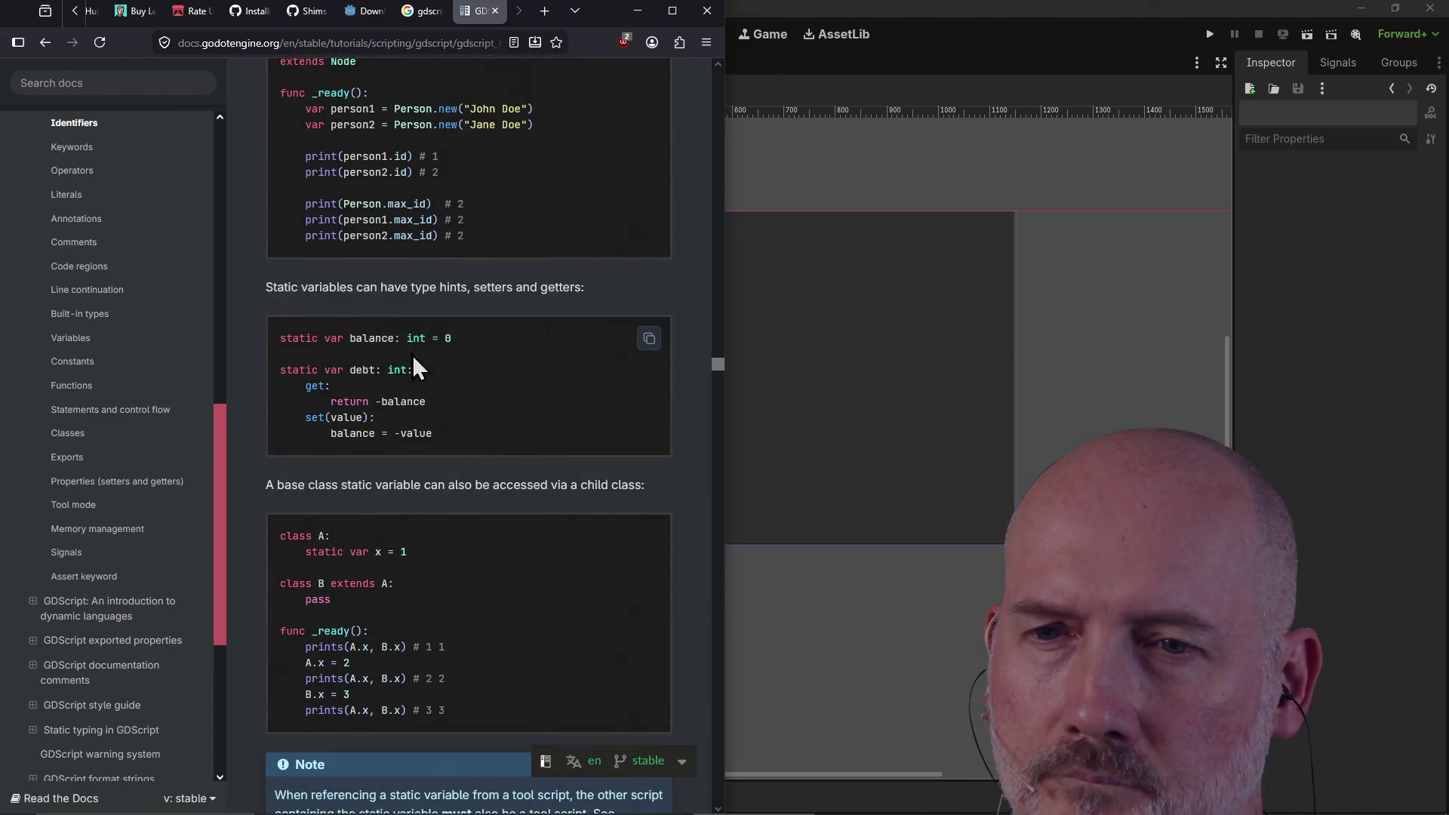
scroll(408, 317, "down", 3)
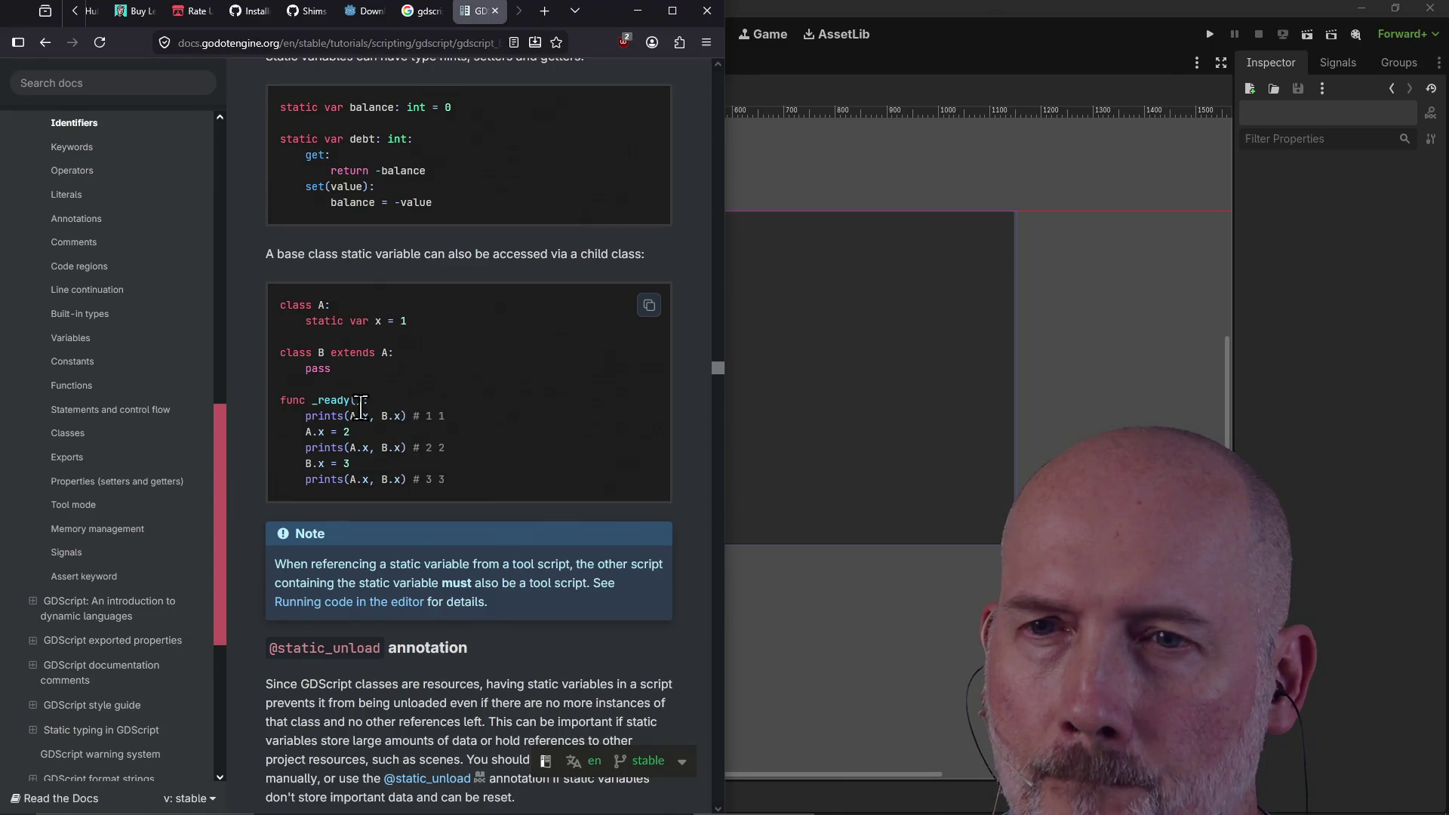
scroll(408, 370, "down", 2)
scroll(407, 370, "up", 2)
left_click(728, 338)
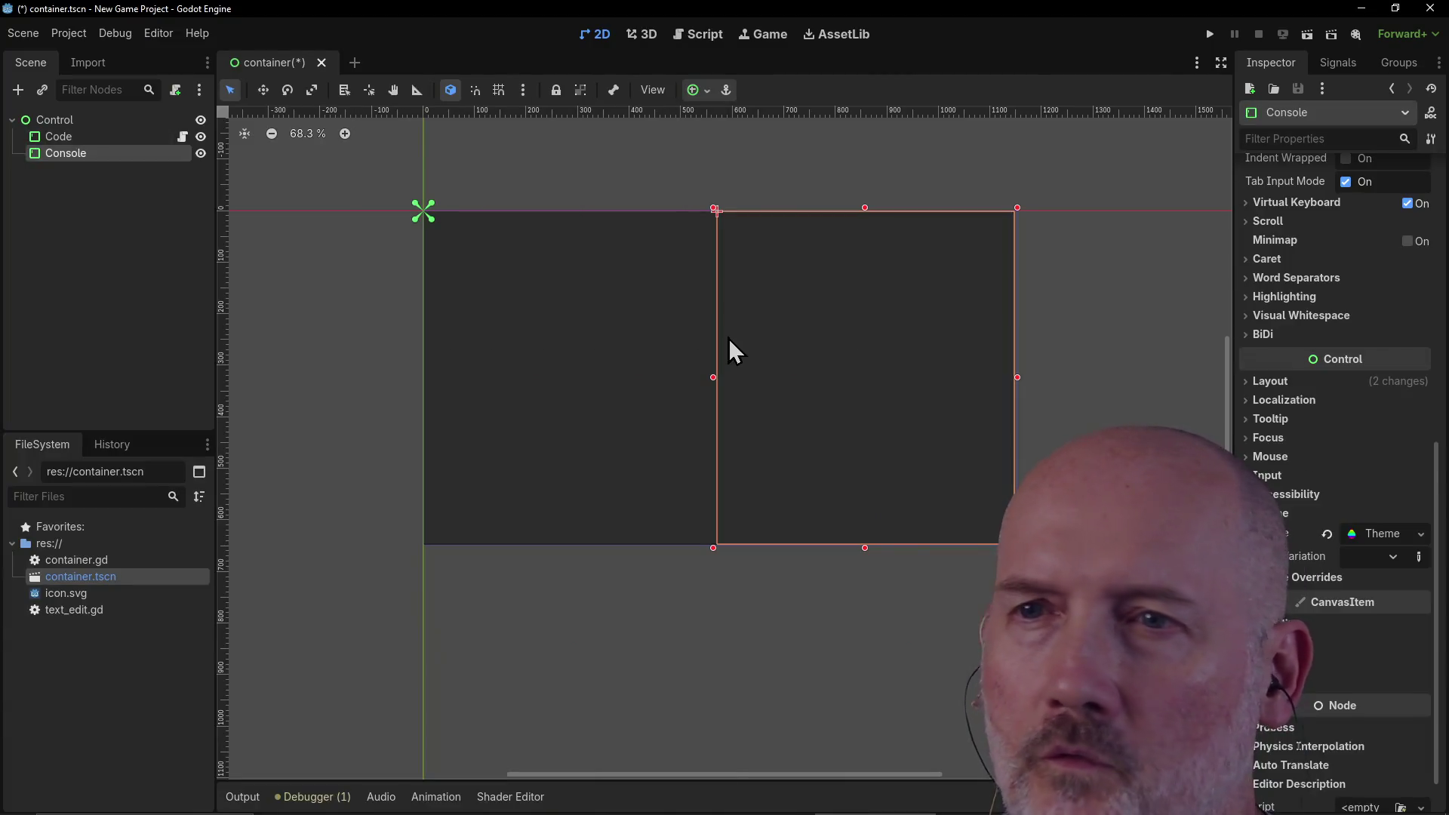
Step: Open the Code node's text_edit.gd and place the caret after pass in _process
left_click(525, 305)
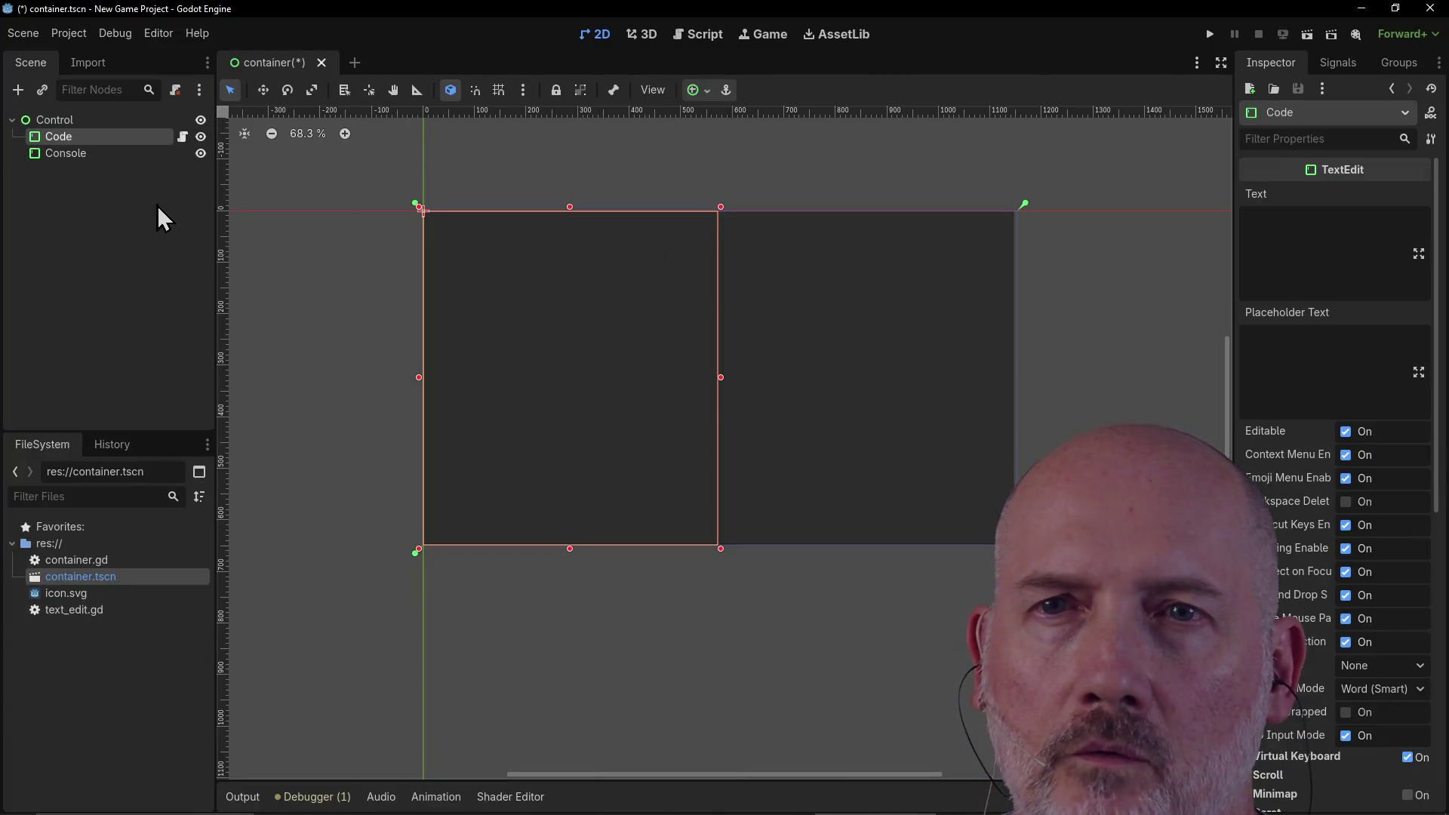
left_click(181, 139)
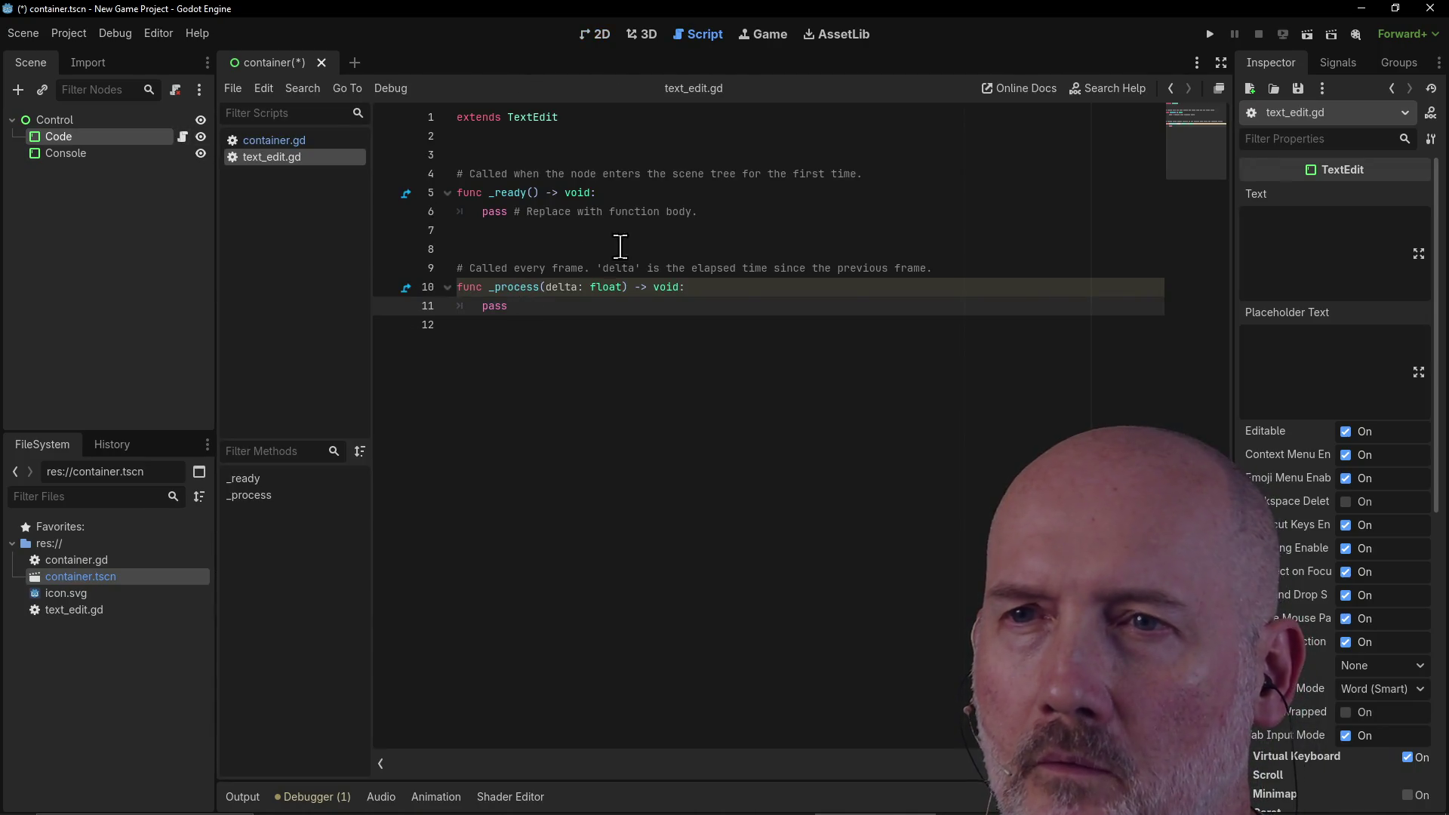
left_click(513, 138)
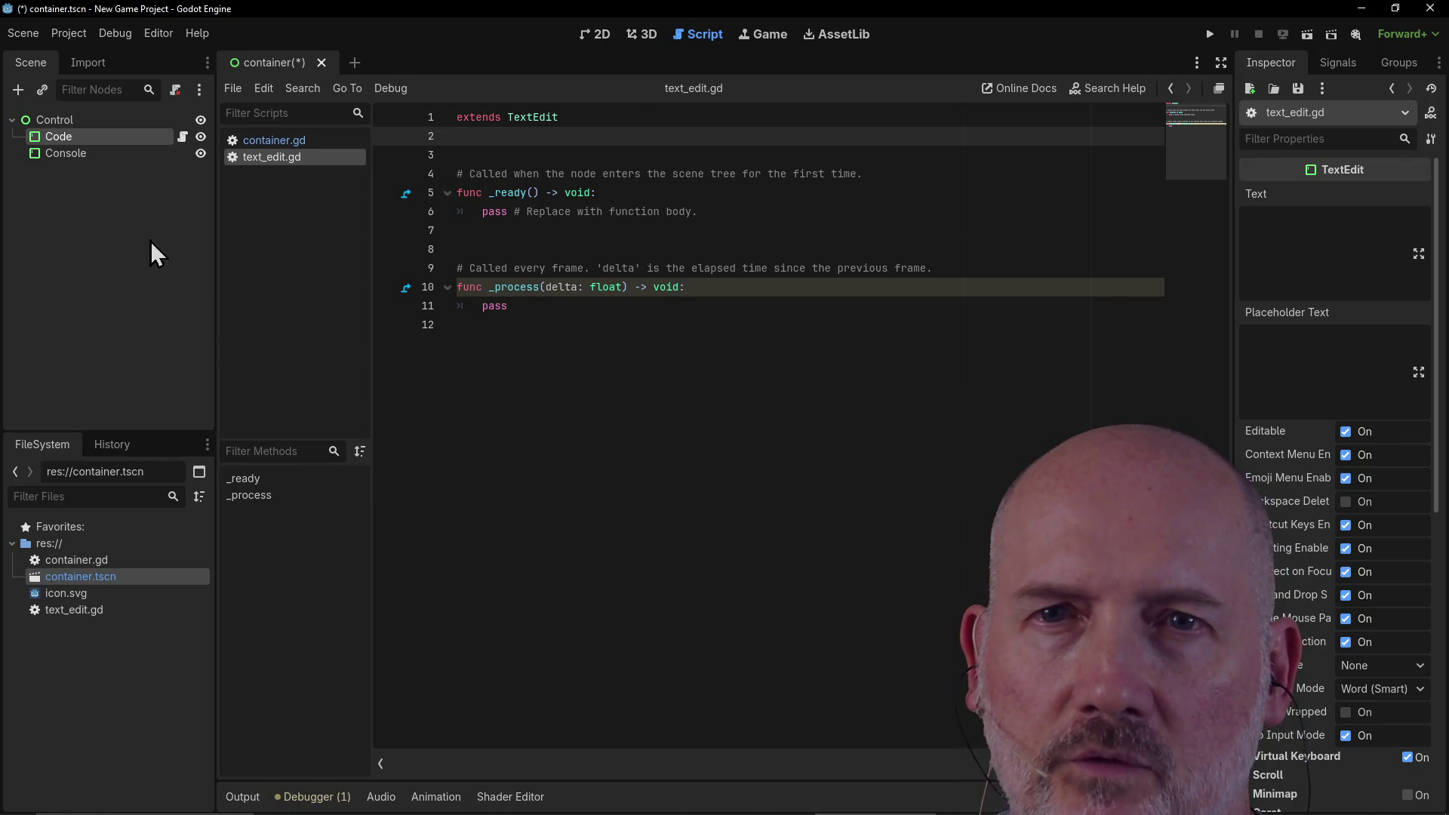
left_click(559, 321)
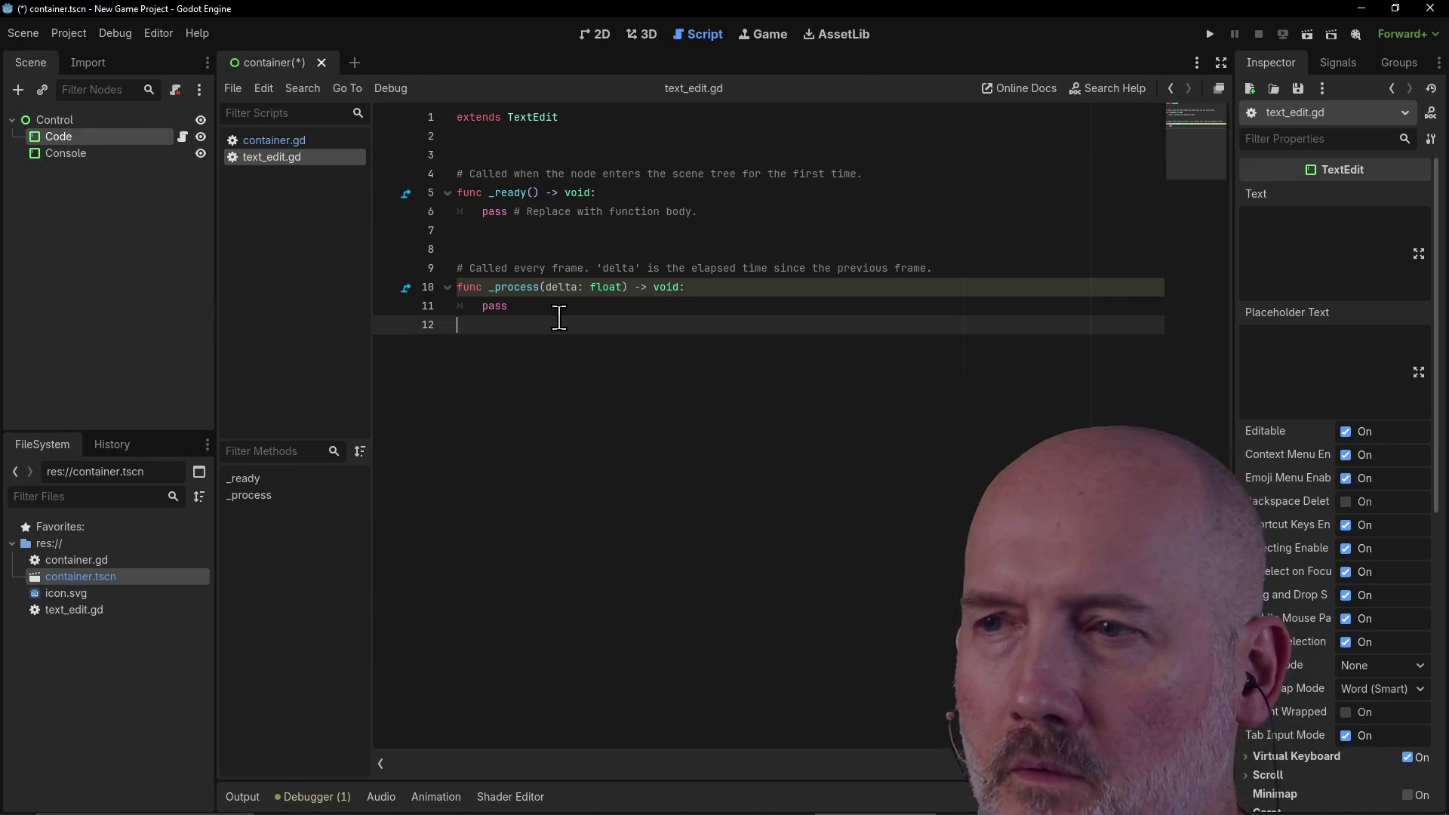
left_click(553, 308)
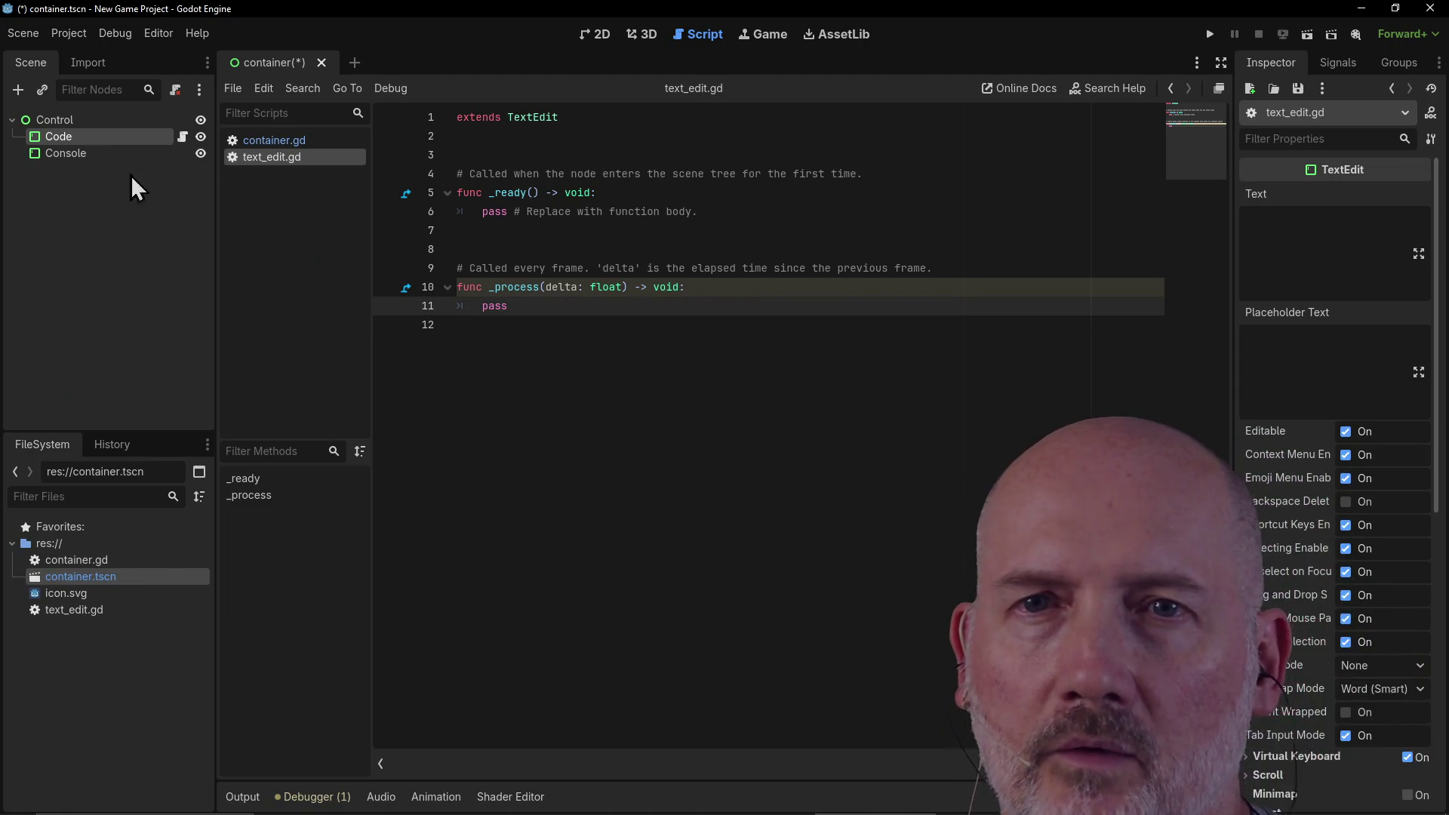
Step: Look up the TextEdit 'text' property in the built-in class reference, then reopen text_edit.gd
right_click(59, 138)
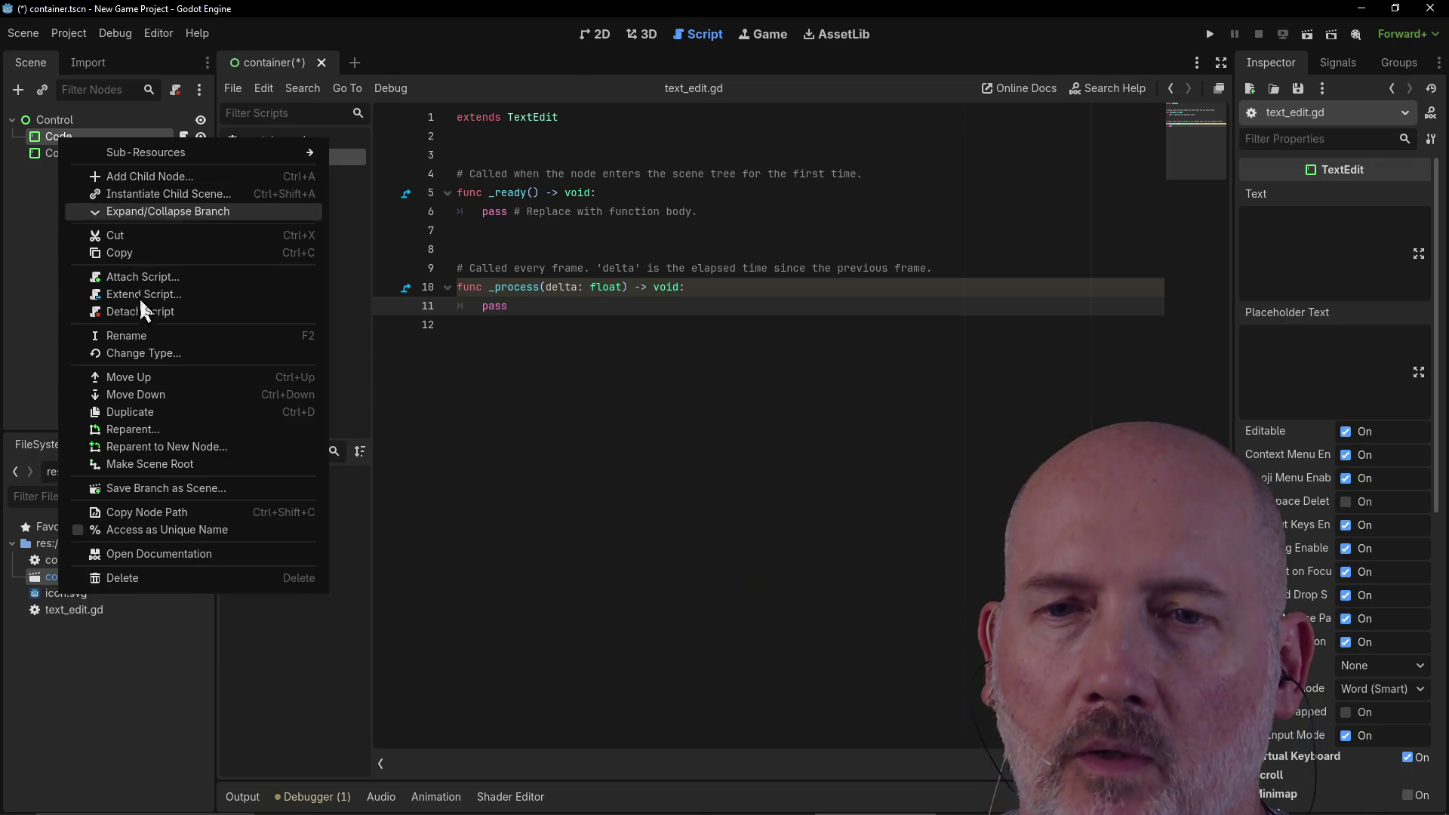
left_click(154, 554)
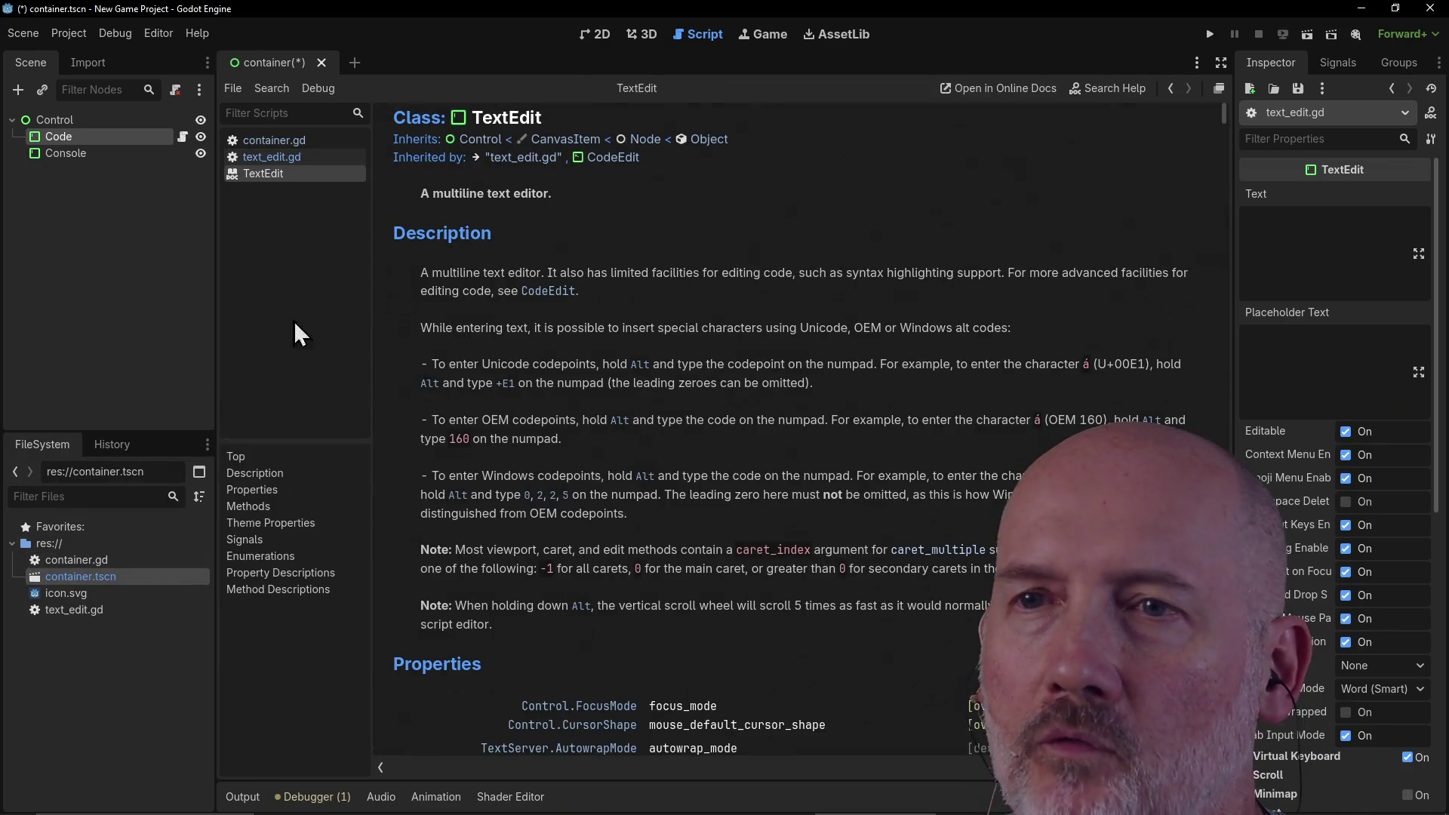
scroll(736, 378, "down", 5)
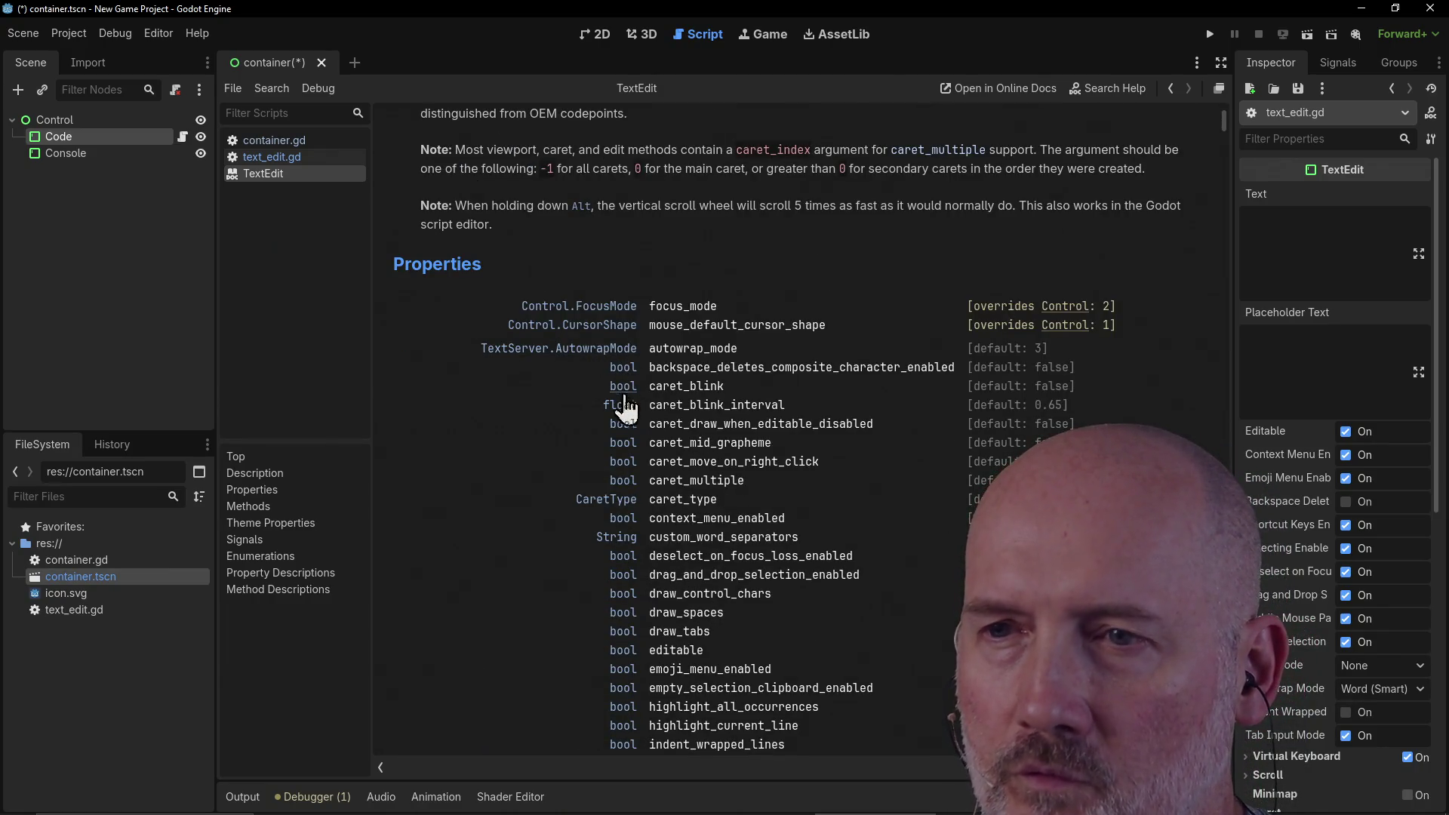
scroll(679, 444, "down", 1)
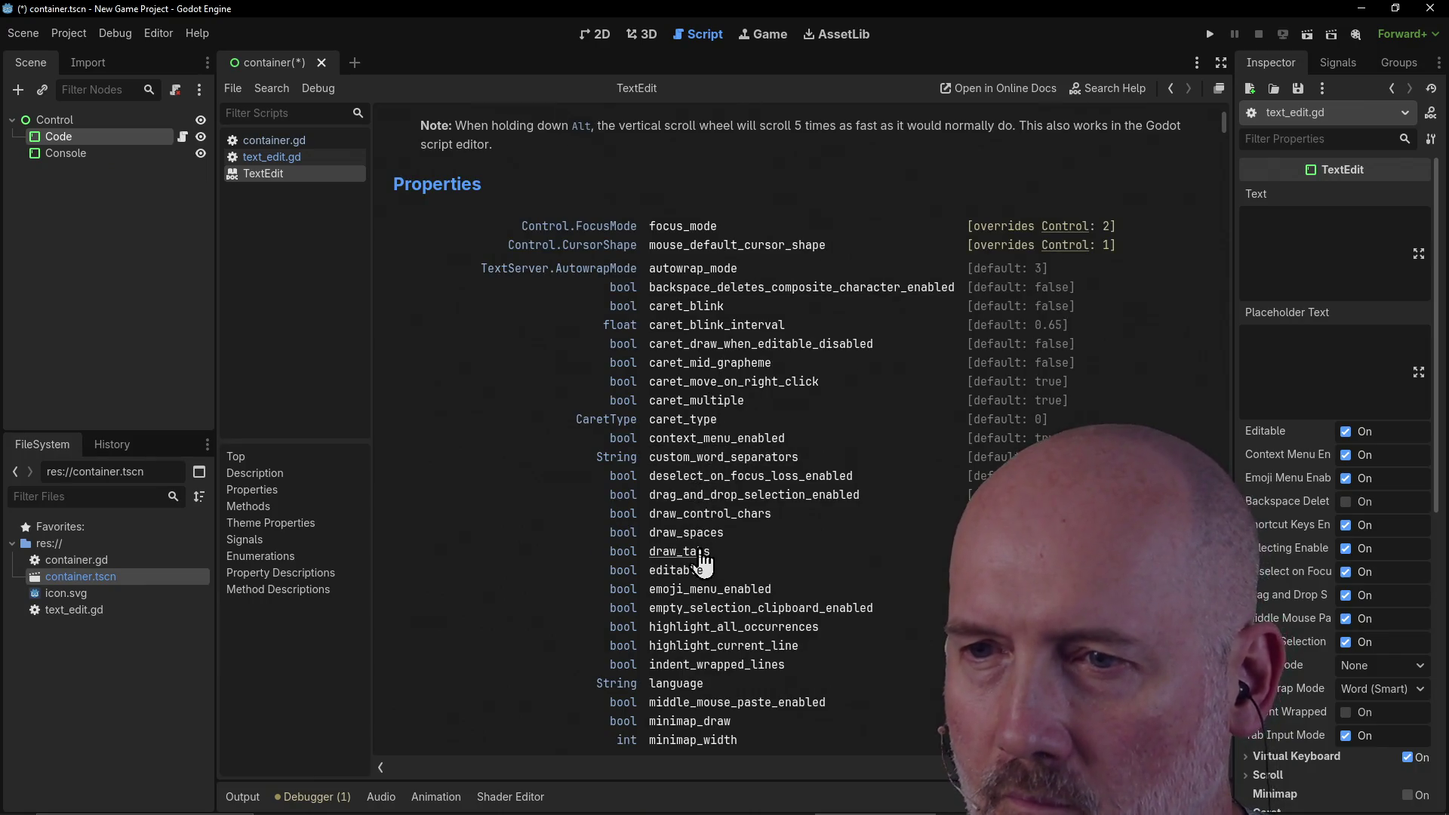
scroll(772, 550, "down", 1)
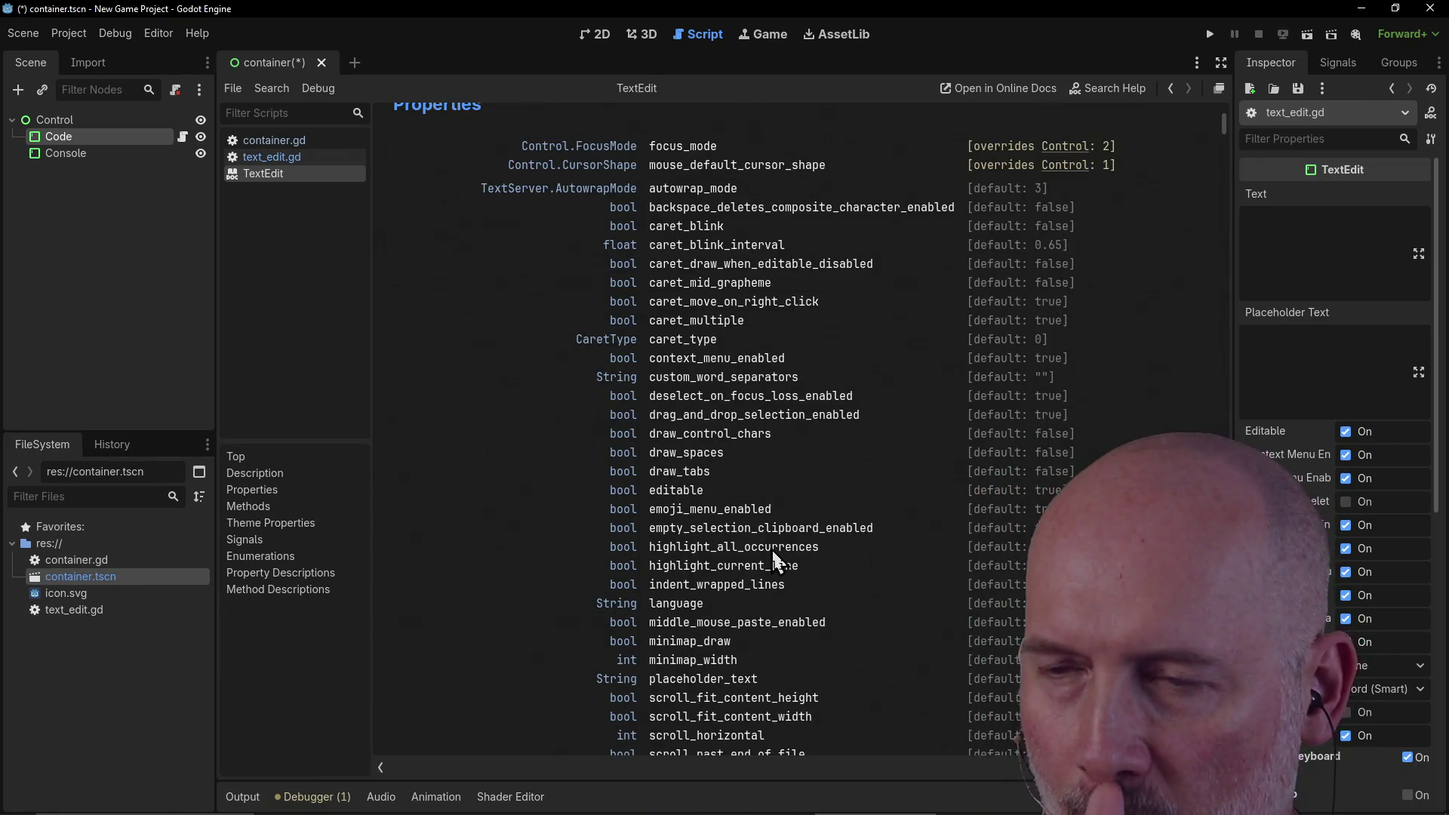
scroll(773, 550, "down", 1)
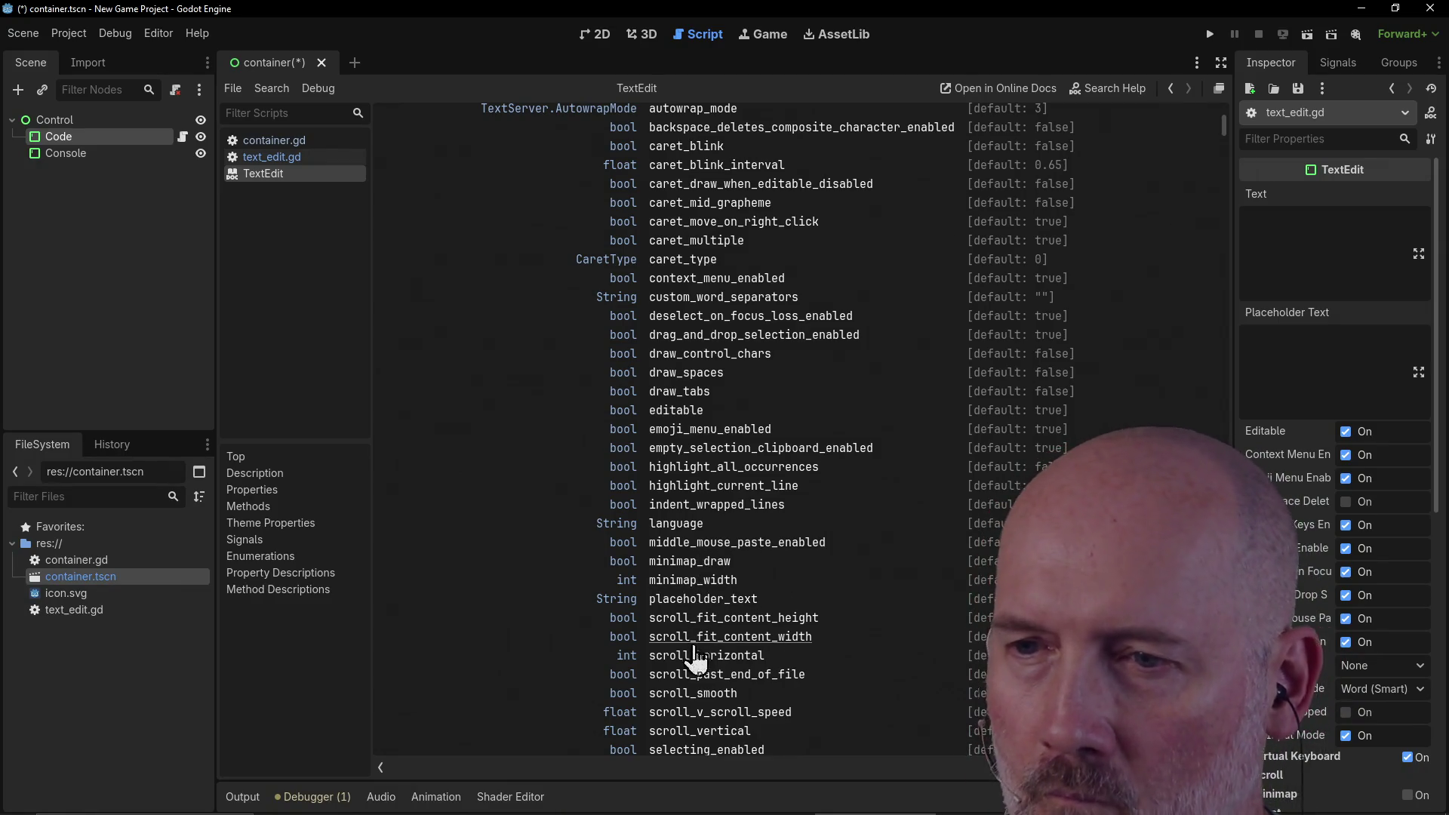
scroll(772, 590, "down", 2)
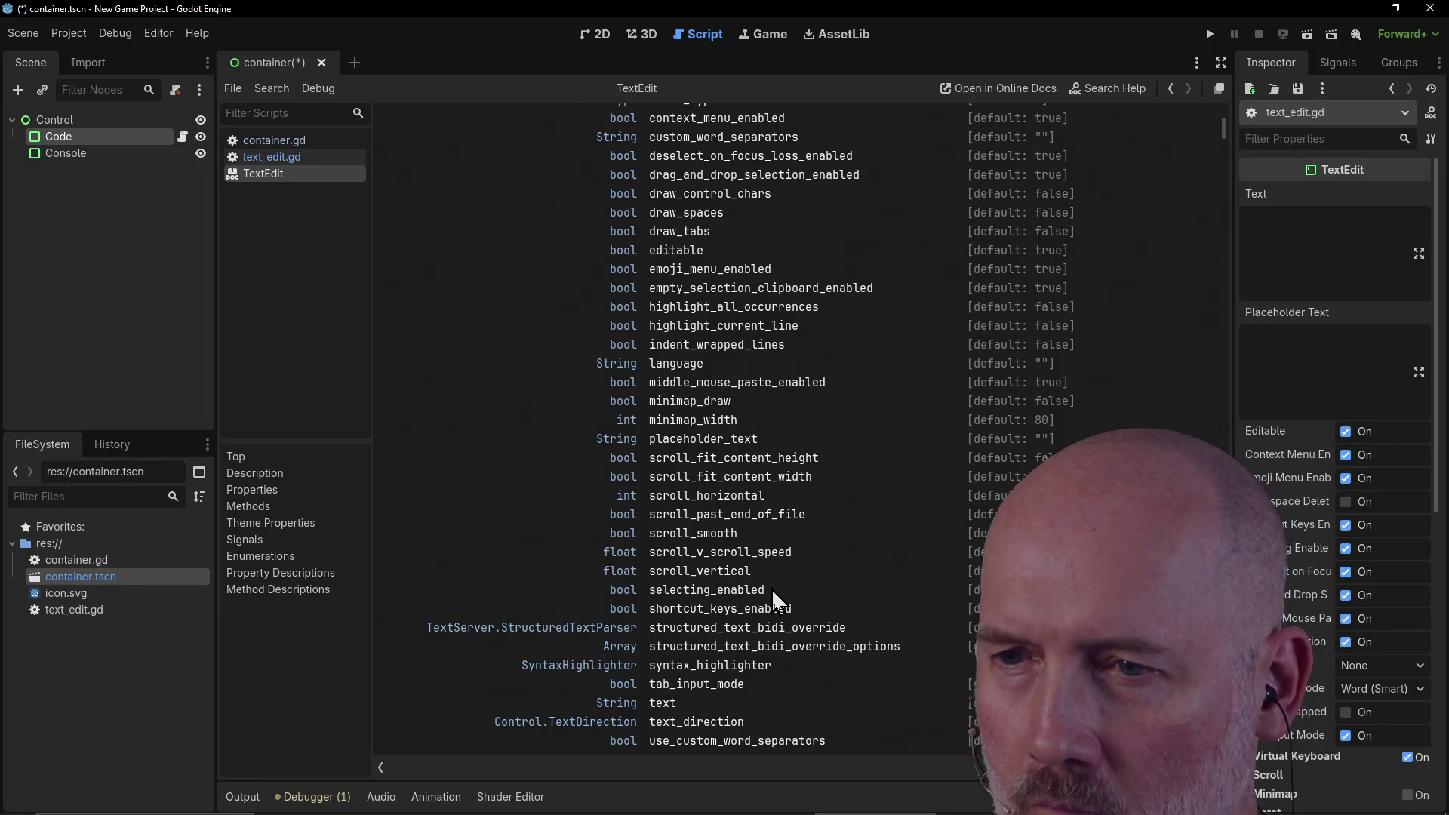
scroll(771, 588, "down", 1)
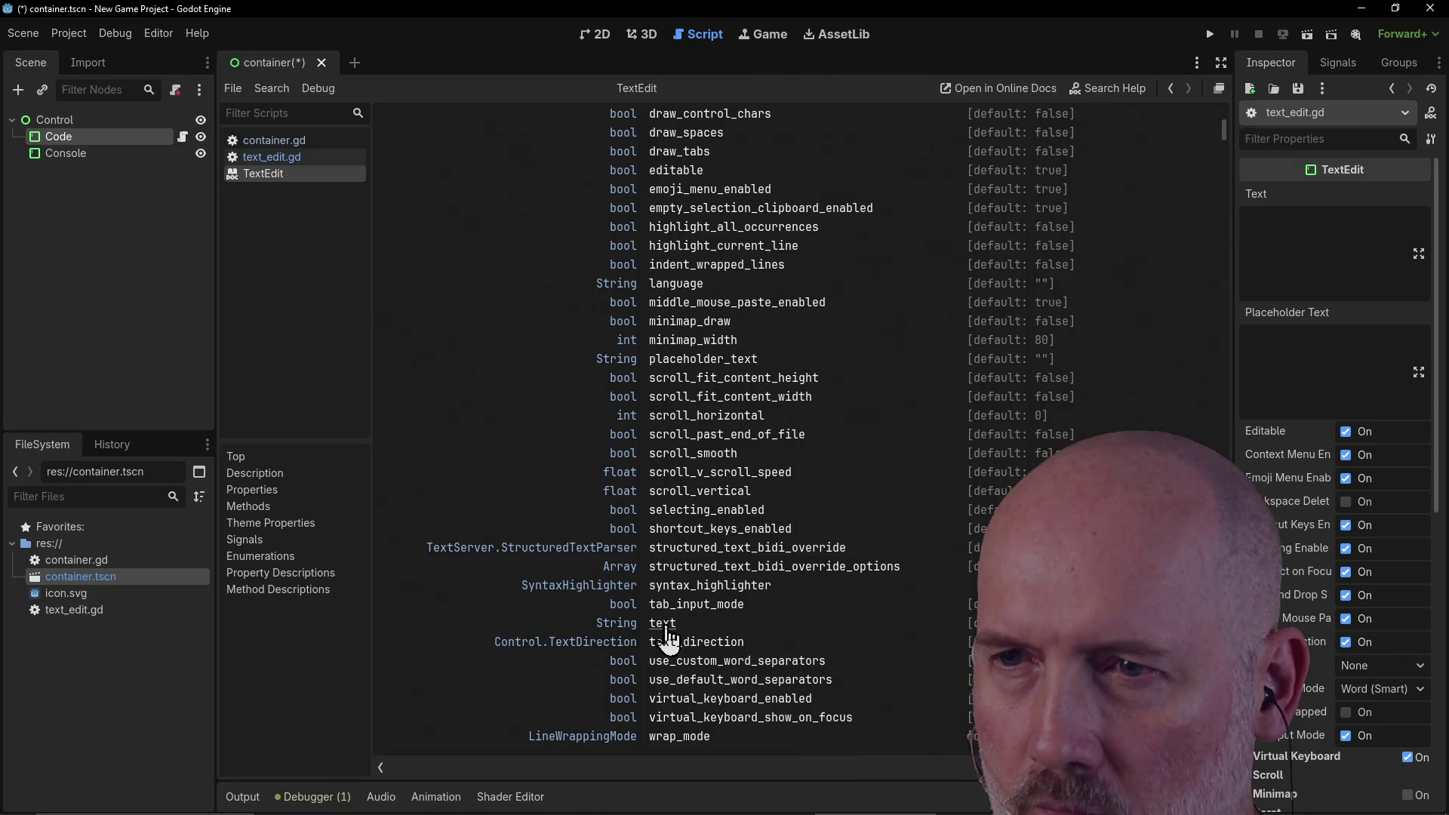
left_click(665, 624)
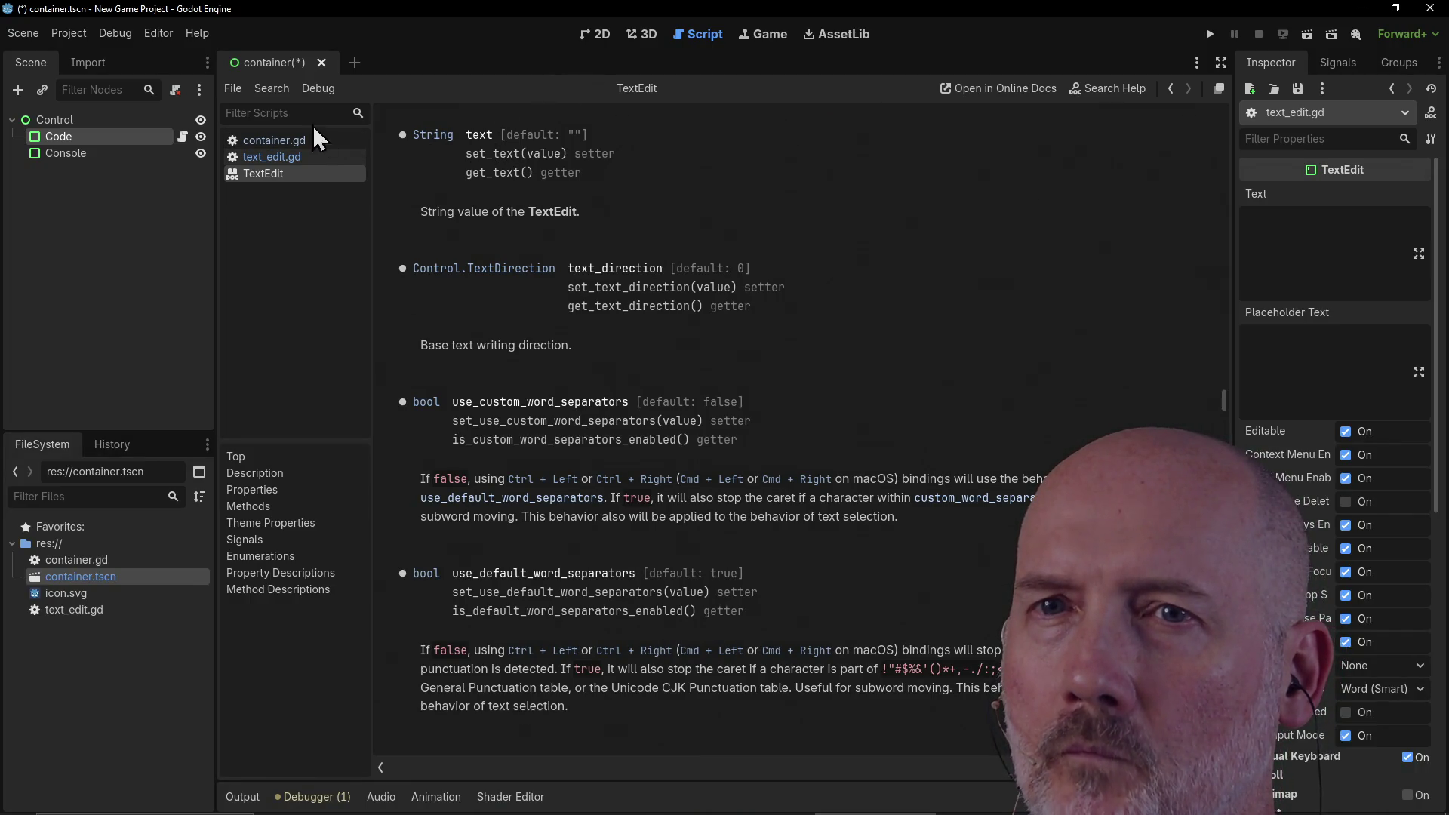
left_click(181, 138)
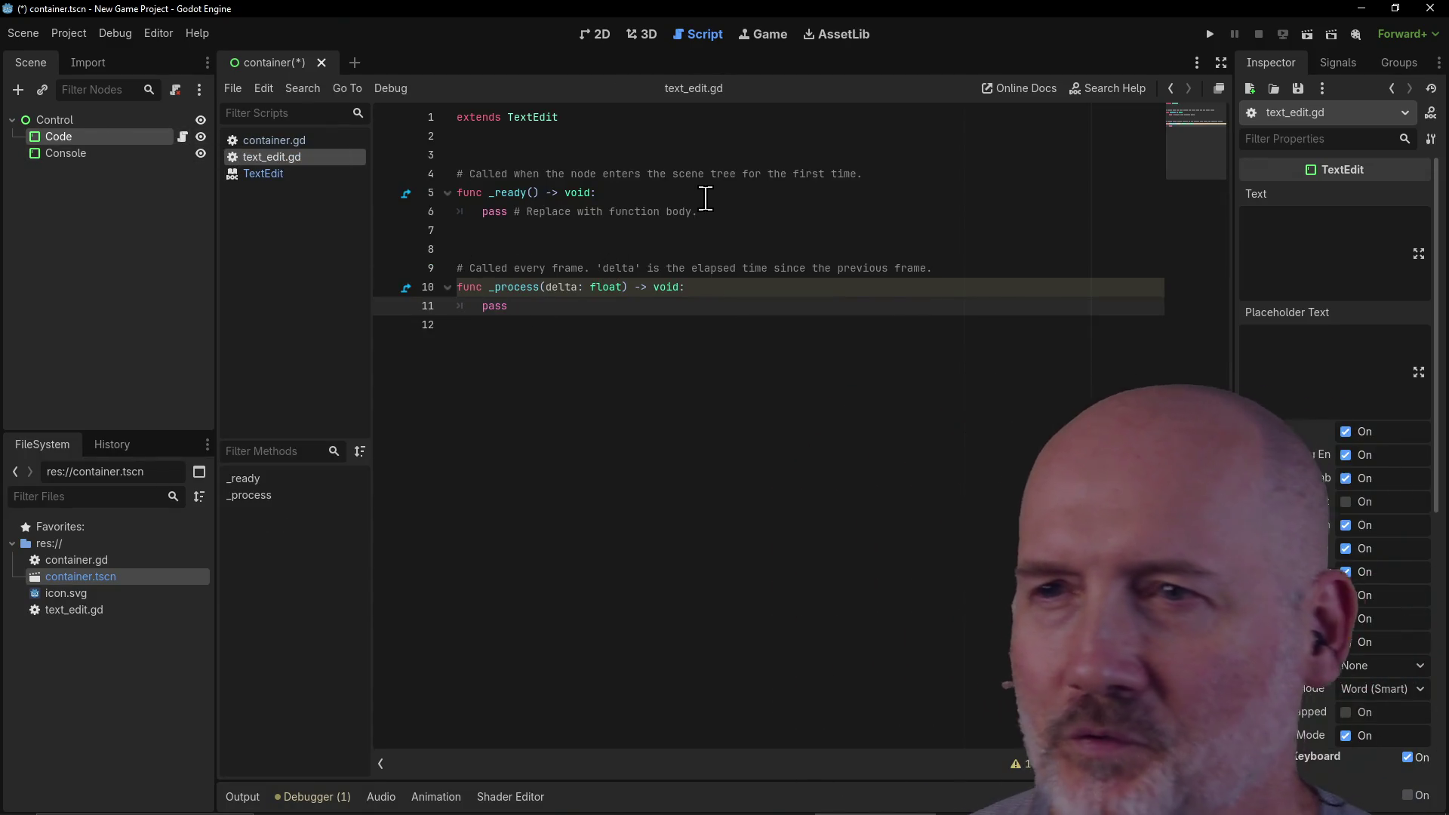
Step: Remove the stray character on line 5 and replace pass with print(get_text()) in _process
left_click(706, 196)
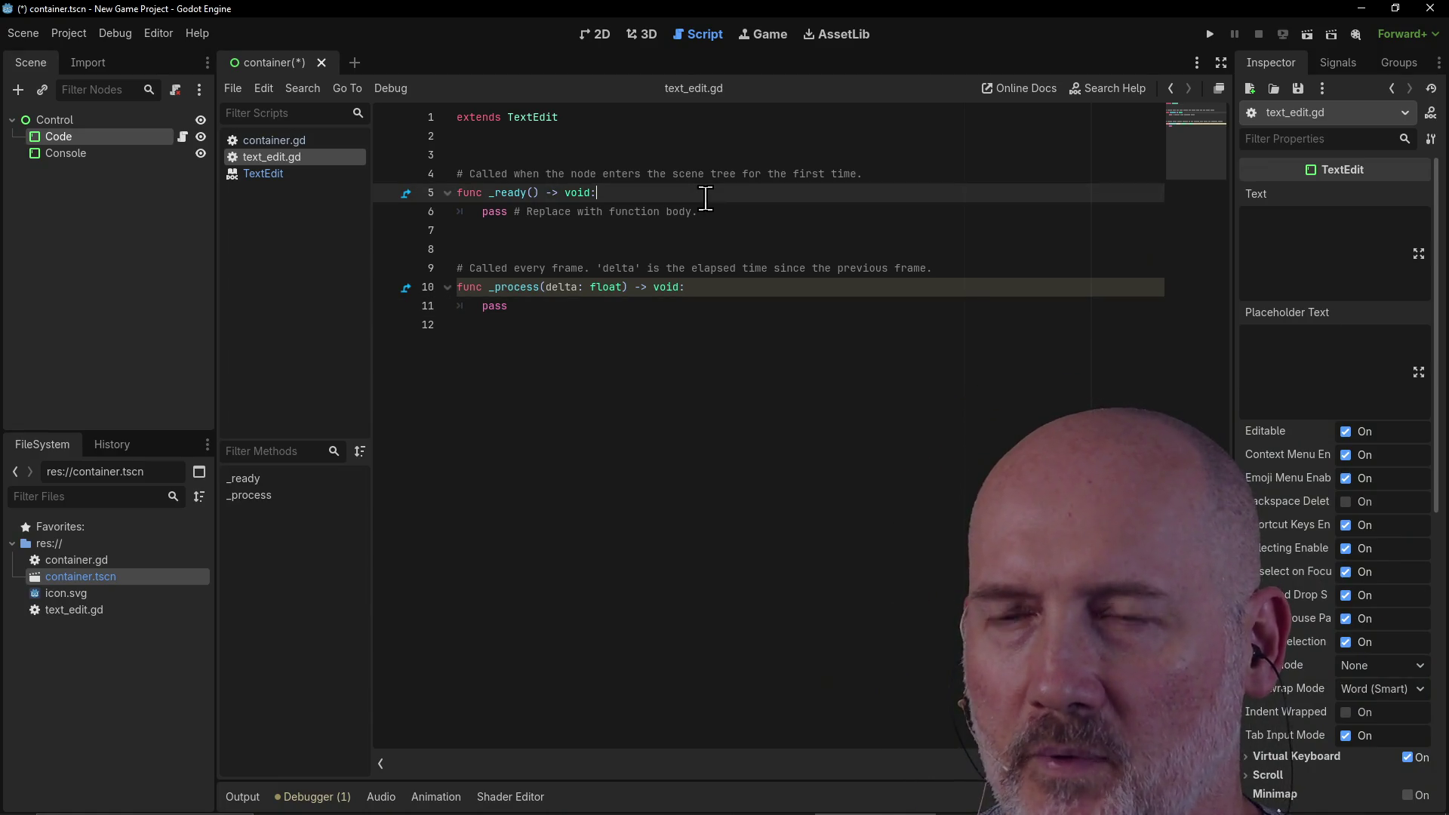
type("jj")
key("BackSpace")
key("Down")
key("Down")
key("Down")
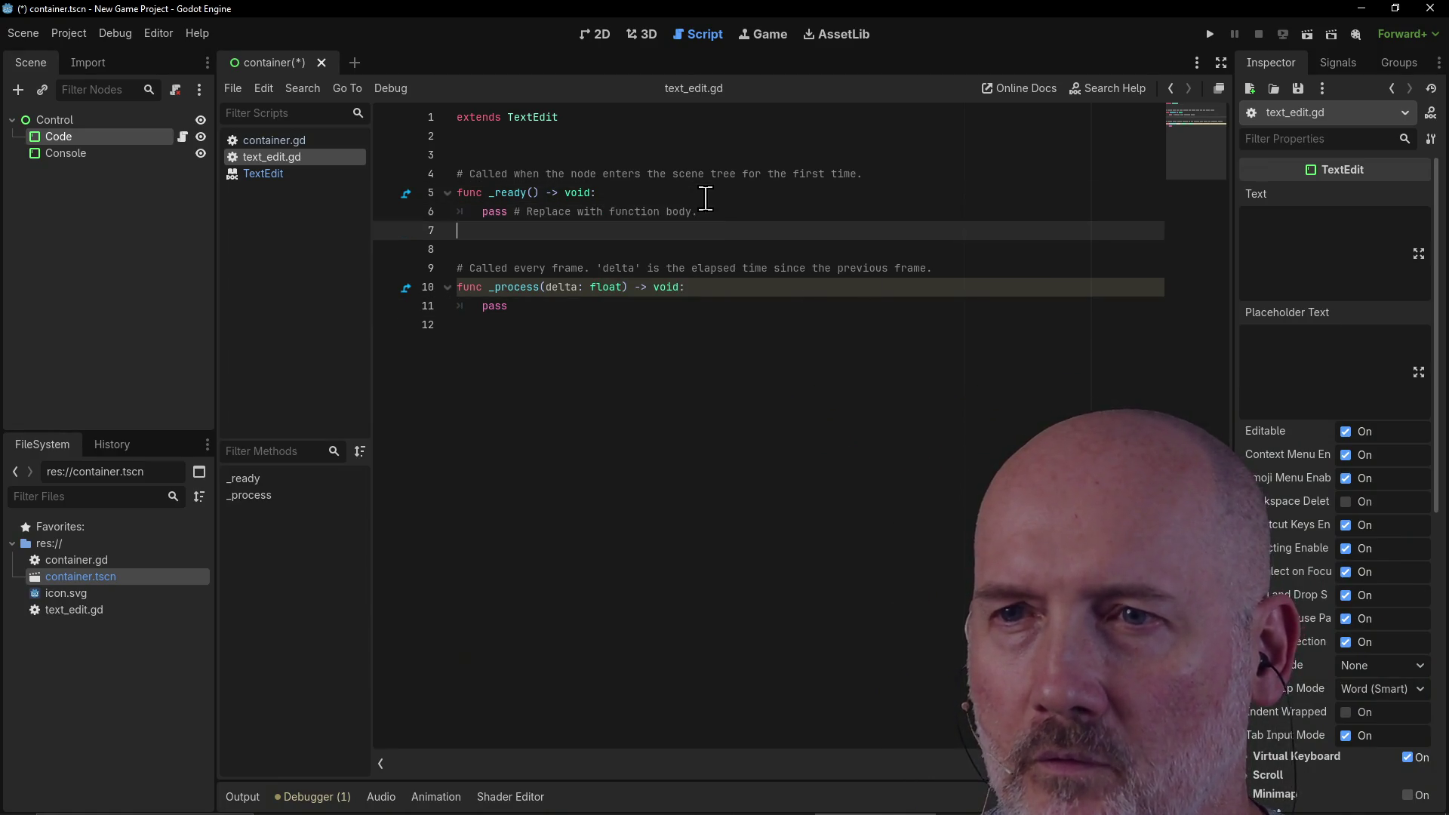
key("Down")
key("Down")
key("BackSpace")
key("BackSpace")
key("BackSpace")
type("rint(g")
type("et_tex")
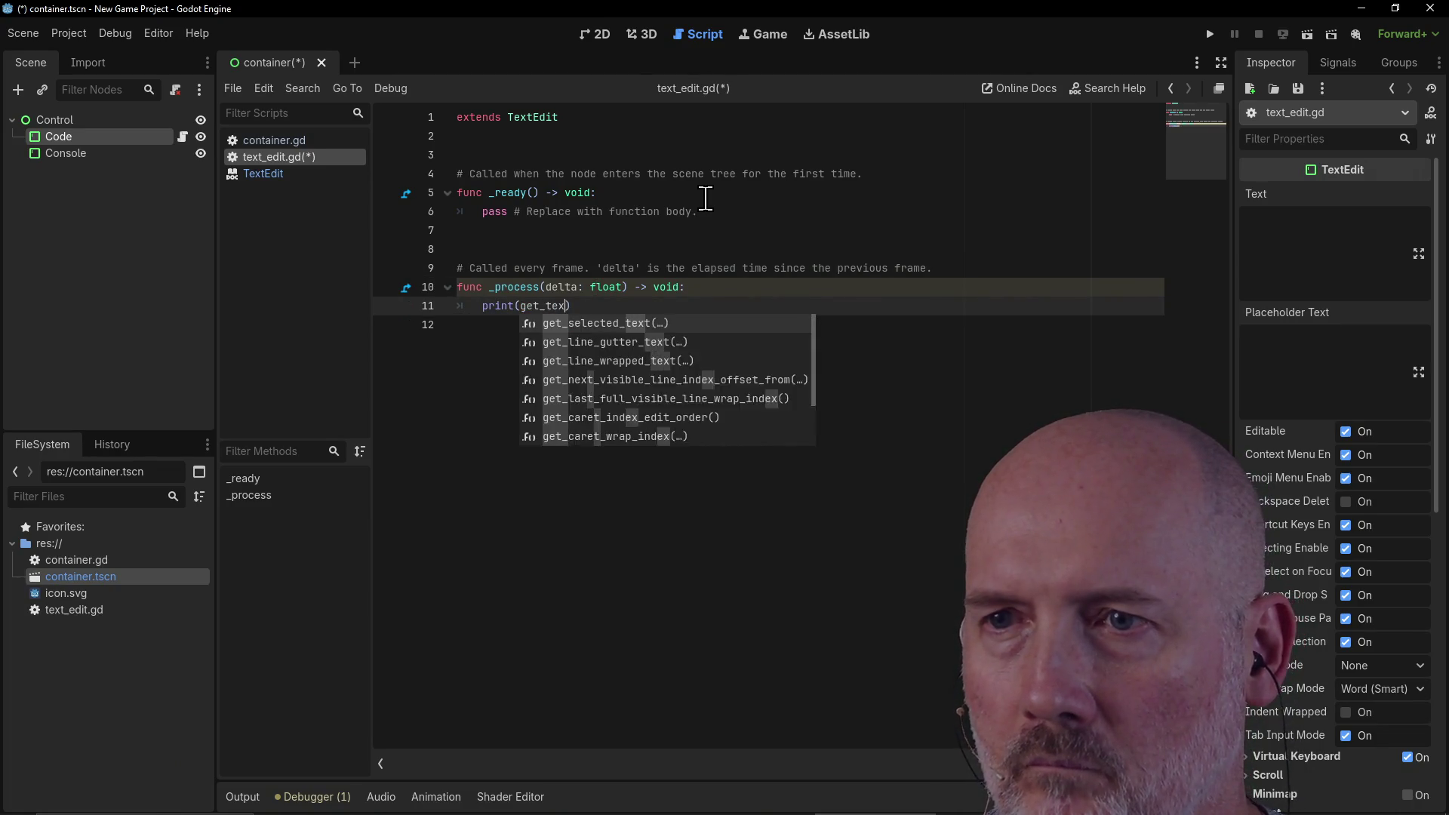
key("Return")
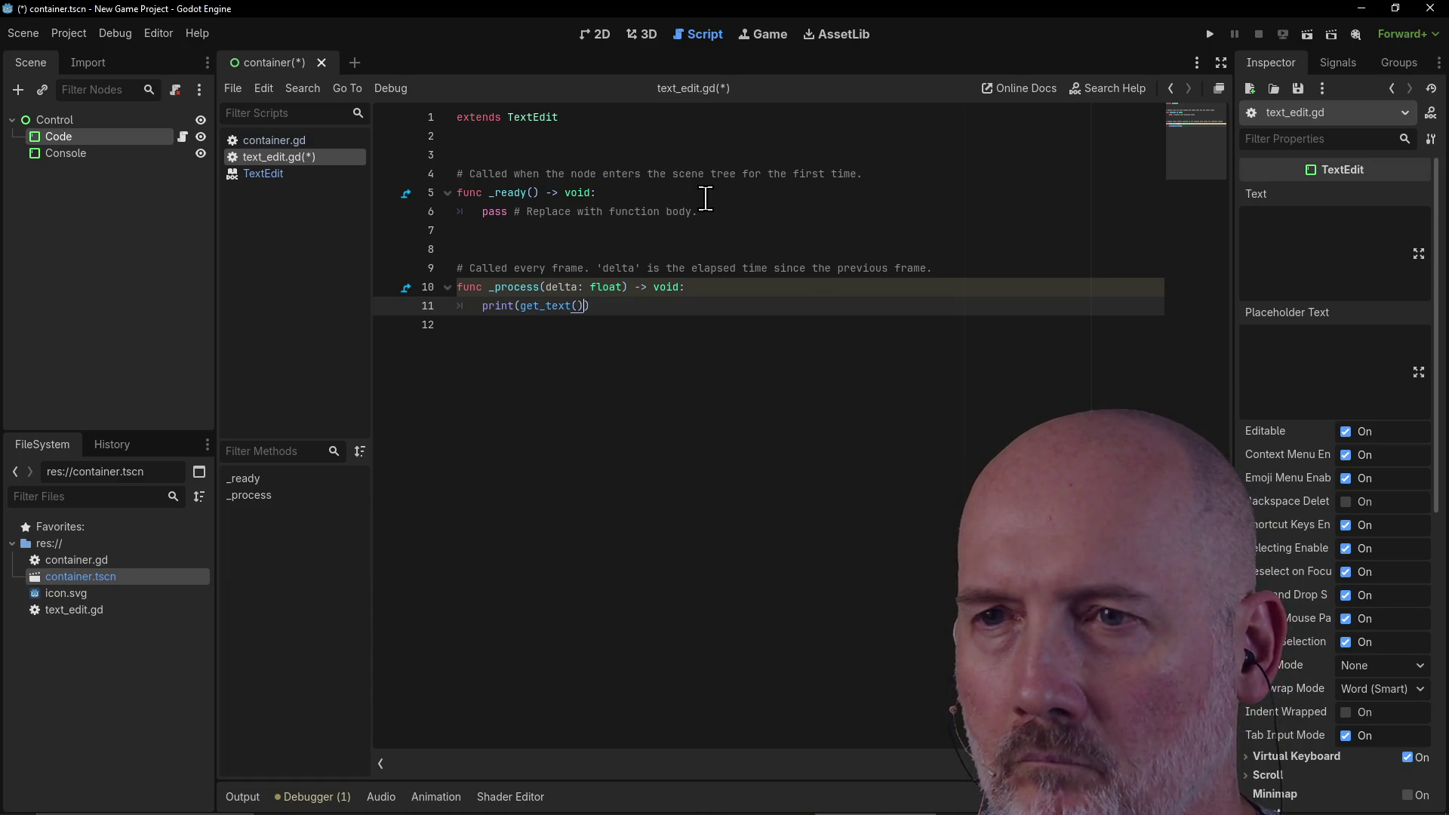
Step: Save the script and scene, then run the project with F5
key("ctrl+s")
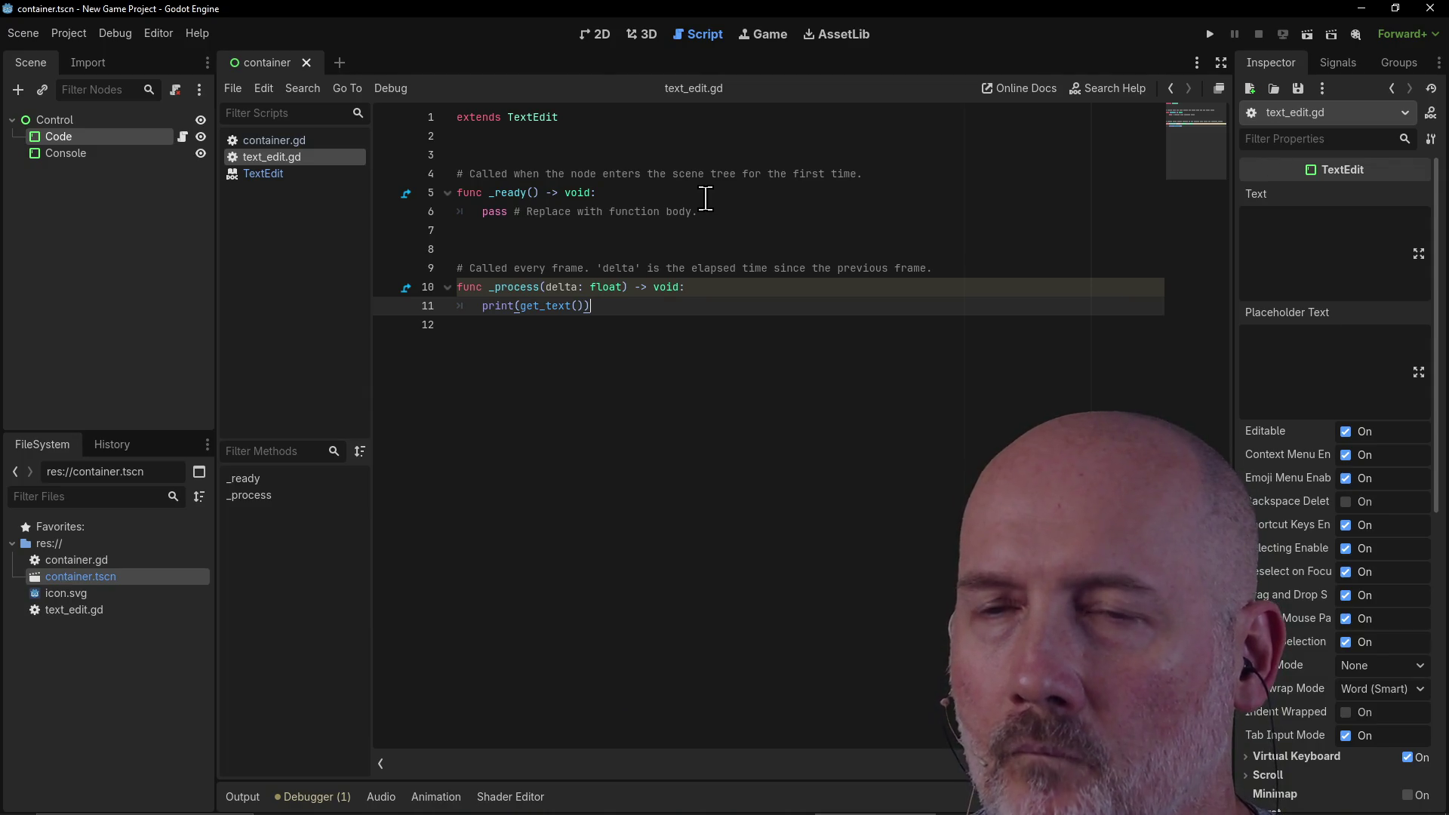
key("alt+Tab")
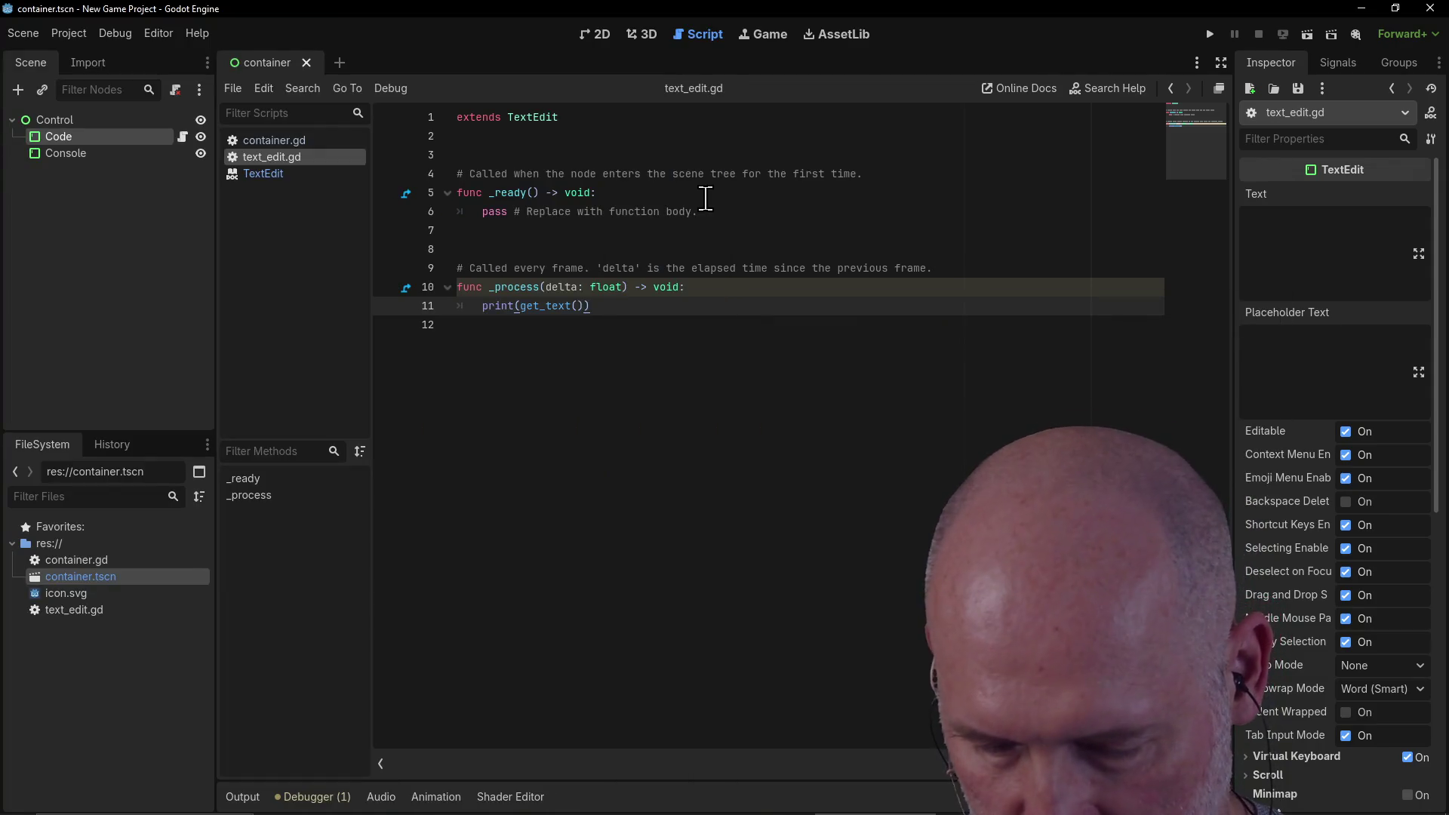
key("F5")
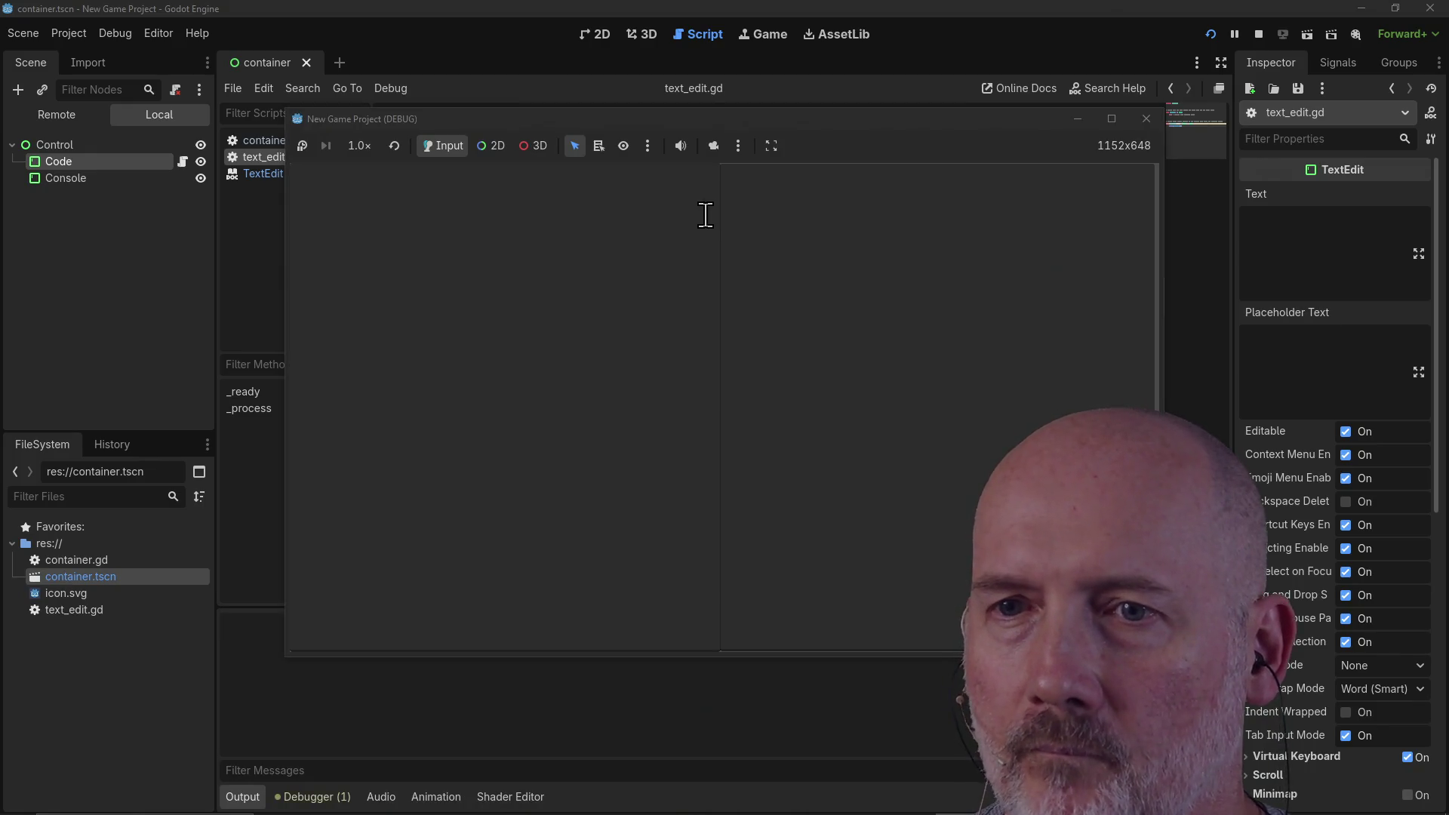
Step: Type "That's the text!" into the running game's text box, watch Output repeat it, then close the game
left_click_drag(506, 124, 786, 105)
type("Hello")
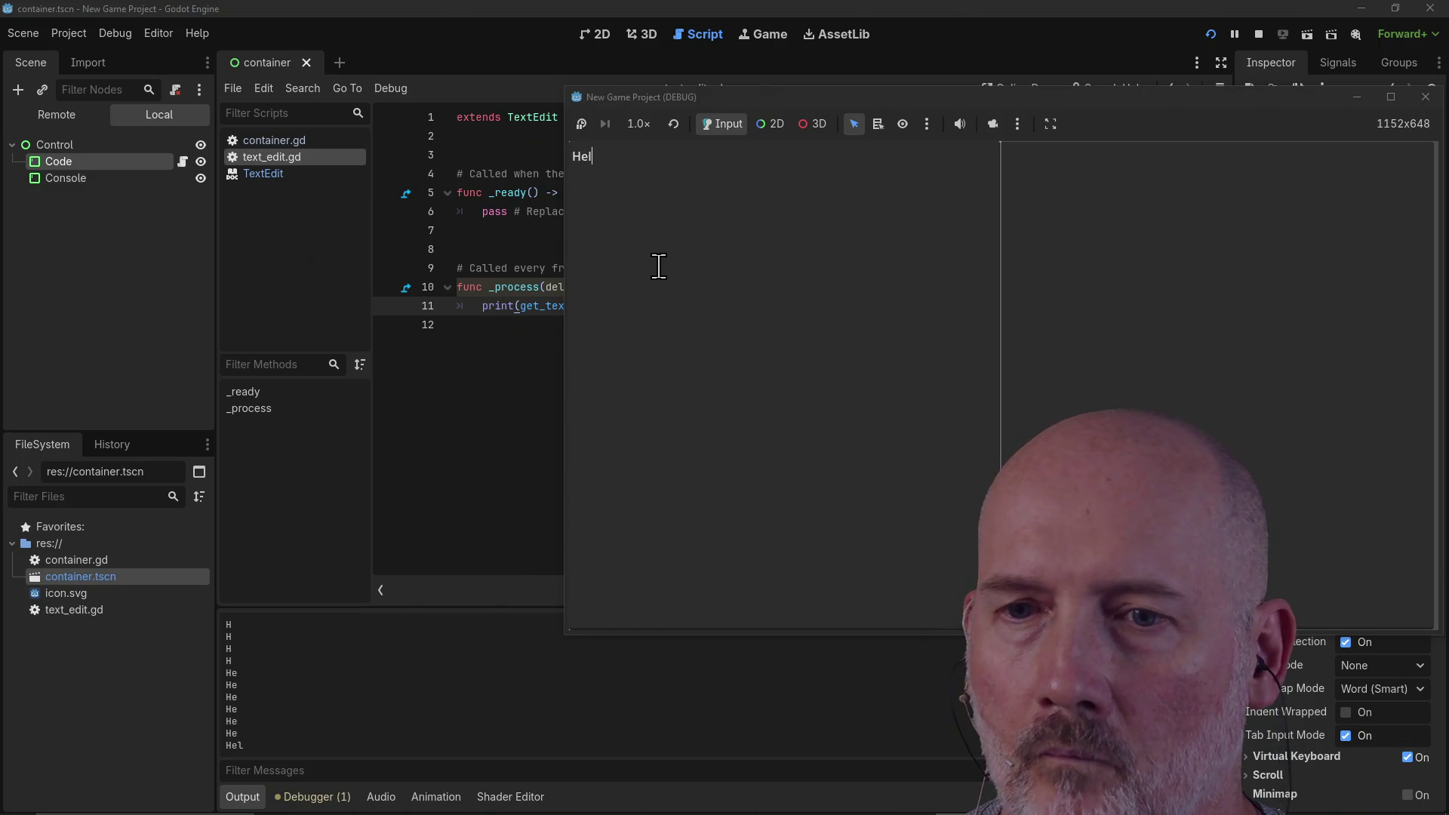
key("BackSpace")
key("BackSpace")
key("BackSpace")
type("That's the text!")
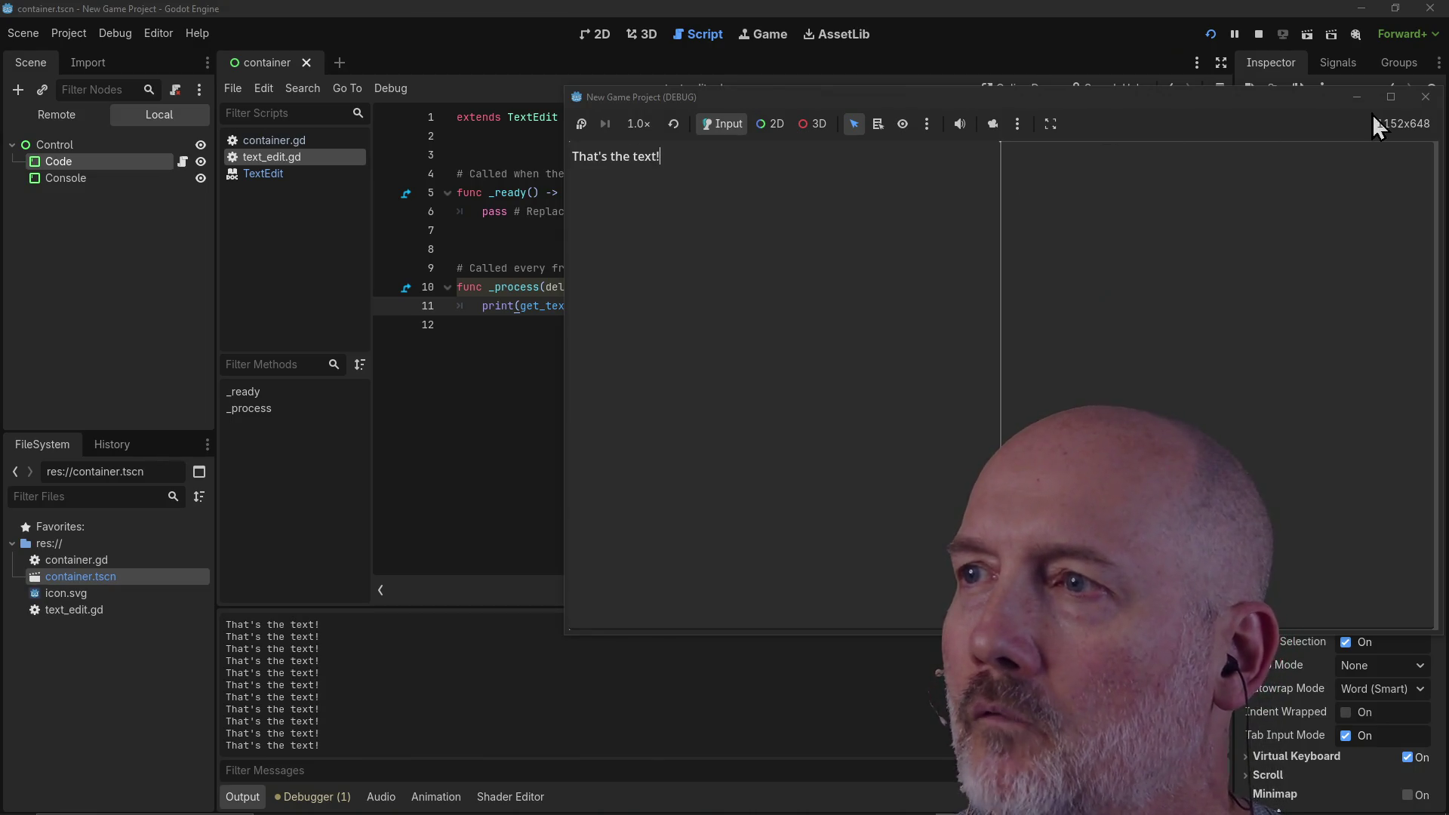
left_click(1426, 96)
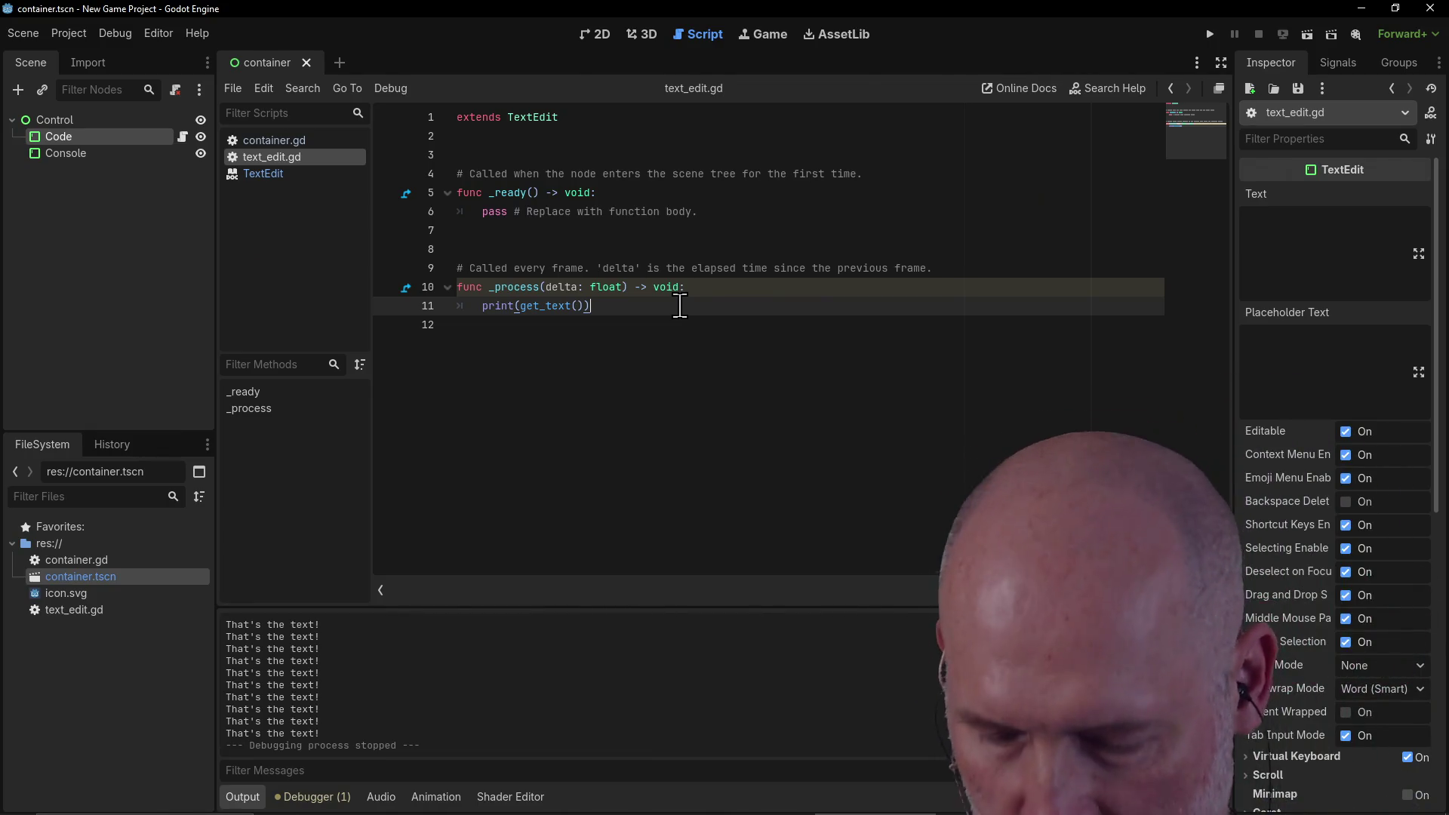
type("kkkkkkkkkk")
key("BackSpace")
key("BackSpace")
key("BackSpace")
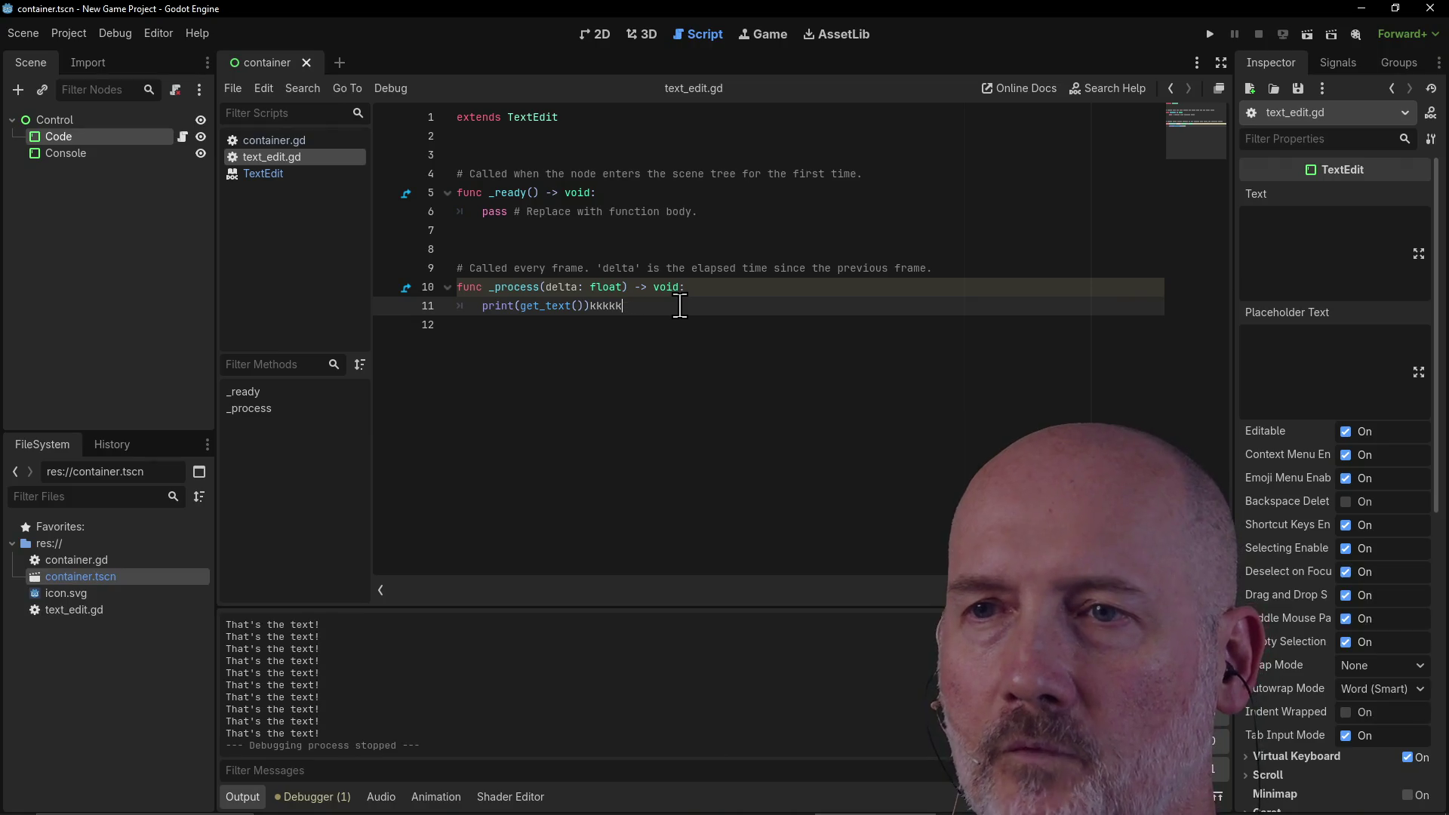
Step: Declare var cur_text: String = "" on line 3 of text_edit.gd
key("BackSpace")
key("BackSpace")
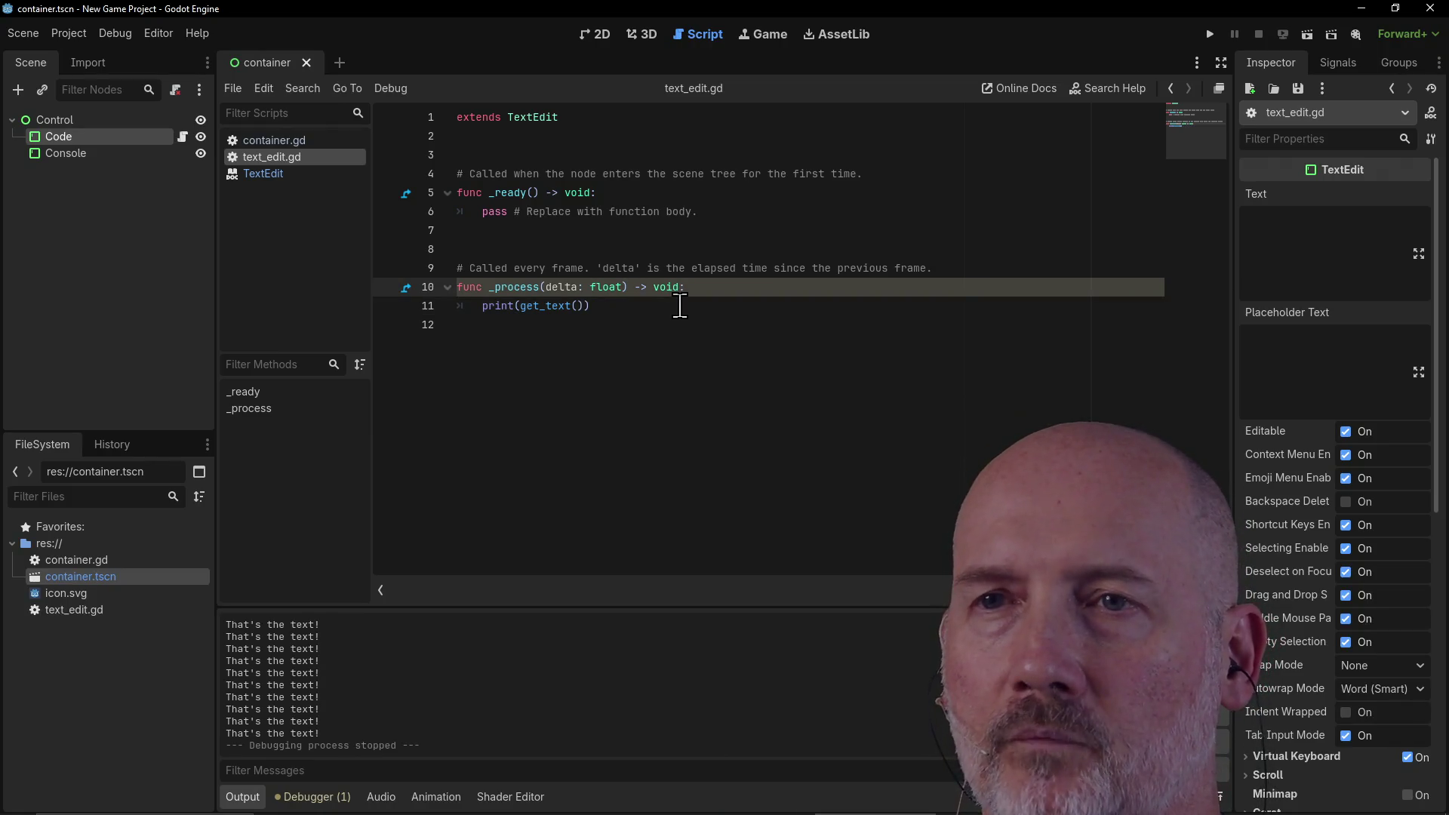
key("ctrl+Home")
key("Down")
key("Return")
type("var ")
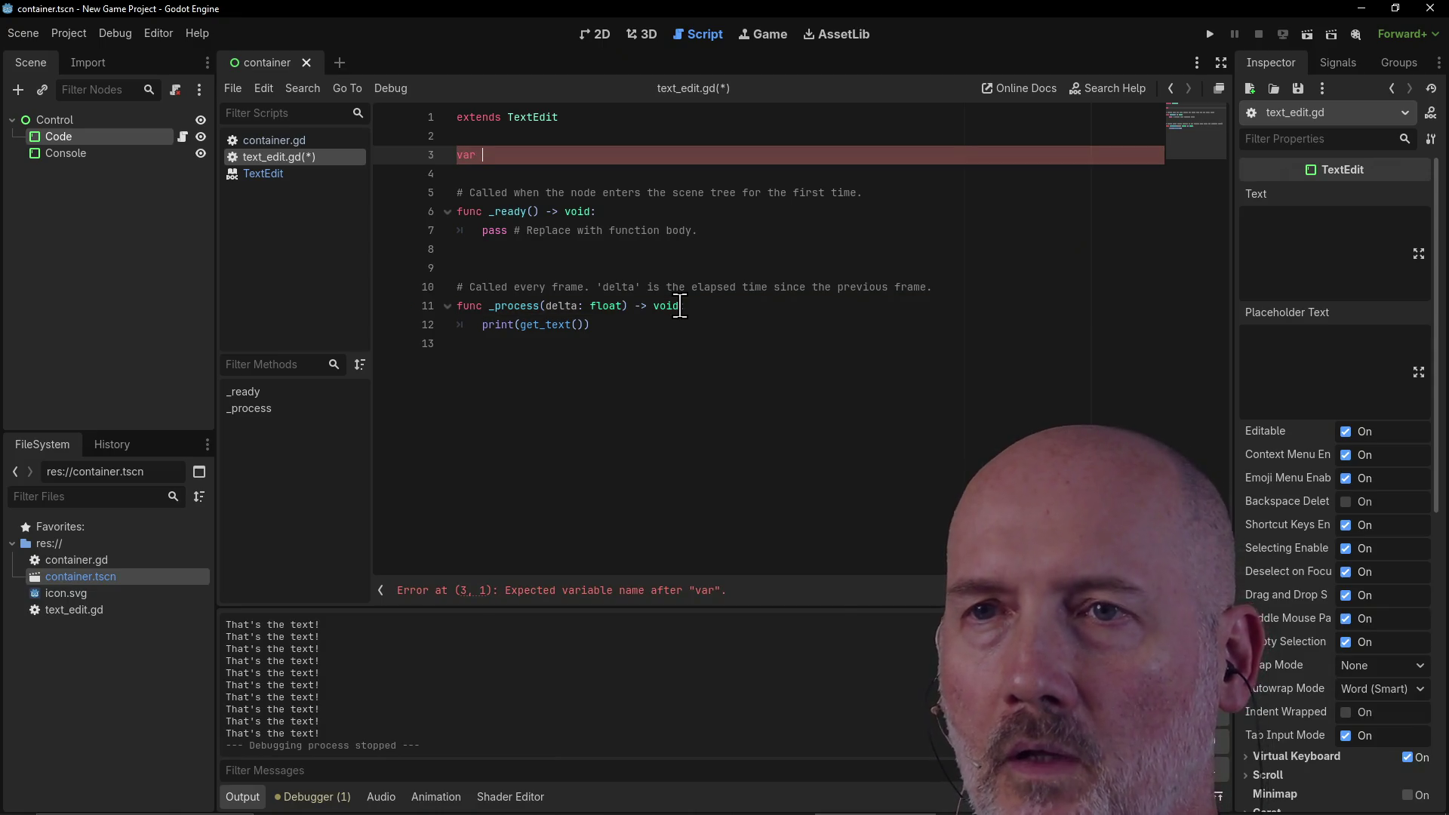
type("cur_text")
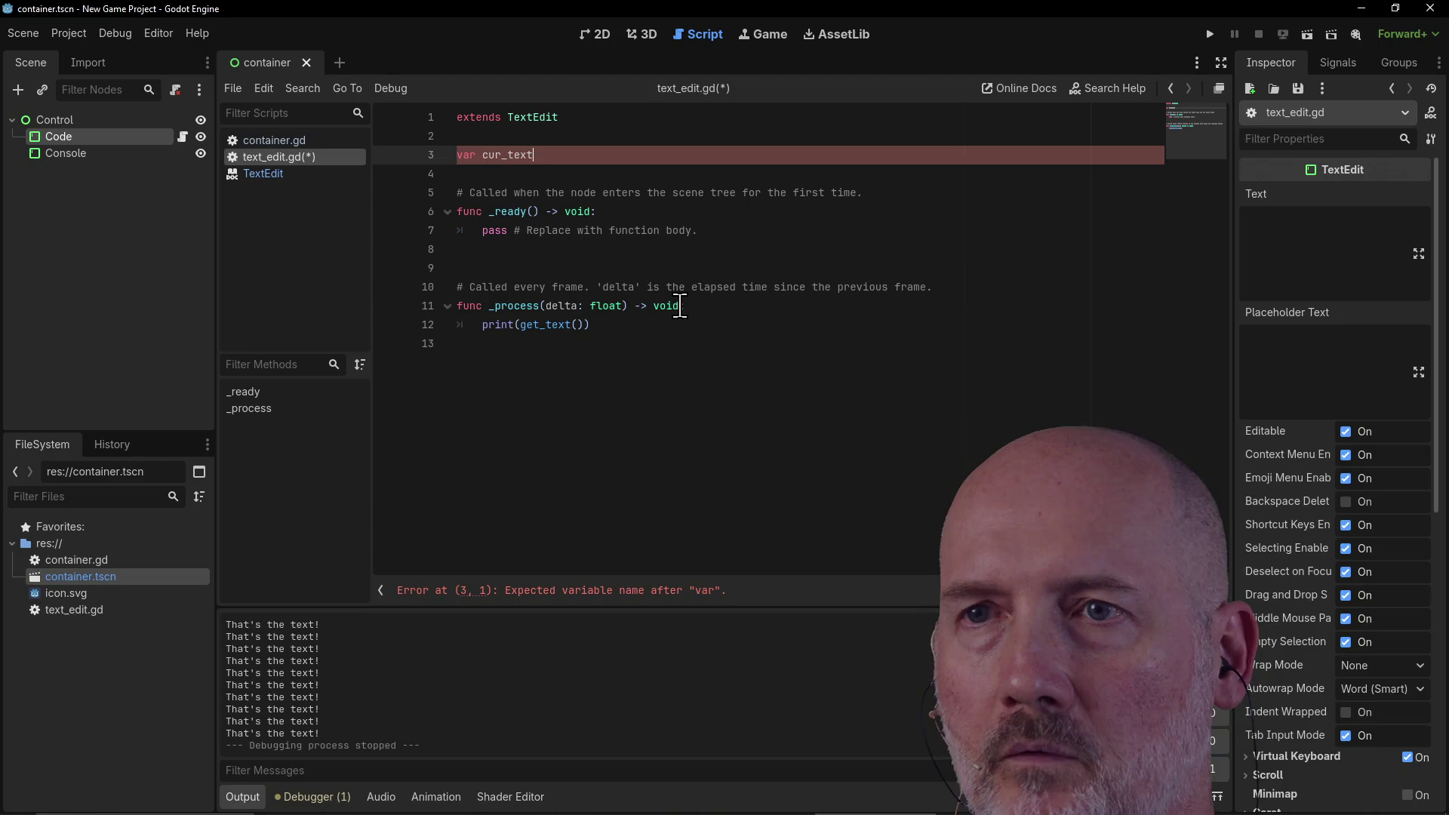
type(": string ")
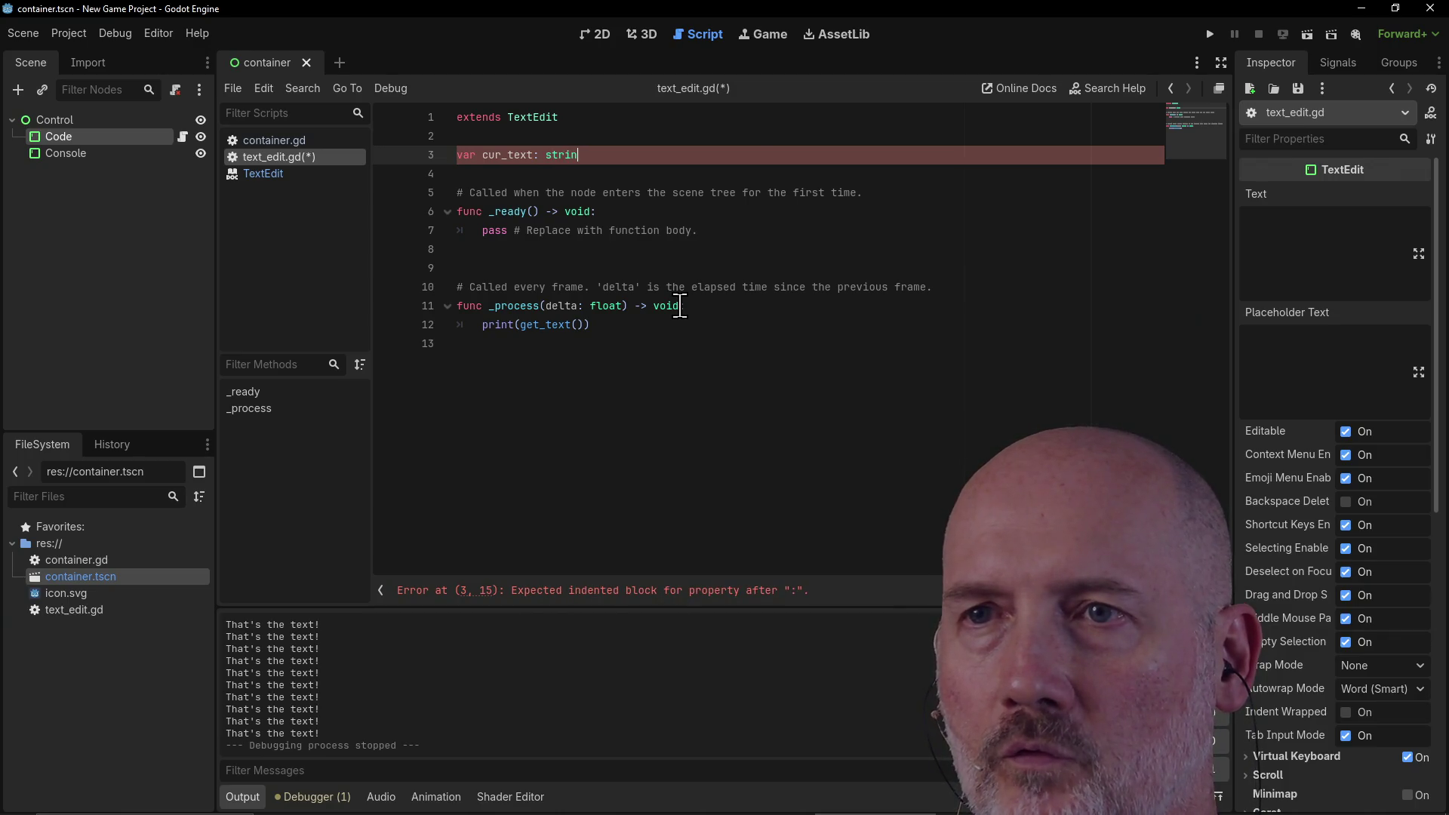
type("= \"\"")
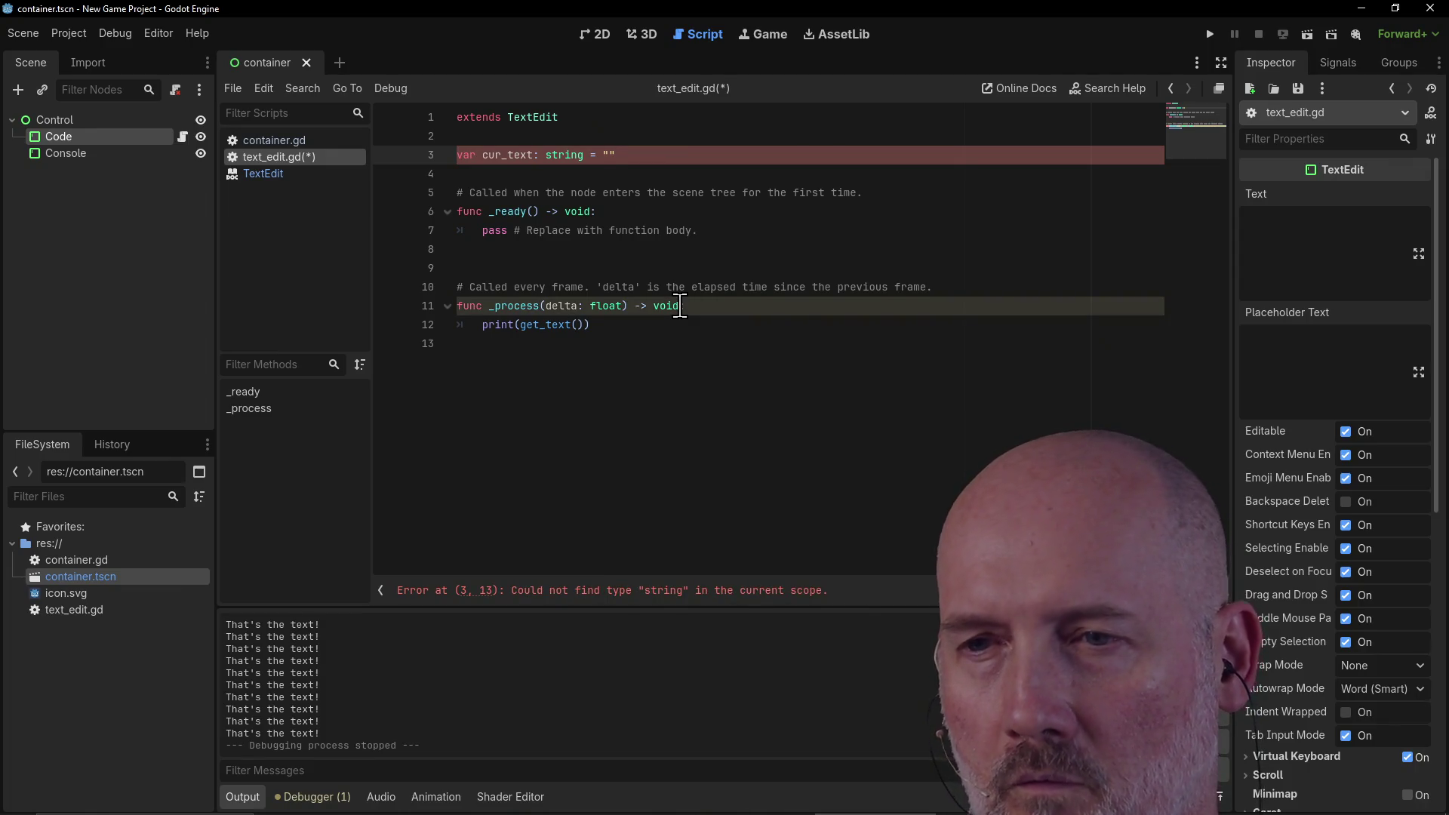
key("Left")
key("Left")
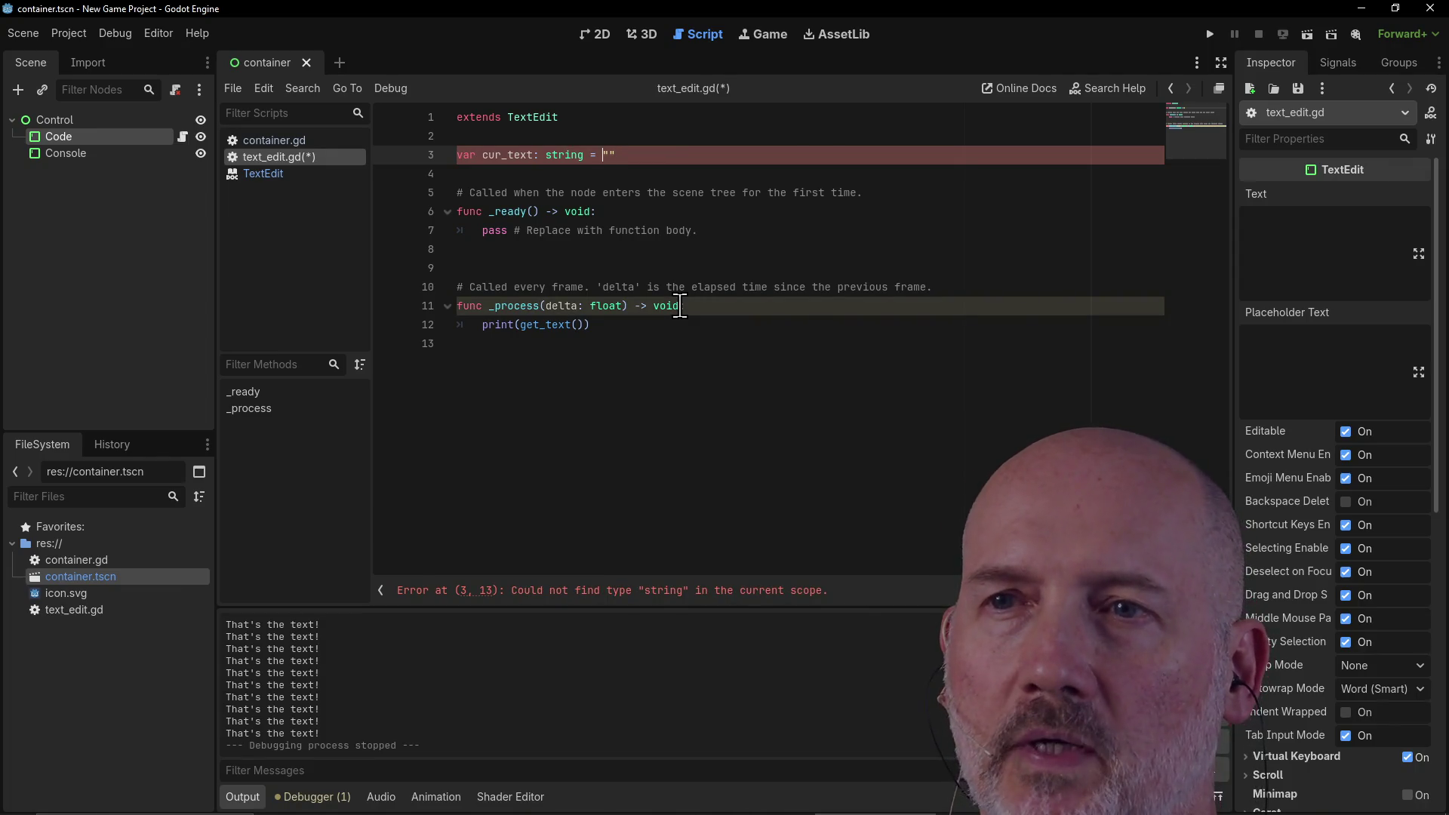
key("ctrl+BackSpace")
type("String")
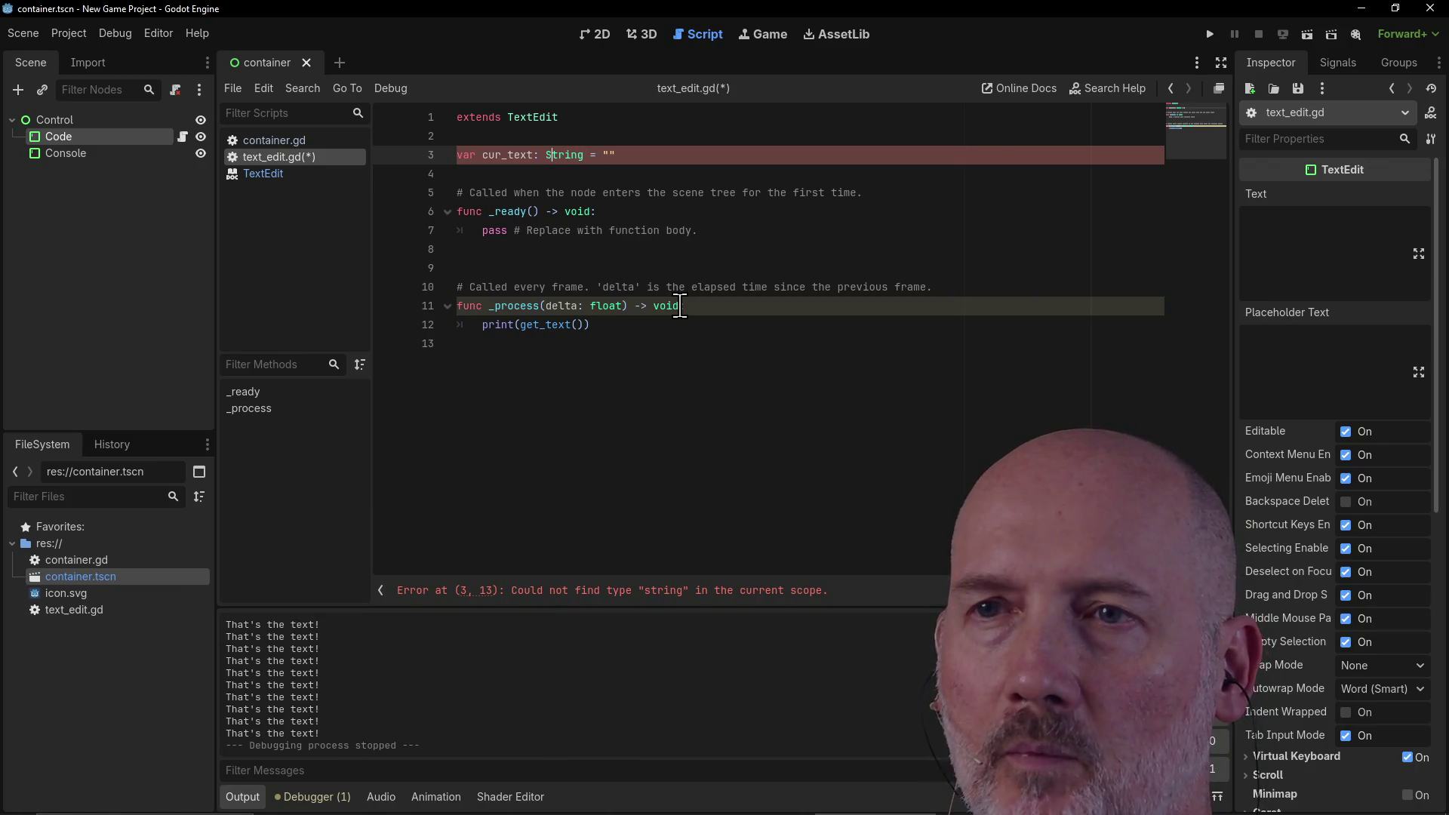
key("Down")
key("Down")
key("Down")
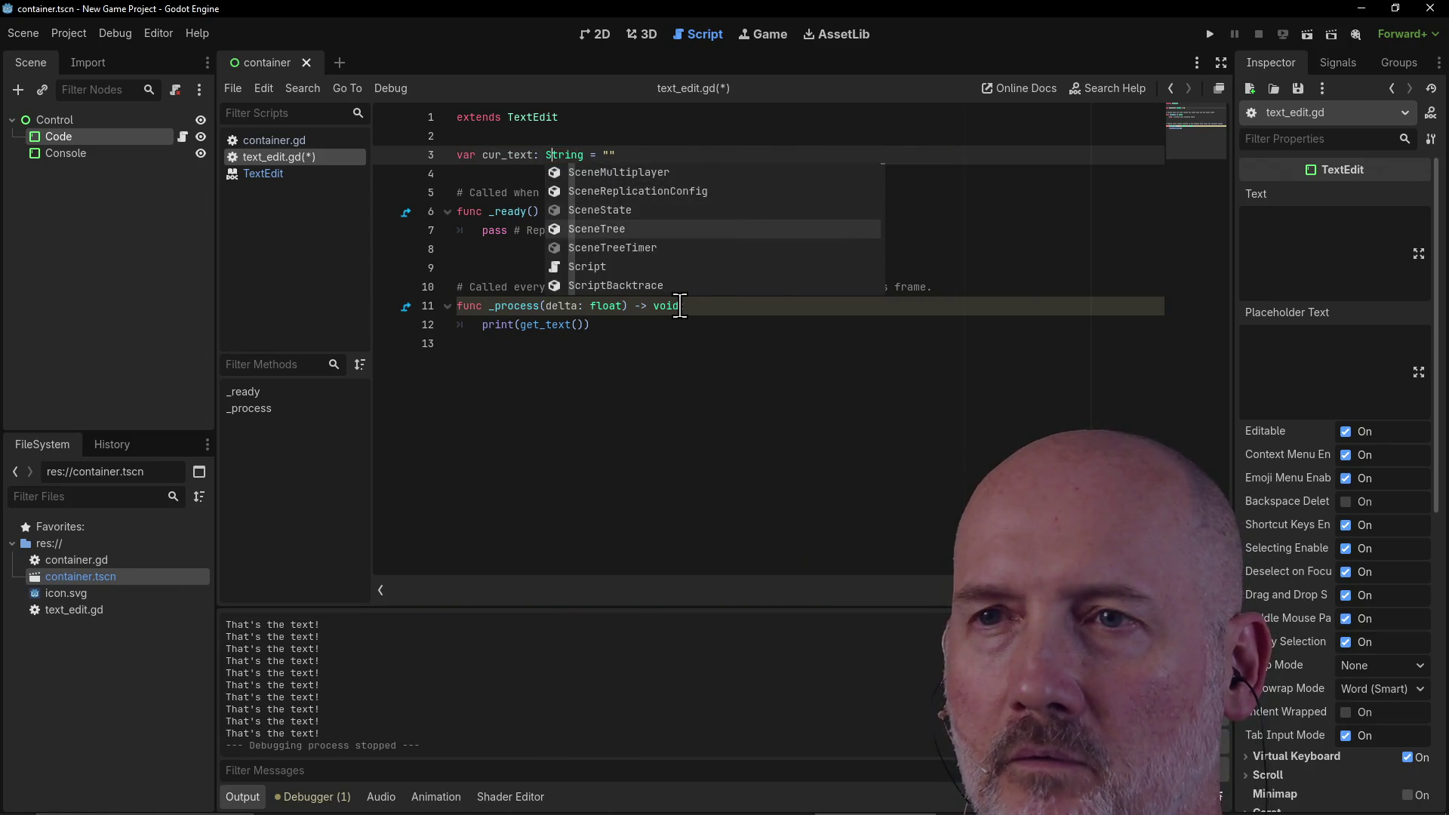
key("Escape")
Step: Set cur_text to "Type some Code!" and erase the print call and _ready's pass line
key("Down")
key("Down")
key("Down")
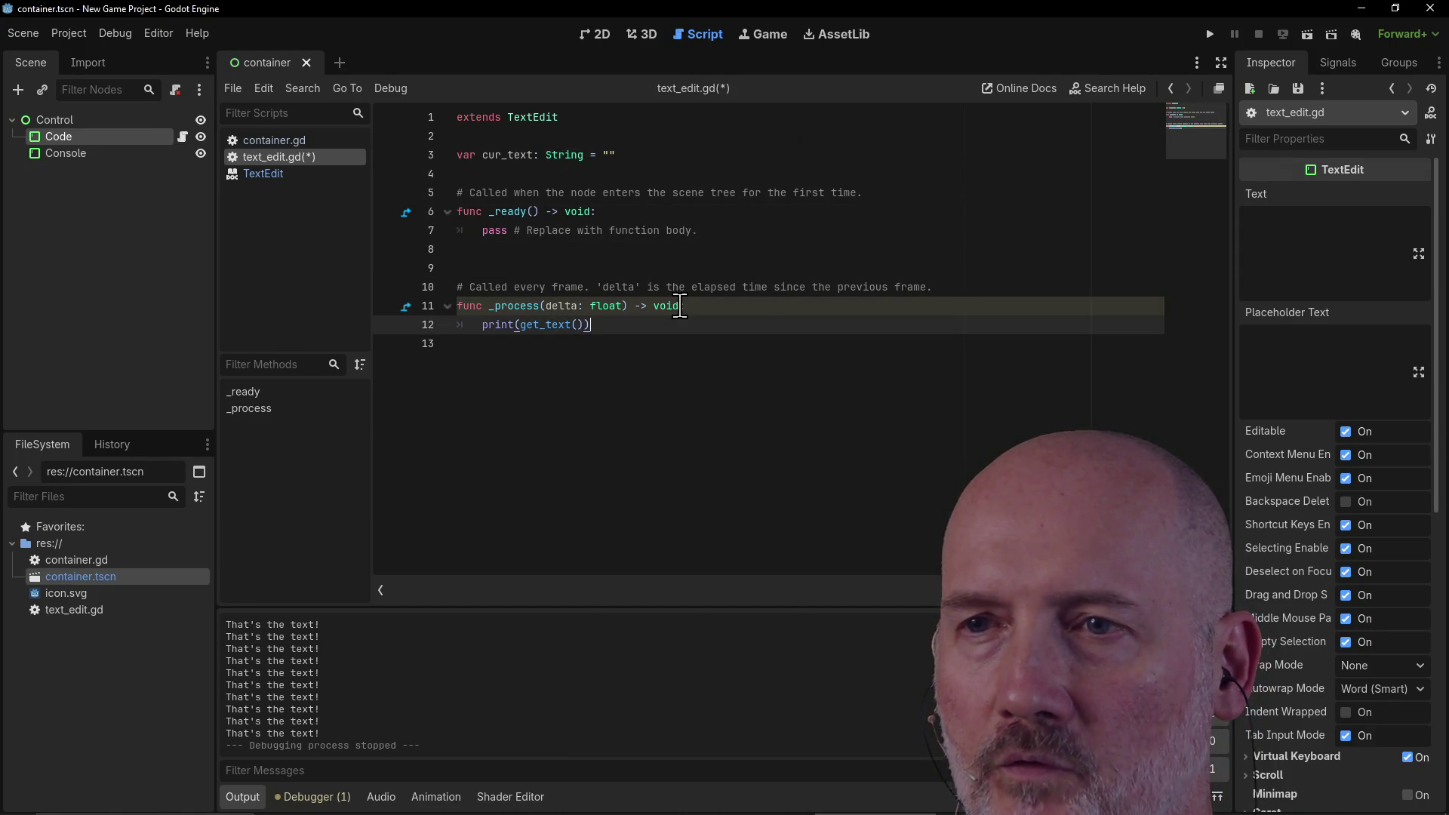
key("BackSpace")
key("BackSpace")
key("BackSpace")
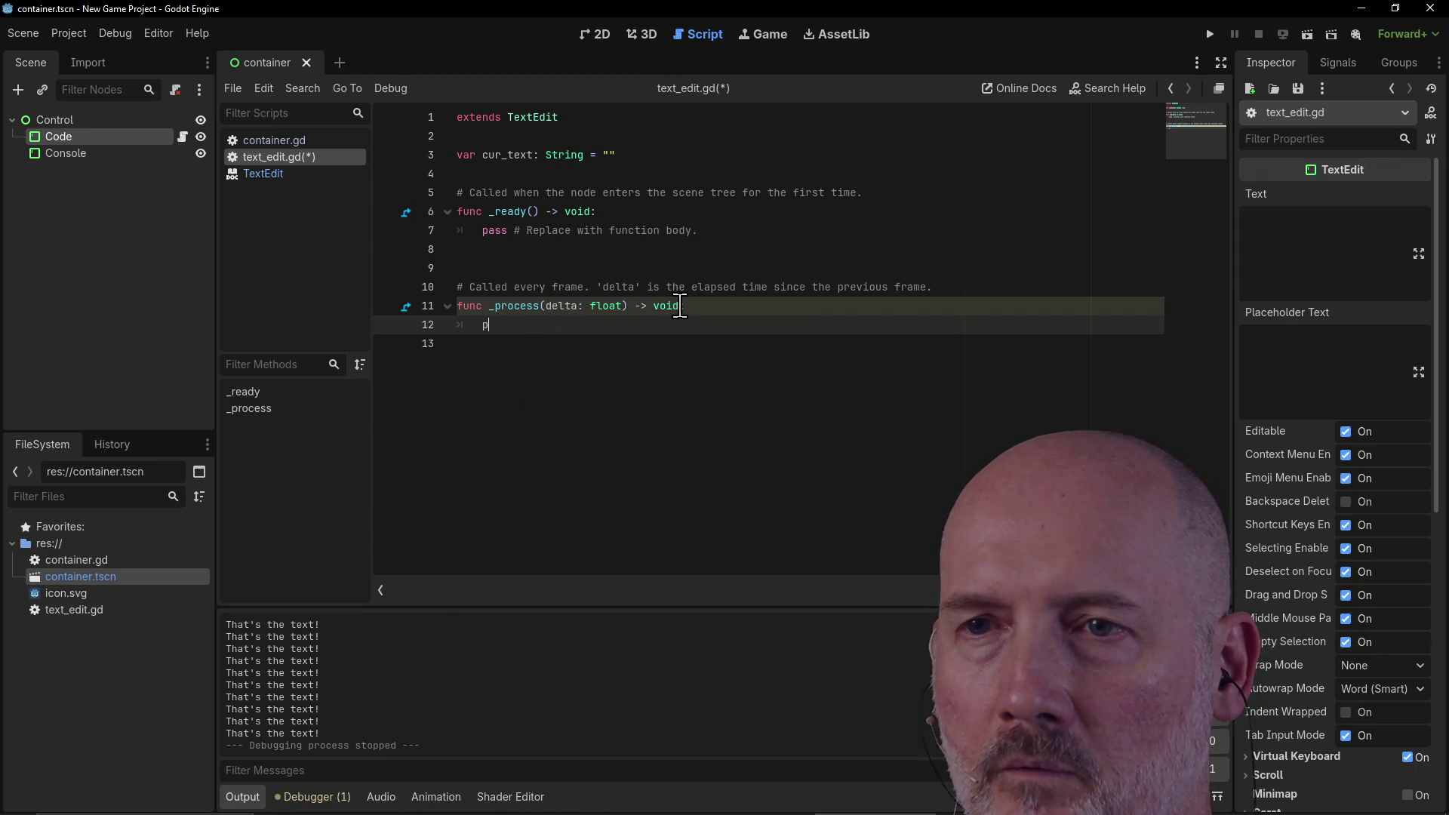
key("Up")
key("Up")
key("Up")
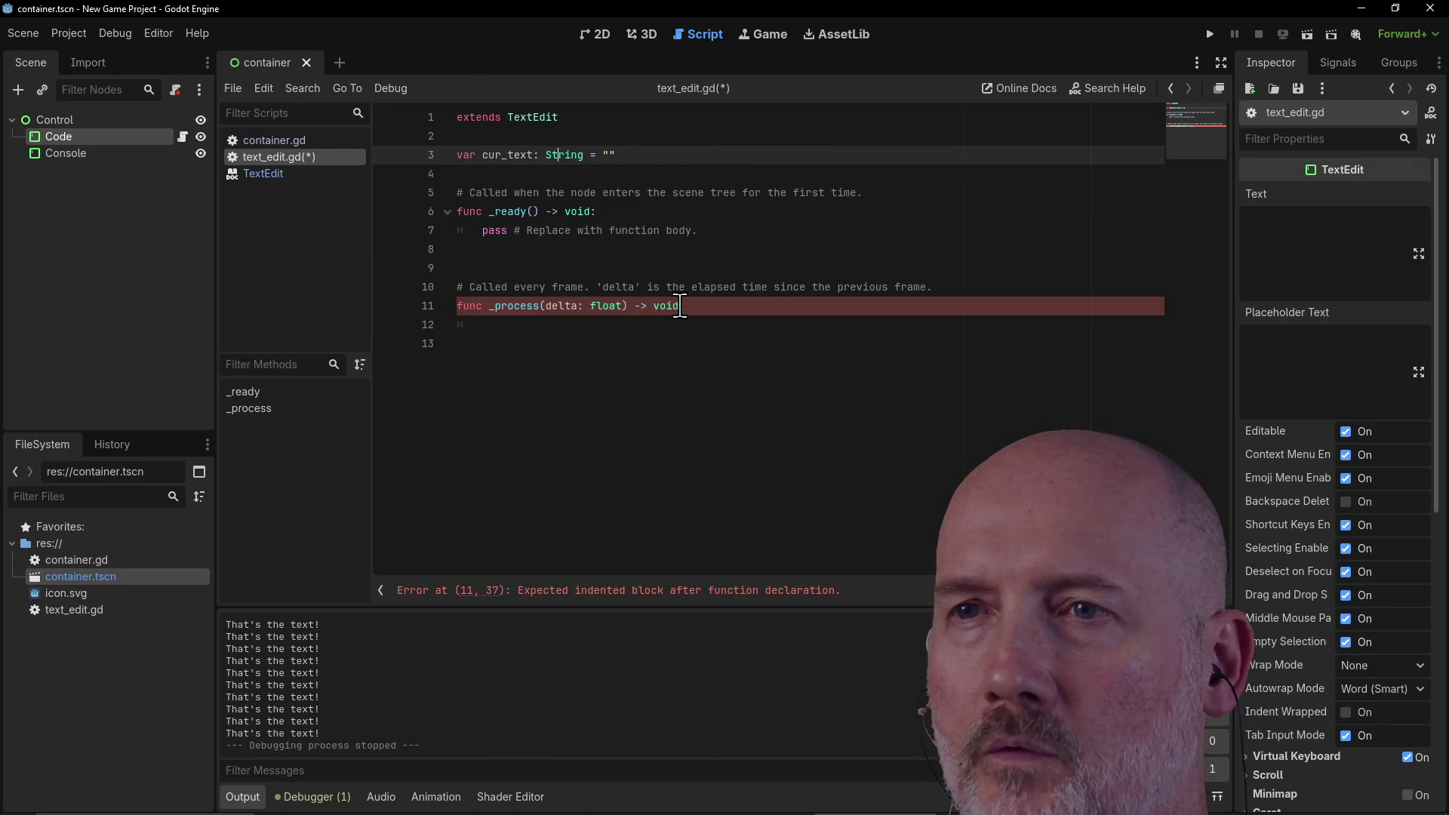
type("Type some Code!")
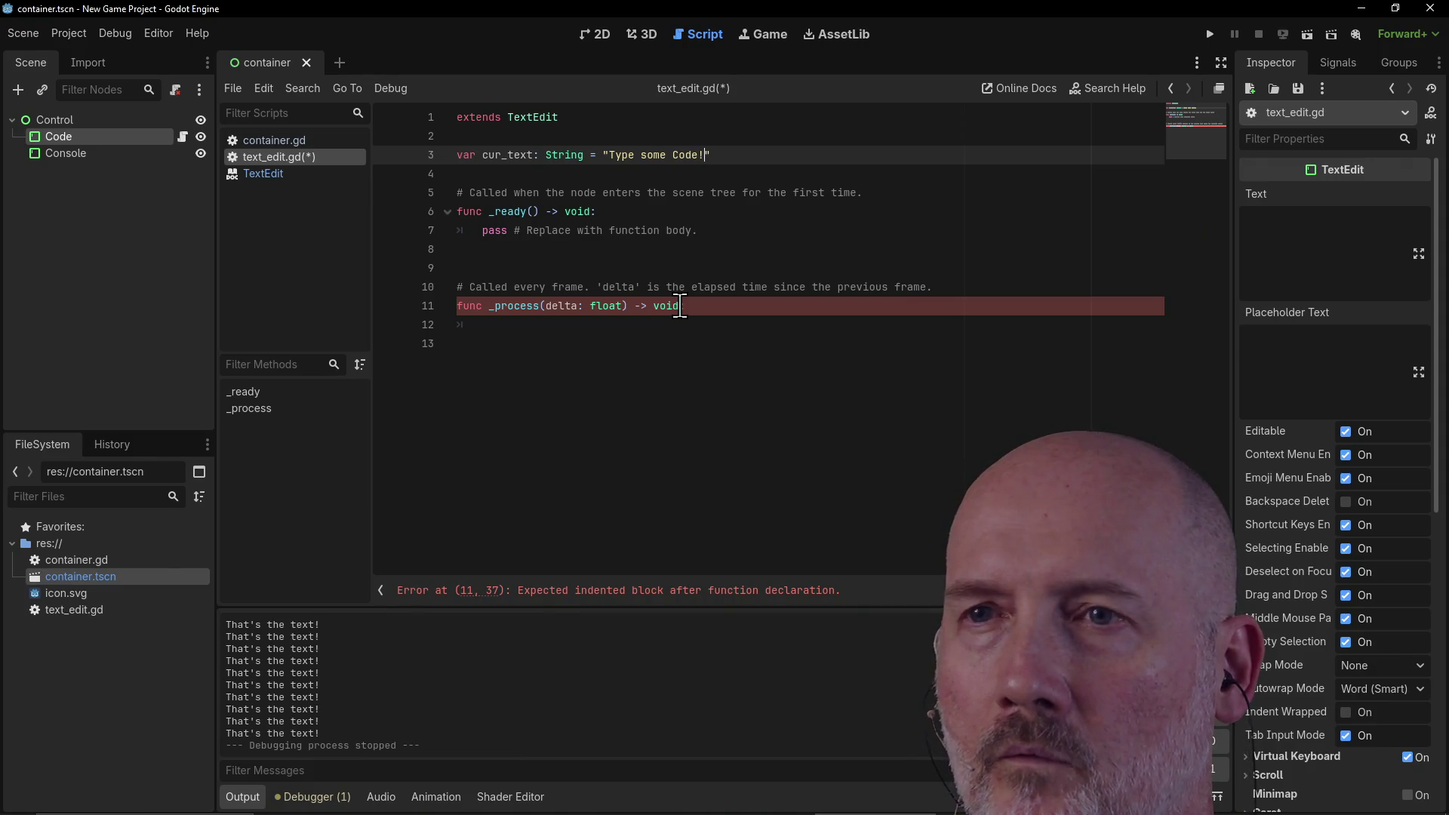
key("Down")
key("Down")
key("Down")
key("BackSpace")
key("BackSpace")
key("BackSpace")
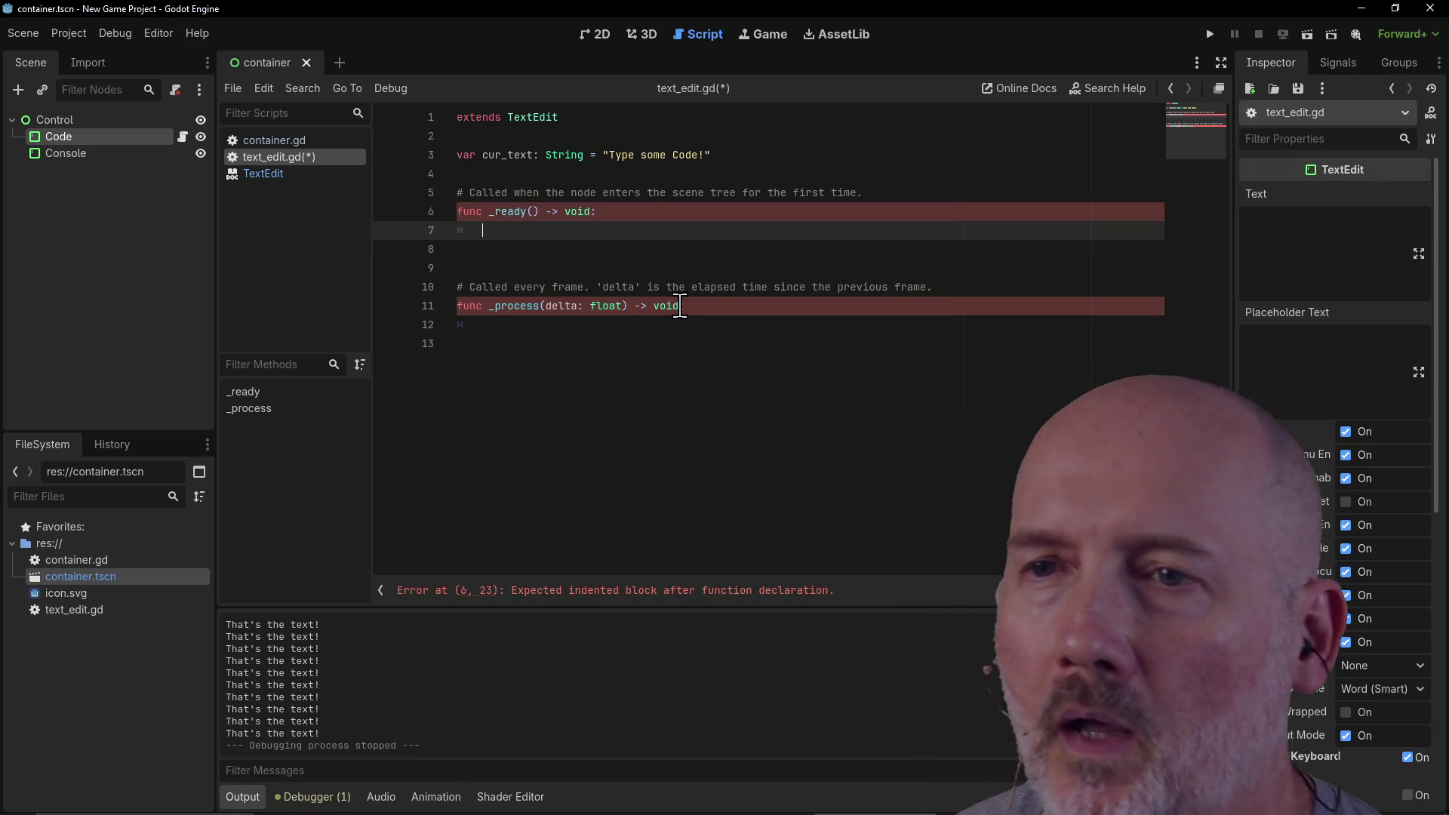
Step: Add set_text(cur_text) to _ready and pass to _process, save, and run the game
type("set_text")
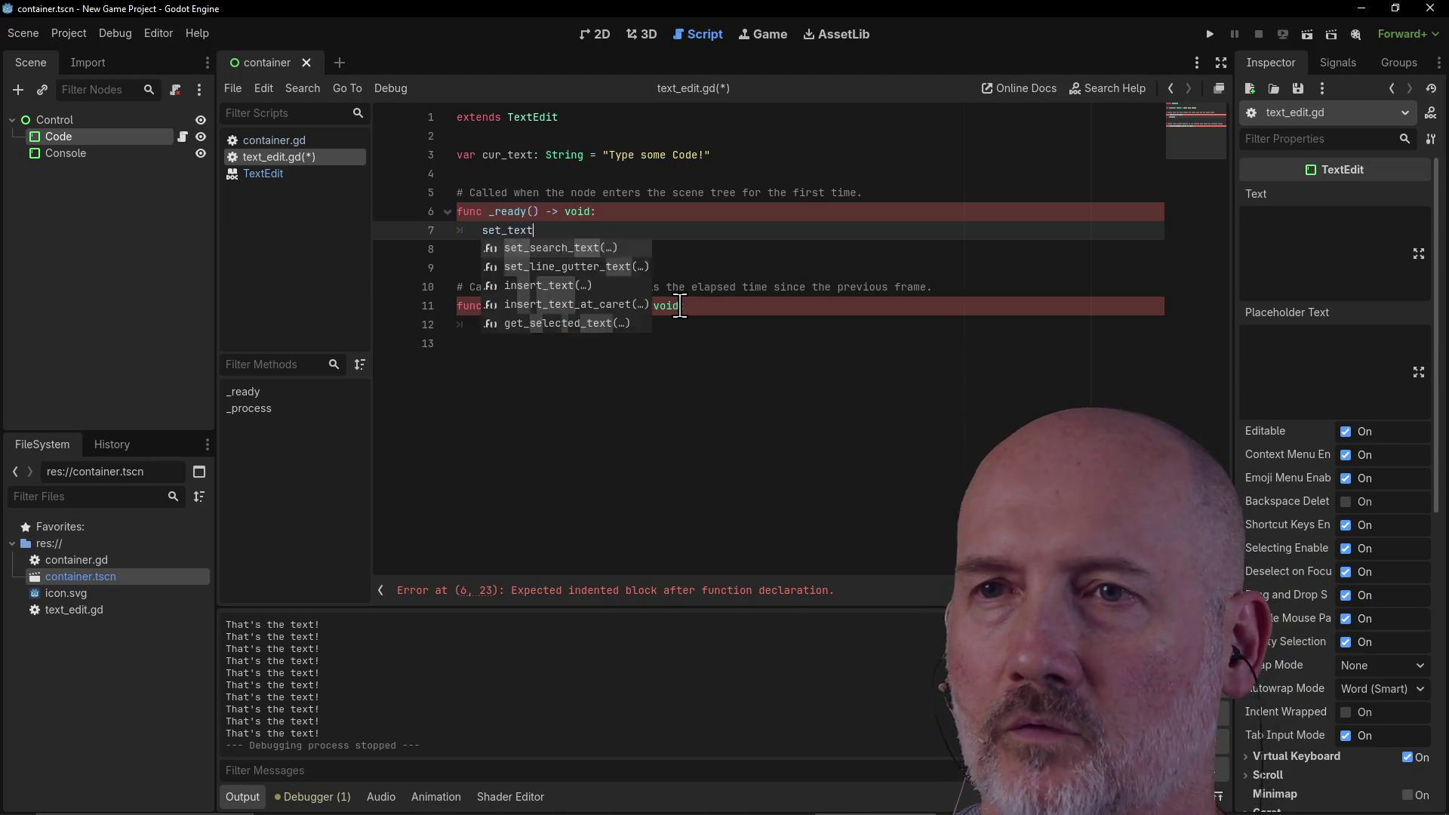
type("(cur_text")
key("Escape")
key("Down")
key("Down")
key("Down")
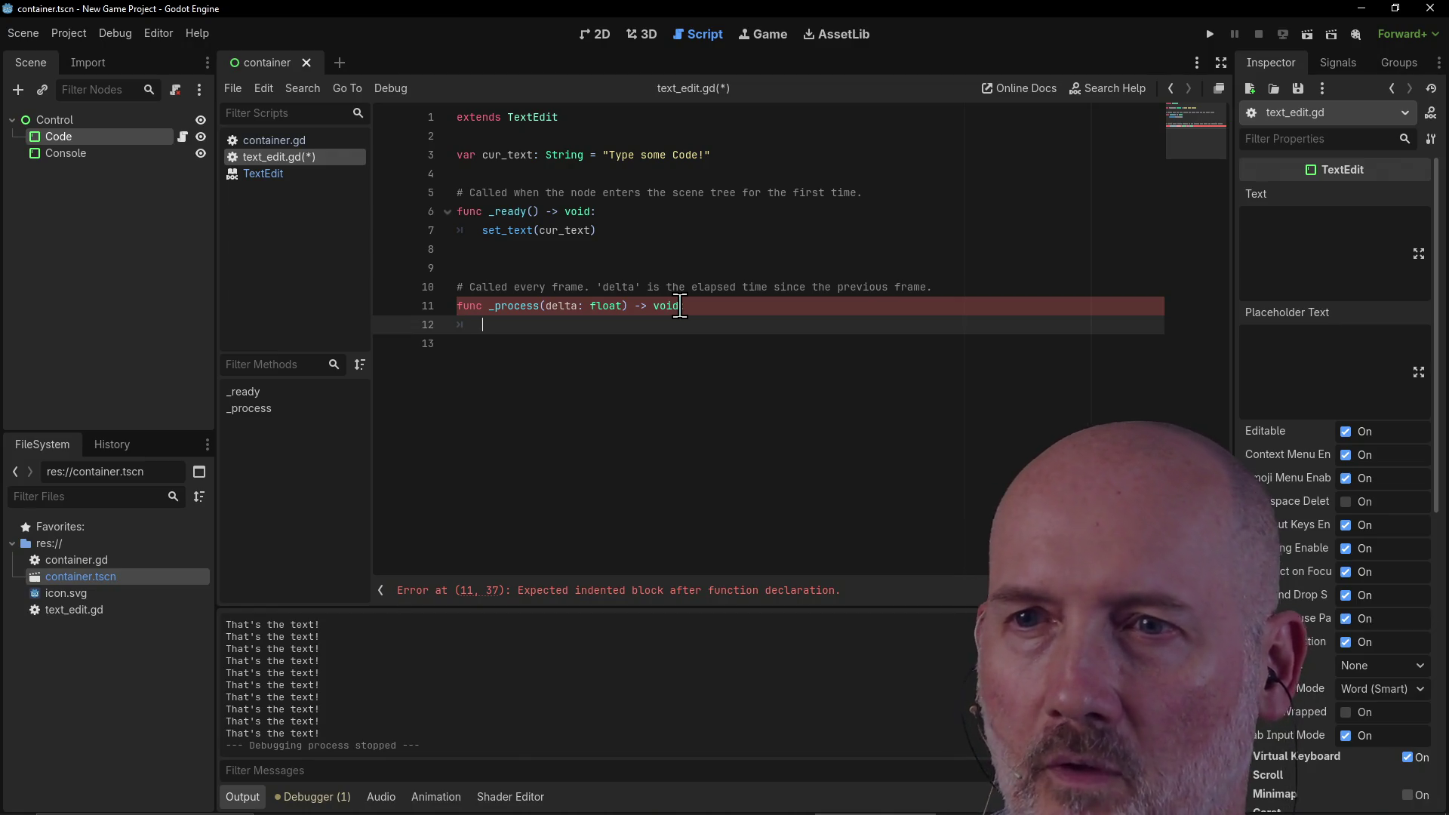
type("pass")
key("ctrl+s")
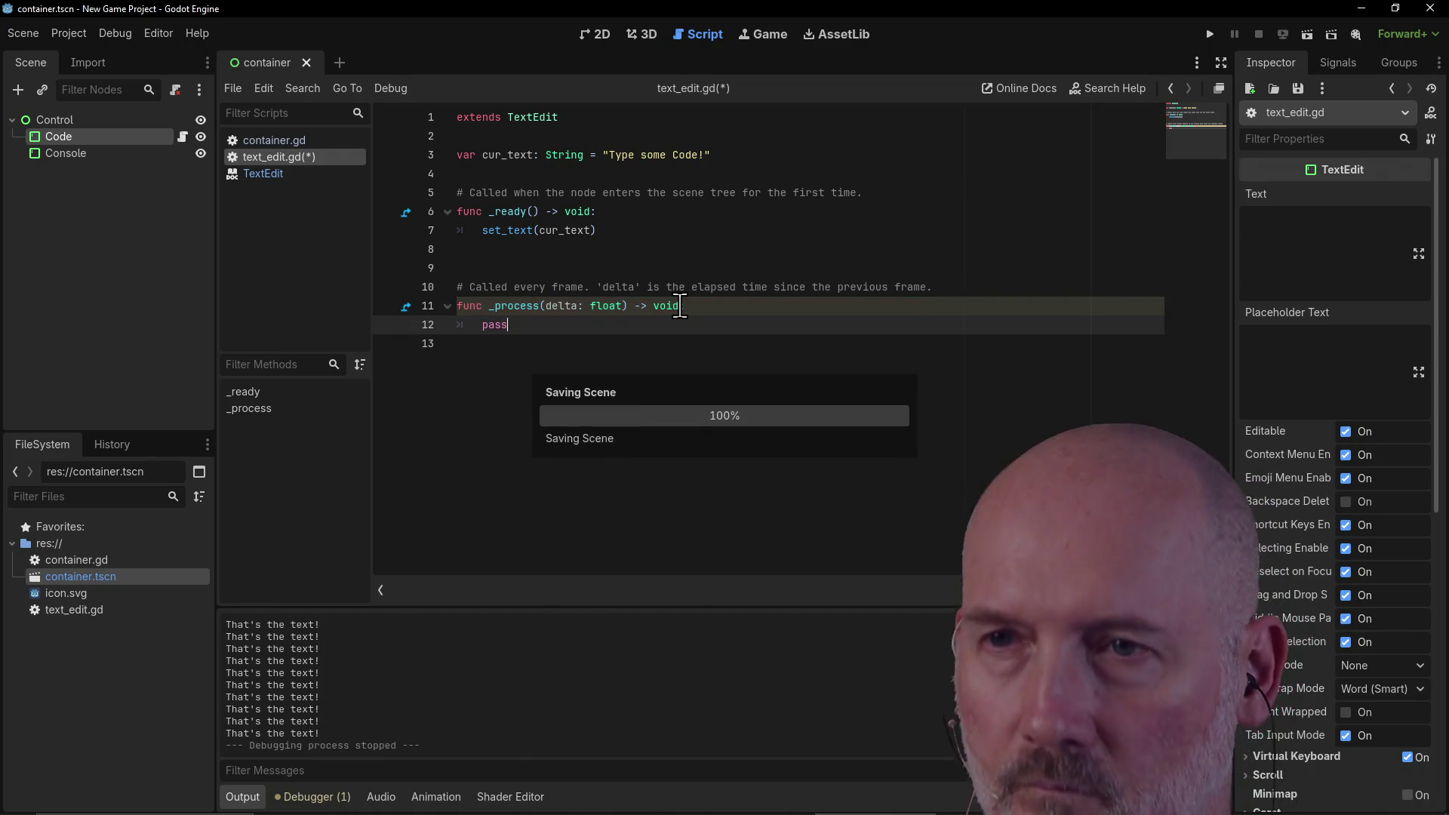
key("F5")
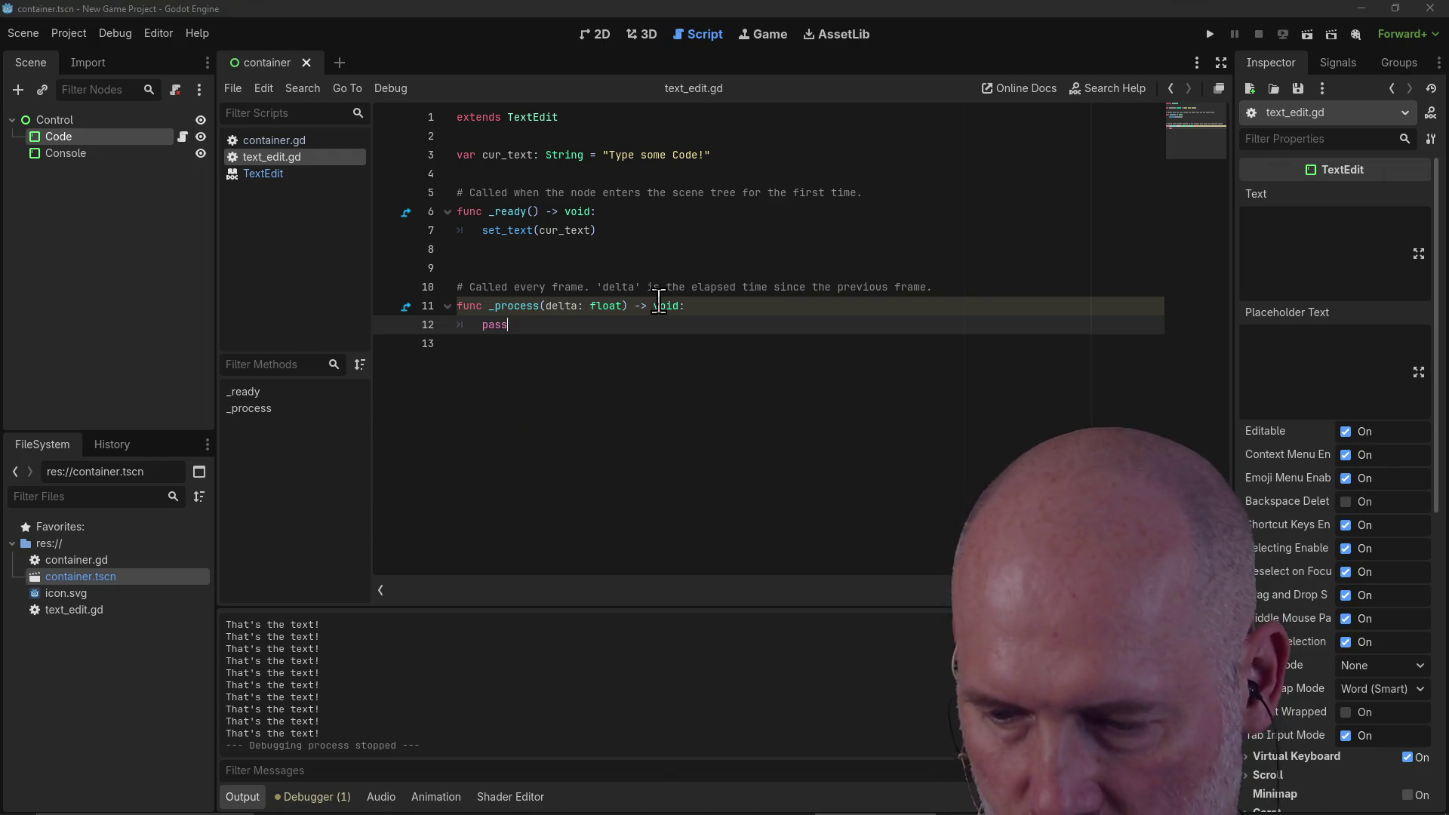
Step: Confirm the game's text box shows 'Type some Code!', then close the game window
left_click(358, 181)
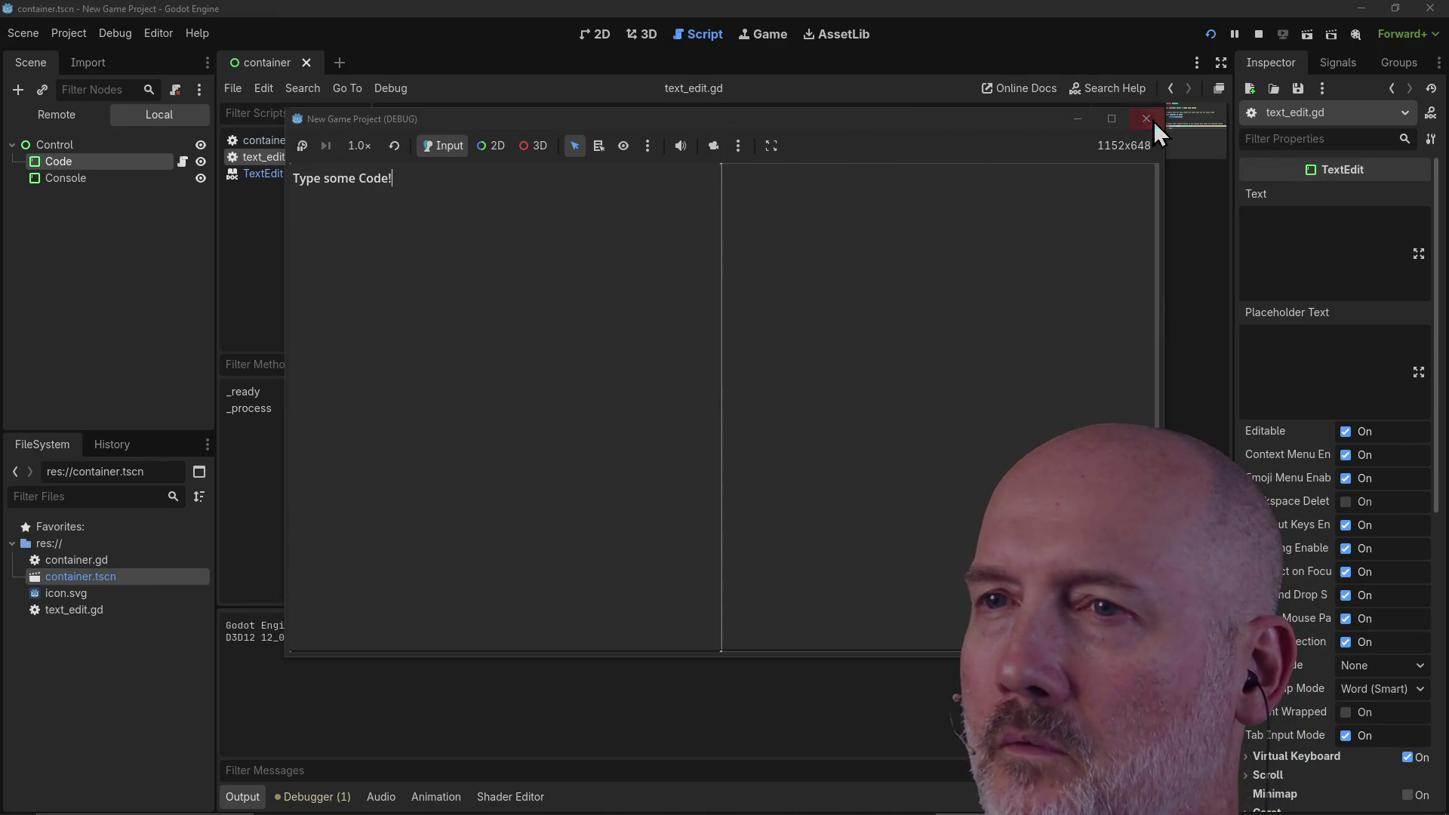
left_click(1146, 119)
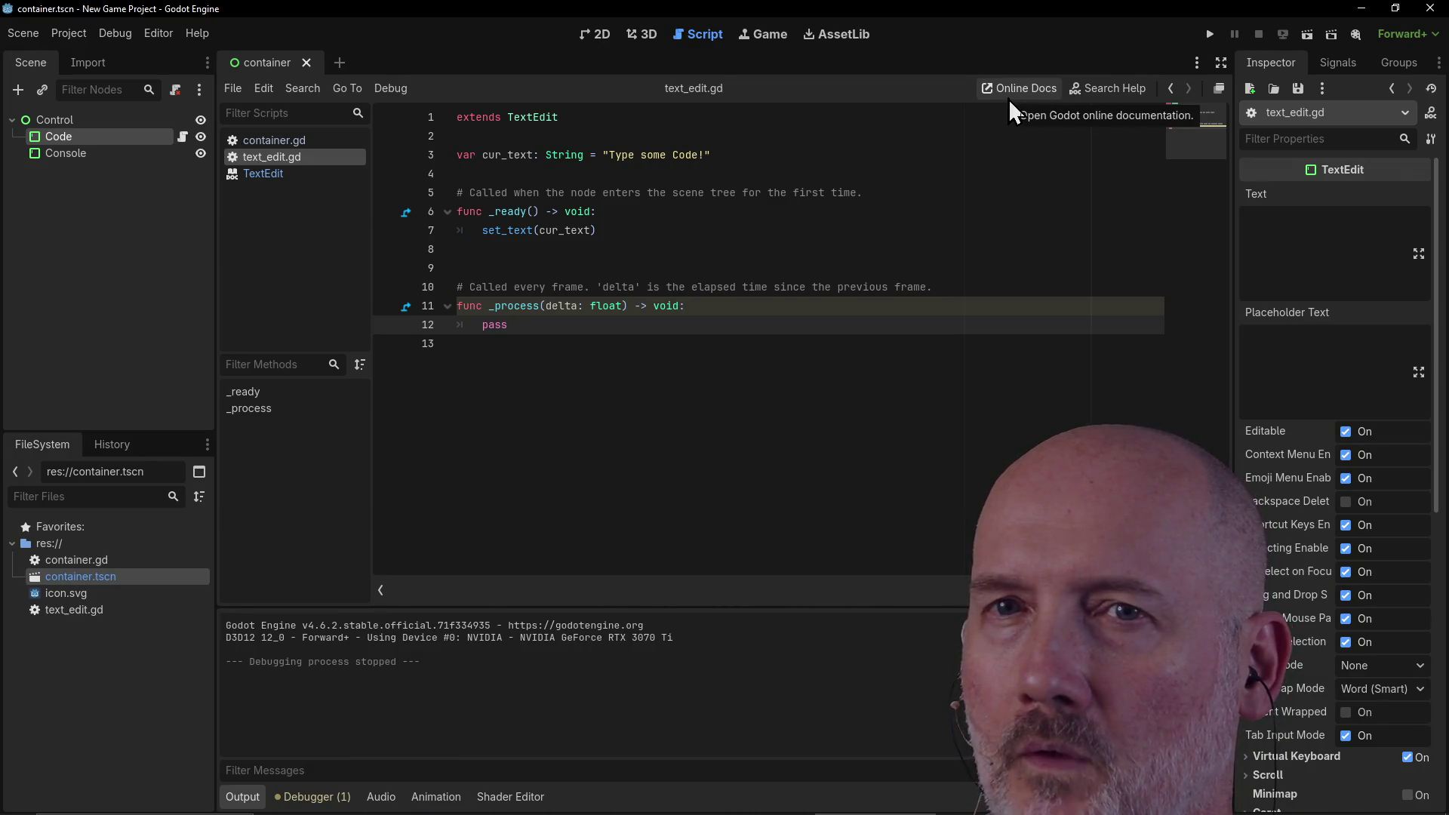
Step: Open the TextEdit class documentation from the Code node's context menu and scroll its description
right_click(65, 139)
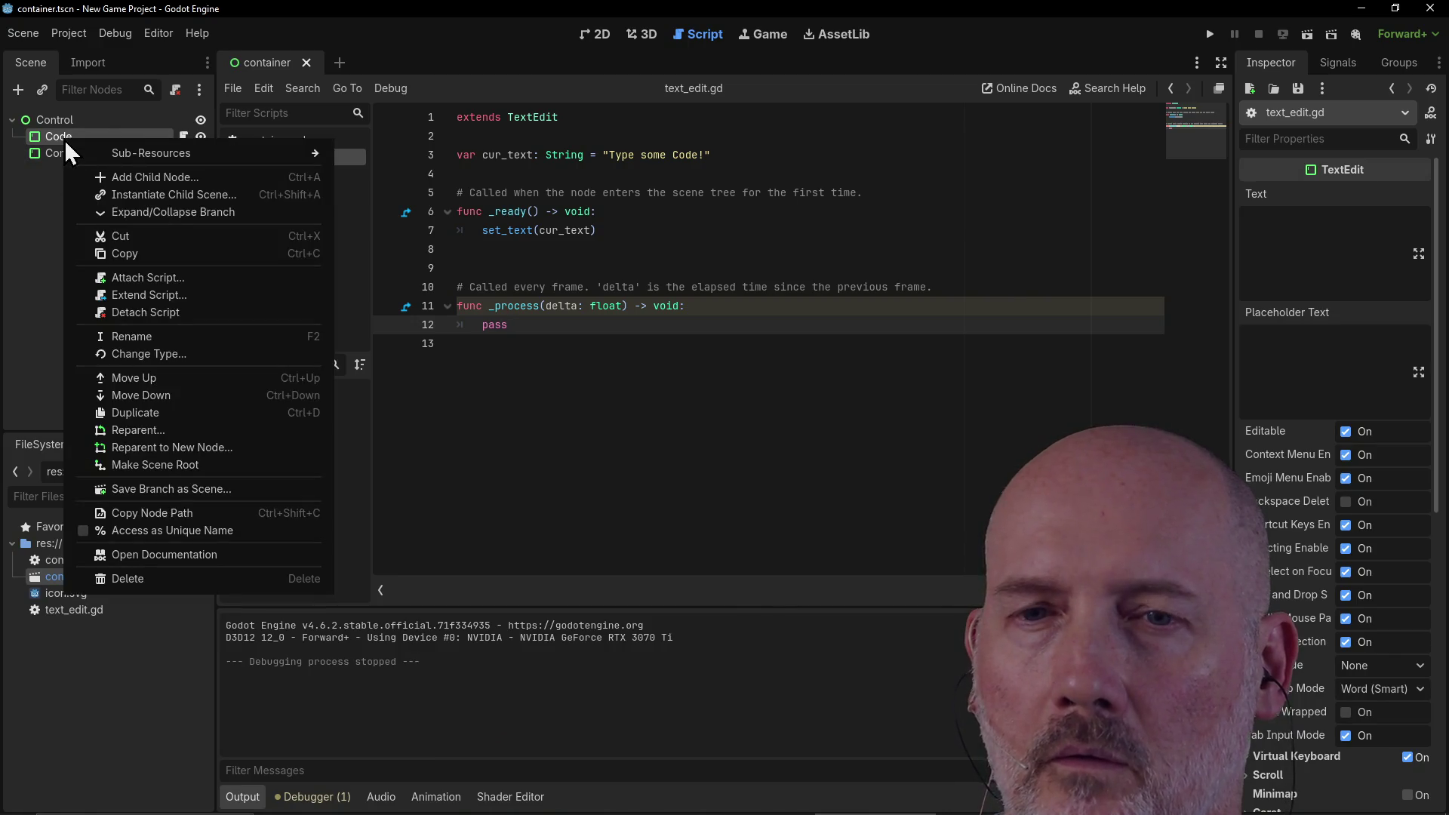
left_click(192, 556)
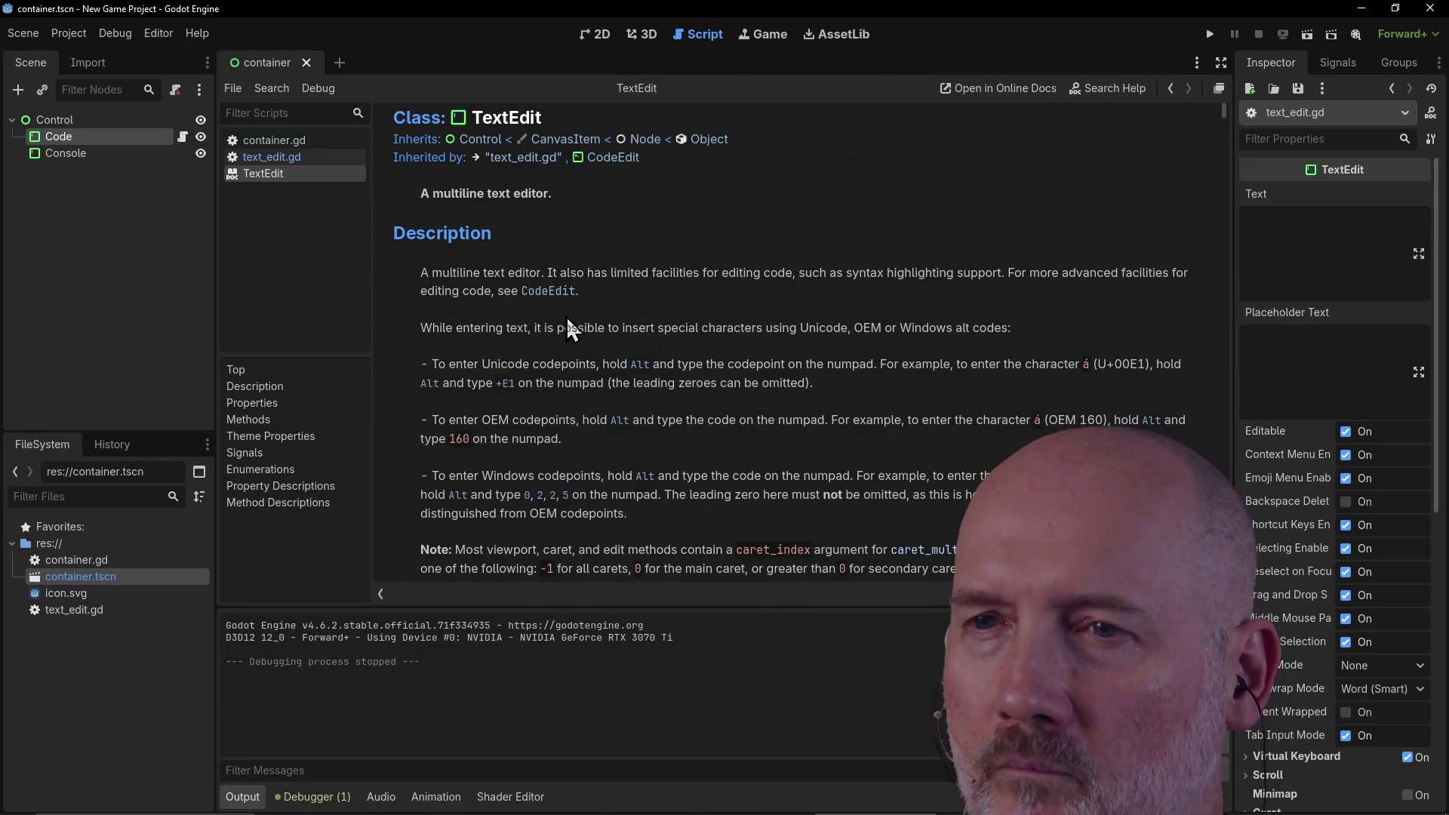
scroll(578, 352, "down", 15)
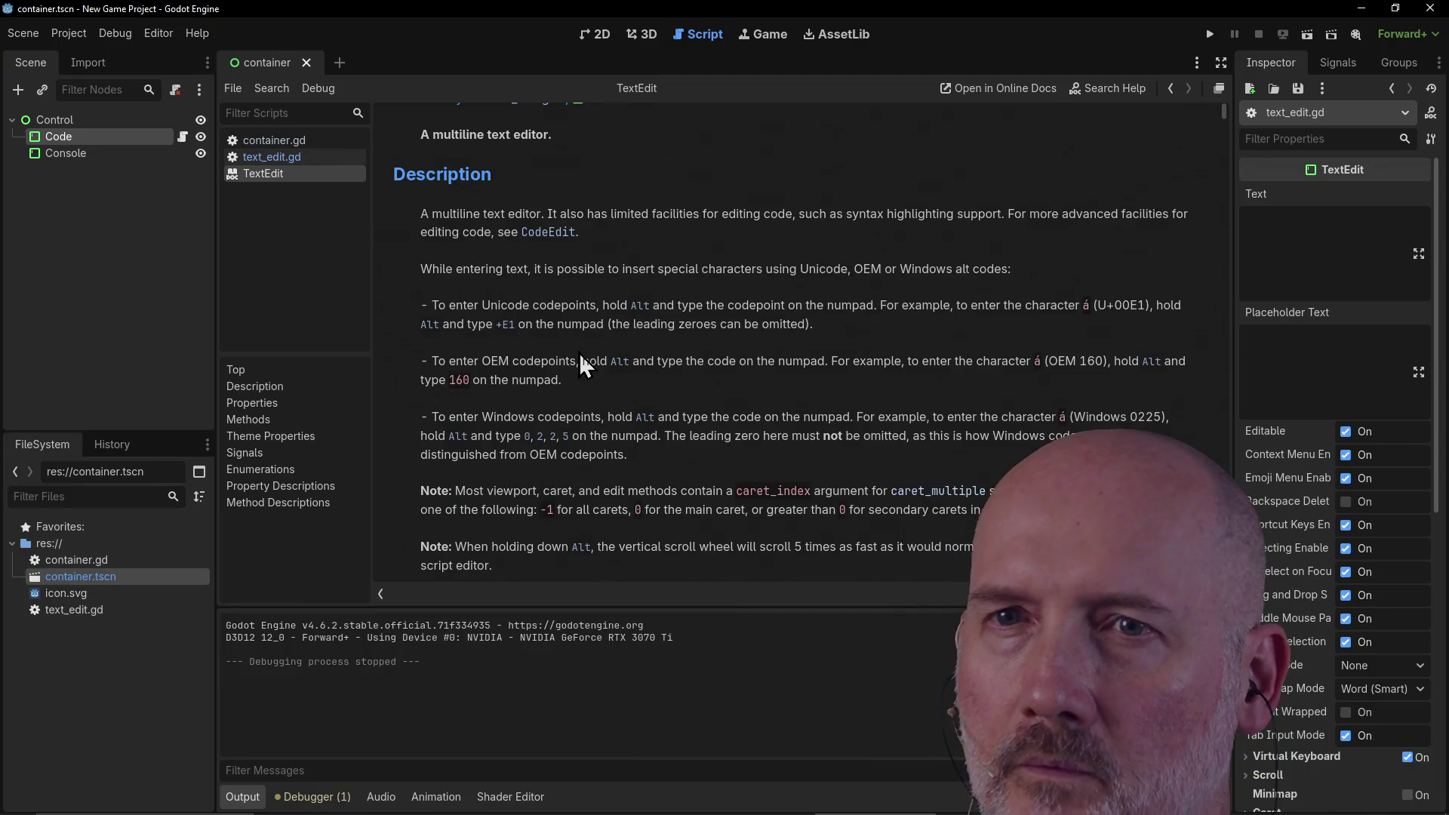
scroll(580, 353, "down", 10)
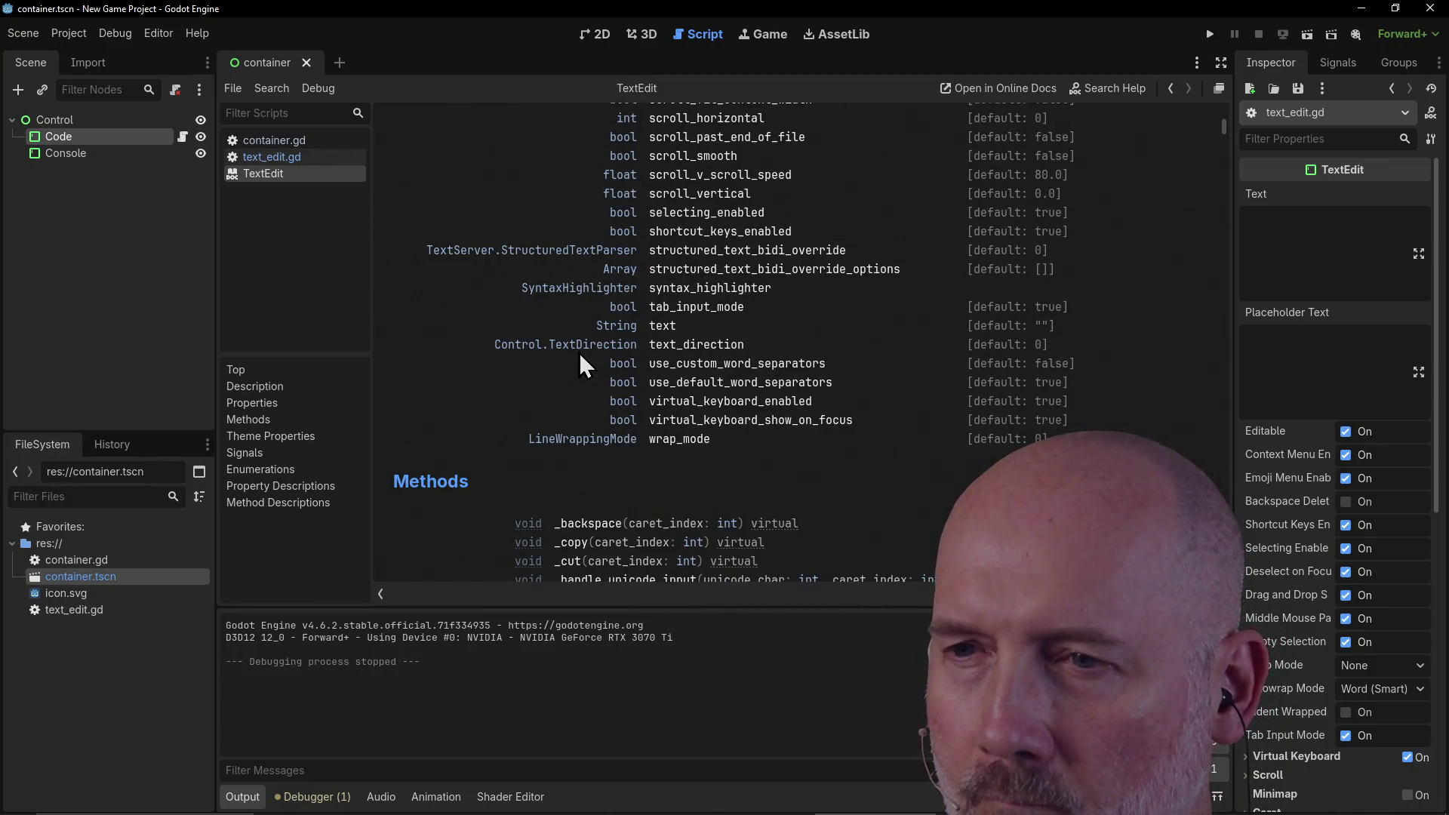
scroll(580, 354, "down", 8)
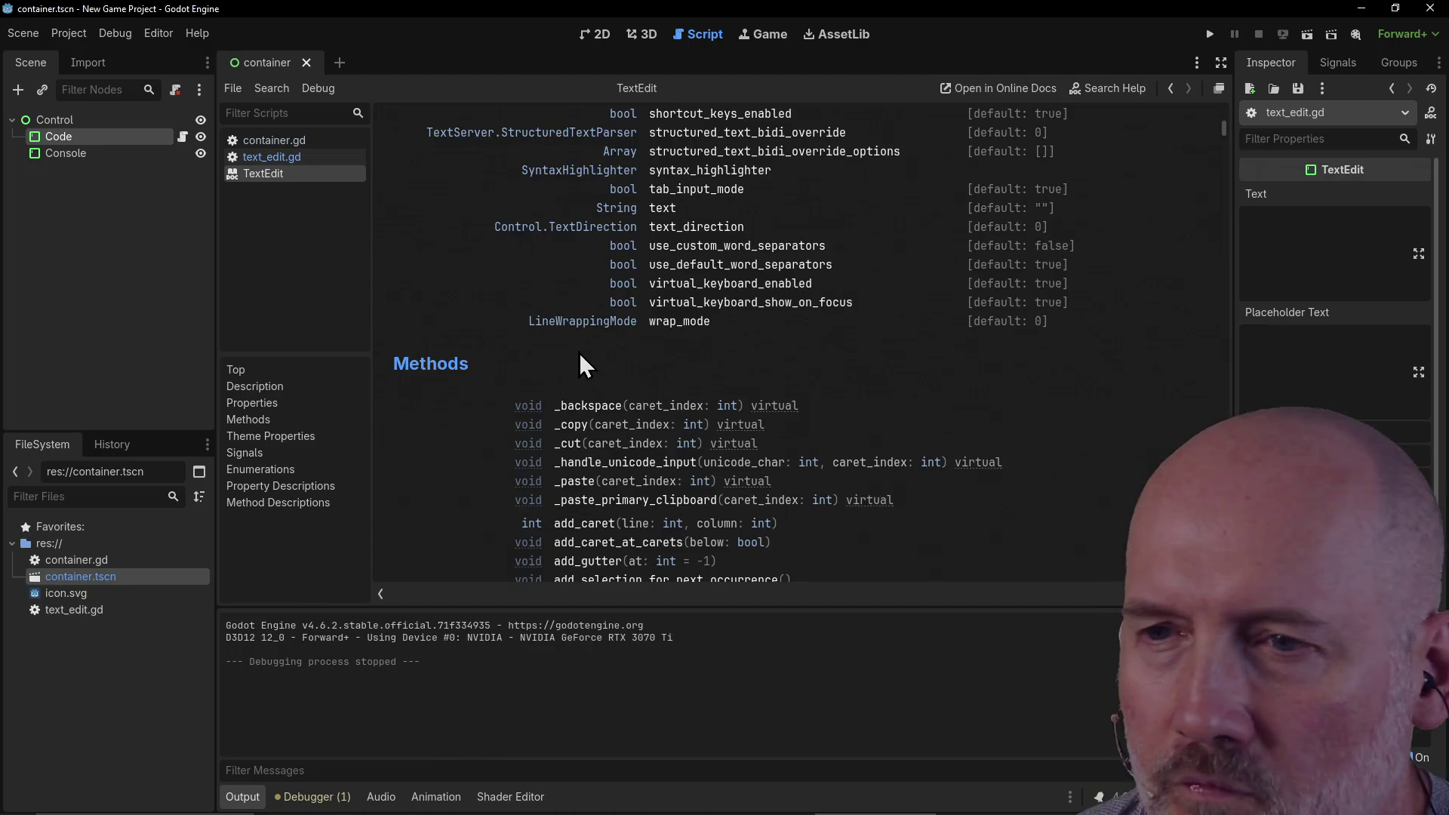
scroll(578, 352, "down", 5)
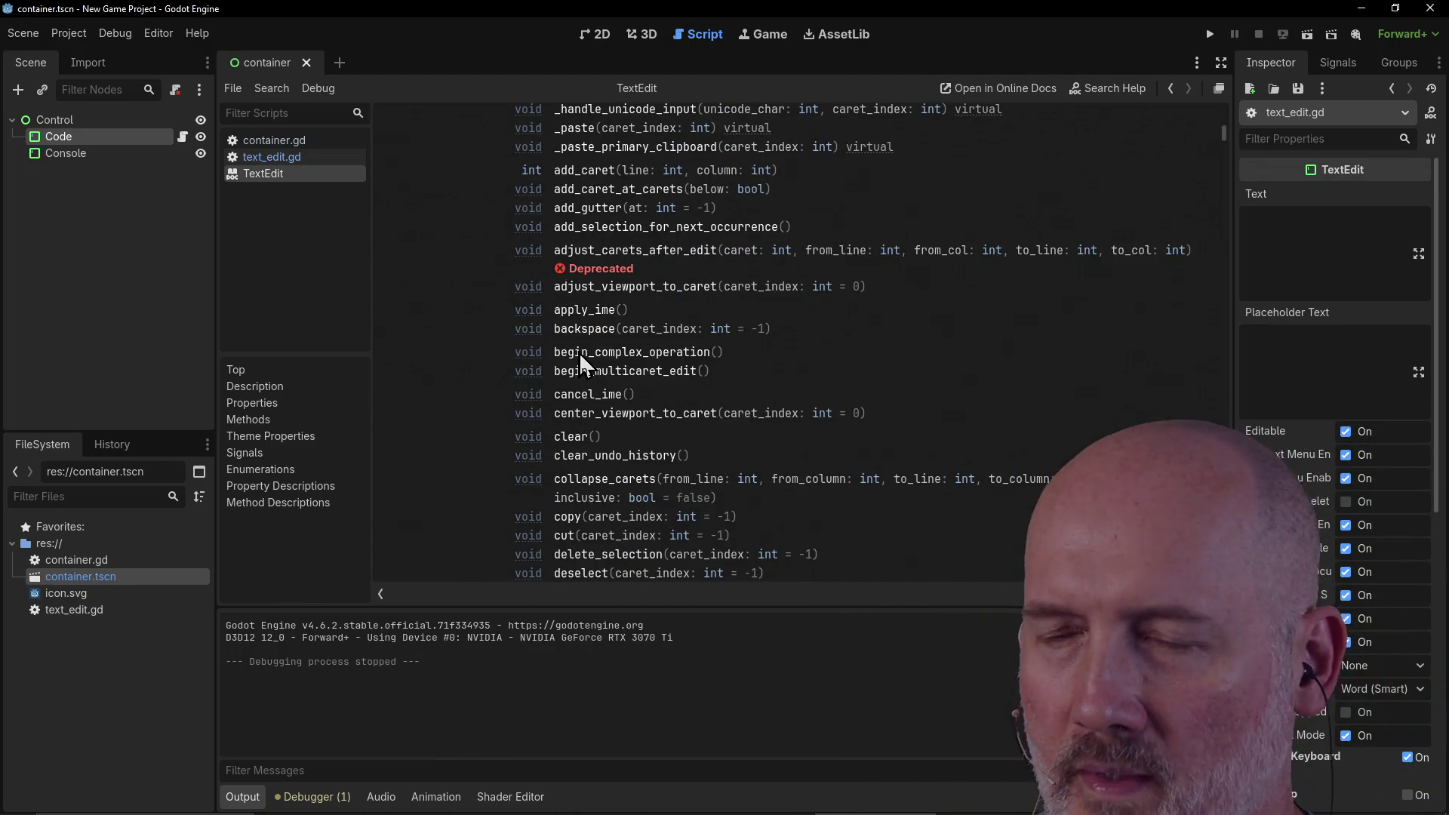
scroll(580, 353, "down", 6)
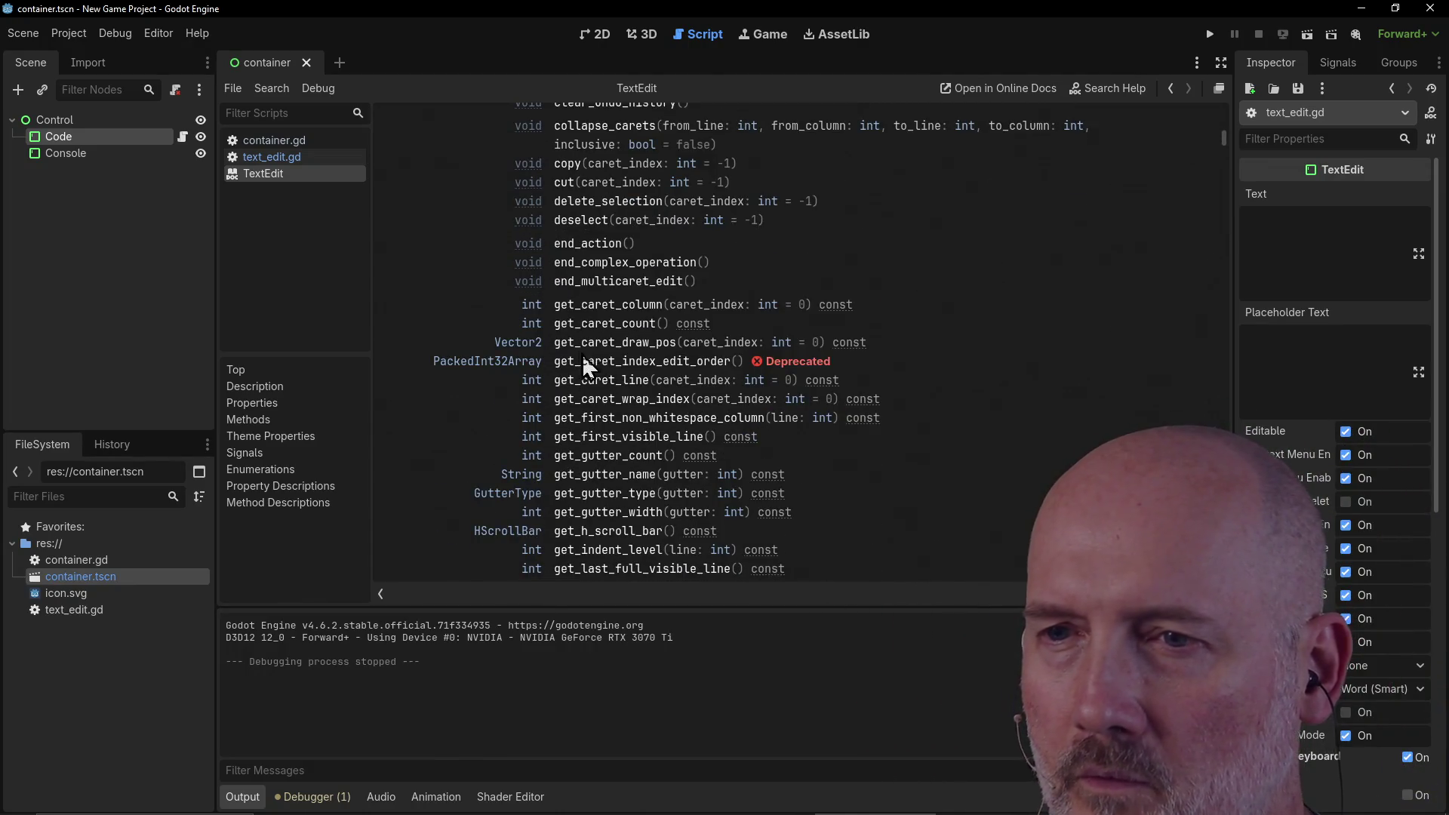
scroll(748, 441, "down", 6)
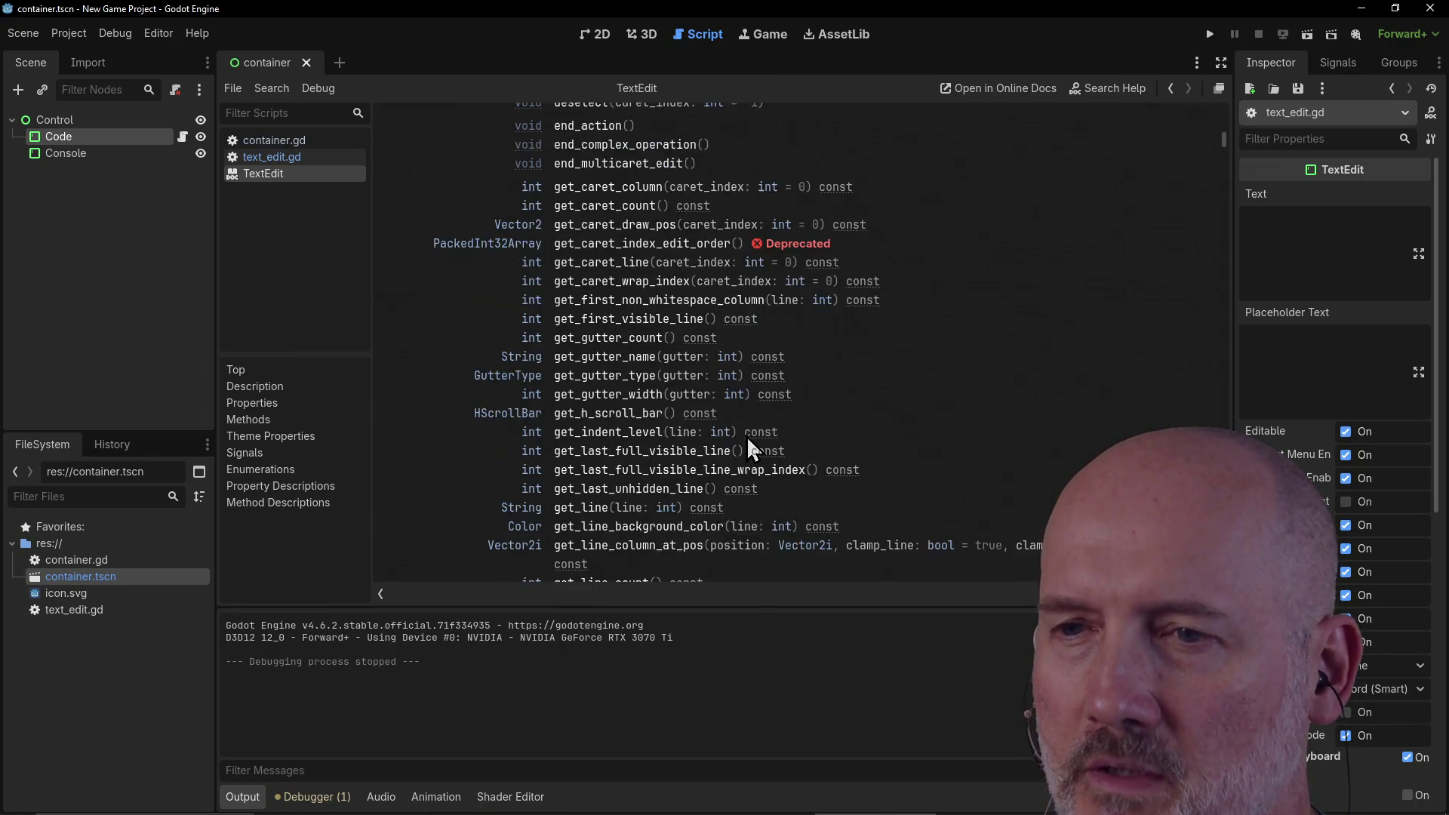
scroll(747, 439, "down", 9)
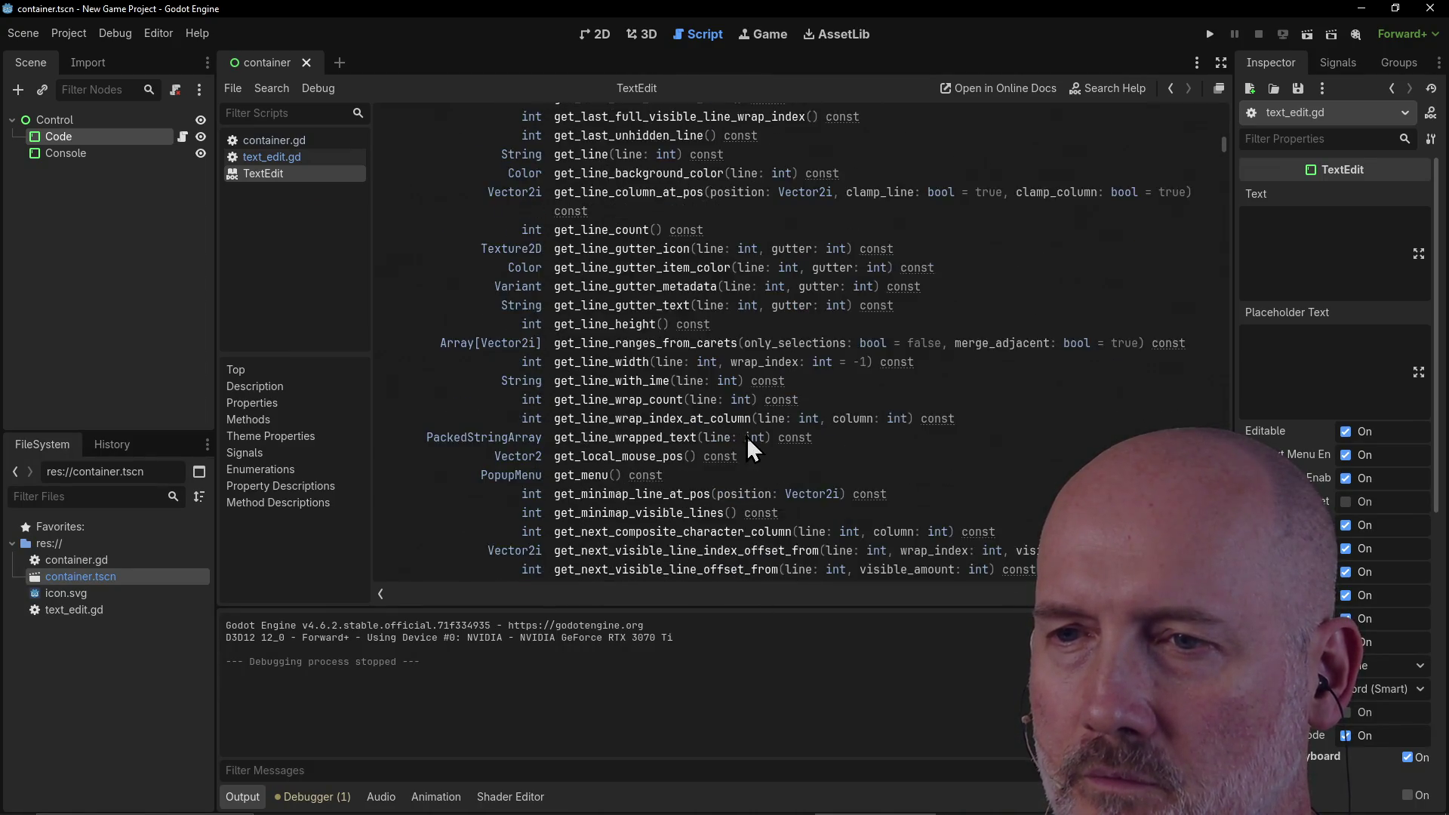
scroll(747, 441, "down", 9)
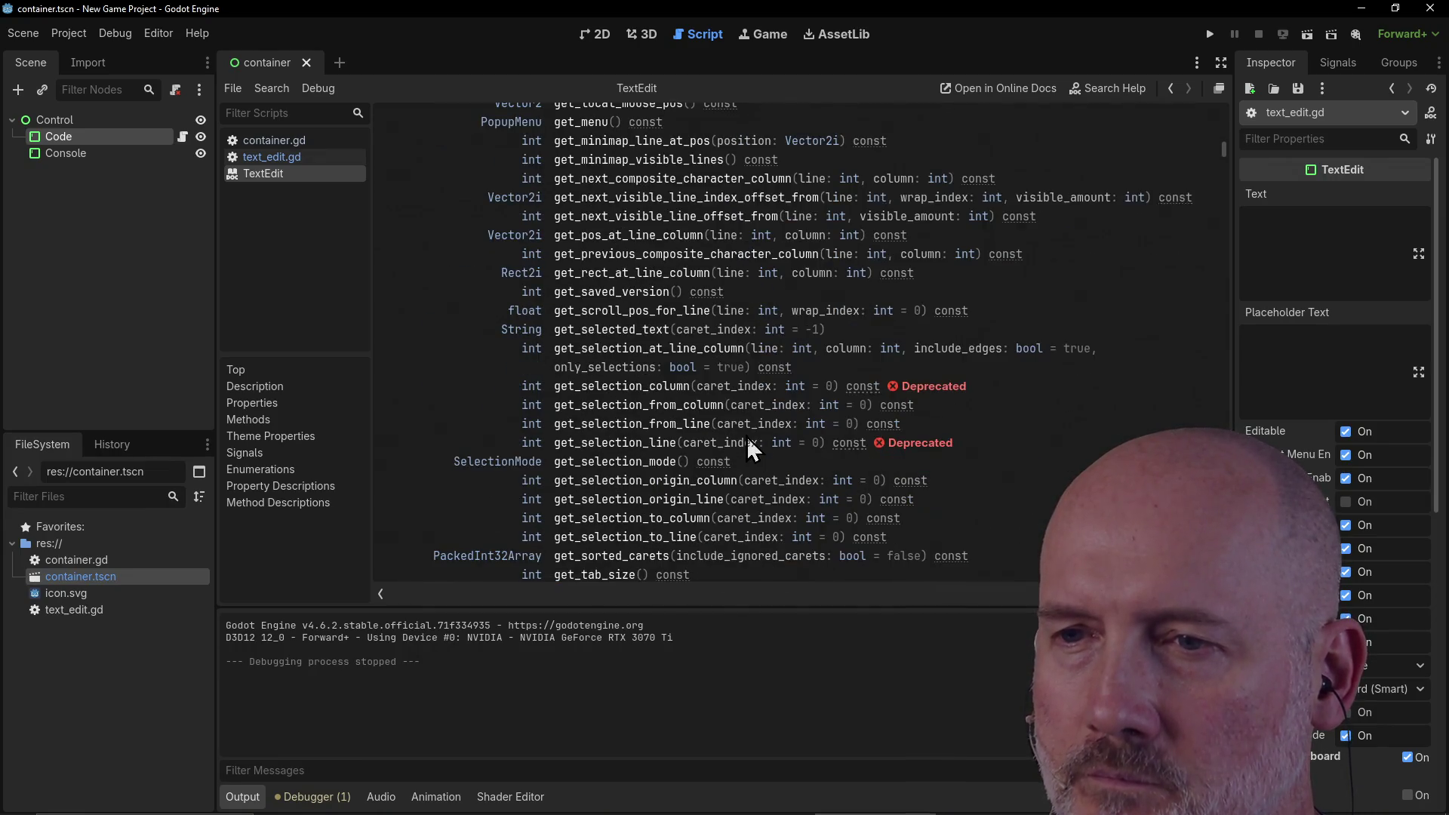
scroll(748, 439, "down", 3)
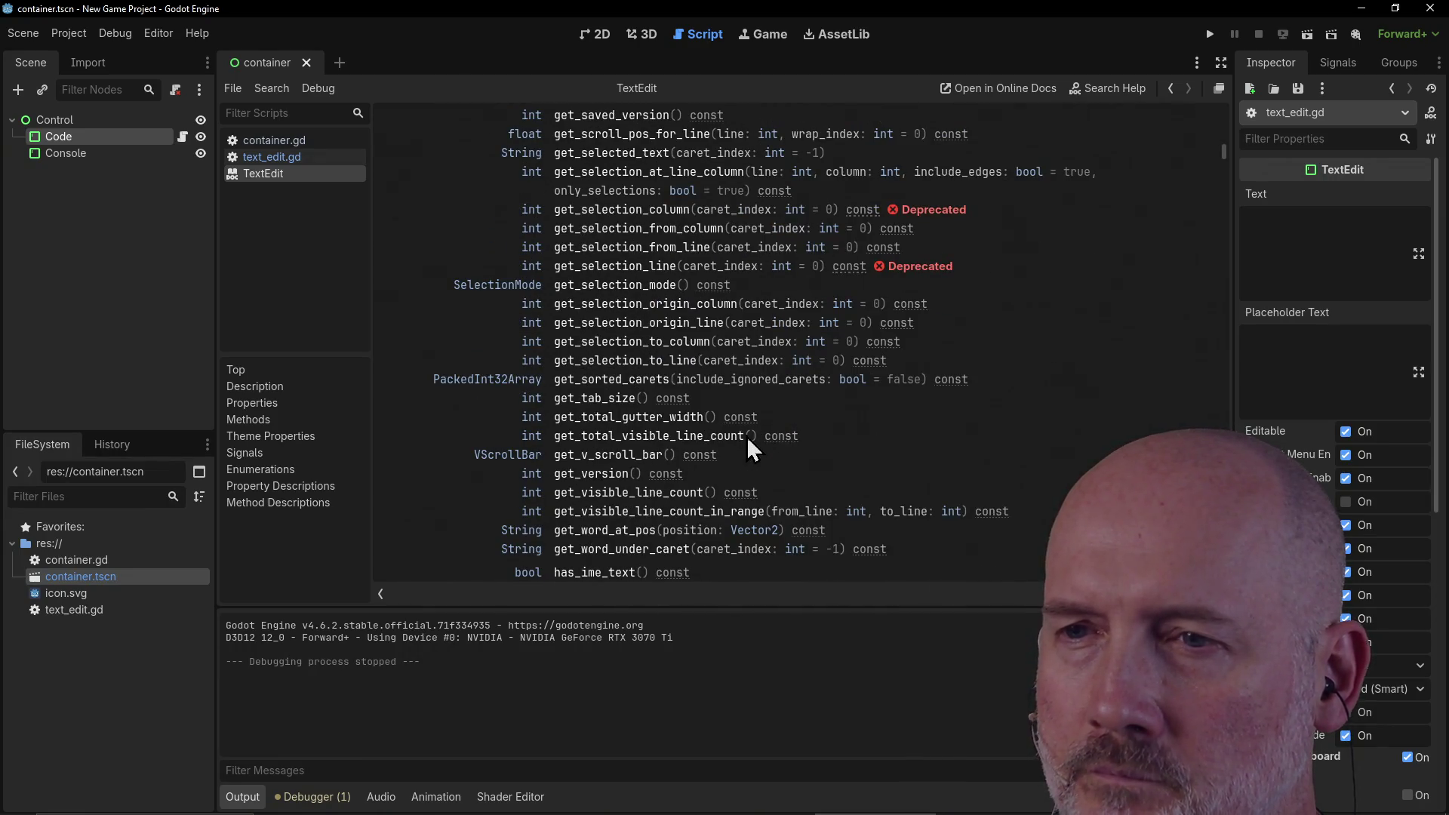
scroll(746, 436, "down", 3)
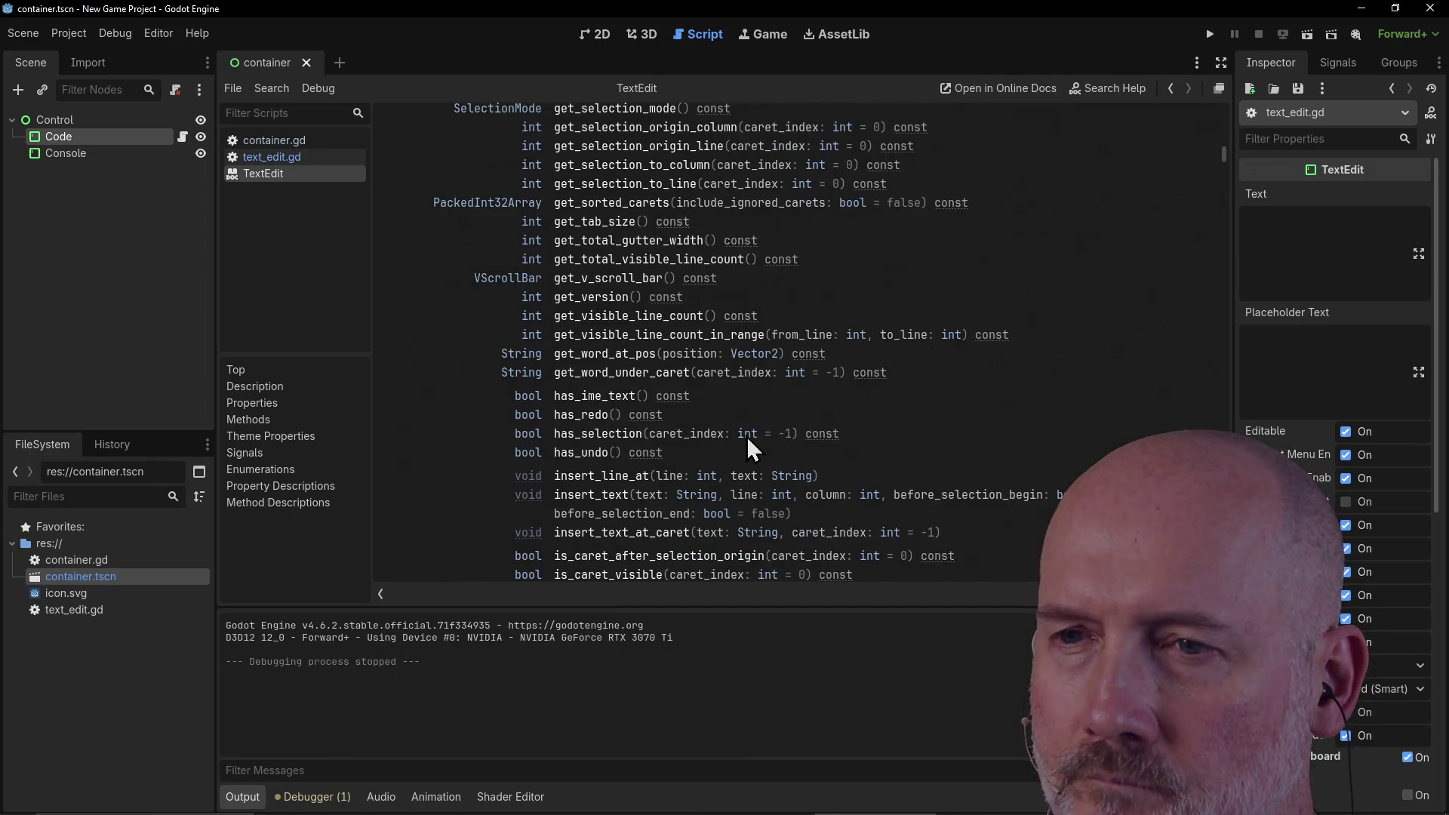
scroll(745, 437, "down", 2)
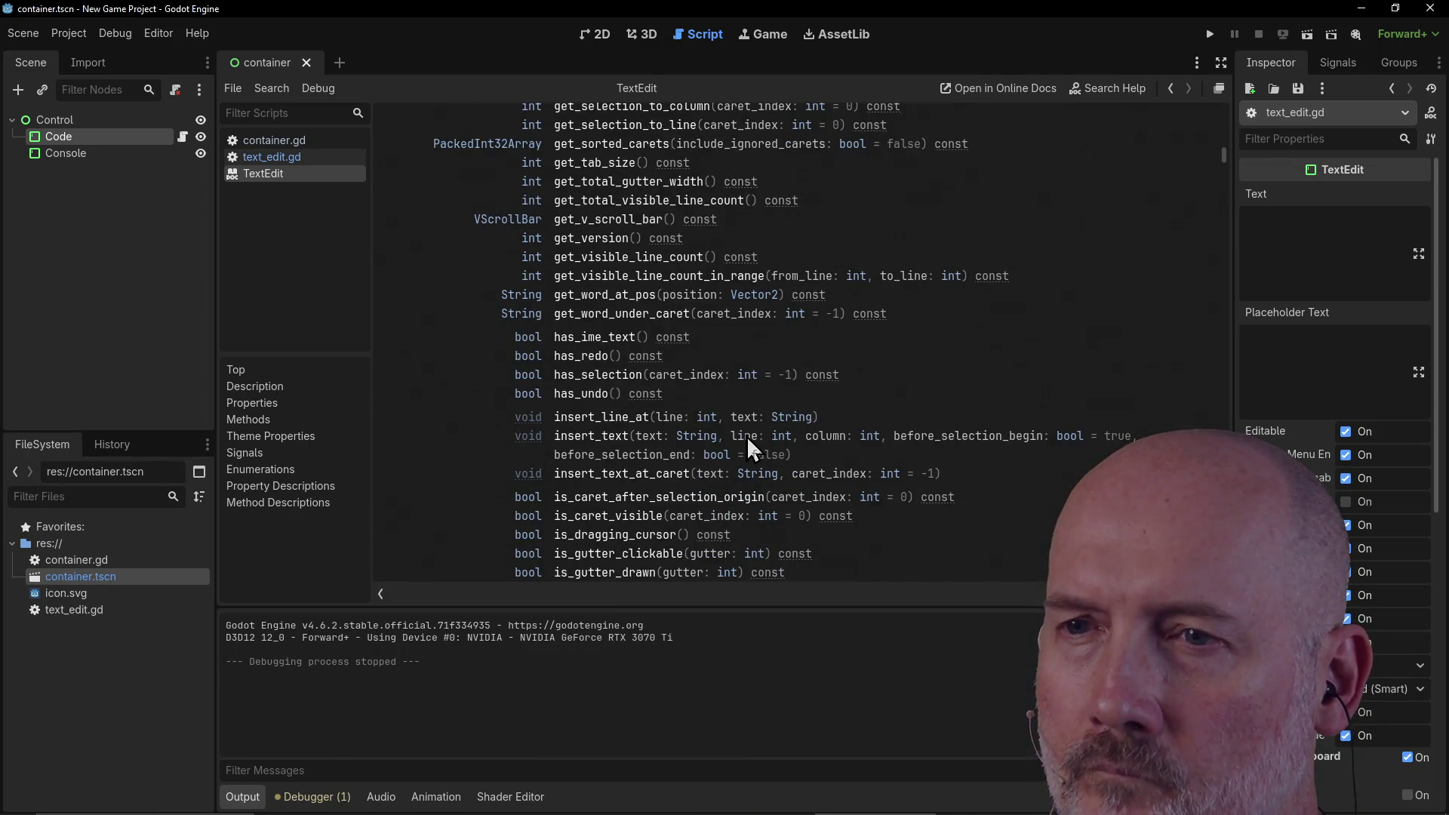
scroll(745, 437, "down", 2)
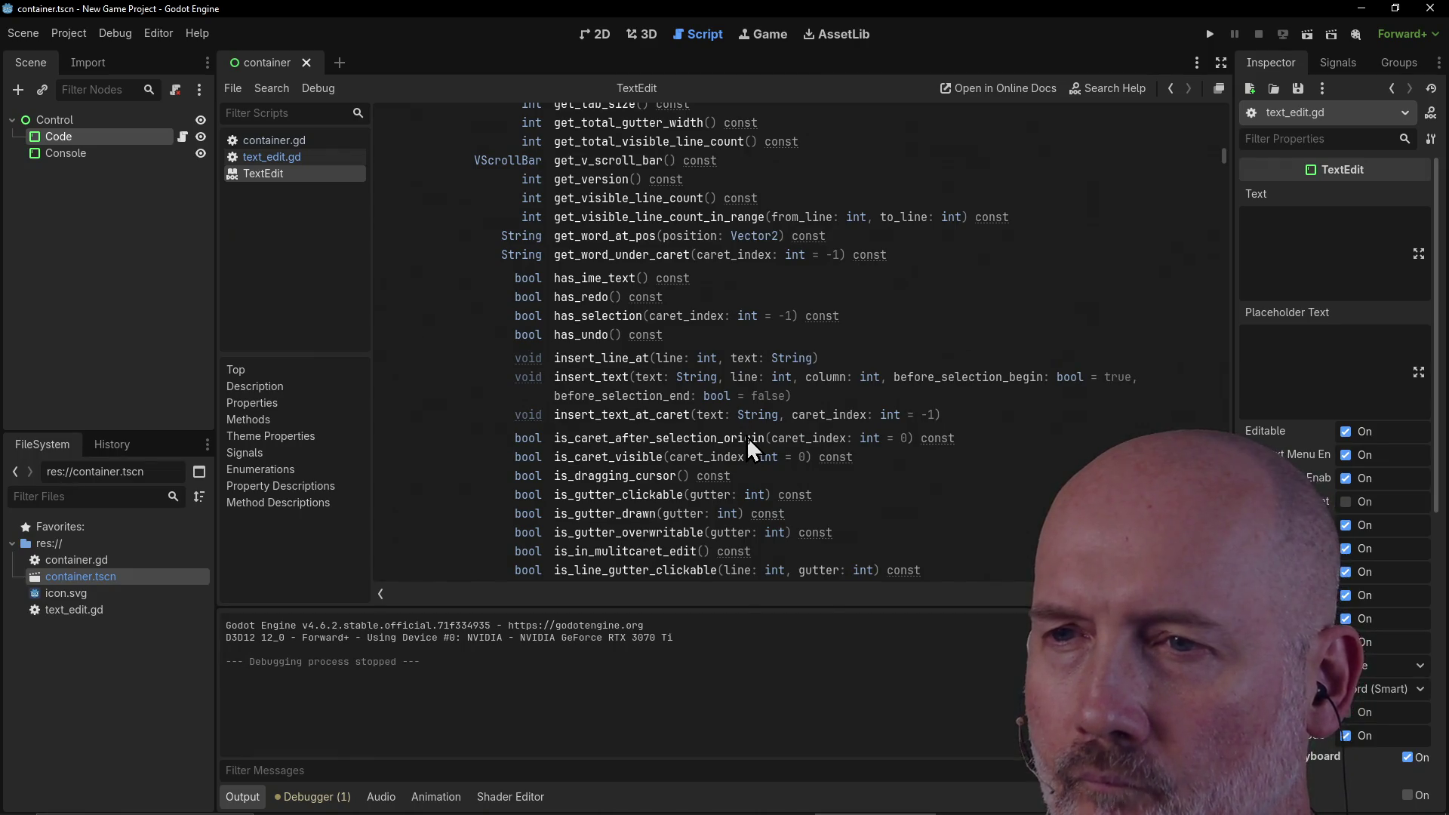
scroll(746, 436, "down", 2)
scroll(746, 436, "down", 4)
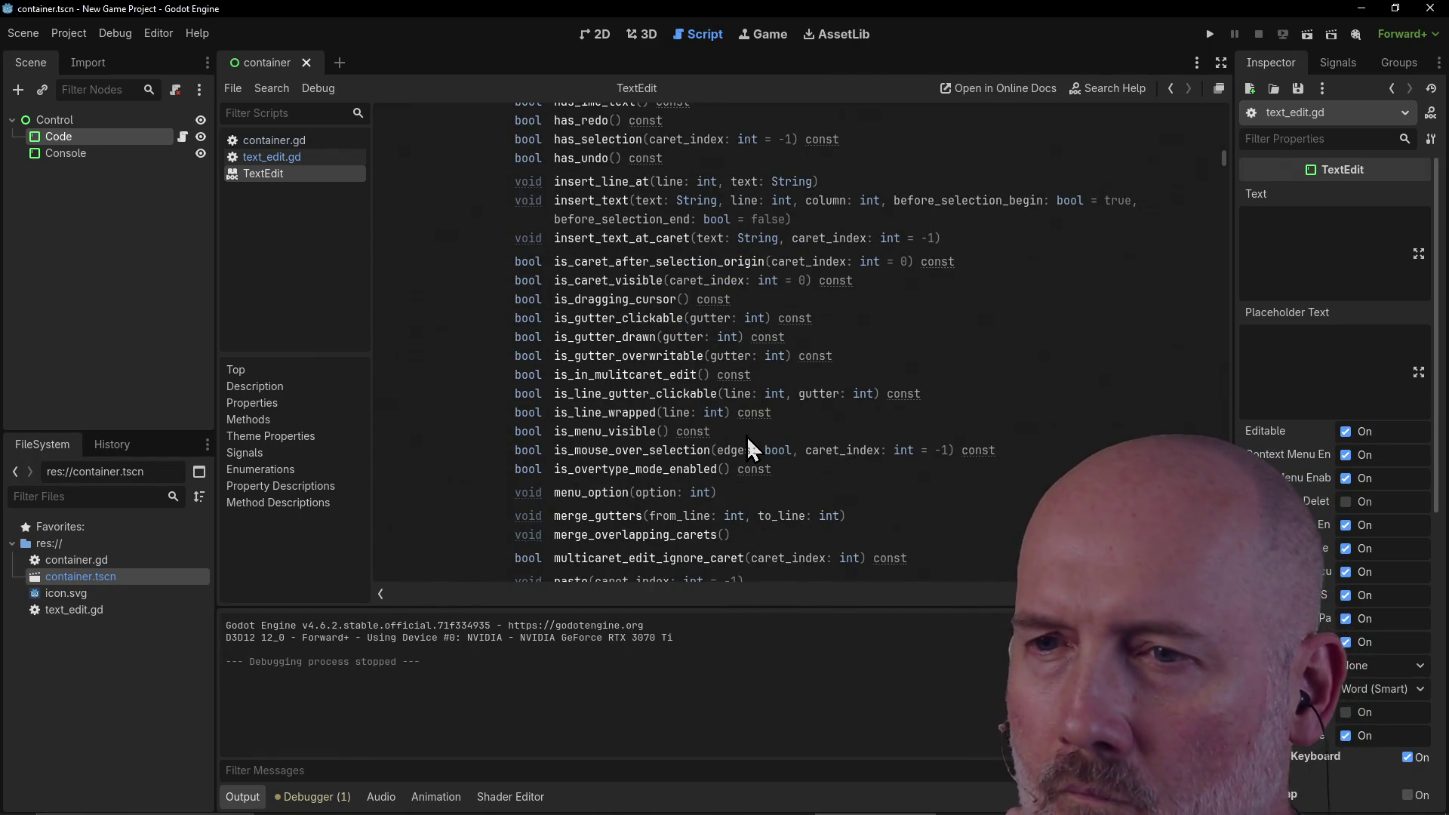
scroll(748, 440, "down", 4)
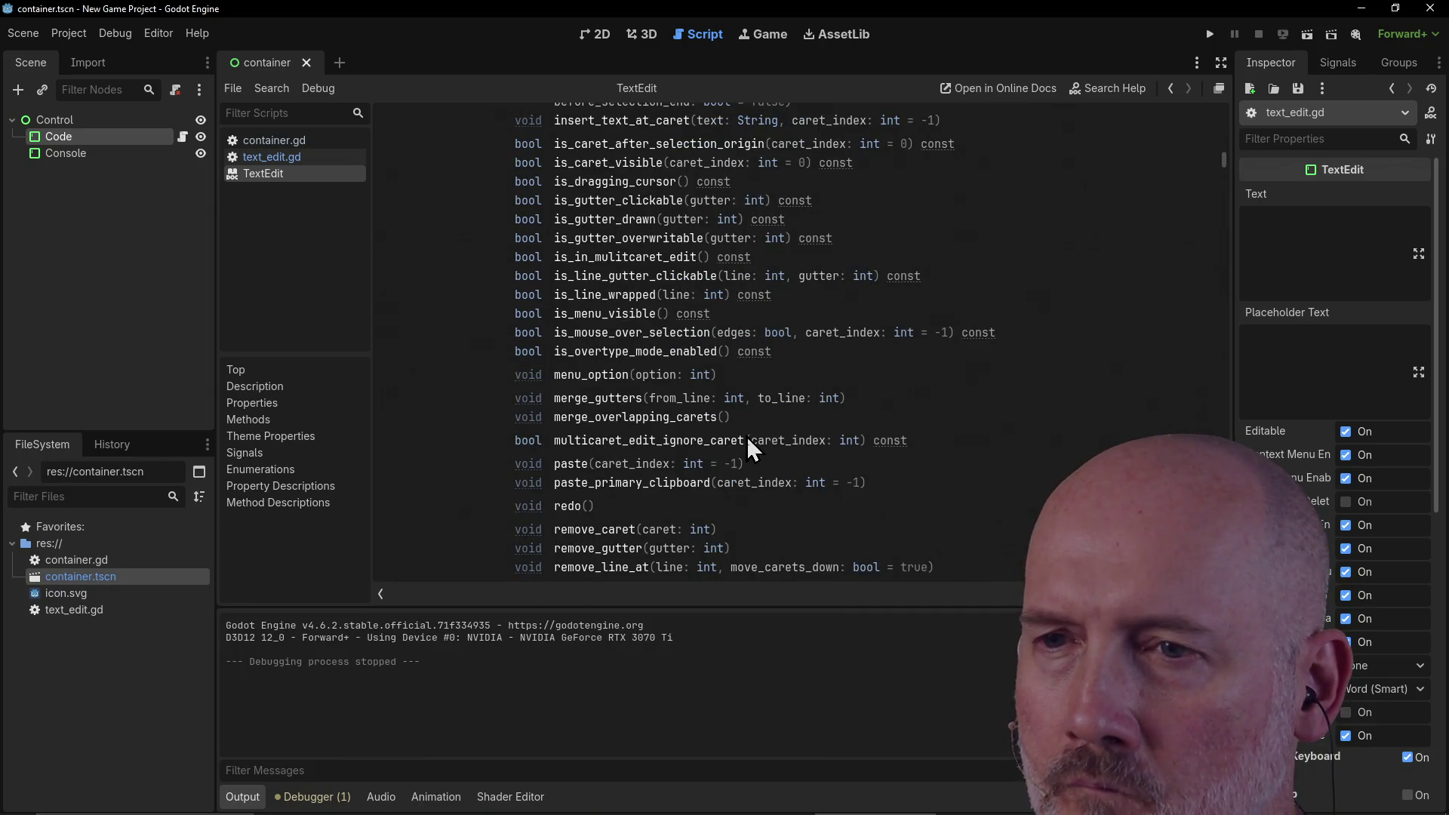
scroll(745, 436, "down", 8)
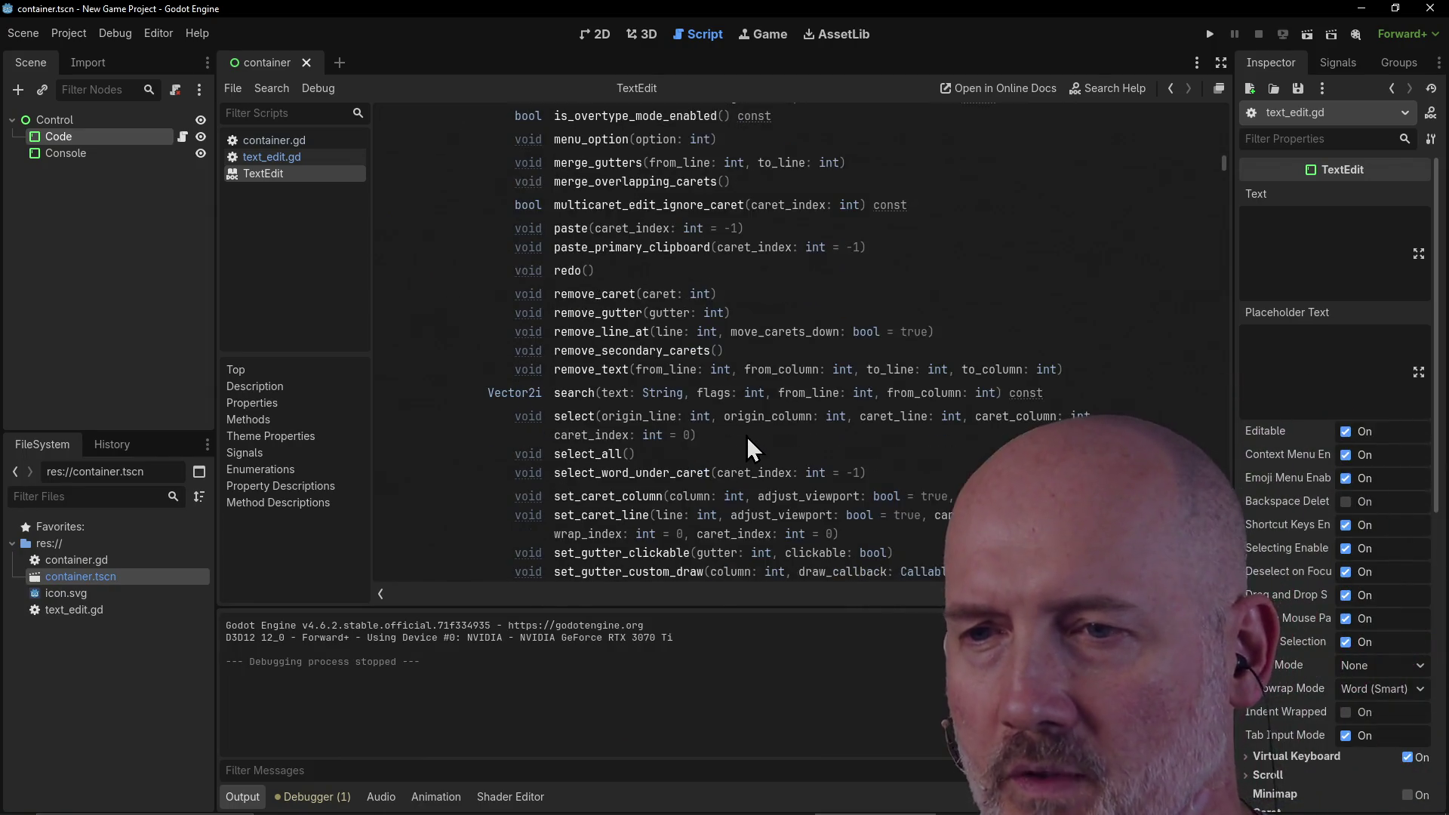
scroll(746, 436, "down", 2)
scroll(745, 436, "down", 6)
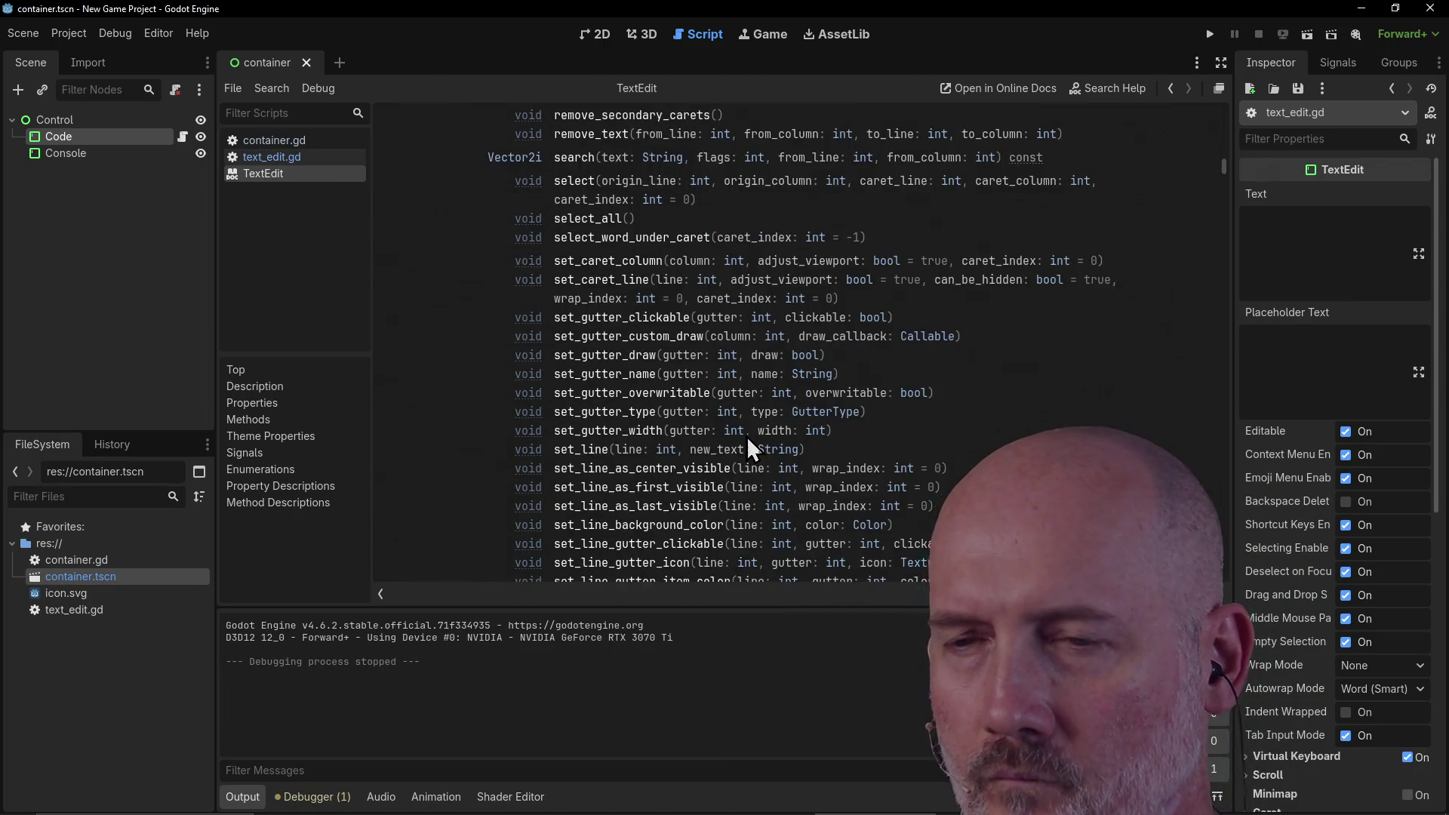
scroll(746, 437, "down", 5)
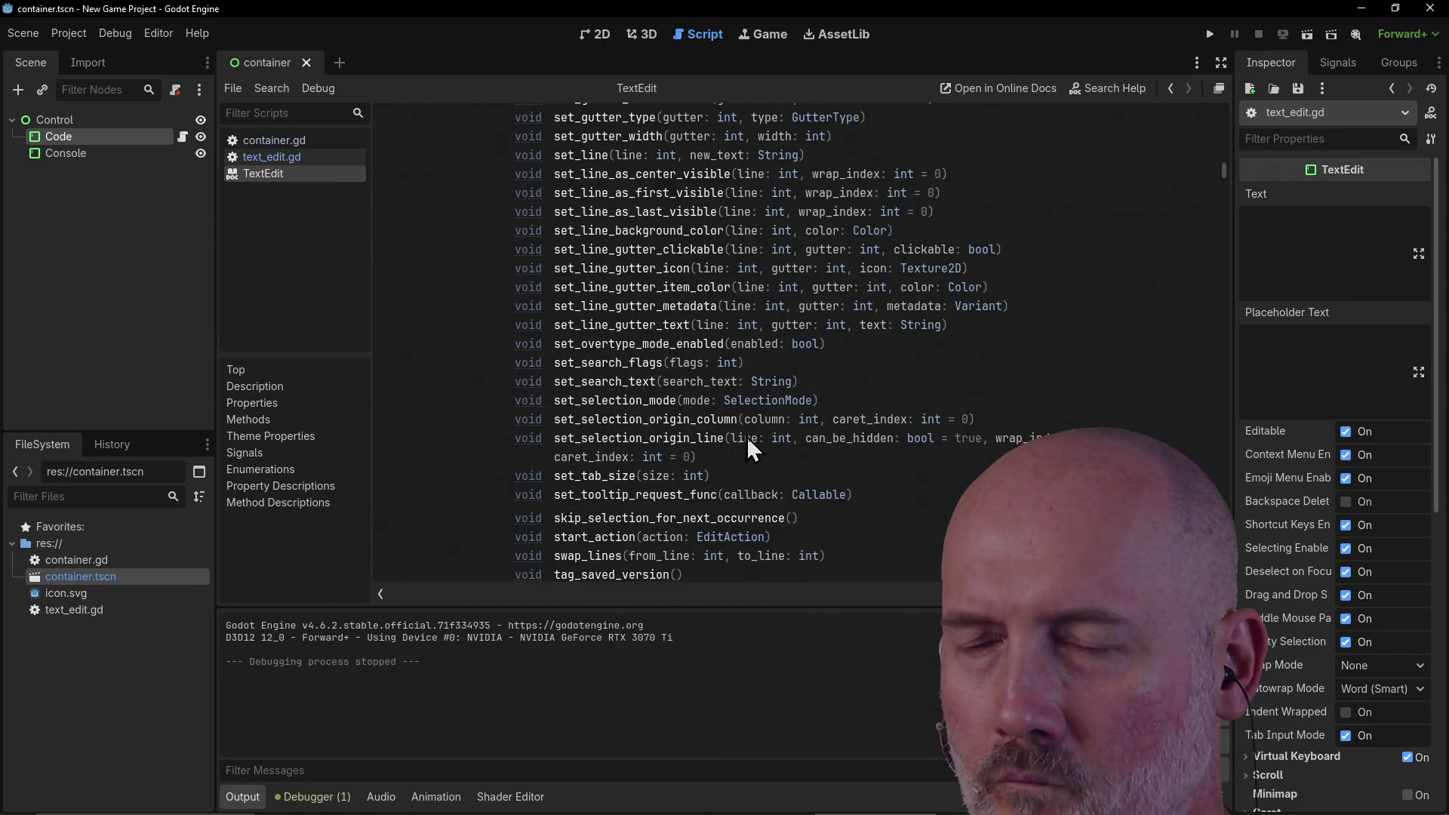
scroll(745, 436, "down", 2)
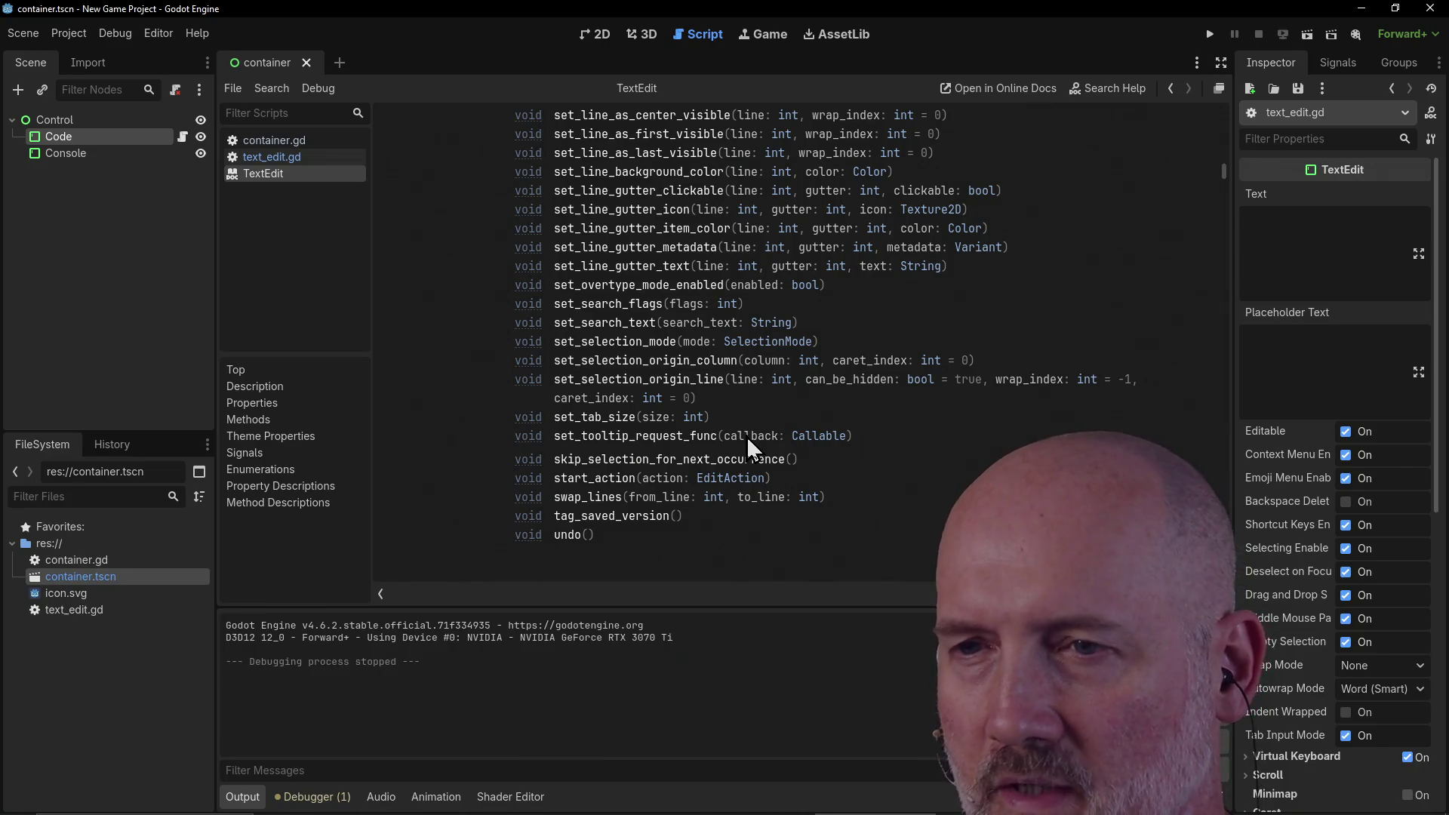
scroll(745, 437, "up", 20)
scroll(745, 436, "up", 20)
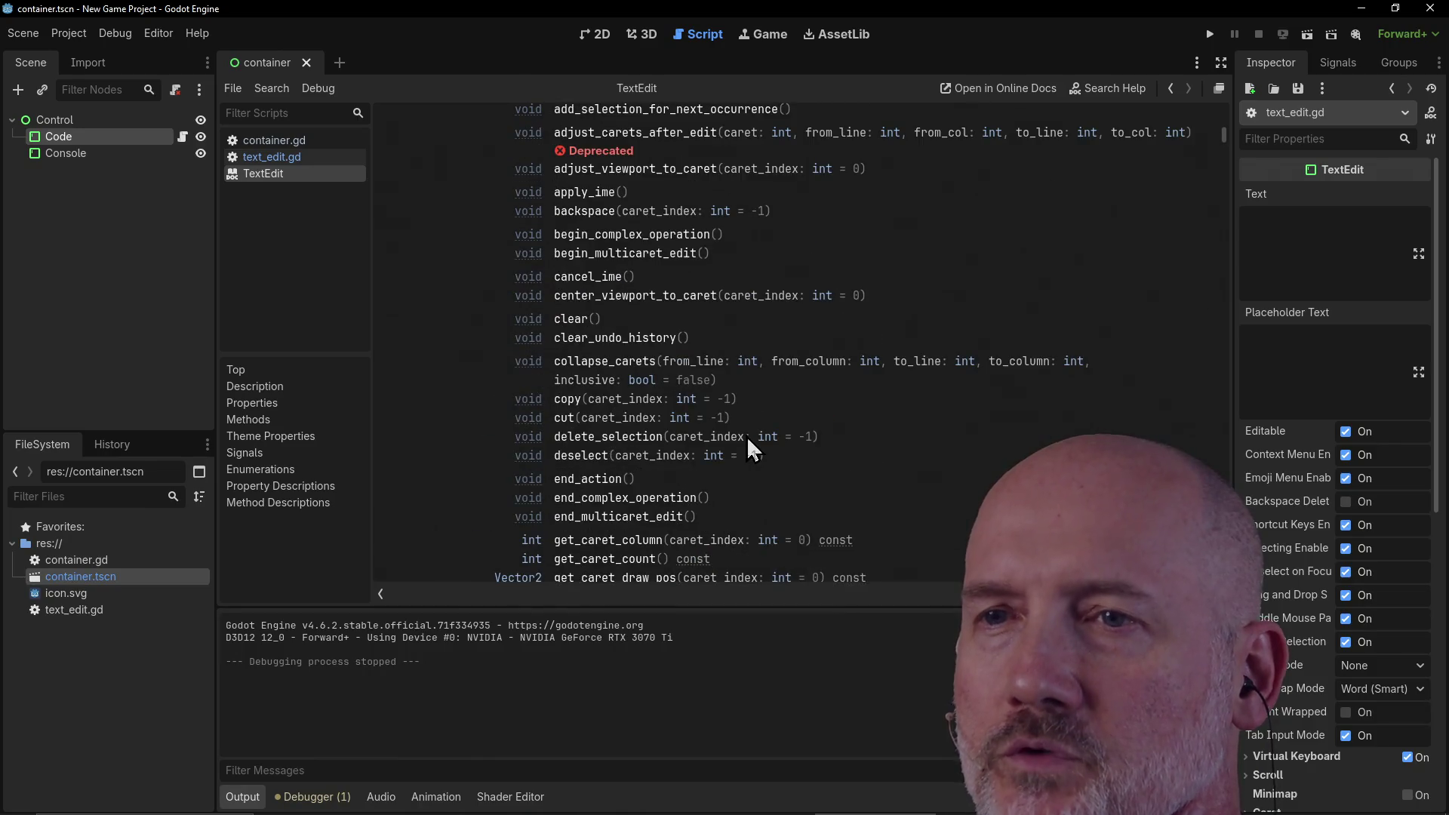
scroll(746, 438, "down", 2)
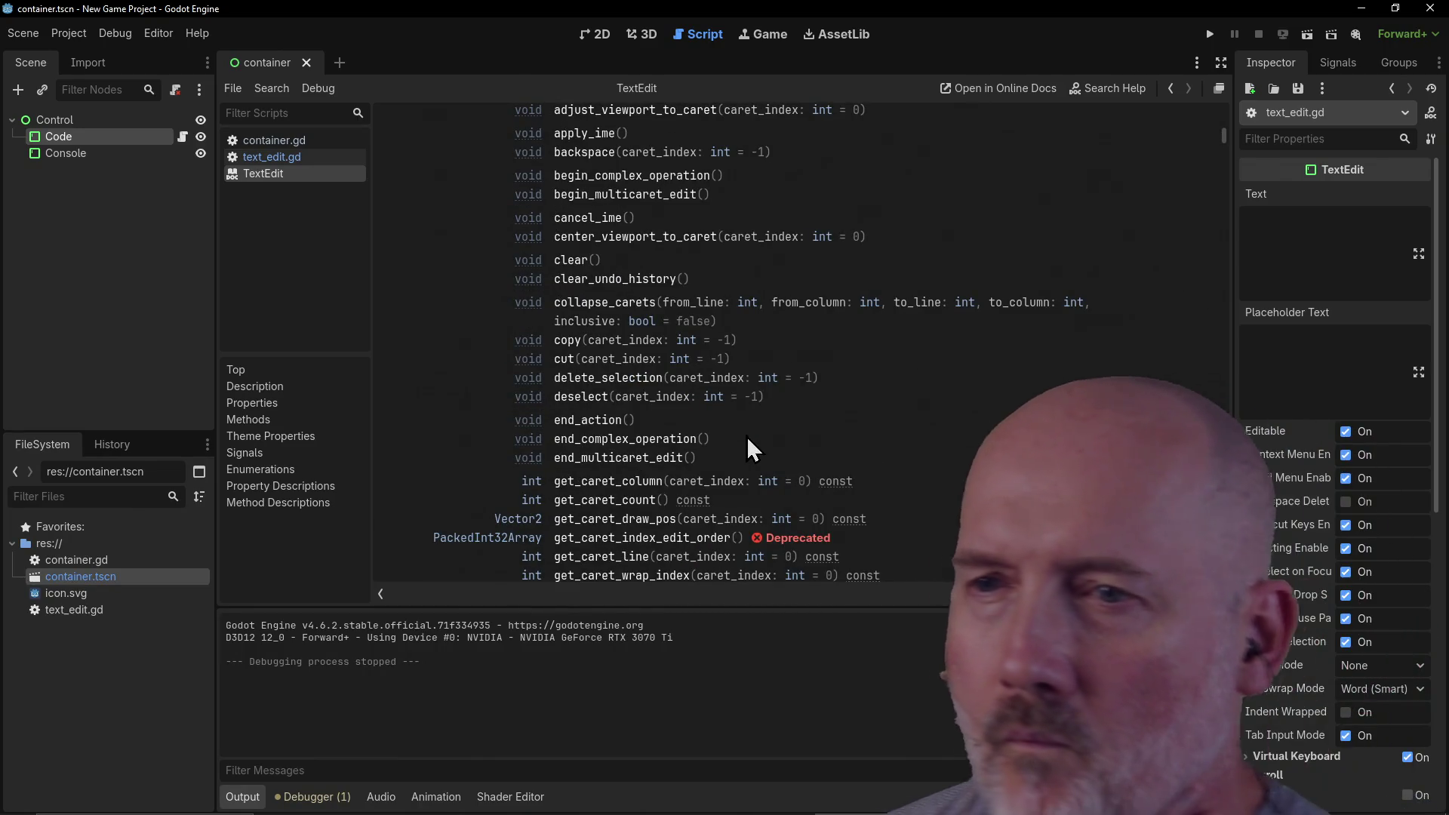
scroll(747, 438, "up", 3)
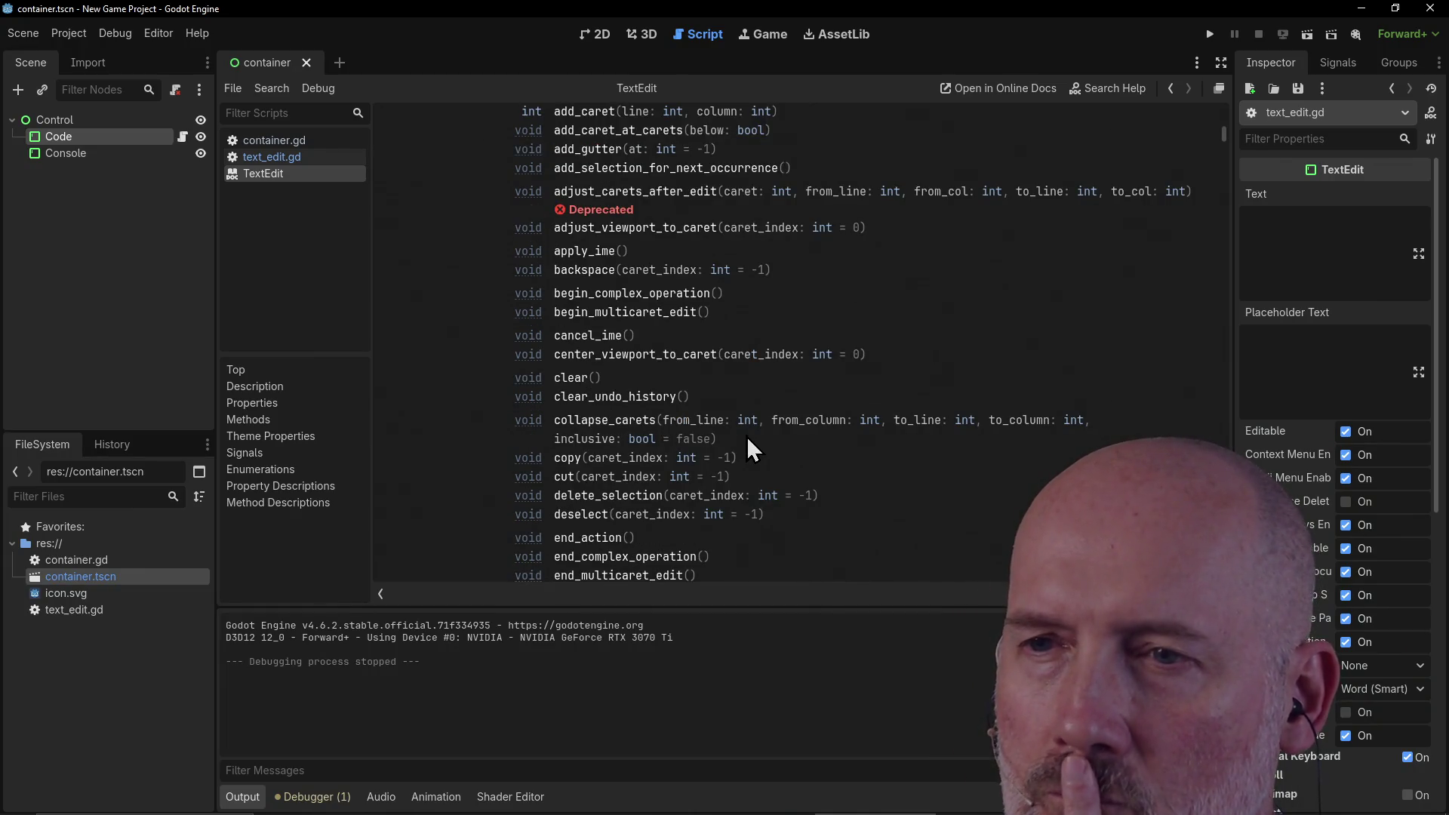
scroll(747, 438, "up", 3)
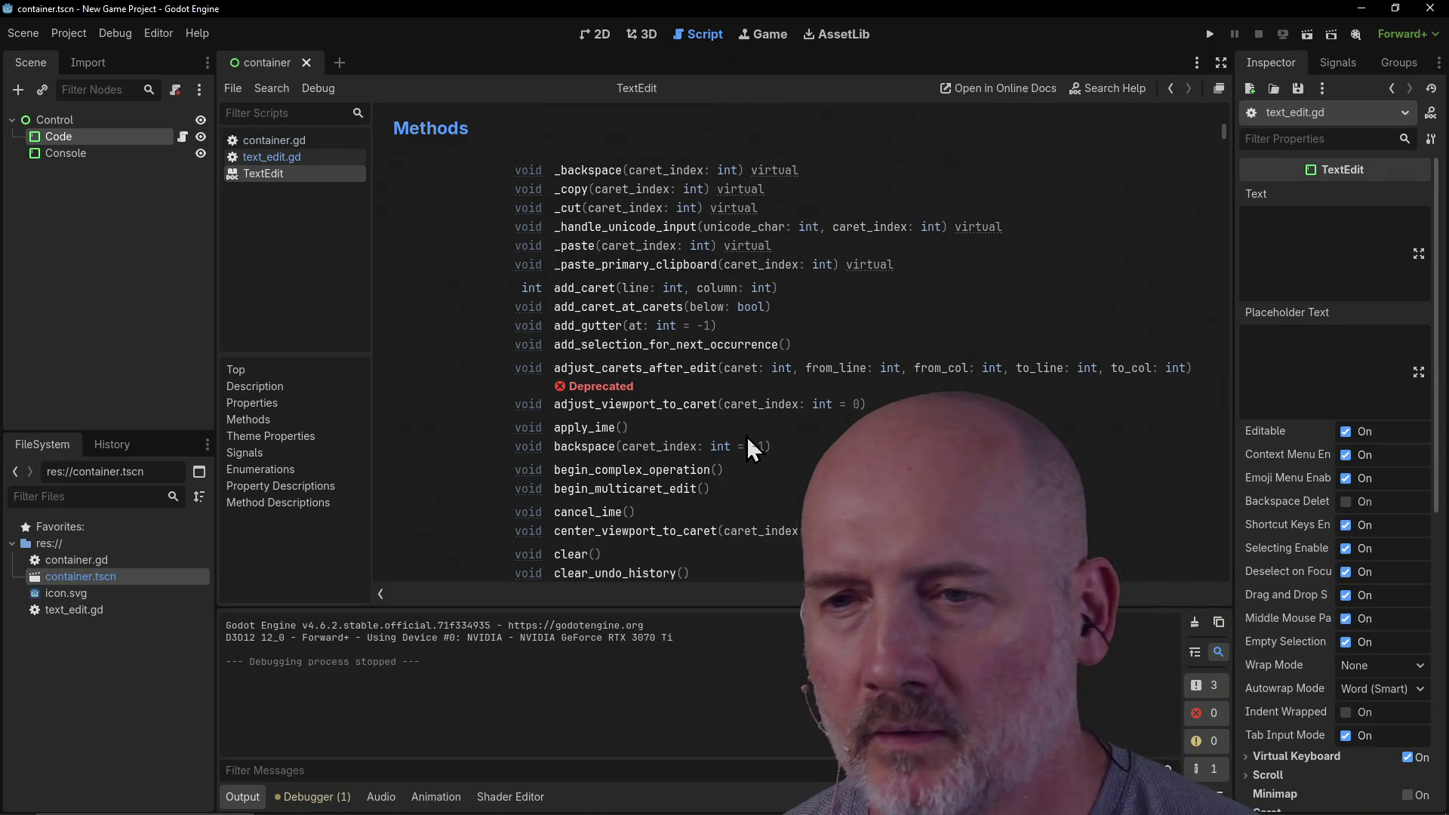
scroll(748, 438, "down", 3)
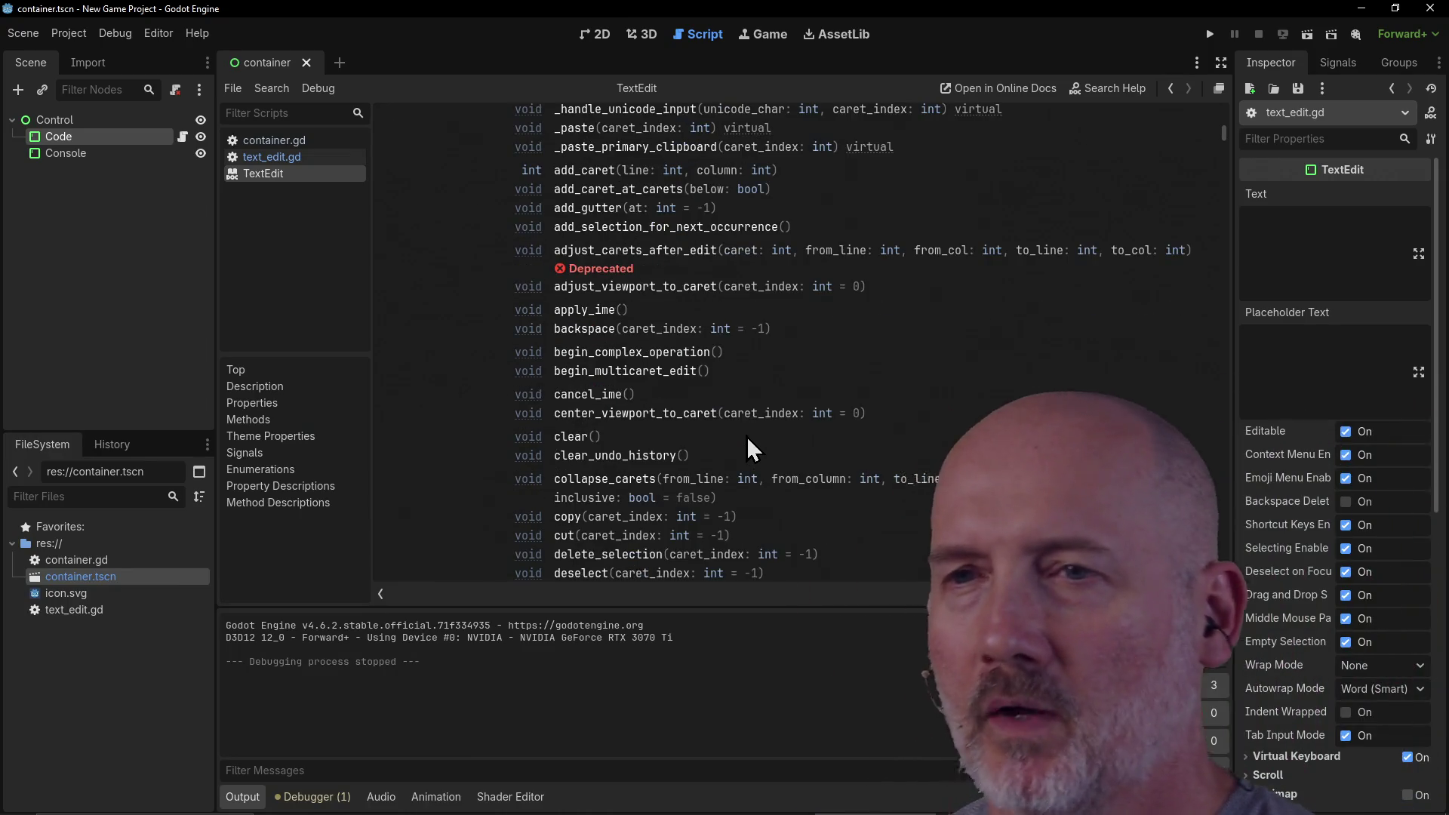
scroll(746, 437, "up", 3)
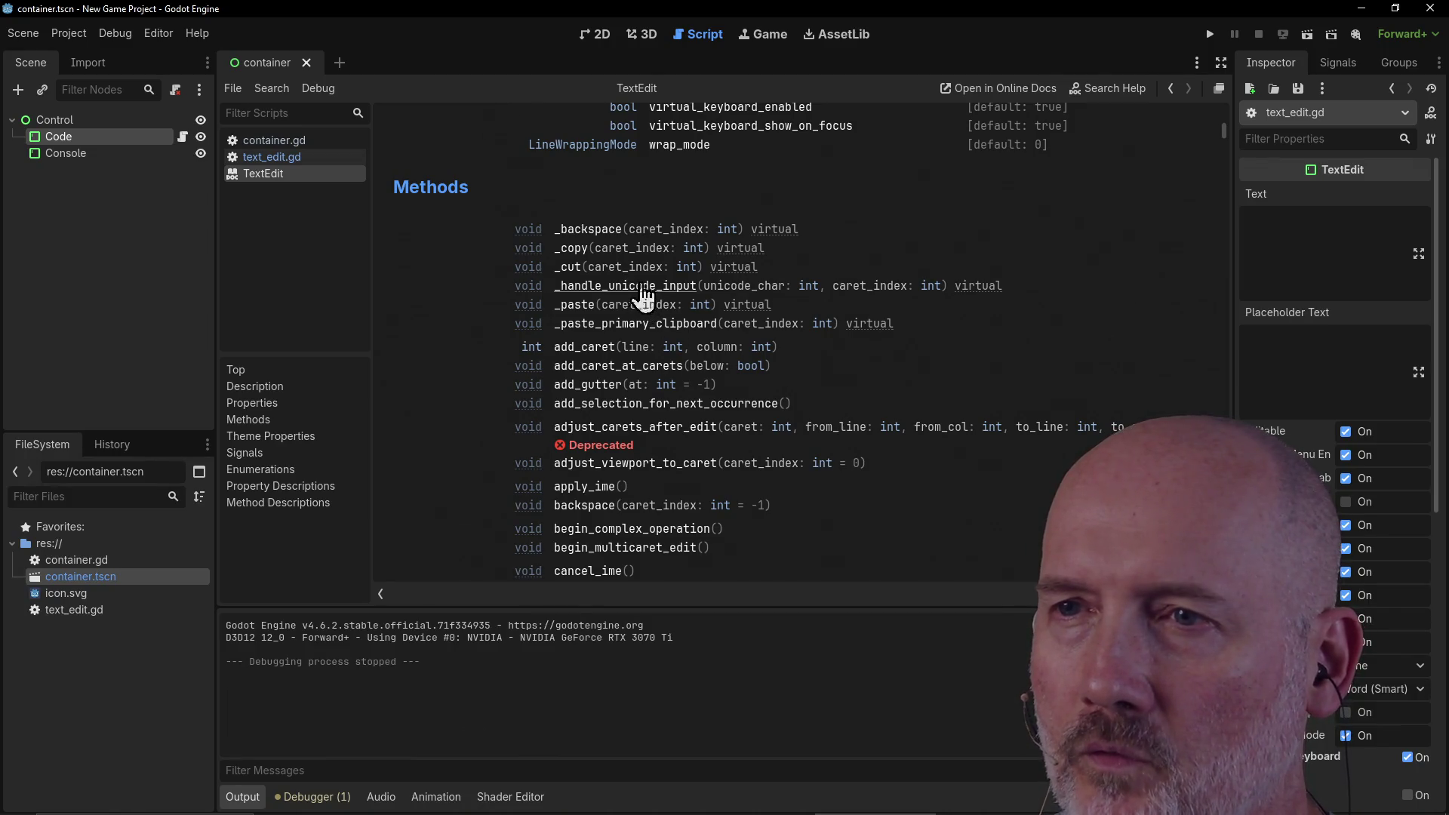
scroll(749, 312, "up", 3)
scroll(748, 312, "up", 1)
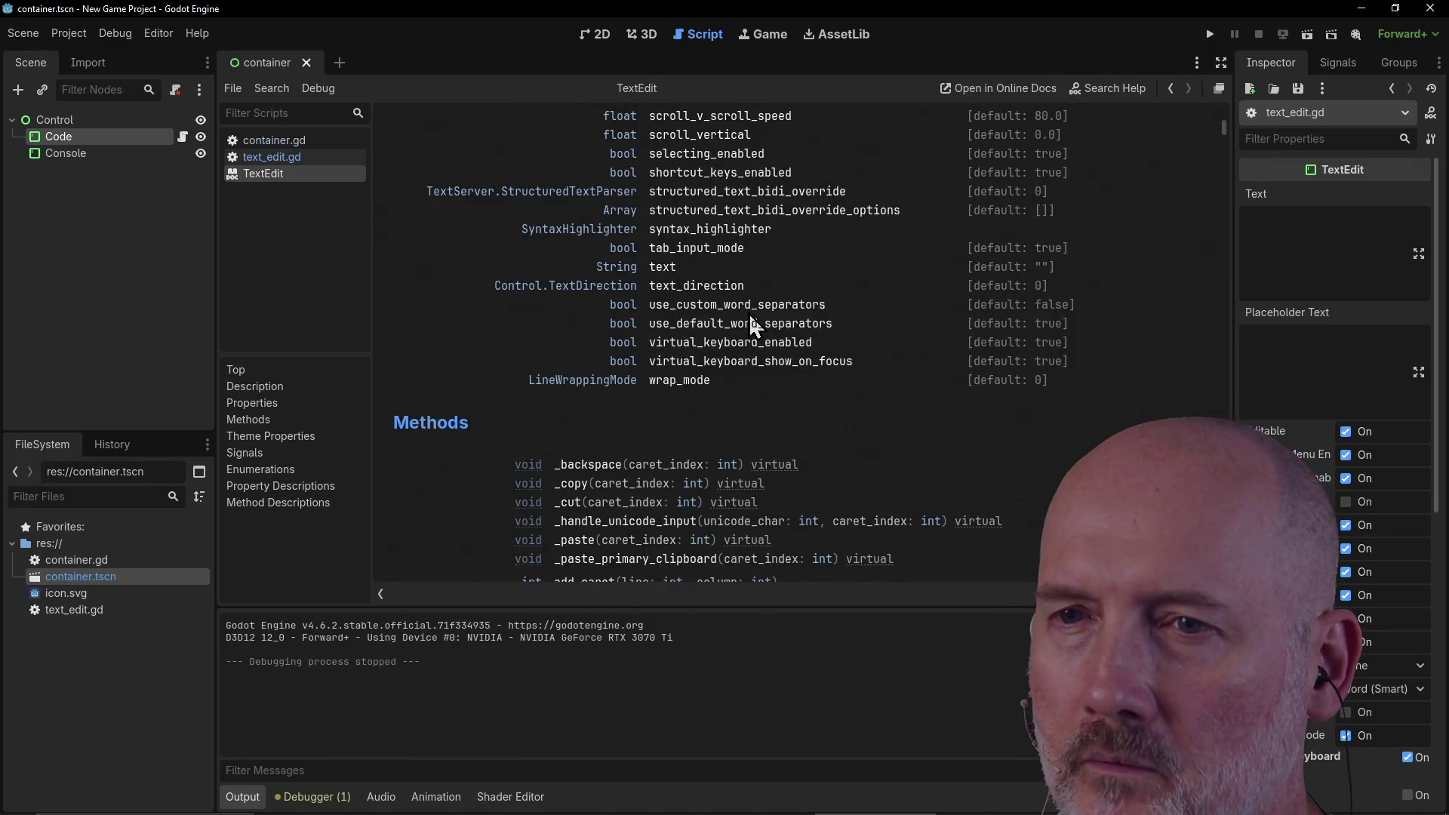
scroll(749, 314, "down", 1)
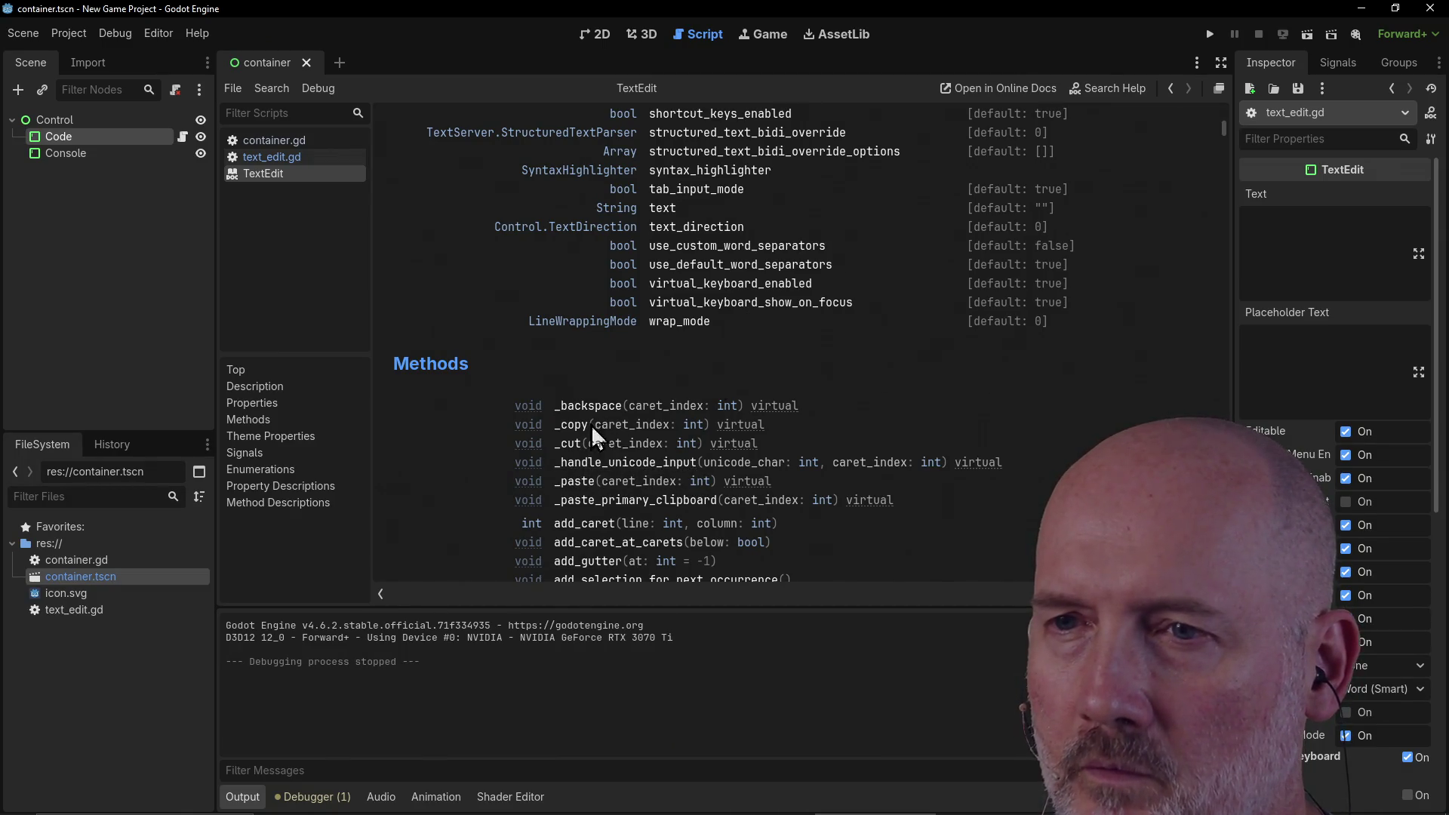
scroll(819, 340, "up", 2)
scroll(816, 335, "up", 5)
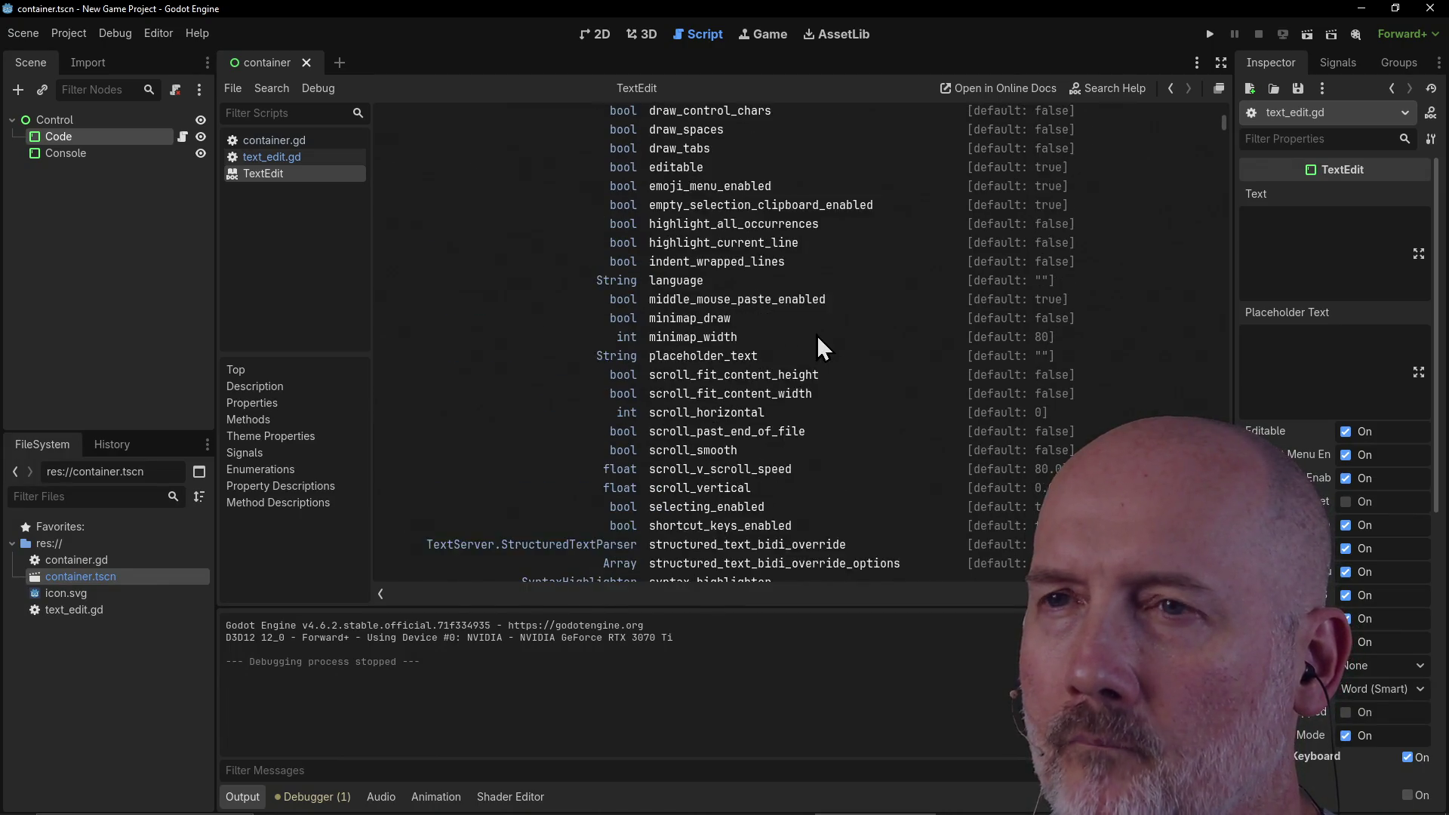
scroll(817, 336, "up", 1)
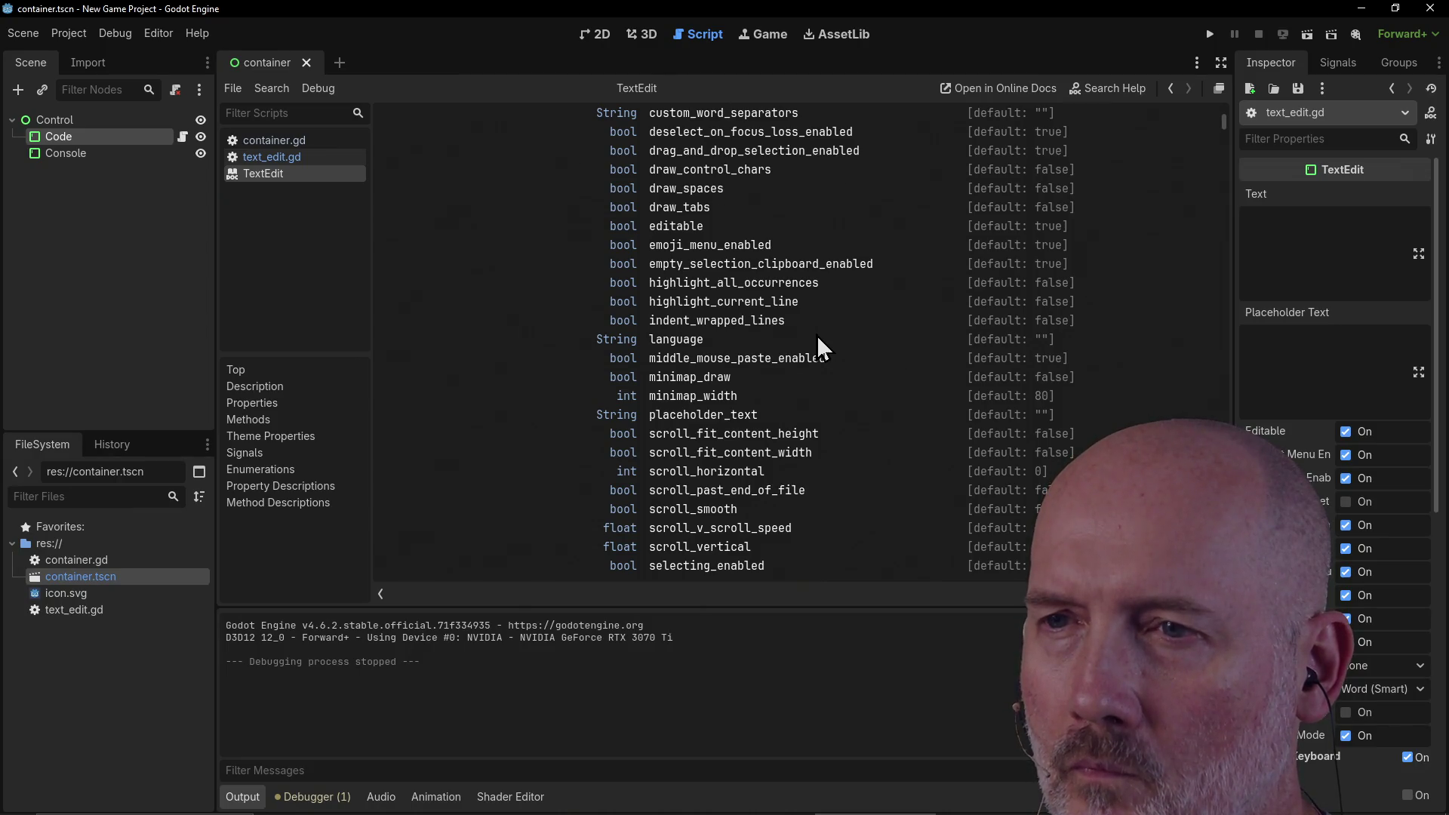
scroll(817, 335, "down", 2)
scroll(706, 525, "down", 2)
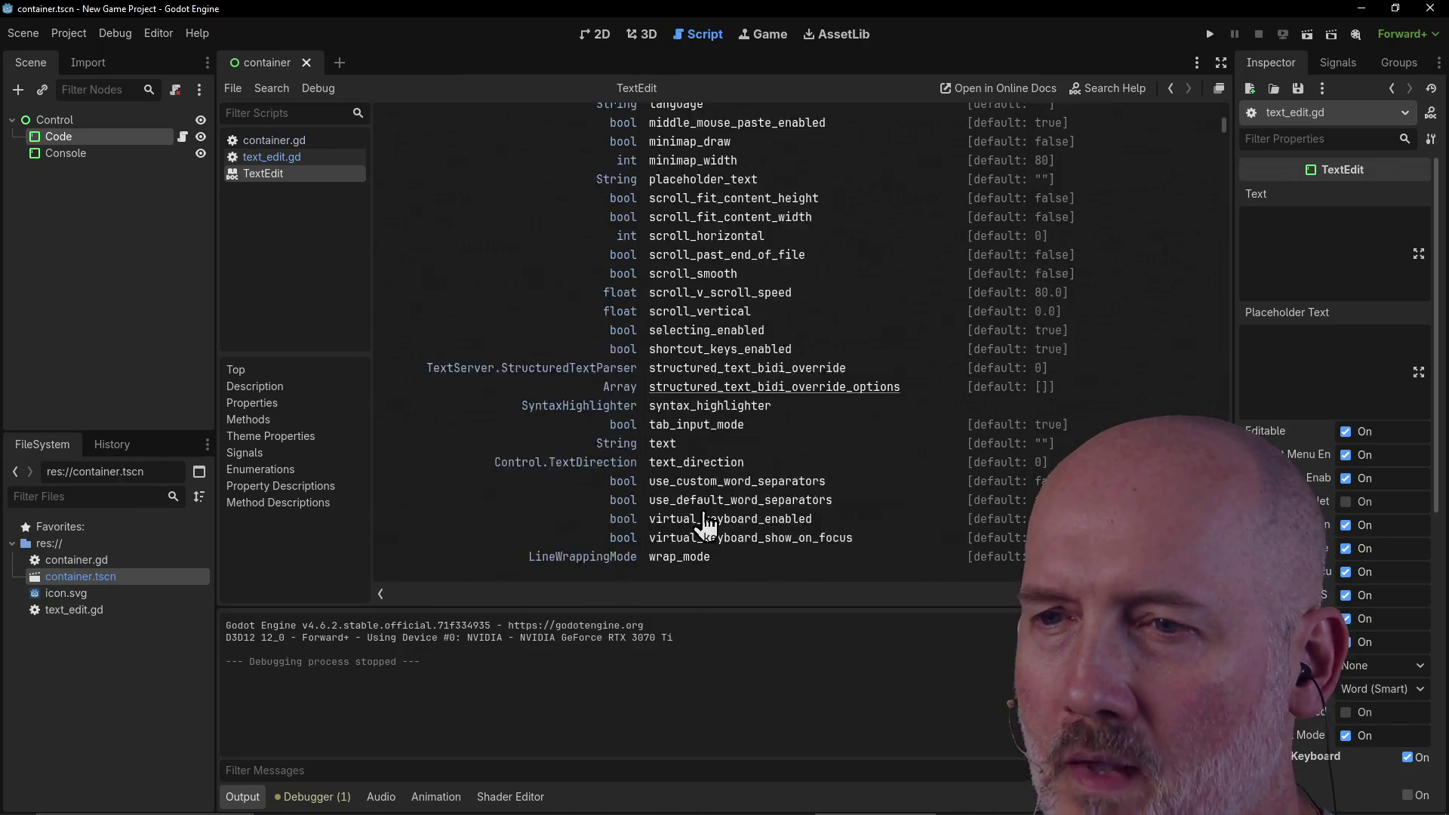
scroll(705, 524, "down", 3)
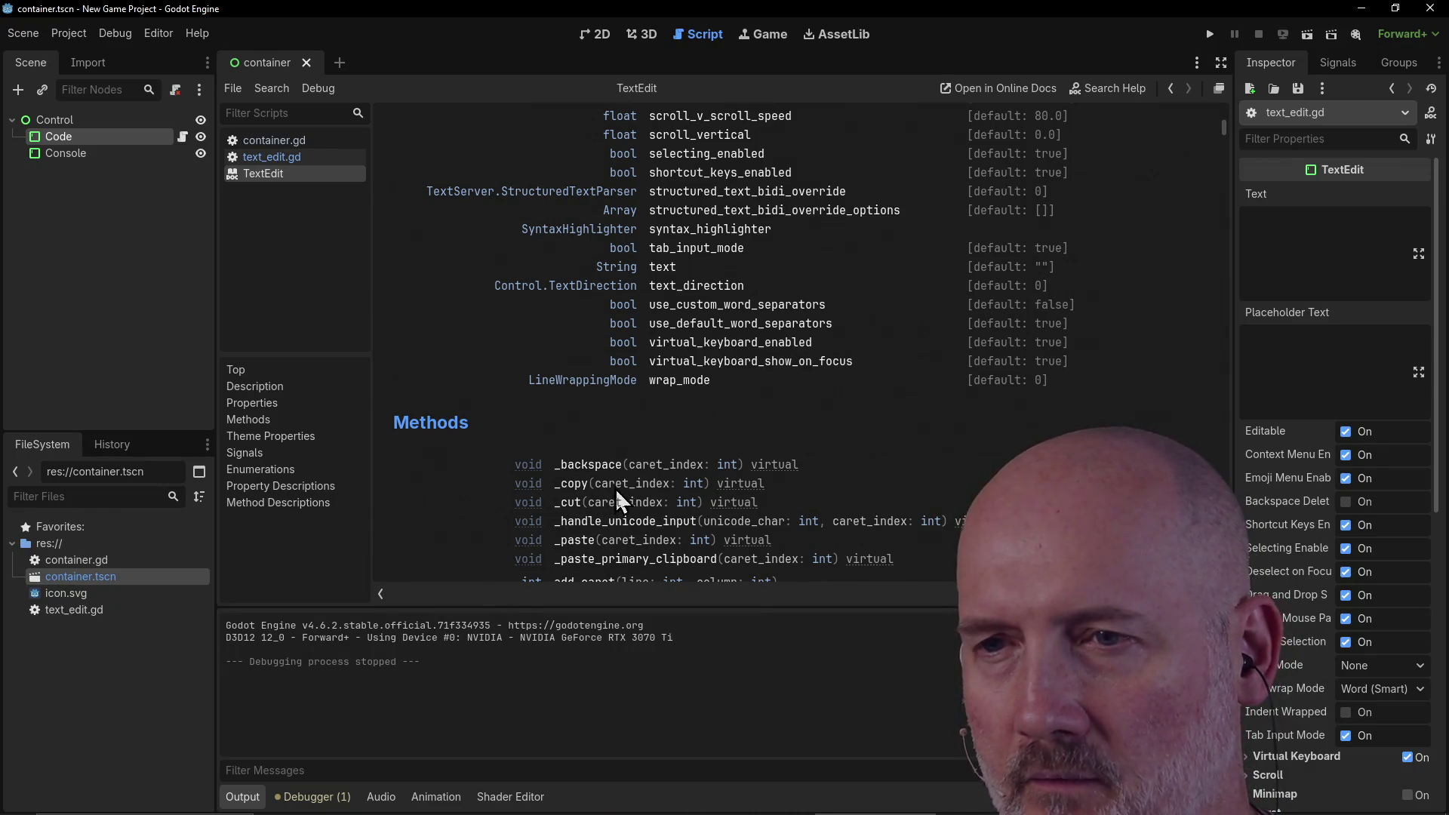
scroll(533, 521, "down", 5)
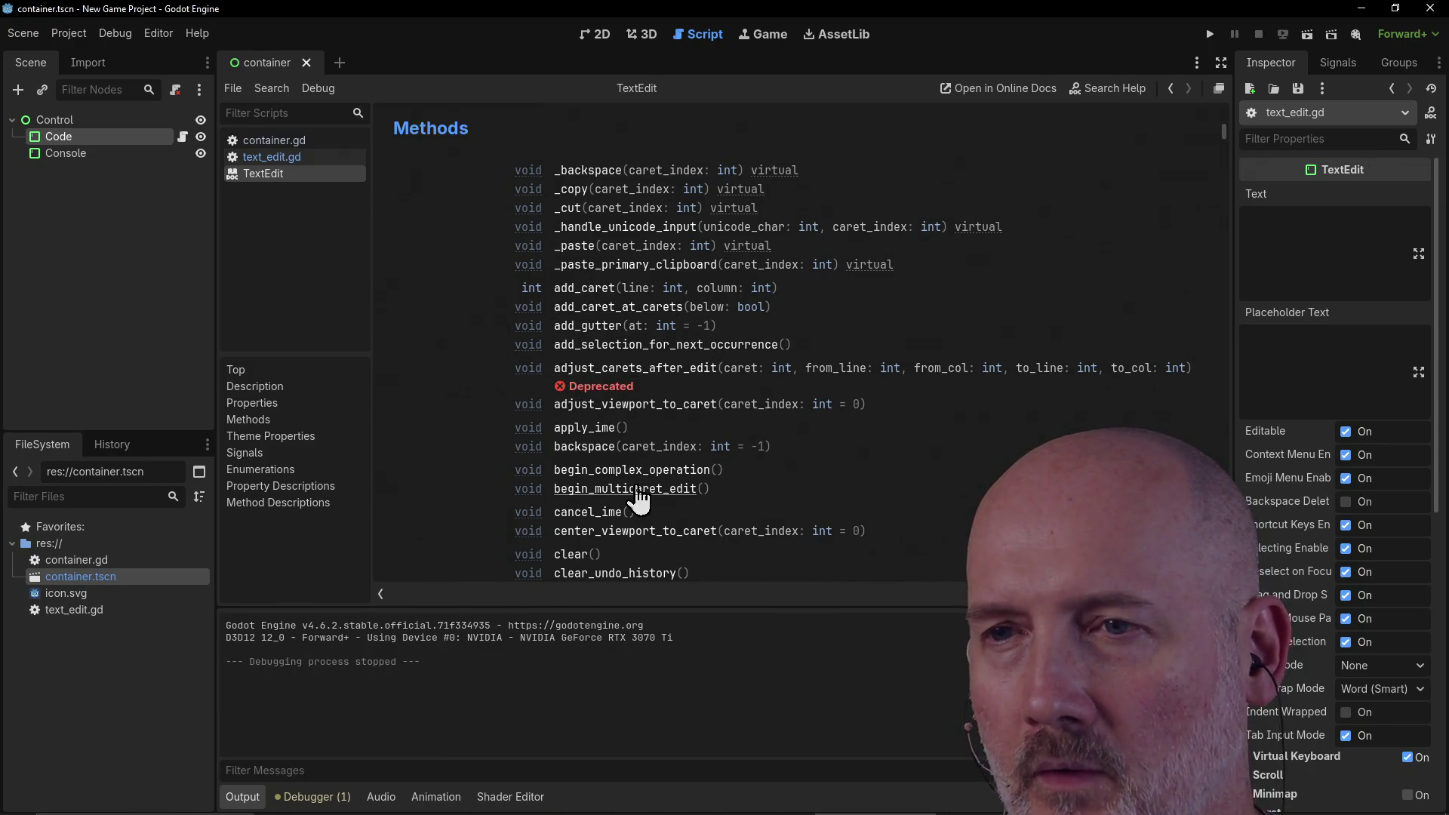
Step: Select the Code node and open its text_edit.gd script in the script workspace
left_click(63, 138)
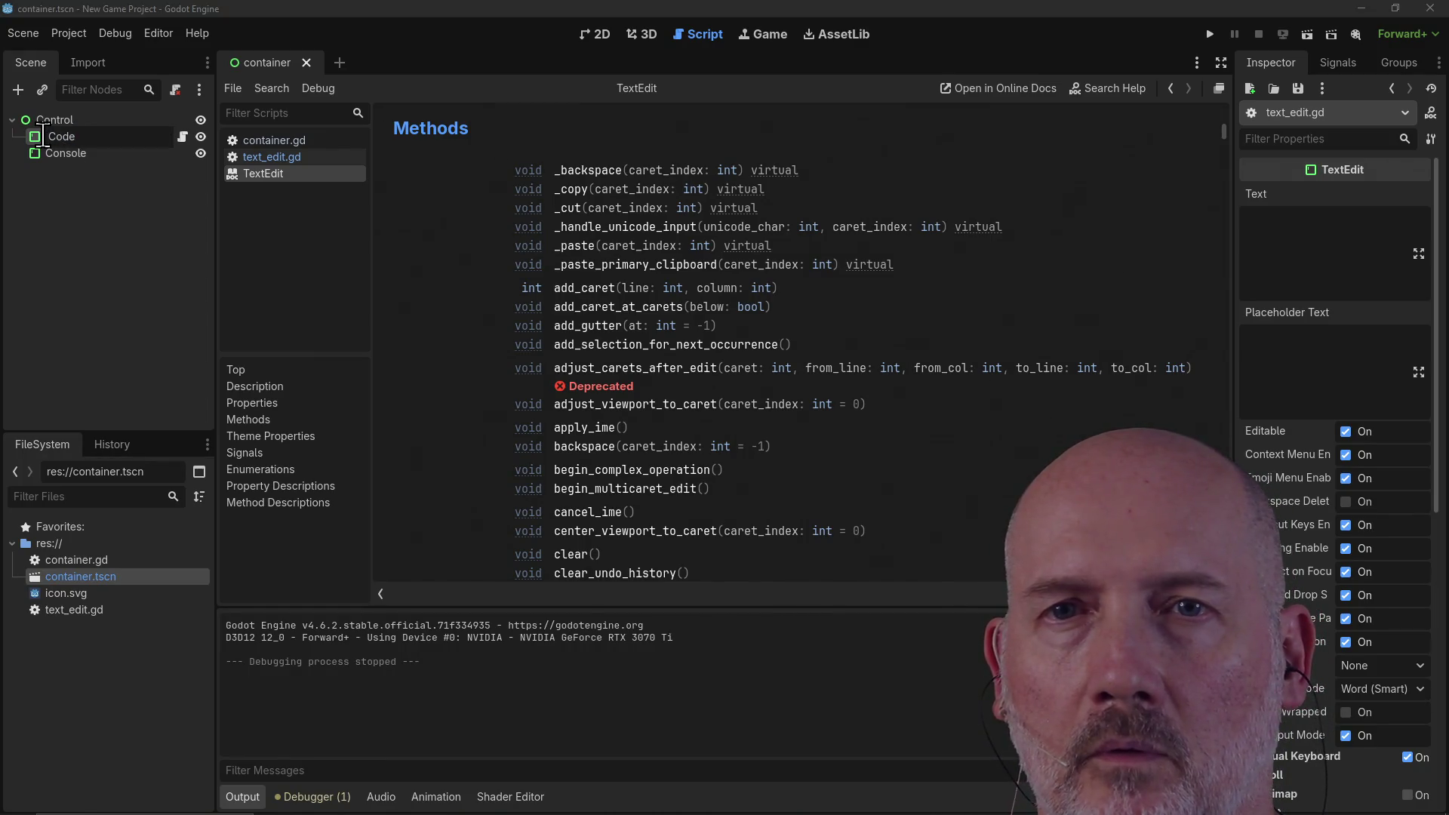
key("Escape")
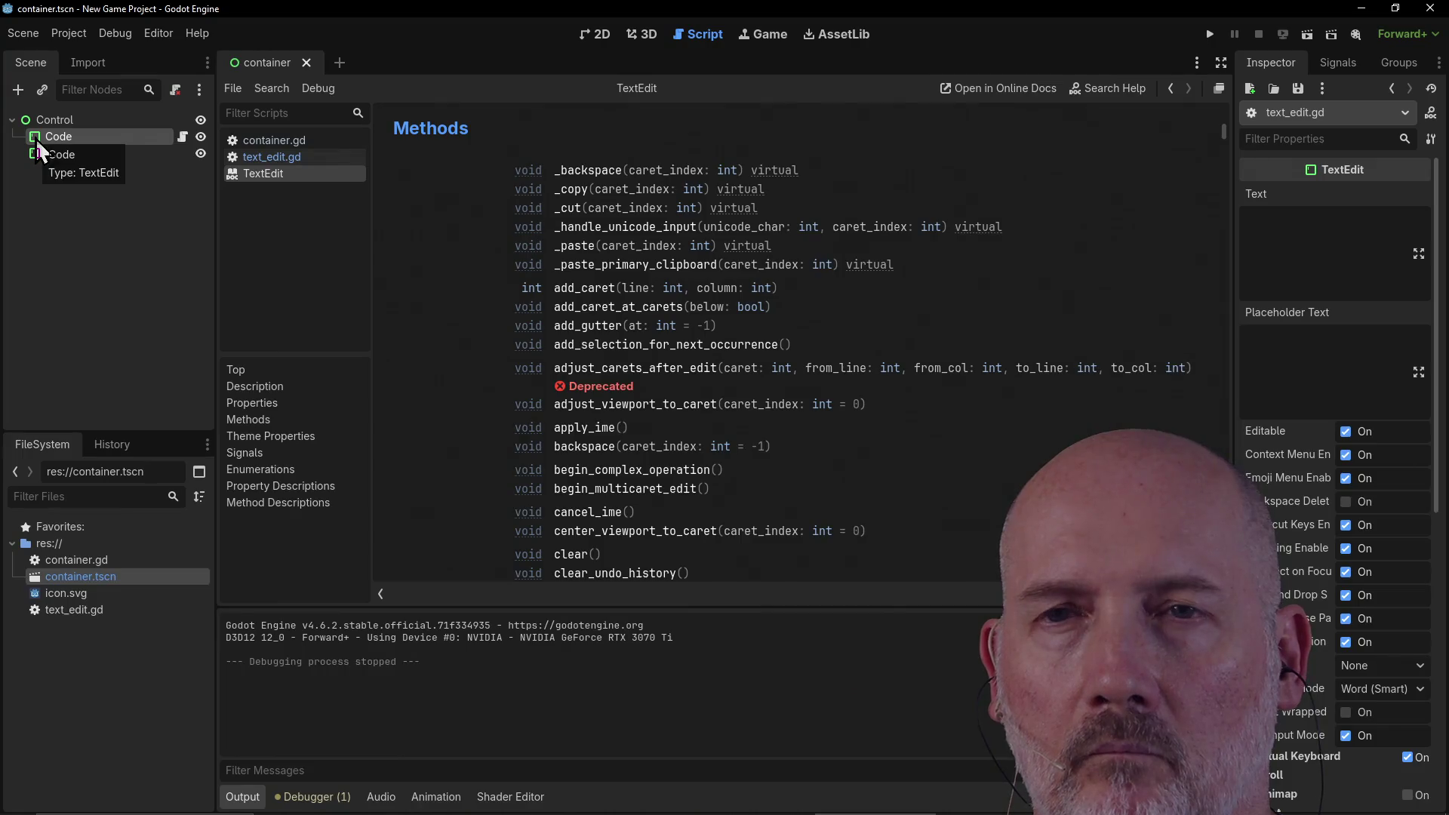
left_click(162, 208)
left_click(51, 139)
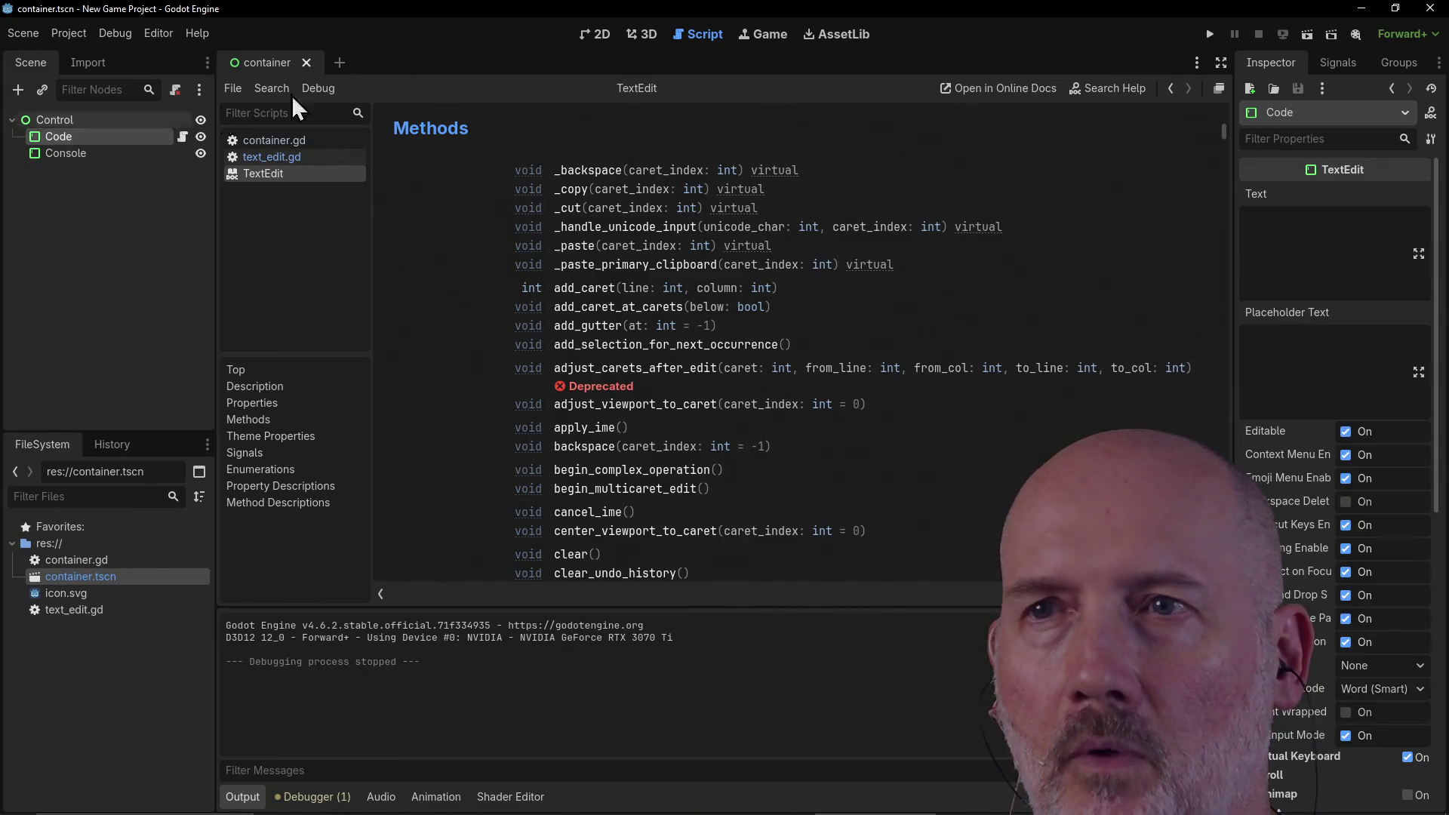
left_click(599, 45)
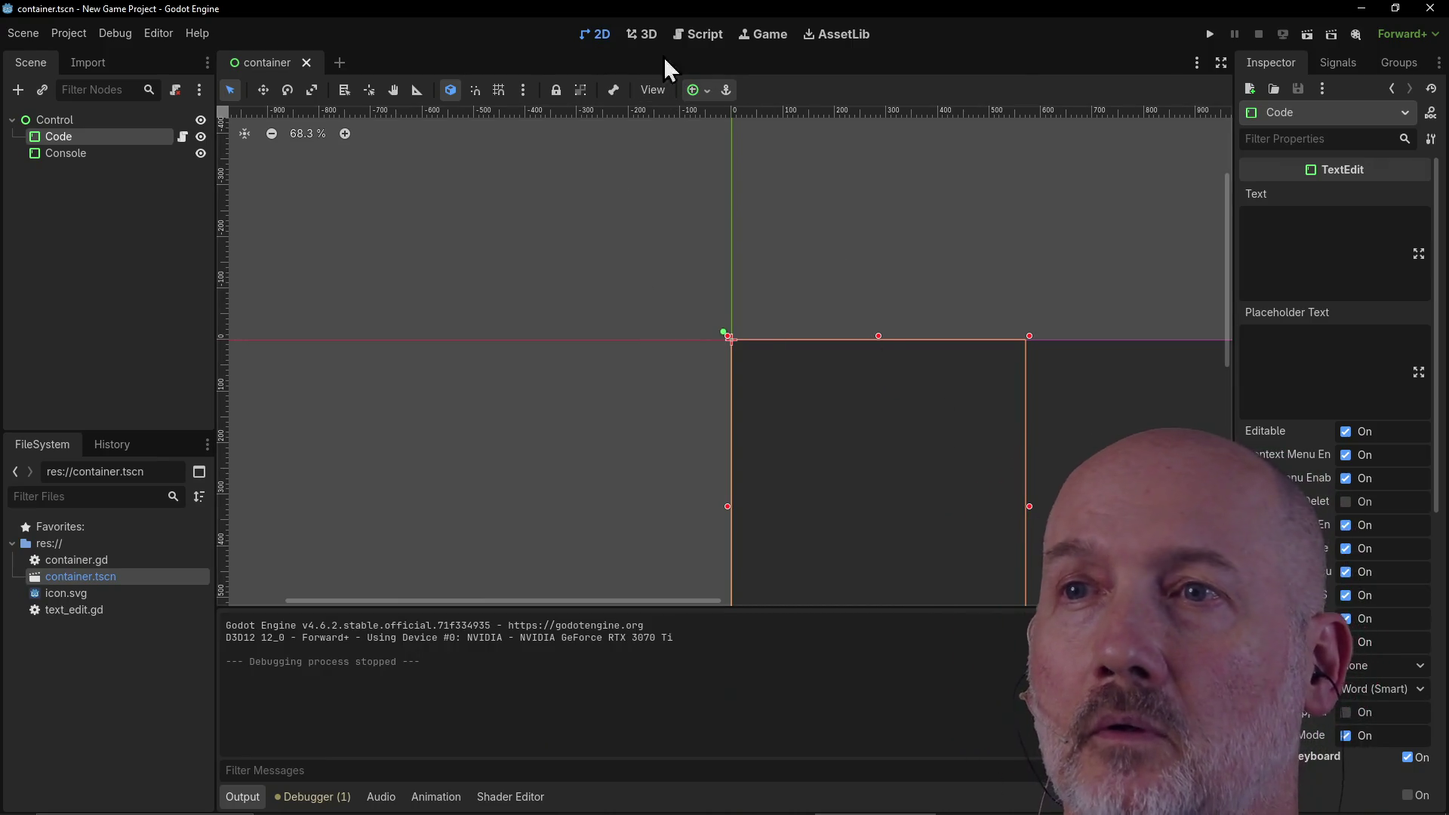
left_click(699, 30)
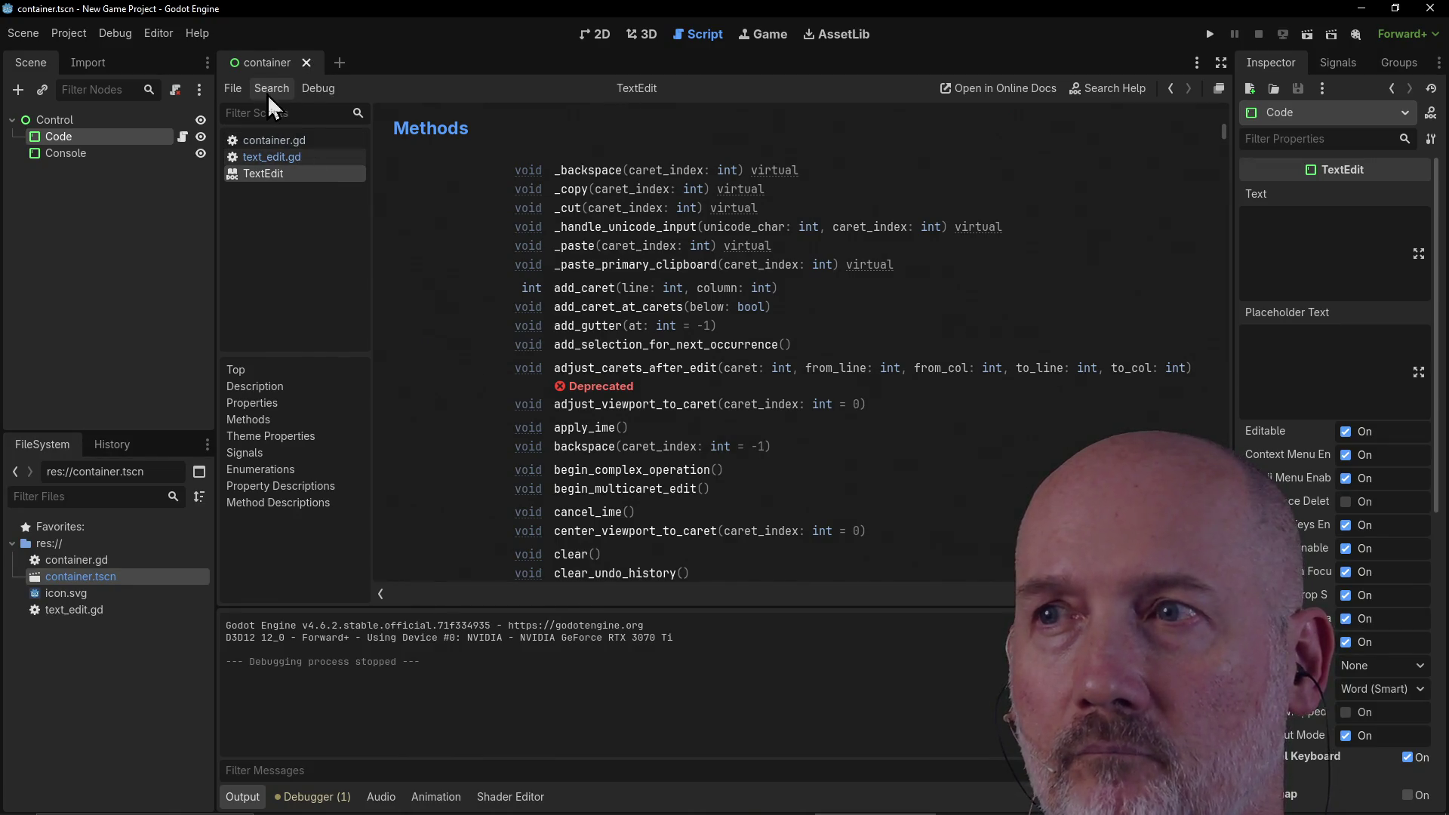
left_click(182, 137)
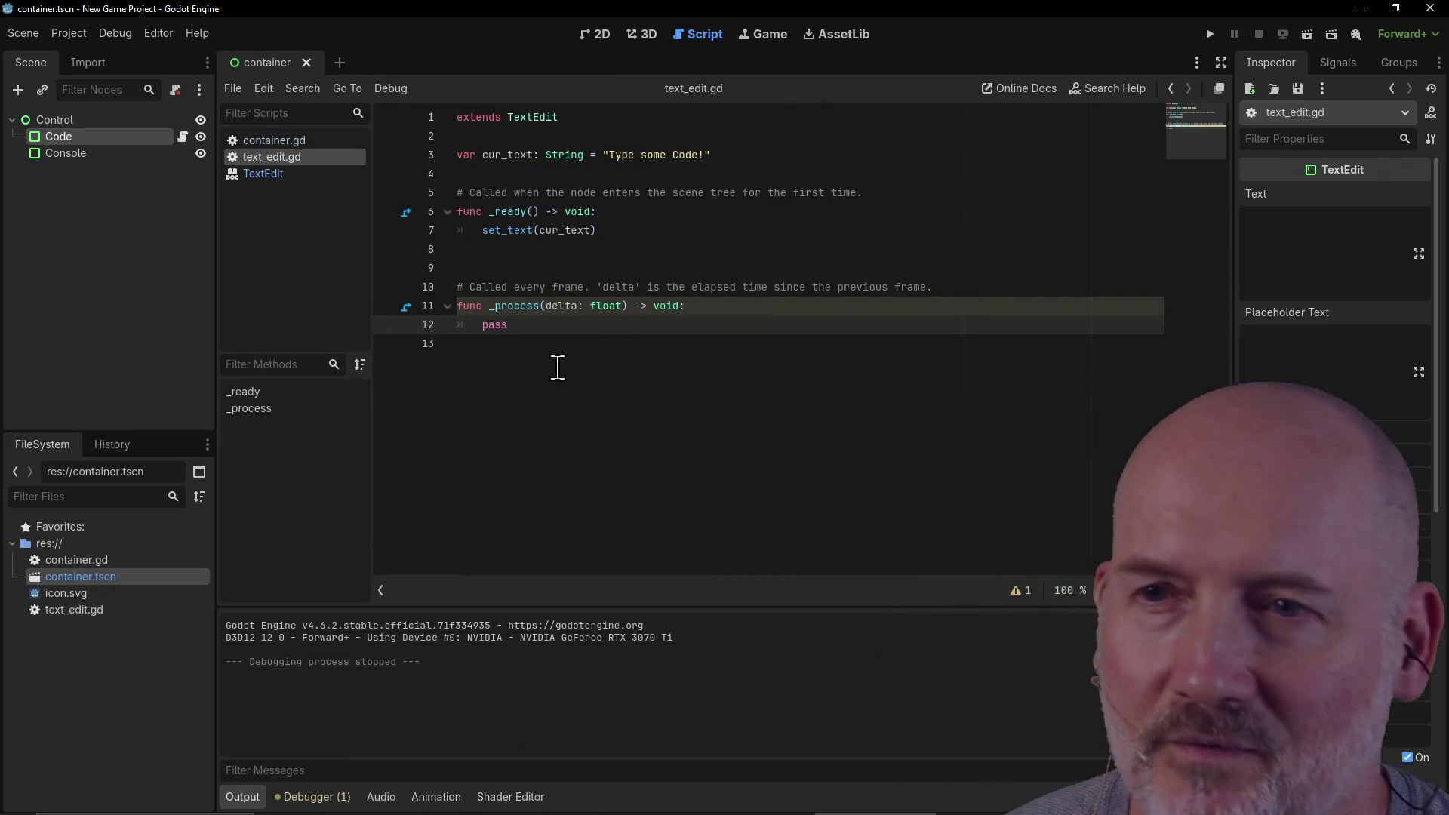
Step: Start a Console reference on empty line 13, leaving a partial 'Con' typed
left_click(550, 349)
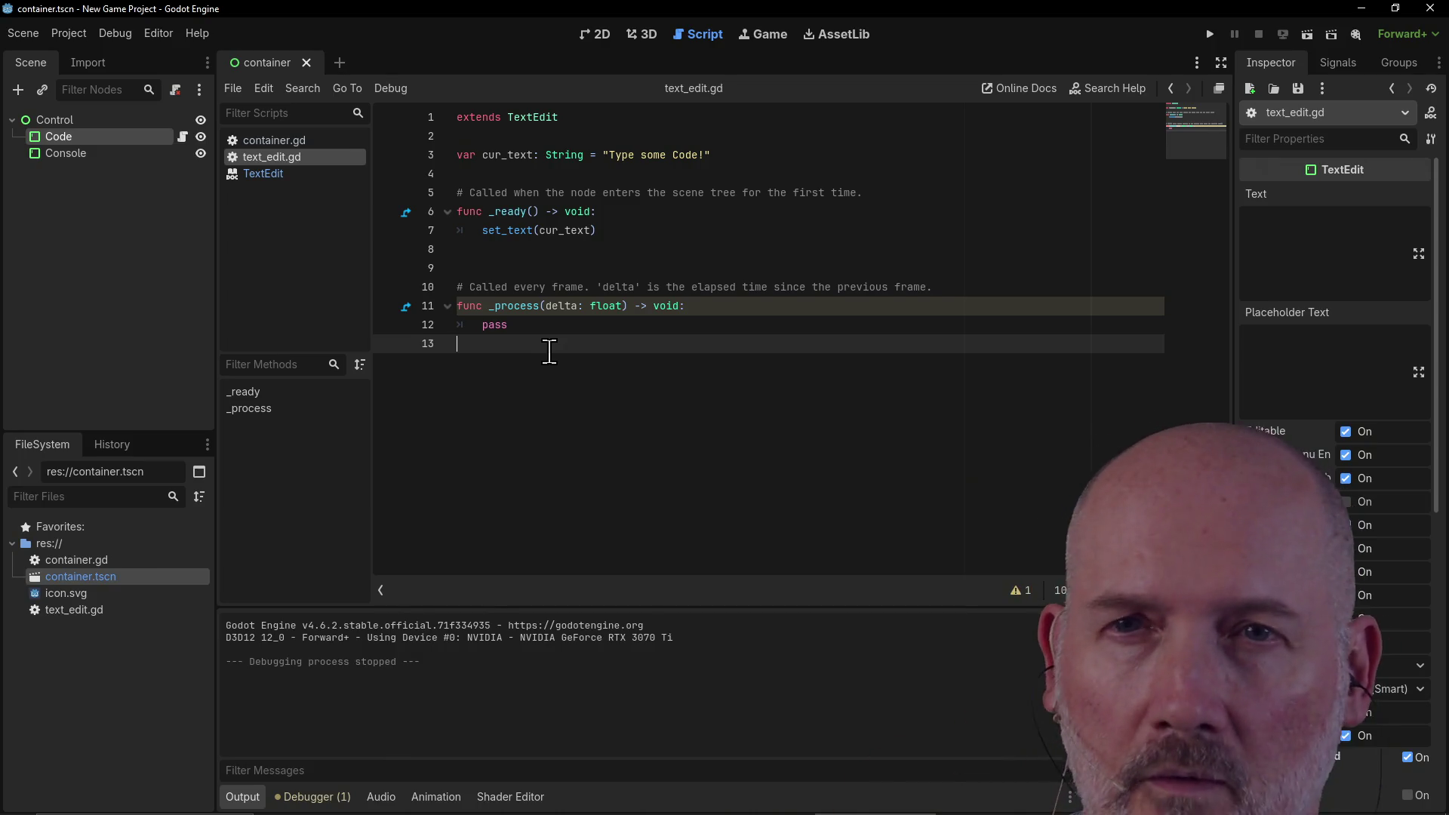
left_click(56, 155)
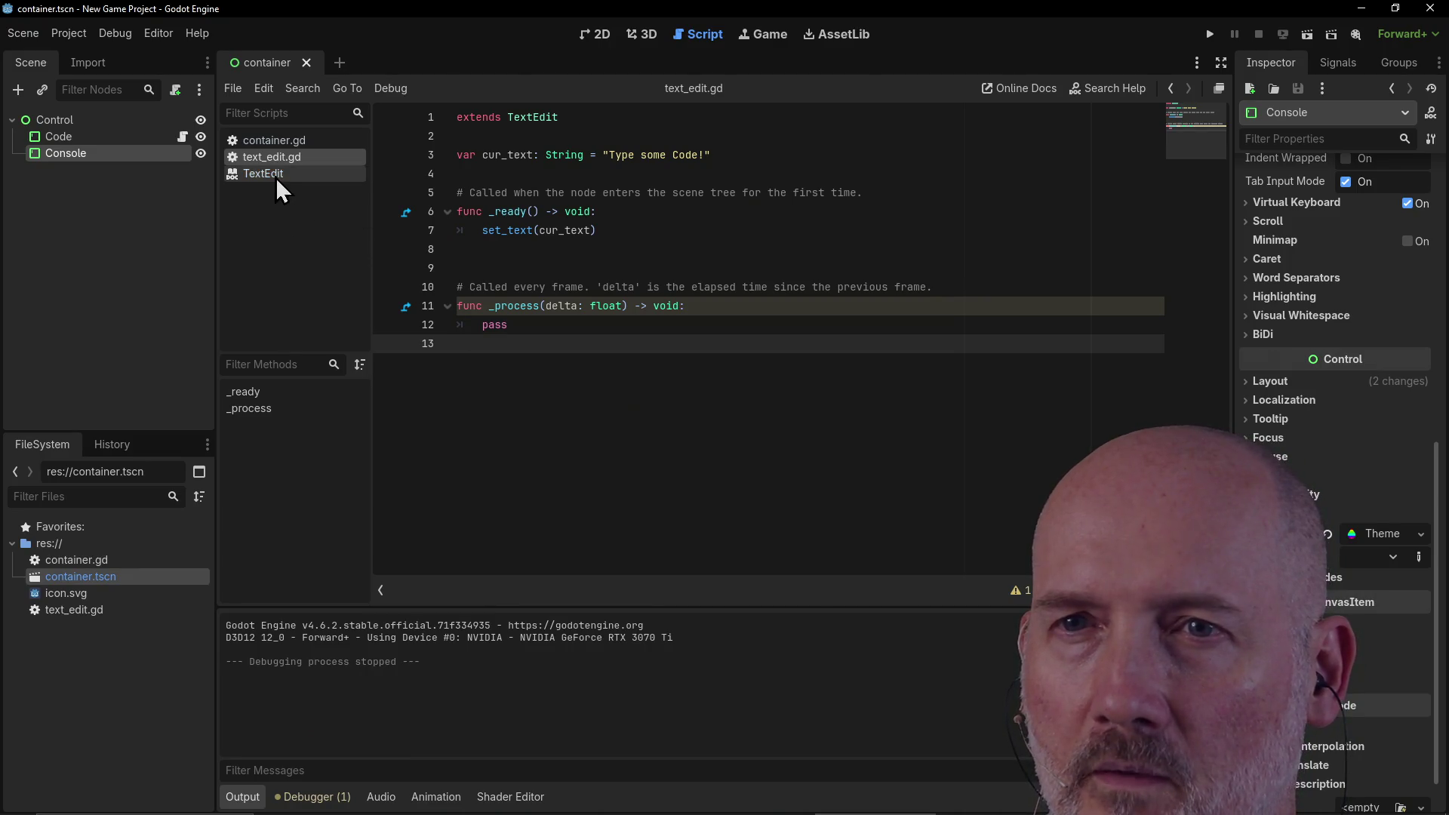
left_click(559, 326)
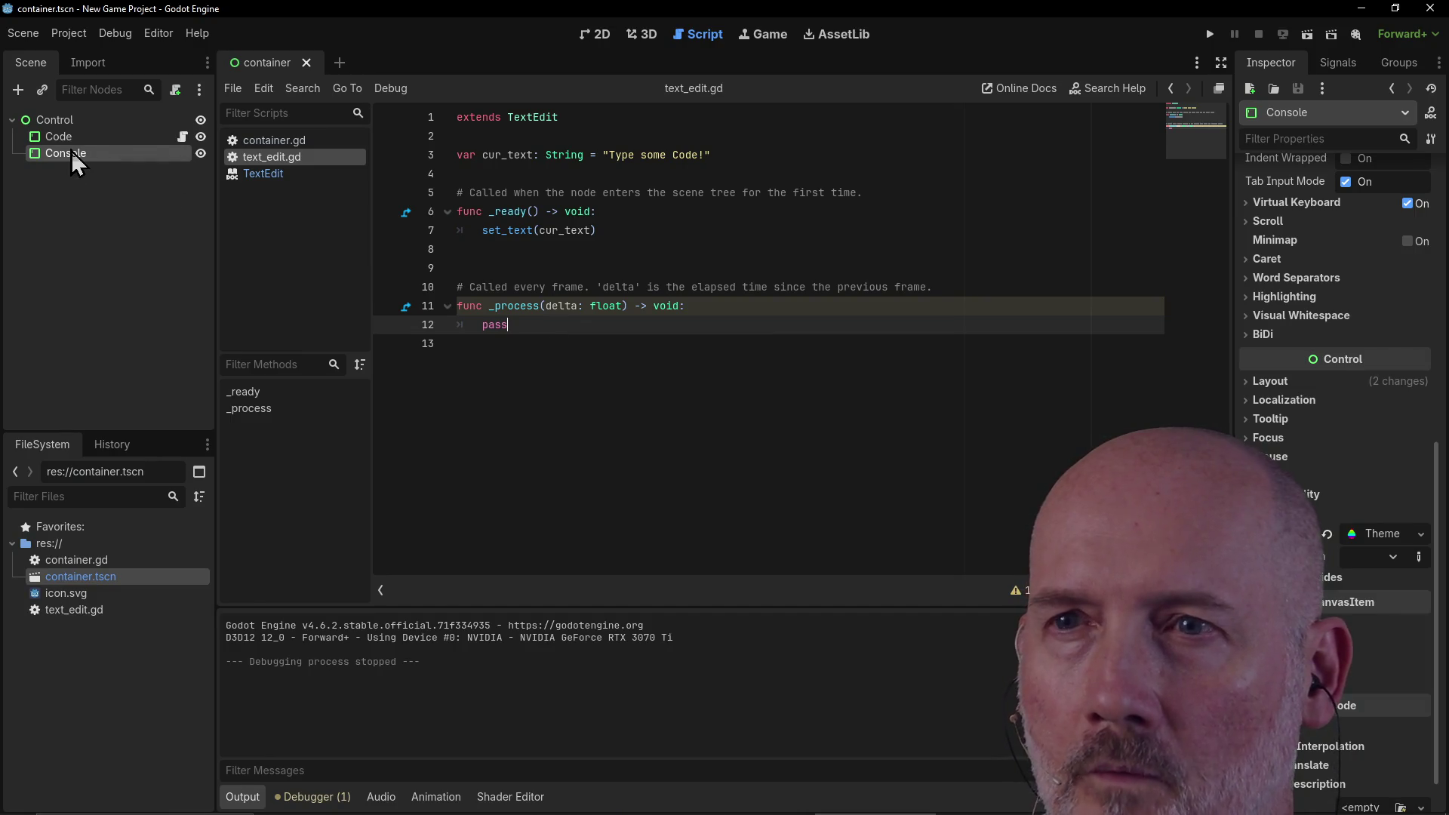
right_click(34, 155)
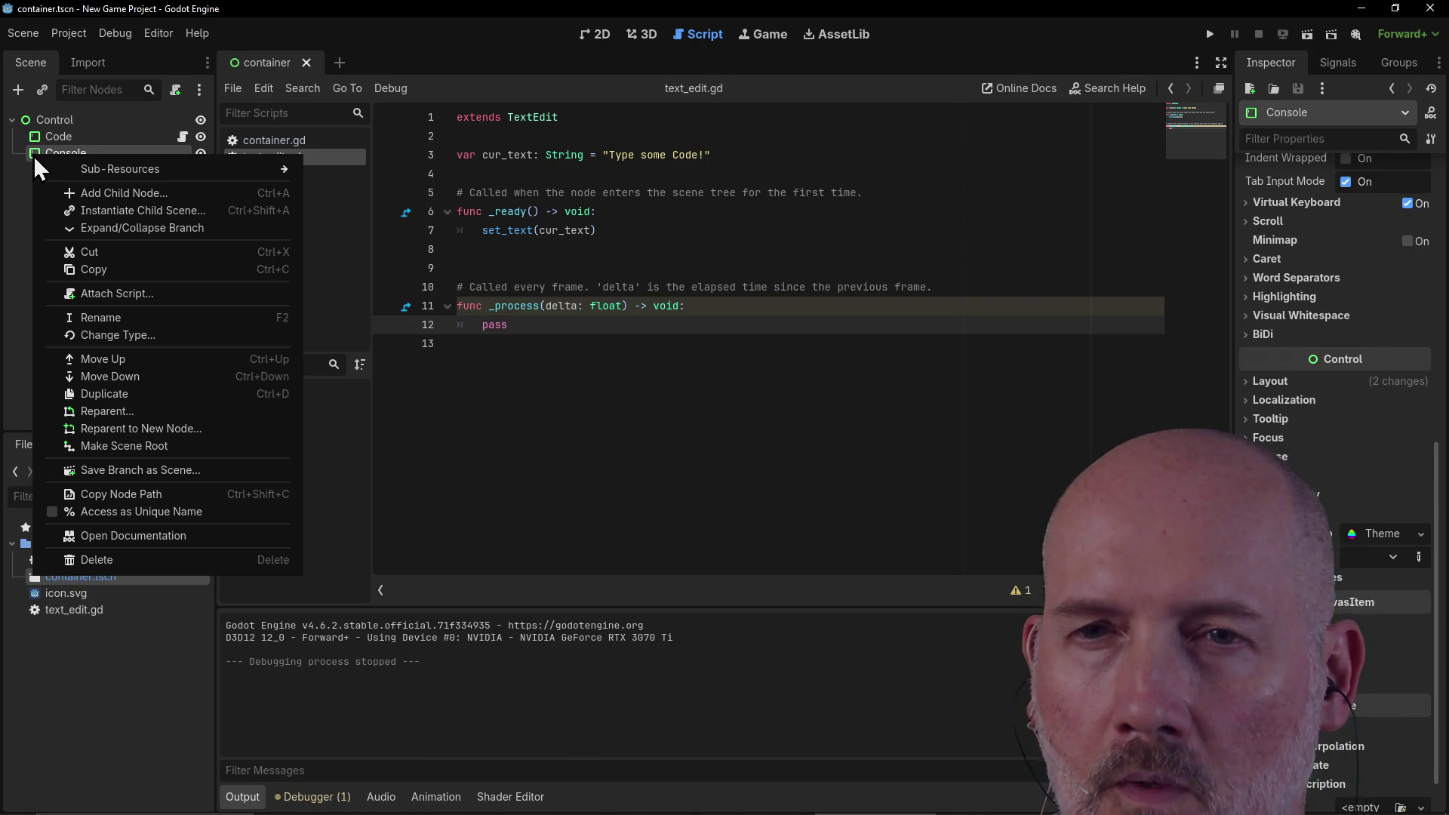
key("Escape")
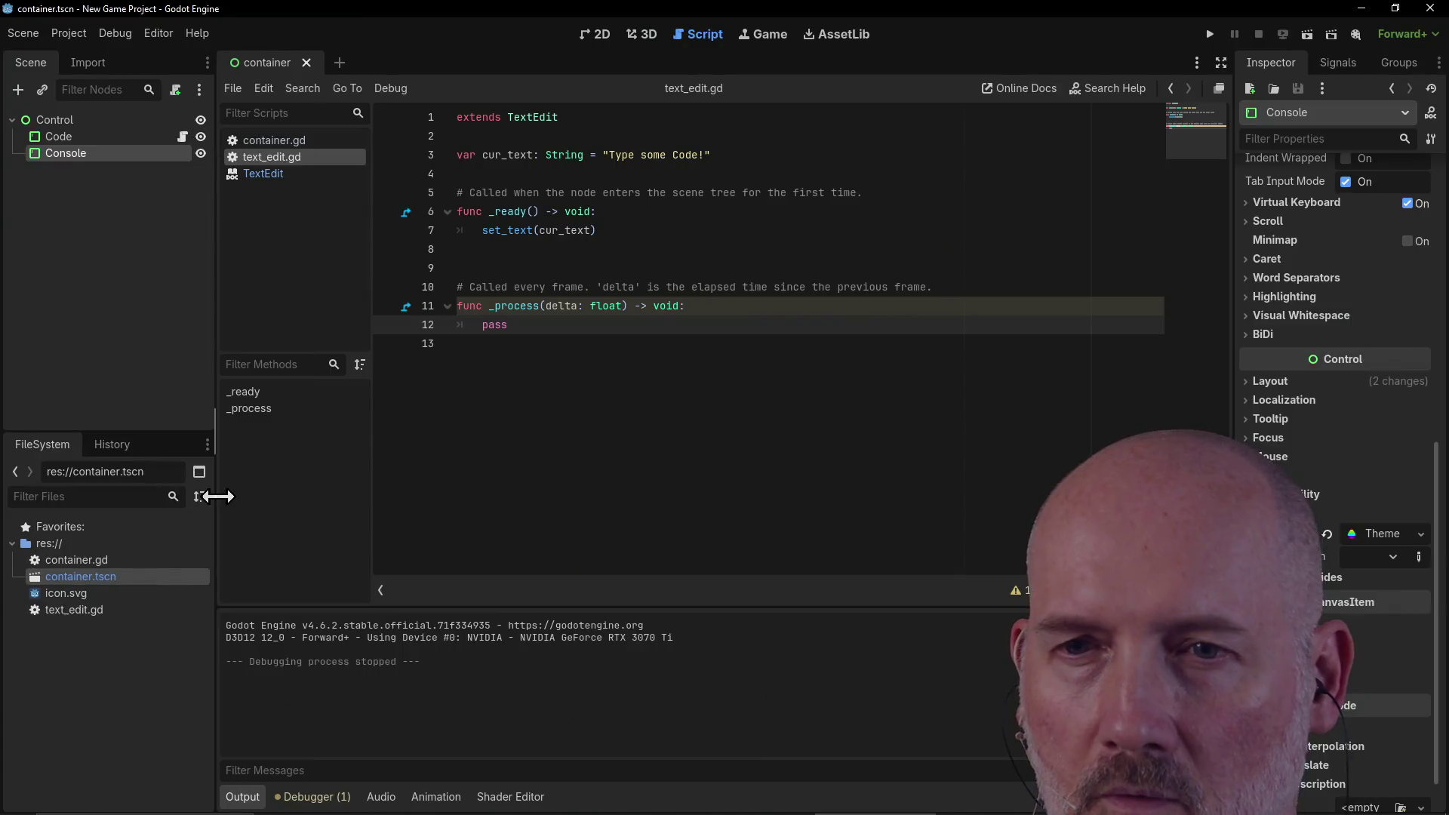
left_click(479, 375)
type("Console")
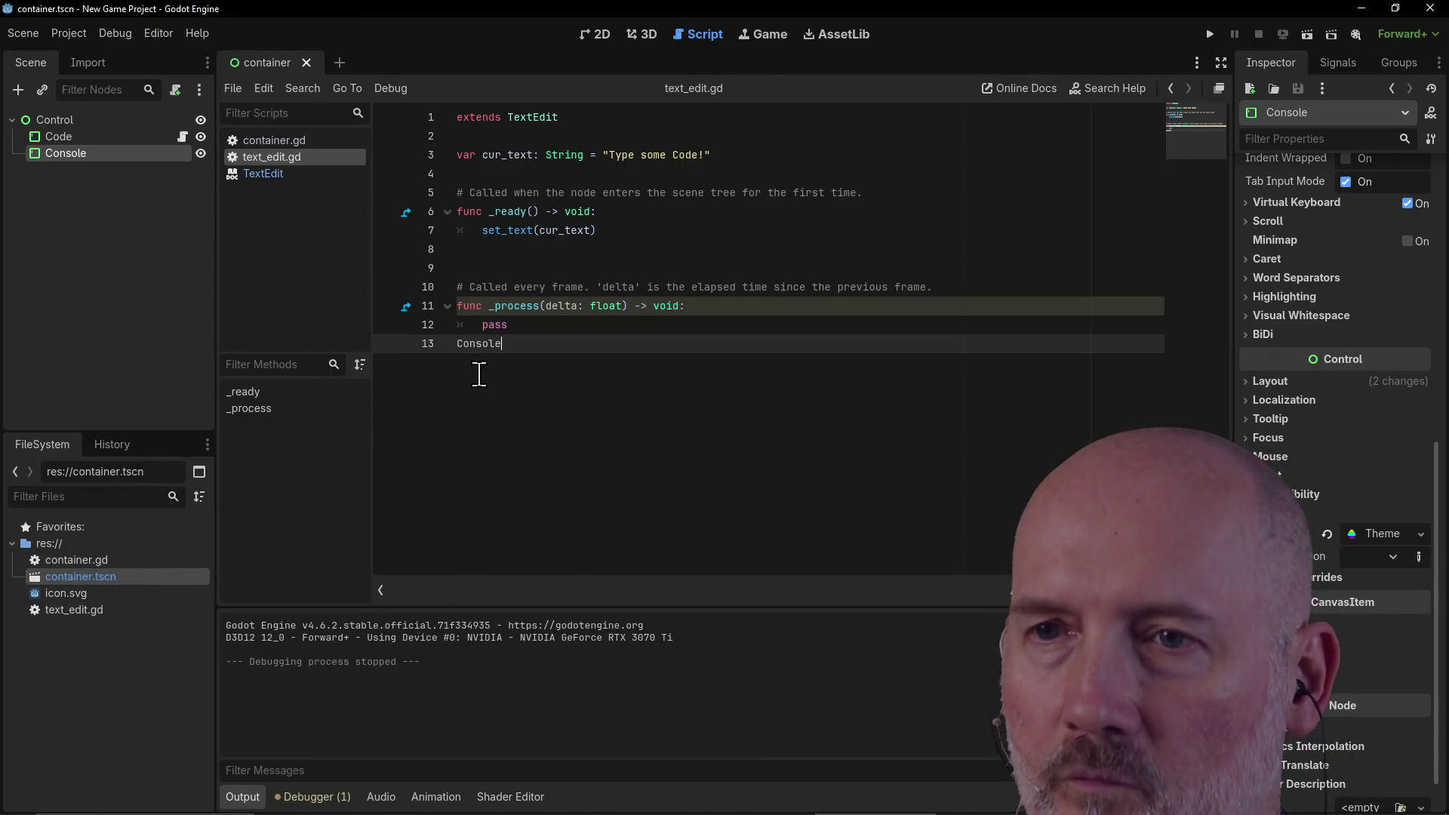
key("BackSpace")
key("BackSpace")
key("BackSpace")
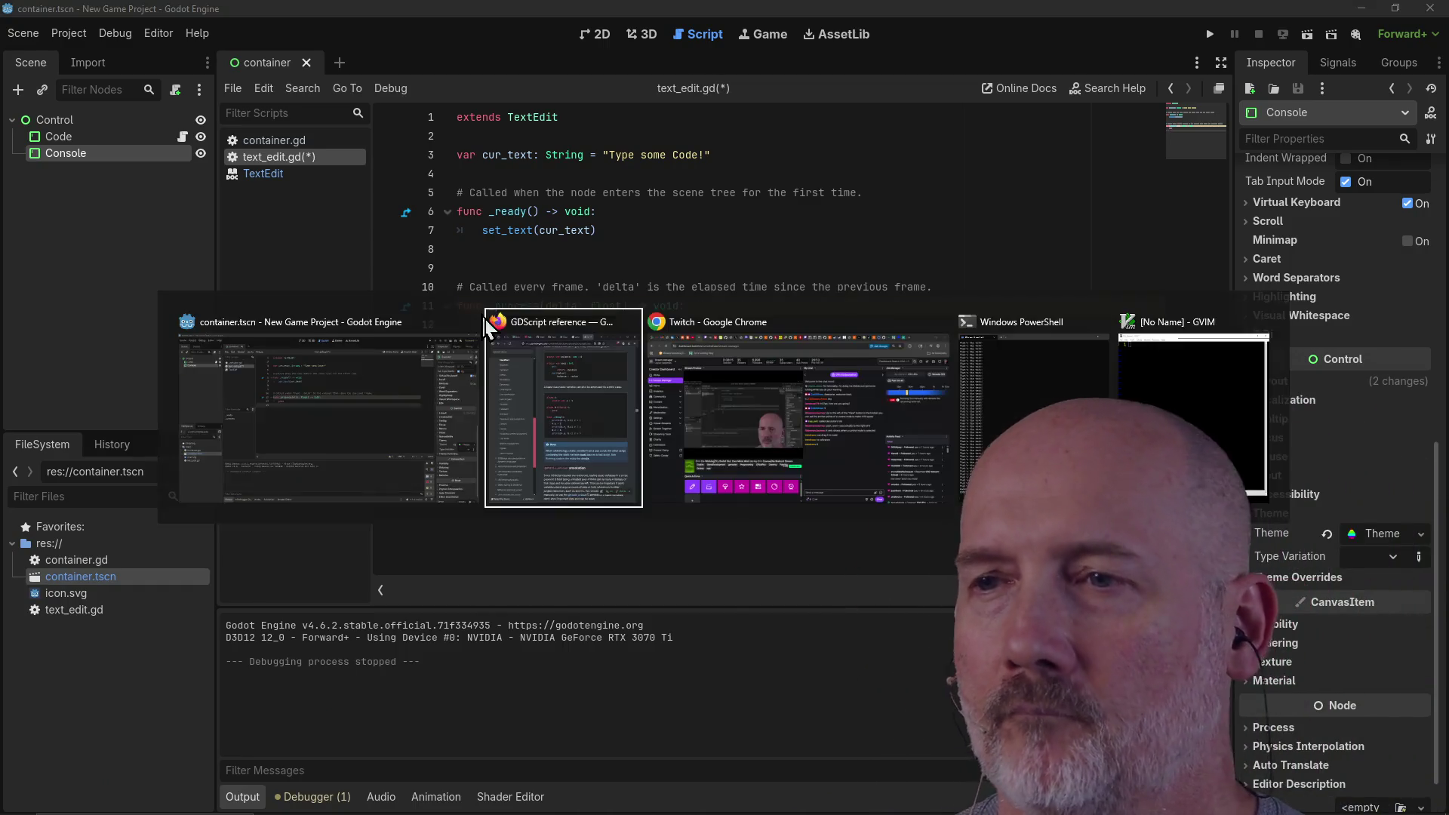
Step: Read the GDScript reference's Casting section, then drop a $"../Console" reference onto line 13
key("alt+Tab")
left_click(487, 326)
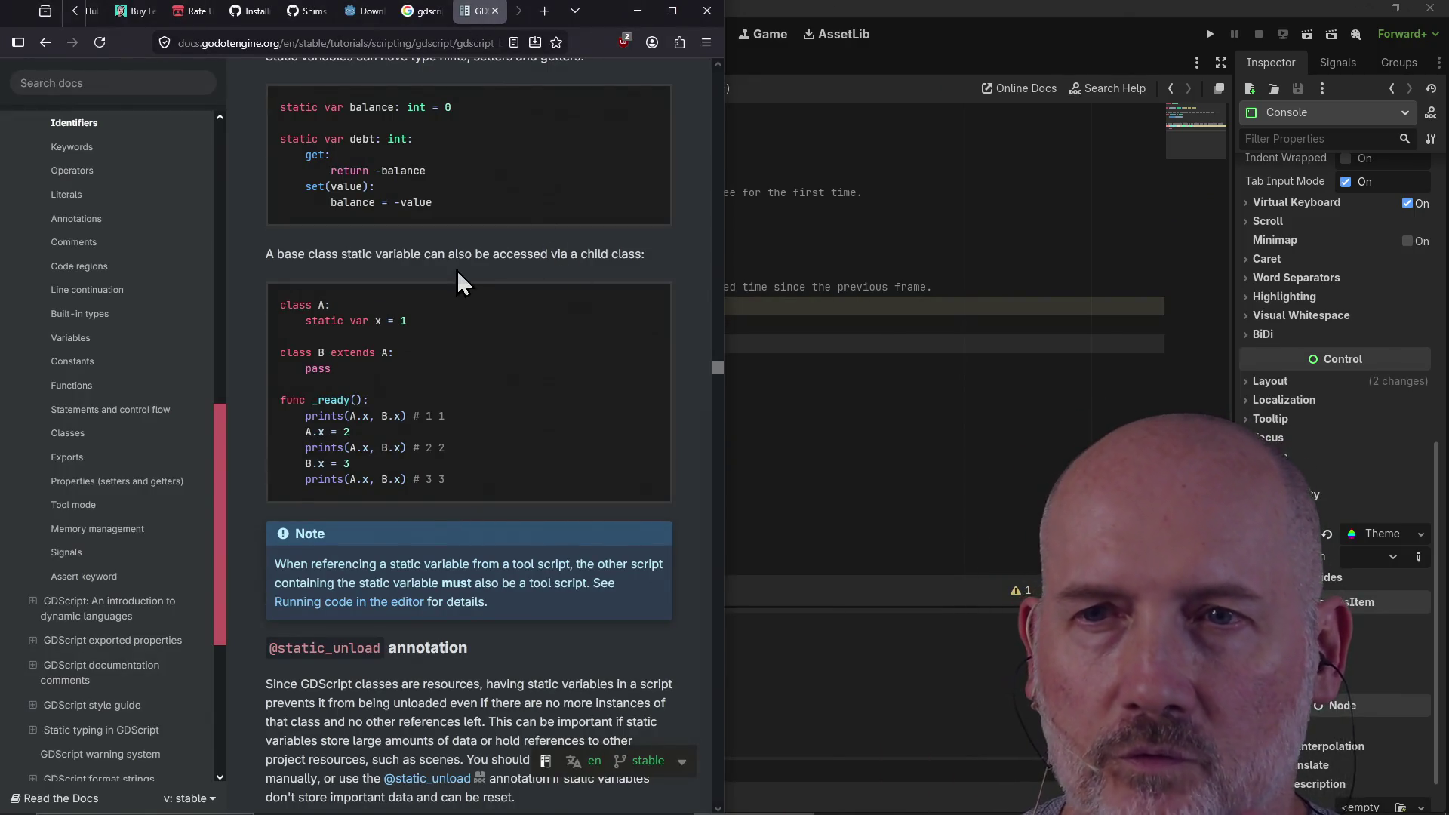
scroll(483, 346, "down", 8)
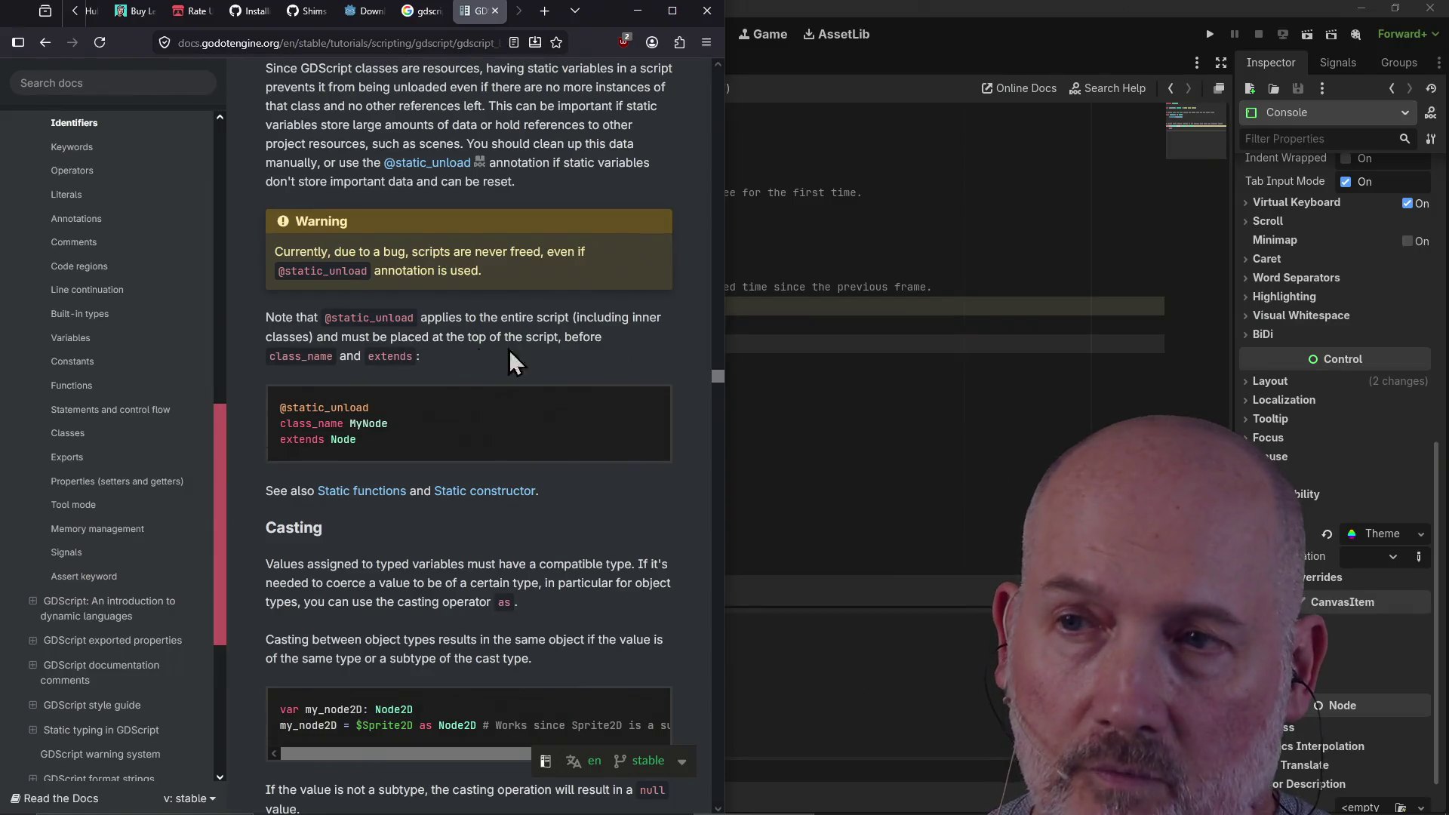
key("alt+Tab")
mouse_move(64, 156)
left_mouse_down()
mouse_move(574, 354)
mouse_move(571, 343)
left_mouse_up()
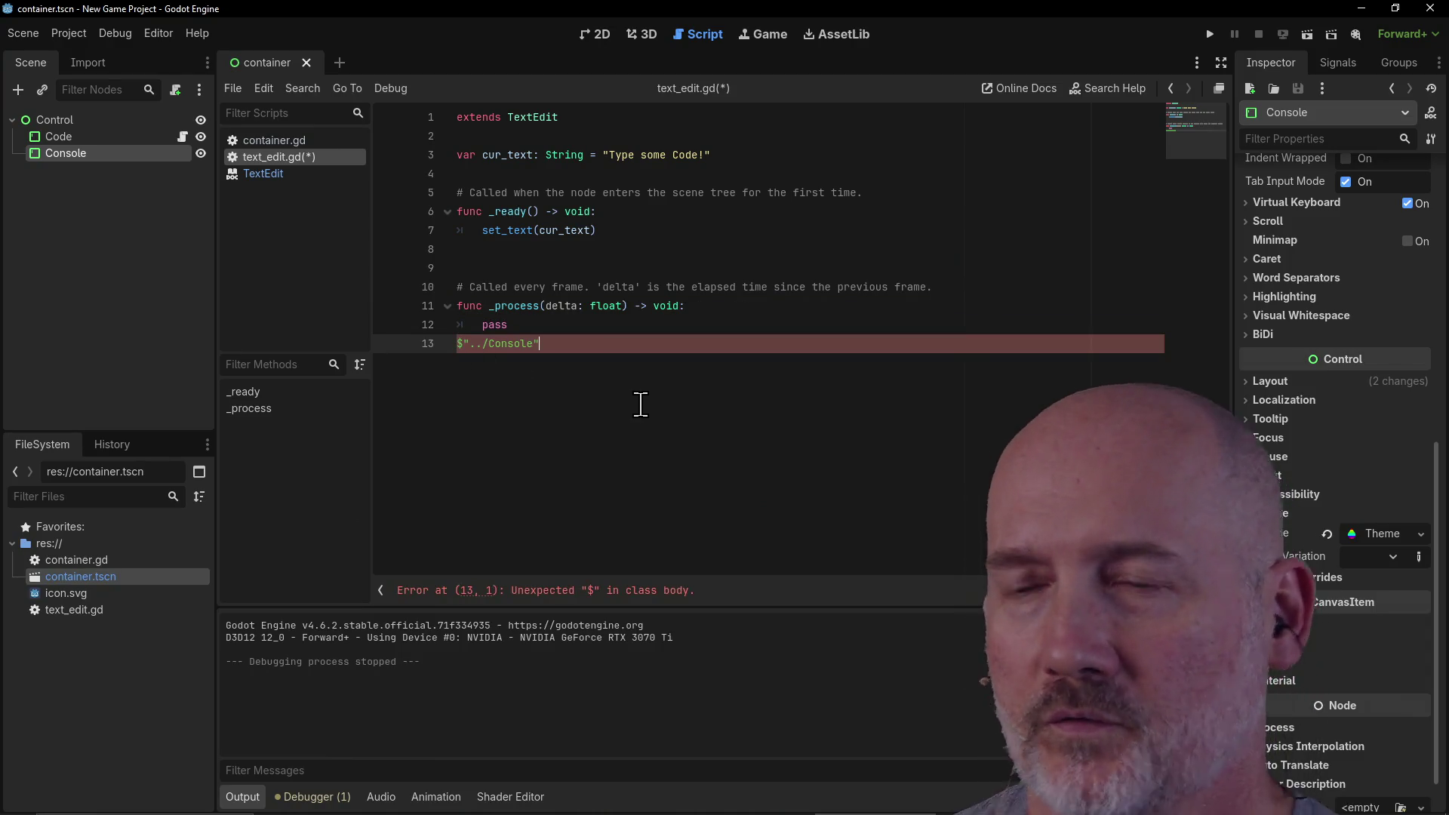
Step: Delete pass from _process and declare var console = $"../Console" near the script's top
key("Tab")
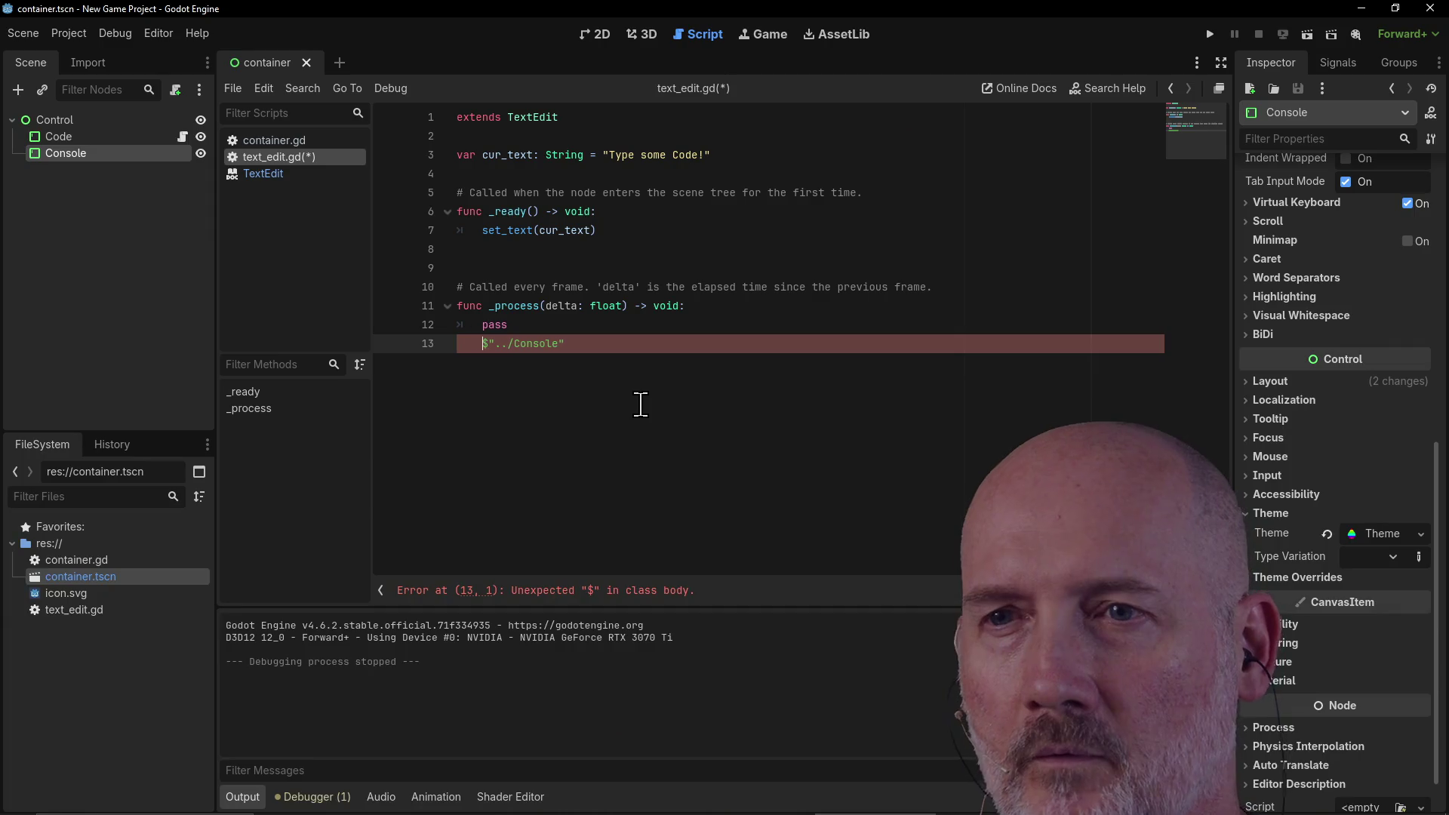
key("Up")
key("BackSpace")
key("BackSpace")
key("BackSpace")
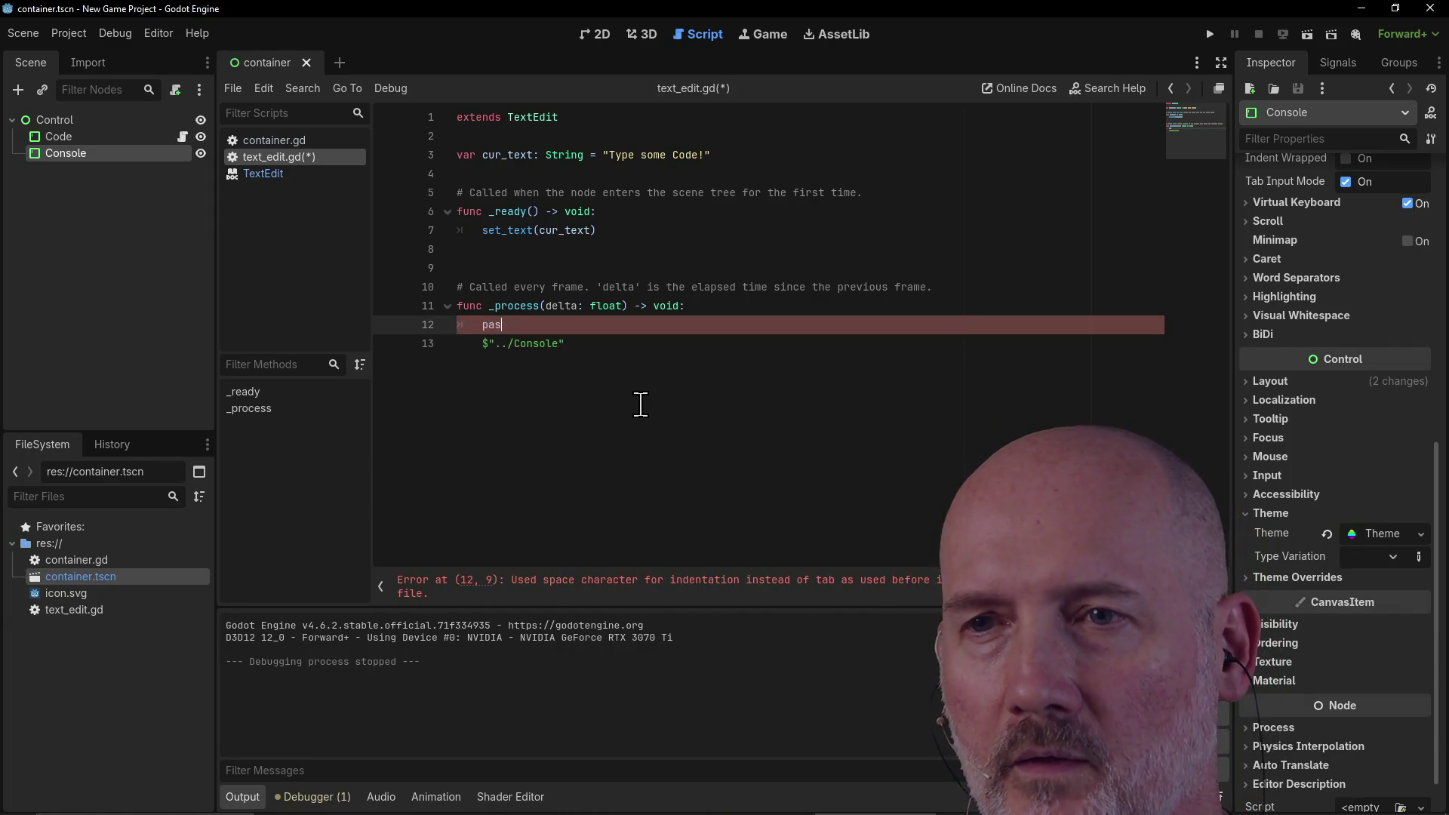
key("Up")
key("Up")
key("Up")
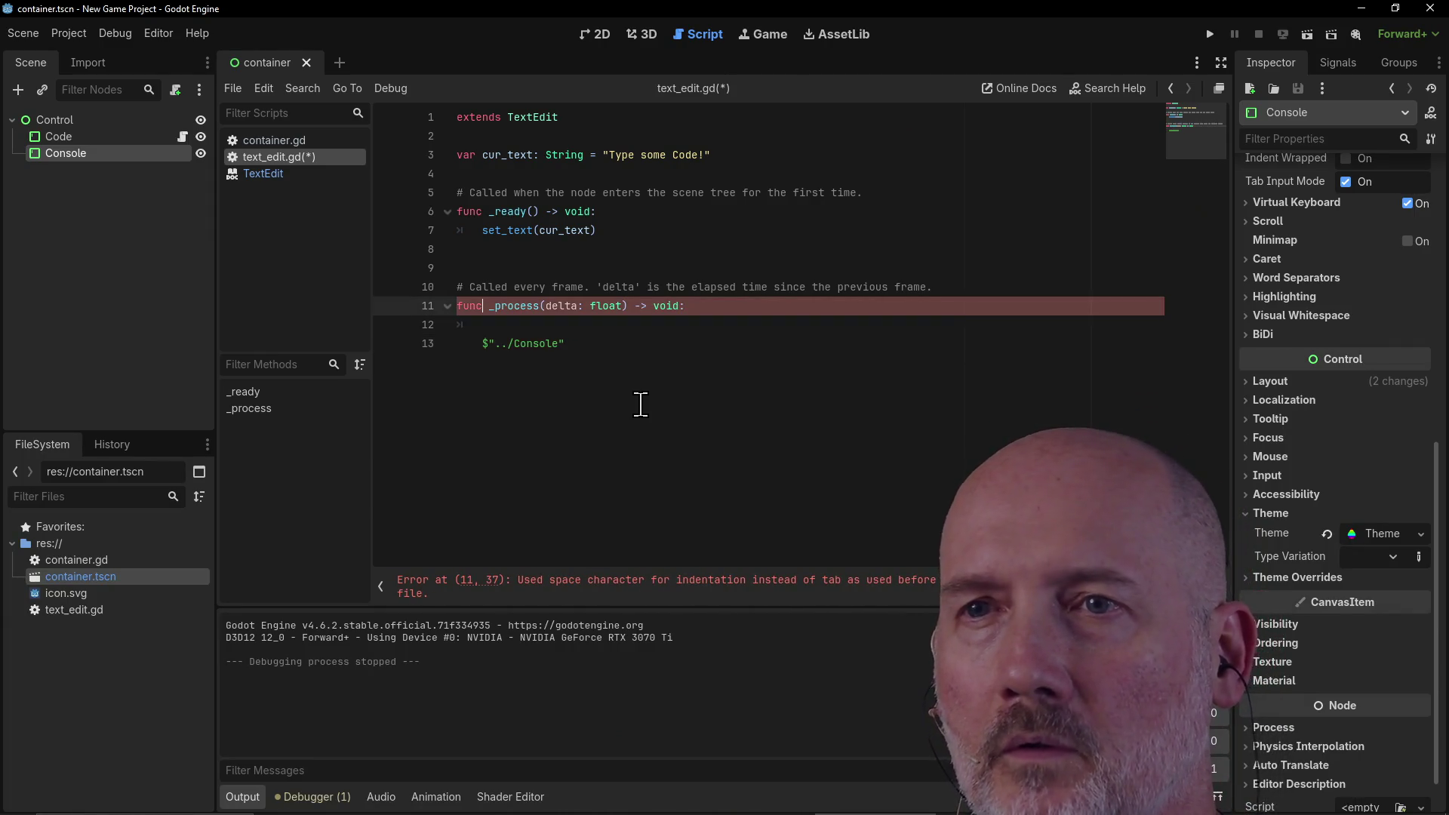
key("Down")
key("Down")
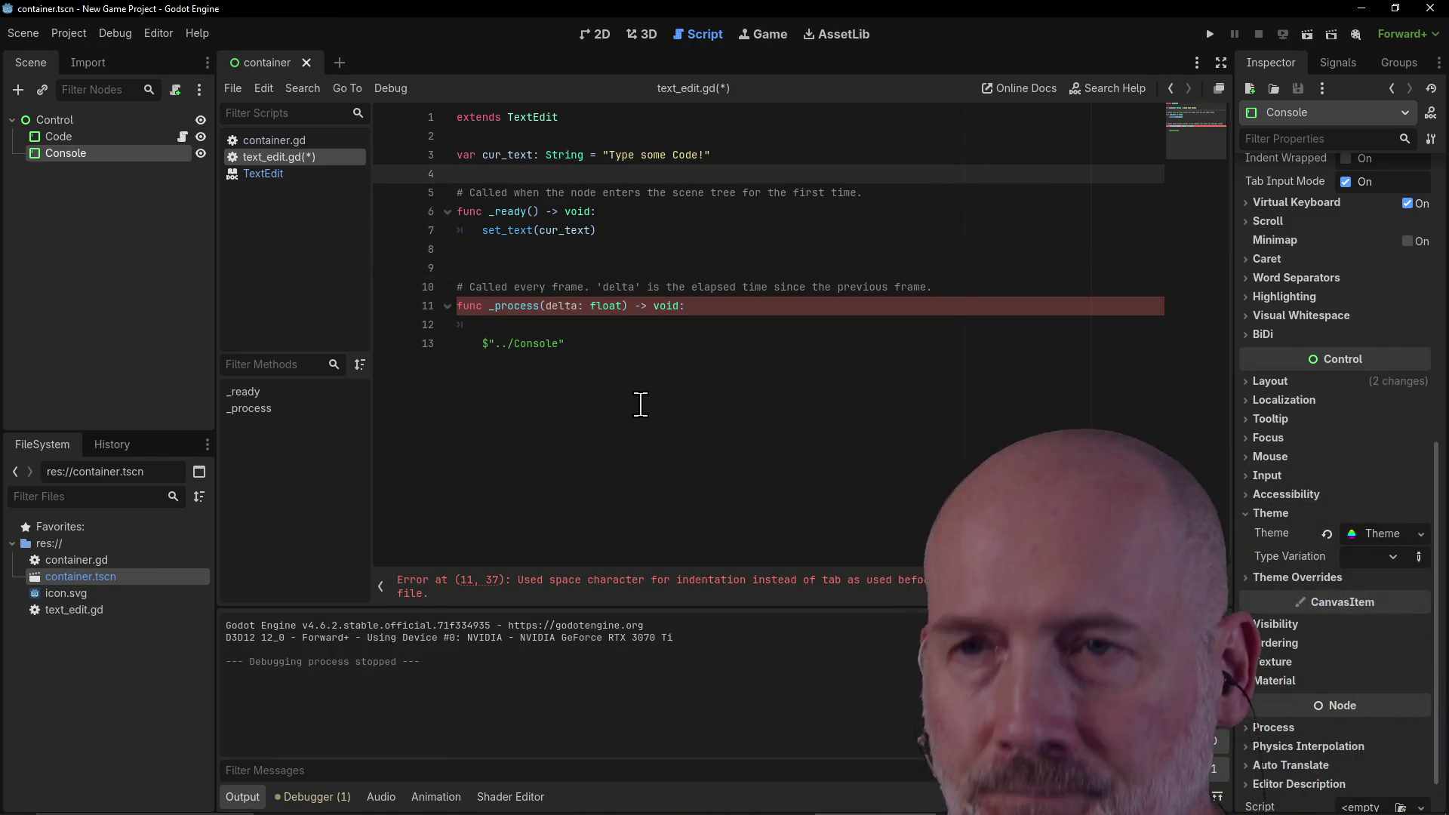
key("Return")
key("Up")
type("var ")
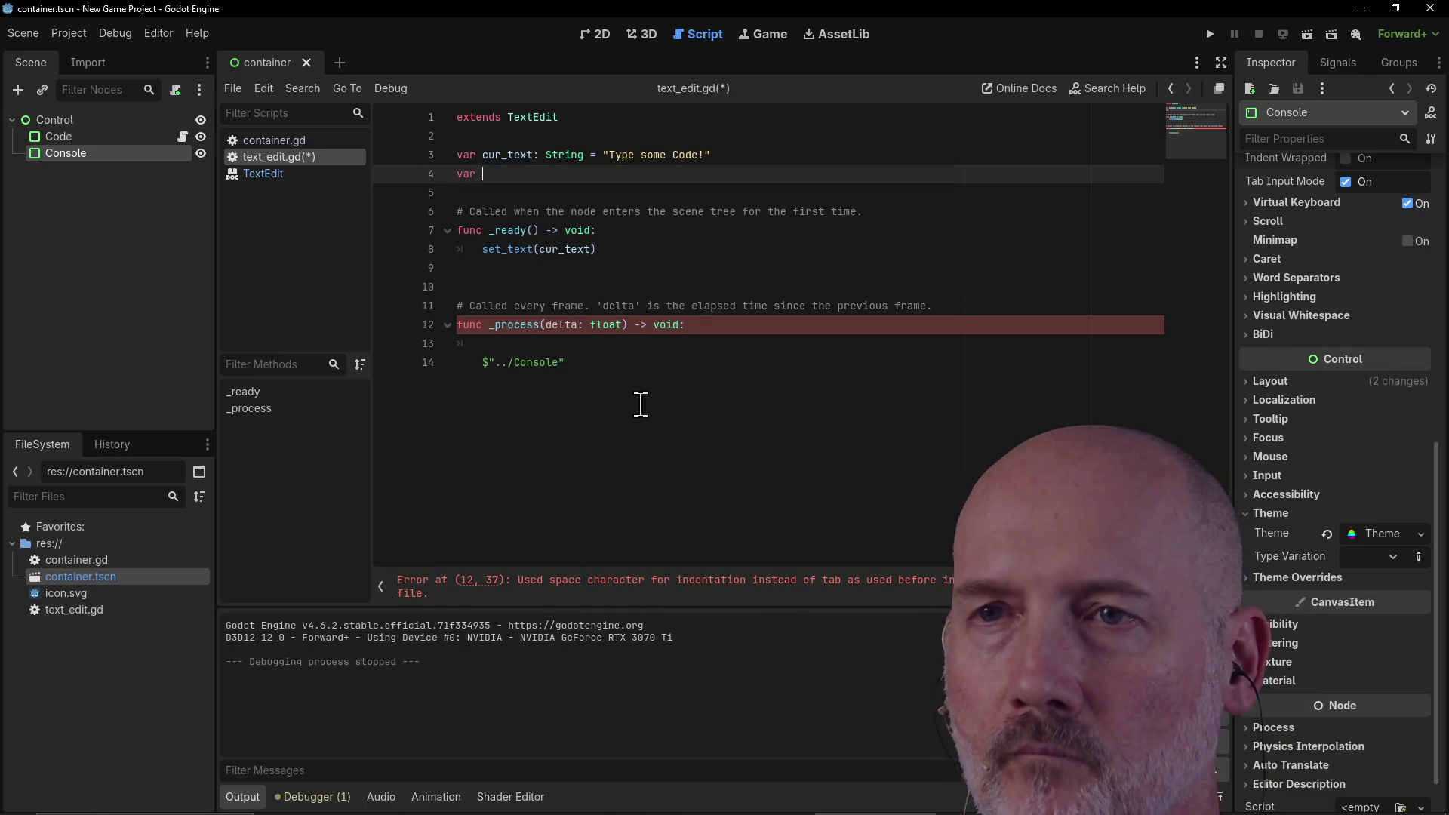
type("console: =")
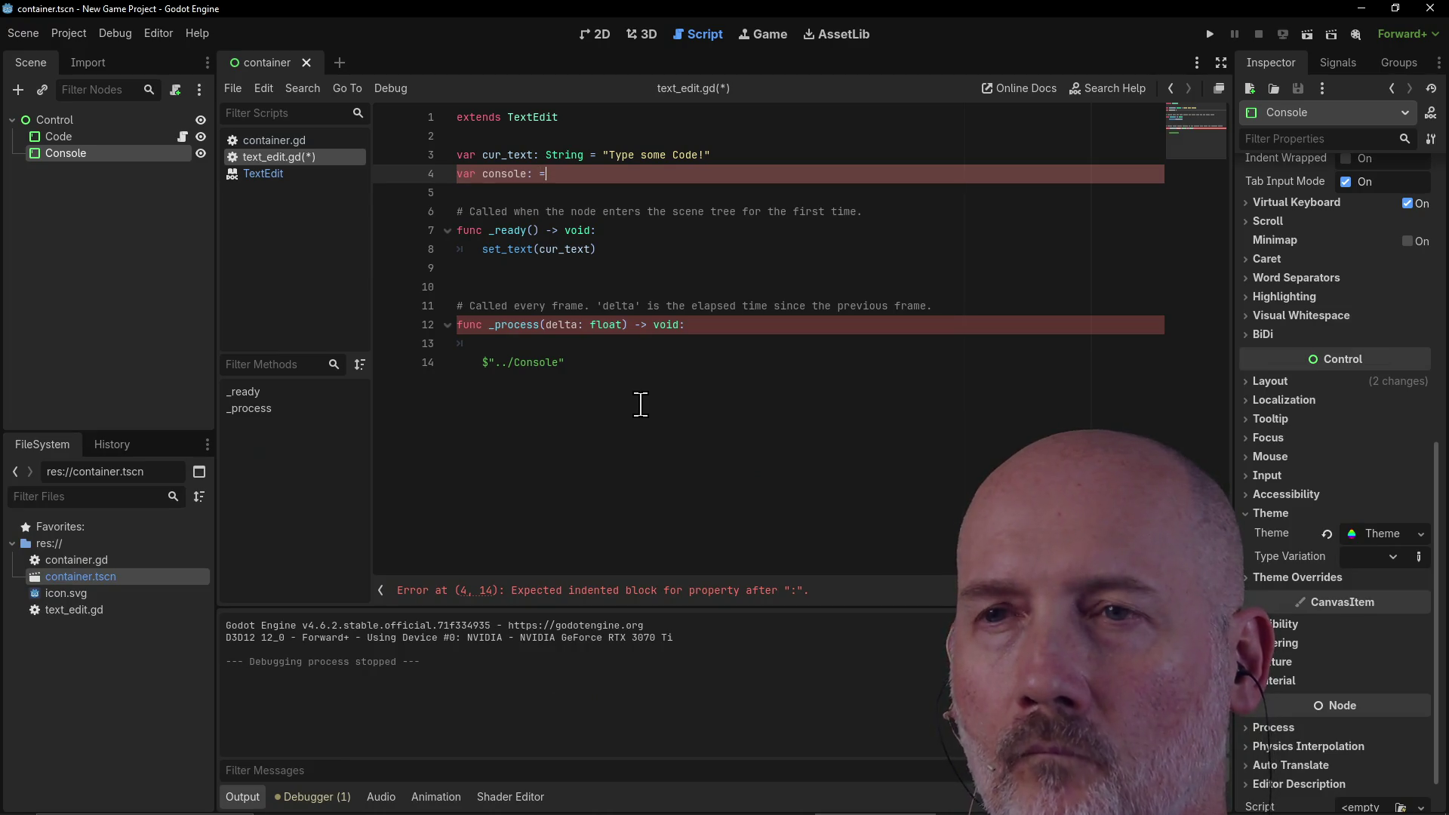
key("BackSpace")
key("BackSpace")
key("BackSpace")
type("=")
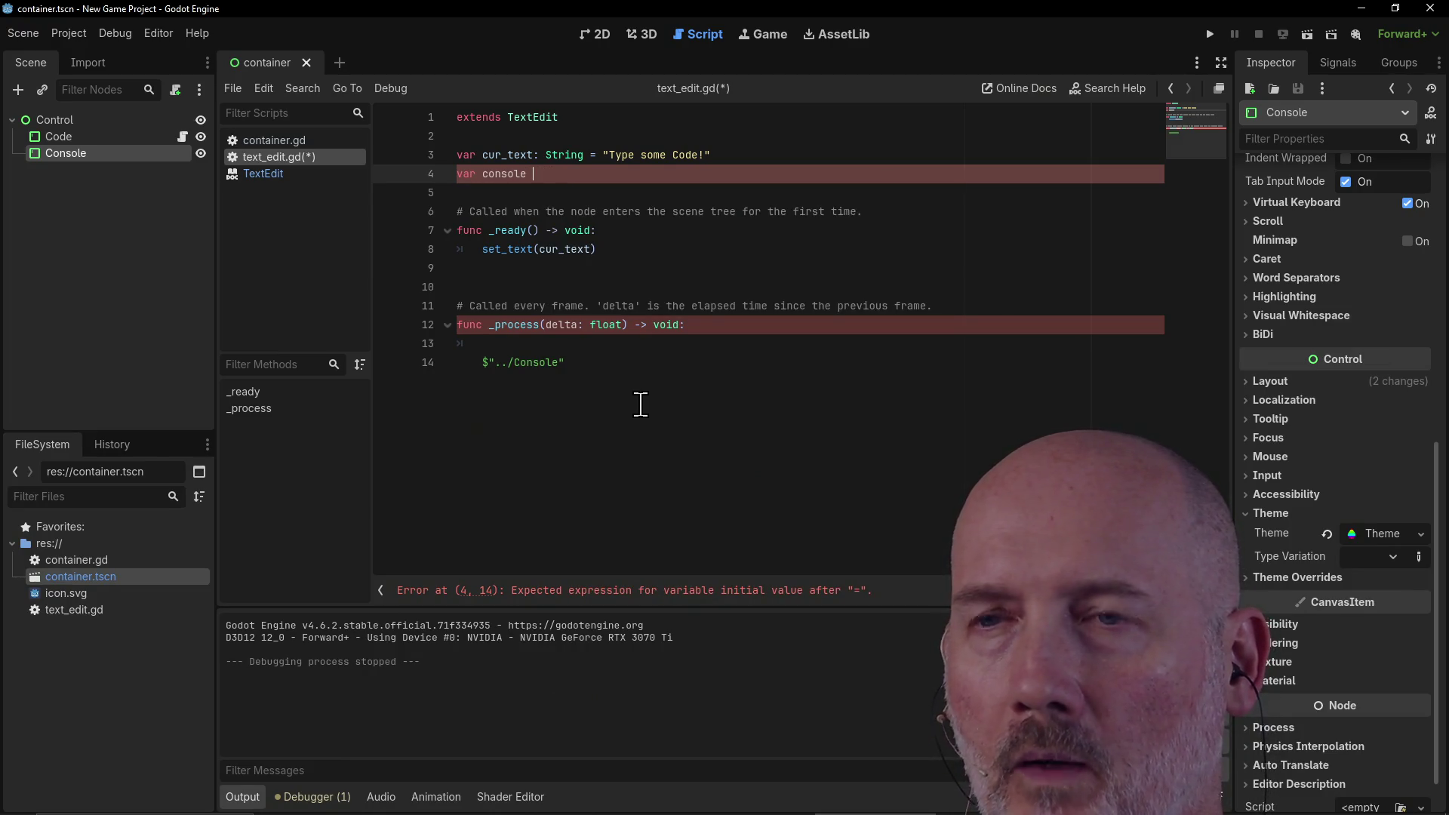
type(" $")
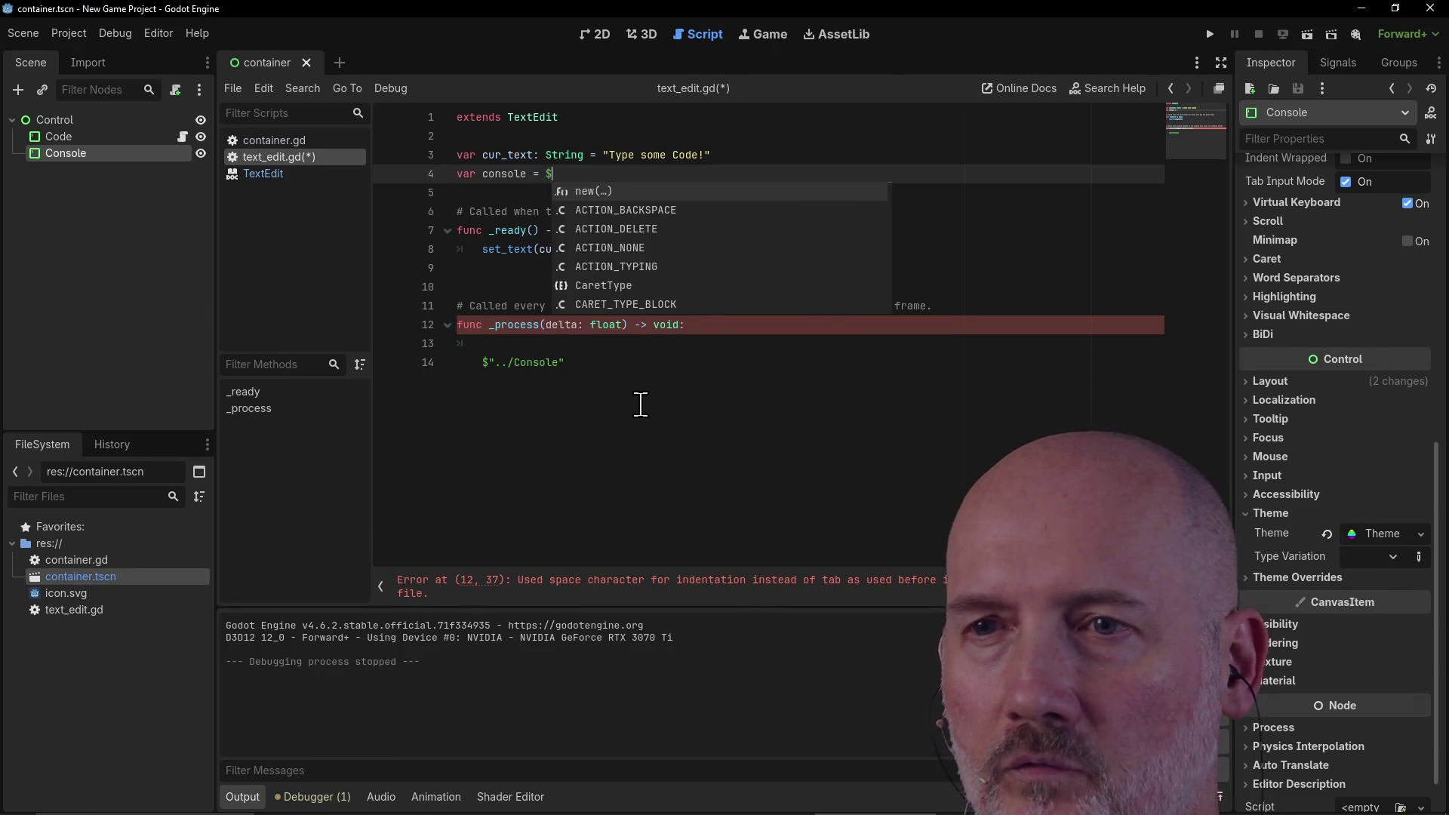
type("\"../Con")
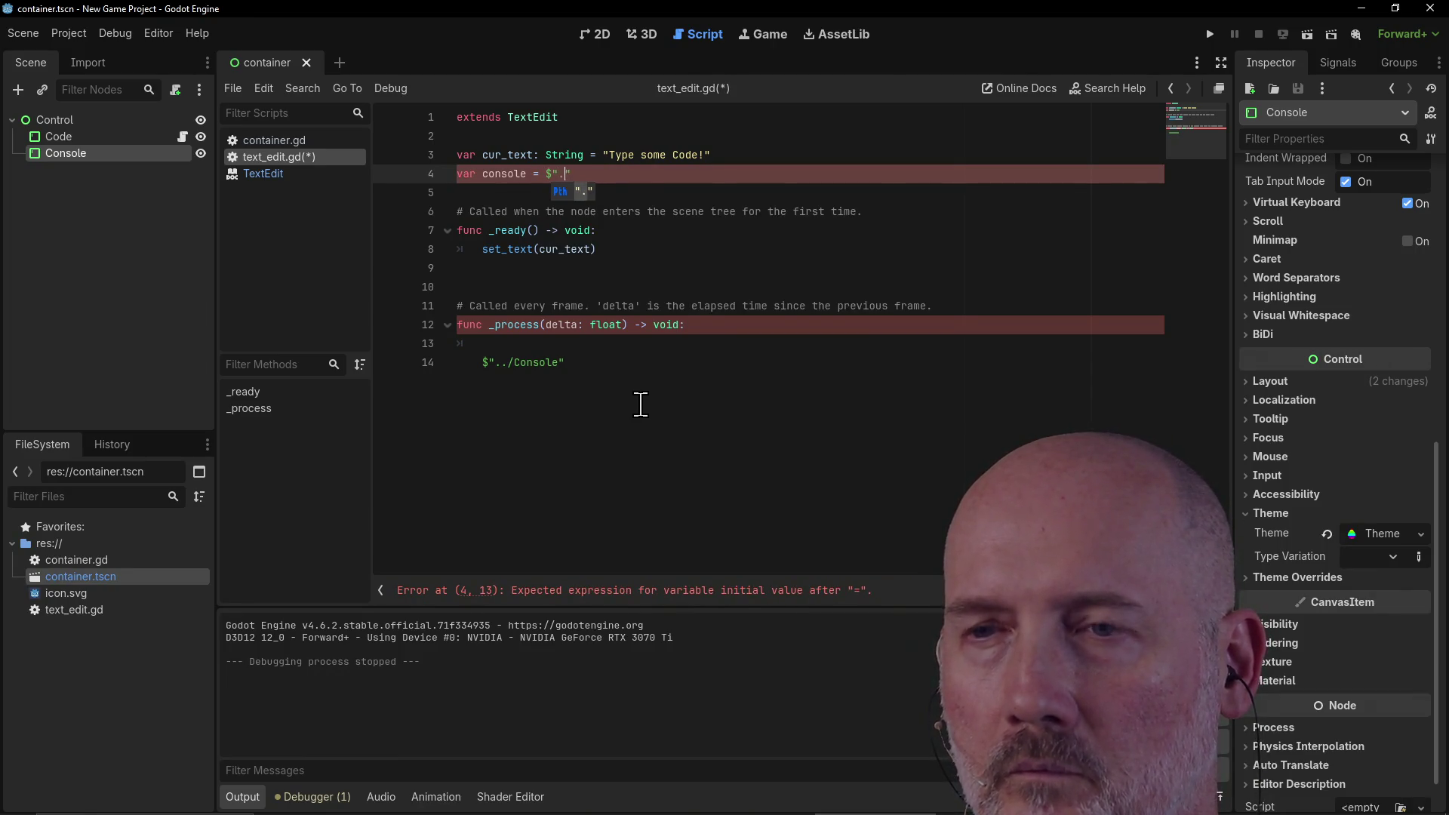
type("sole")
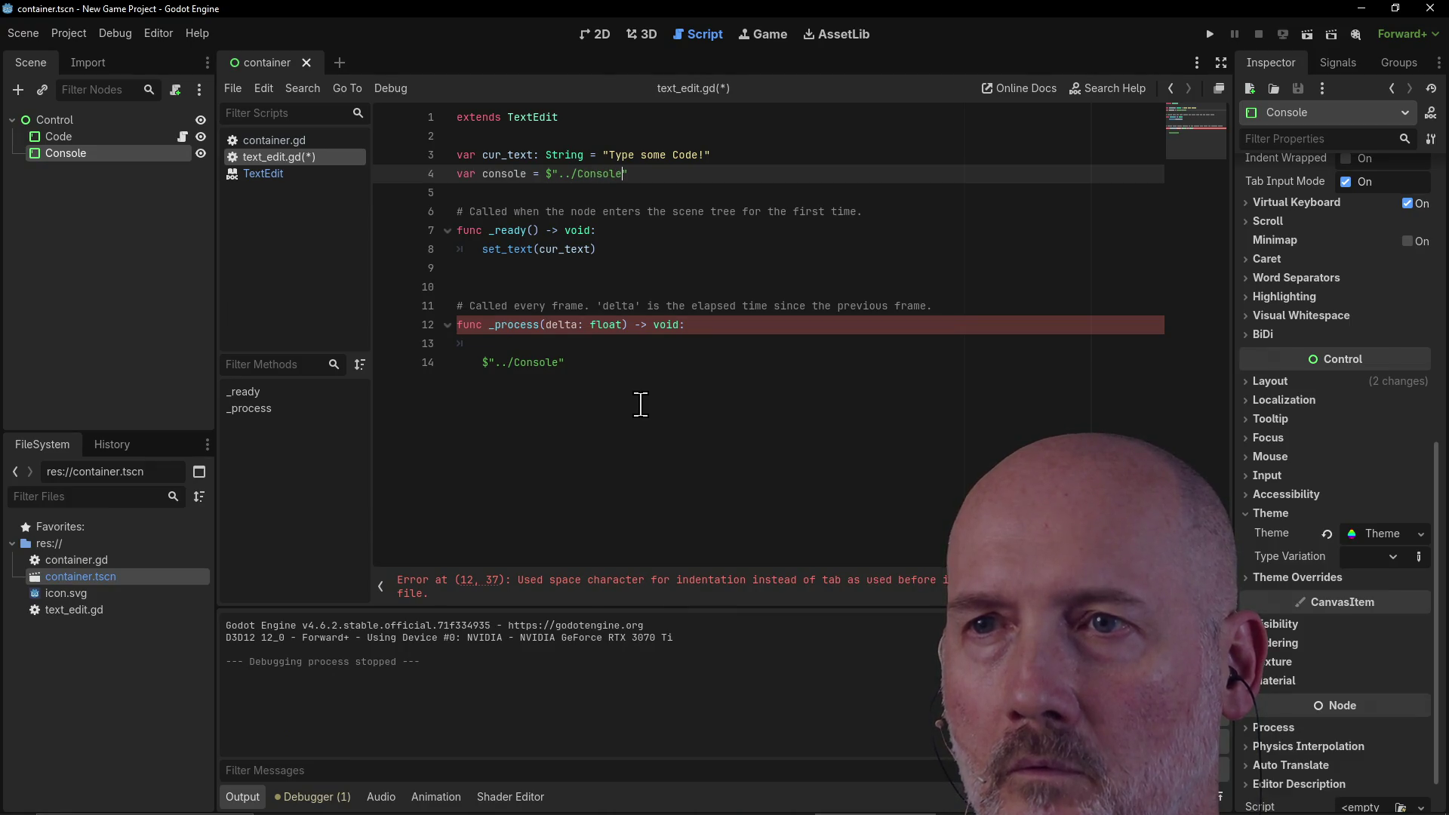
Step: Replace the leftover path line with console.set_text(get_text()), type console as TextEdit, and save
key("Down")
key("Down")
key("Down")
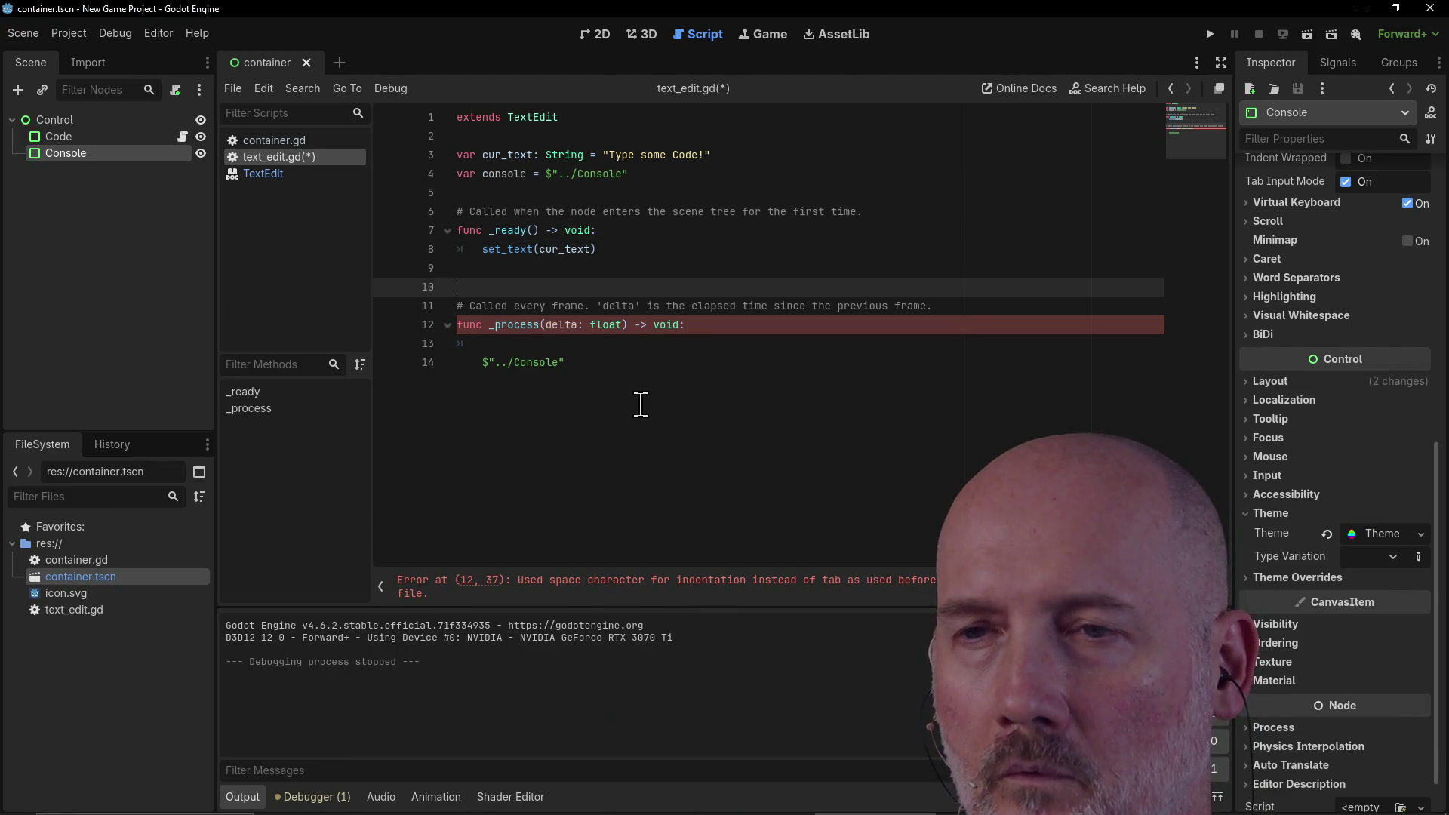
key("Down")
key("End")
key("BackSpace")
key("BackSpace")
key("BackSpace")
key("BackSpace")
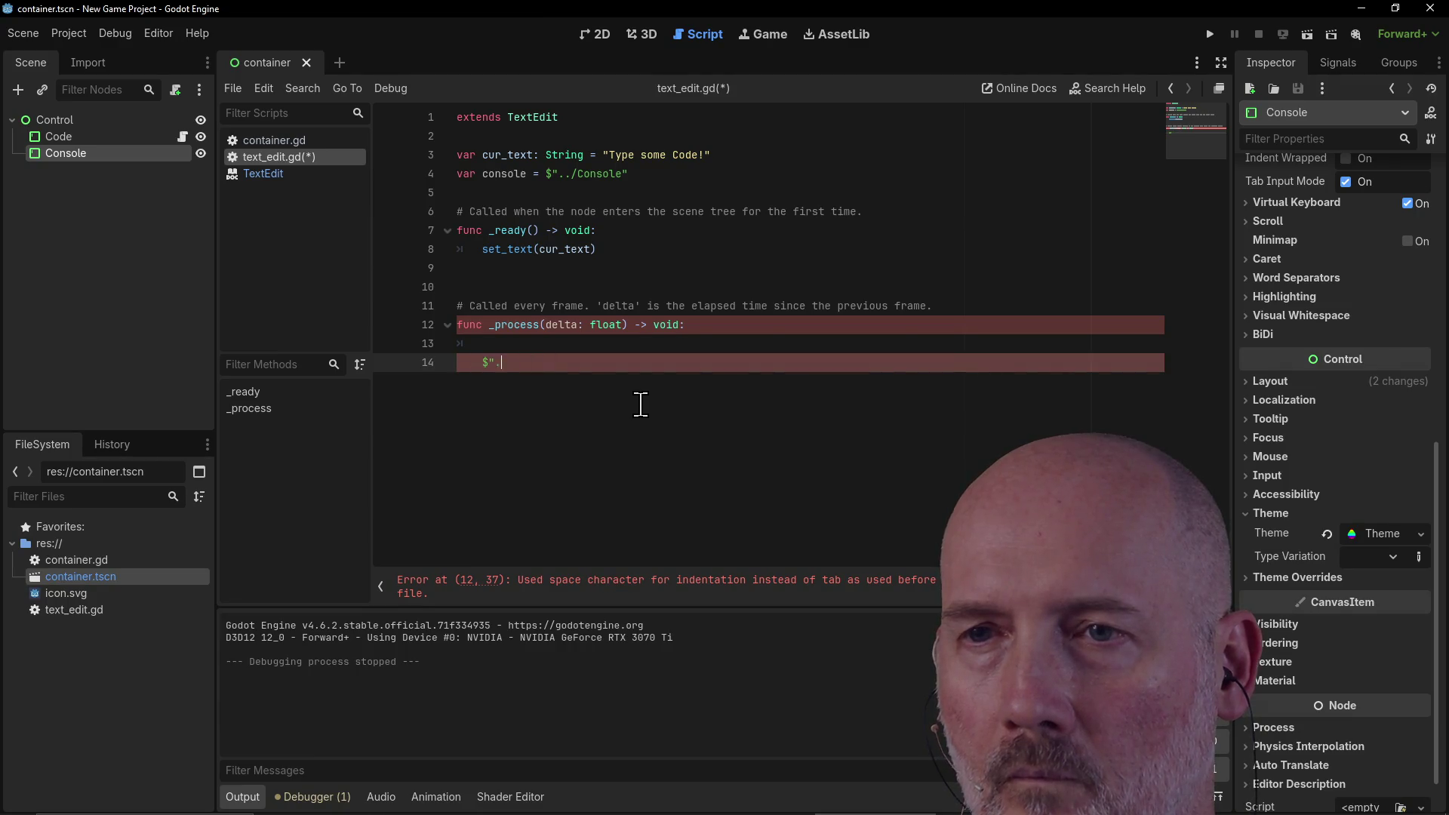
key("BackSpace")
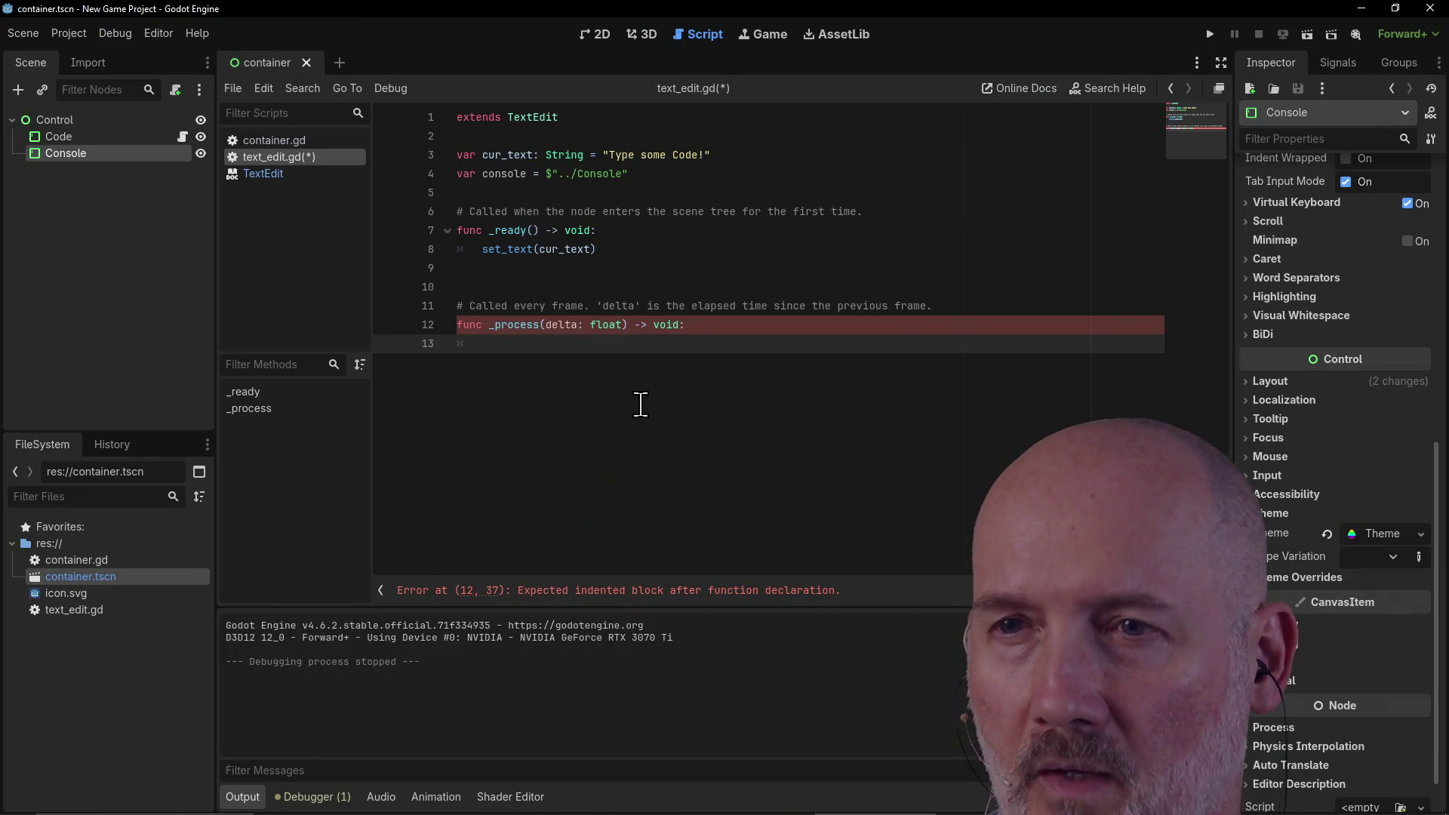
type("console.s")
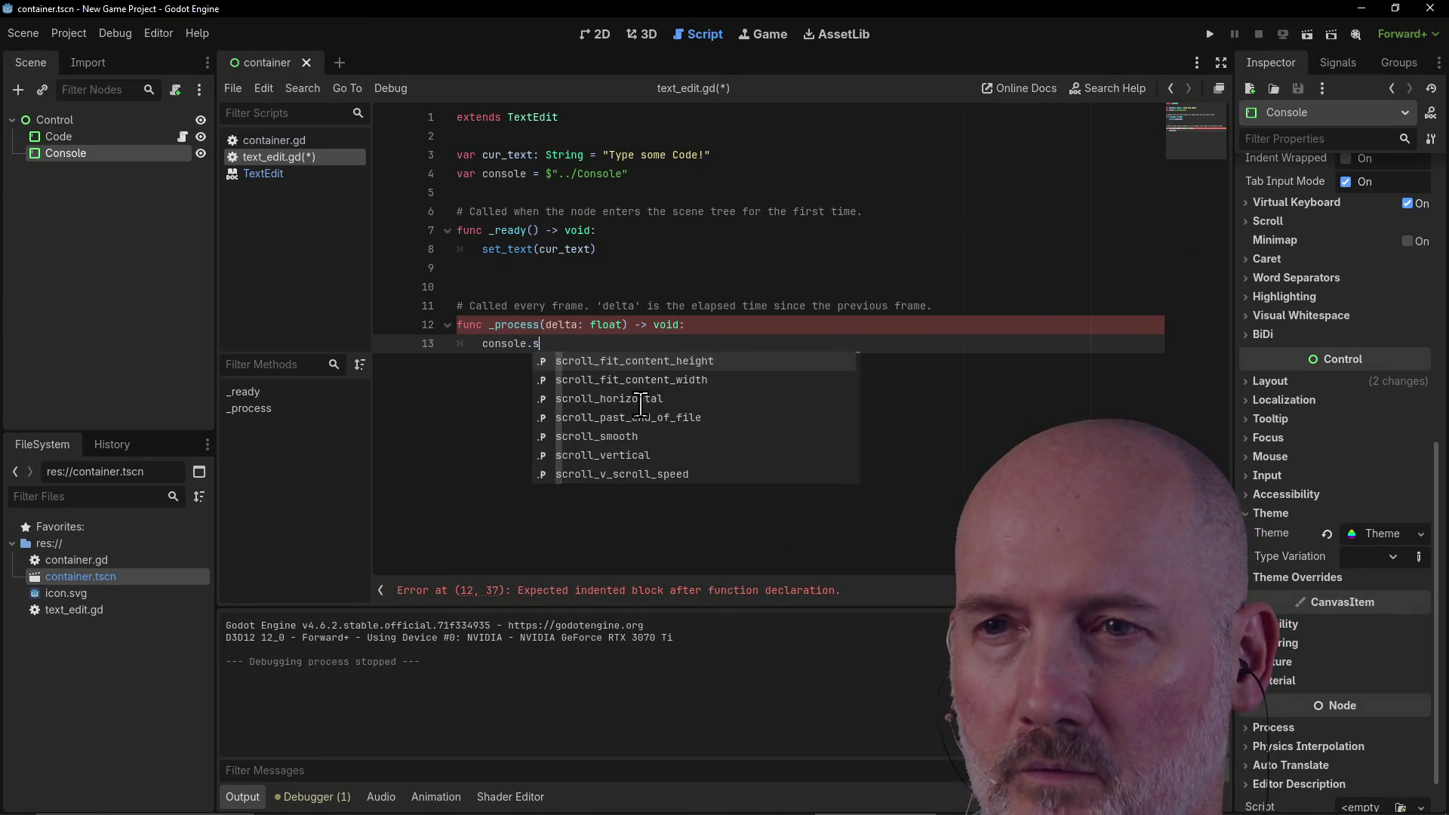
type("et_text(get_te")
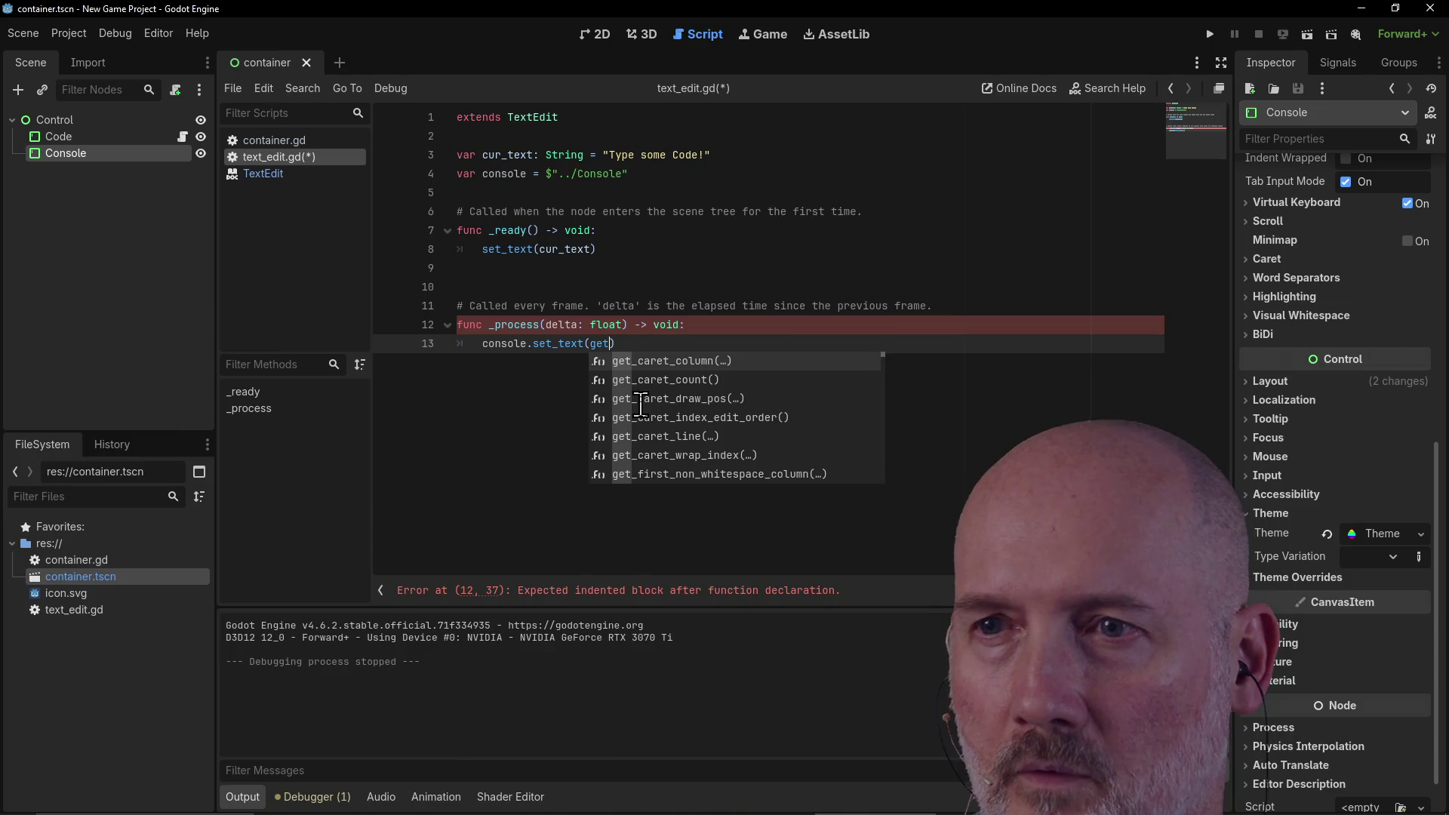
key("Return")
key("Up")
key("Up")
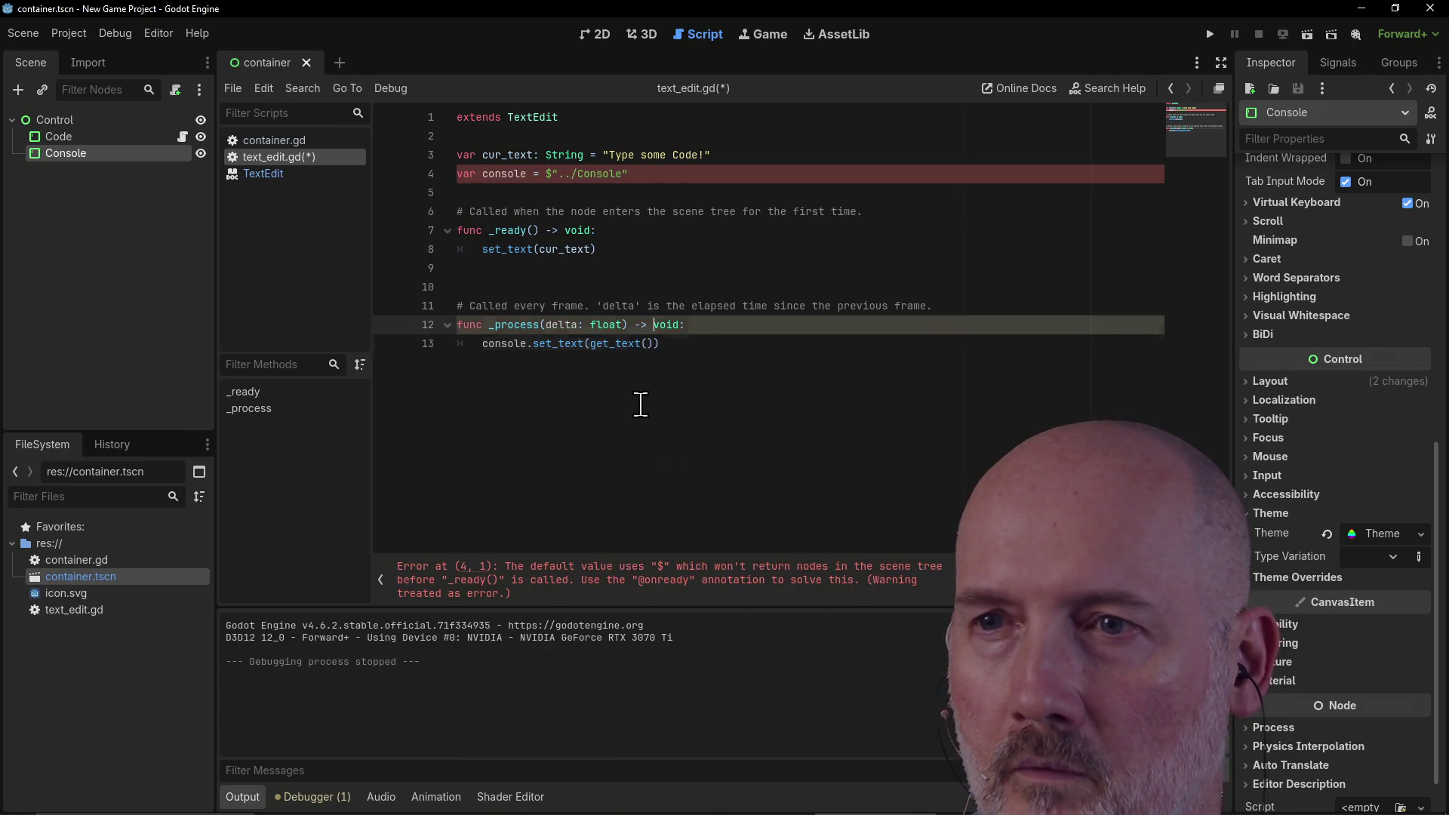
key("Up")
key("Up")
key("Up")
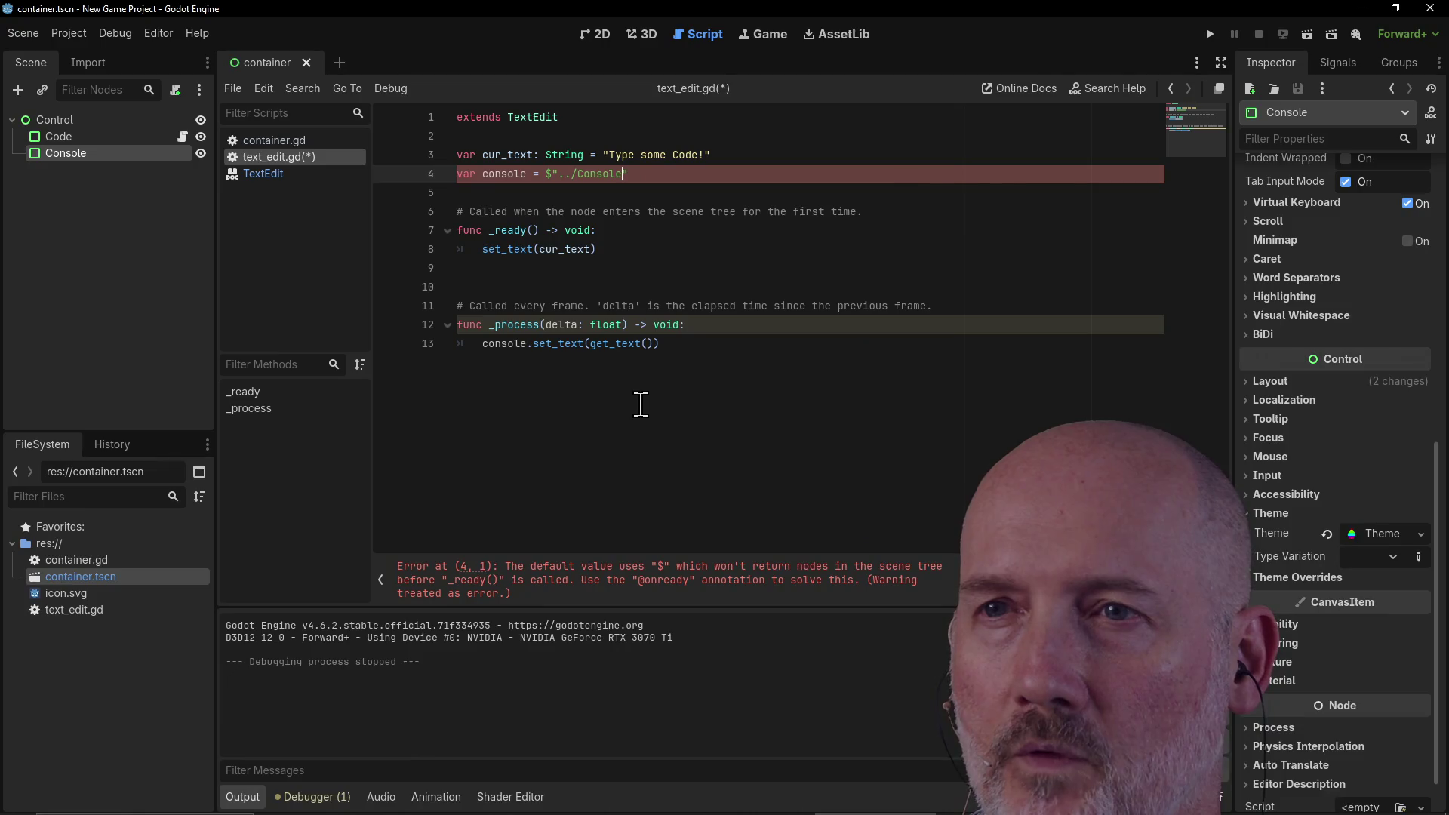
type(": T")
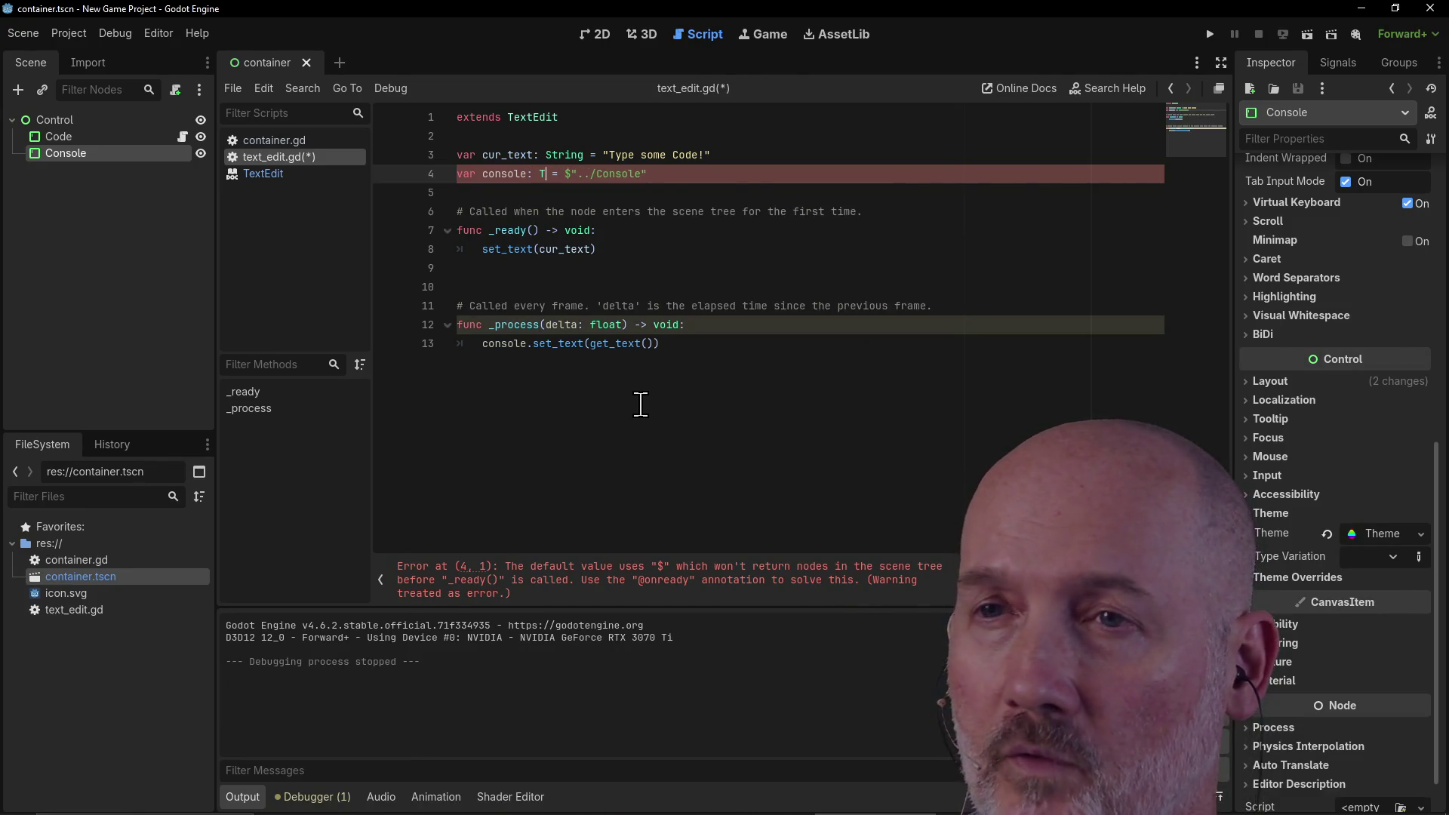
type("extEdit")
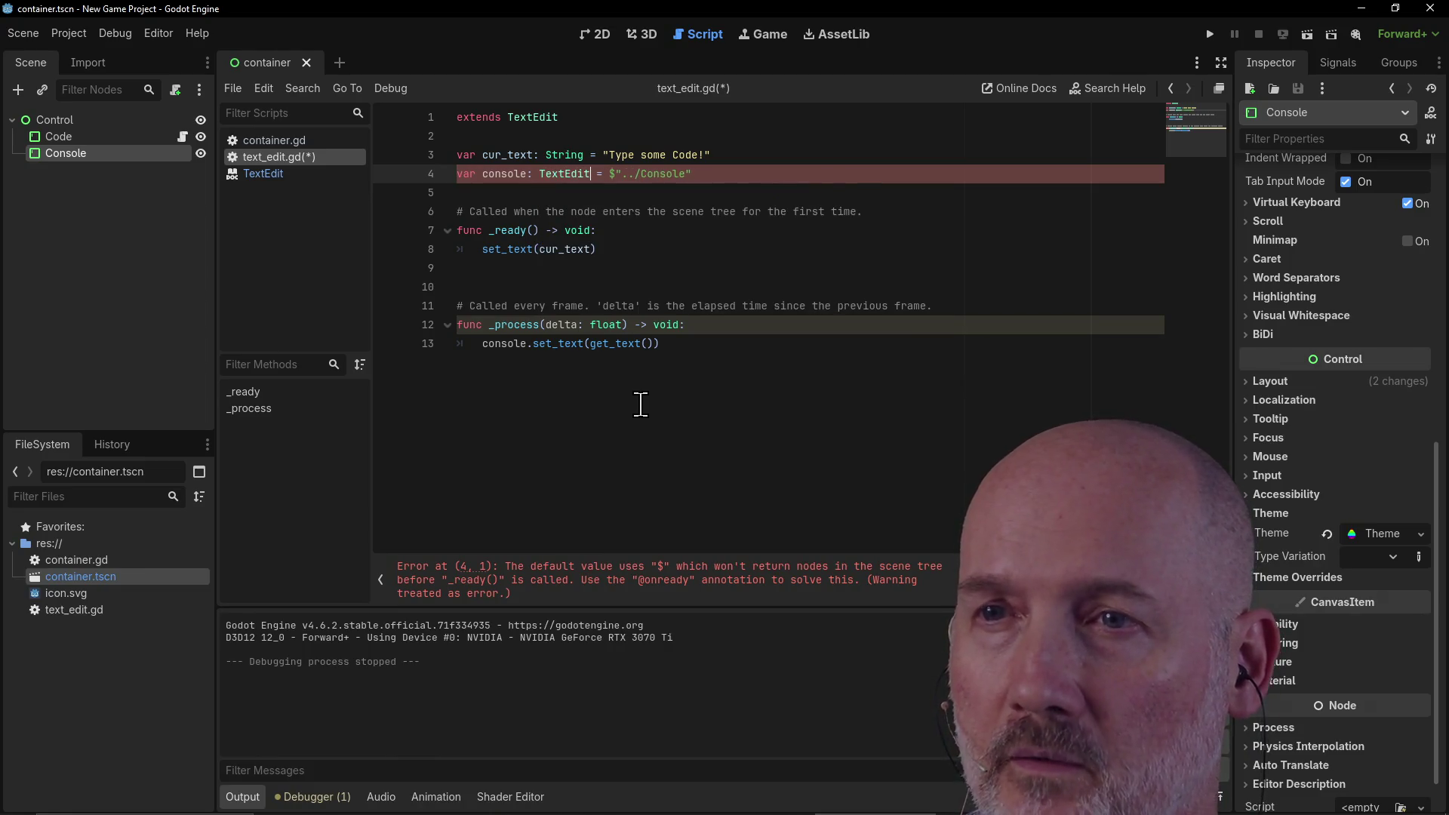
key("ctrl+s")
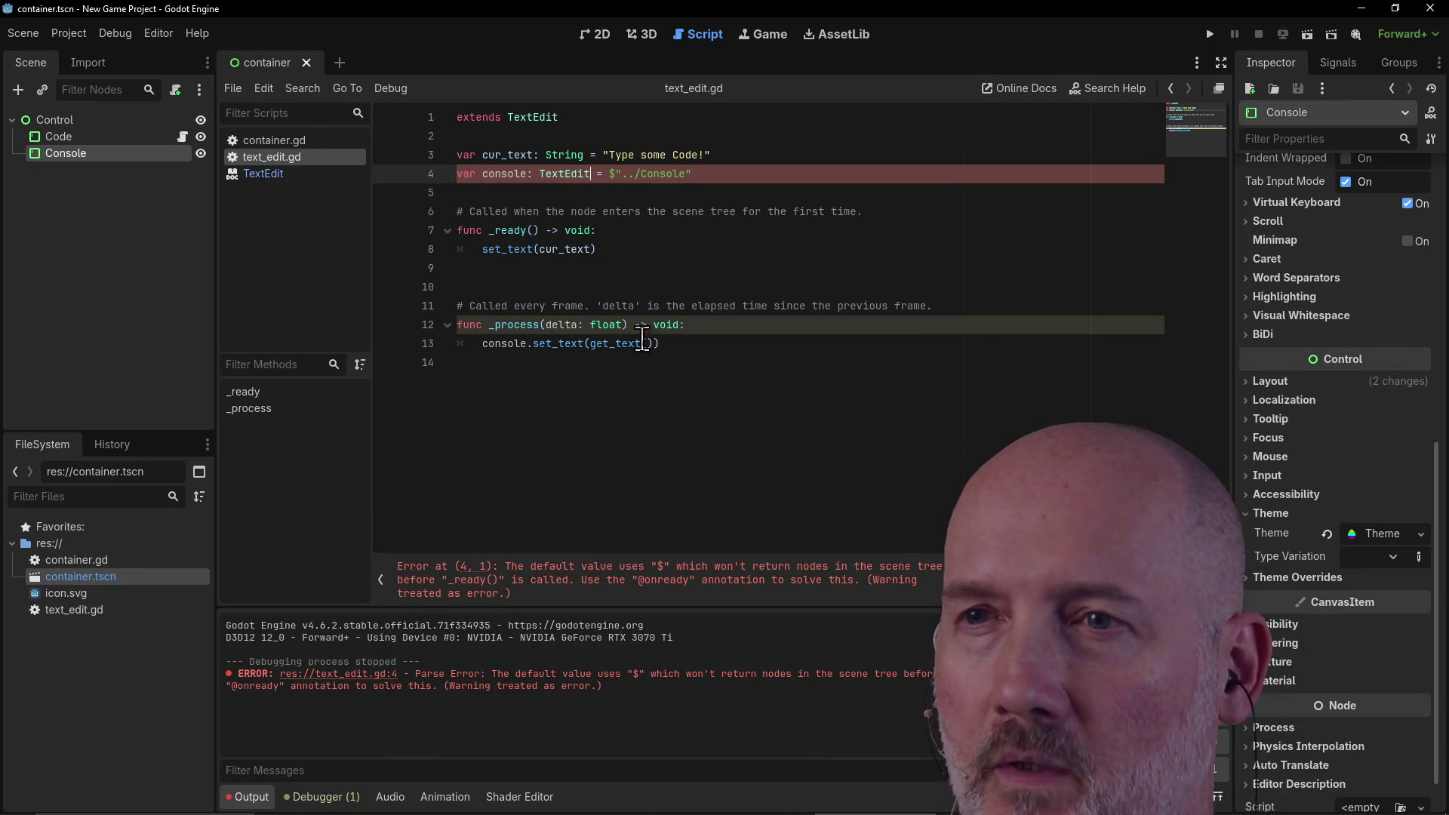
Step: Assign console = $"../Console" inside _ready, strip the path from the declaration, and save
left_click(619, 238)
key("Down")
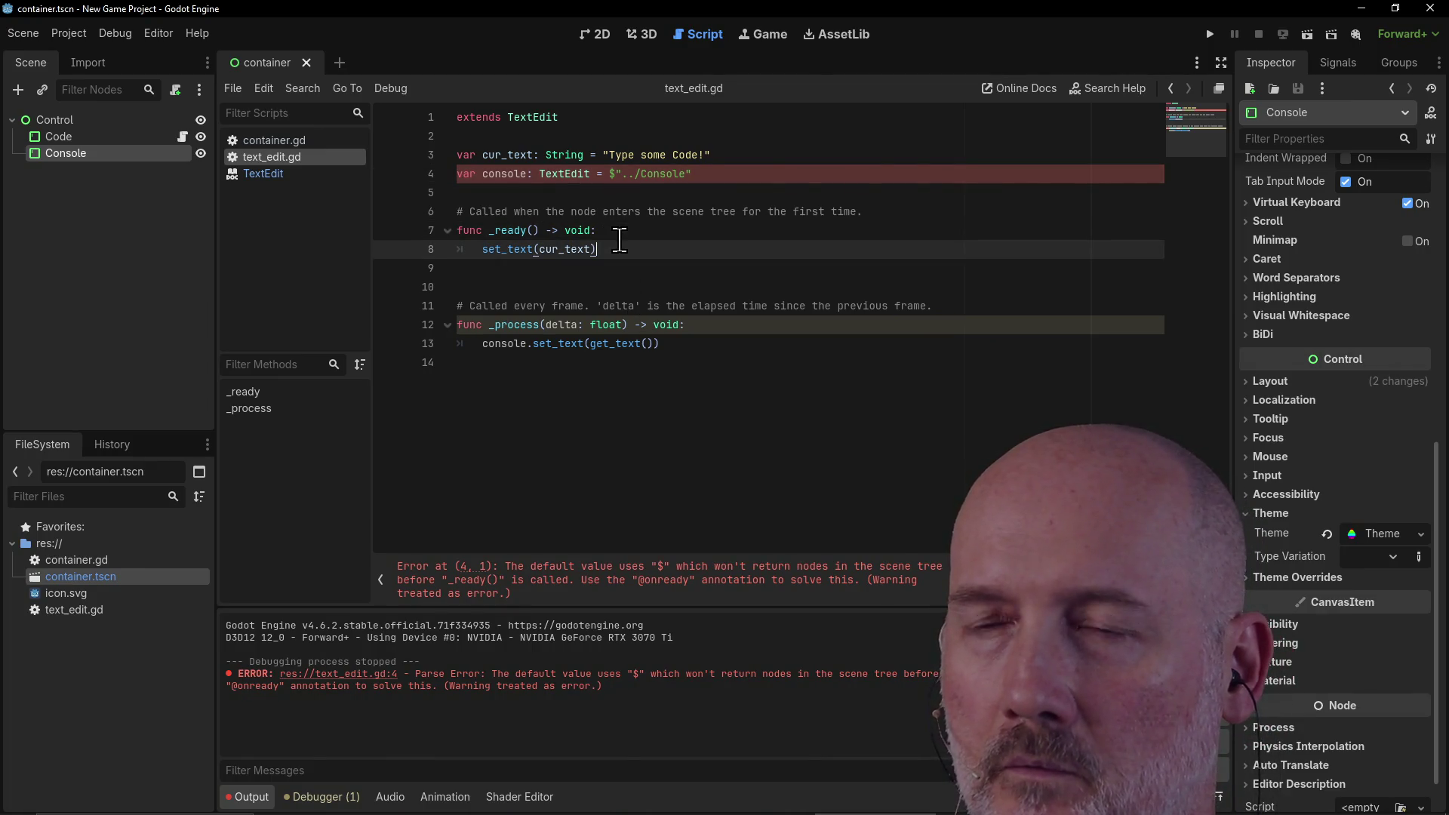
key("Return")
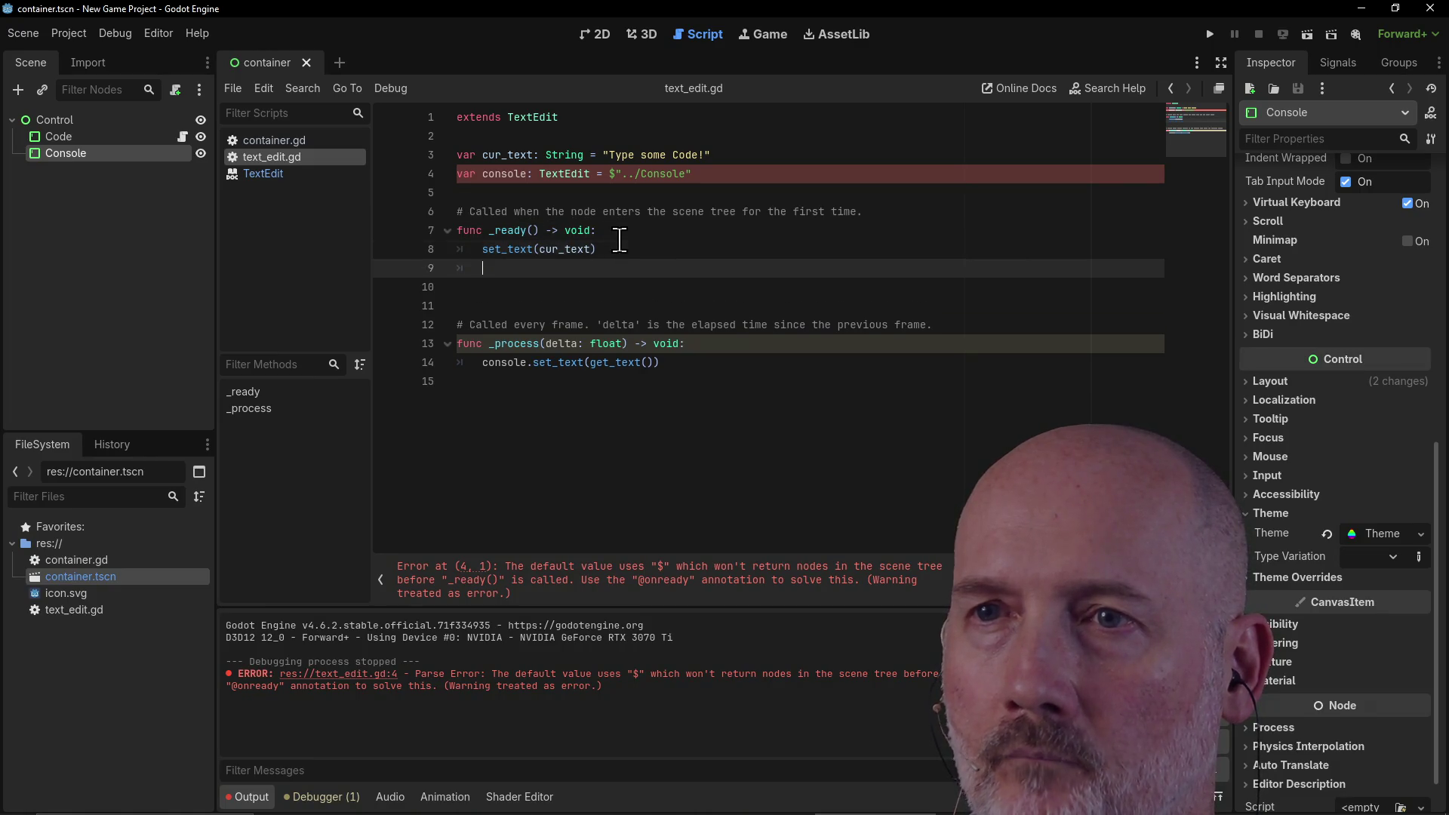
type("console = $\".")
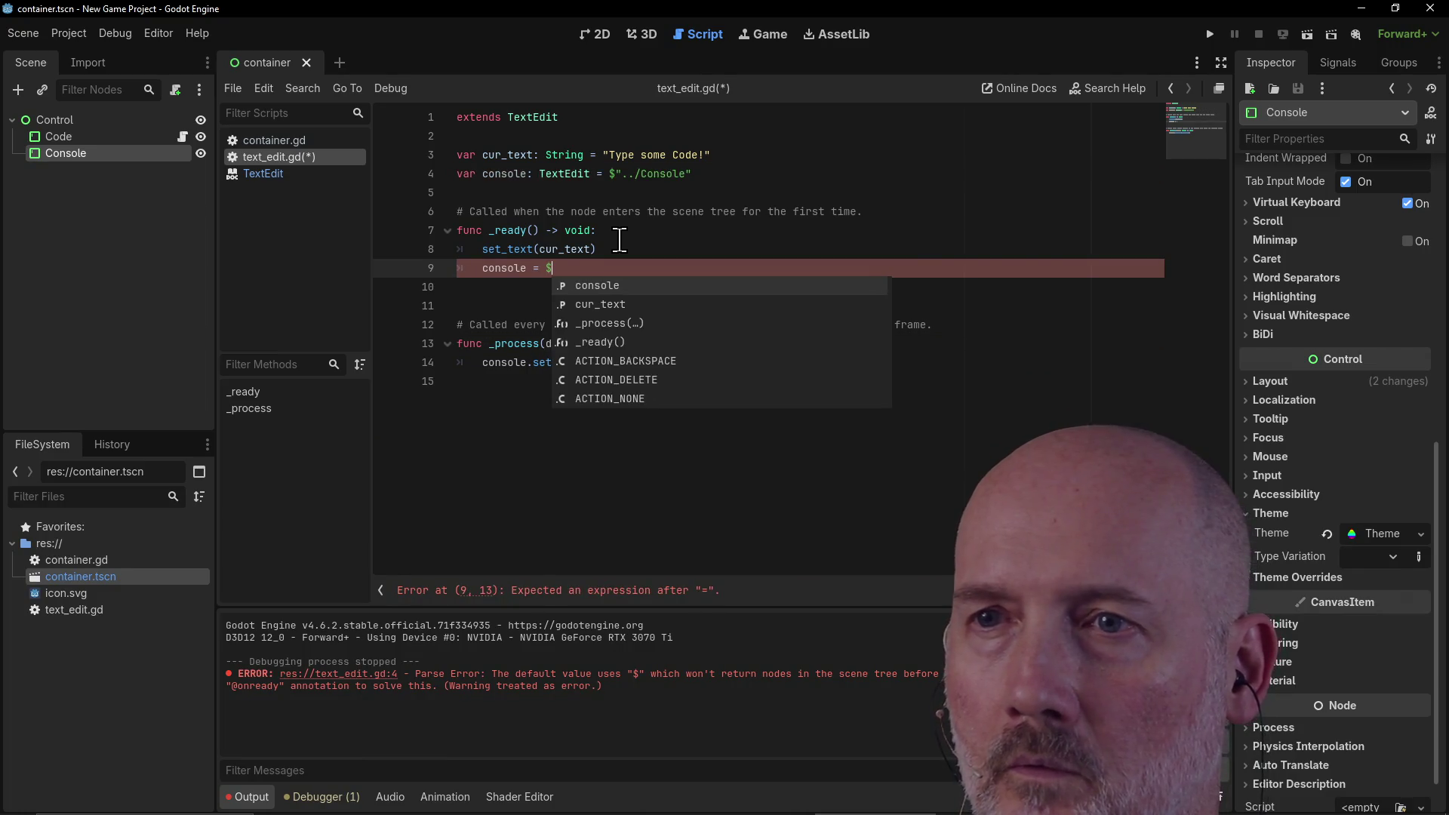
type("./Console")
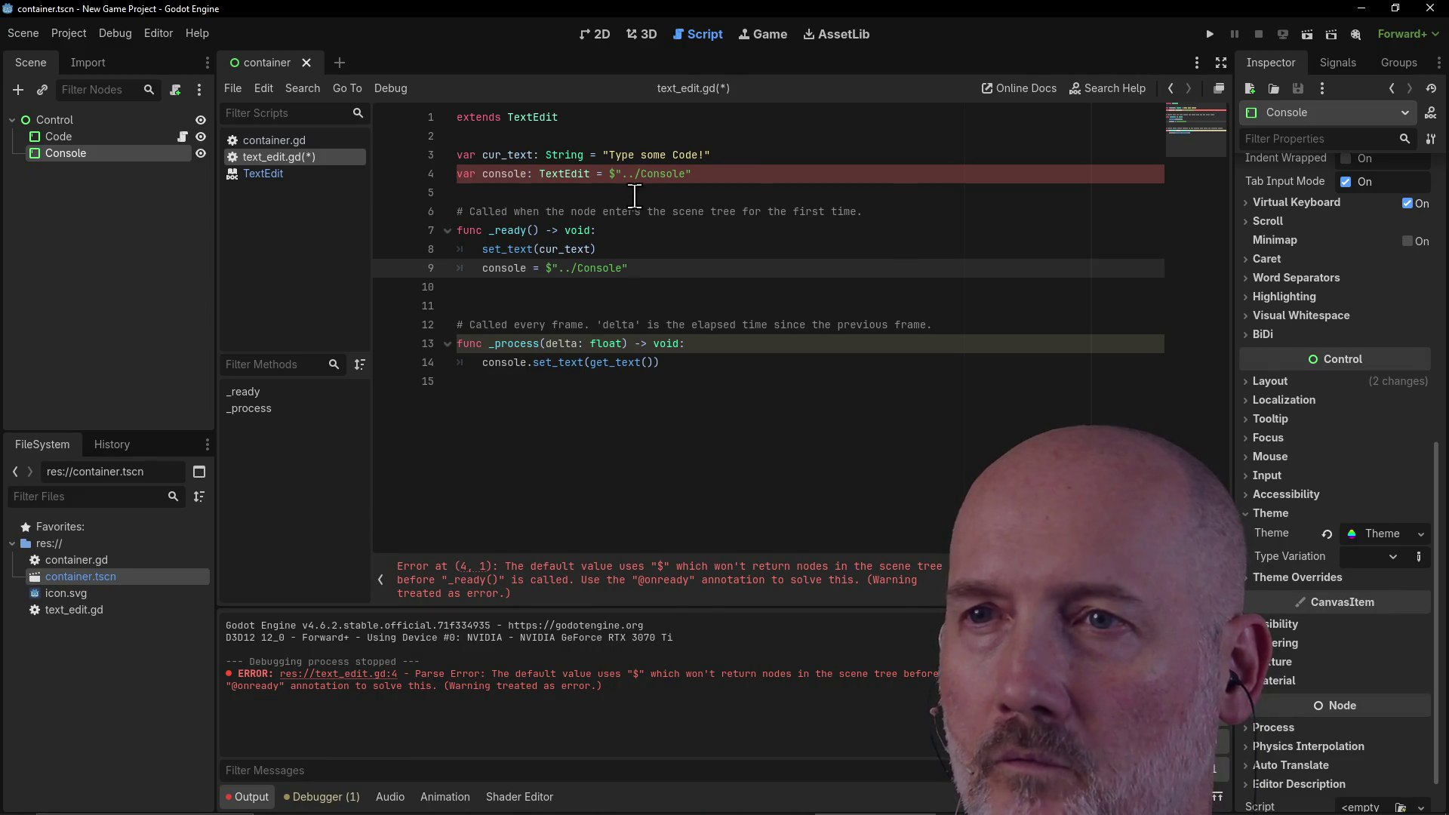
left_click_drag(609, 173, 762, 179)
key("BackSpace")
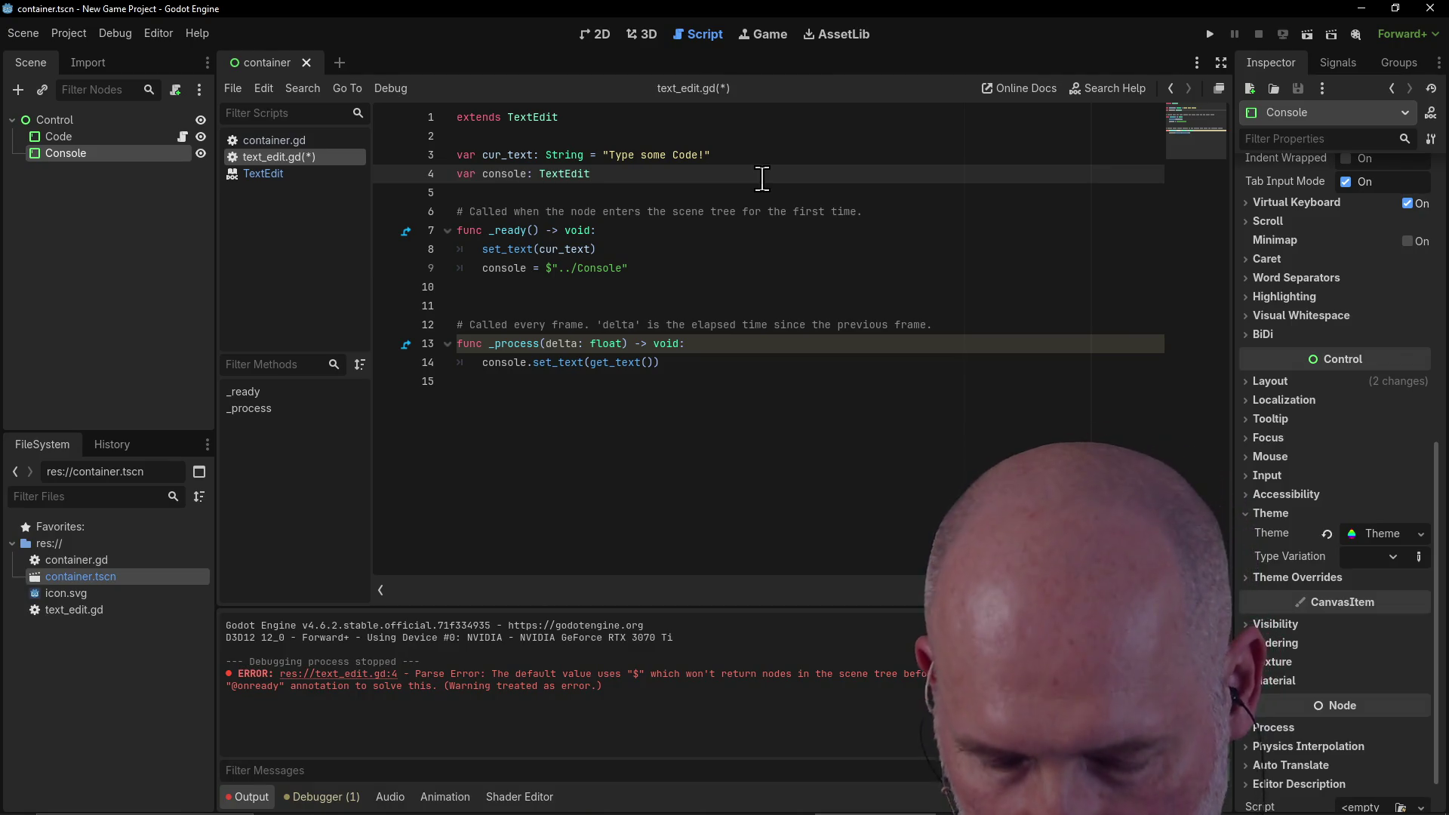
key("ctrl+s")
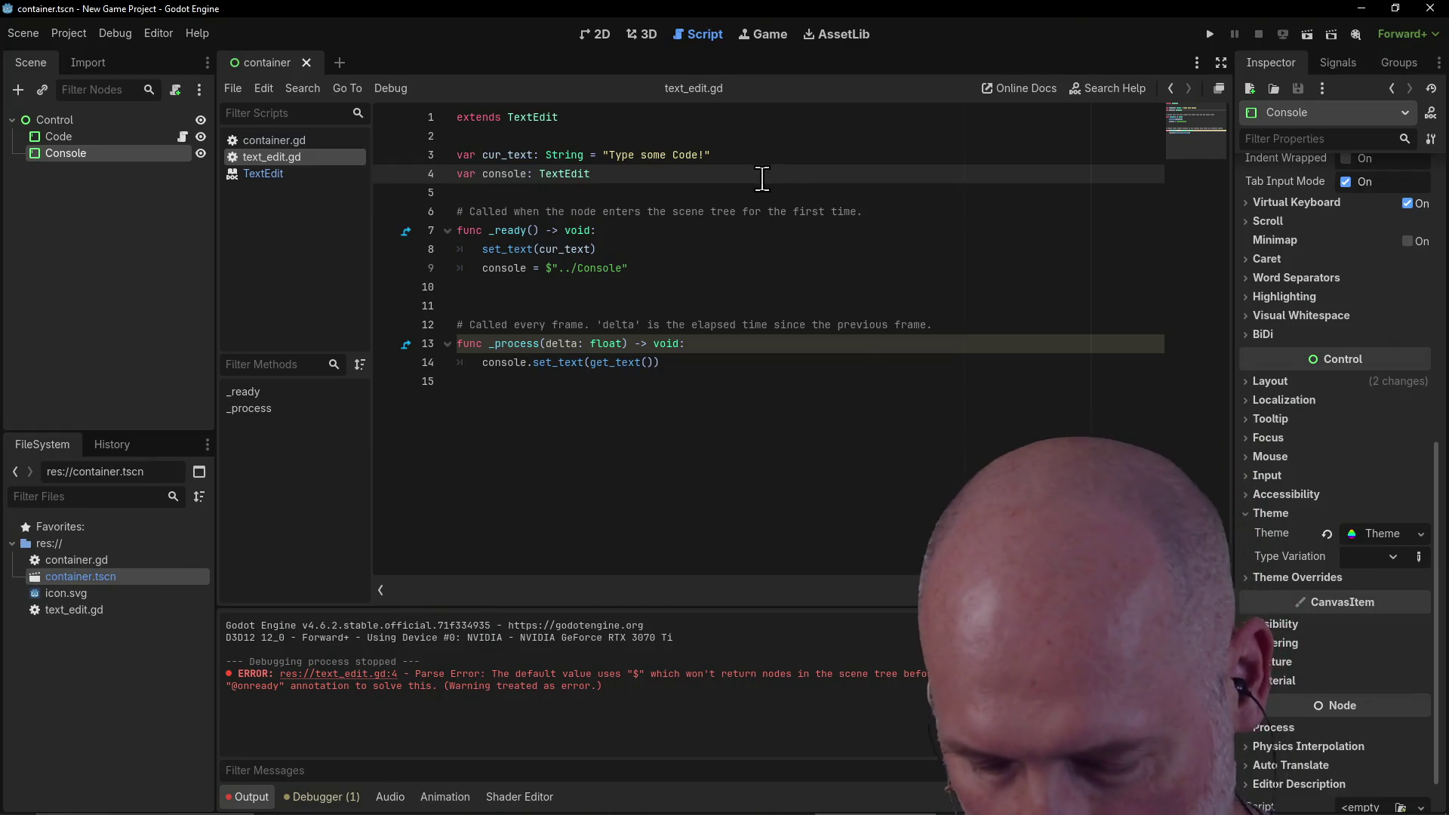
key("F5")
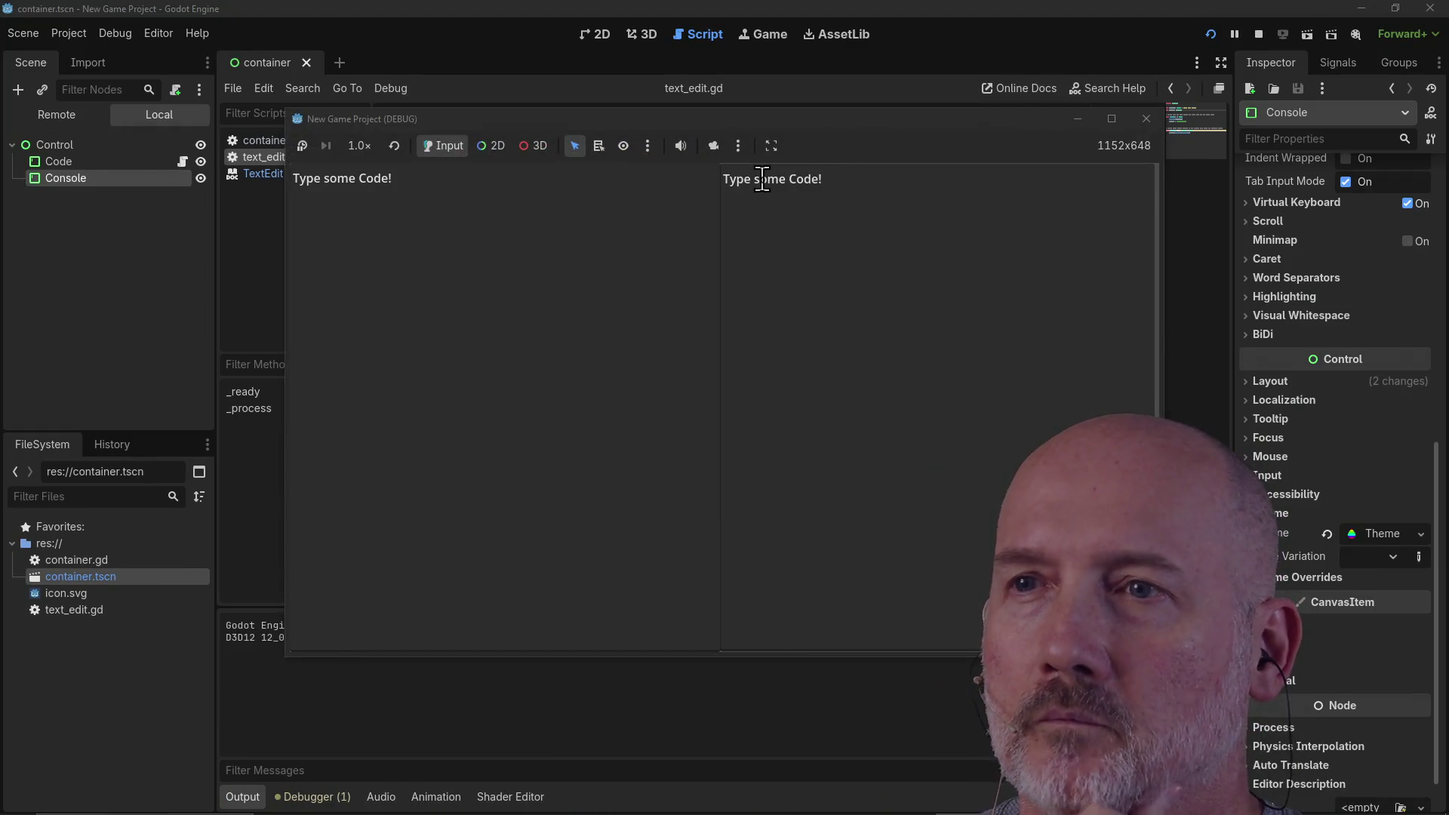
left_click(523, 235)
type("This")
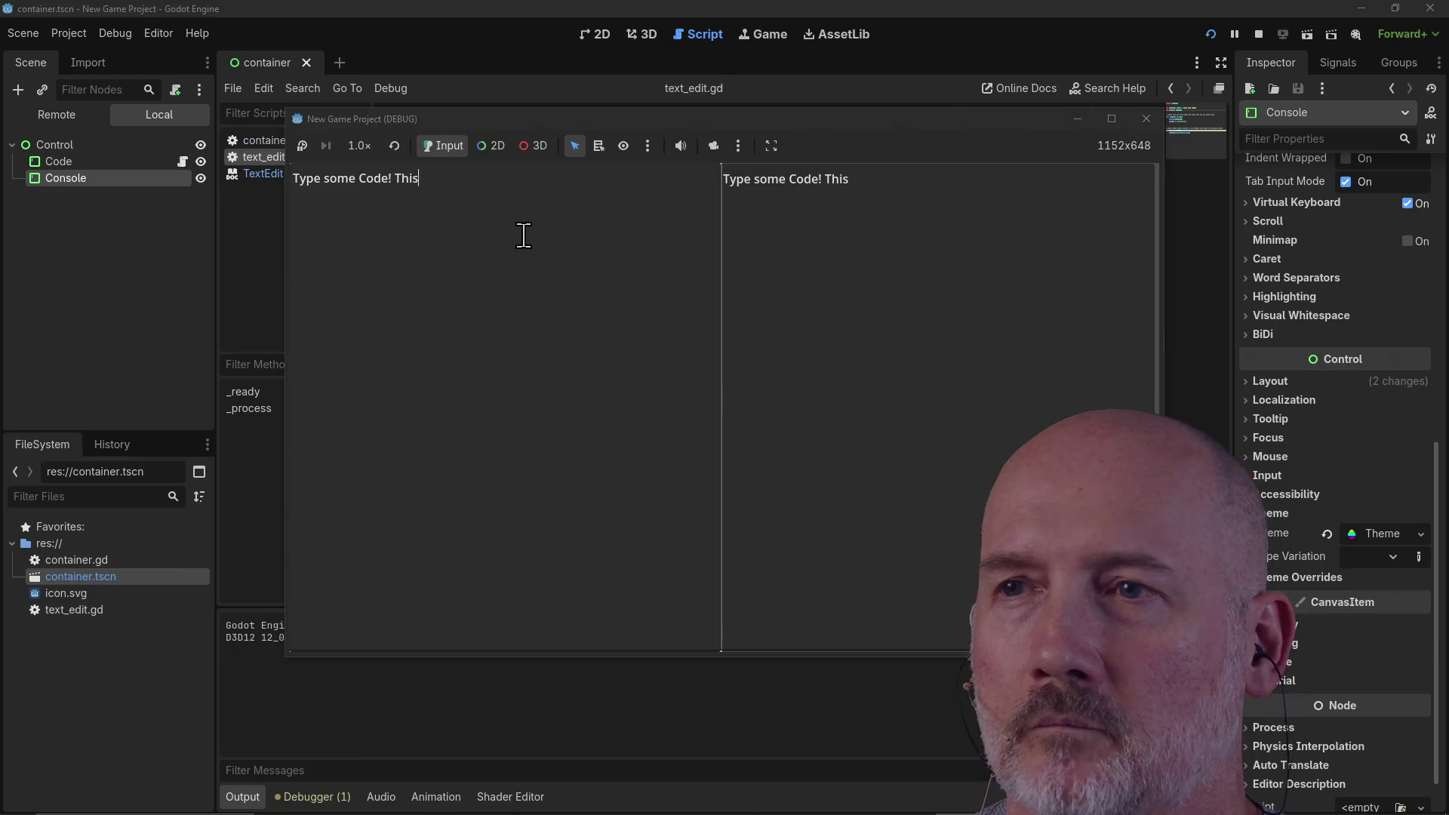
type(" is some code.  asdfa sadf sadf sadf asd f sadf sdaf sadf sadfjkljsdfljsalfjlsa;dfjsaljdflksad")
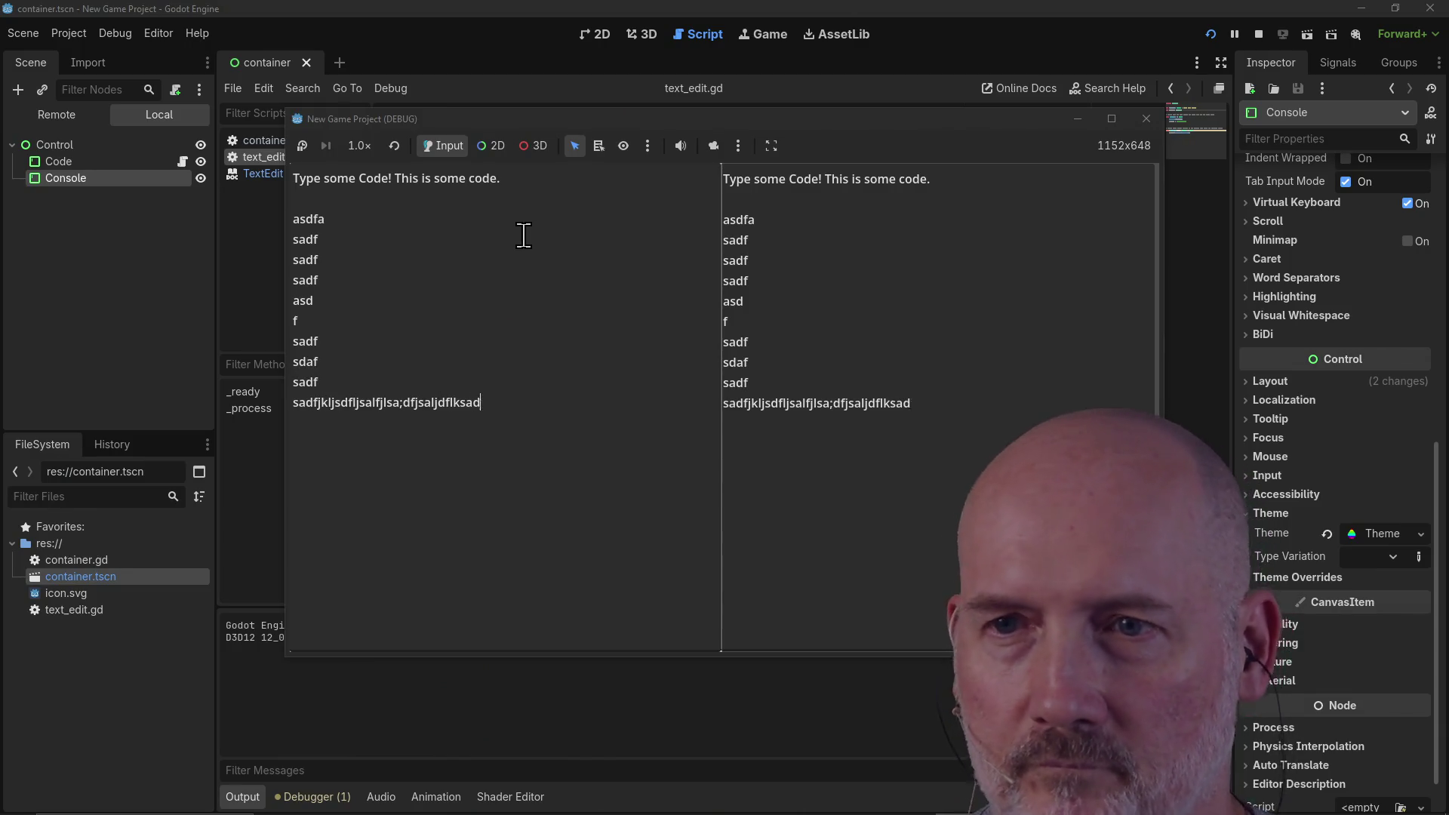
type("jf;lsadjf")
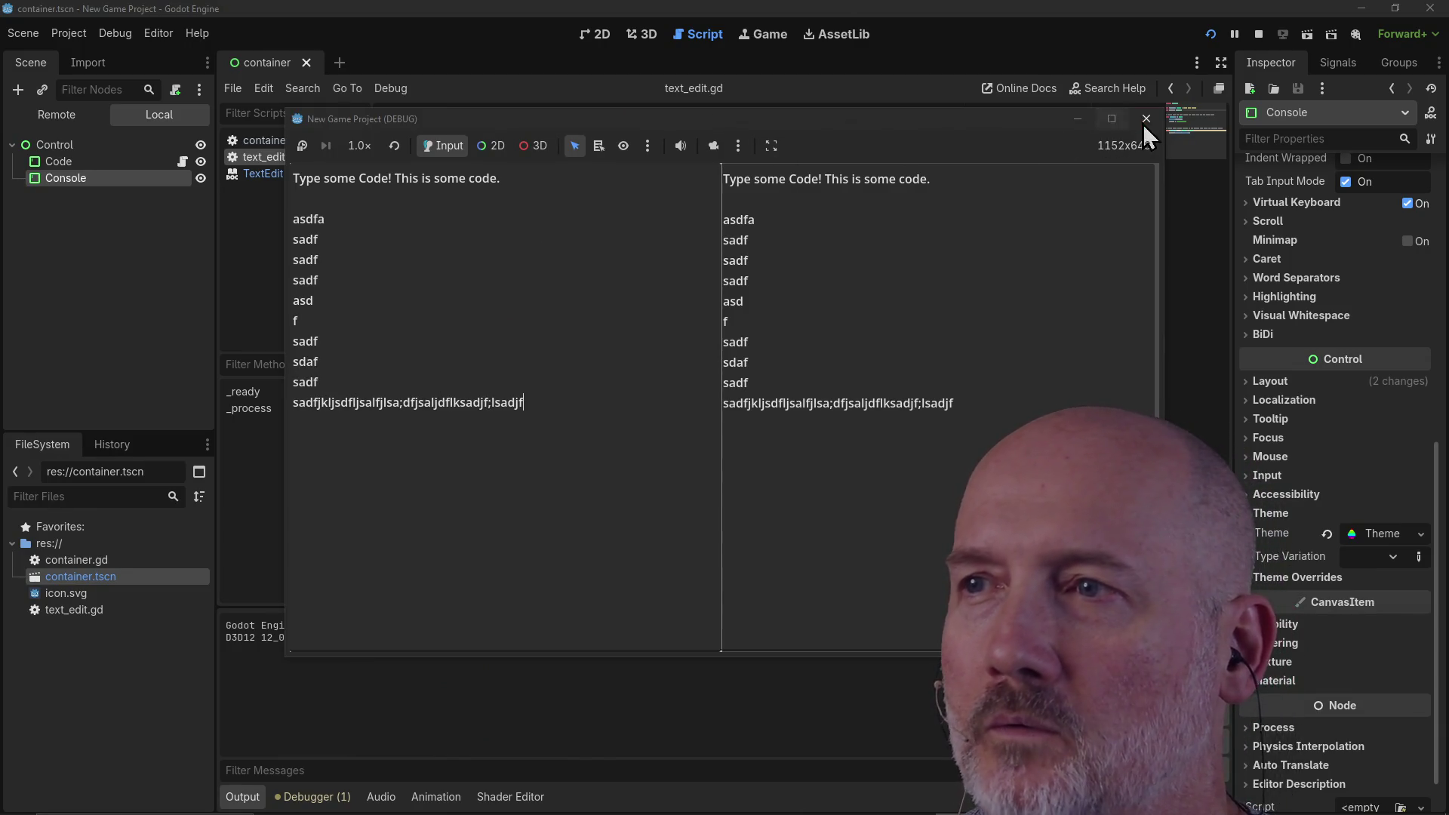
left_click(1145, 119)
left_click(702, 362)
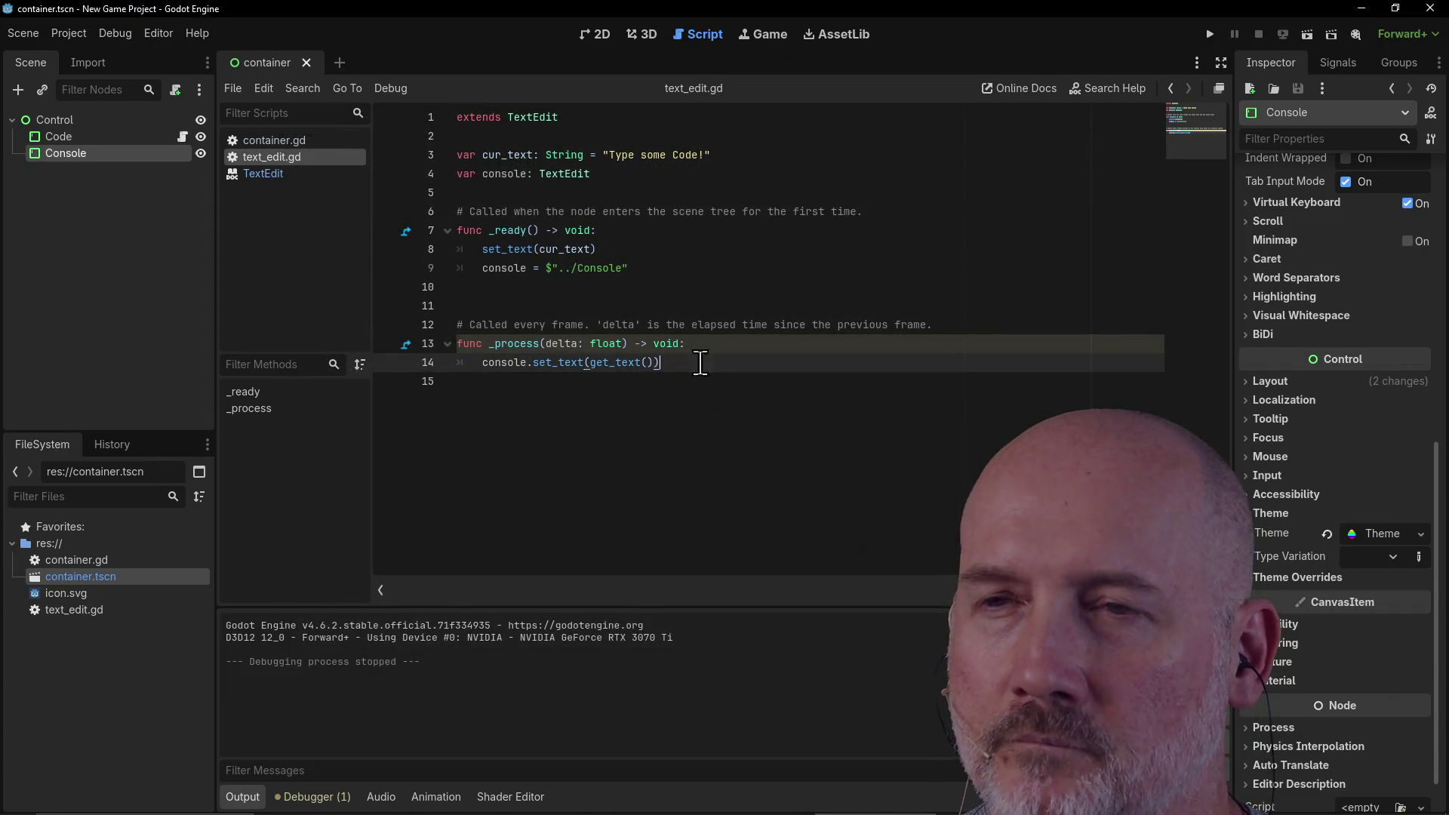
Step: Open the Create New Node dialog for the Code node and browse the node types
left_click(660, 260)
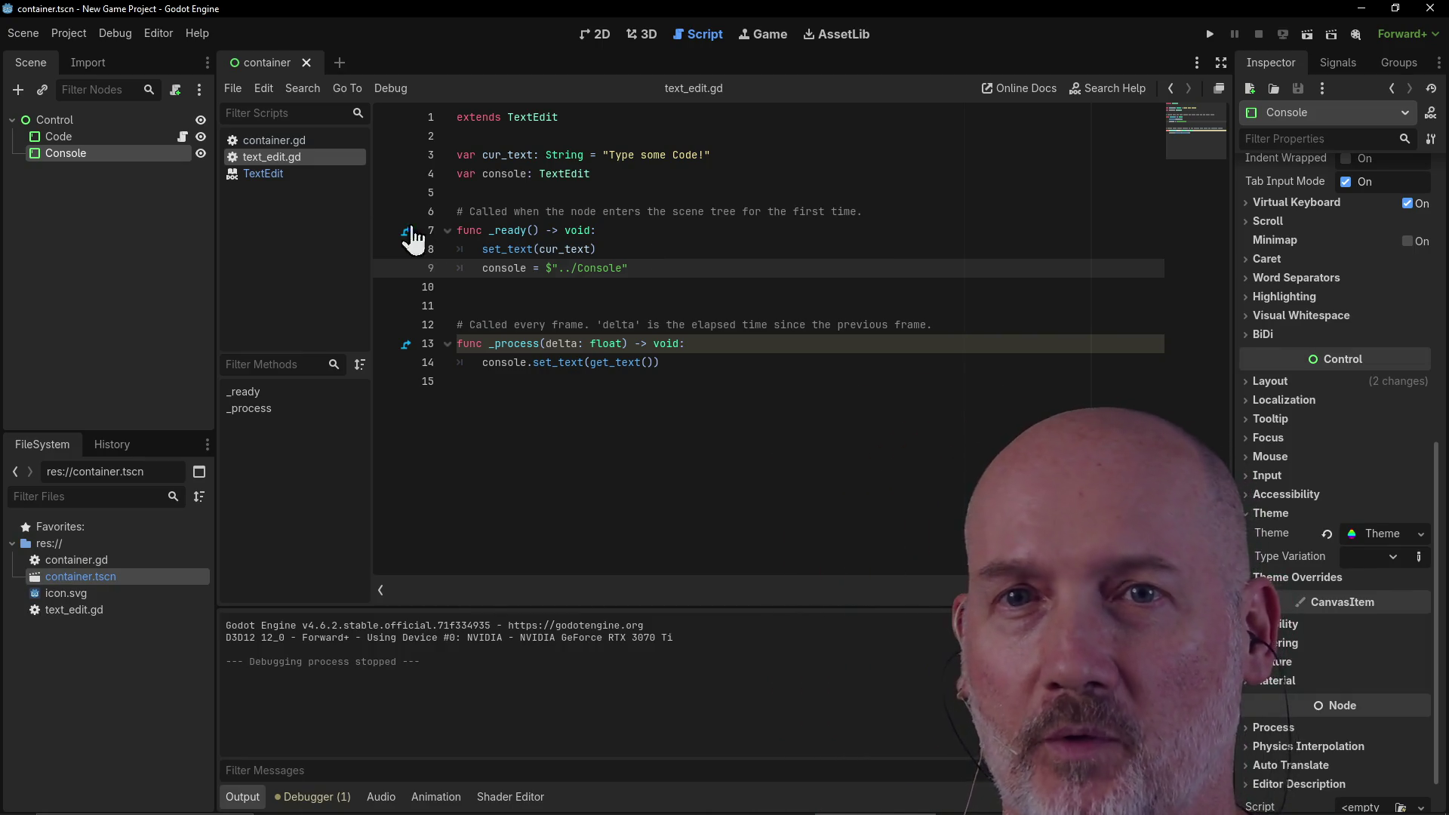
left_click(61, 137)
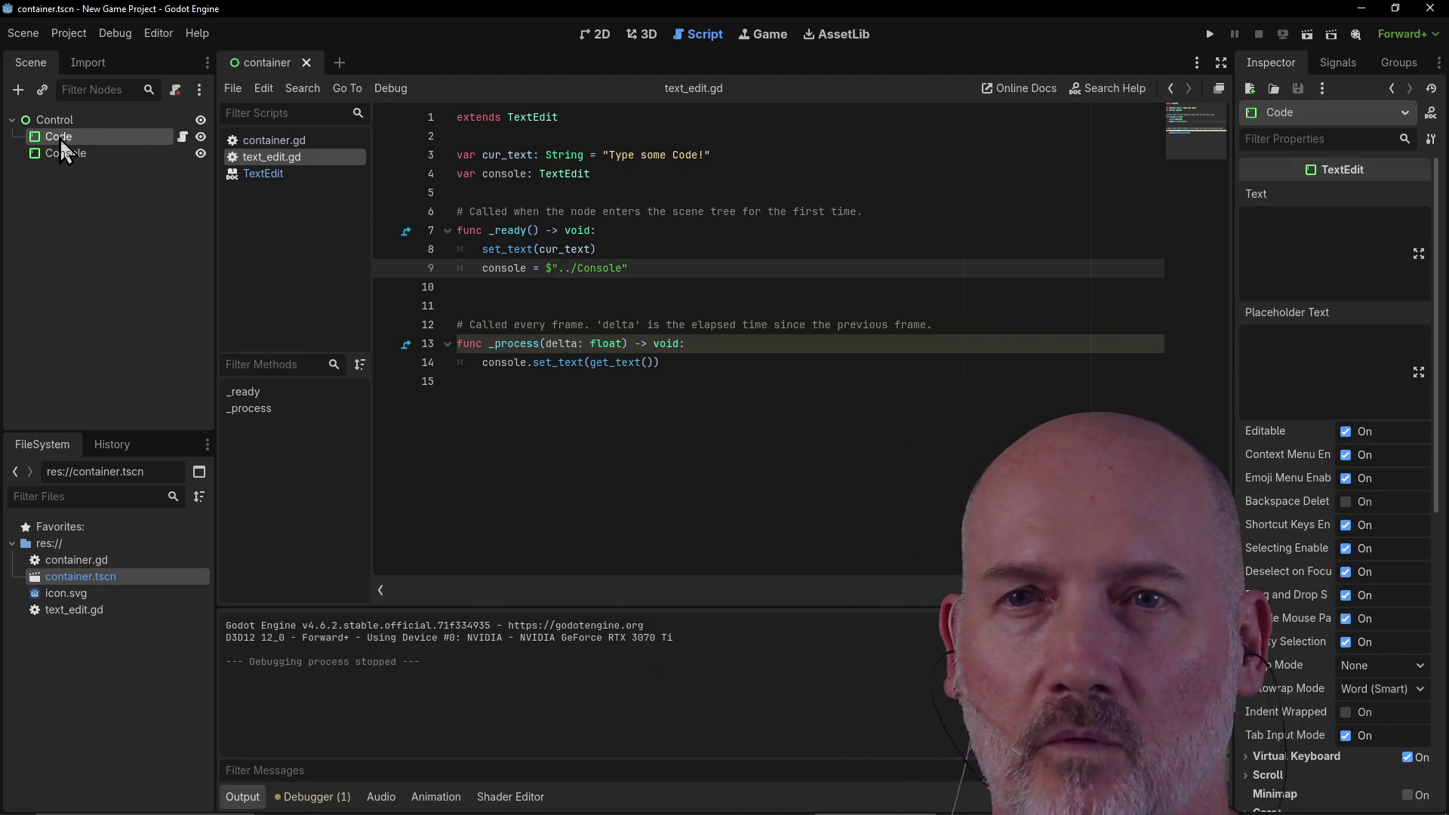
right_click(33, 136)
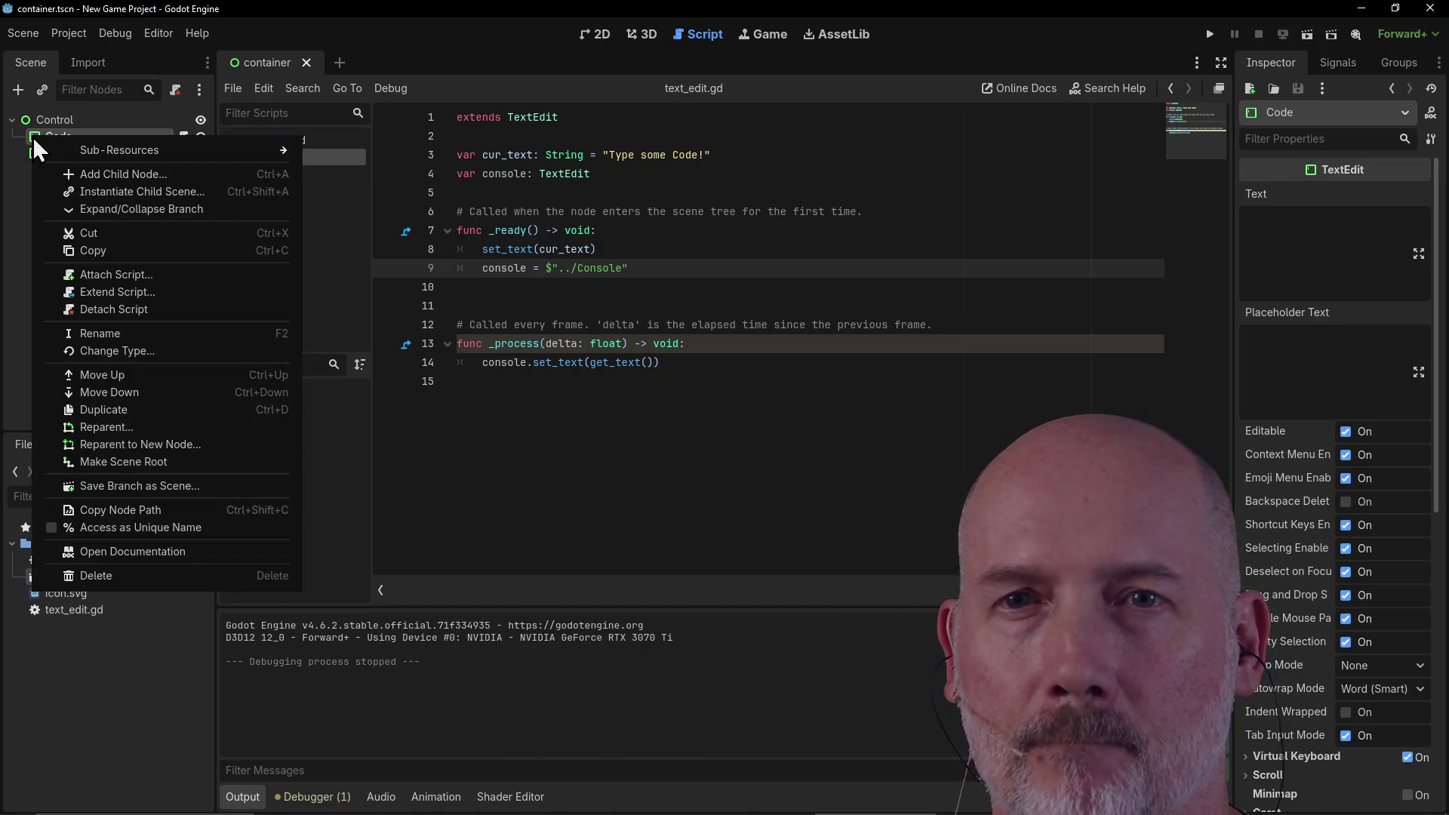
left_click(130, 174)
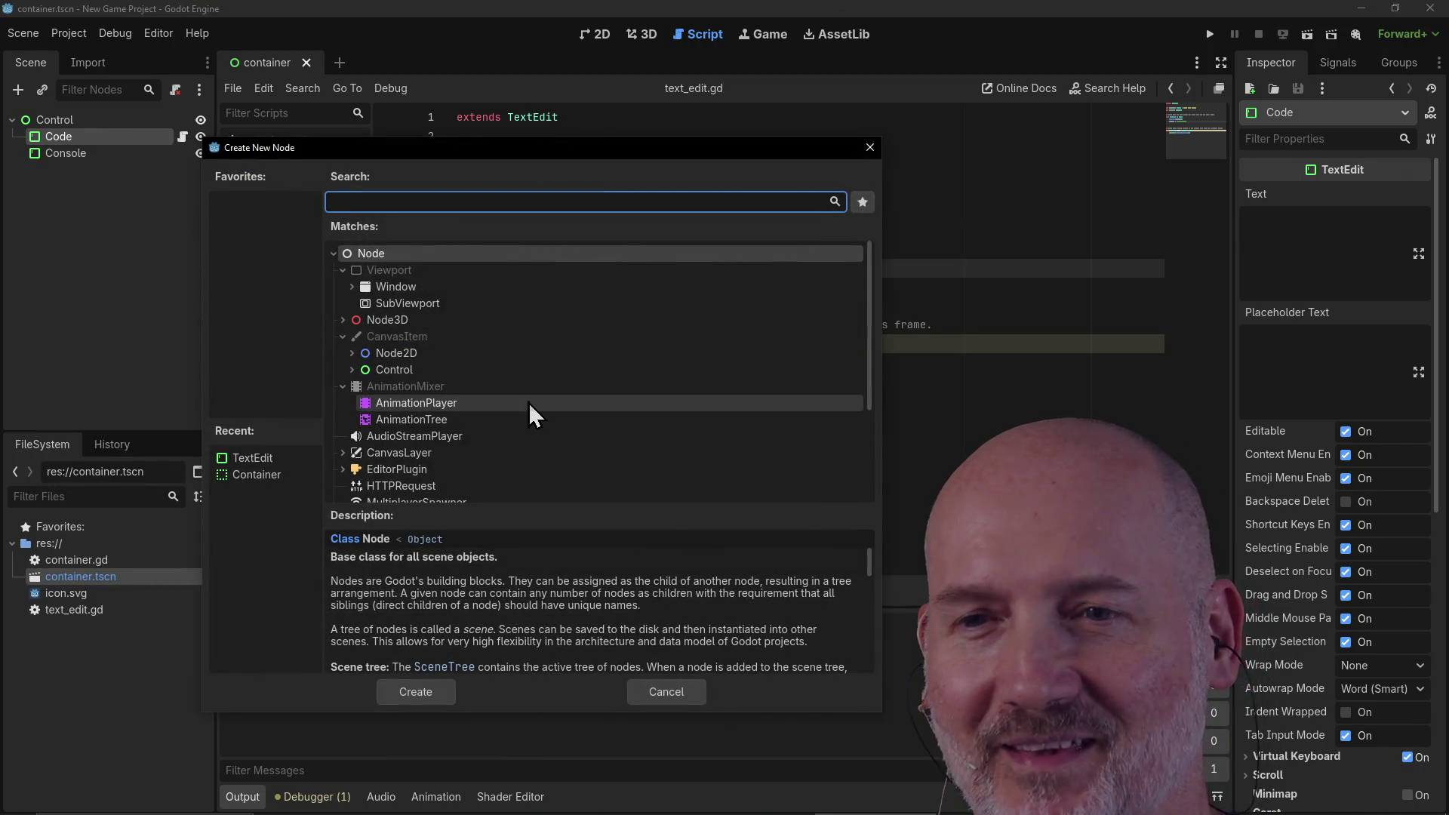
scroll(522, 369, "down", 3)
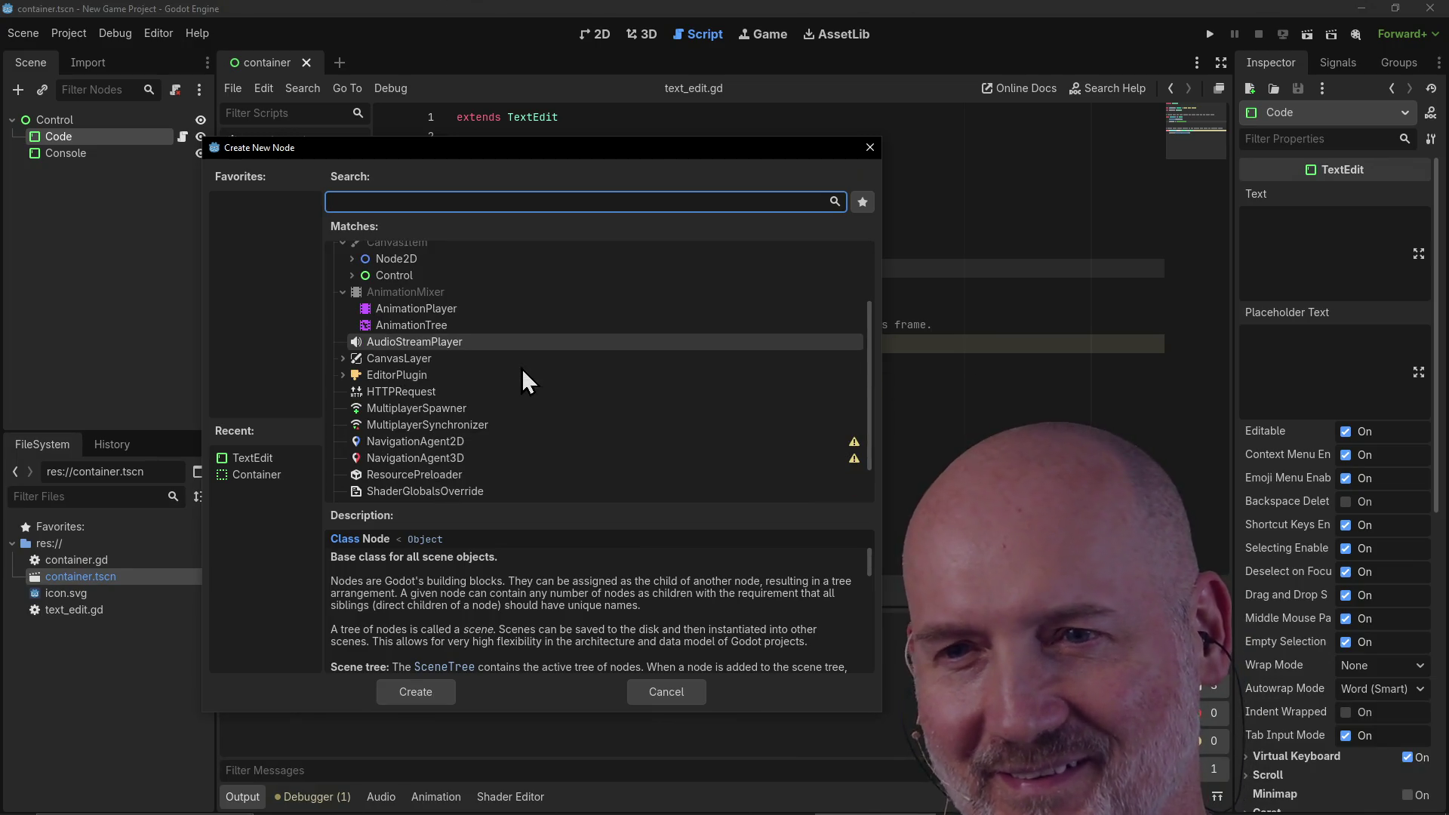
scroll(515, 415, "down", 1)
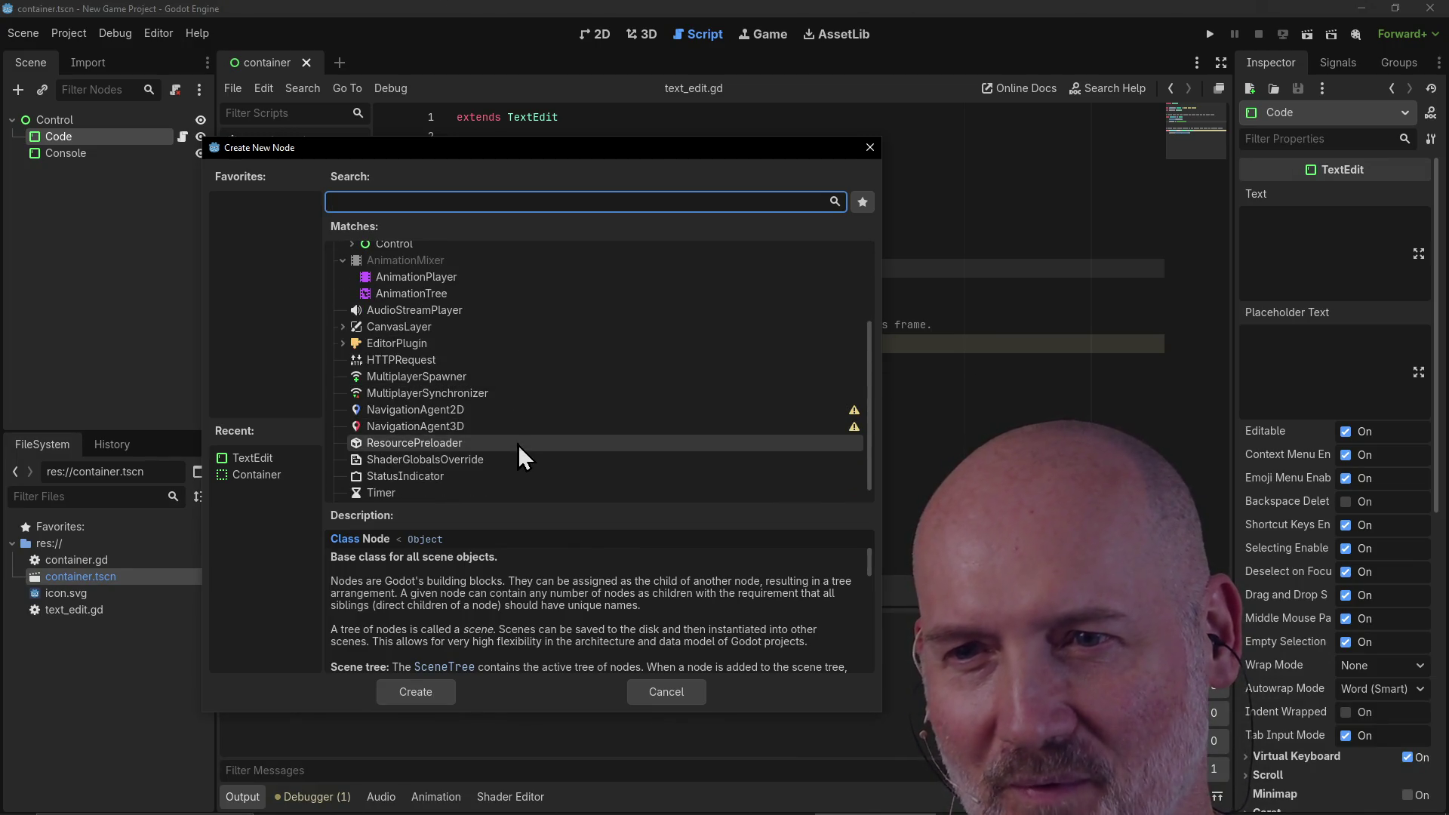
scroll(518, 445, "down", 1)
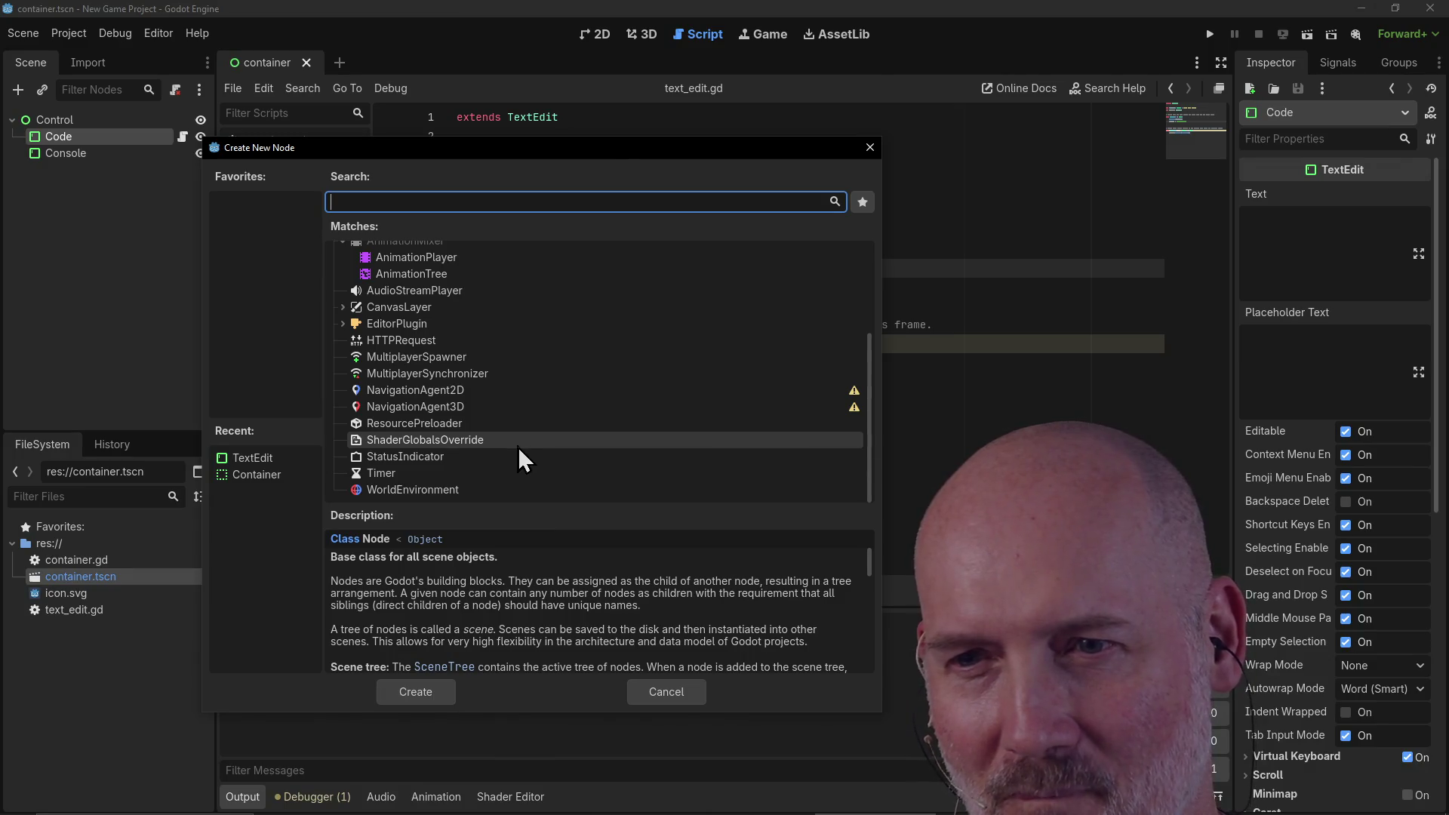
scroll(510, 457, "up", 5)
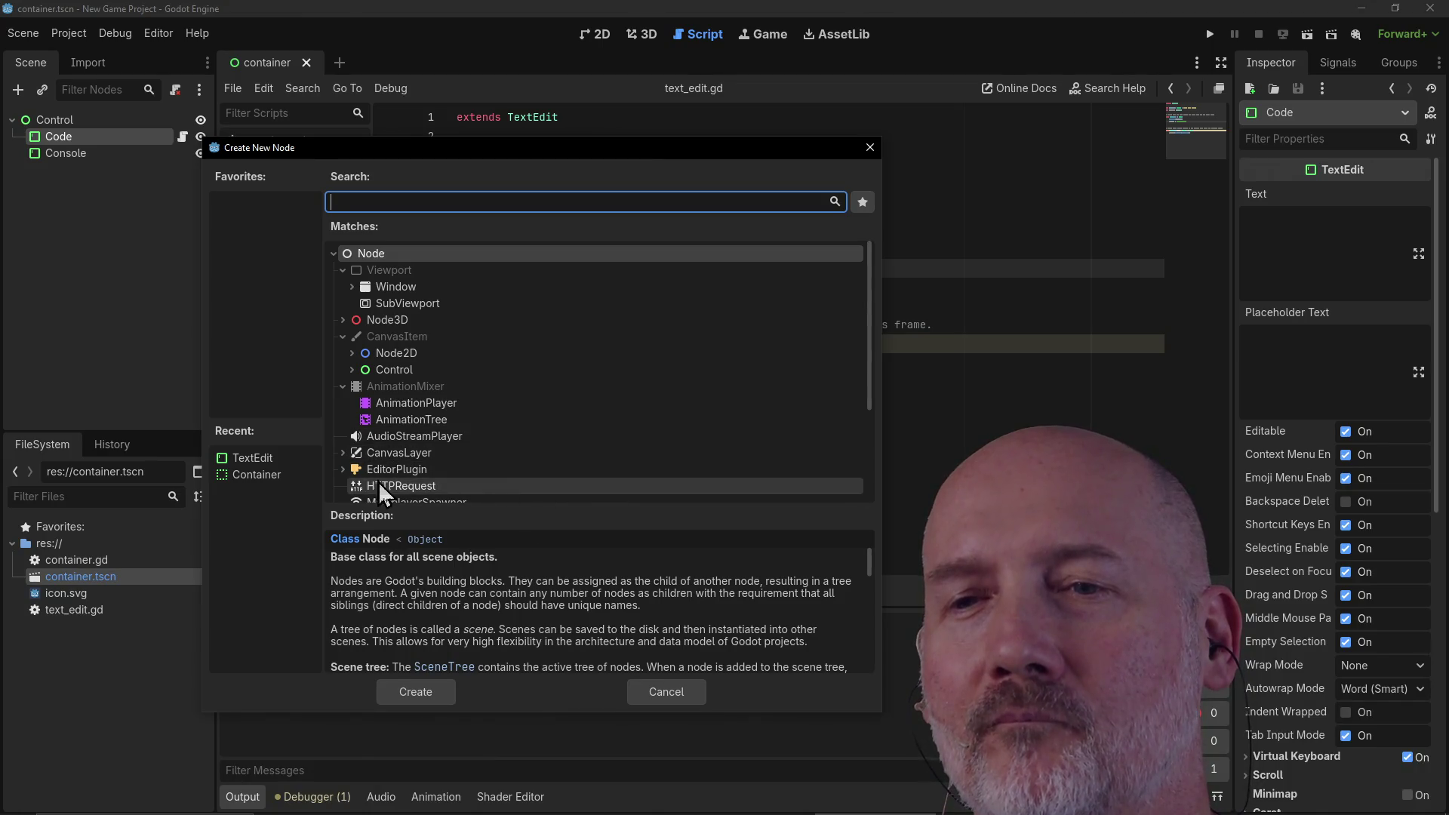
Step: Expand and collapse EditorPlugin, read SubViewport's description, then cancel back to line 14
left_click(343, 468)
scroll(614, 413, "down", 3)
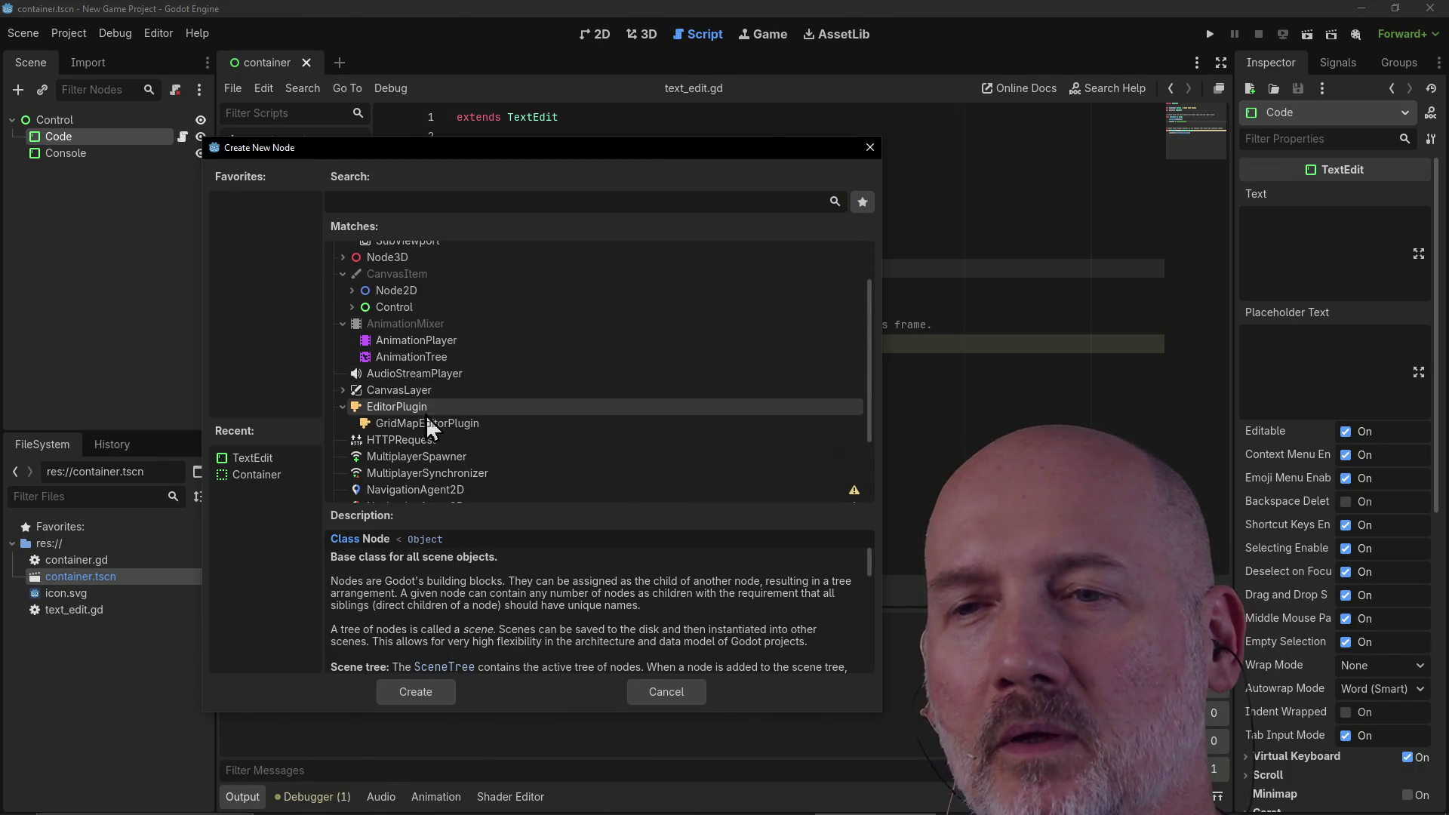
left_click(344, 407)
scroll(523, 434, "up", 3)
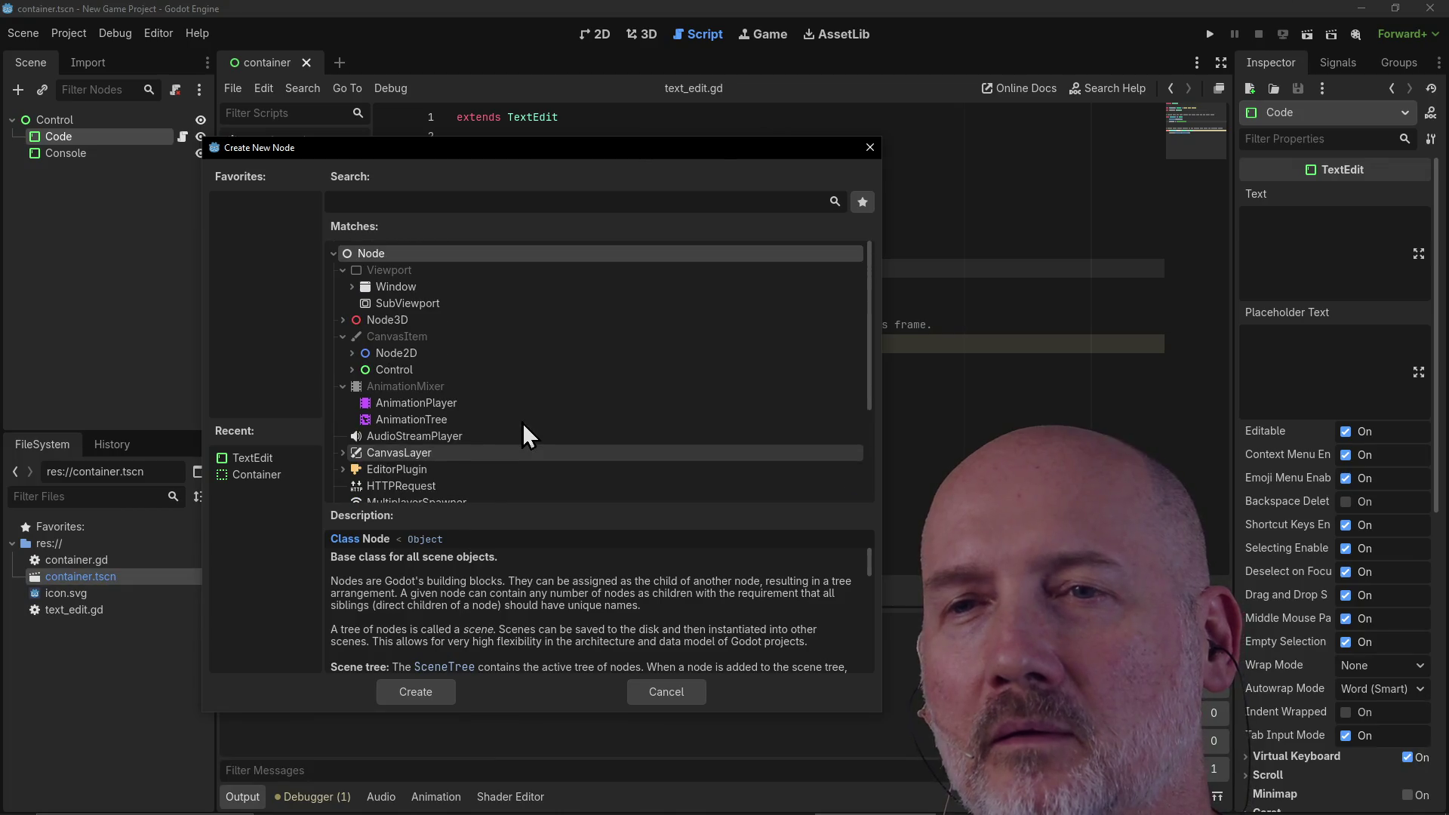
left_click(440, 306)
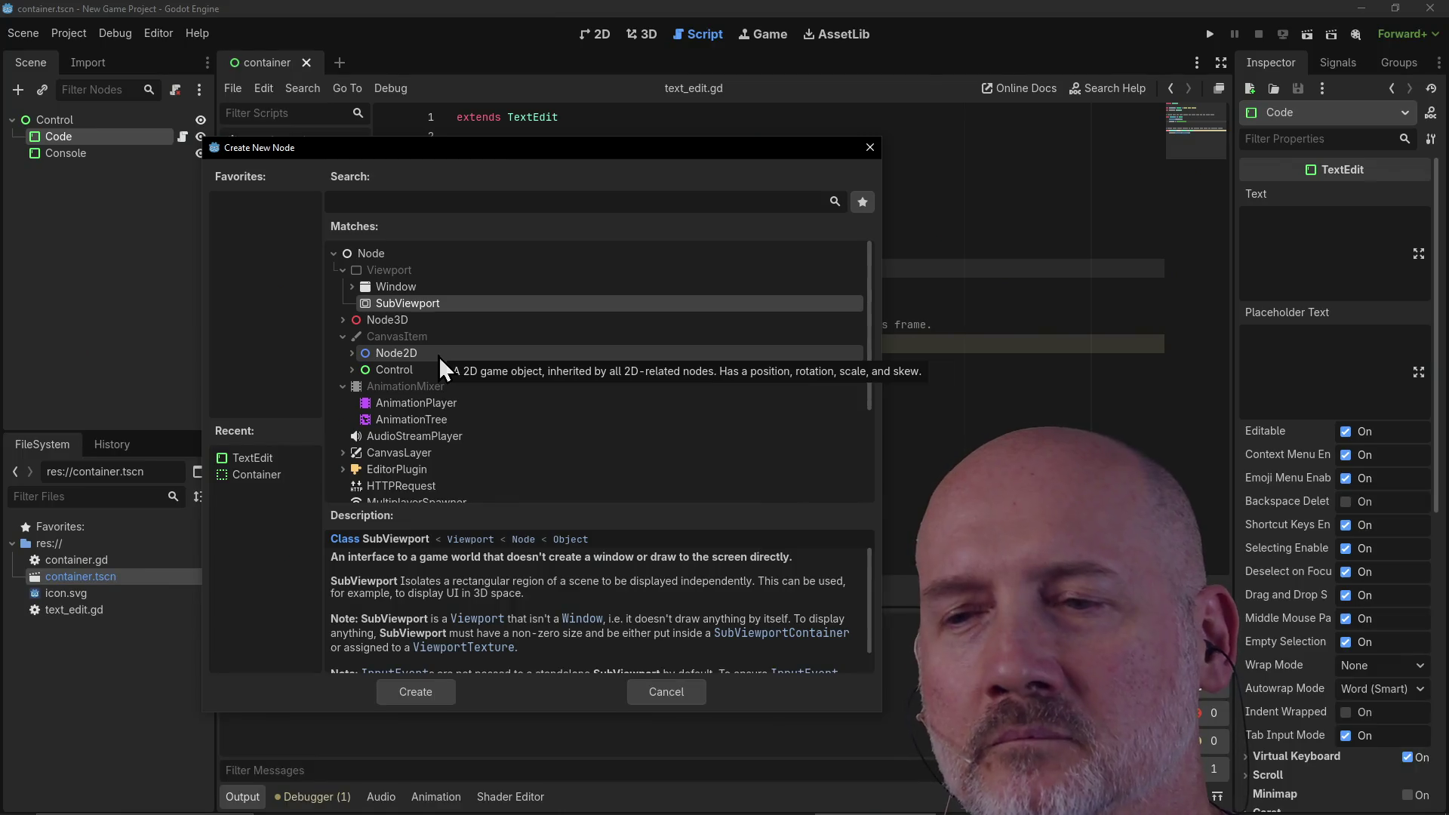
scroll(516, 365, "down", 5)
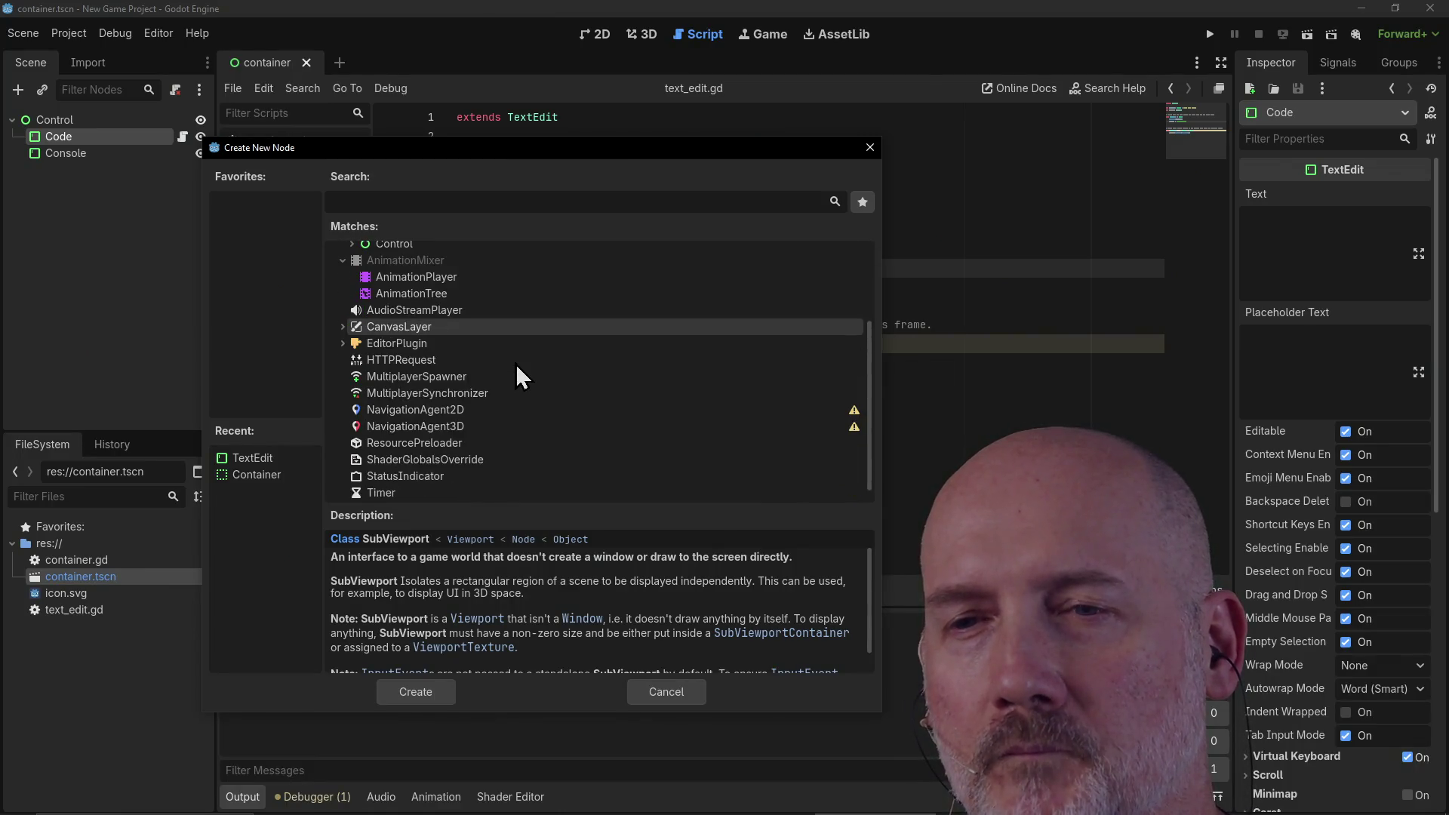
left_click(668, 691)
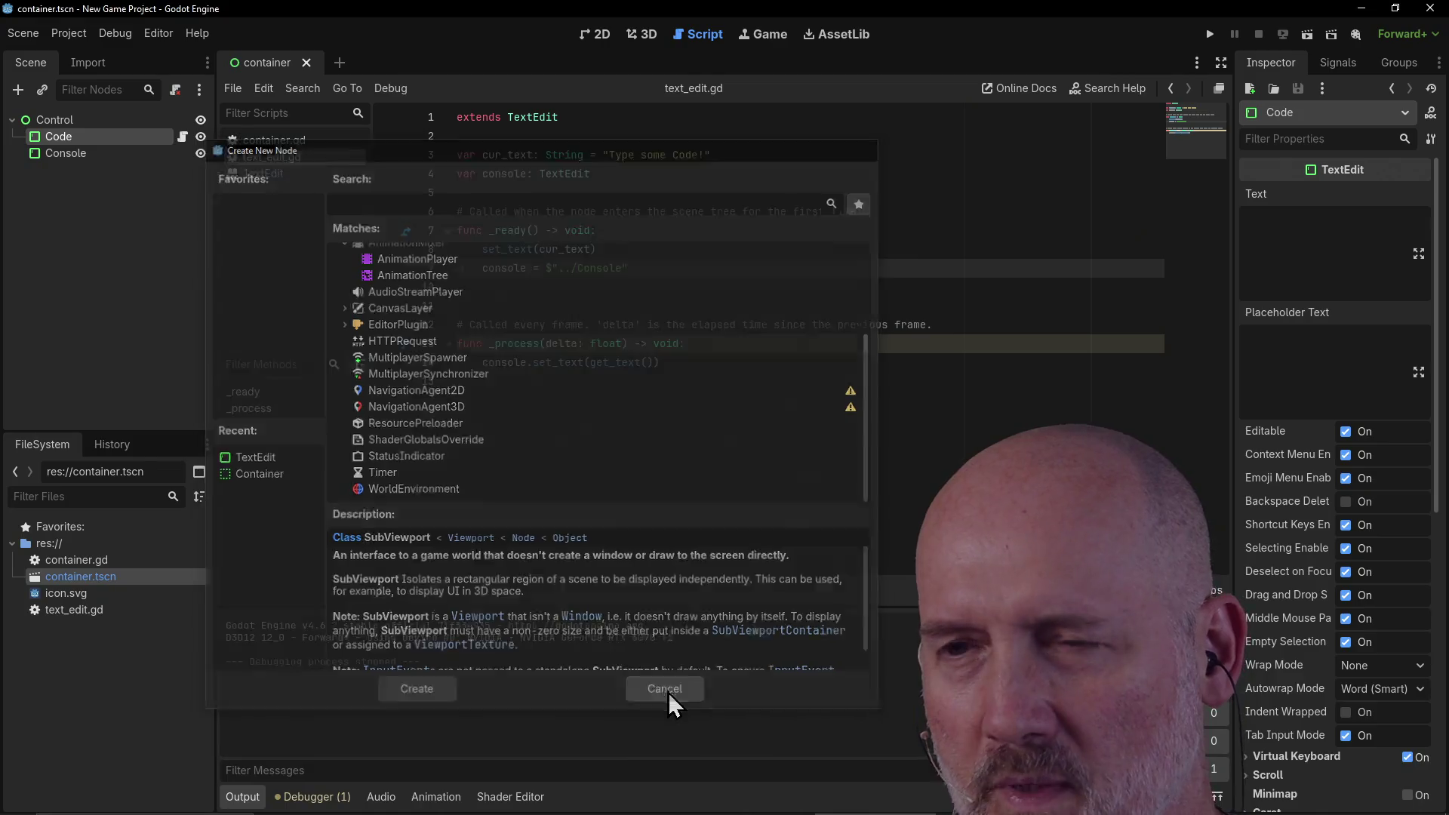
left_click(682, 365)
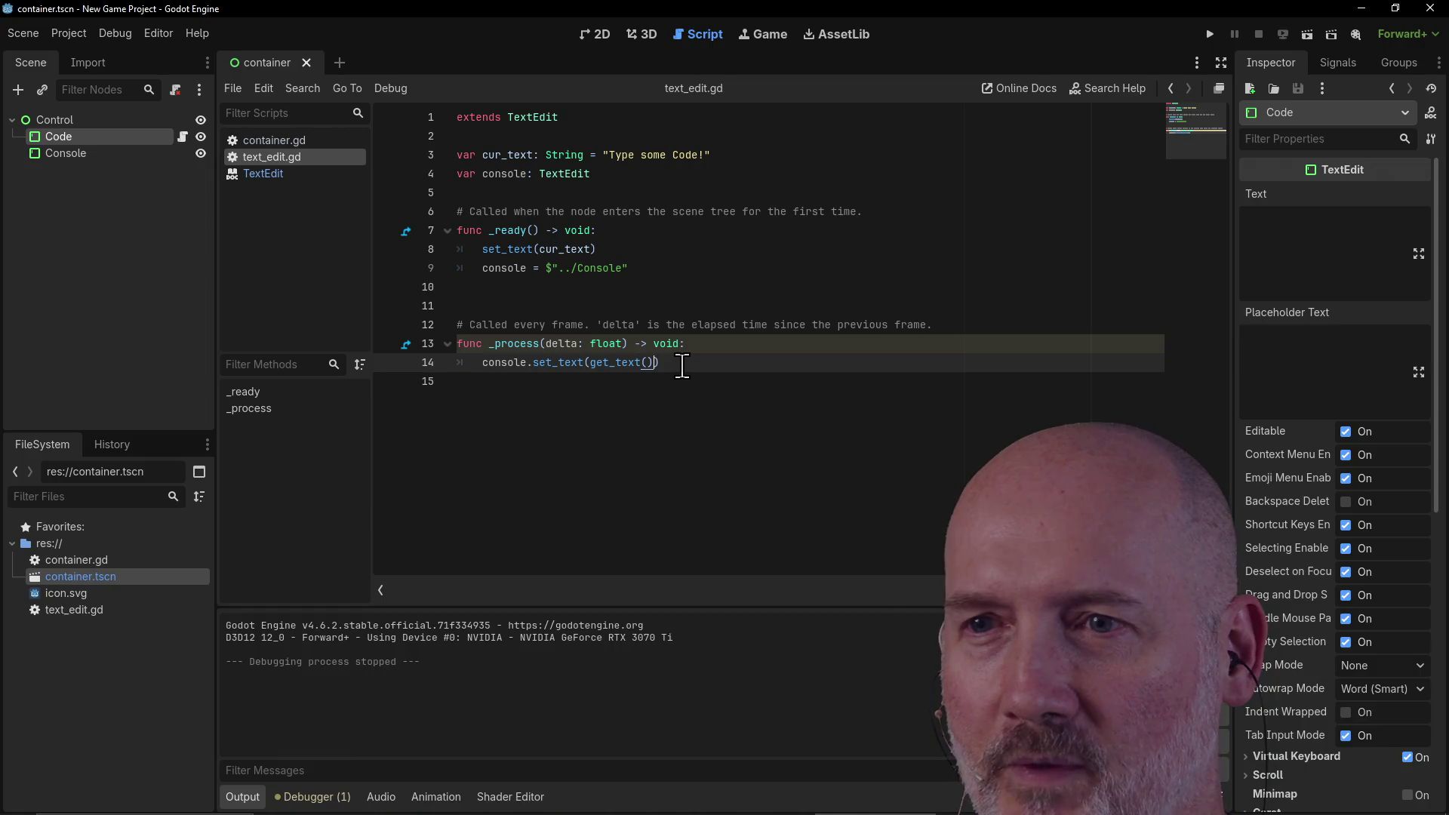
Step: Try an exec() call on line 14 and check code completion for it
type("exec")
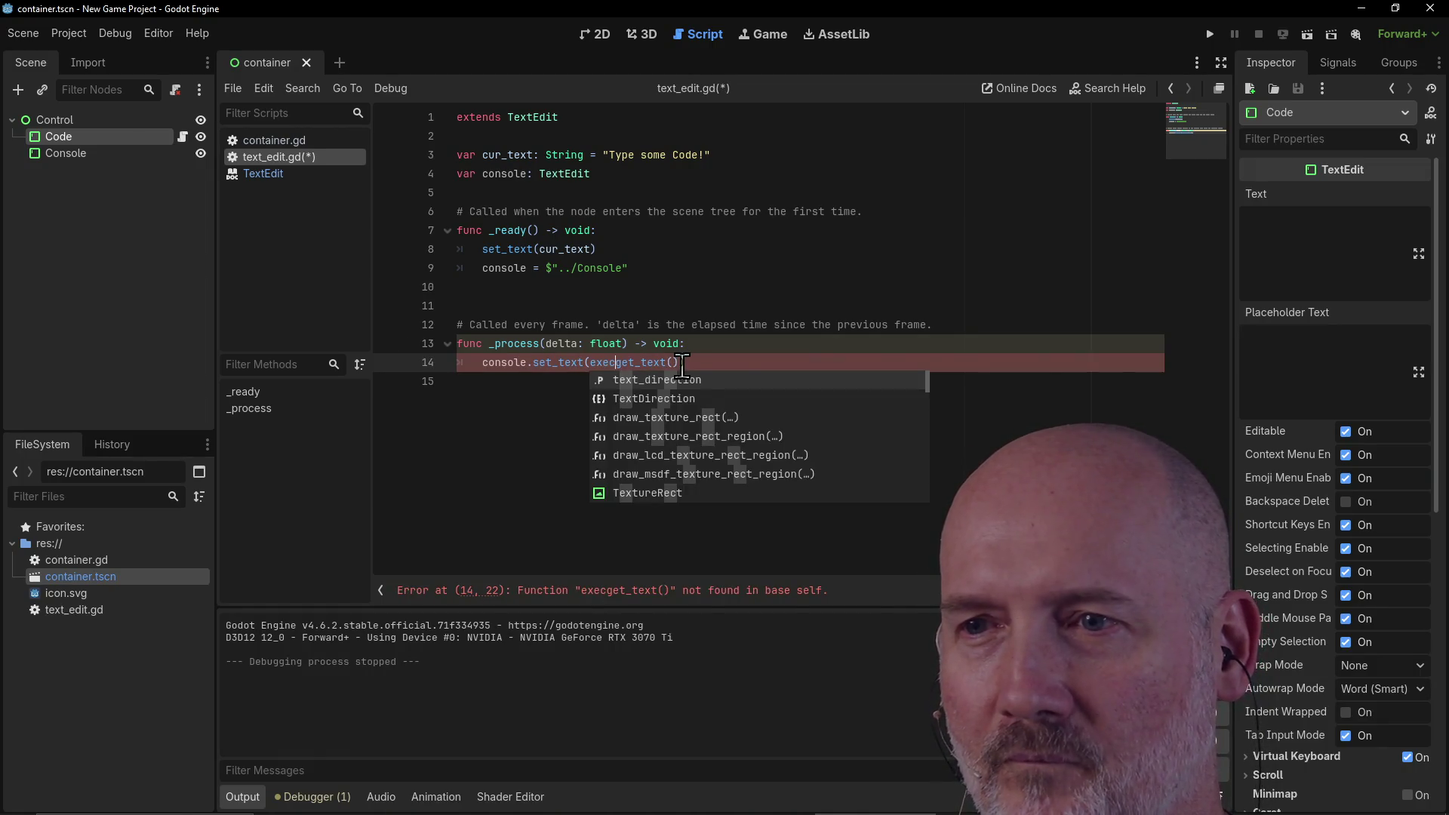
type("(")
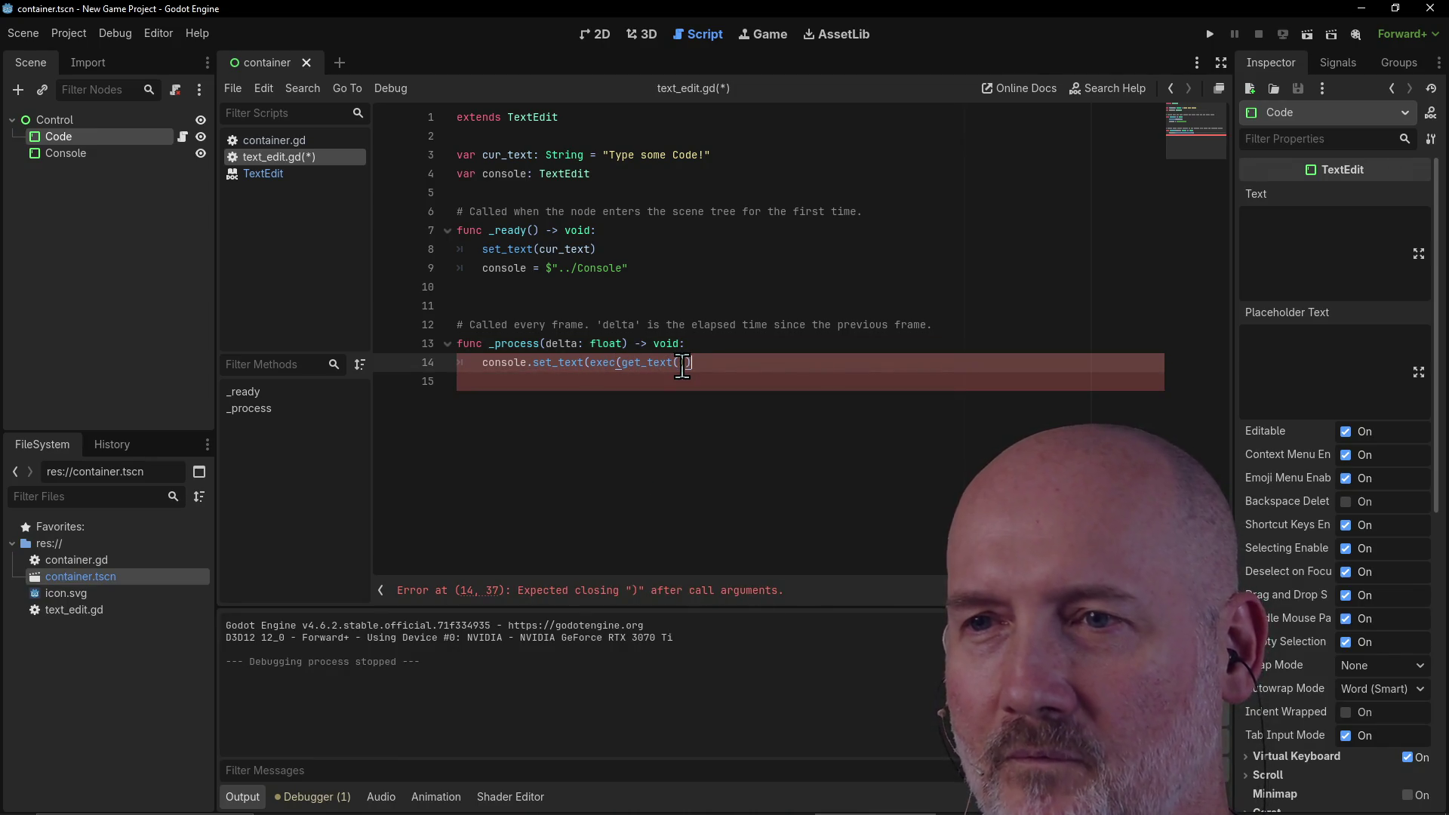
type(")")
double_click(596, 362)
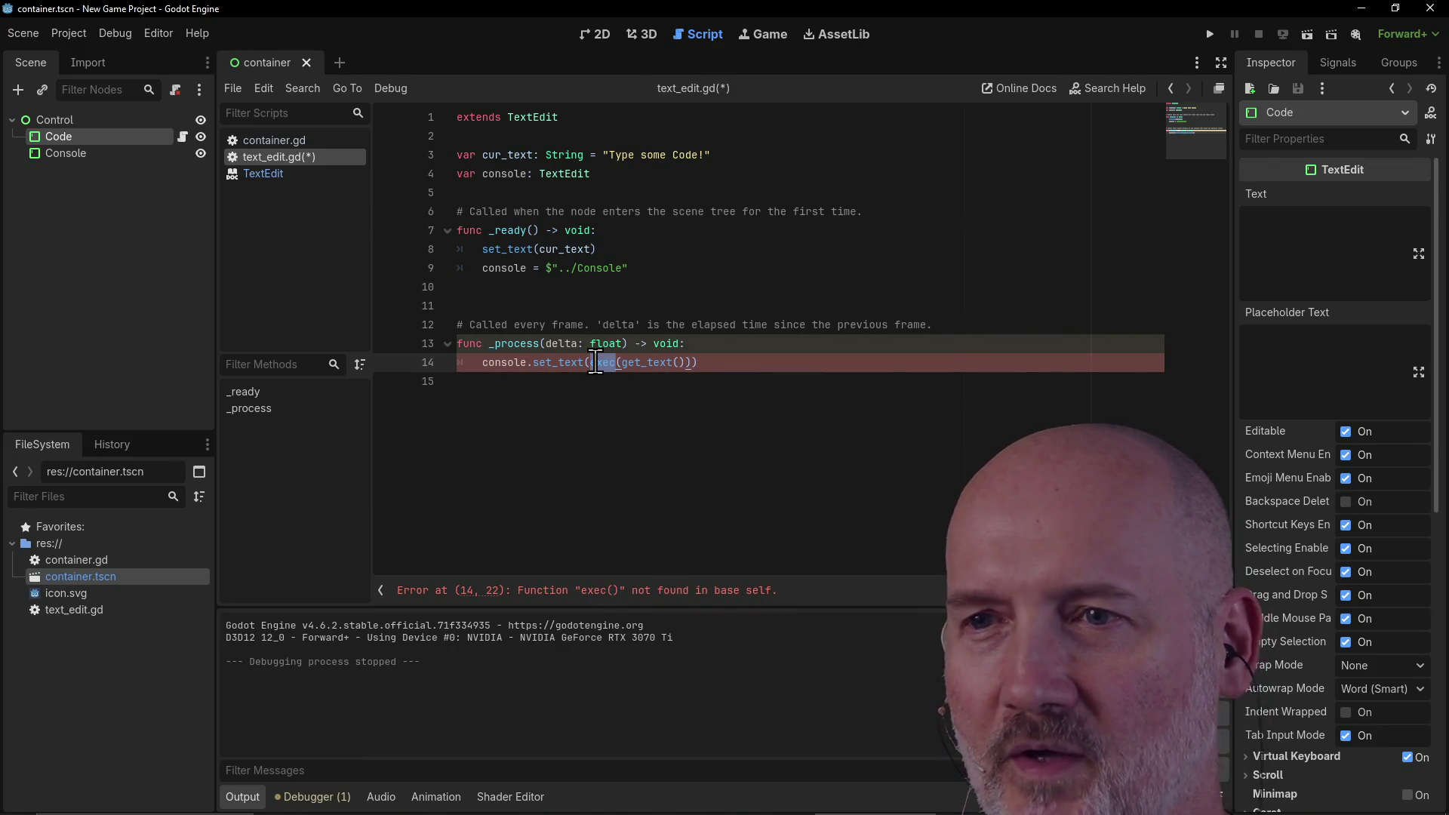
key("Right")
key("Right")
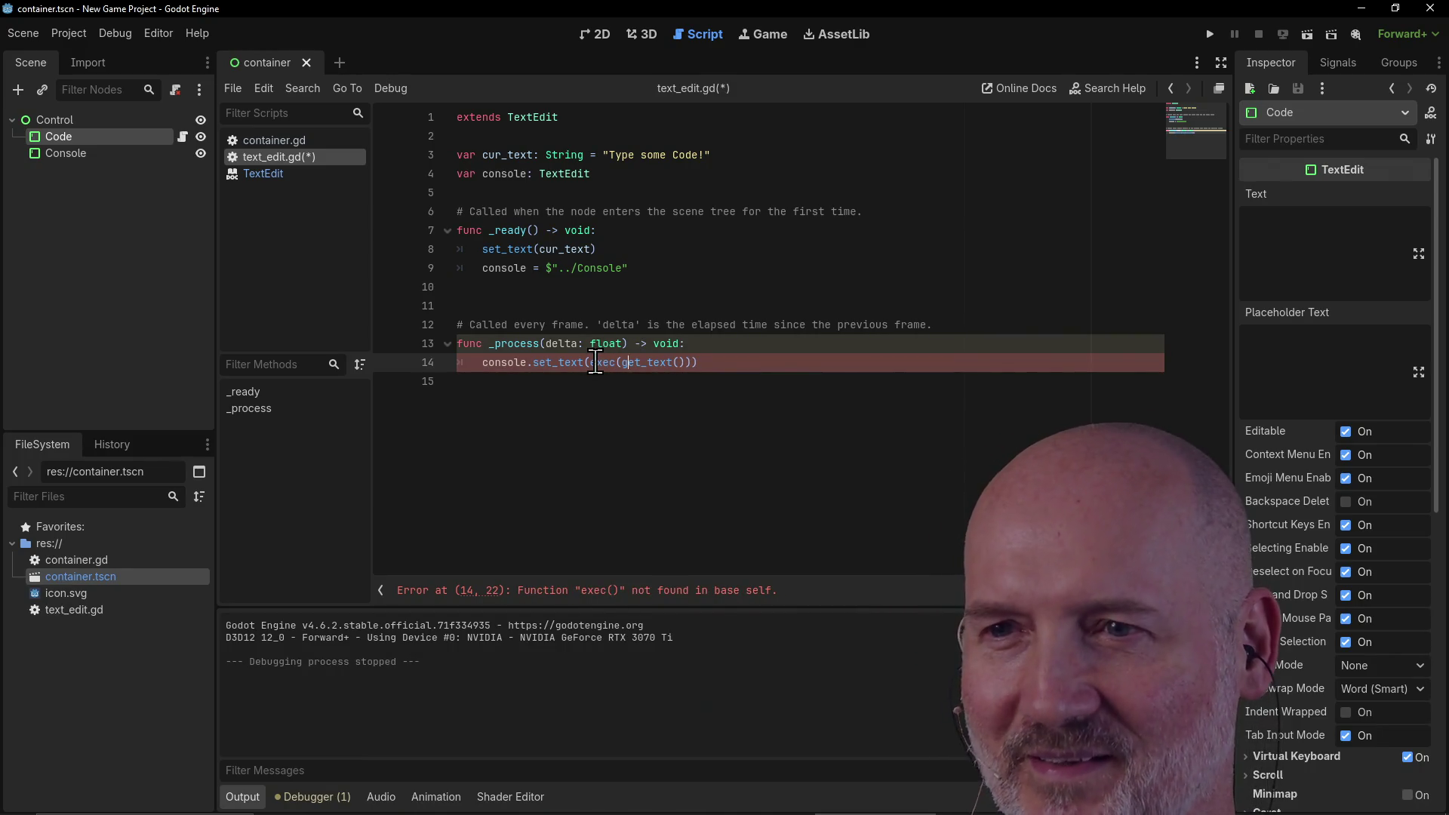
key("ctrl+space")
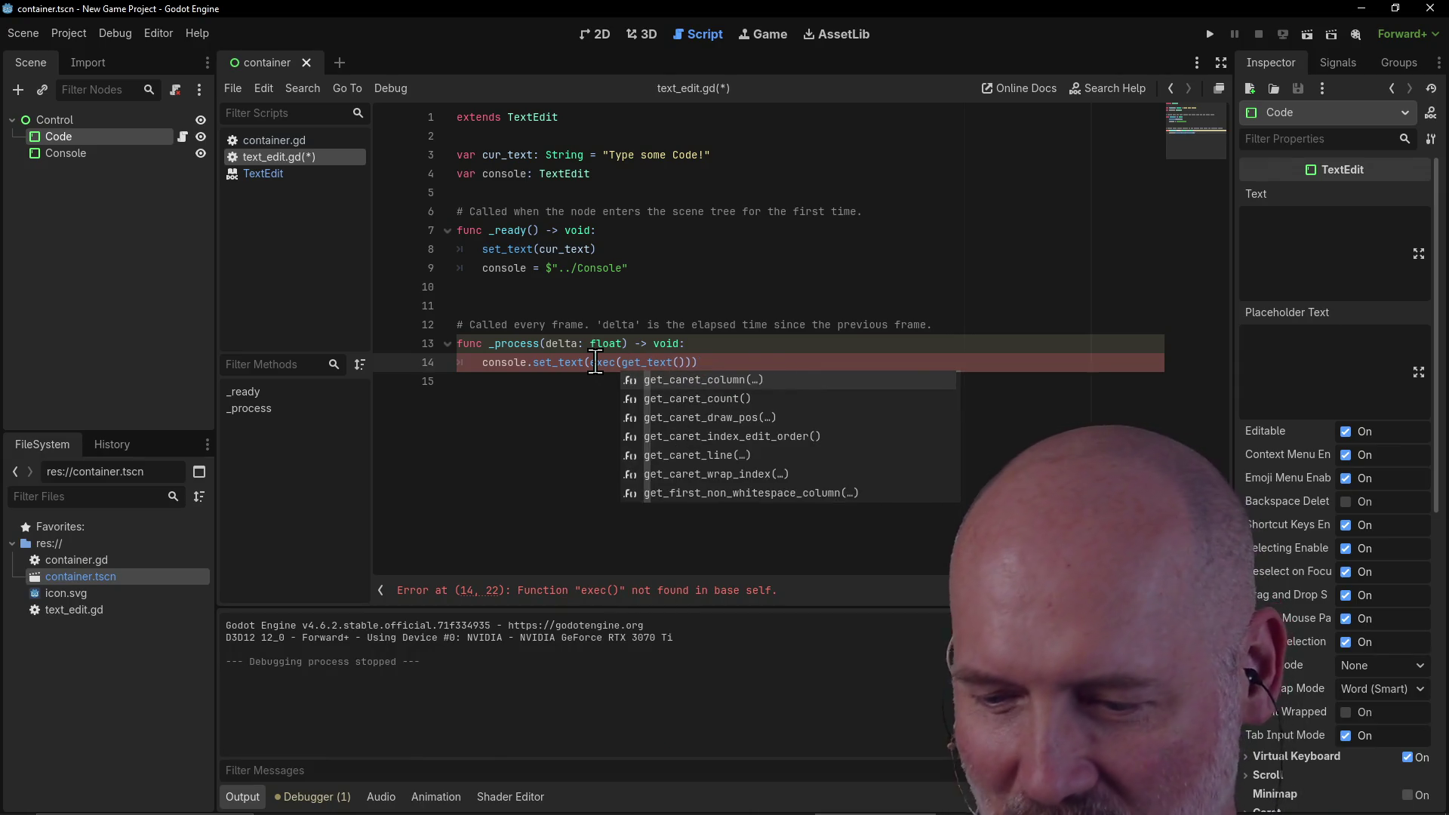
key("Escape")
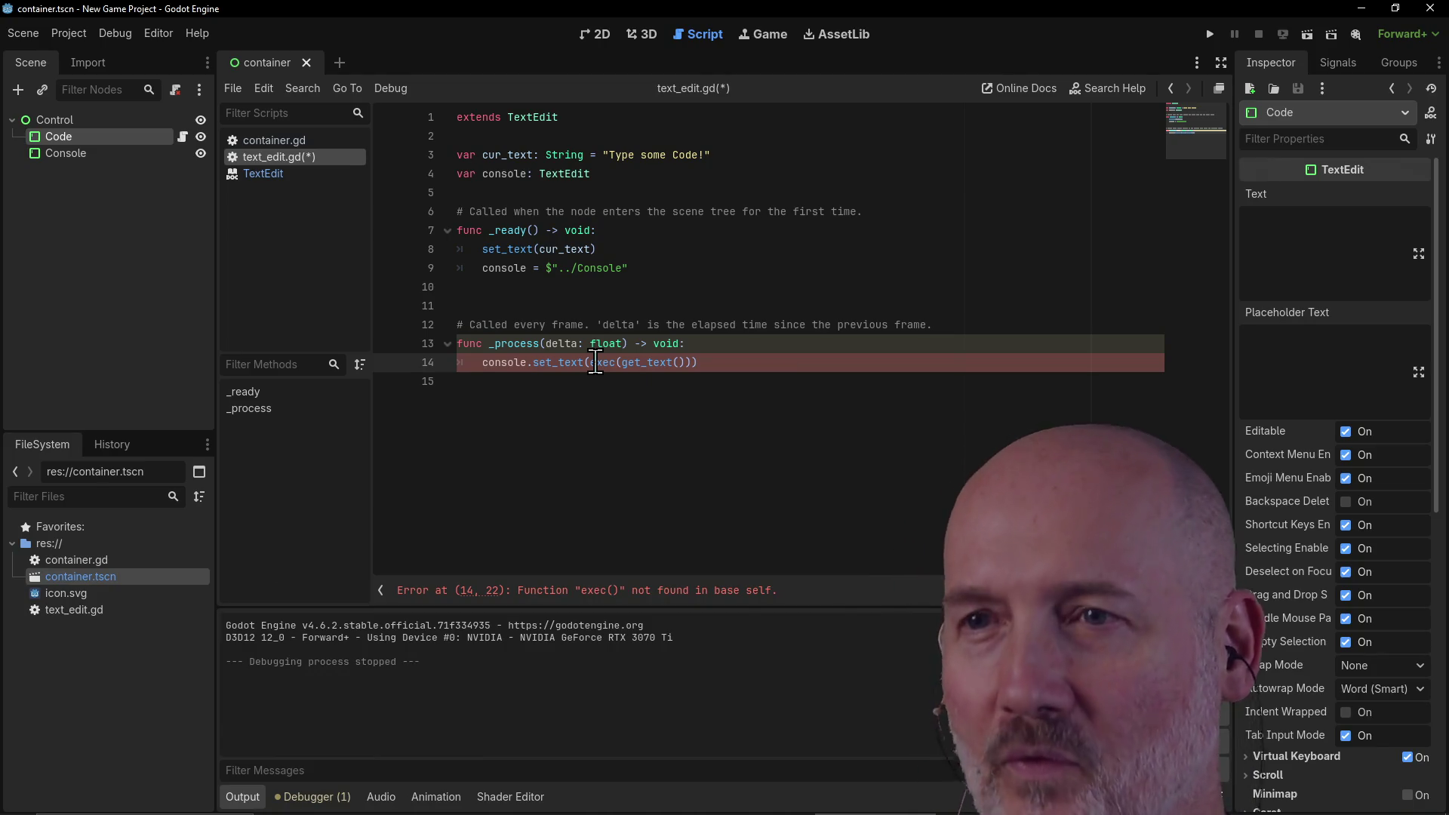
left_click(572, 269)
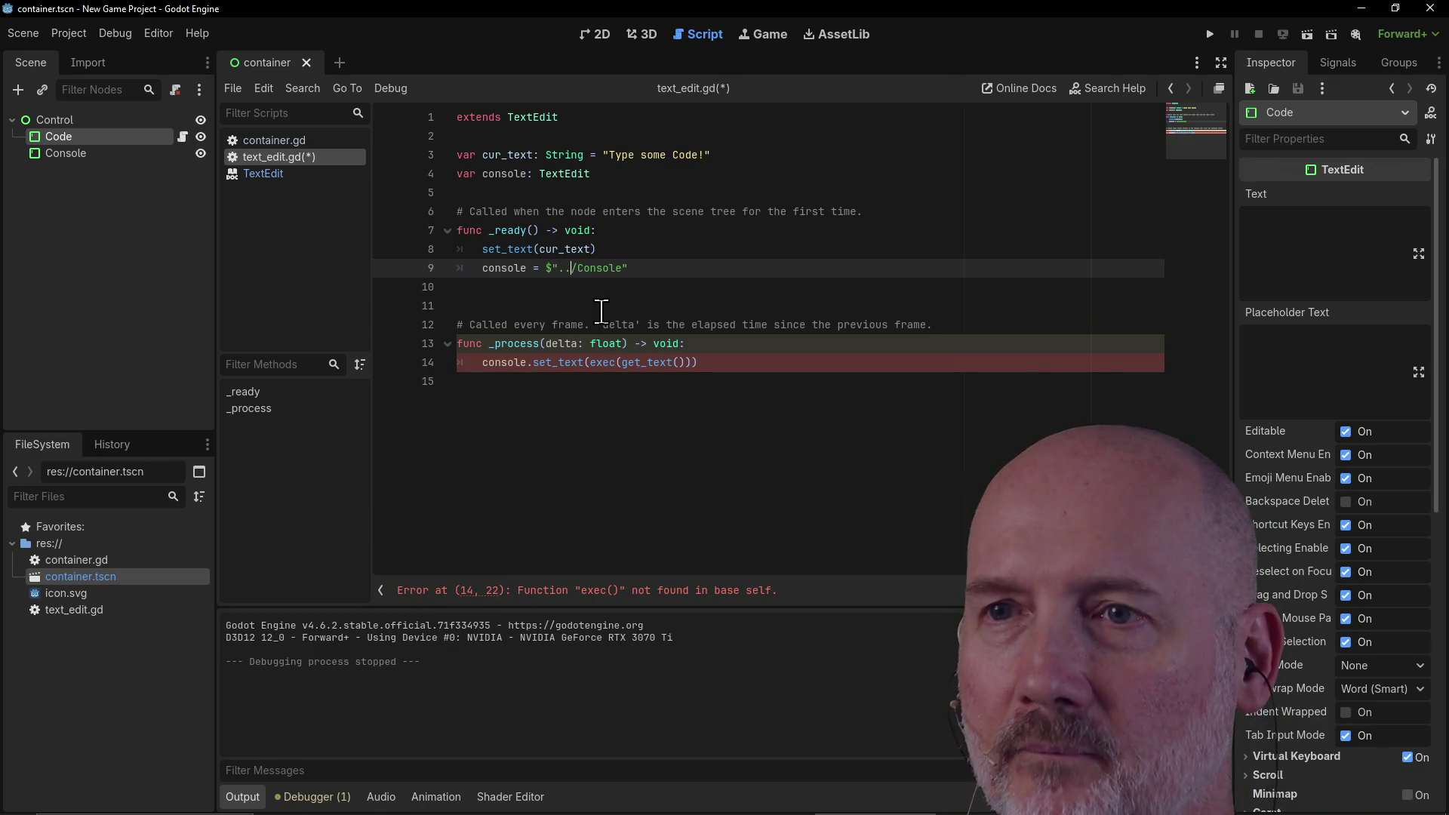
left_click(611, 363)
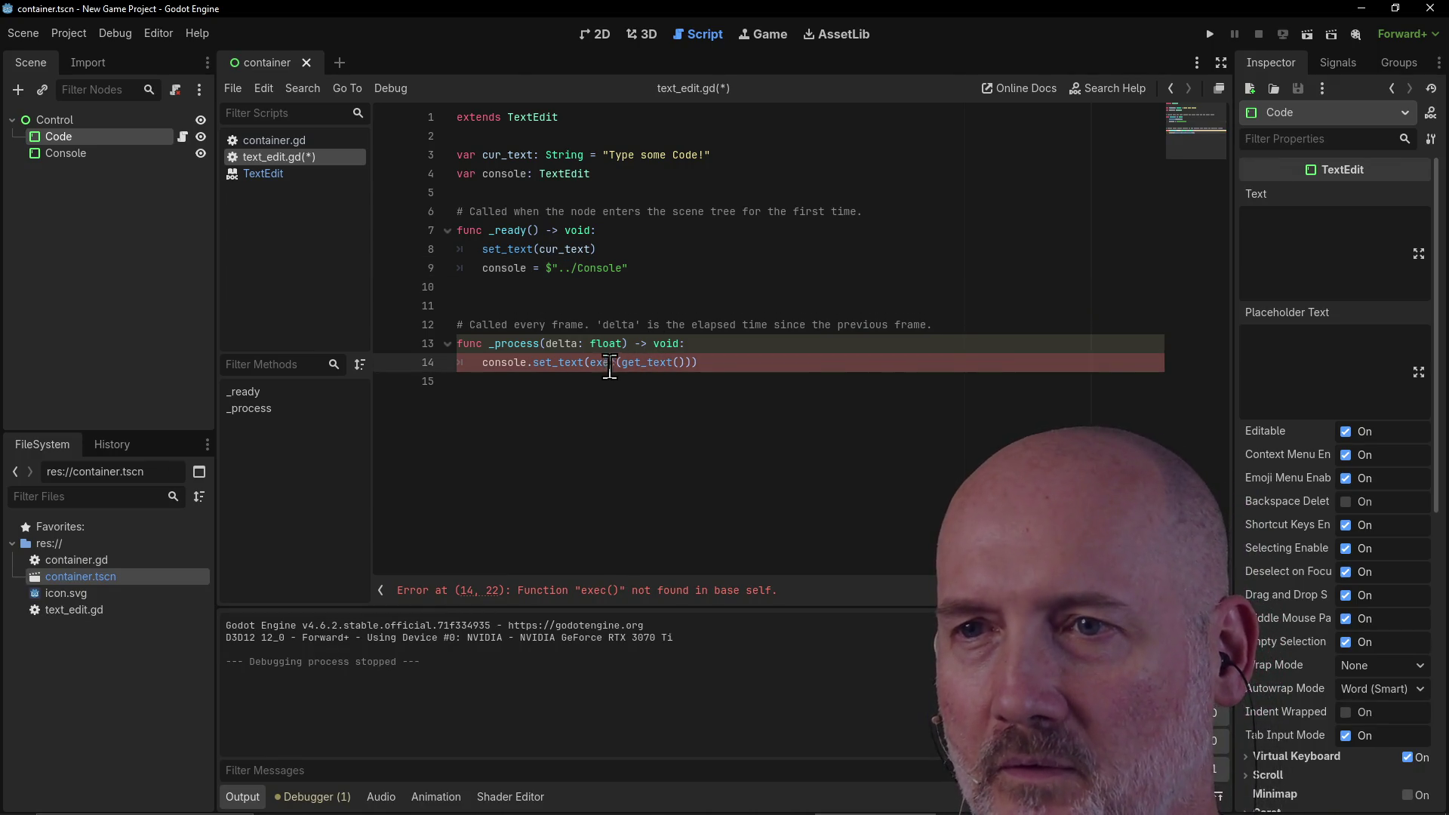
Step: Add var code: String = get_text() in _process and pass result to console.set_text
left_click(706, 343)
key("Return")
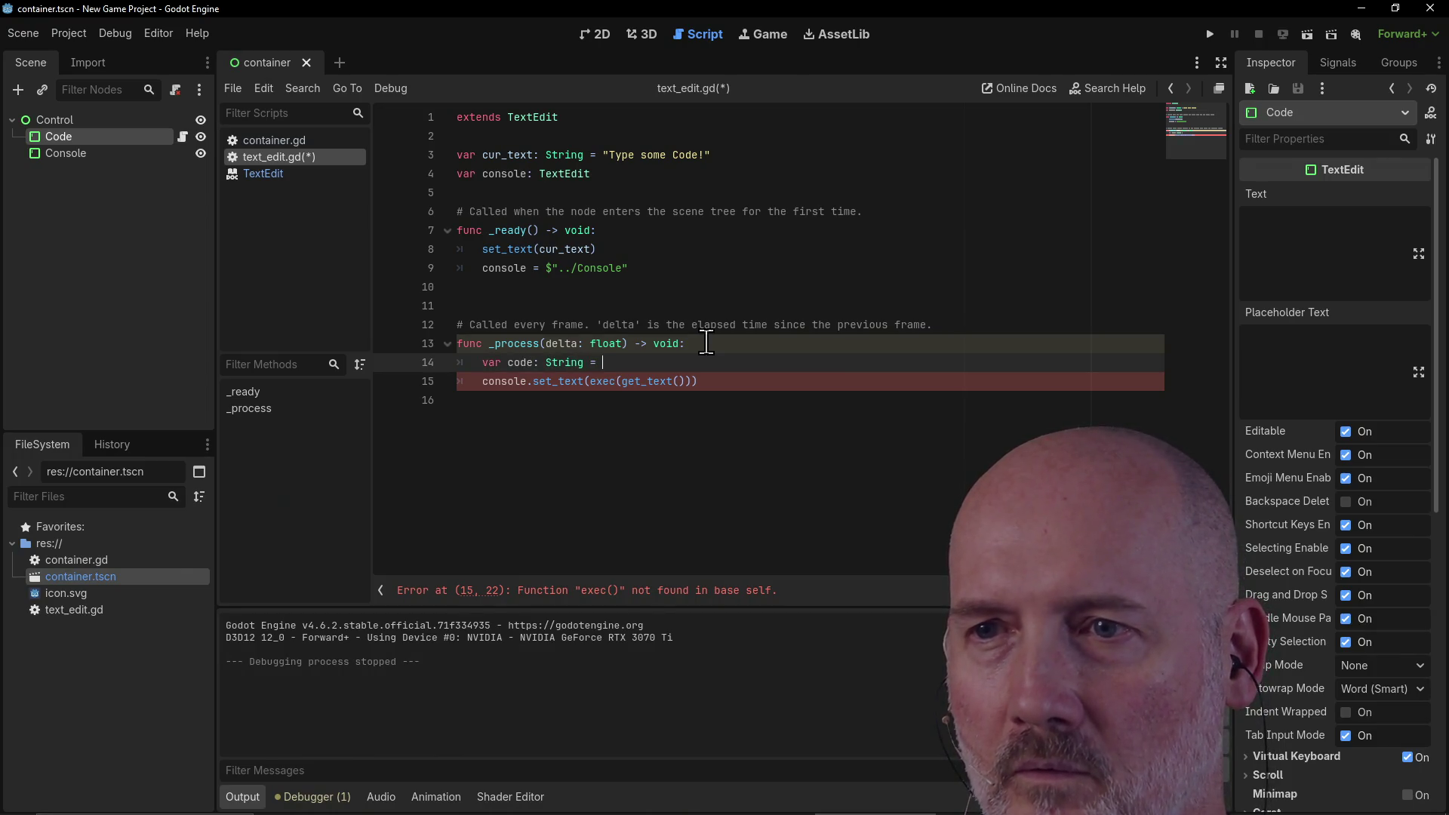
type("get_text(")
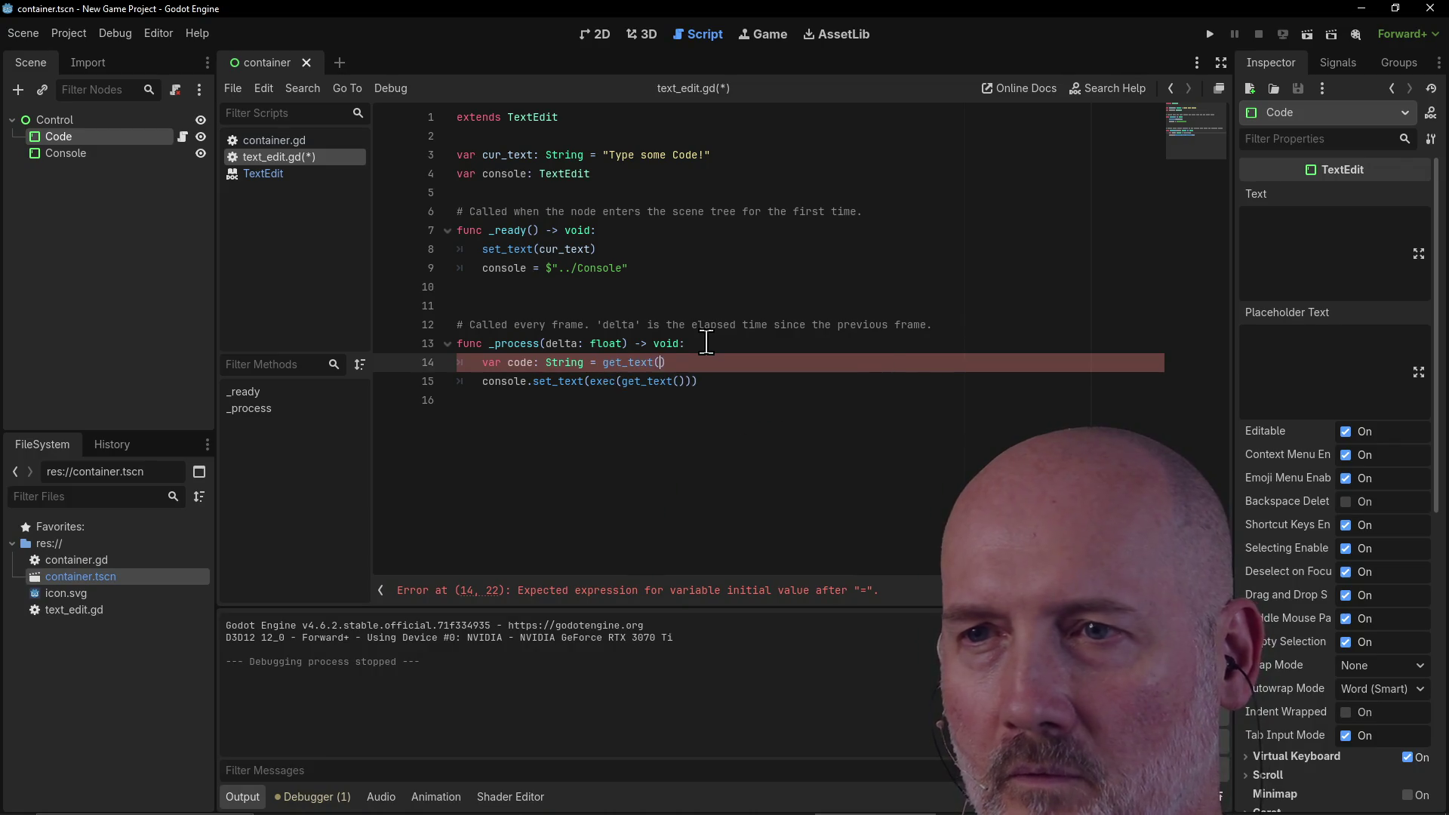
type(")")
key("Down")
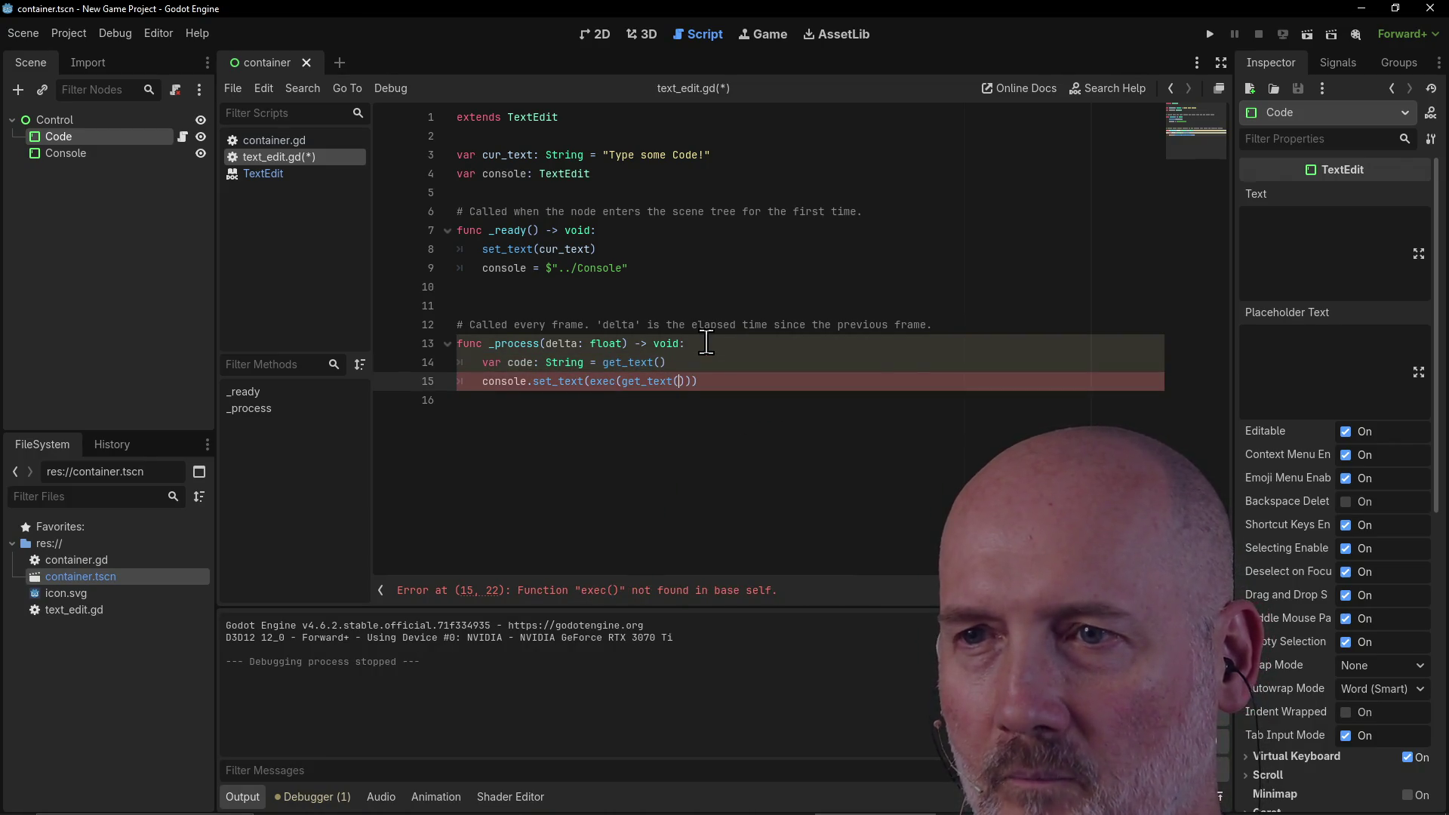
key("BackSpace")
key("BackSpace")
key("BackSpace")
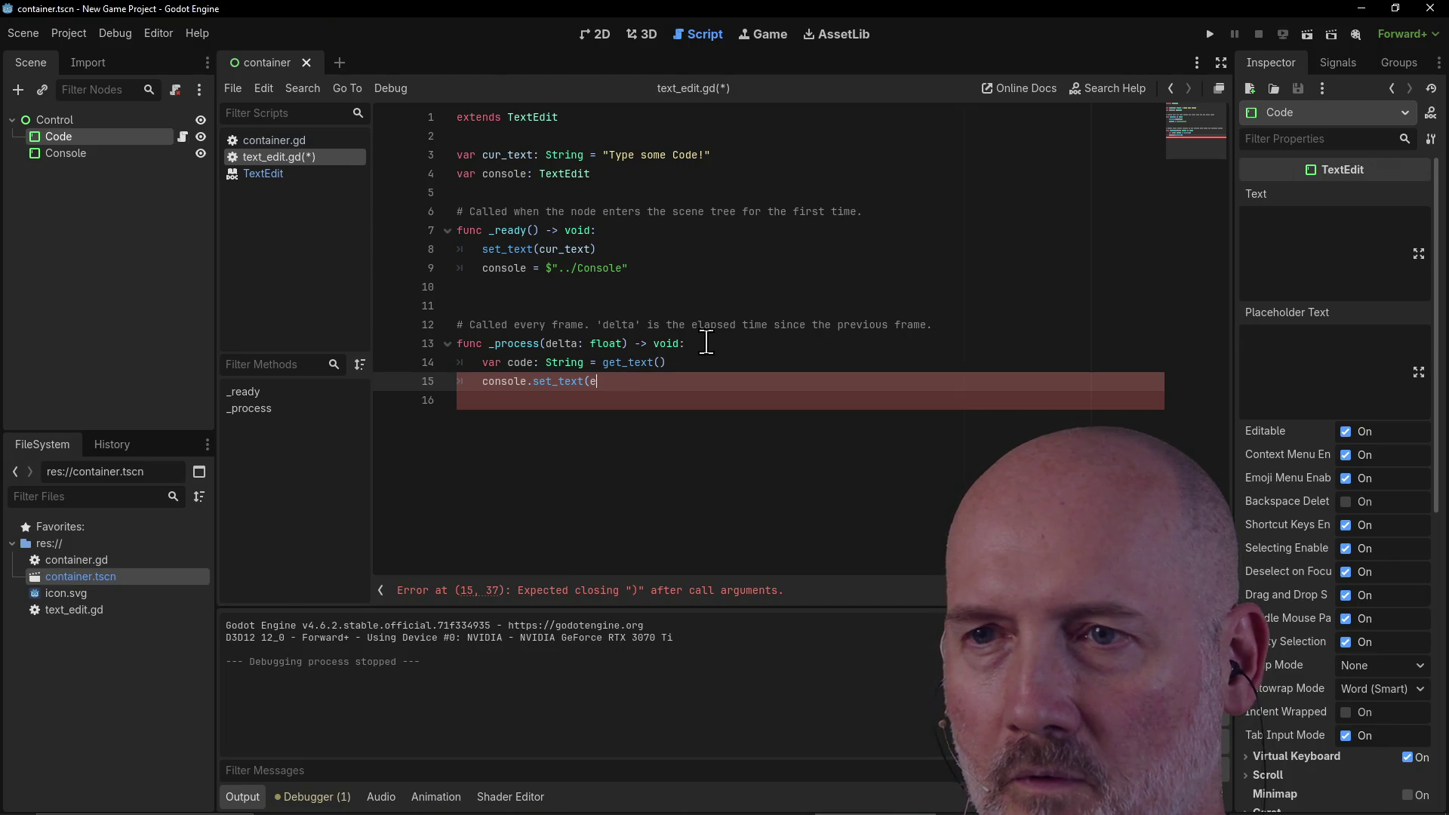
type("result)")
Step: Add var result: String = "Did it run." below the code line and save
key("Up")
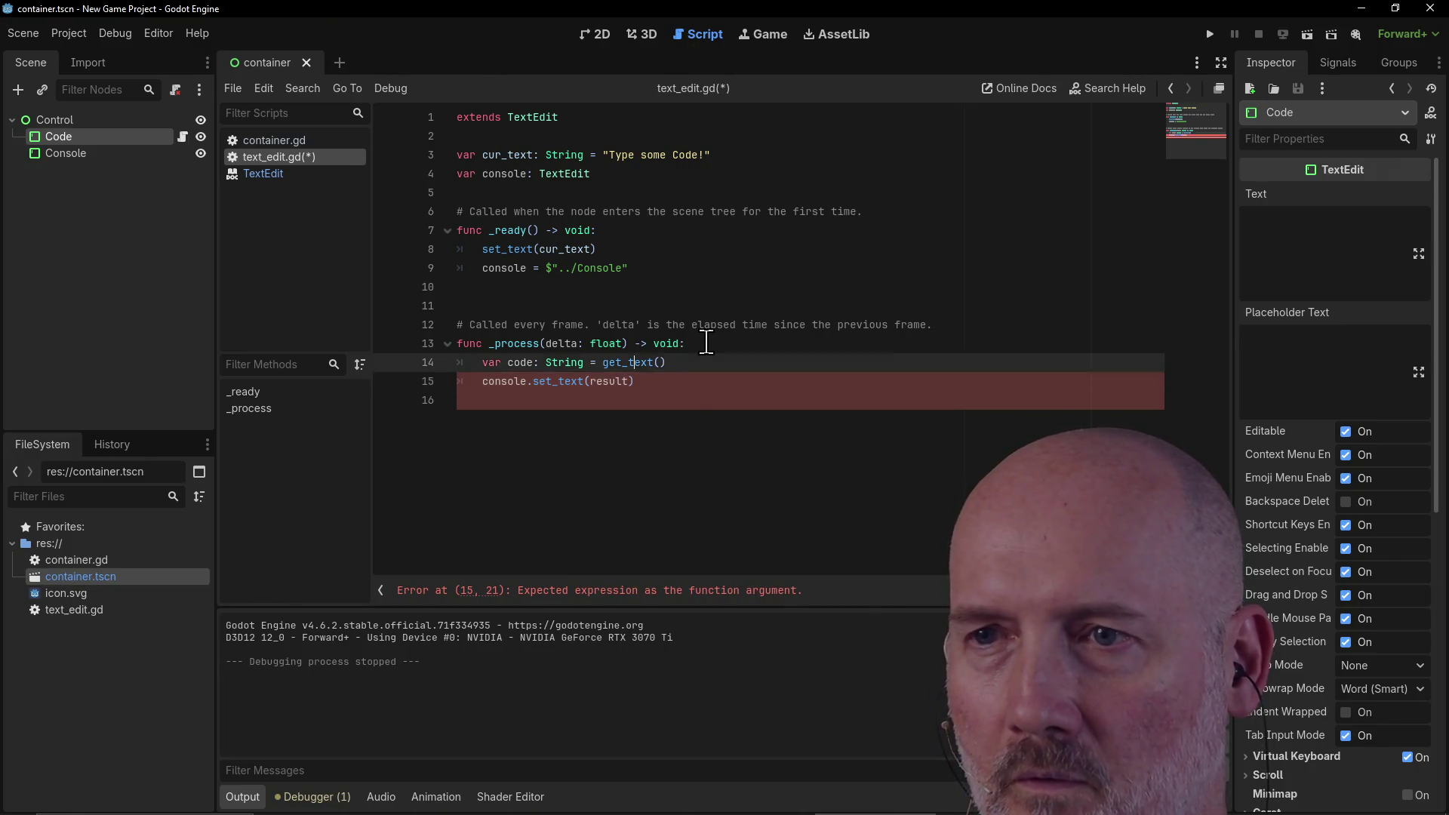
key("End")
key("Return")
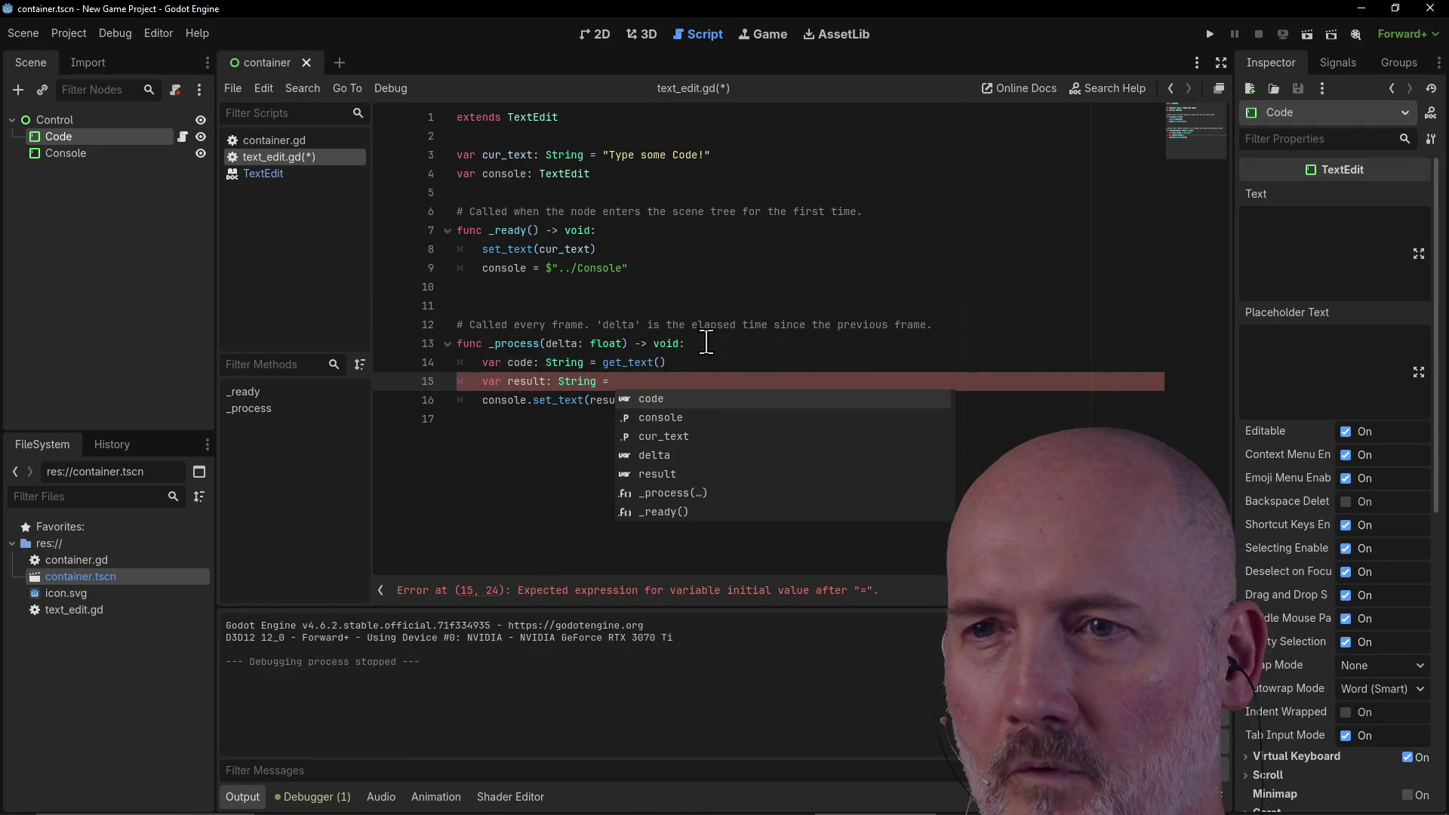
type("\"")
key("Escape")
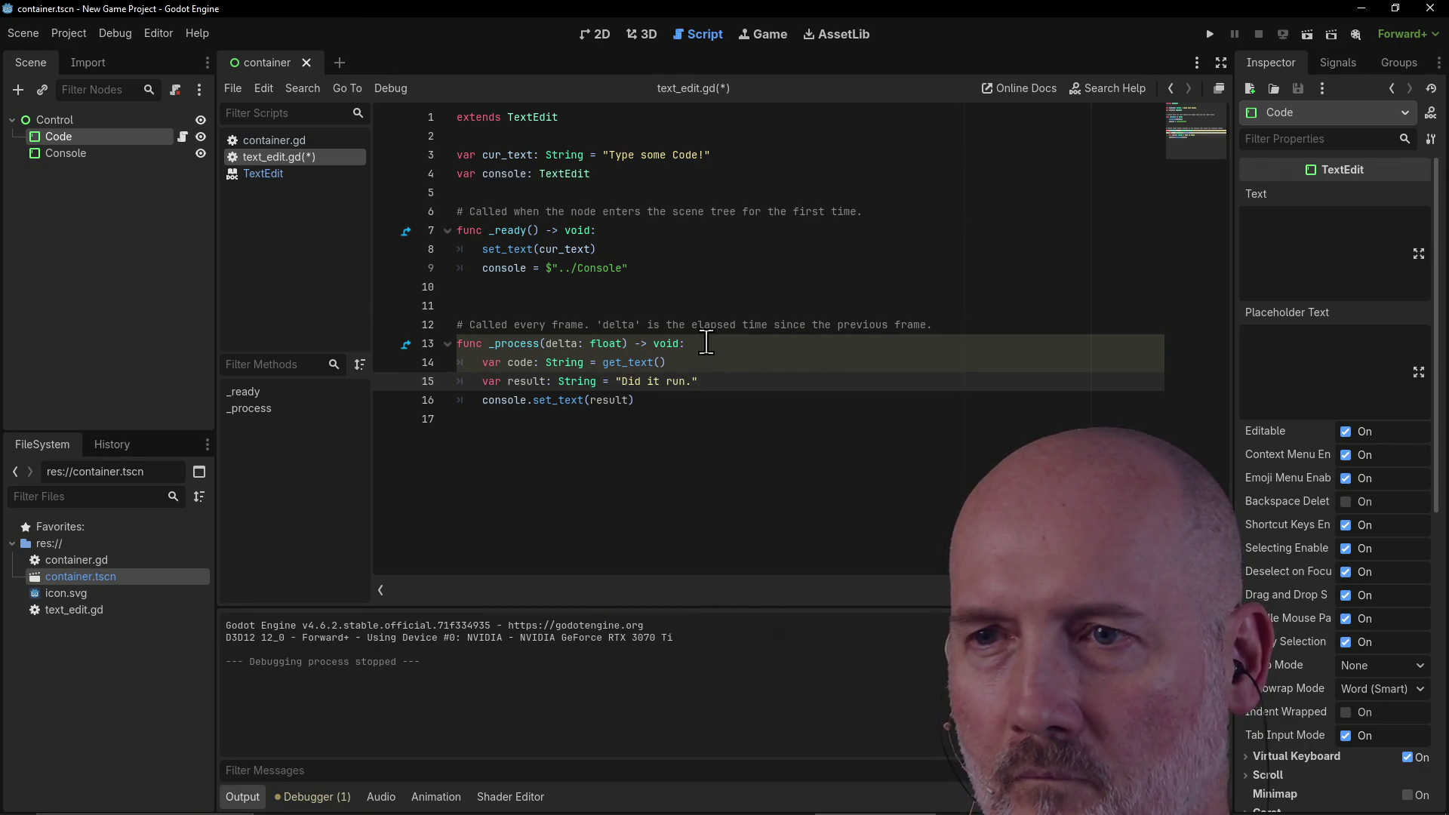
key("Down")
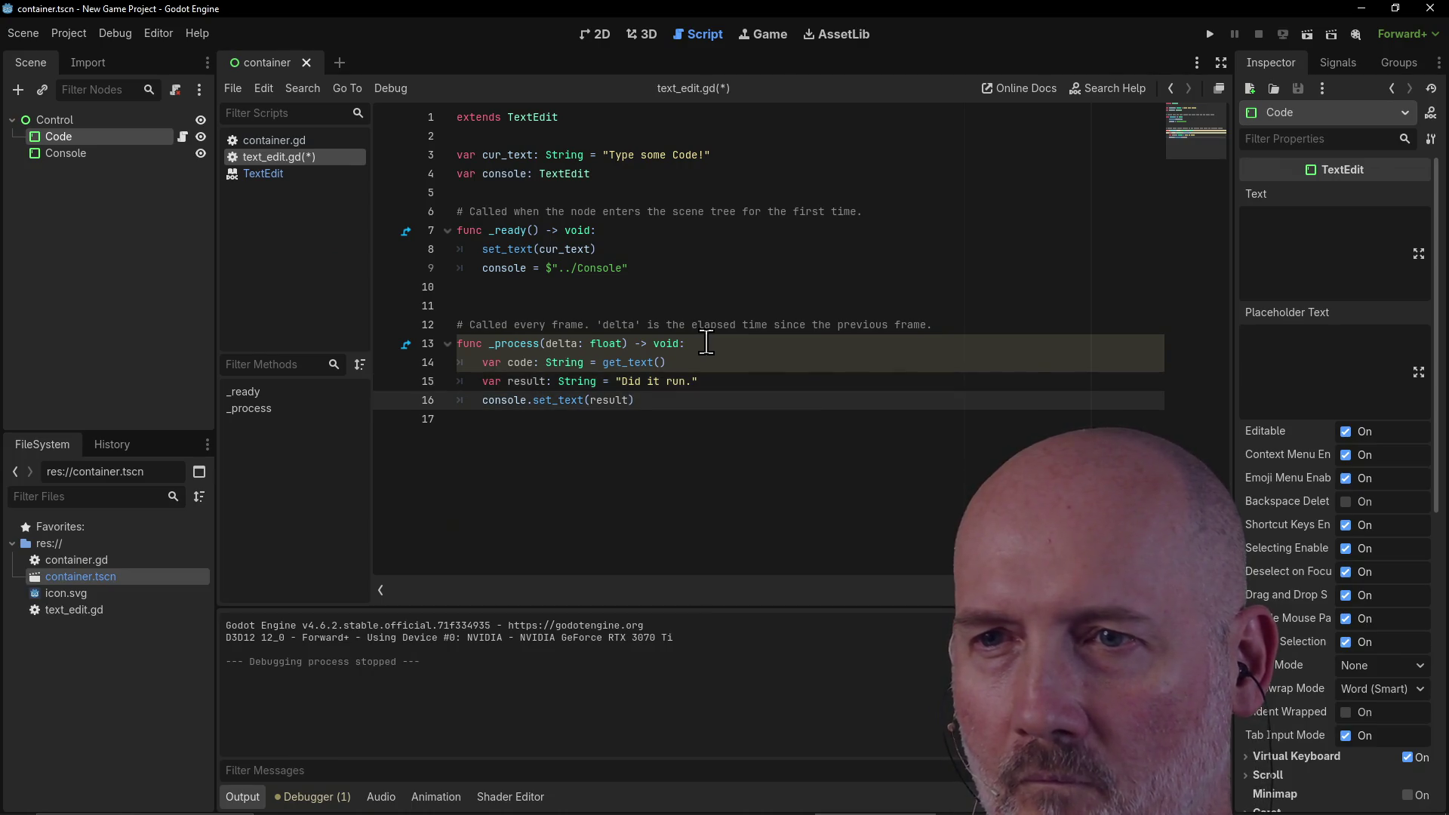
key("ctrl+s")
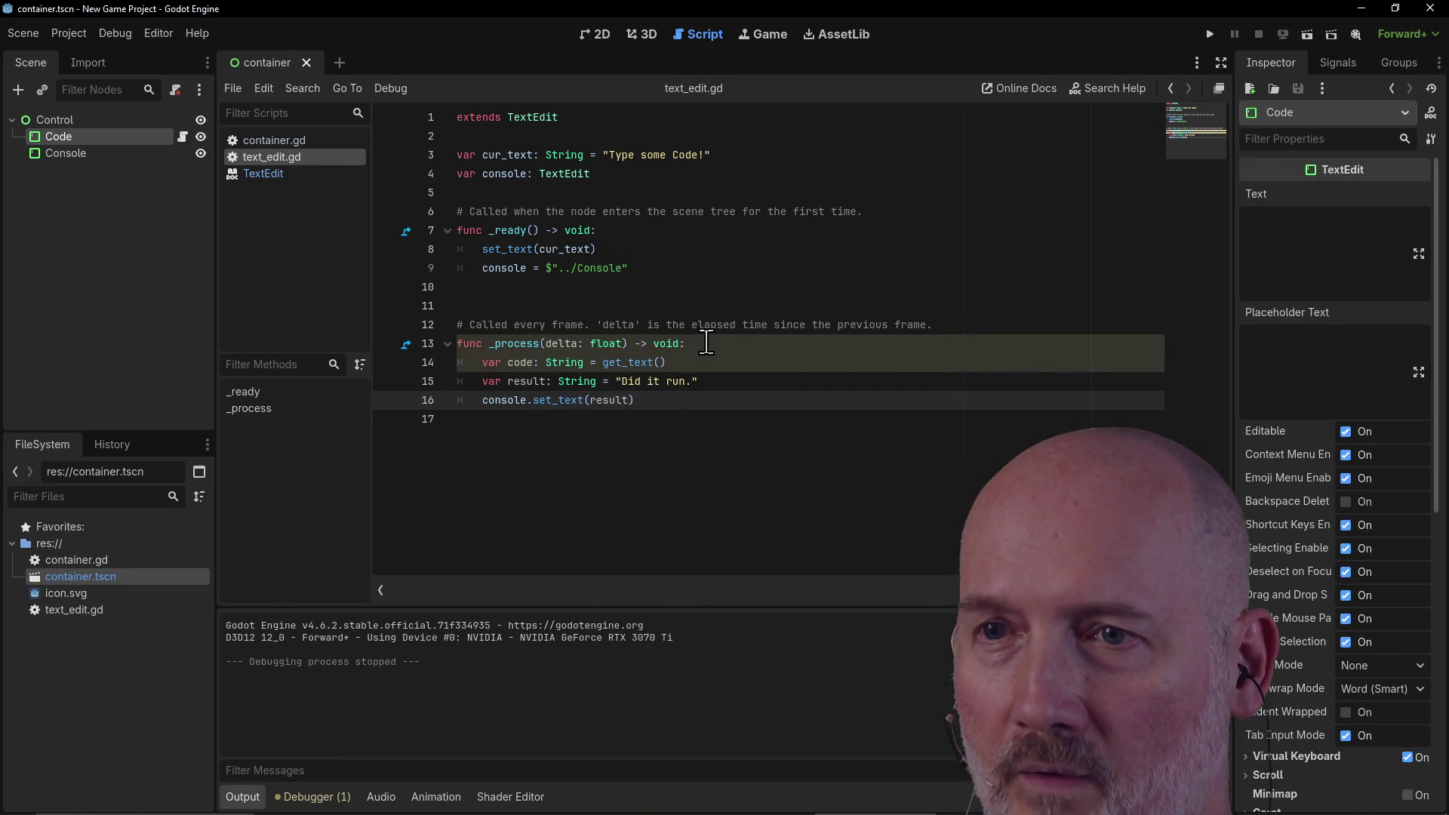
Step: Run the game to see 'Did it run.' in Console, close it, and switch to the docs browser
key("F5")
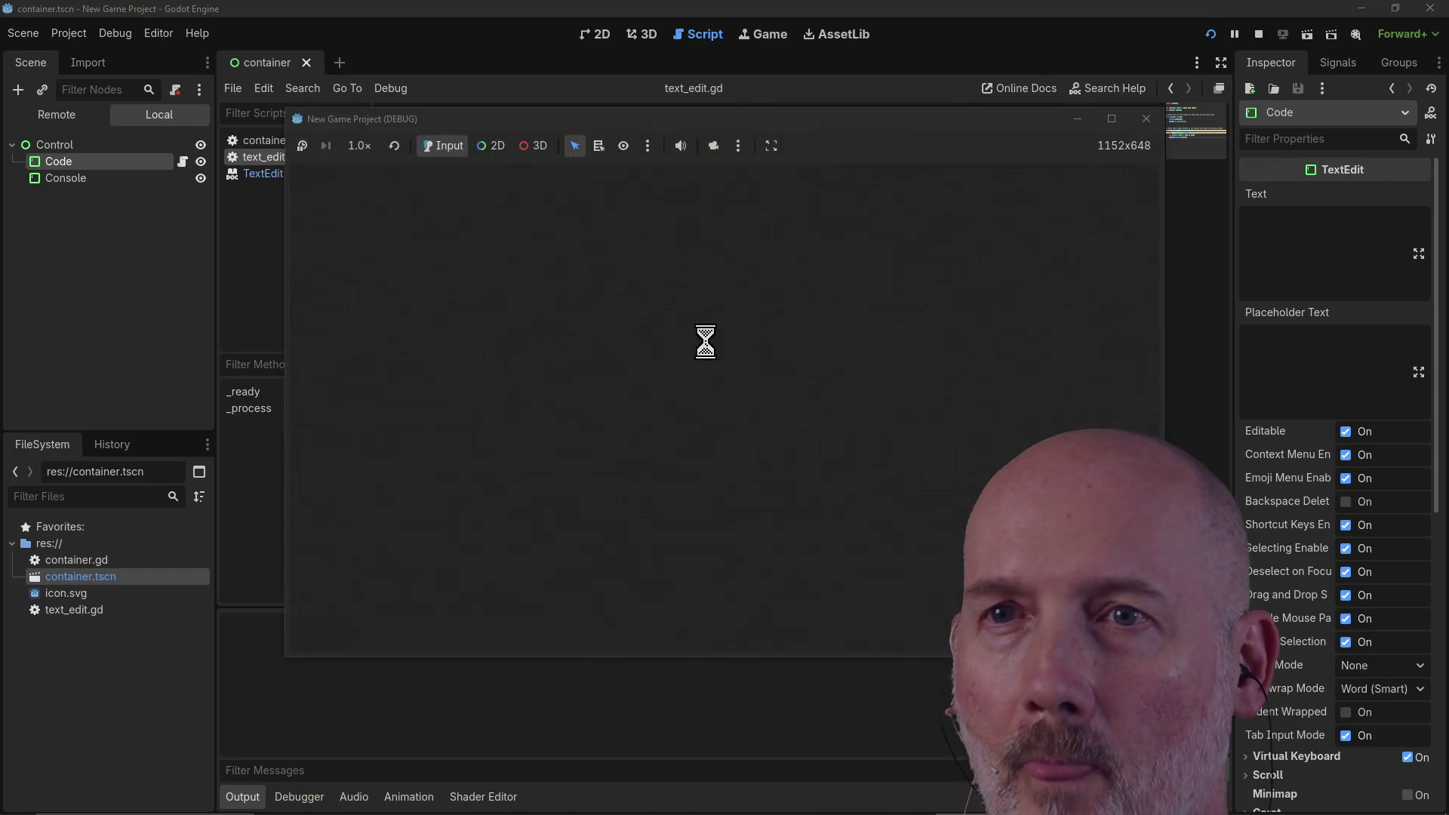
left_click(610, 318)
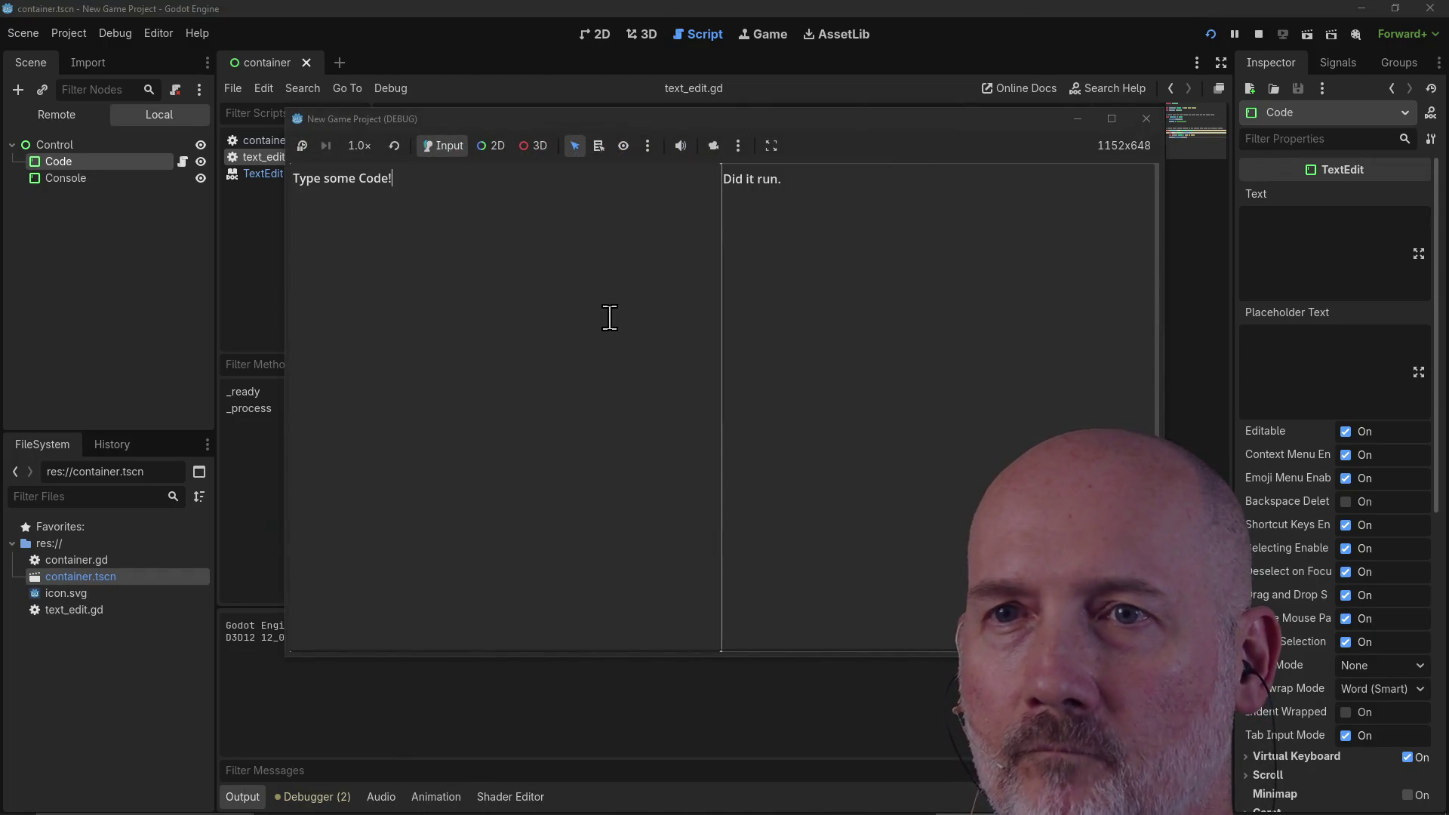
left_click(1147, 118)
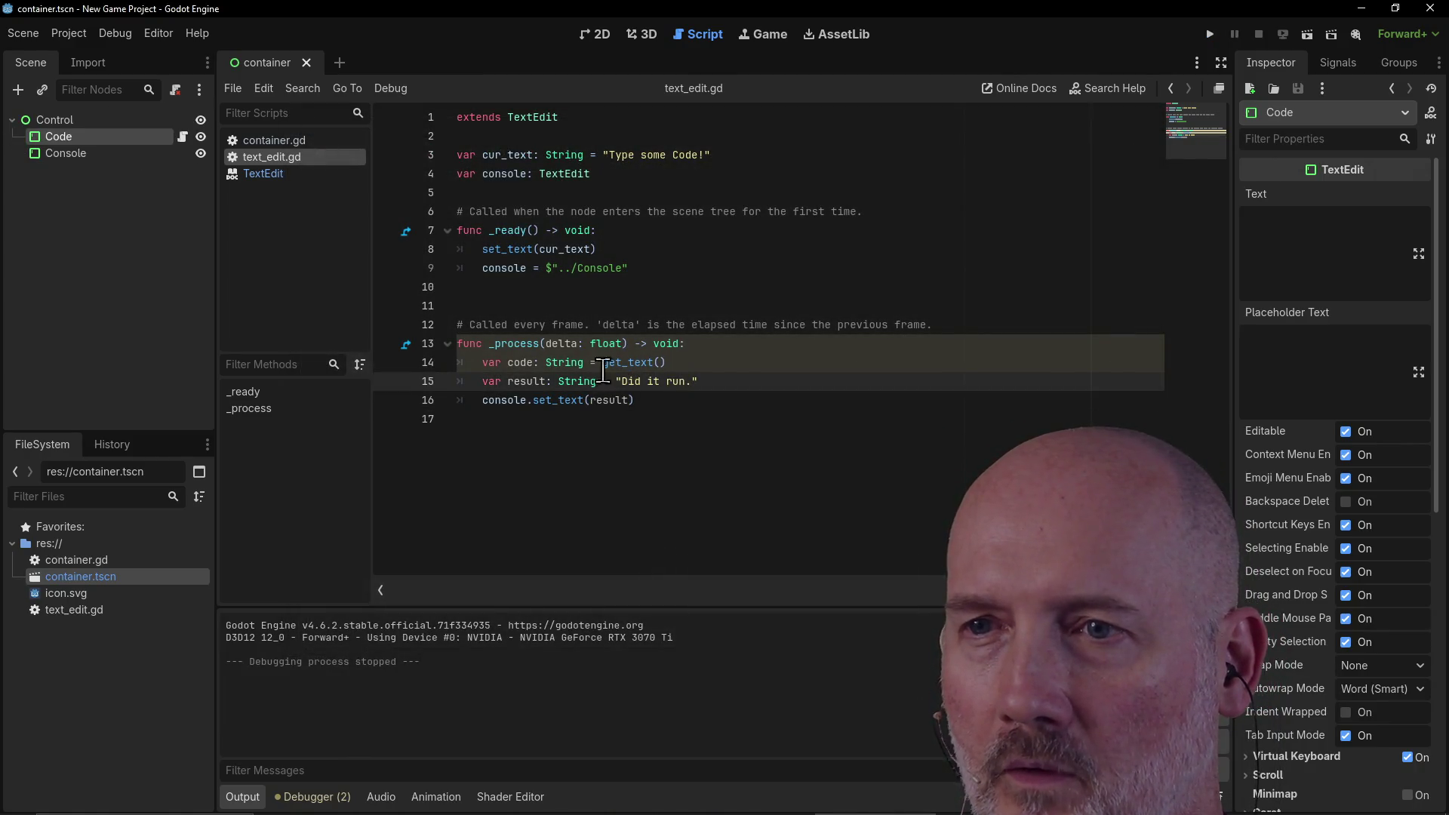
left_click_drag(613, 383, 710, 383)
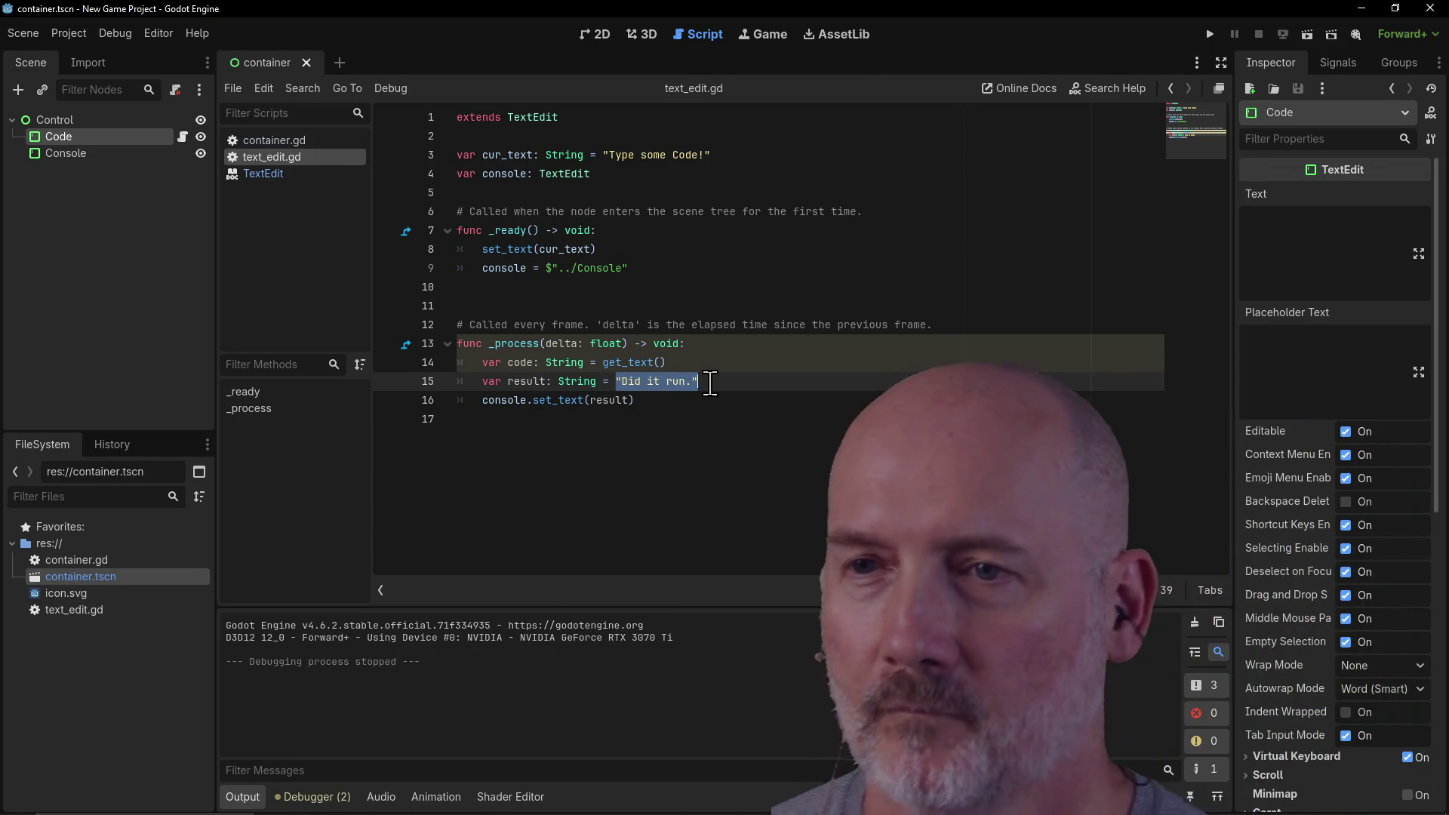
key("alt+Tab")
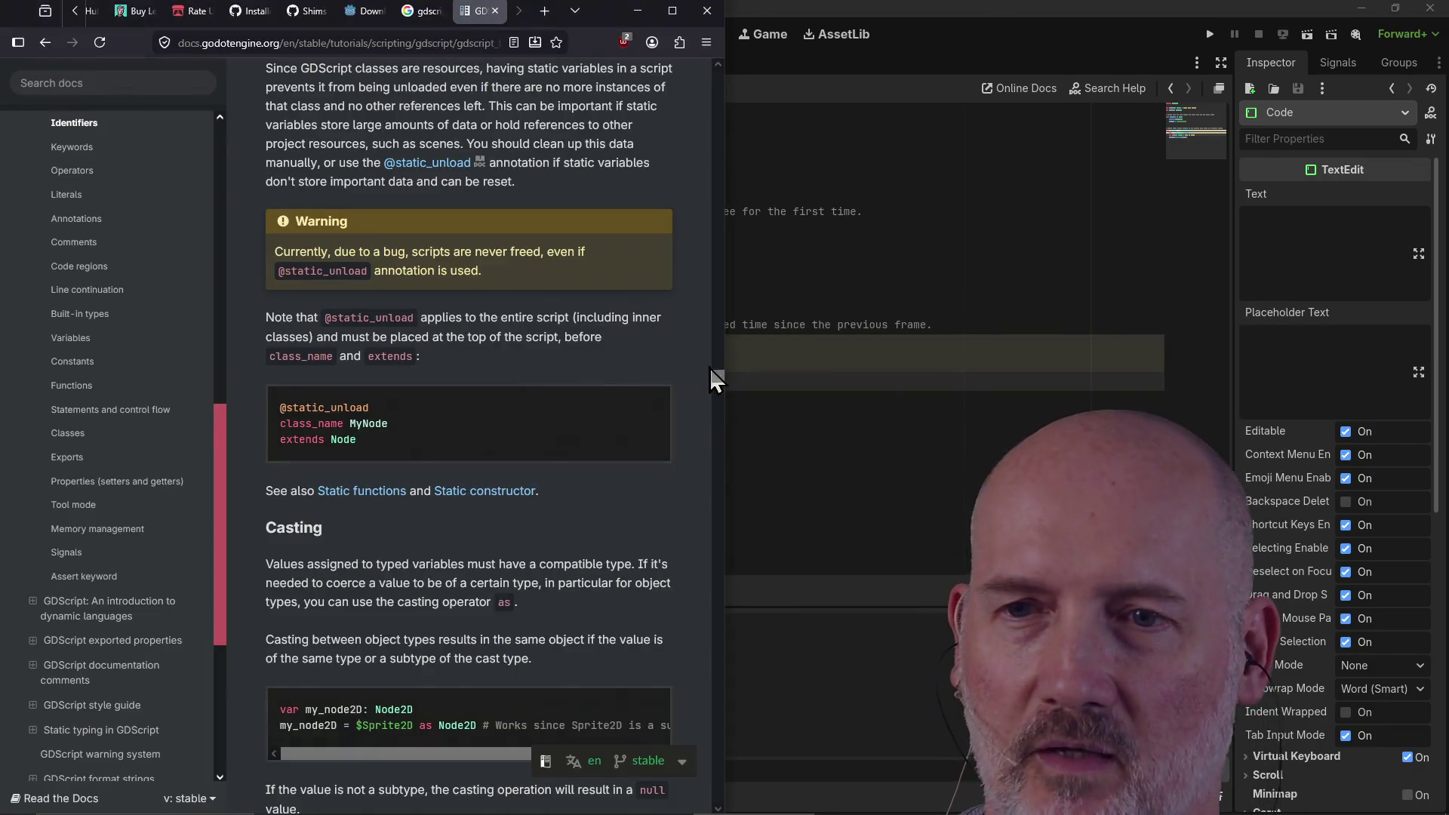
Step: Jump to the Functions section of the GDScript reference and scroll through Expressions
left_click(98, 386)
scroll(494, 370, "down", 6)
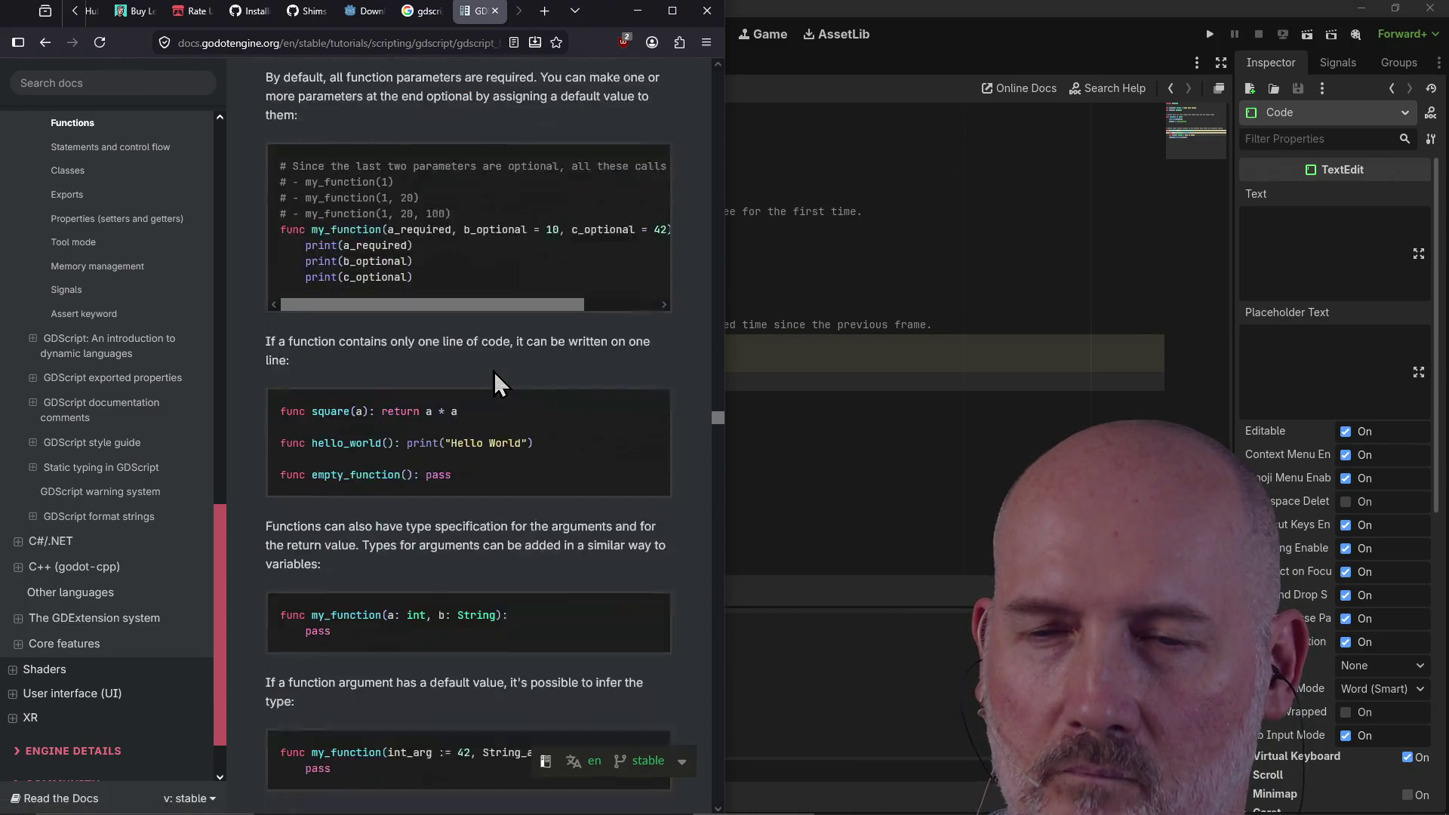
scroll(493, 370, "down", 11)
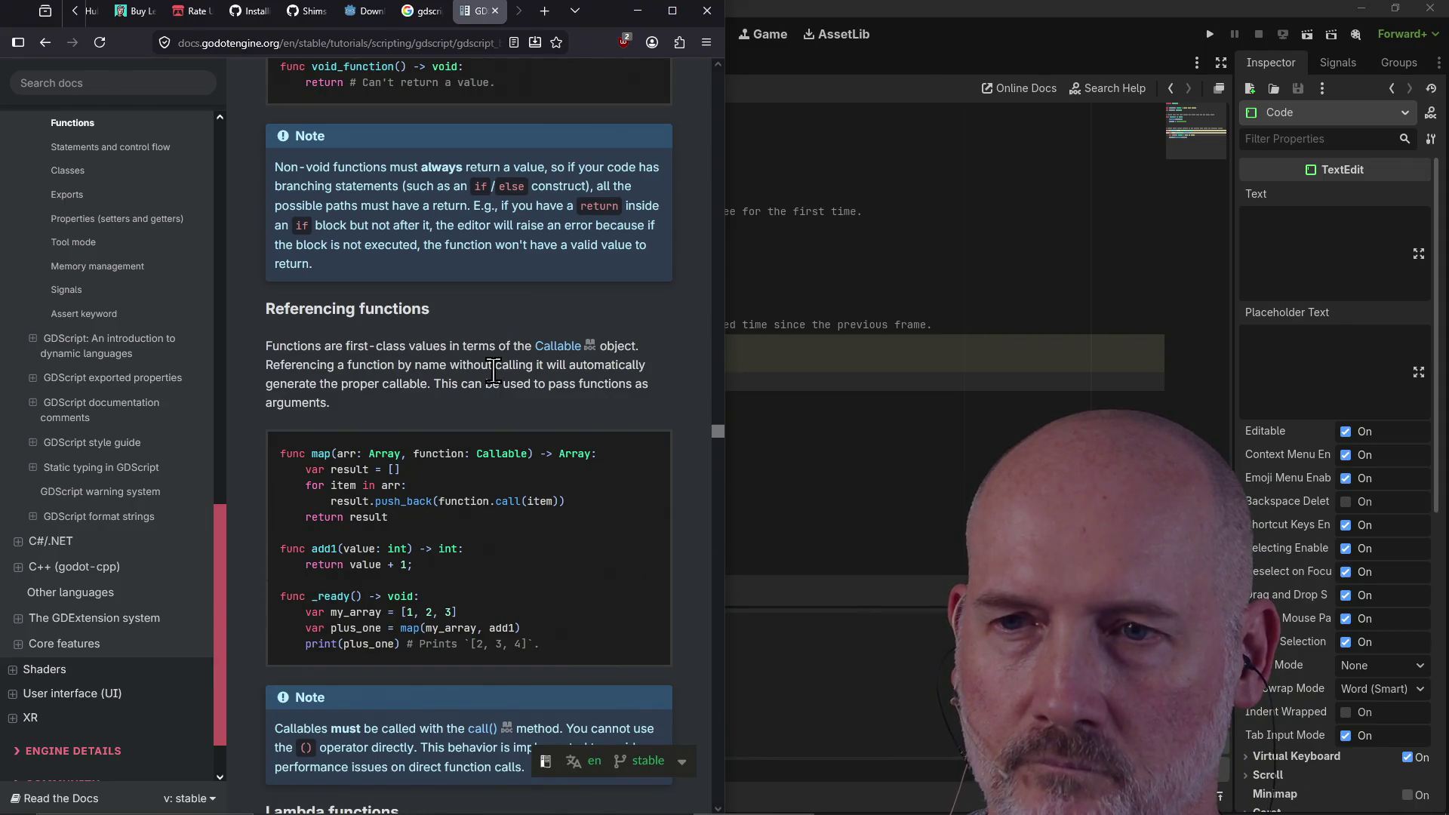
scroll(494, 371, "down", 8)
scroll(494, 371, "down", 8)
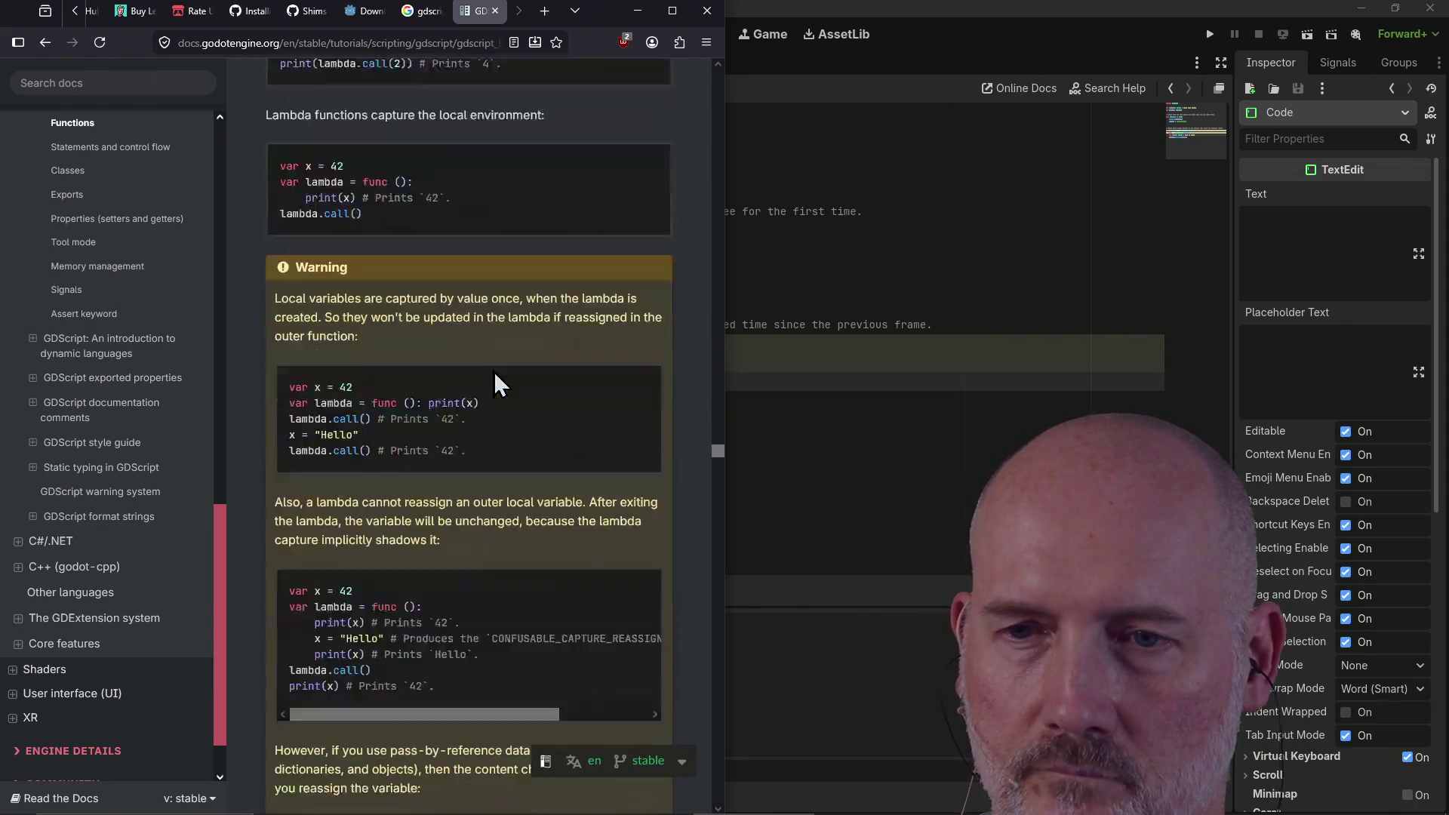
scroll(494, 370, "down", 5)
scroll(494, 369, "down", 4)
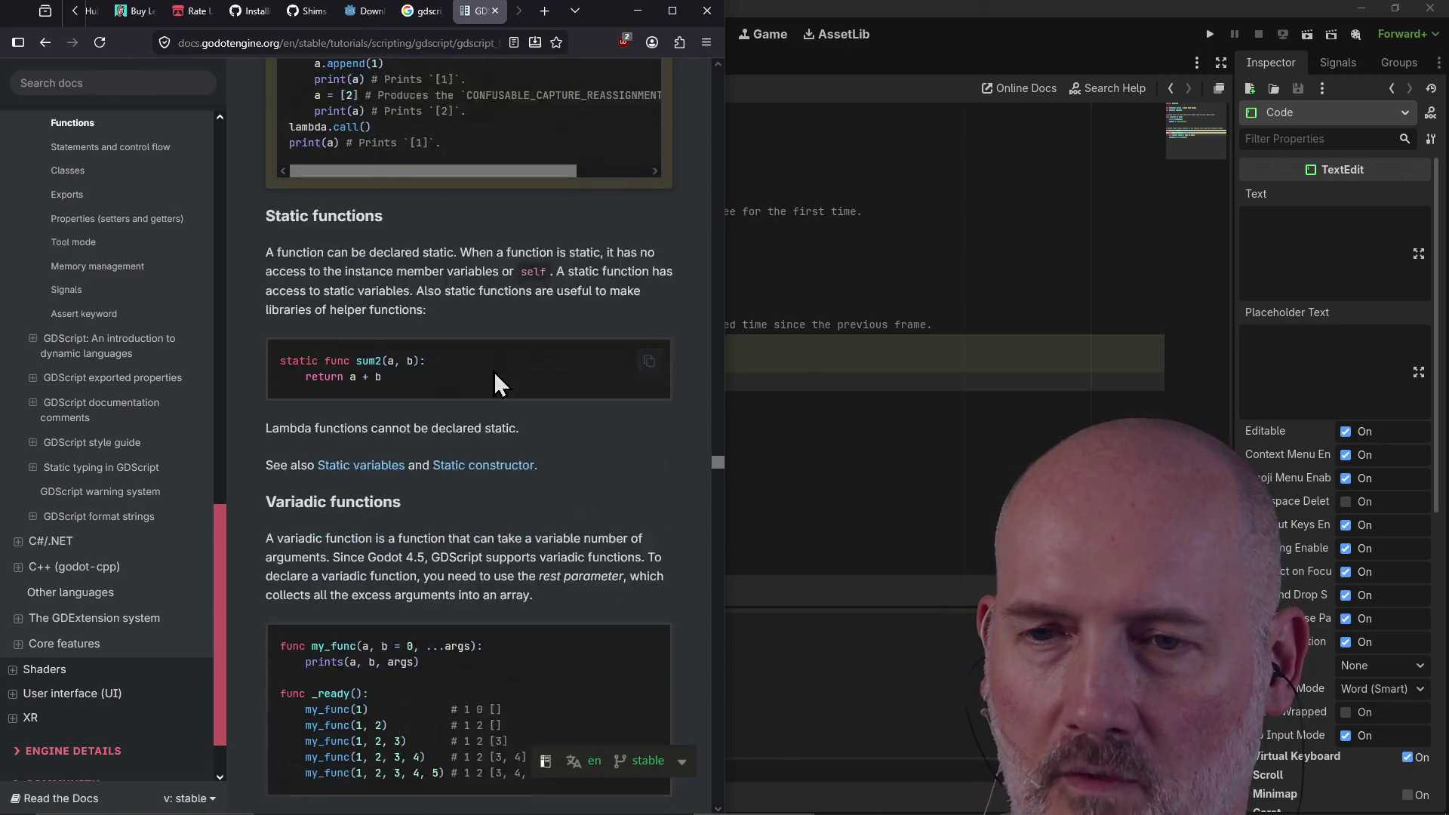
scroll(494, 372, "down", 9)
scroll(494, 371, "down", 1)
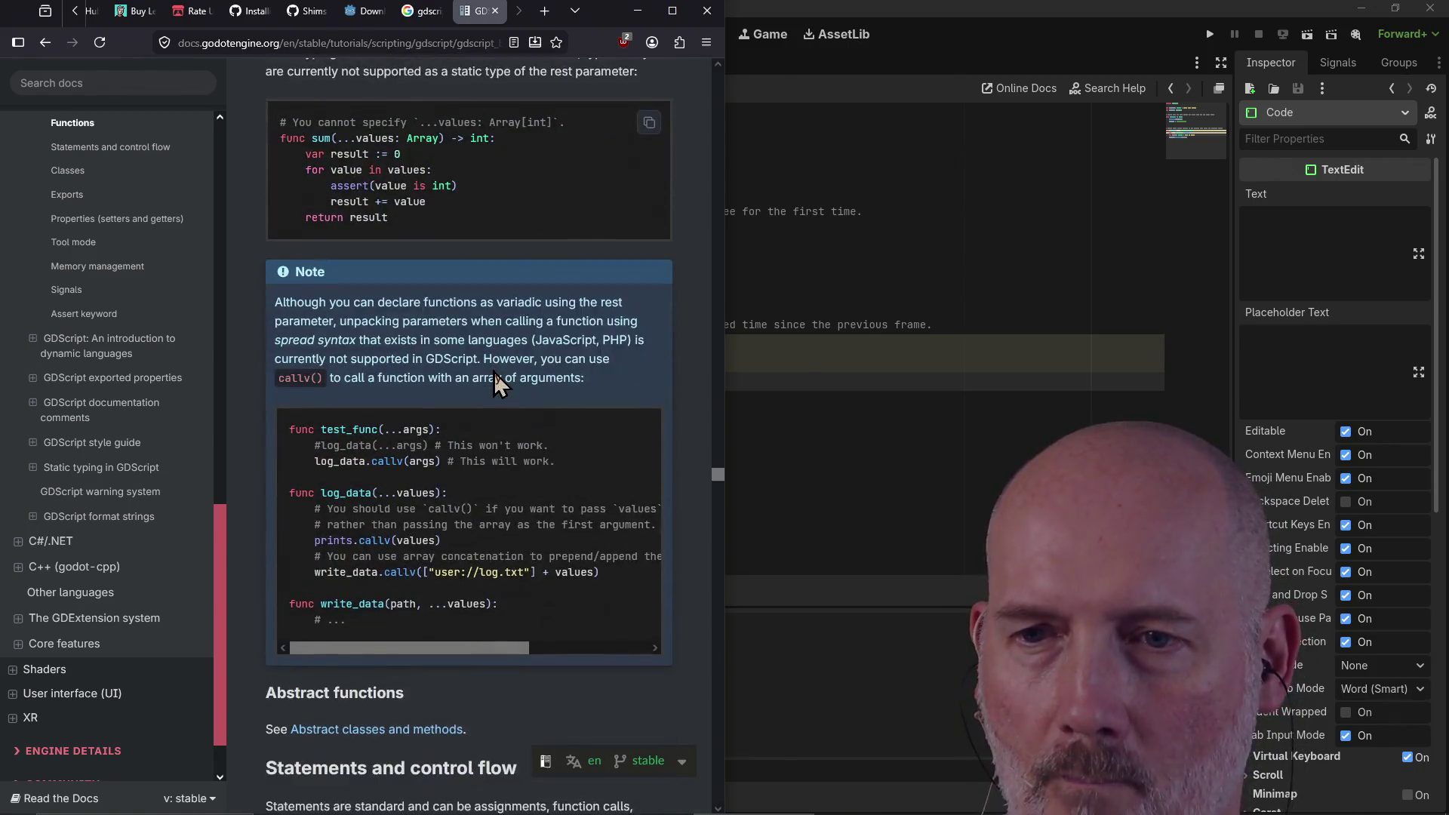
scroll(494, 371, "down", 5)
scroll(494, 372, "down", 4)
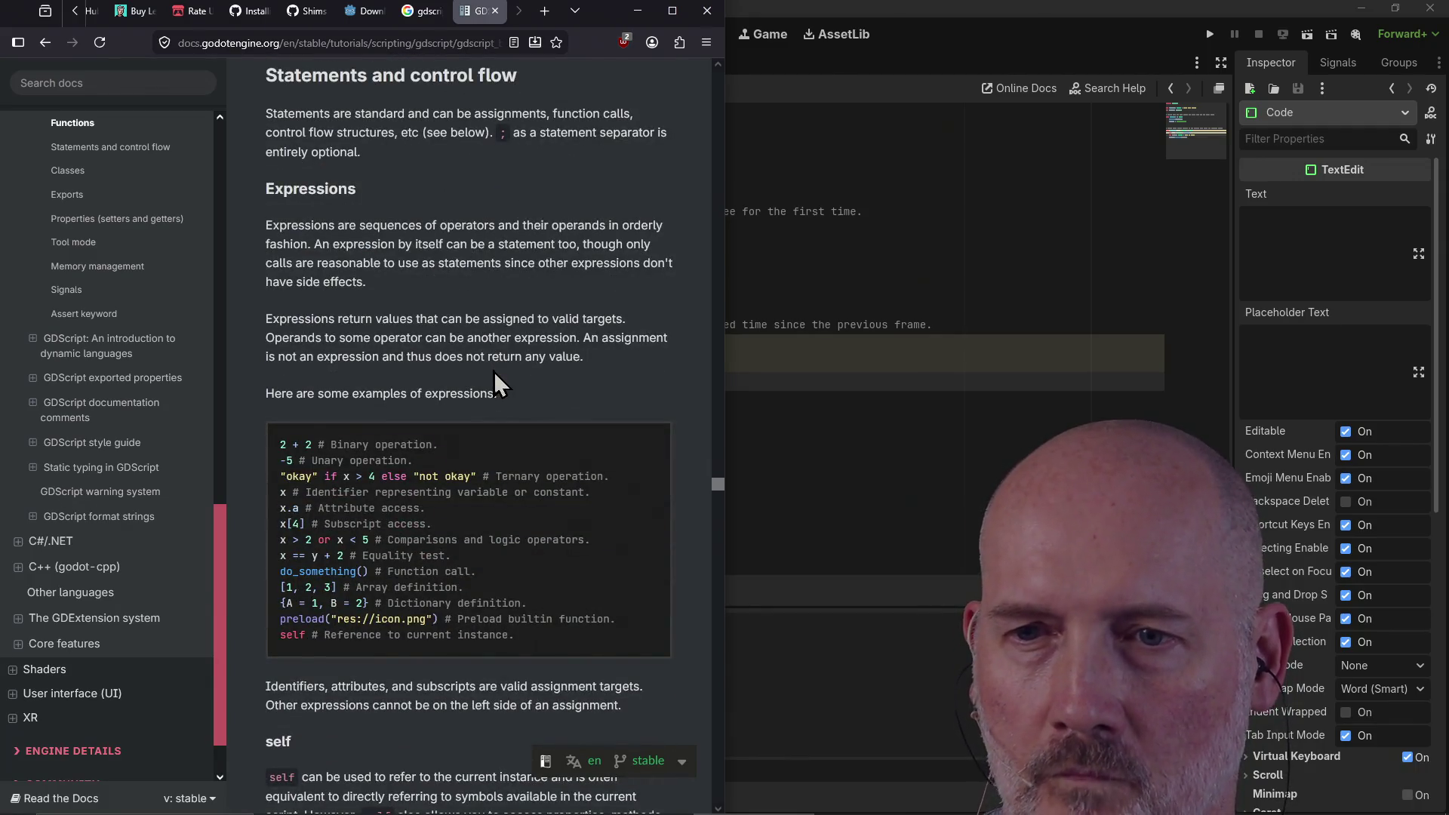
scroll(495, 374, "down", 4)
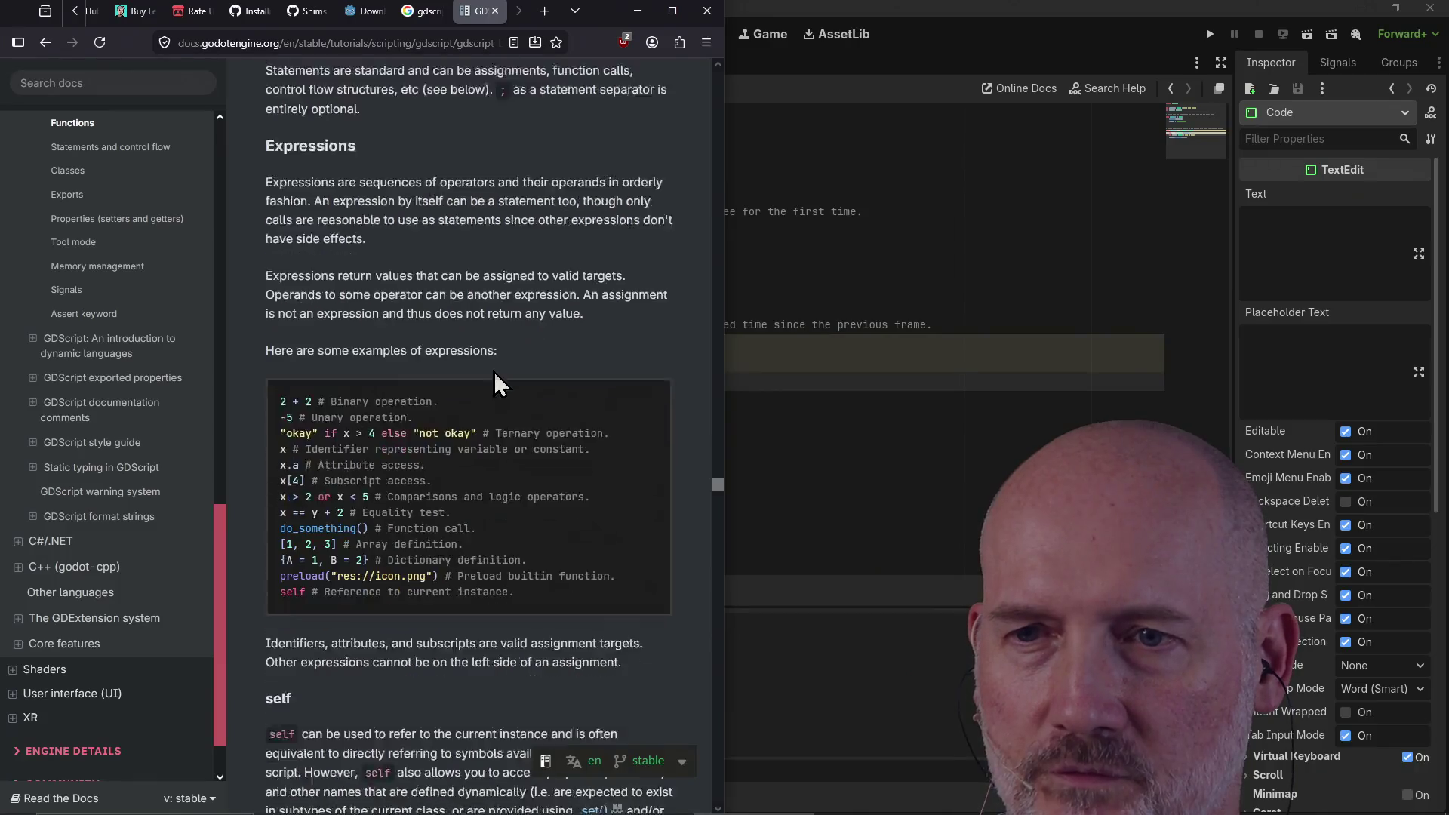
Step: Read the self, if/else/elif and ternary-if examples, then return to the Godot editor
scroll(495, 374, "up", 1)
scroll(494, 374, "down", 1)
scroll(493, 371, "down", 4)
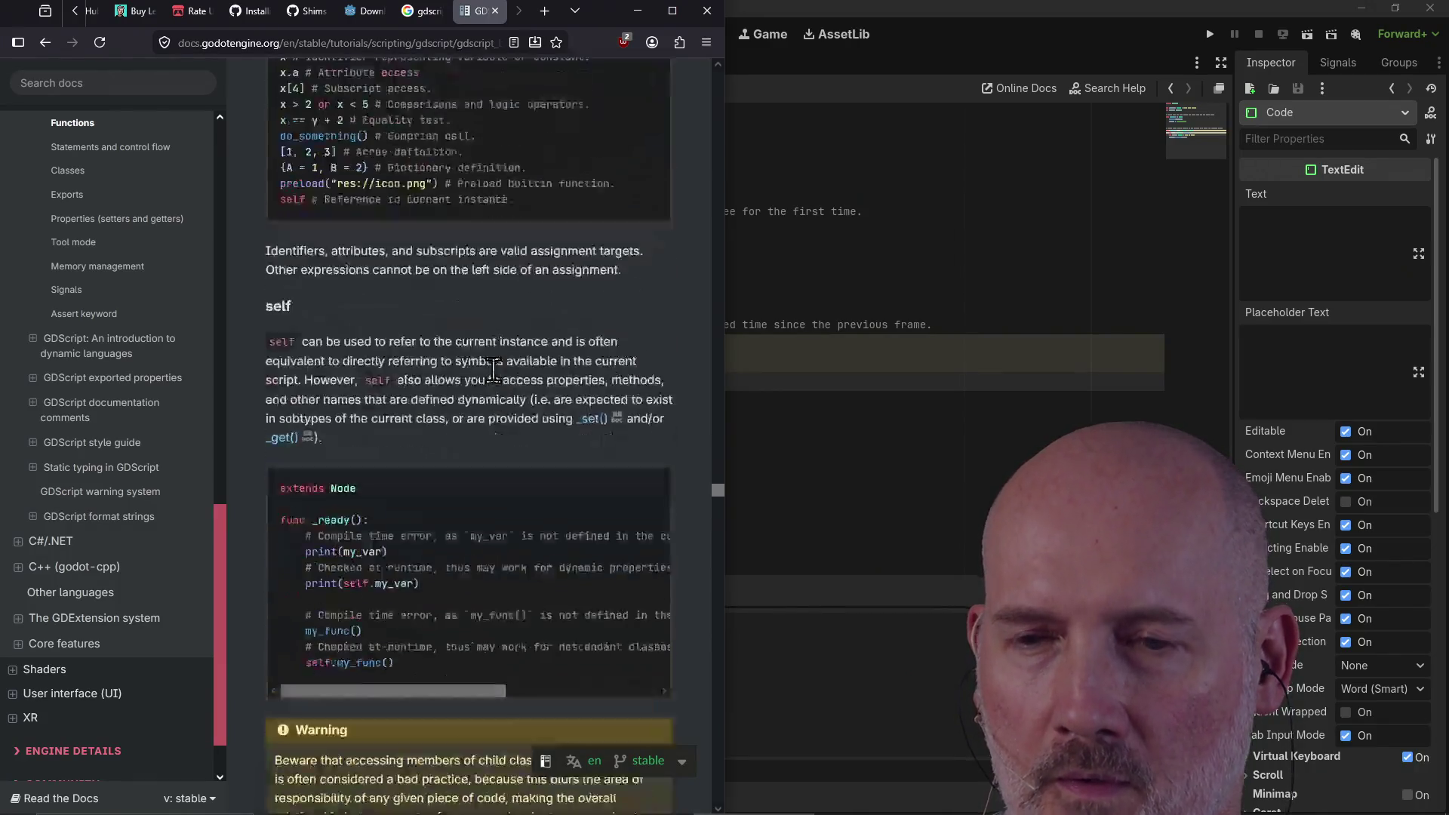
scroll(494, 372, "down", 5)
scroll(493, 371, "down", 3)
scroll(494, 372, "up", 7)
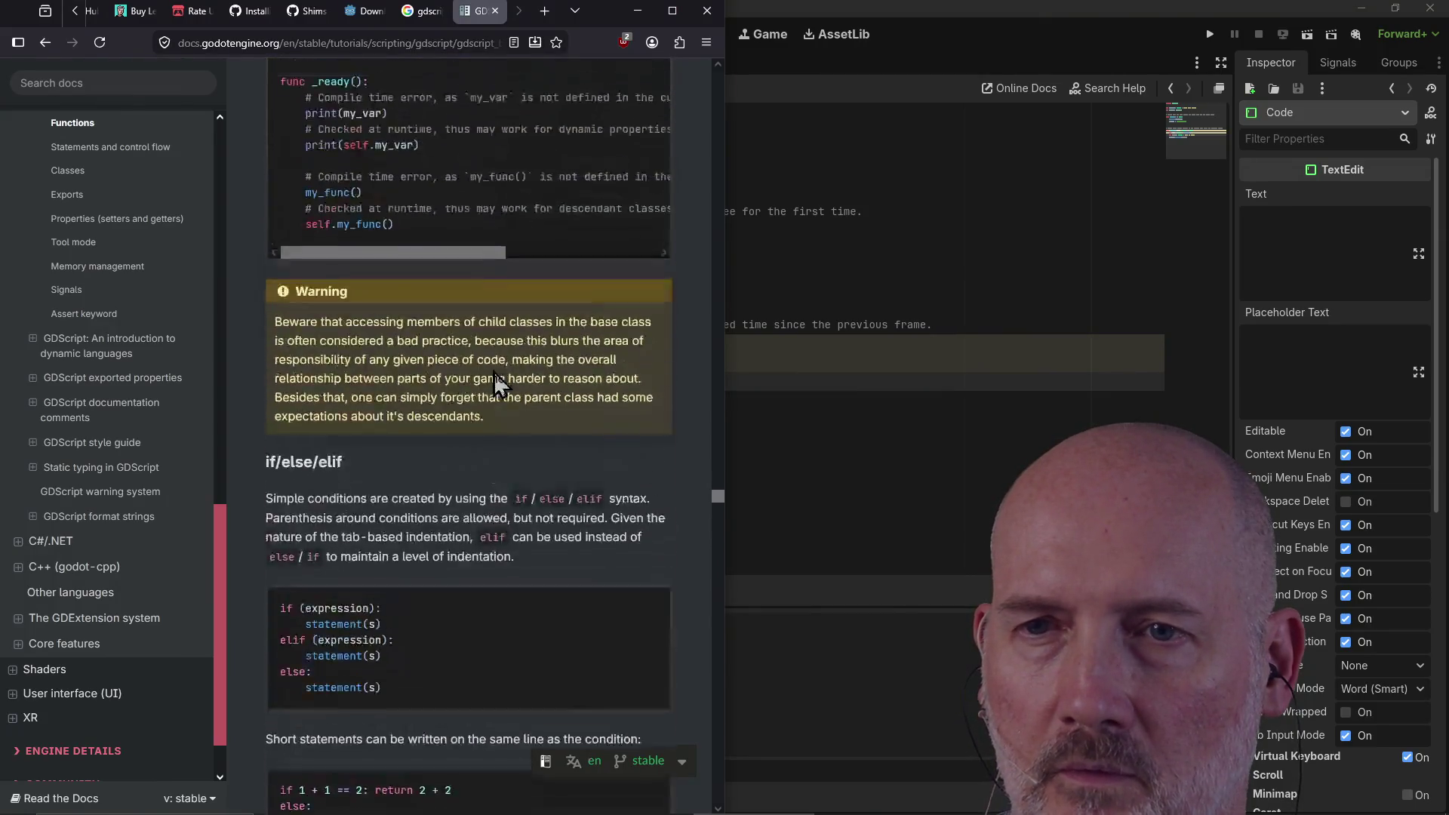
scroll(522, 508, "down", 1)
scroll(522, 508, "up", 1)
scroll(444, 474, "up", 3)
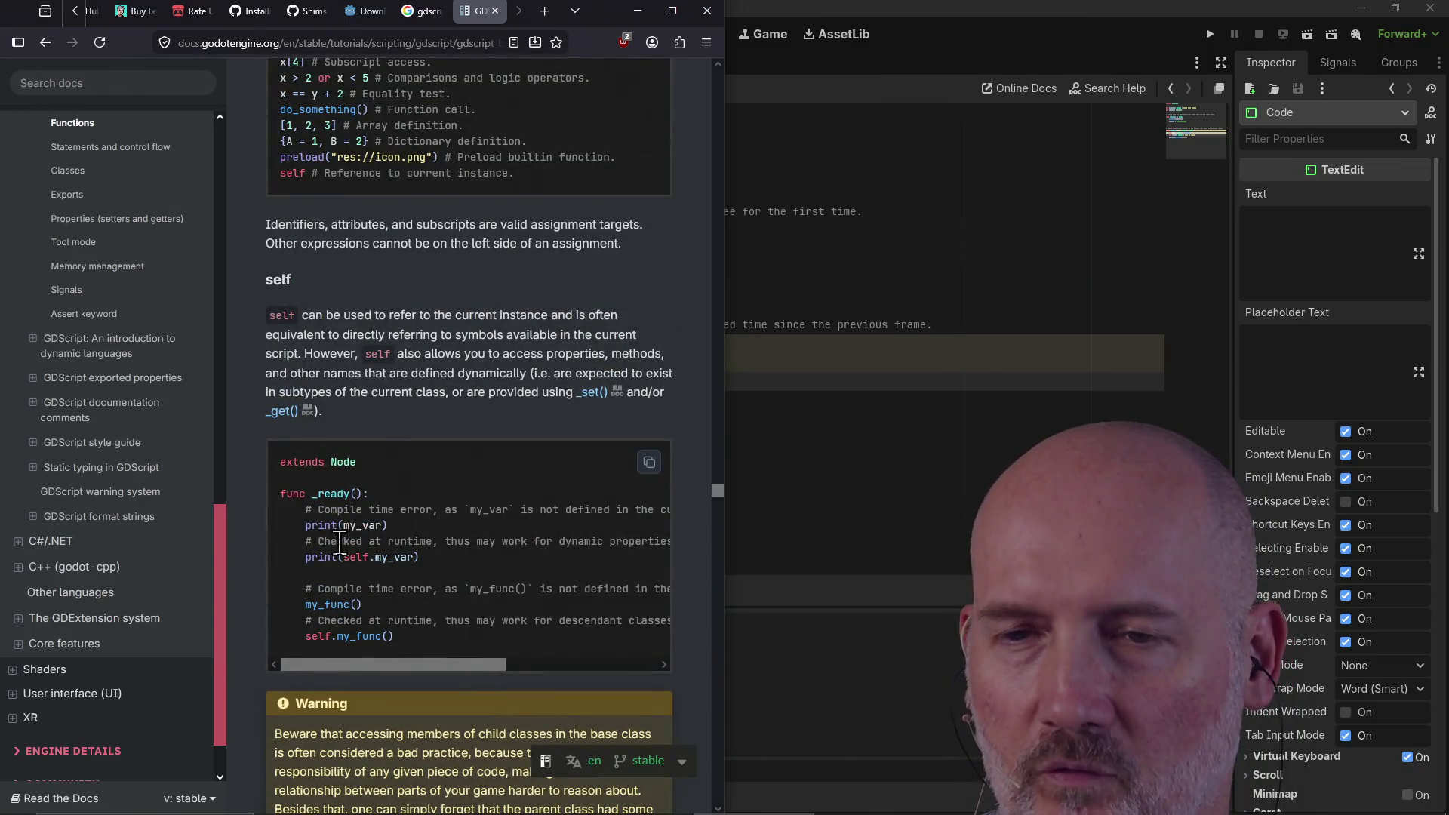
scroll(337, 536, "up", 2)
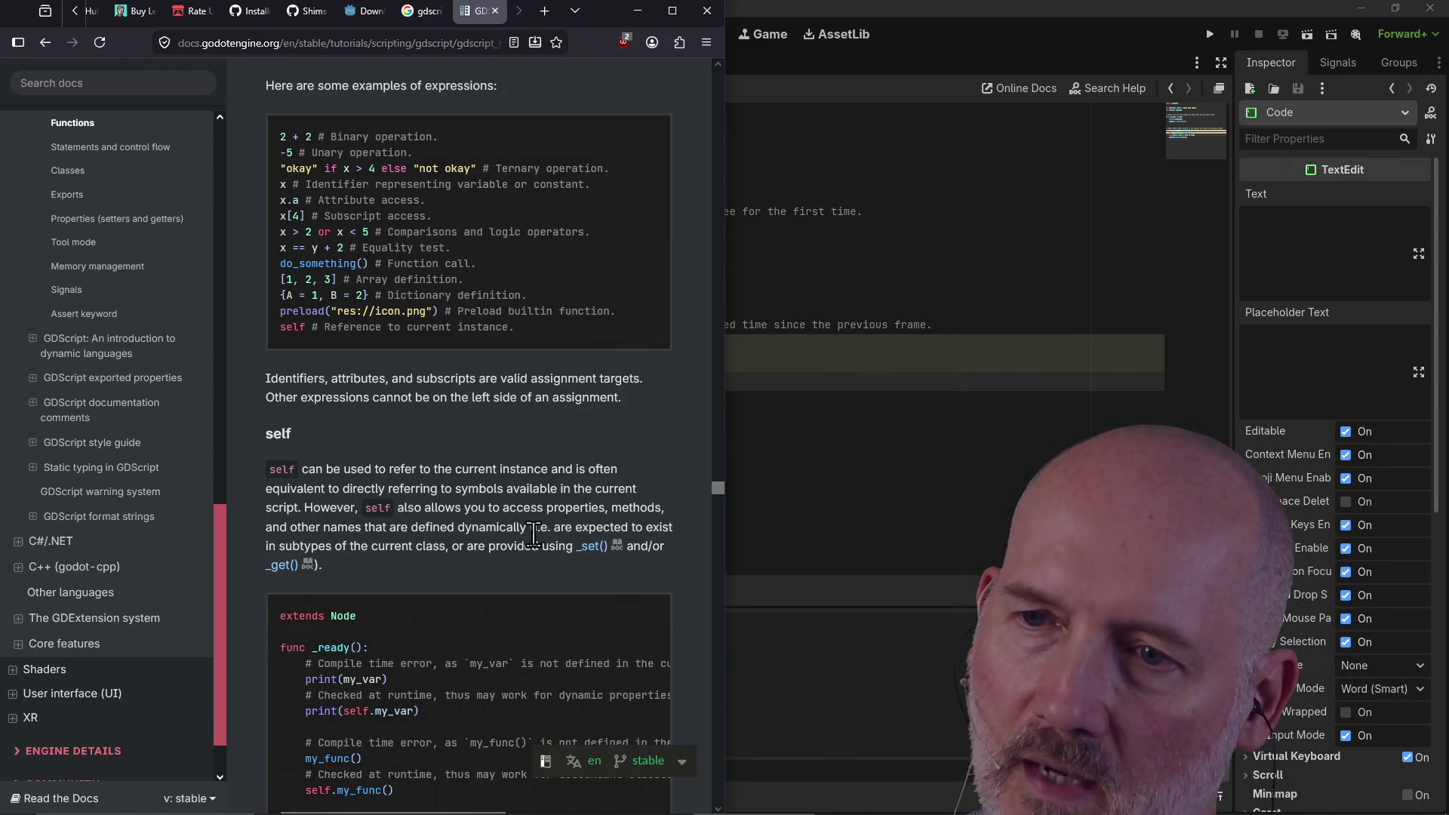
scroll(414, 564, "down", 3)
scroll(413, 564, "down", 9)
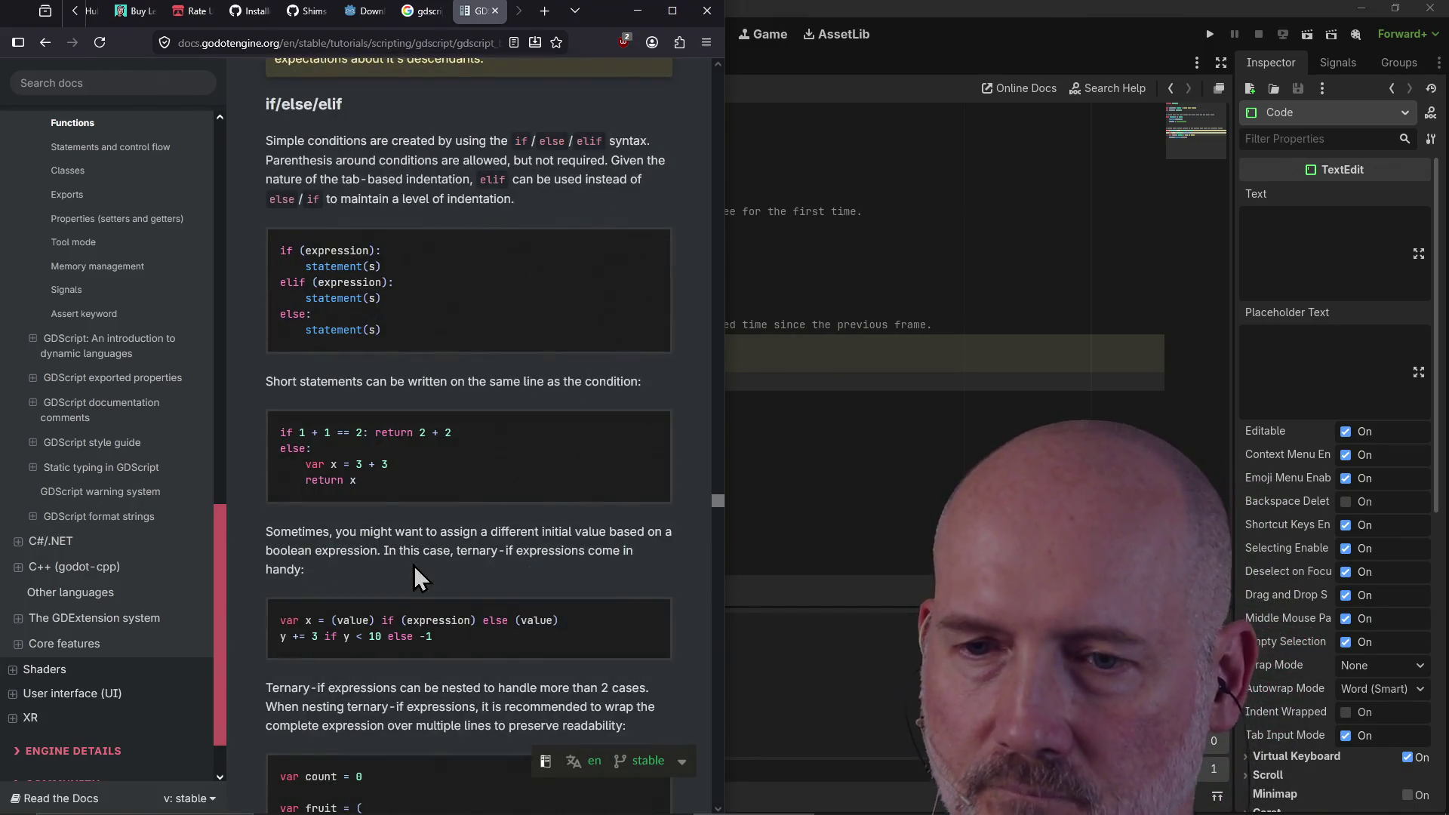
scroll(414, 564, "down", 3)
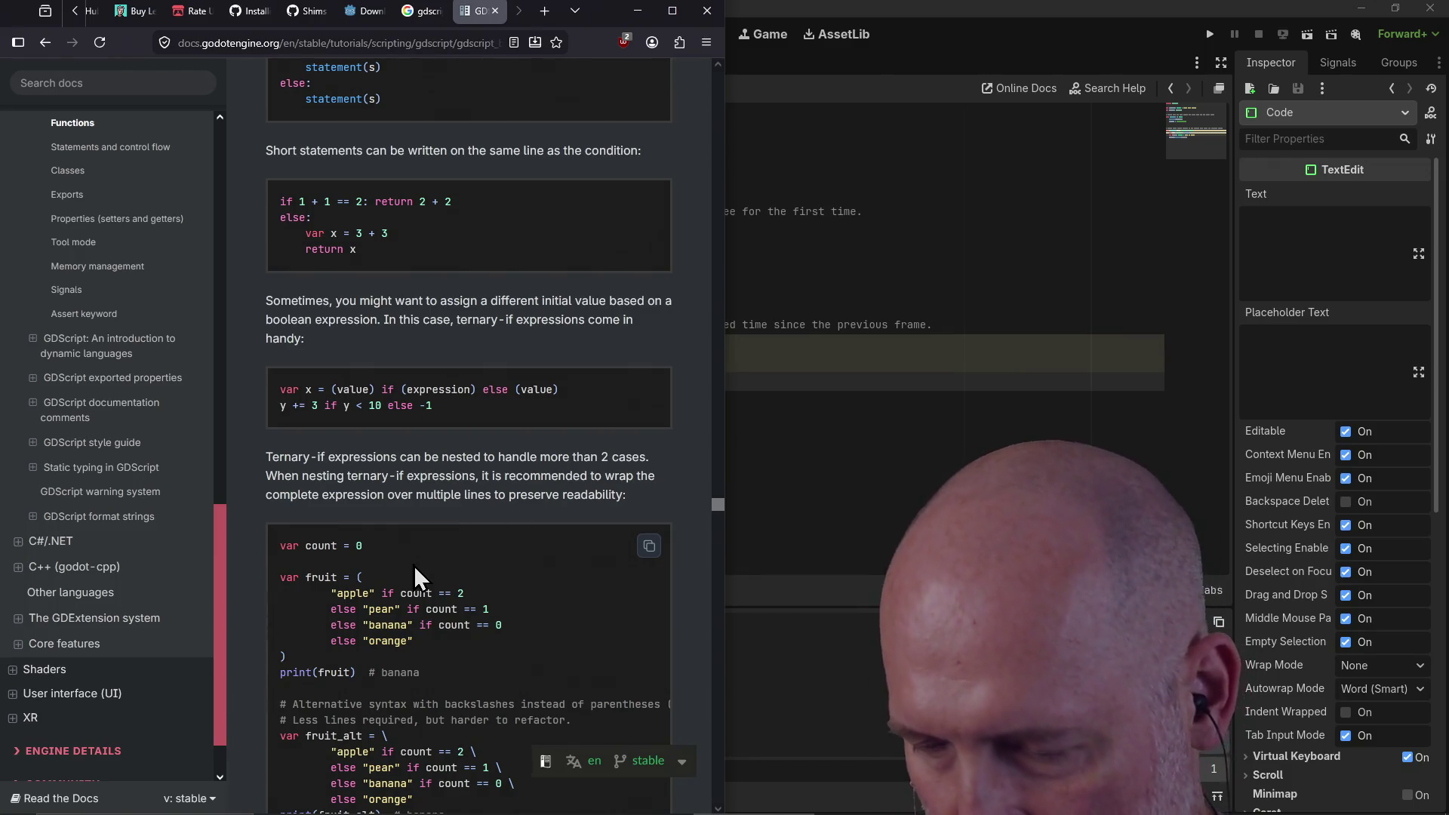
left_click(775, 395)
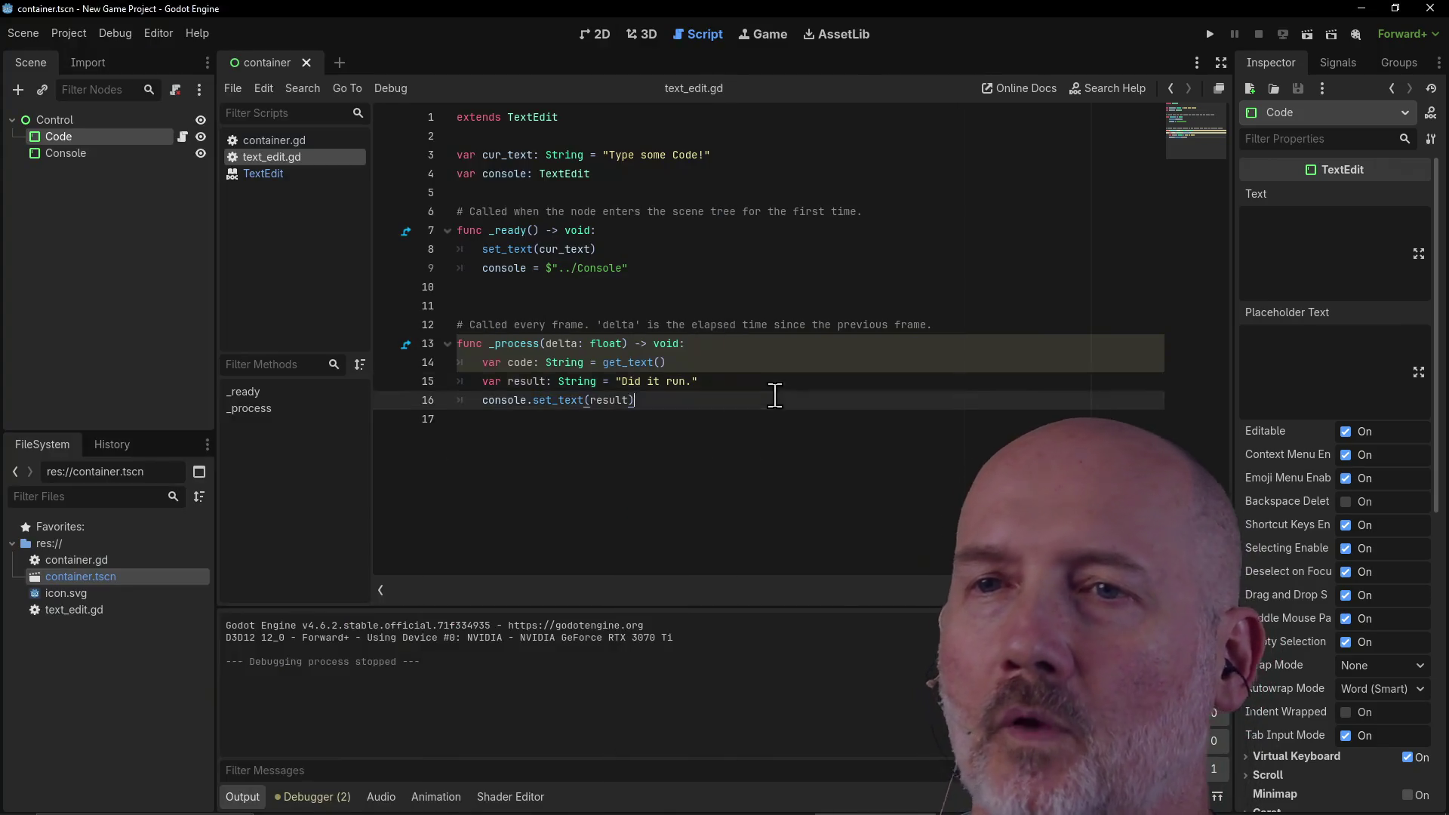
left_click(619, 192)
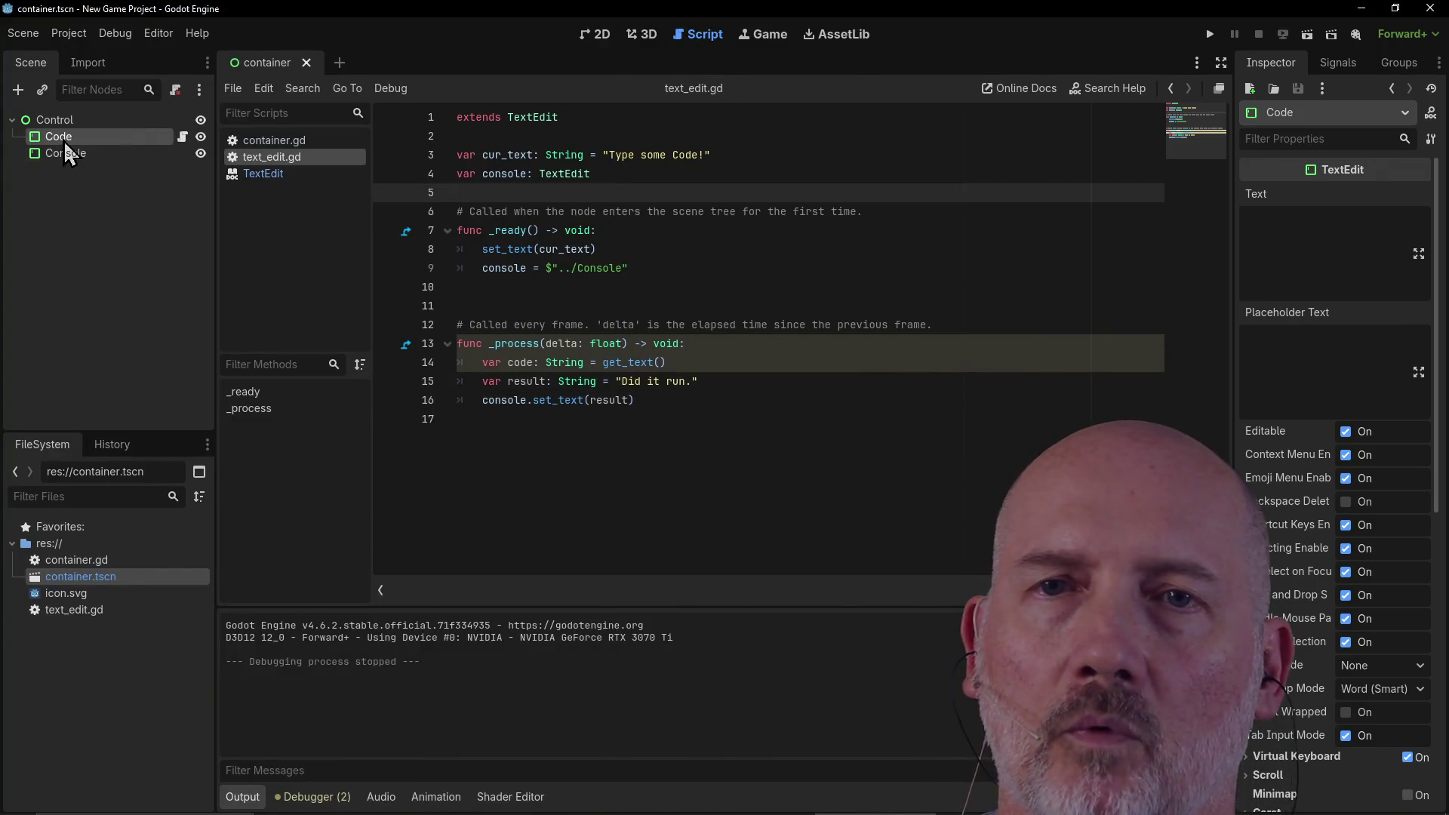
left_click(113, 189)
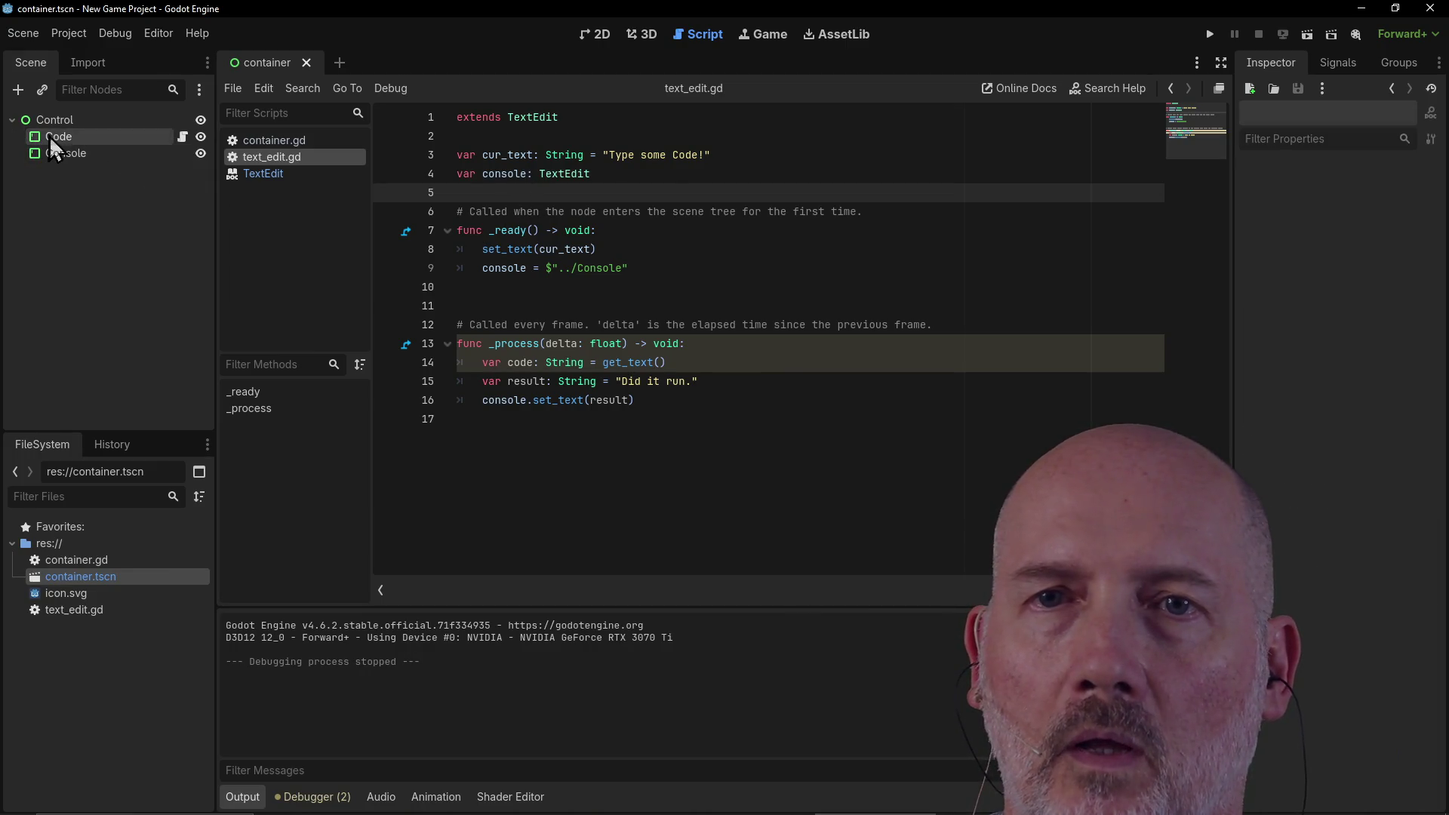
mouse_move(48, 136)
left_mouse_down()
mouse_move(212, 183)
mouse_move(464, 194)
left_mouse_up()
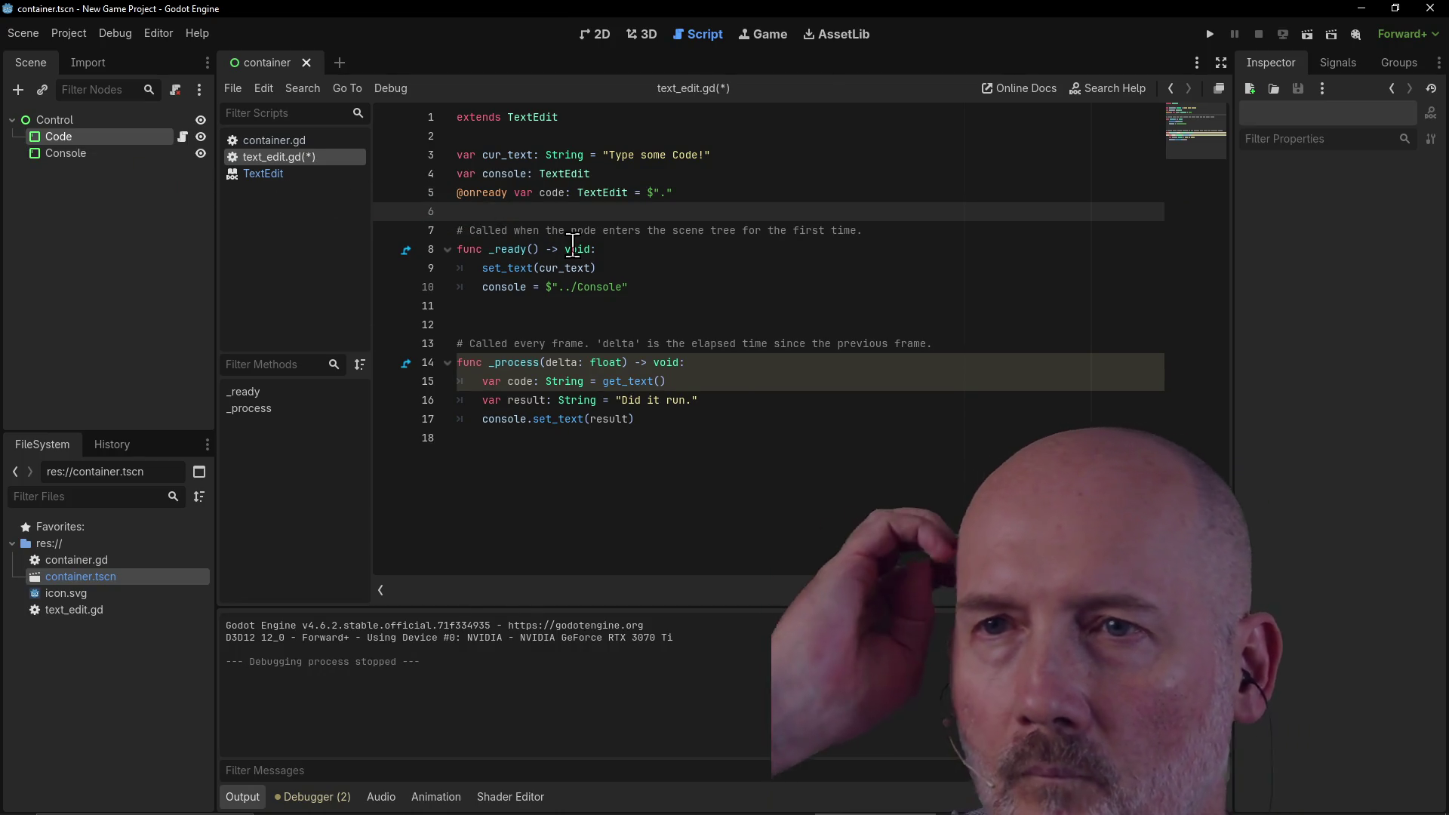
left_click(477, 195)
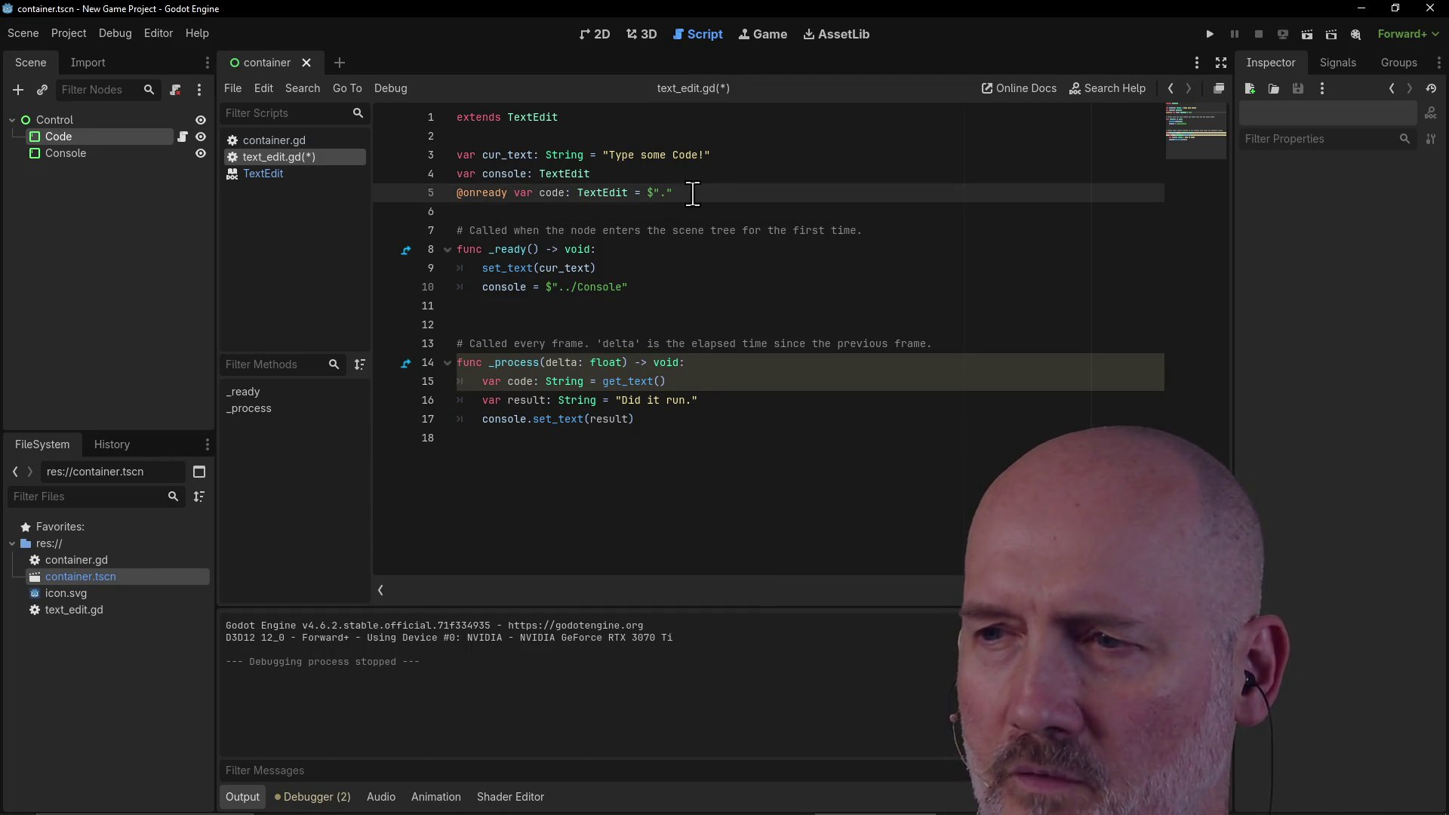
left_click_drag(693, 194, 456, 195)
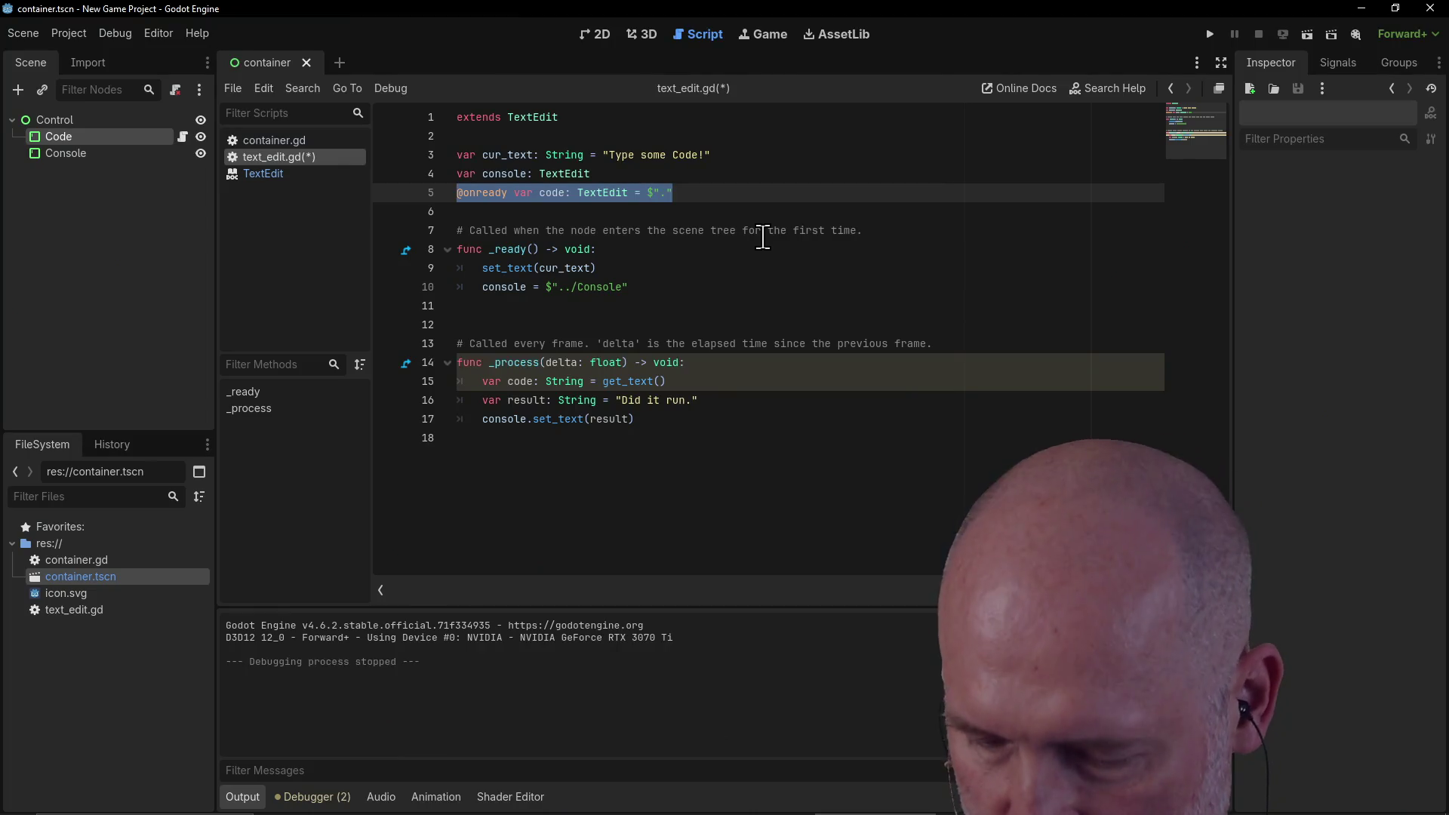
key("BackSpace")
key("BackSpace")
key("ctrl+s")
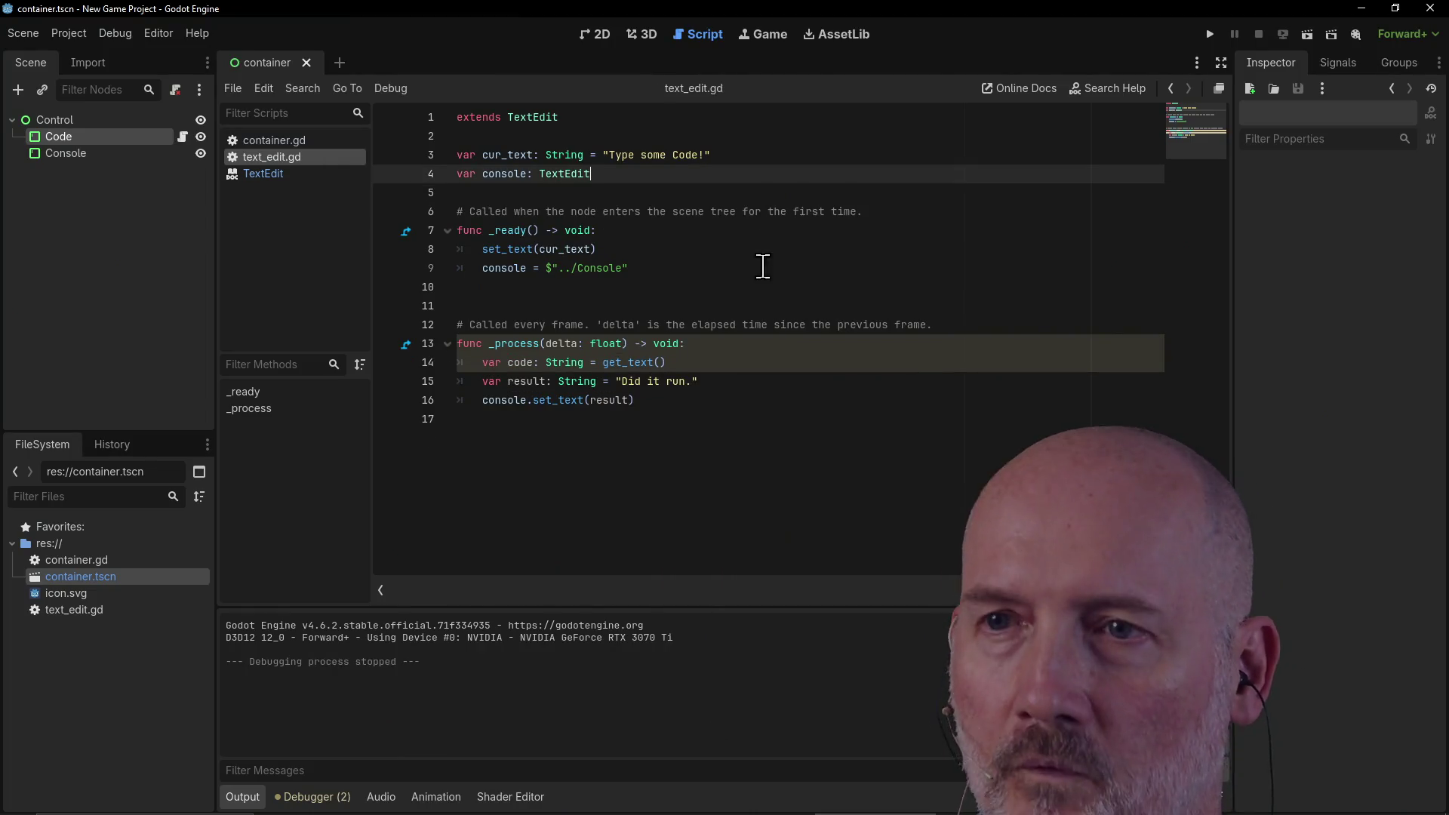
left_click(615, 381)
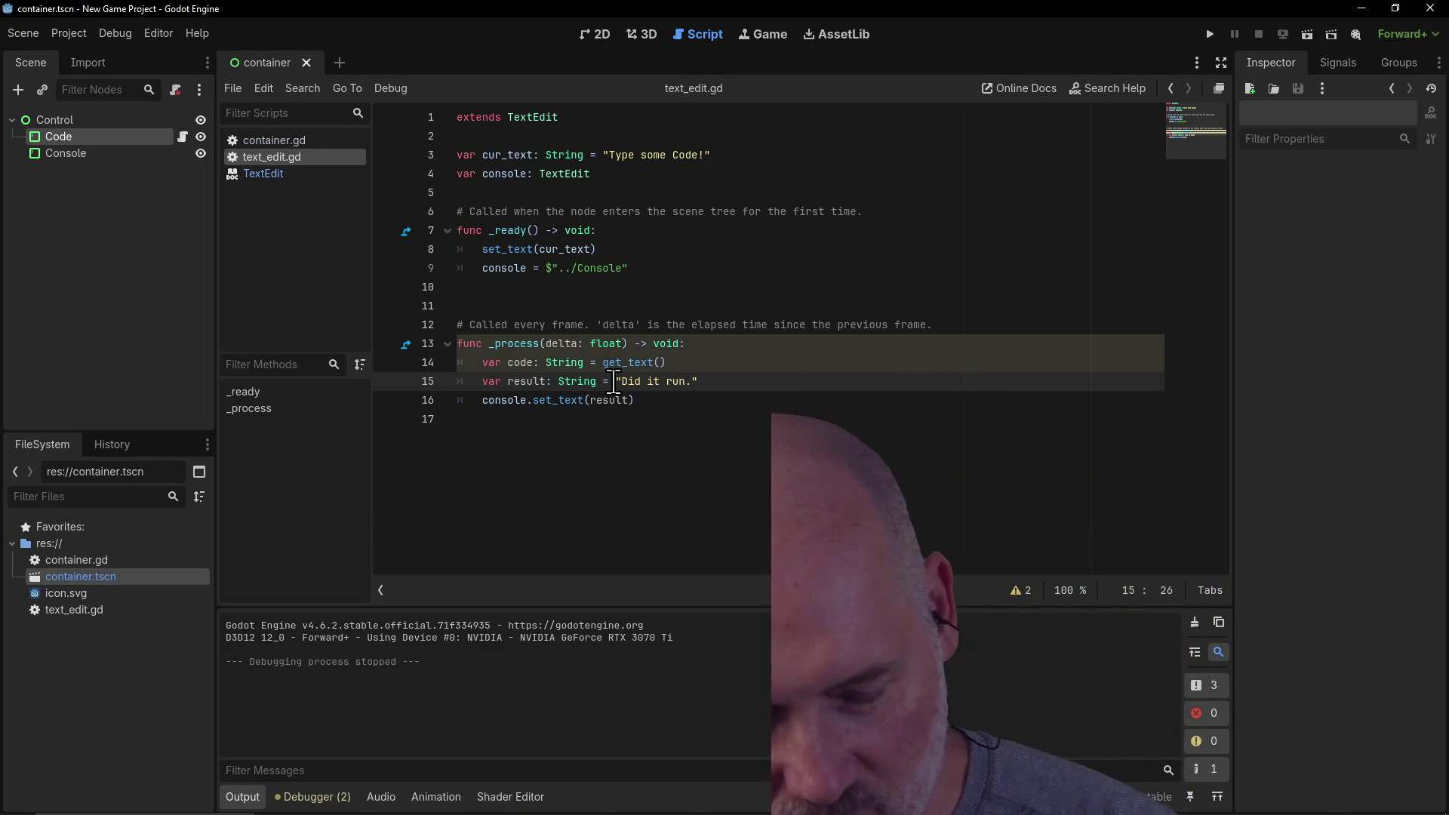
key("alt+Tab")
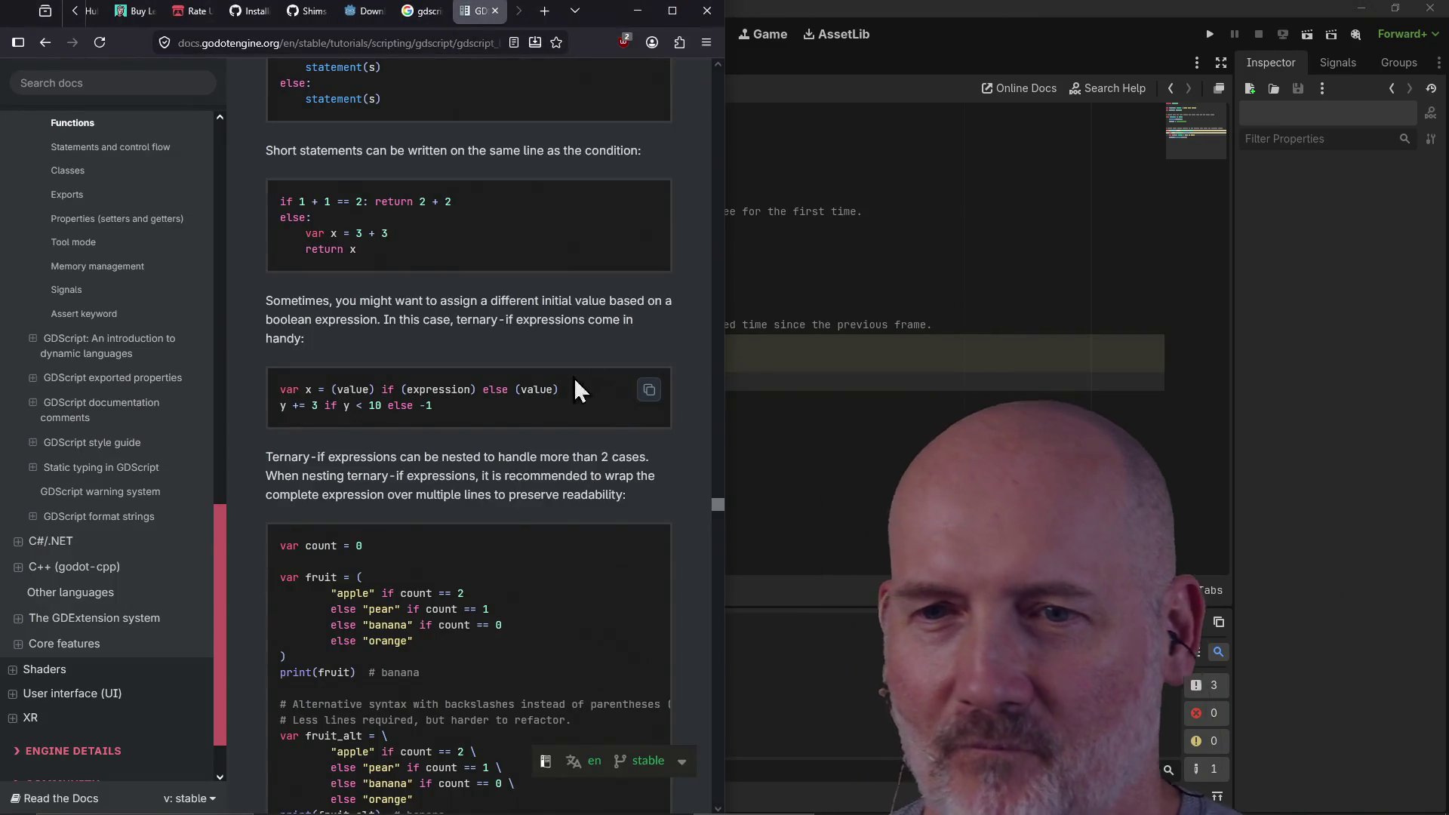
scroll(607, 422, "down", 4)
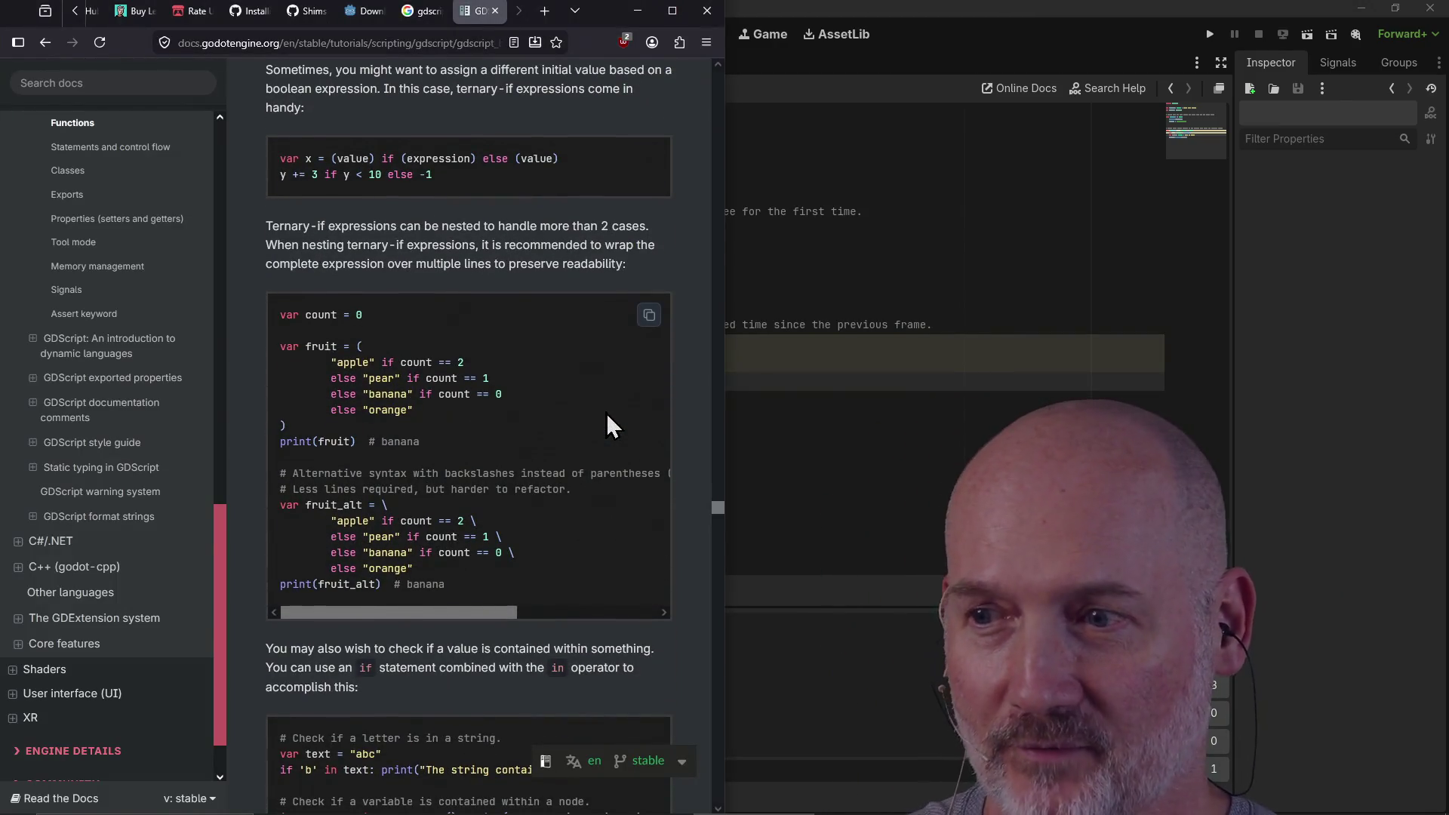
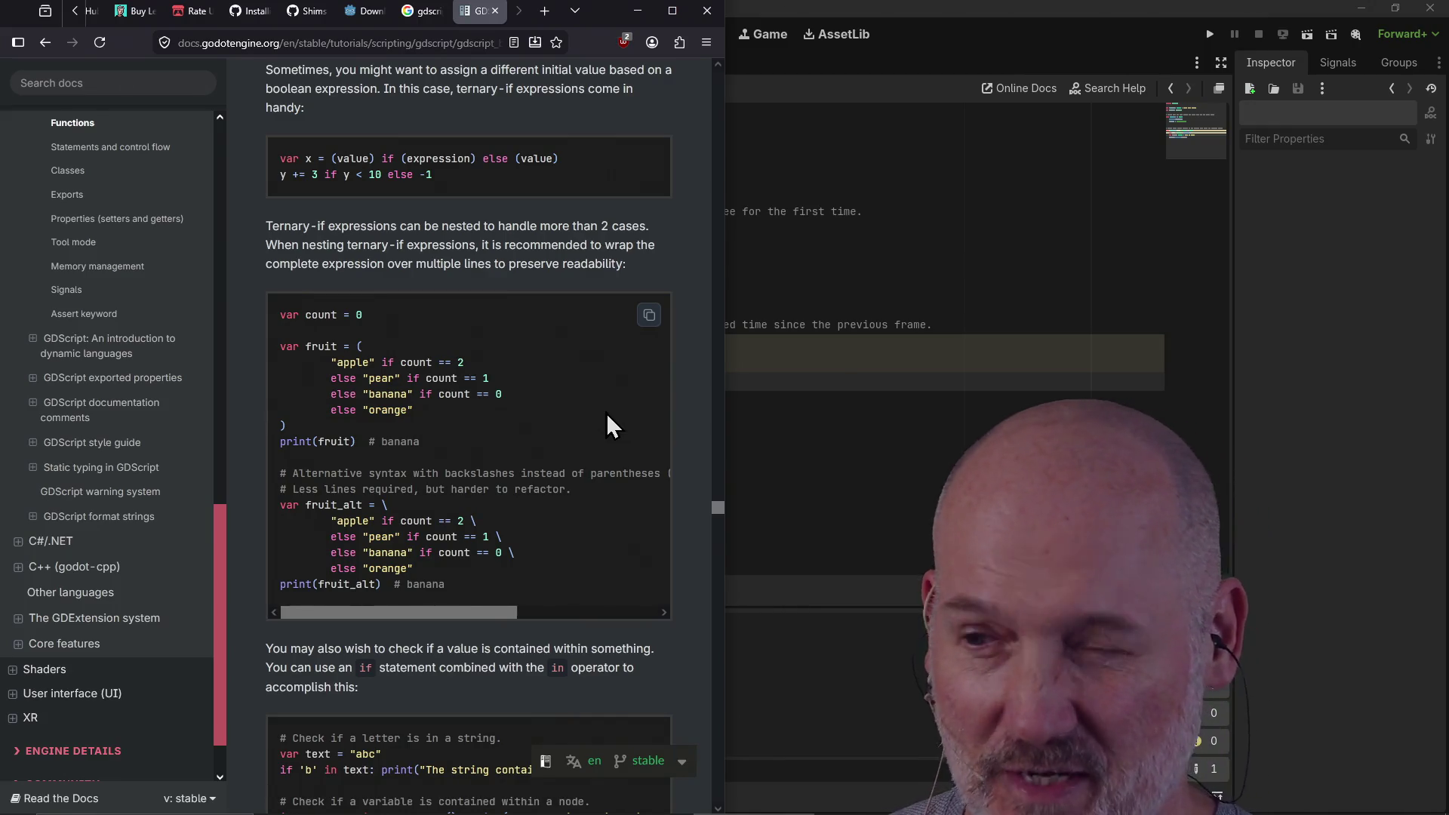
Step: Read down through the while, for and match sections of the GDScript reference, then open a blank tab
scroll(605, 413, "down", 3)
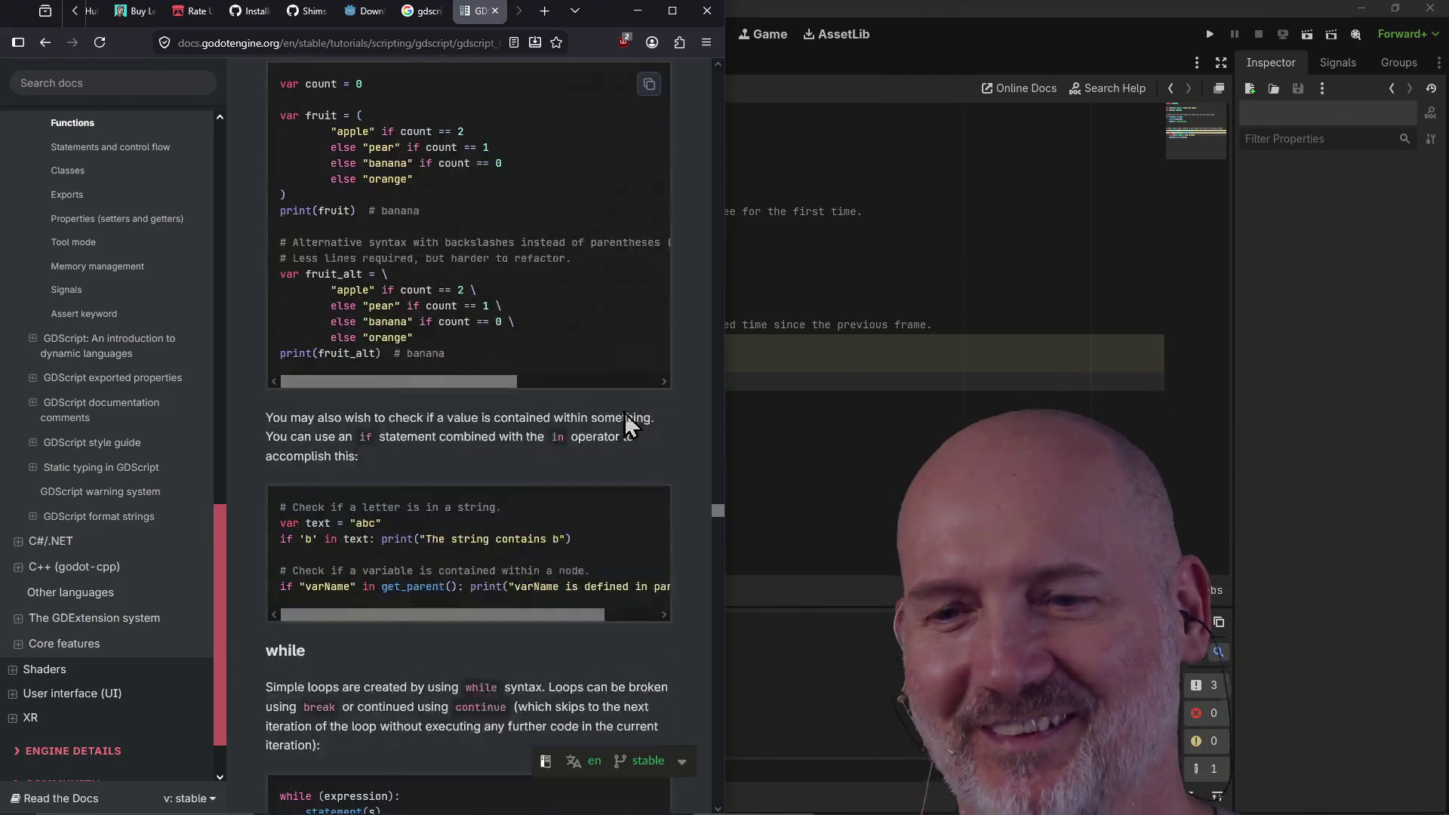
scroll(571, 413, "down", 10)
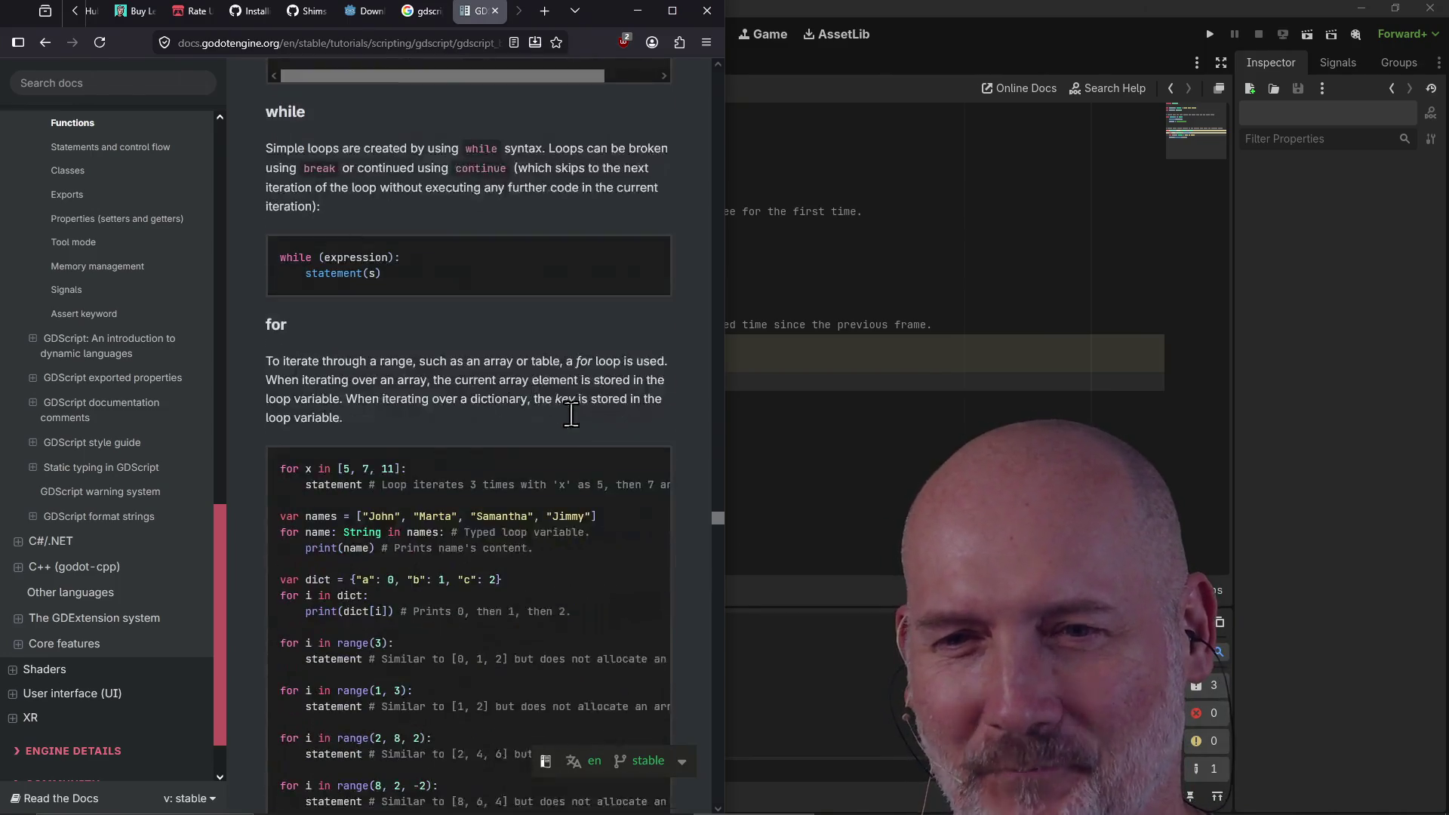
scroll(573, 417, "down", 4)
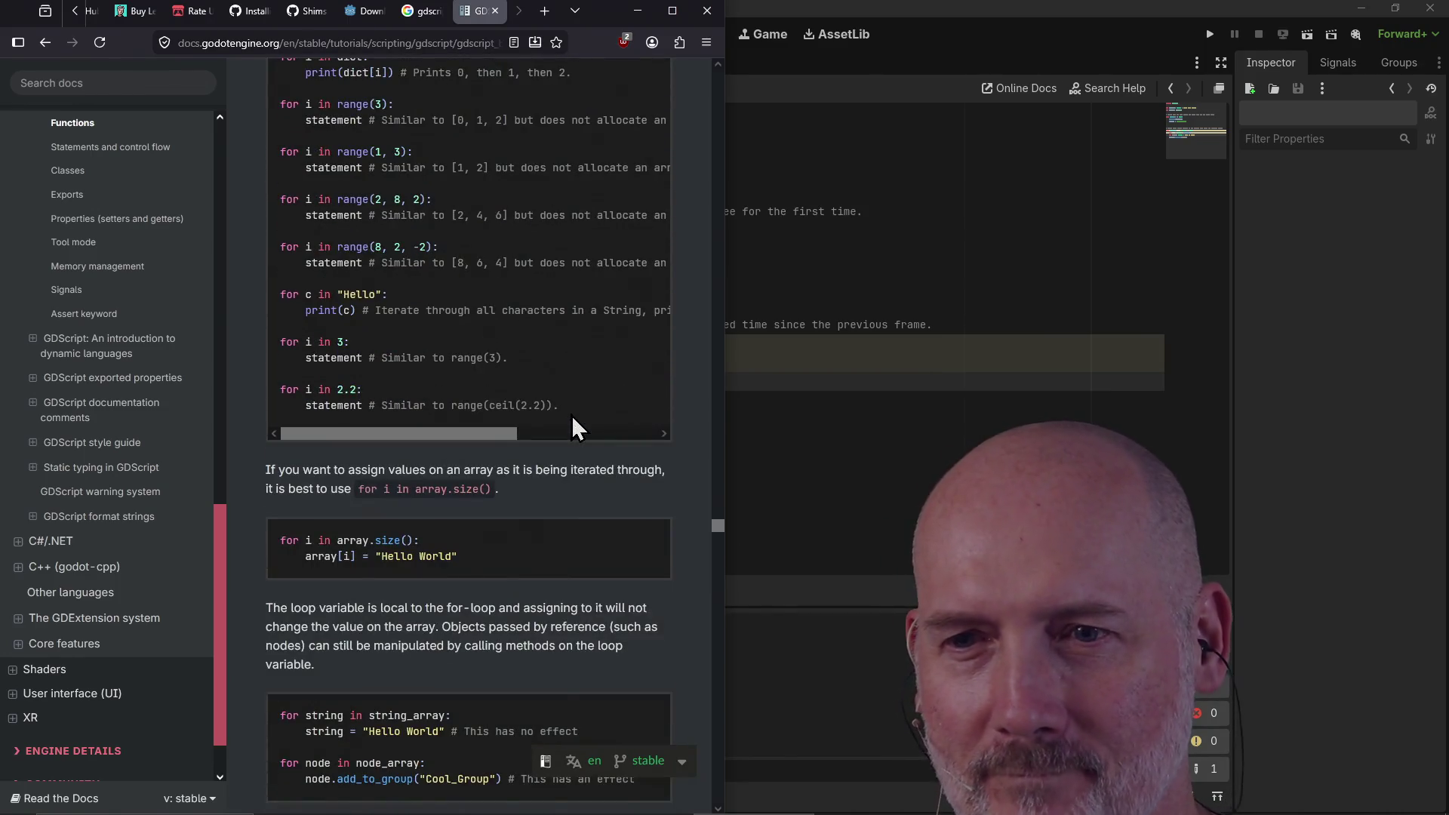
scroll(573, 427, "down", 4)
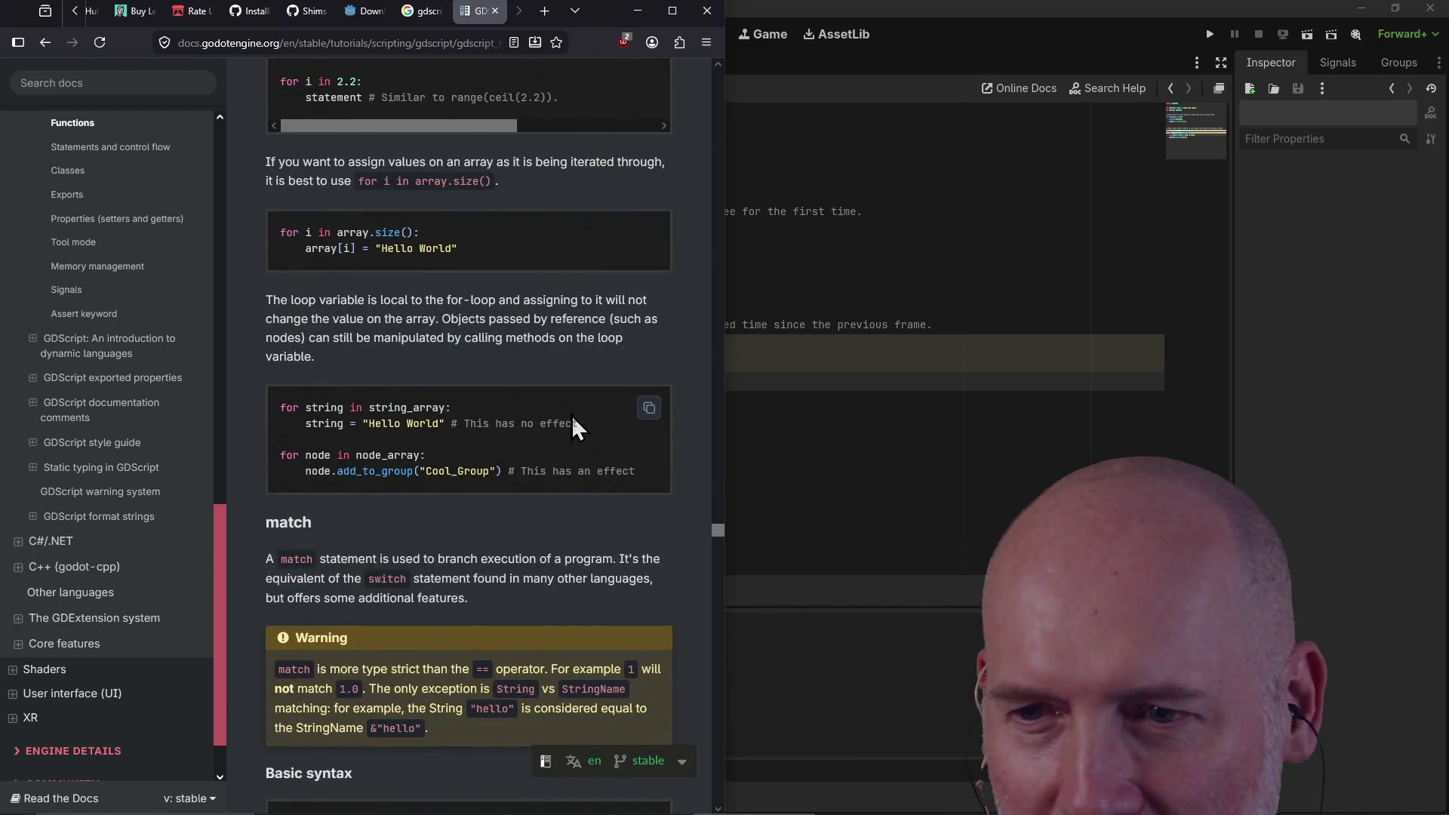
scroll(572, 418, "down", 5)
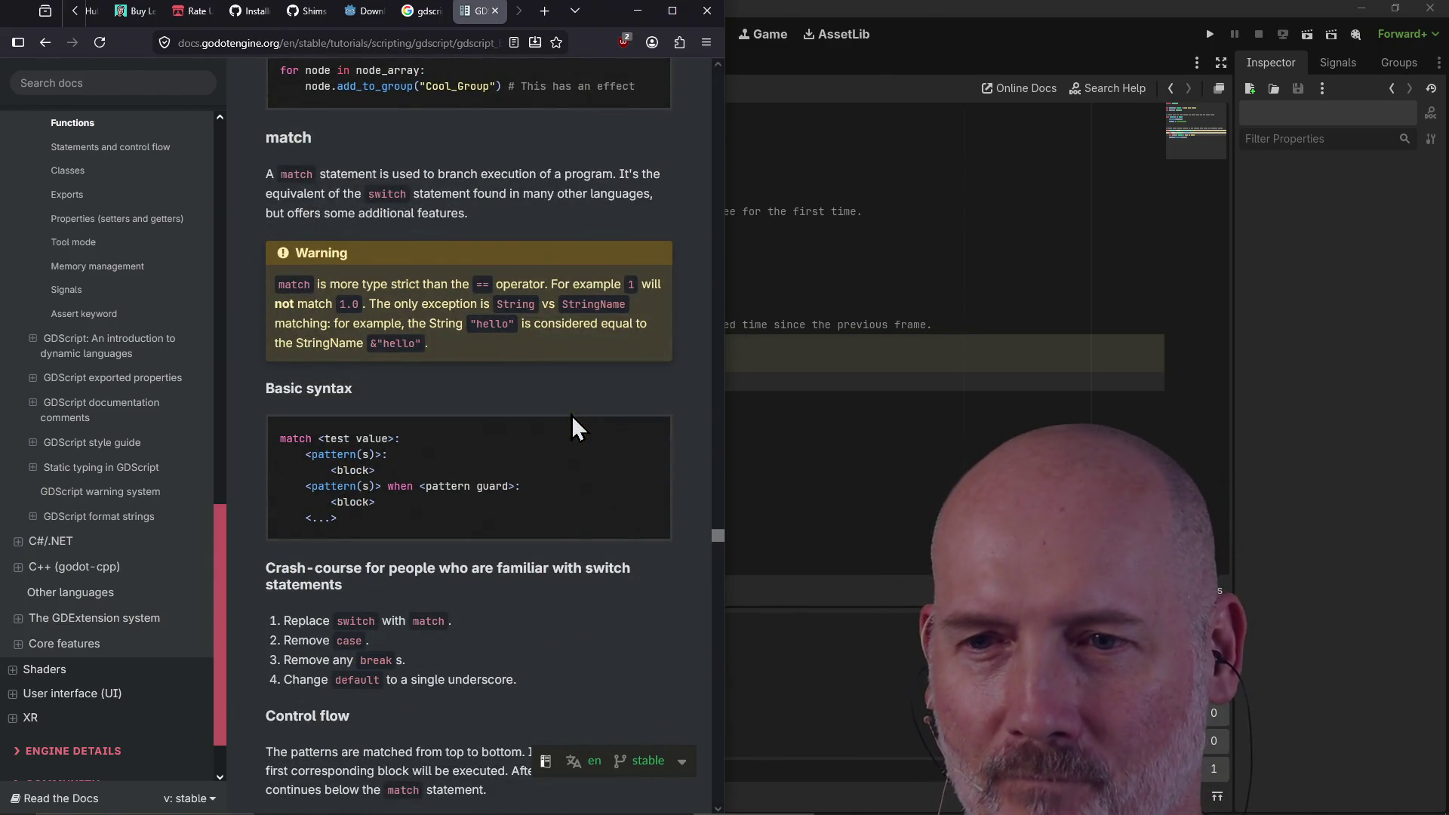
scroll(572, 416, "down", 4)
scroll(572, 417, "down", 5)
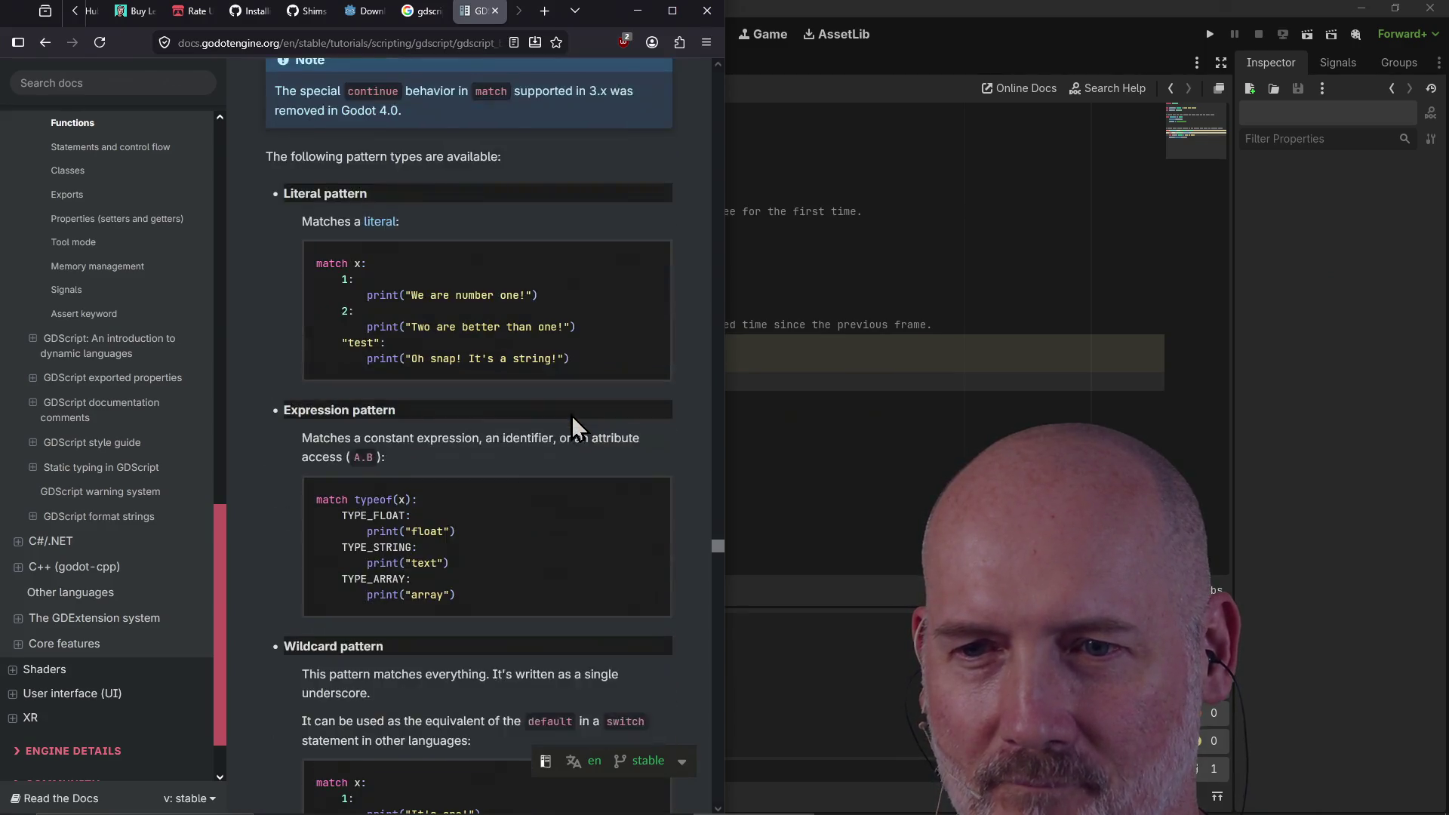
scroll(572, 415, "down", 4)
key("ctrl+t")
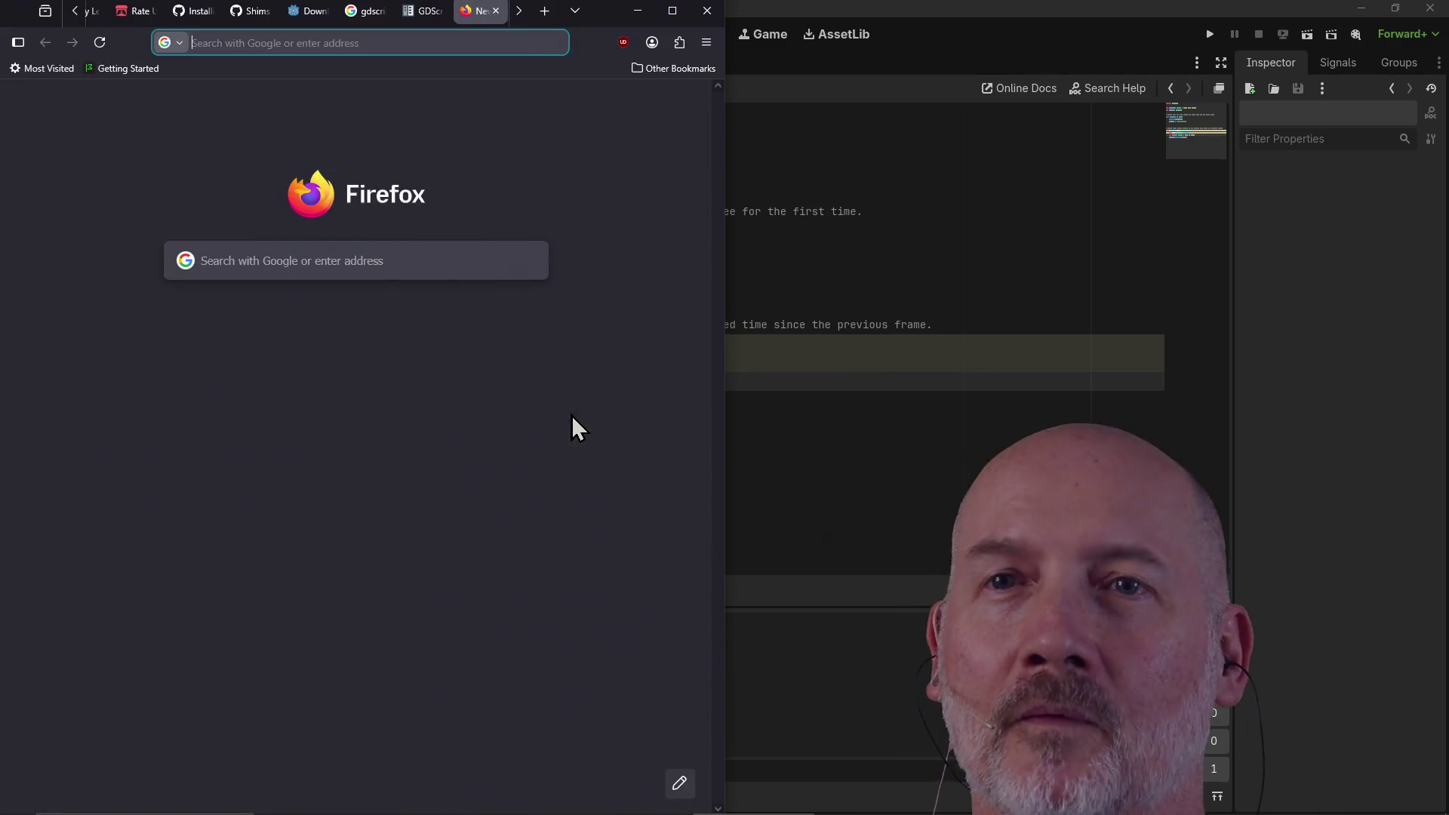
Step: Google 'execute gdscript inside gdscript', read the expanded AI overview code examples, and return to Godot
type("execute gd")
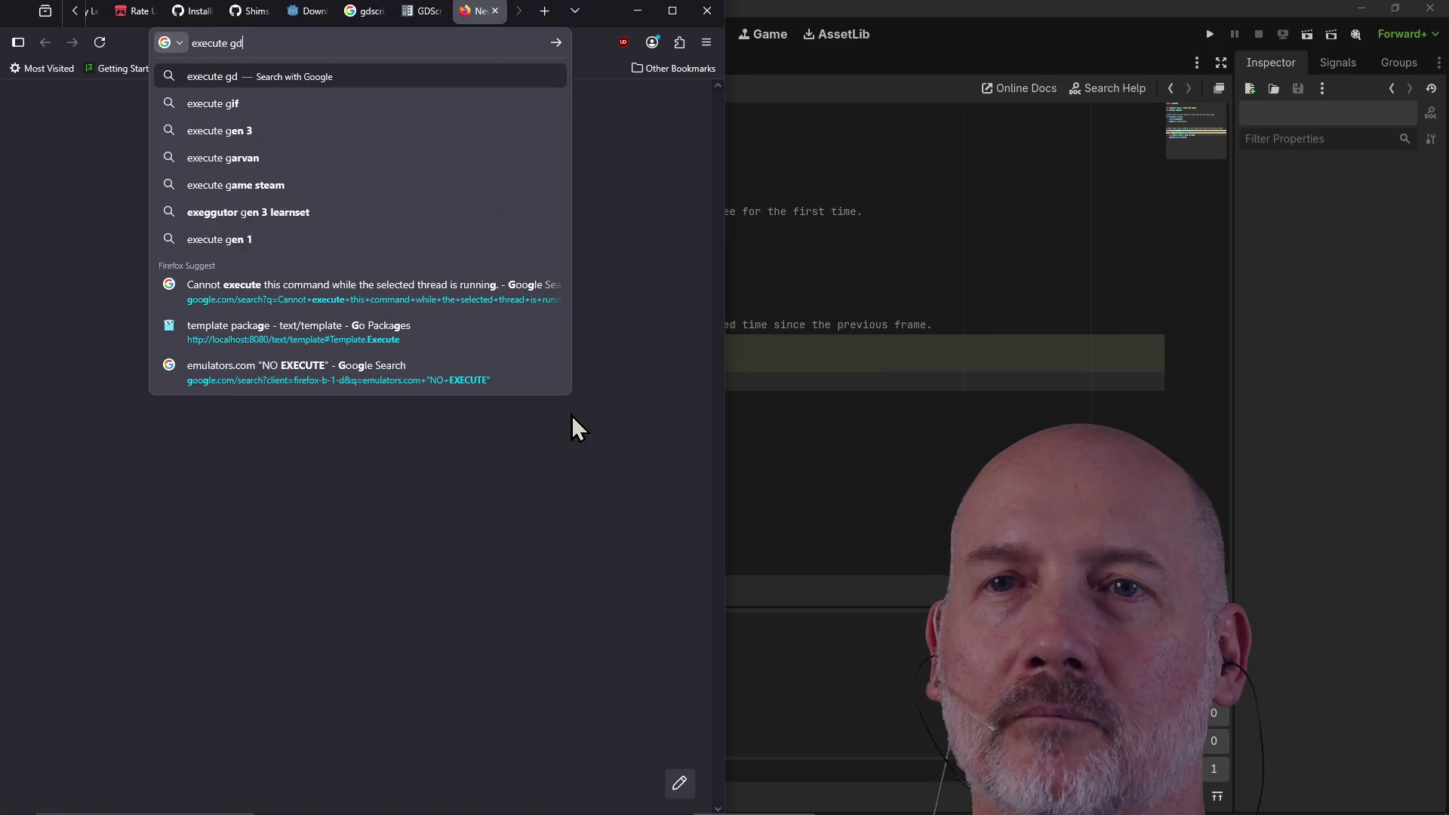
type("script inside gdscript")
key("Return")
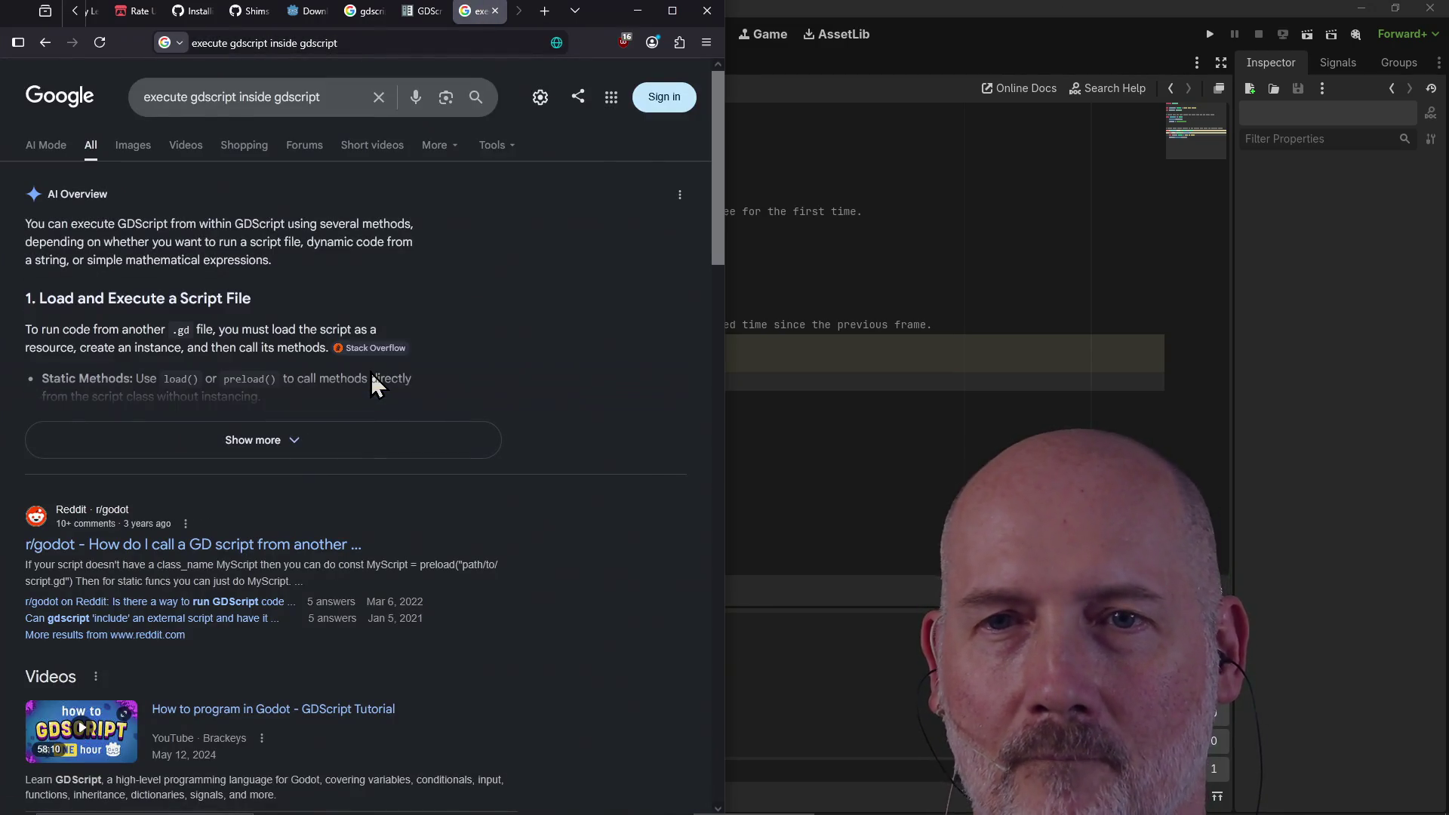
left_click(366, 446)
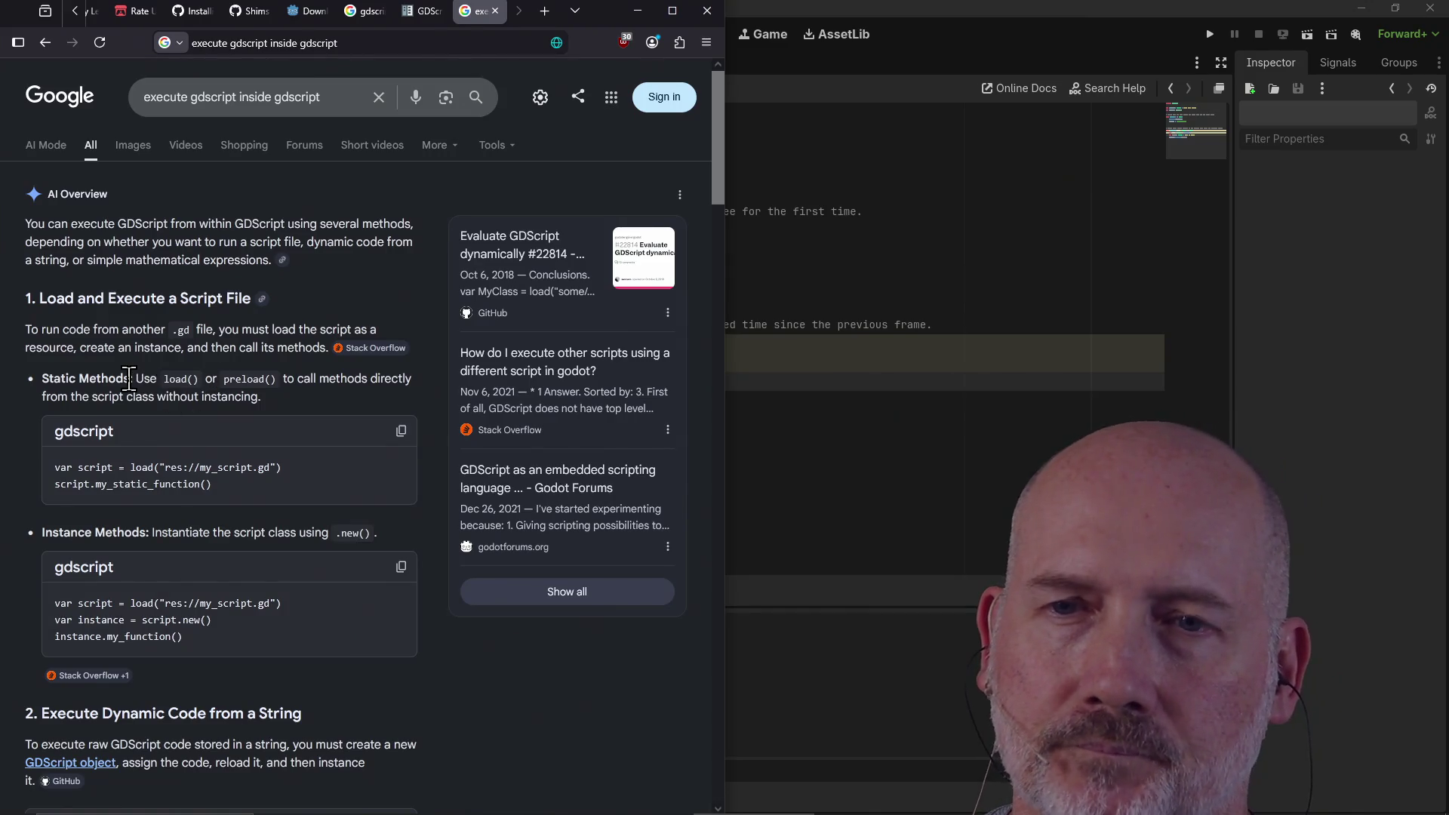
scroll(129, 379, "down", 3)
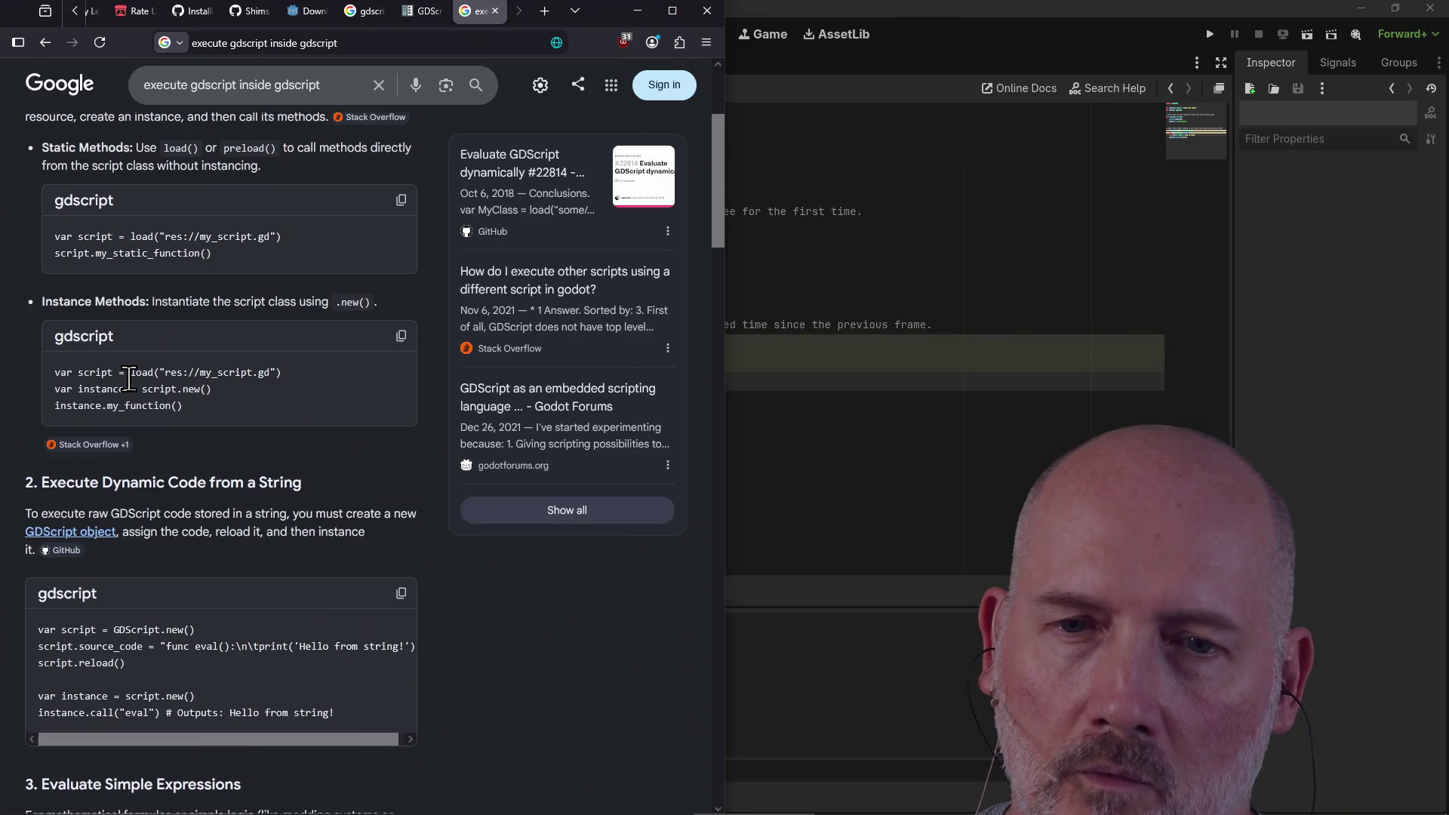
scroll(130, 378, "down", 2)
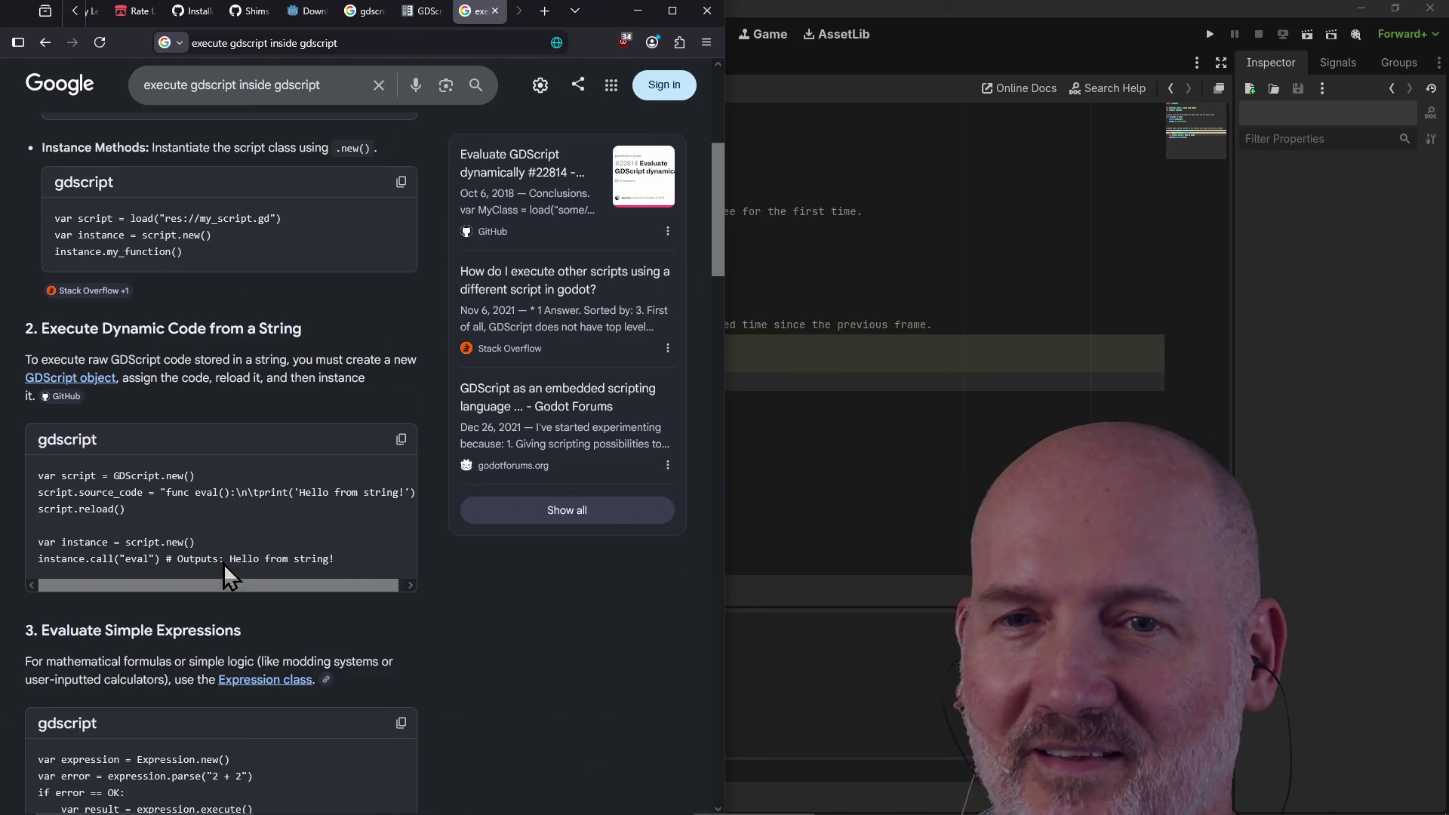
left_click(793, 411)
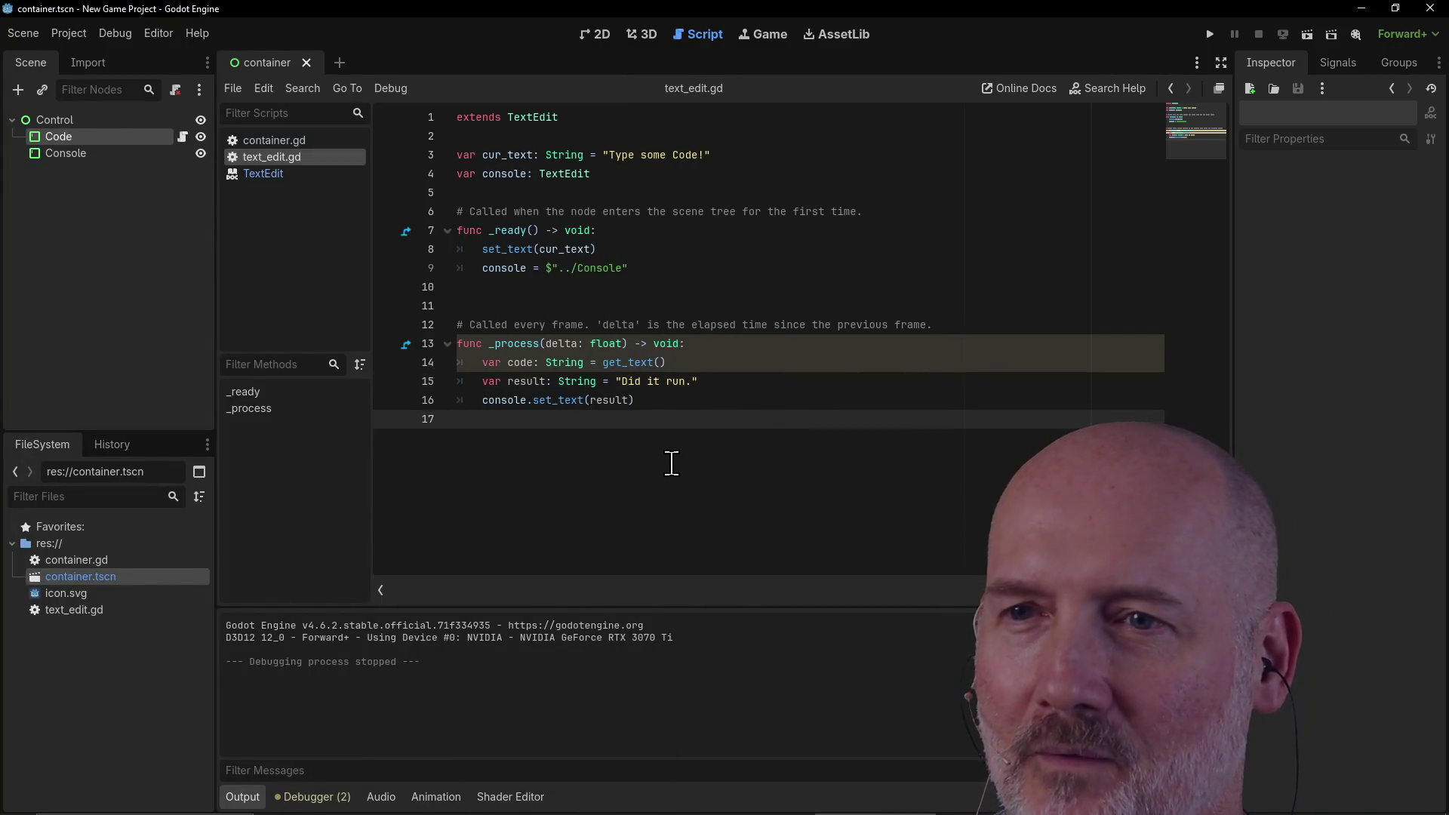
Step: Open an empty line below the get_text line in _process
key("Up")
key("Up")
key("Home")
key("ctrl+Right")
key("ctrl+Right")
key("ctrl+Right")
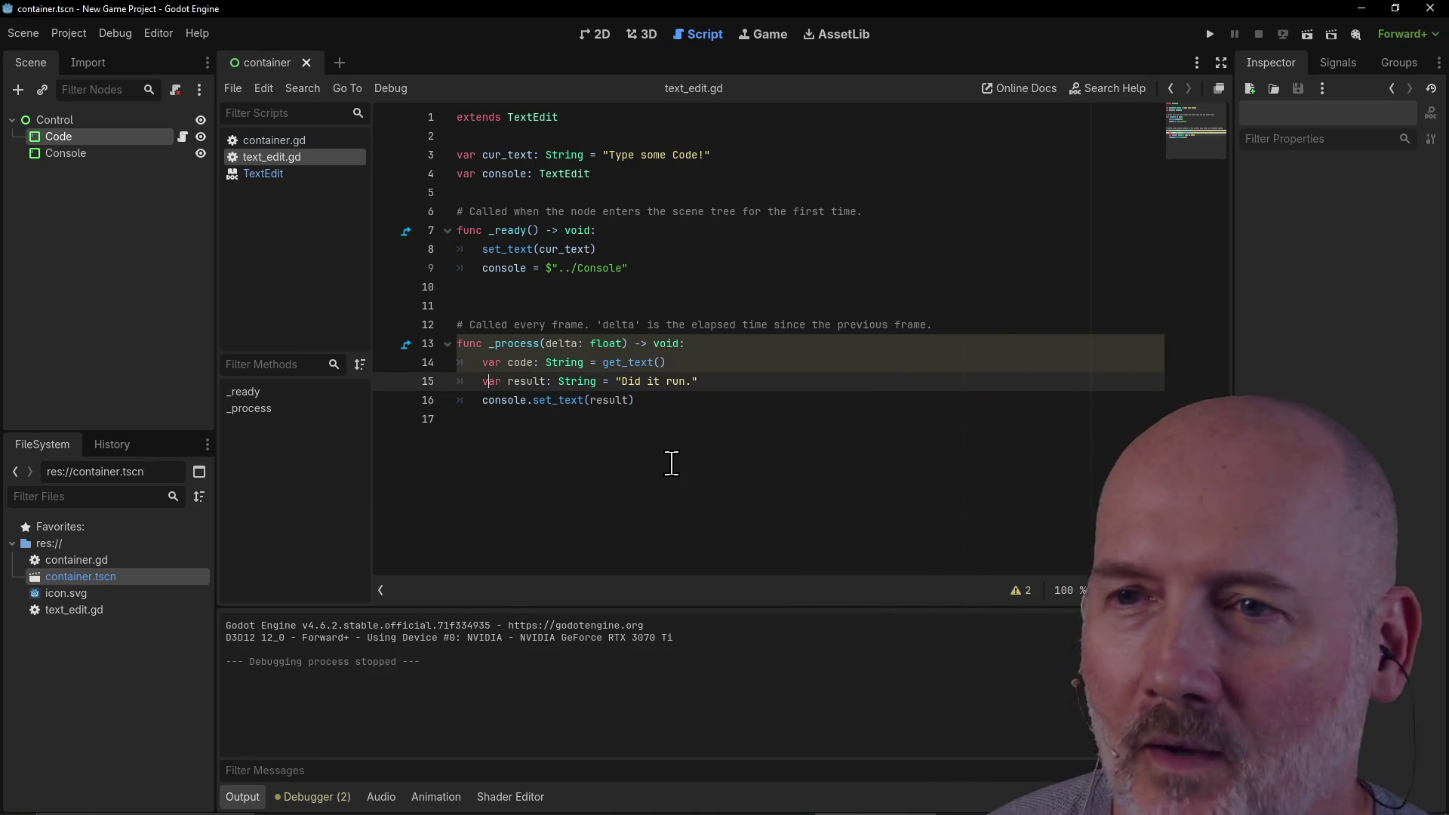
key("Down")
key("Home")
key("Right")
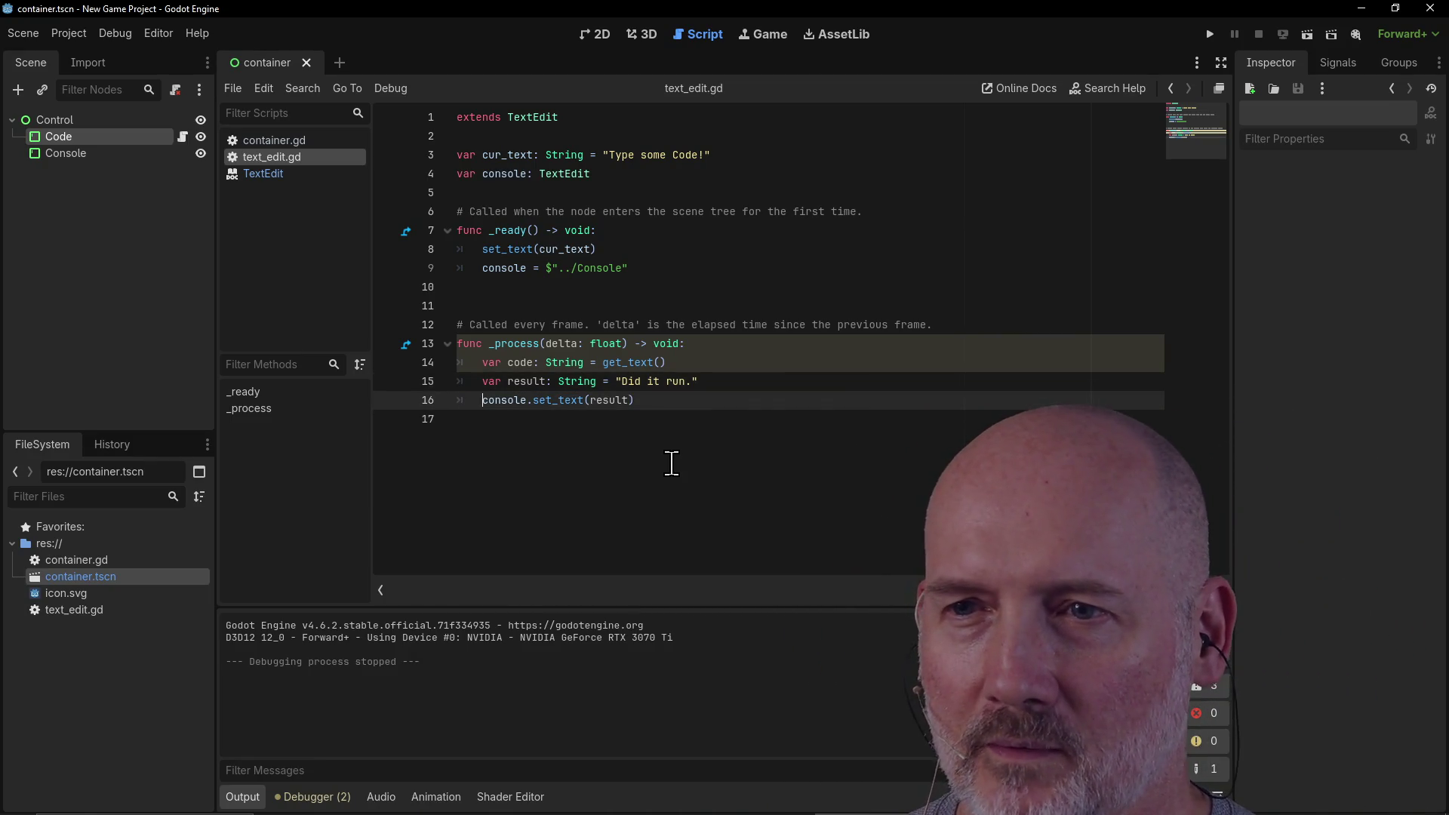
key("Up")
key("Up")
key("End")
key("Return")
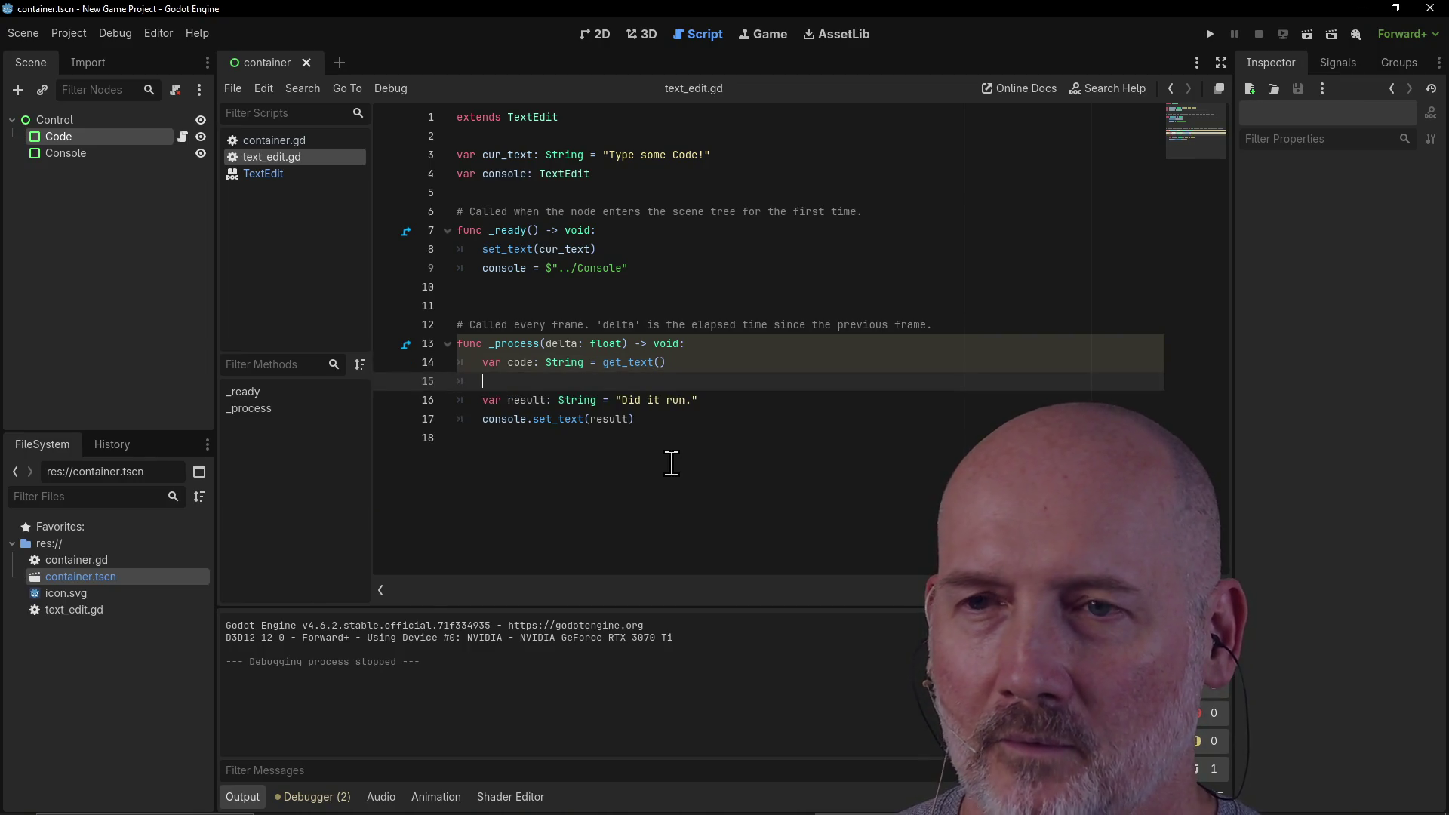
Step: Write 'var script = GDScript.new()' on the new line, using autocomplete and the Google example
key("alt+Tab")
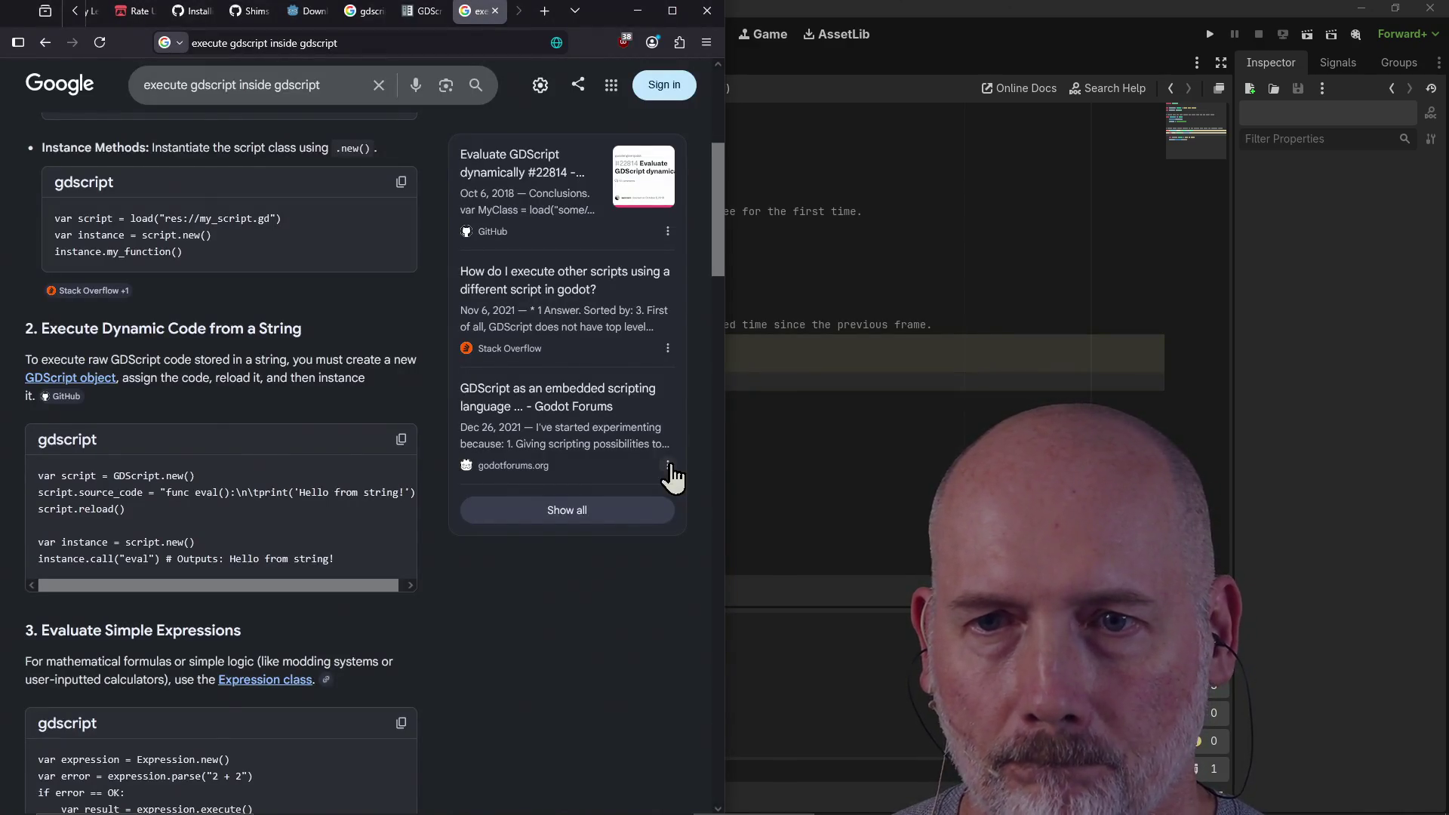
key("alt+Tab")
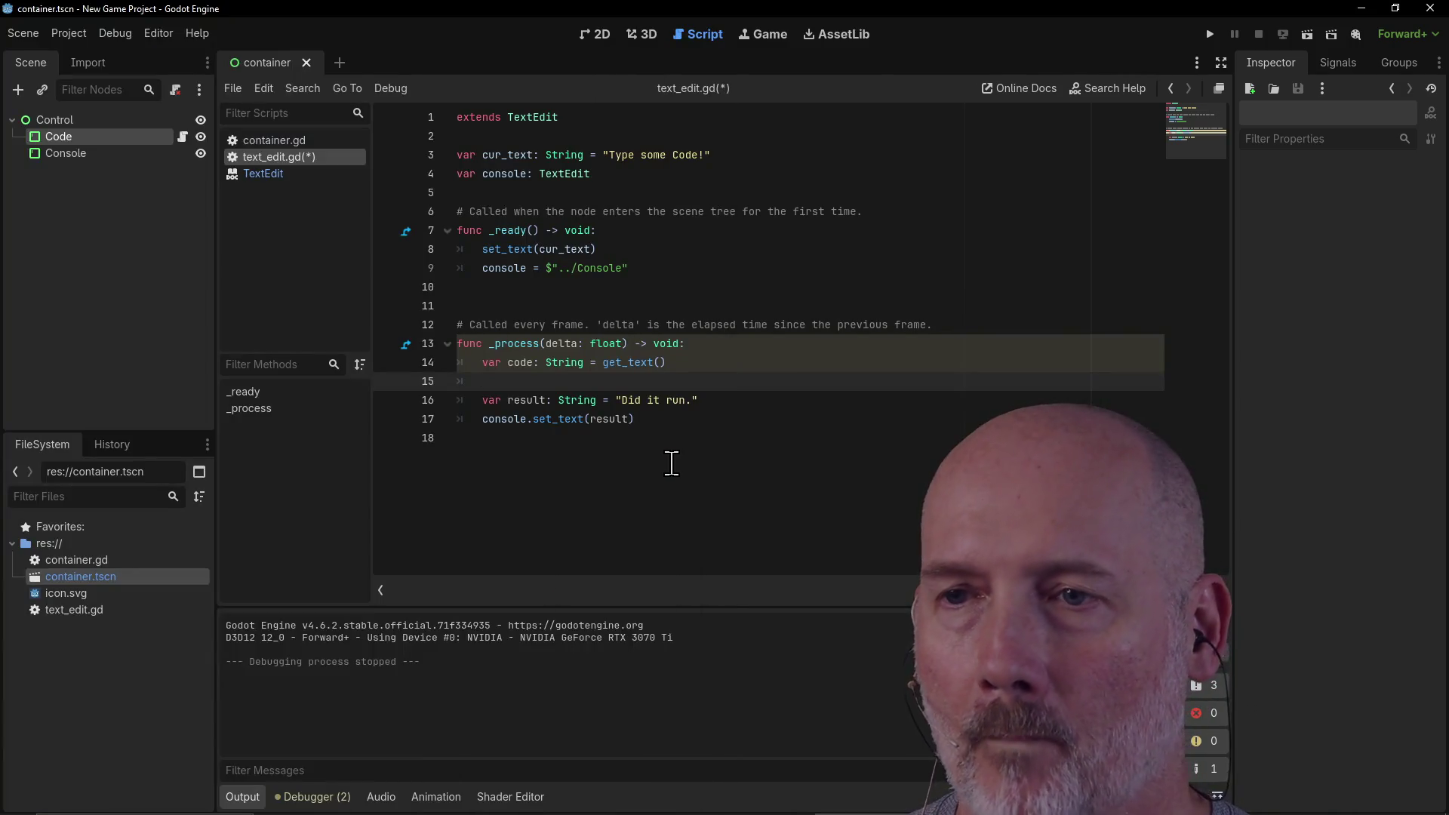
type("var script:")
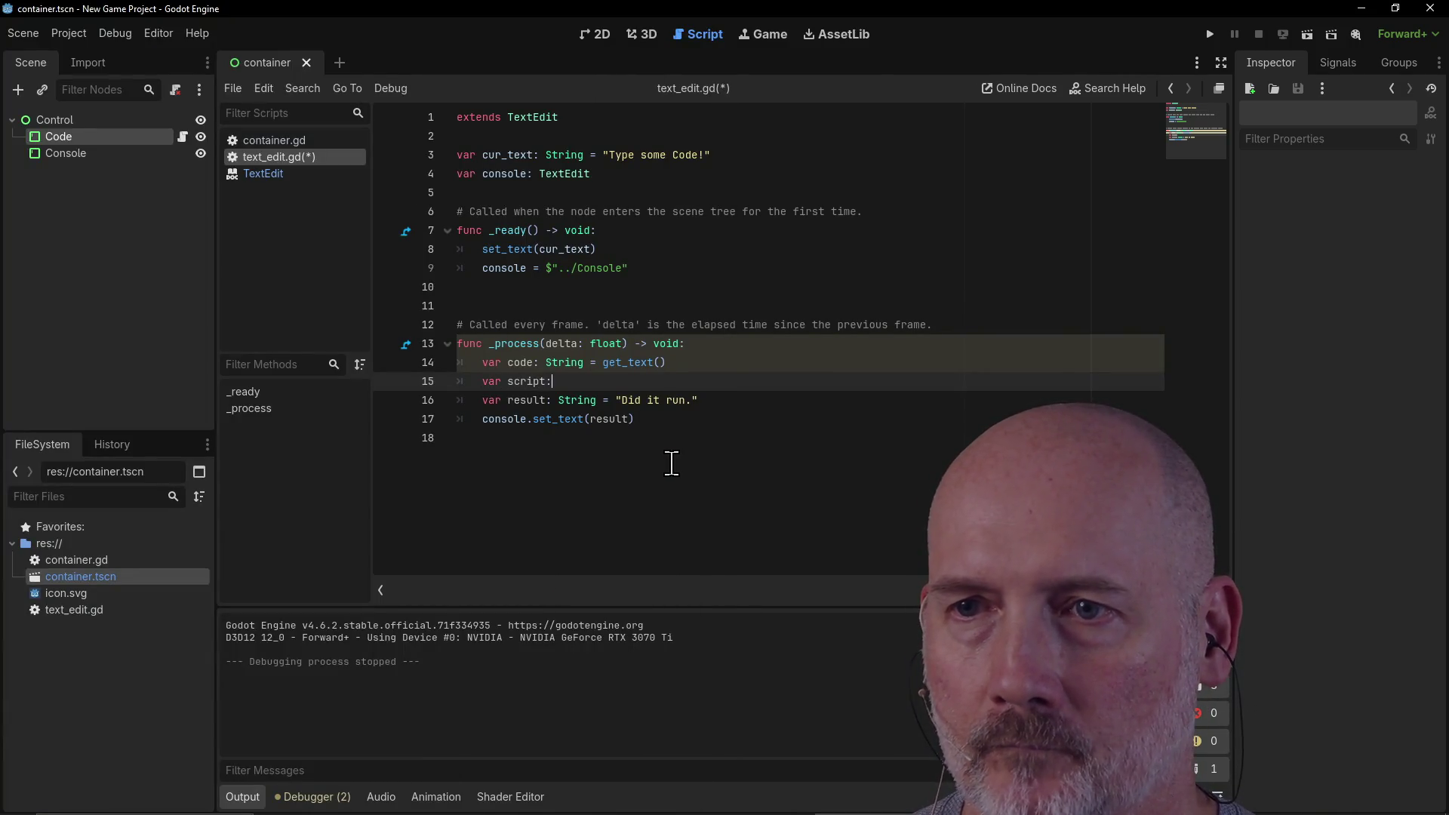
type(" GDScript")
key("alt+Tab")
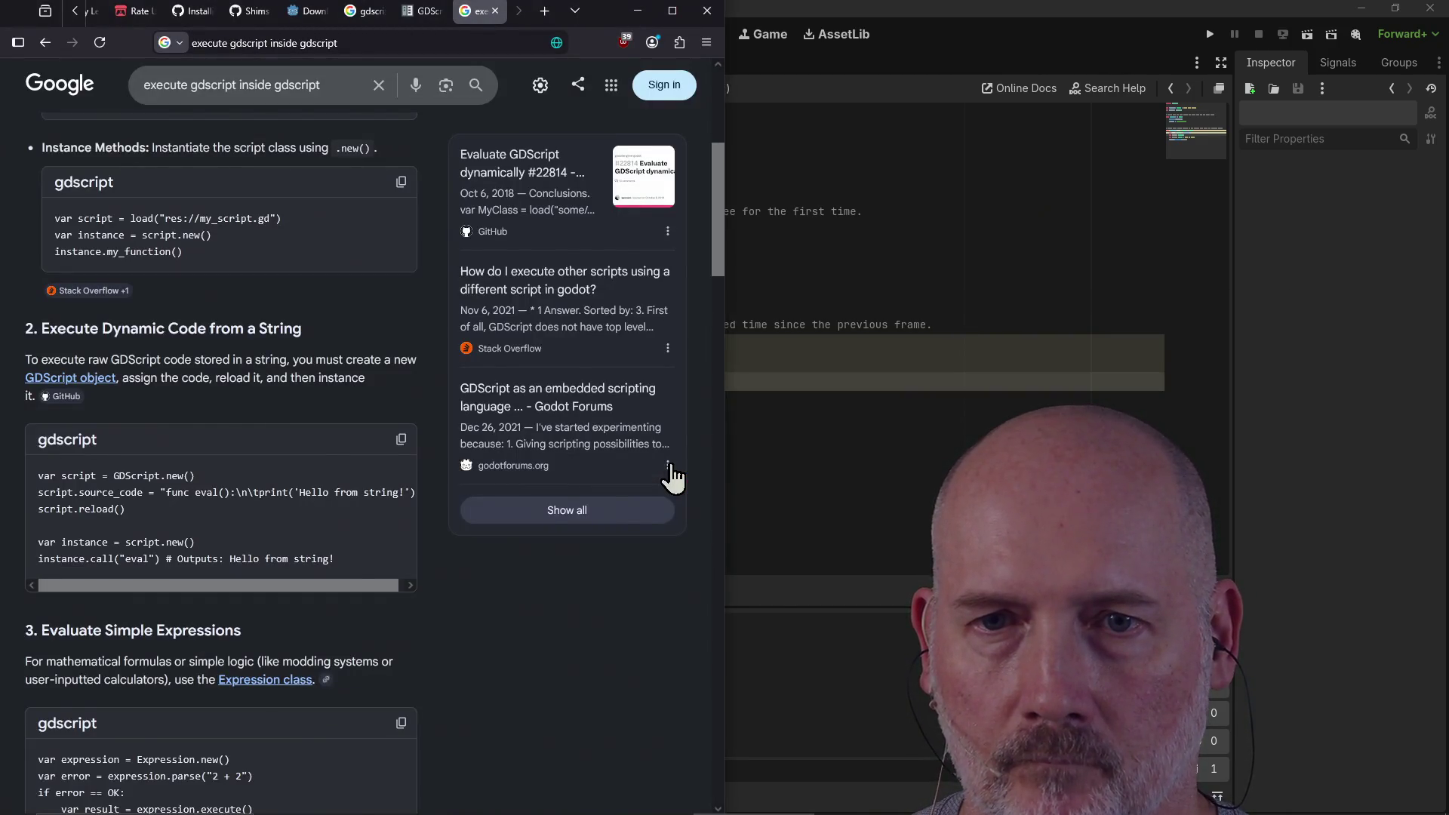
key("alt+Tab")
key("BackSpace")
key("BackSpace")
key("BackSpace")
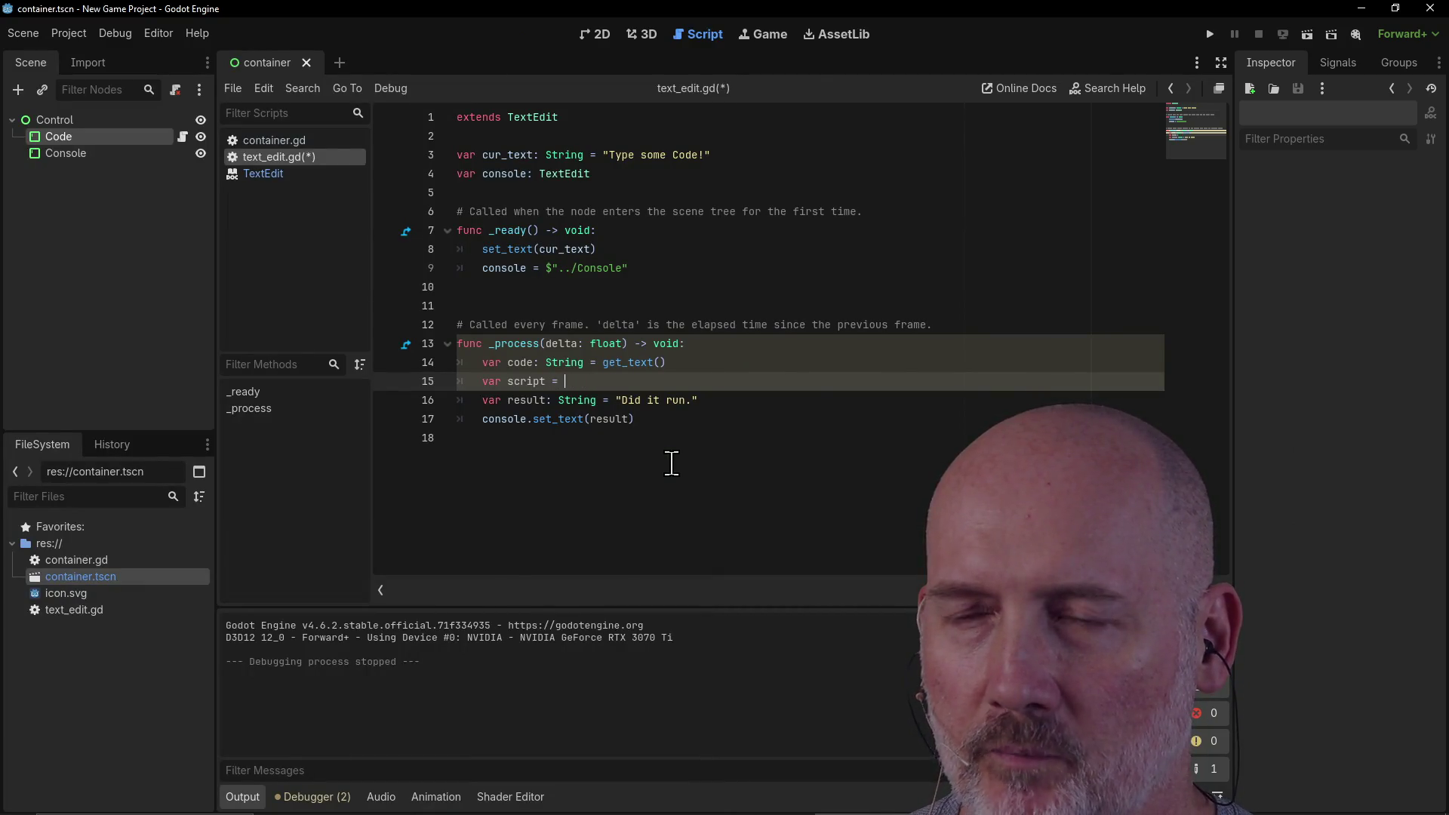
type("GDScr")
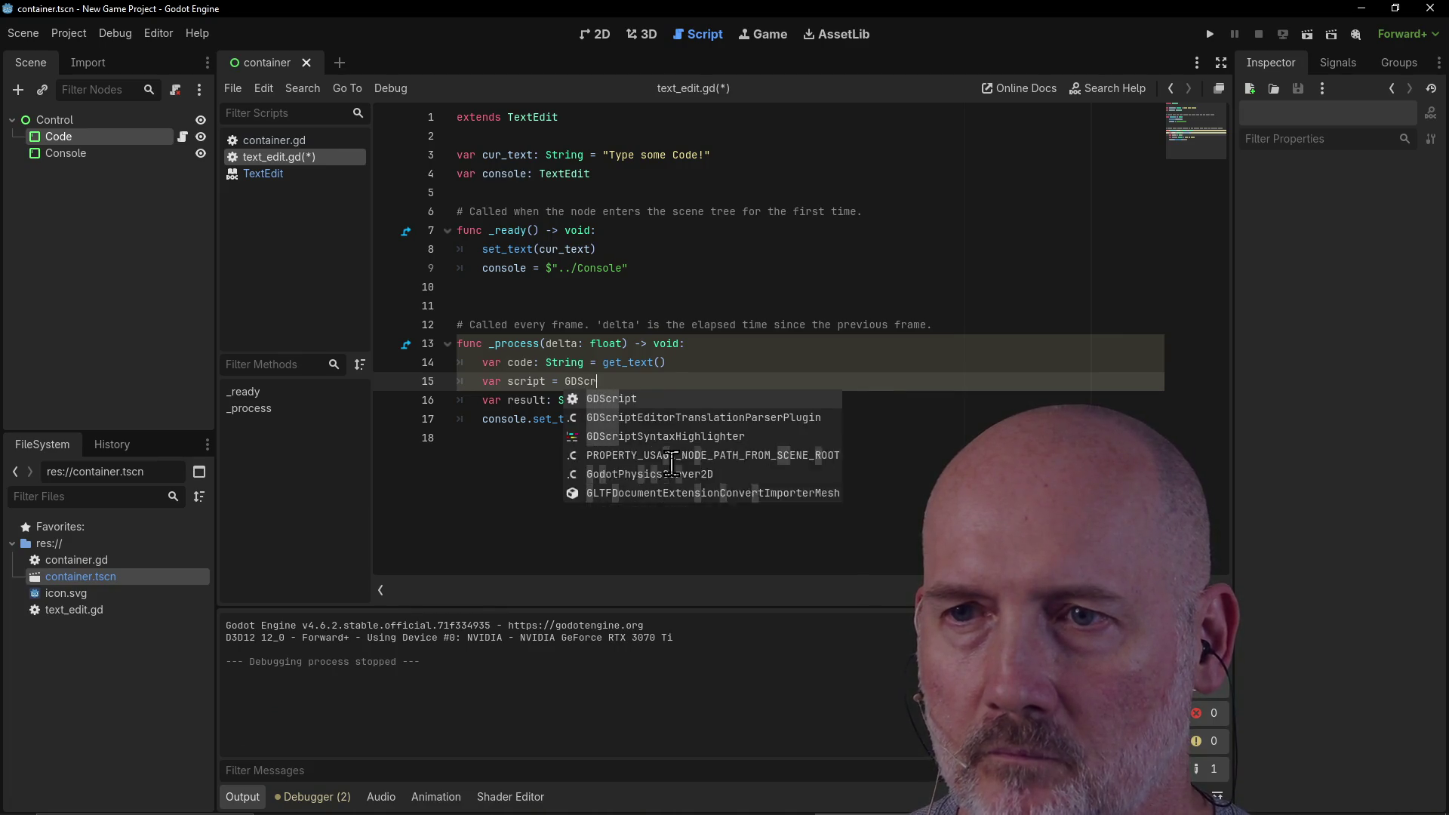
key("Return")
type(".")
key("Return")
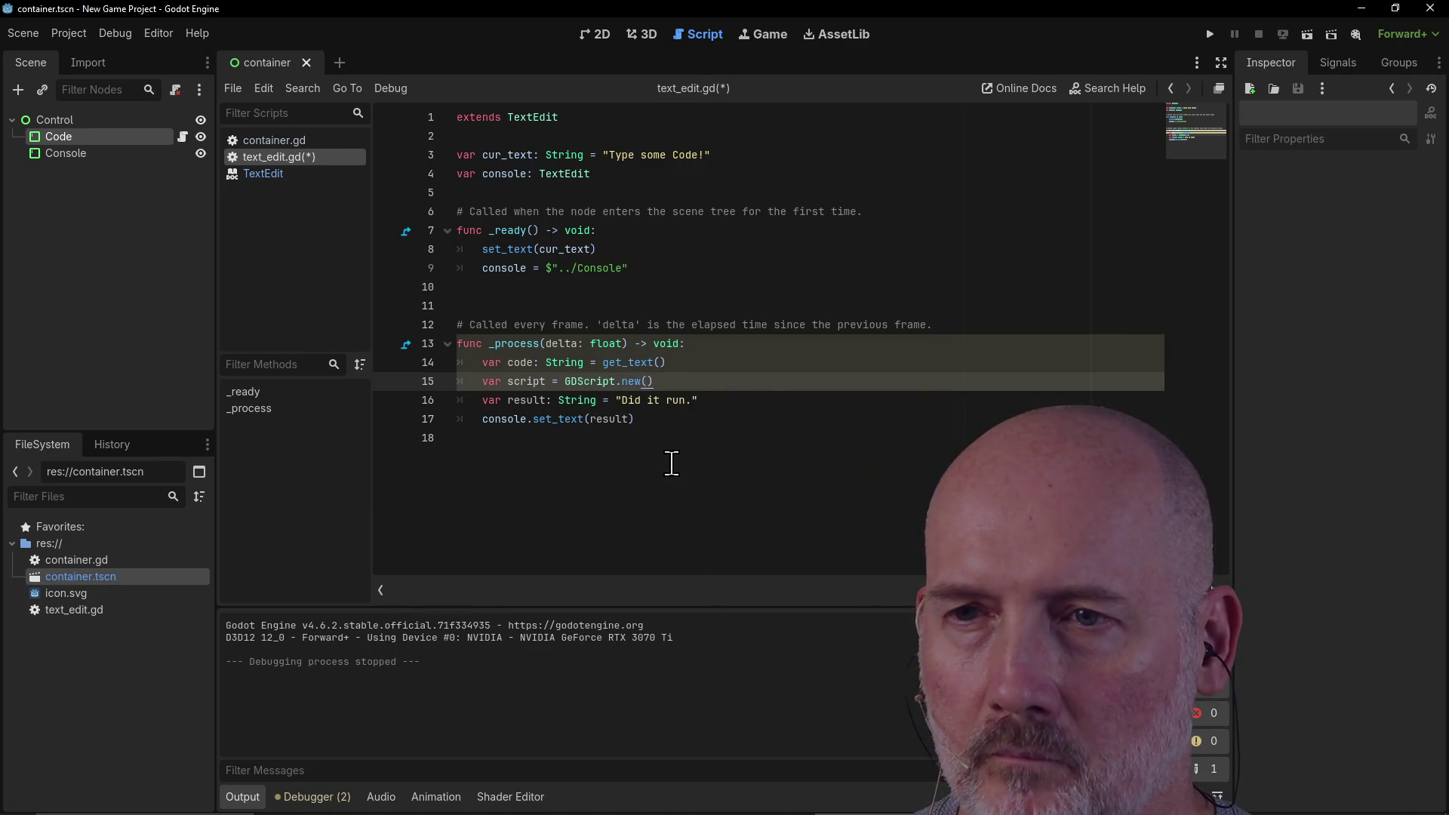
Step: Recheck the Google example and select the var code line on line 14
key("Down")
key("Up")
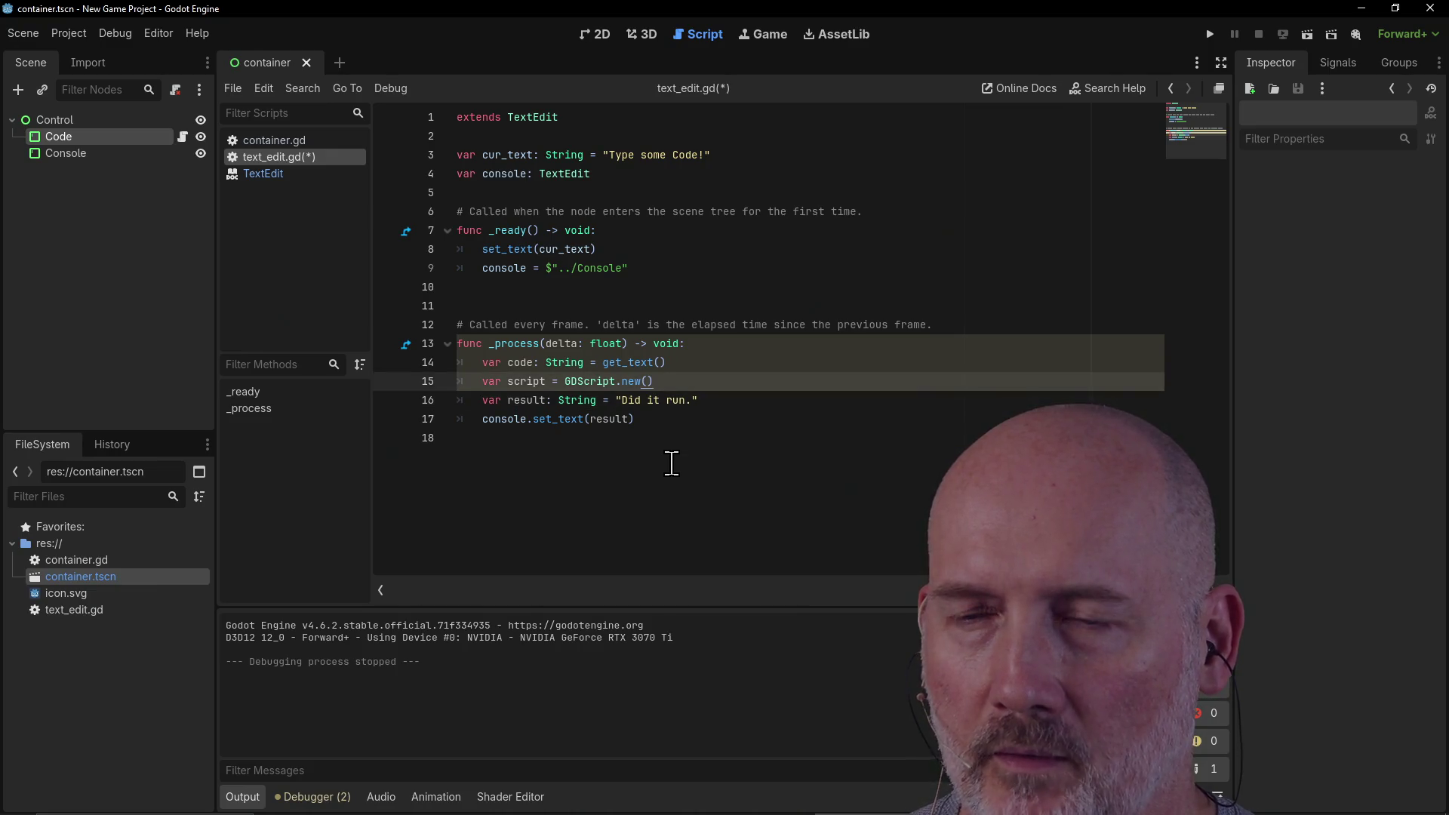
key("alt+Tab")
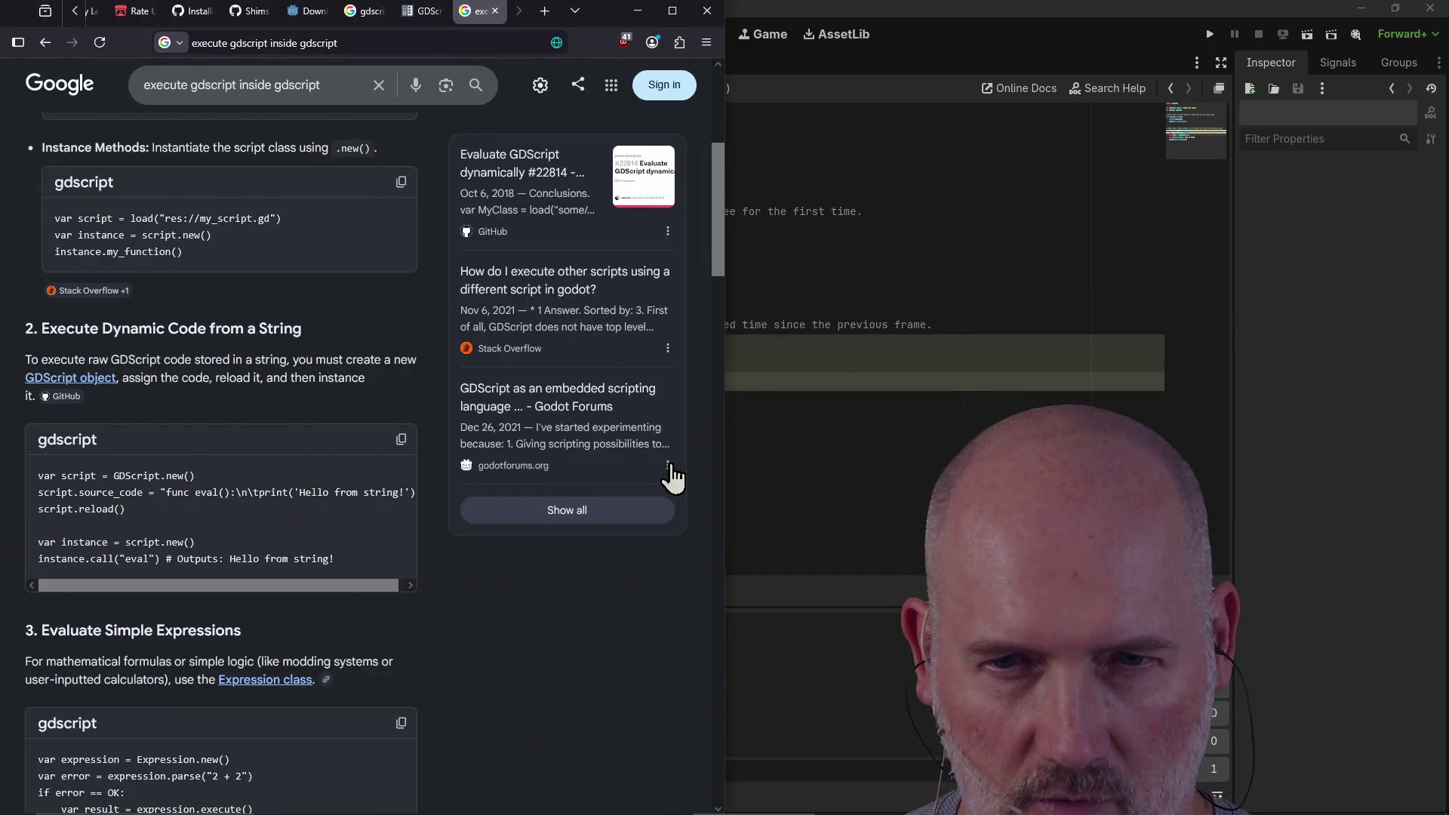
key("alt+Tab")
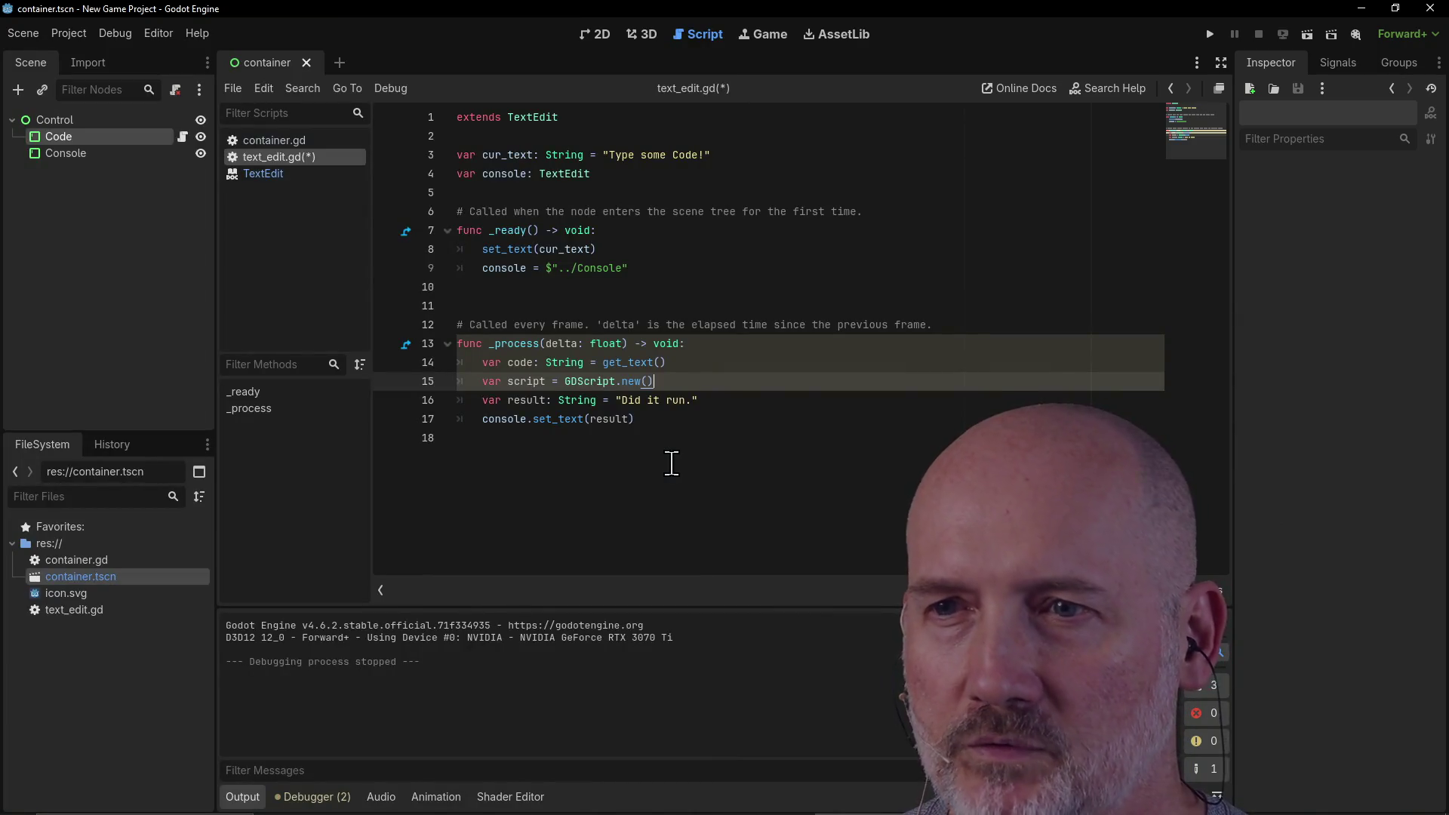
key("Up")
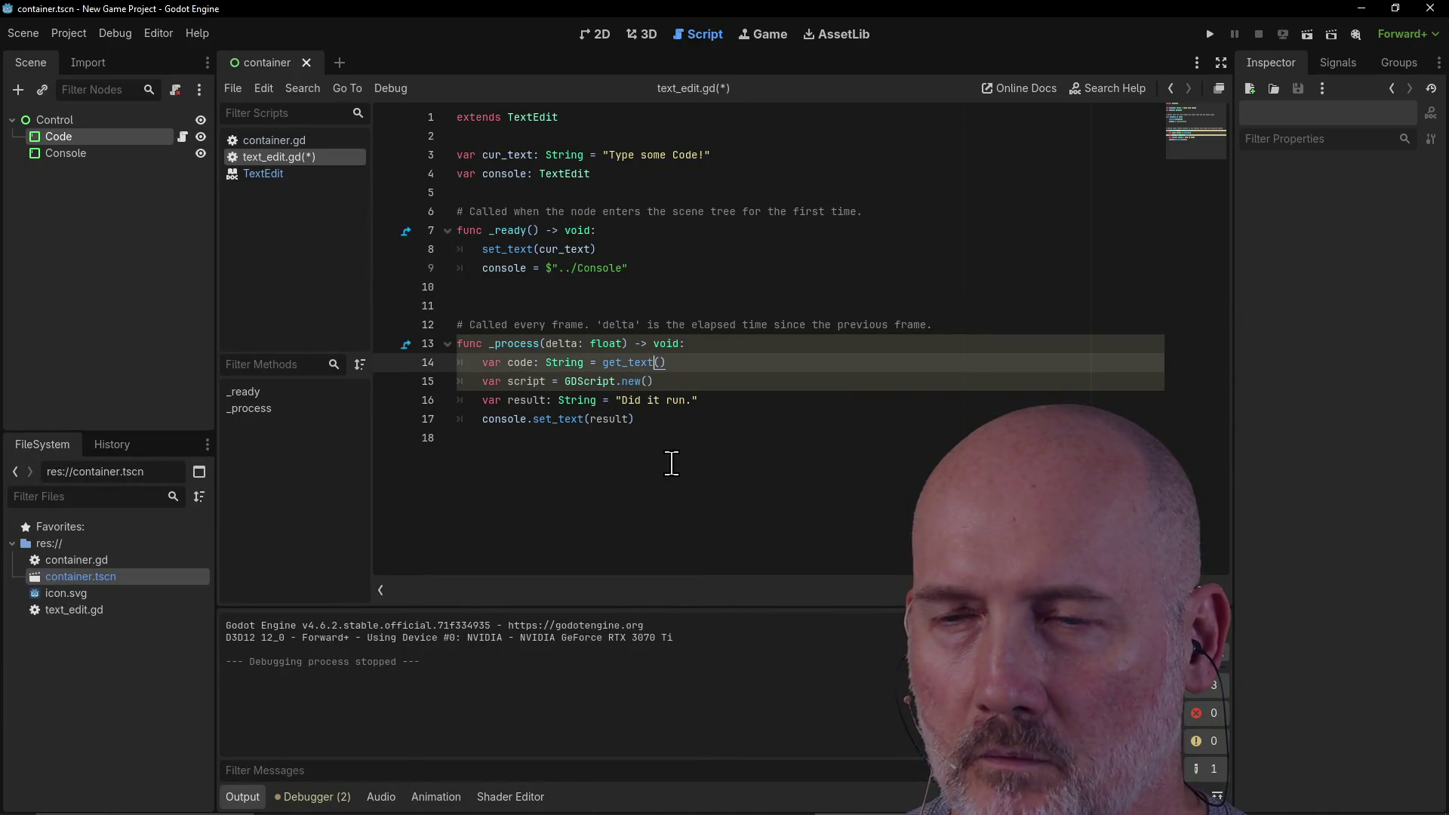
left_click_drag(675, 363, 480, 365)
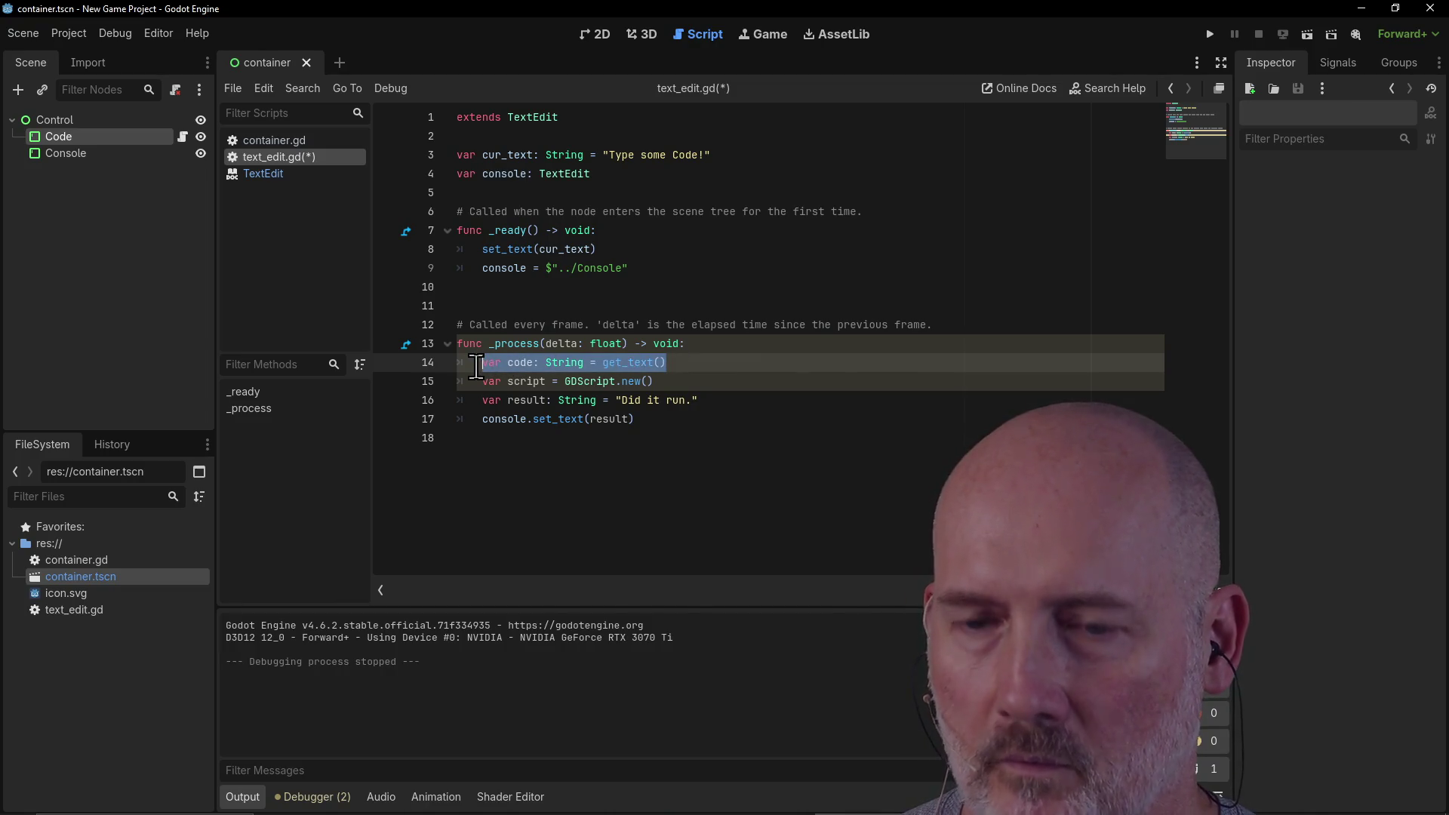
Step: Cut the old code line and leave an indented blank line above var result
key("ctrl+x")
key("Down")
key("Down")
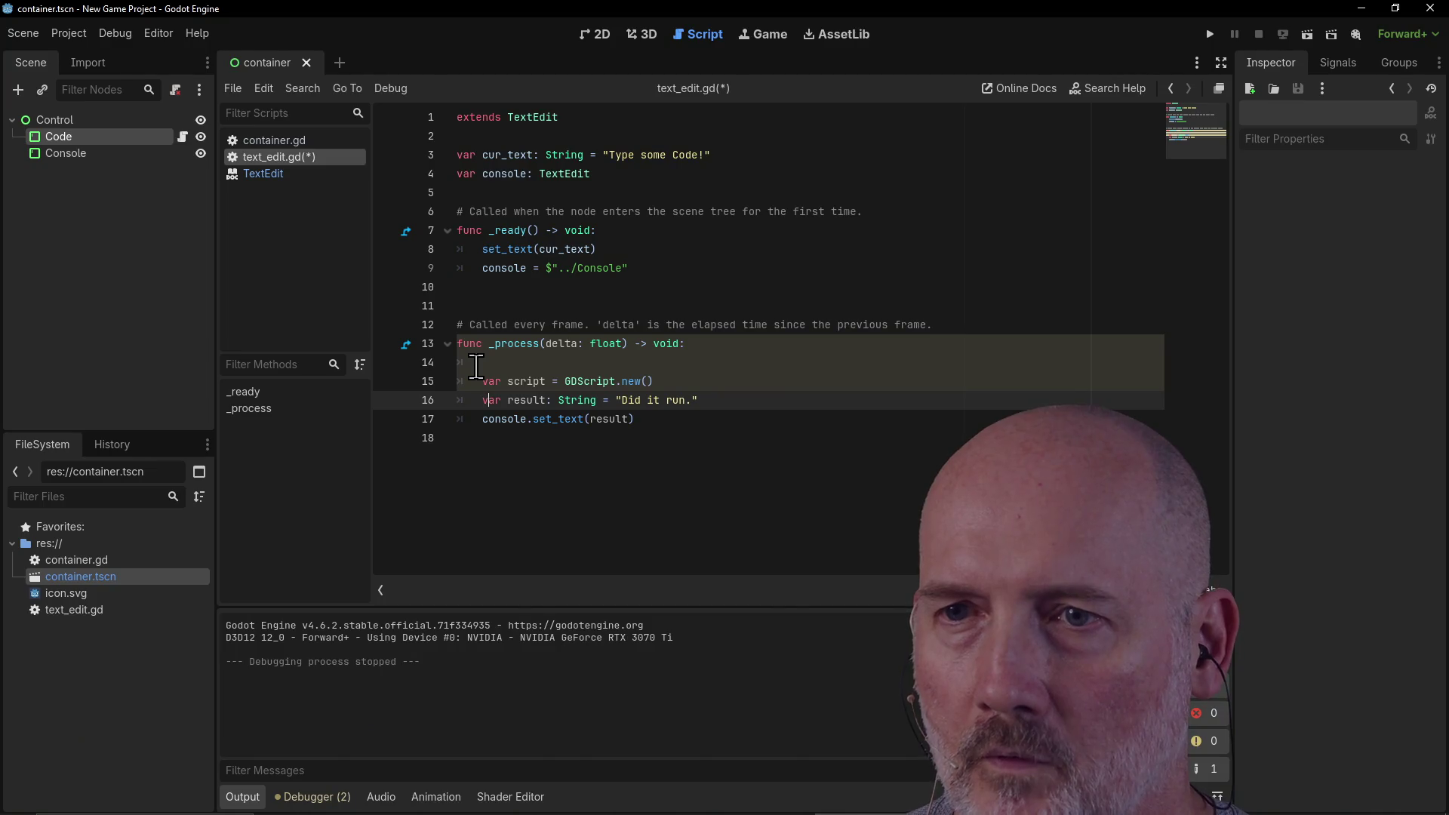
key("BackSpace")
key("Return")
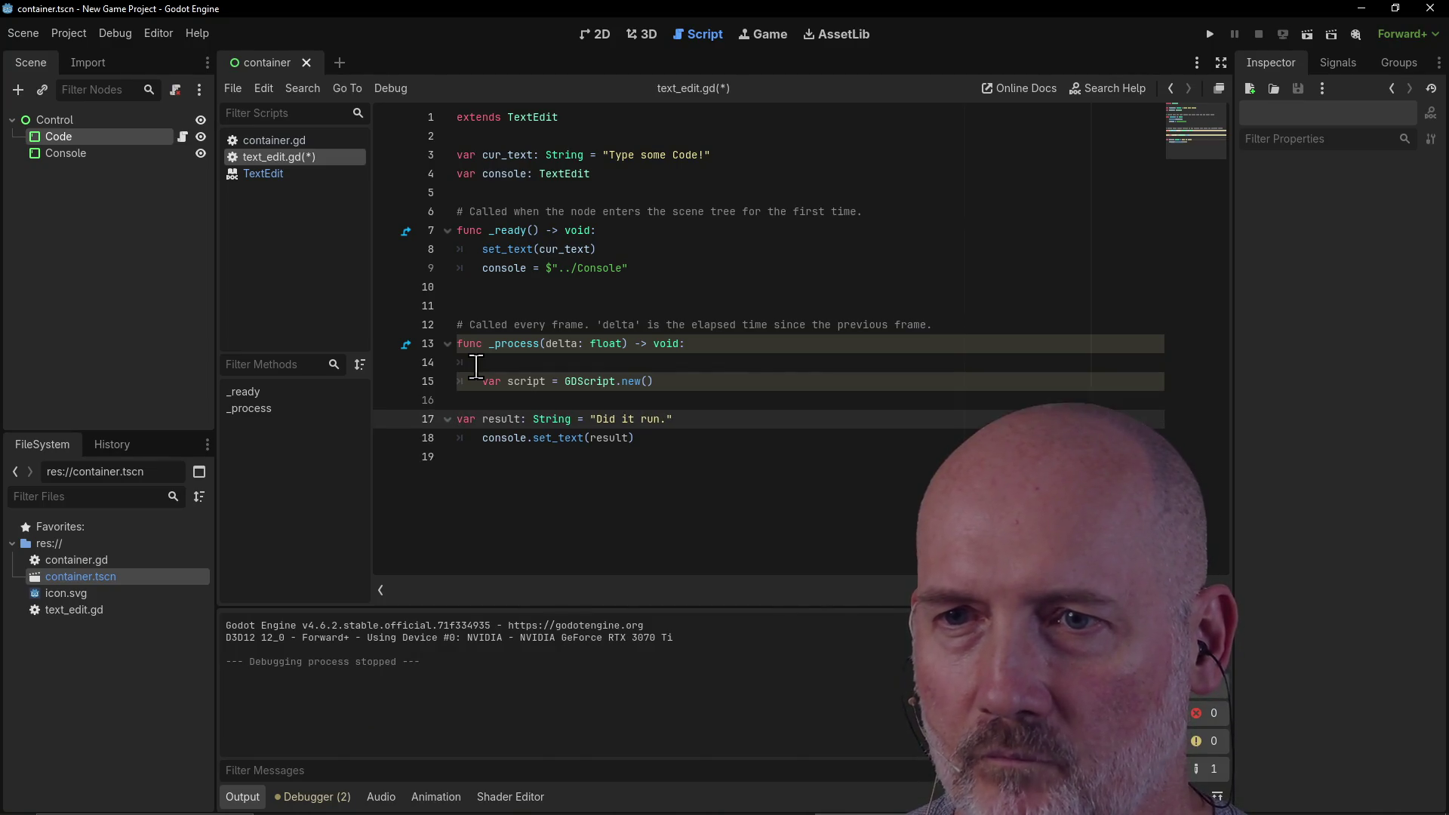
key("Tab")
key("Up")
key("BackSpace")
key("Return")
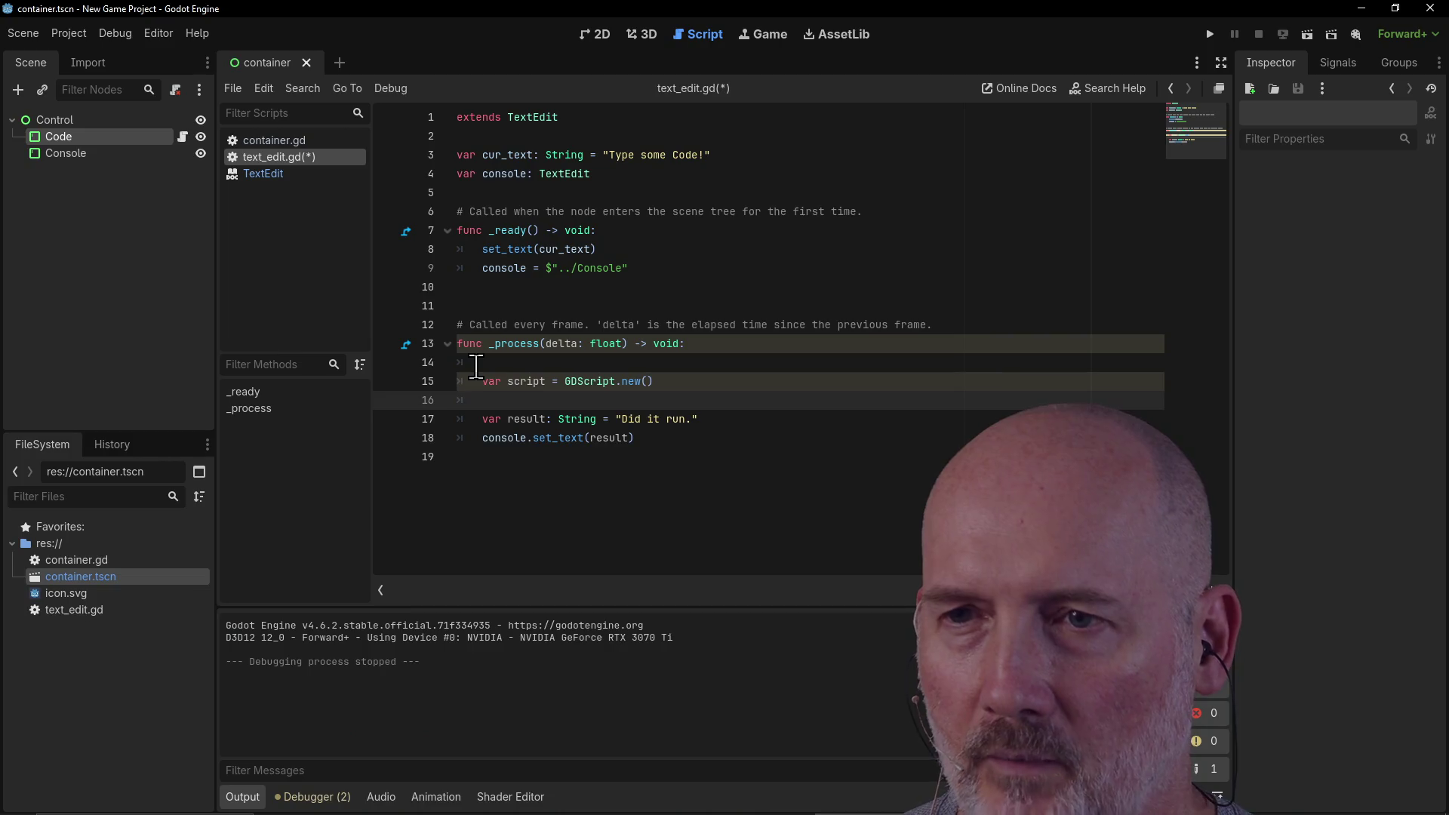
Step: Add 'script.source = get_text()' and 'script.reload()' lines following the Google example
type("script.sourc")
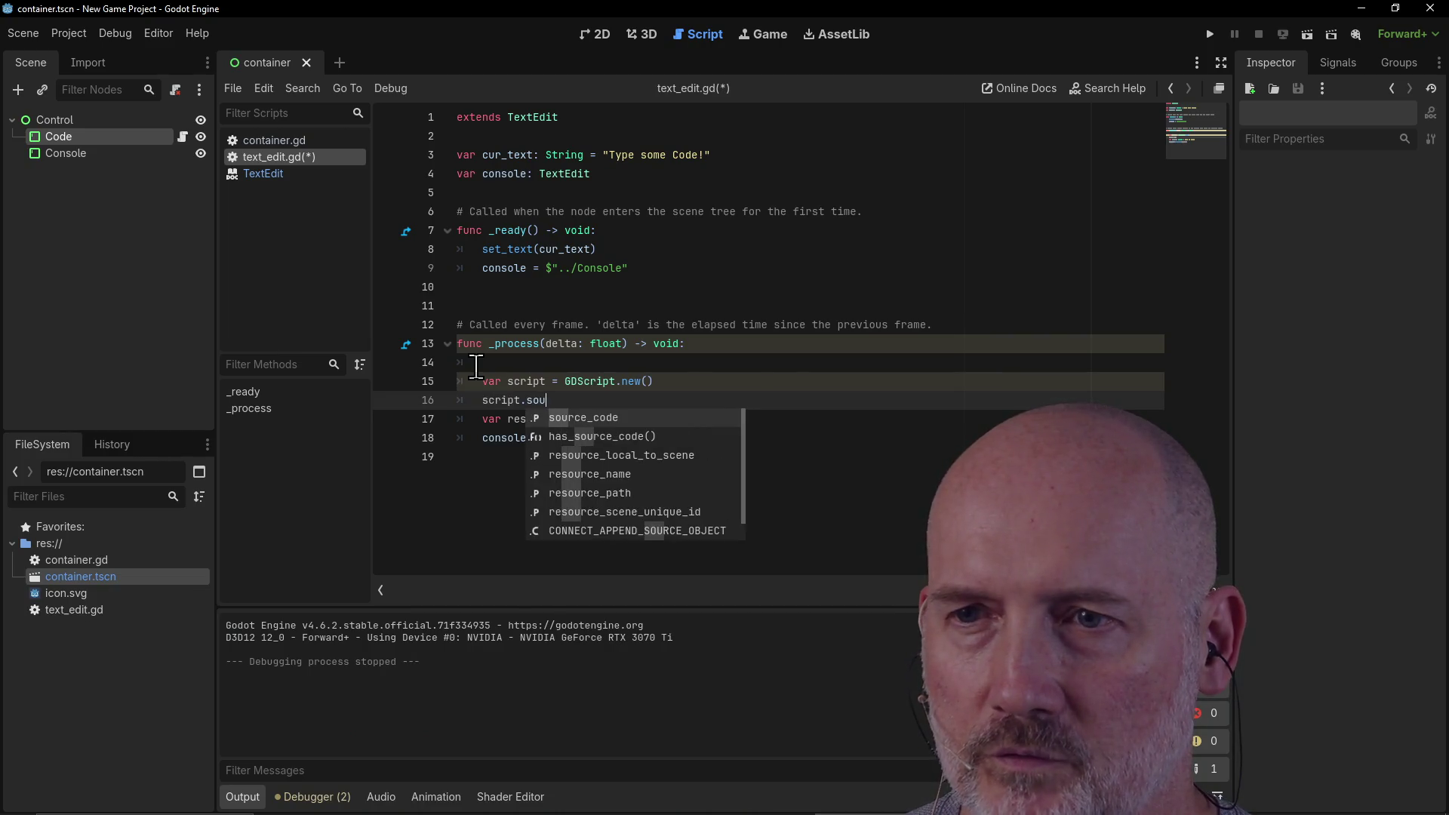
type("e = get_")
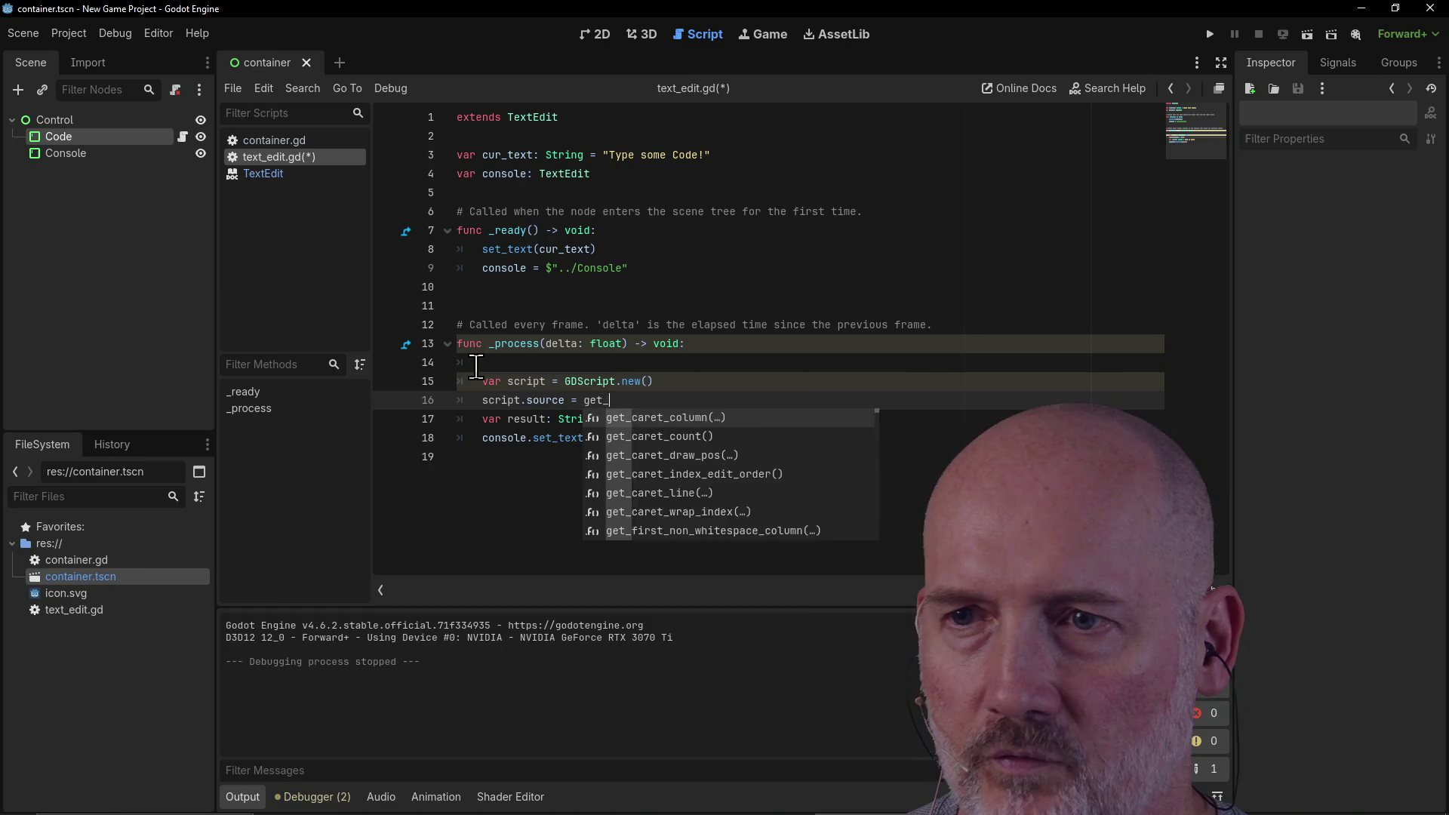
type("text()")
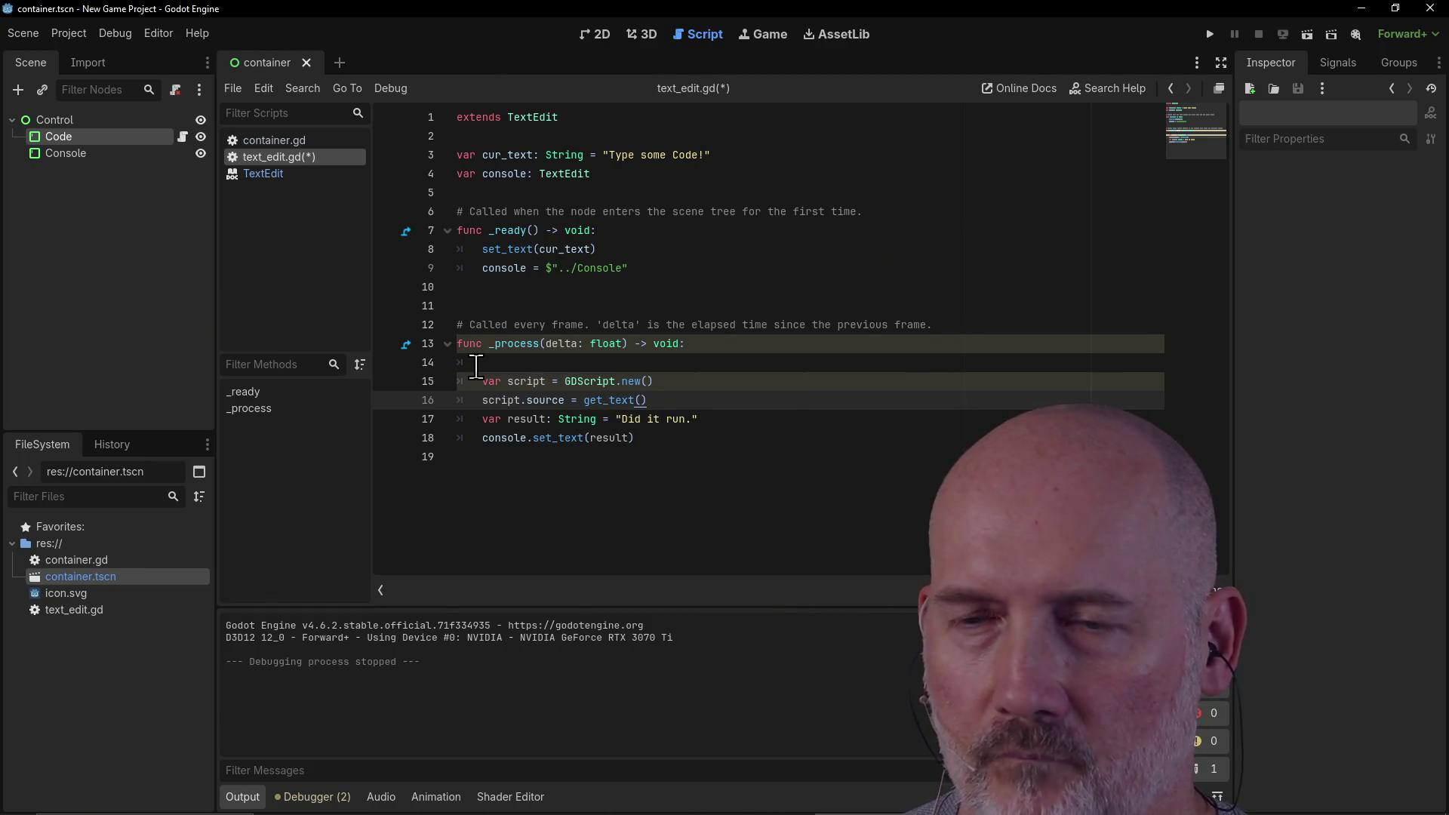
key("alt+Tab")
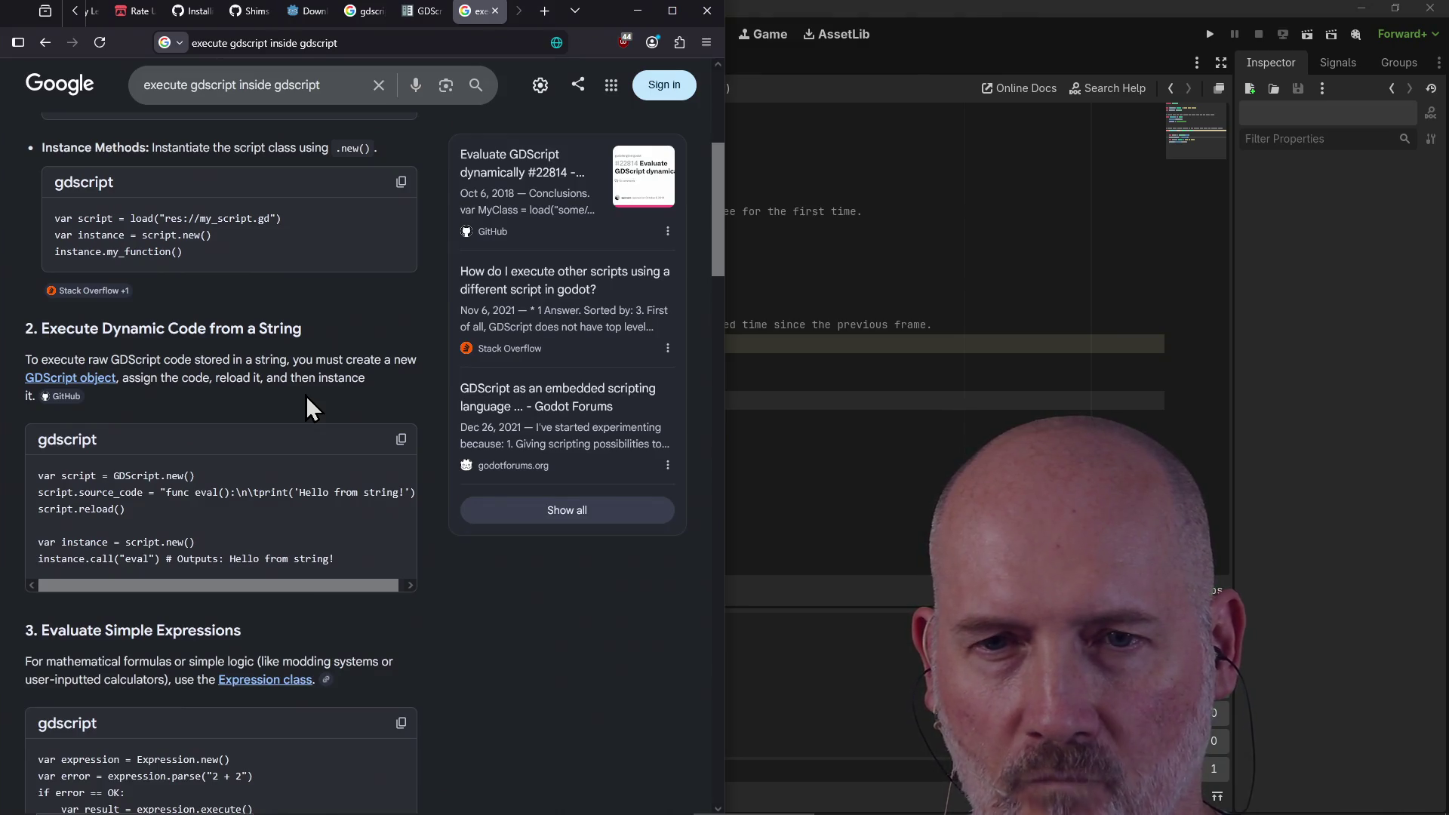
key("alt+Tab")
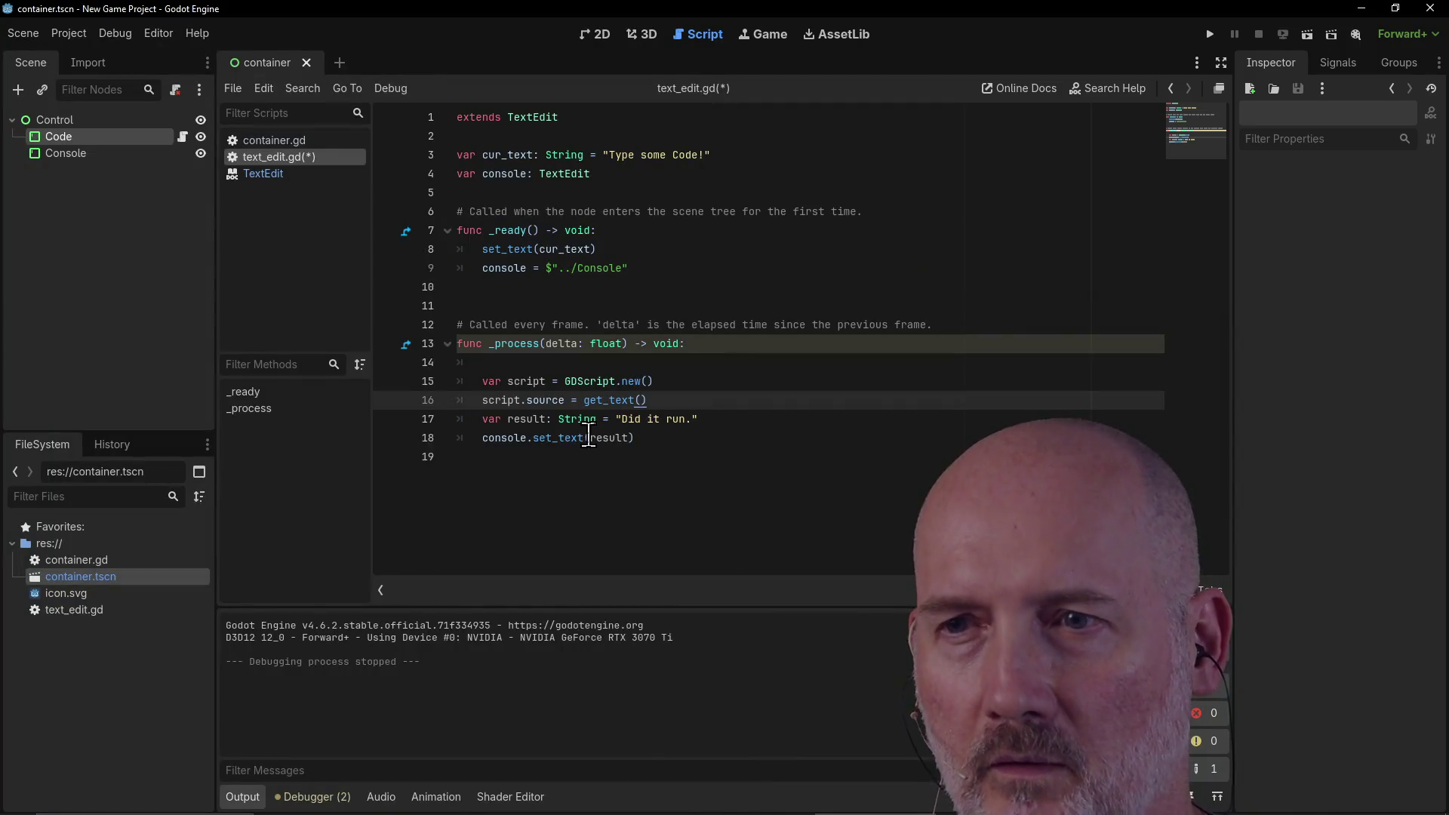
key("Return")
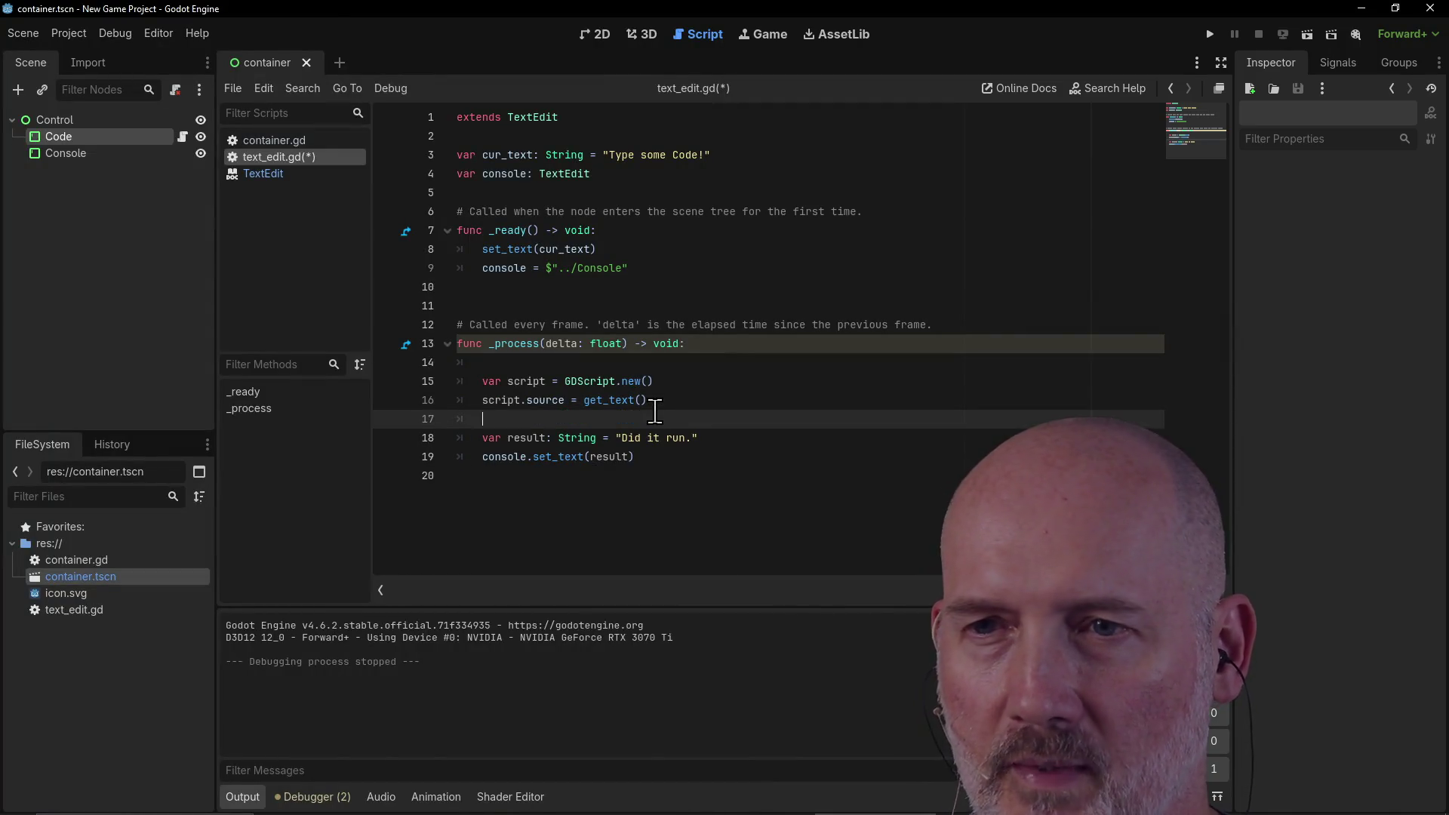
key("alt+Tab")
key("alt+Tab")
type("s")
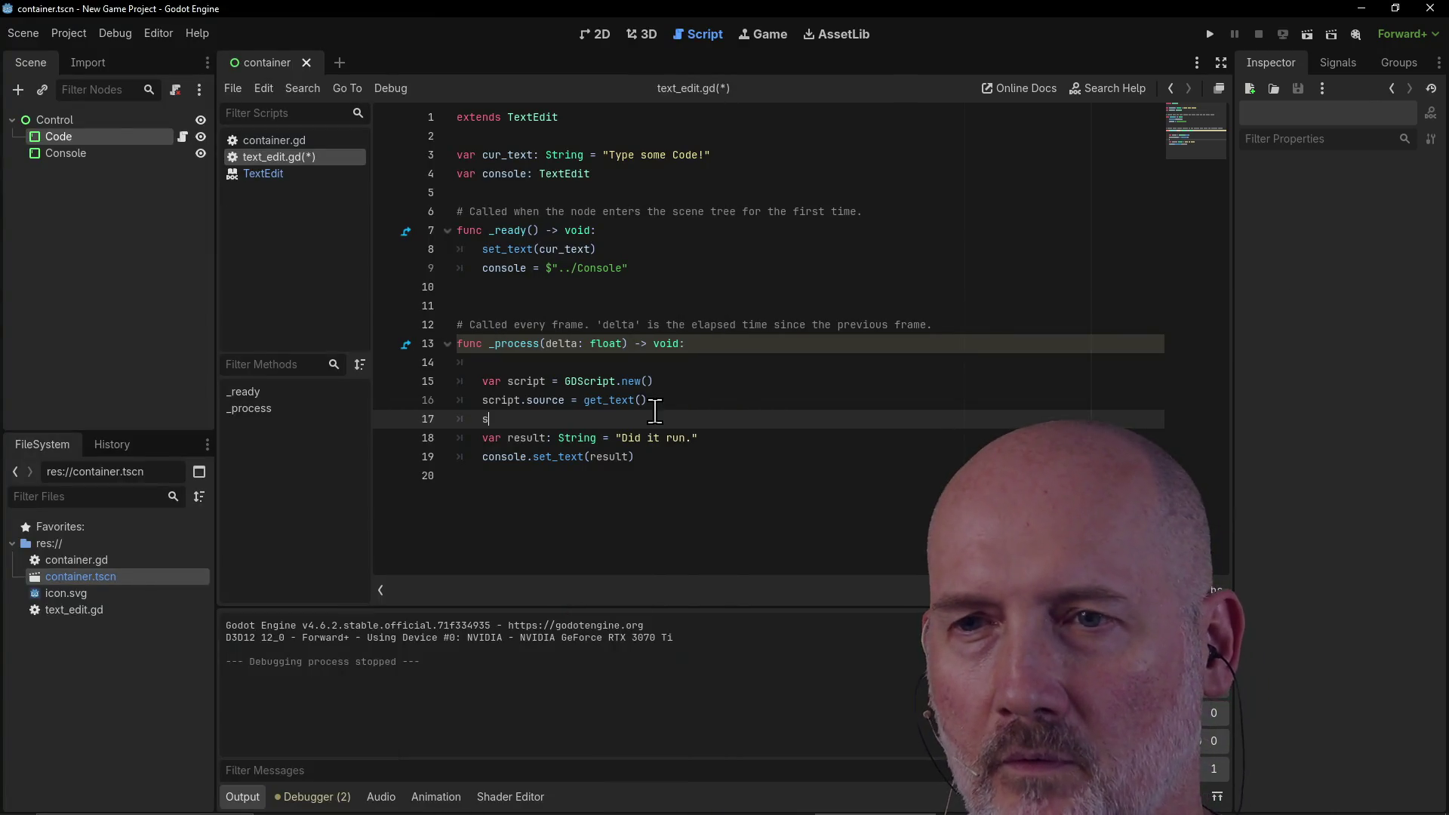
type("cript.reload()k")
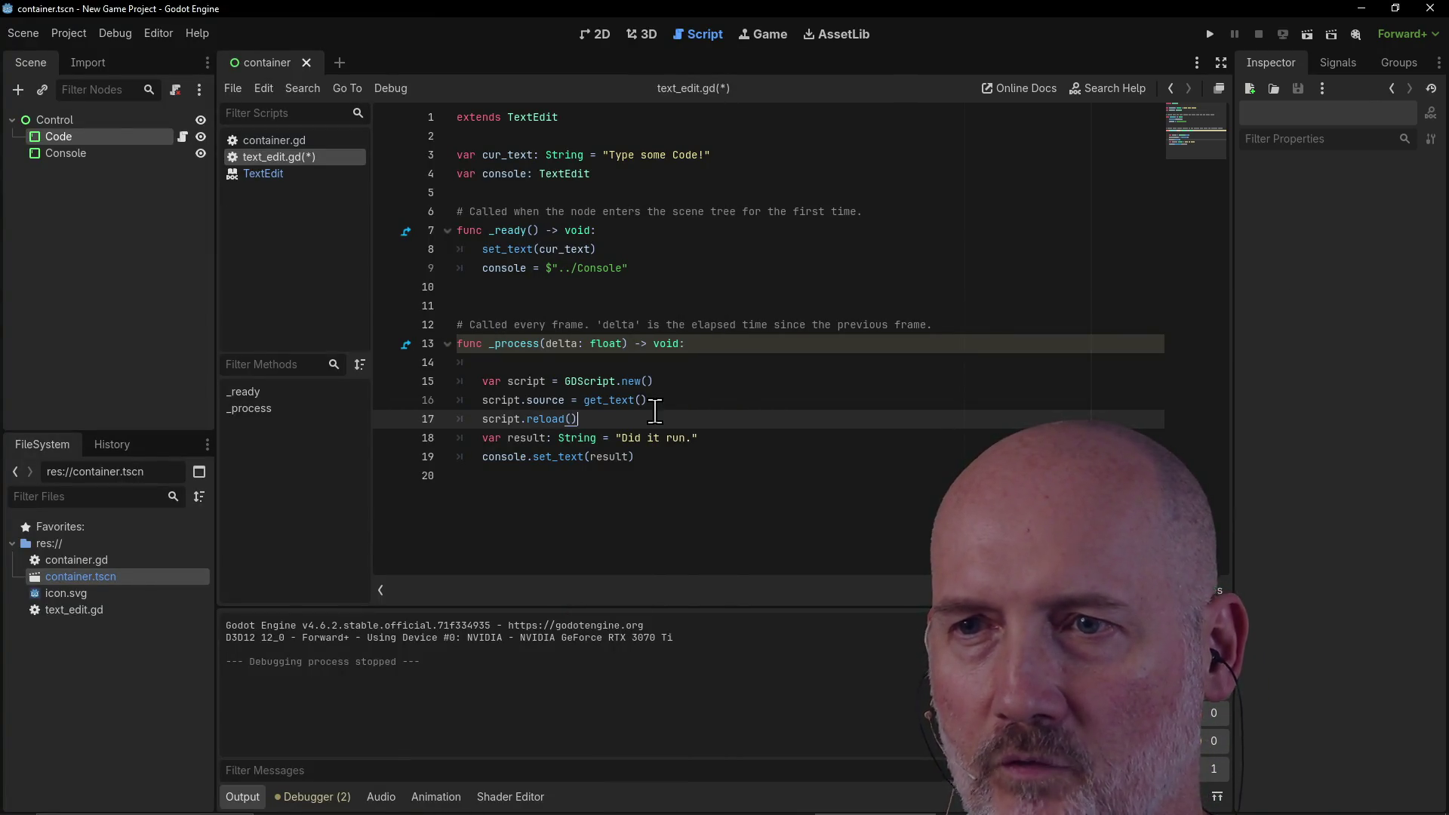
left_click(655, 381)
left_click_drag(655, 381, 457, 381)
key("ctrl+c")
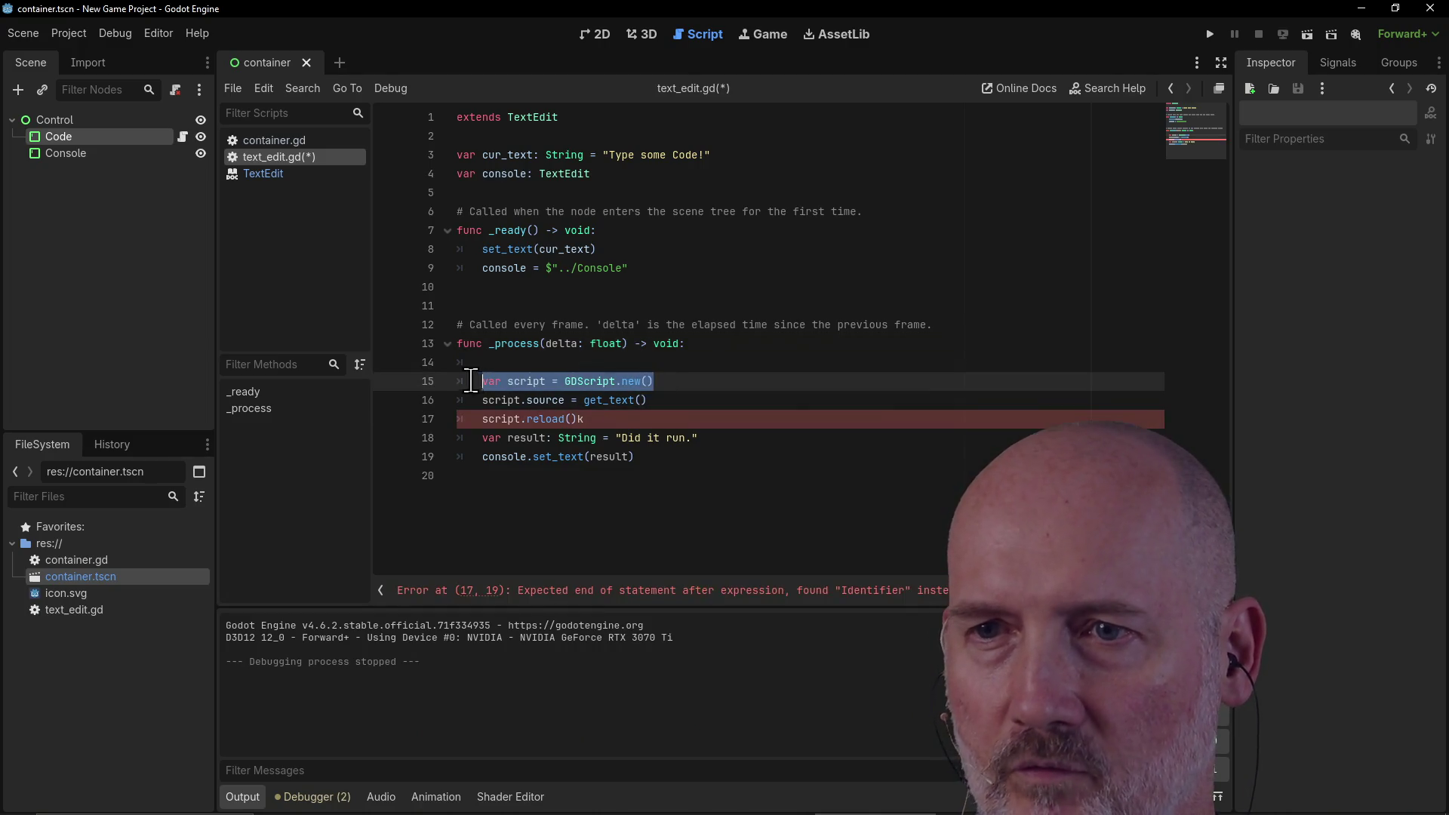
Step: Move the GDScript.new() line out of _process to an unindented class-level line below line 4
key("BackSpace")
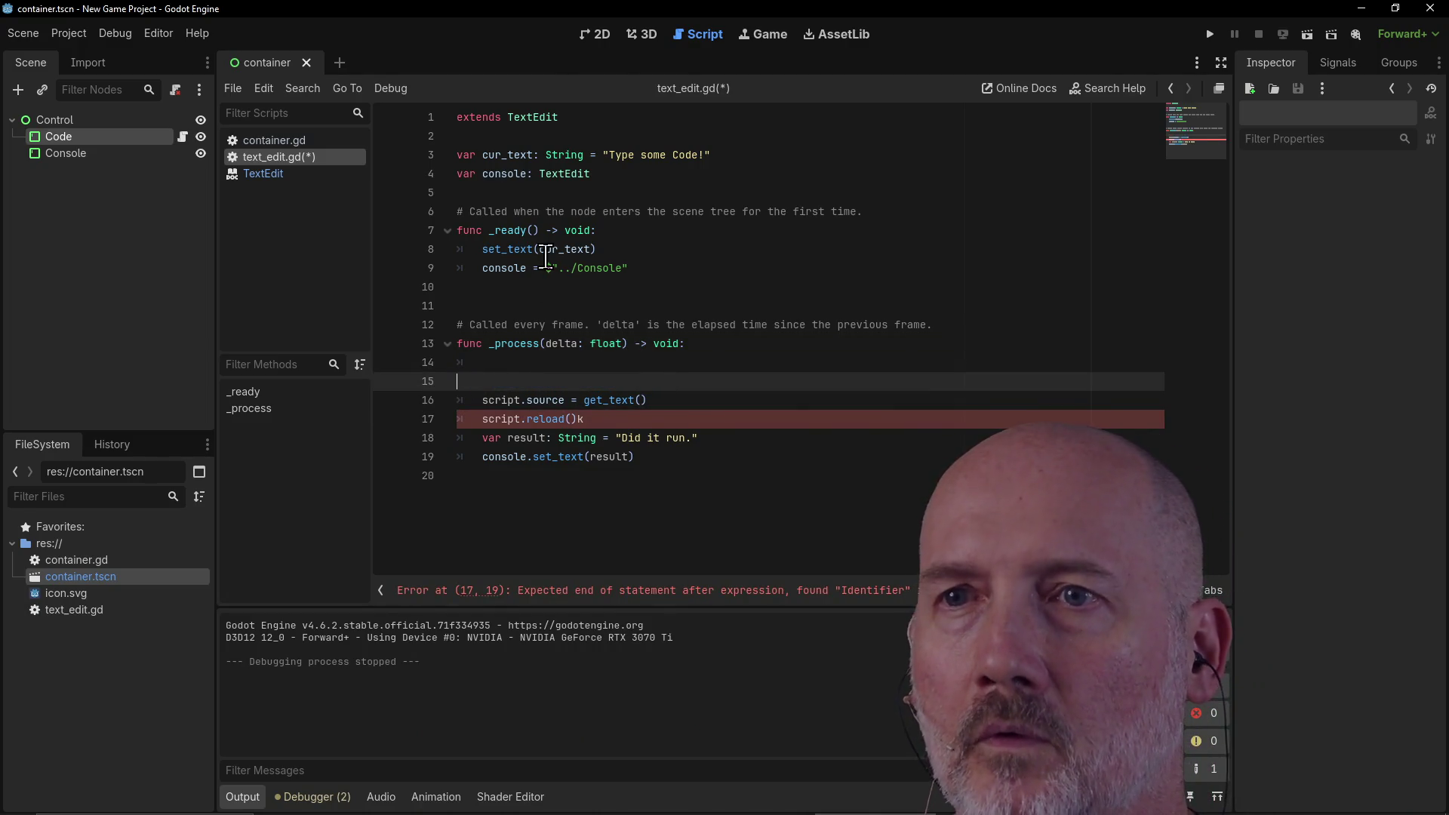
left_click(612, 171)
type("a")
key("Return")
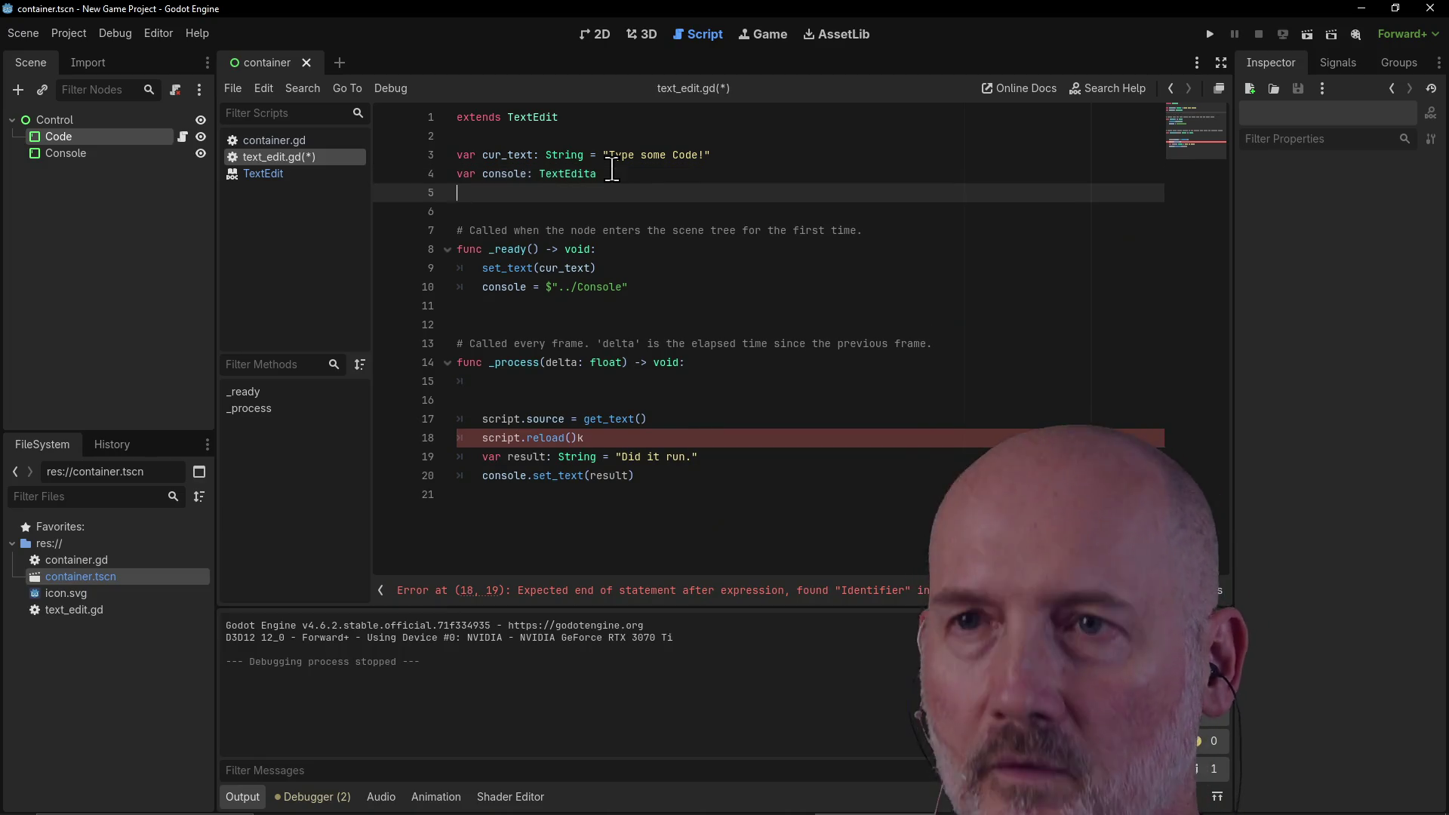
key("ctrl+v")
left_click(483, 193)
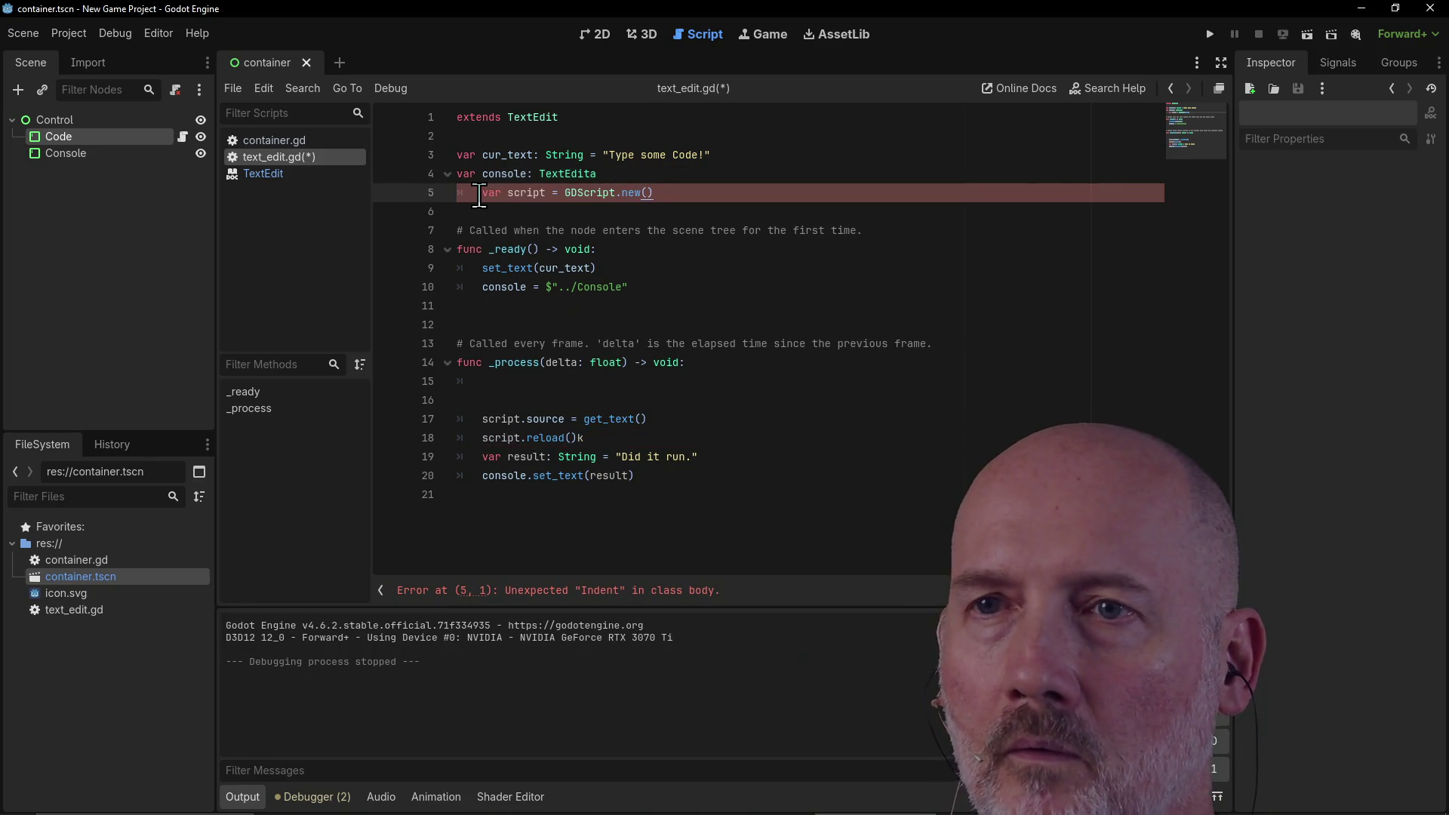
key("BackSpace")
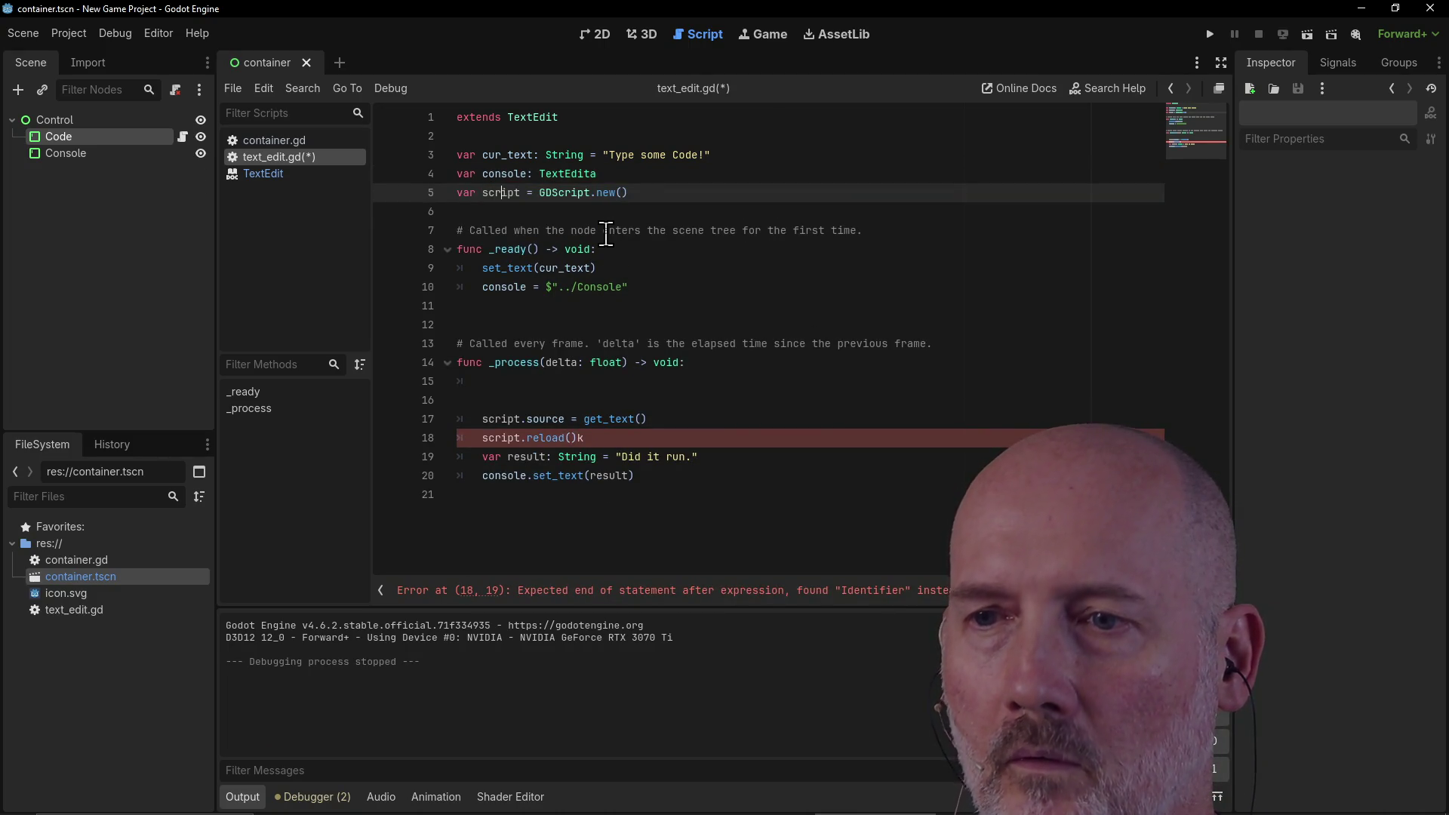
Step: Delete the stray 'k' after reload(), the empty lines in _process, and the stray 'a' after TextEdit
key("Down")
key("Down")
key("Down")
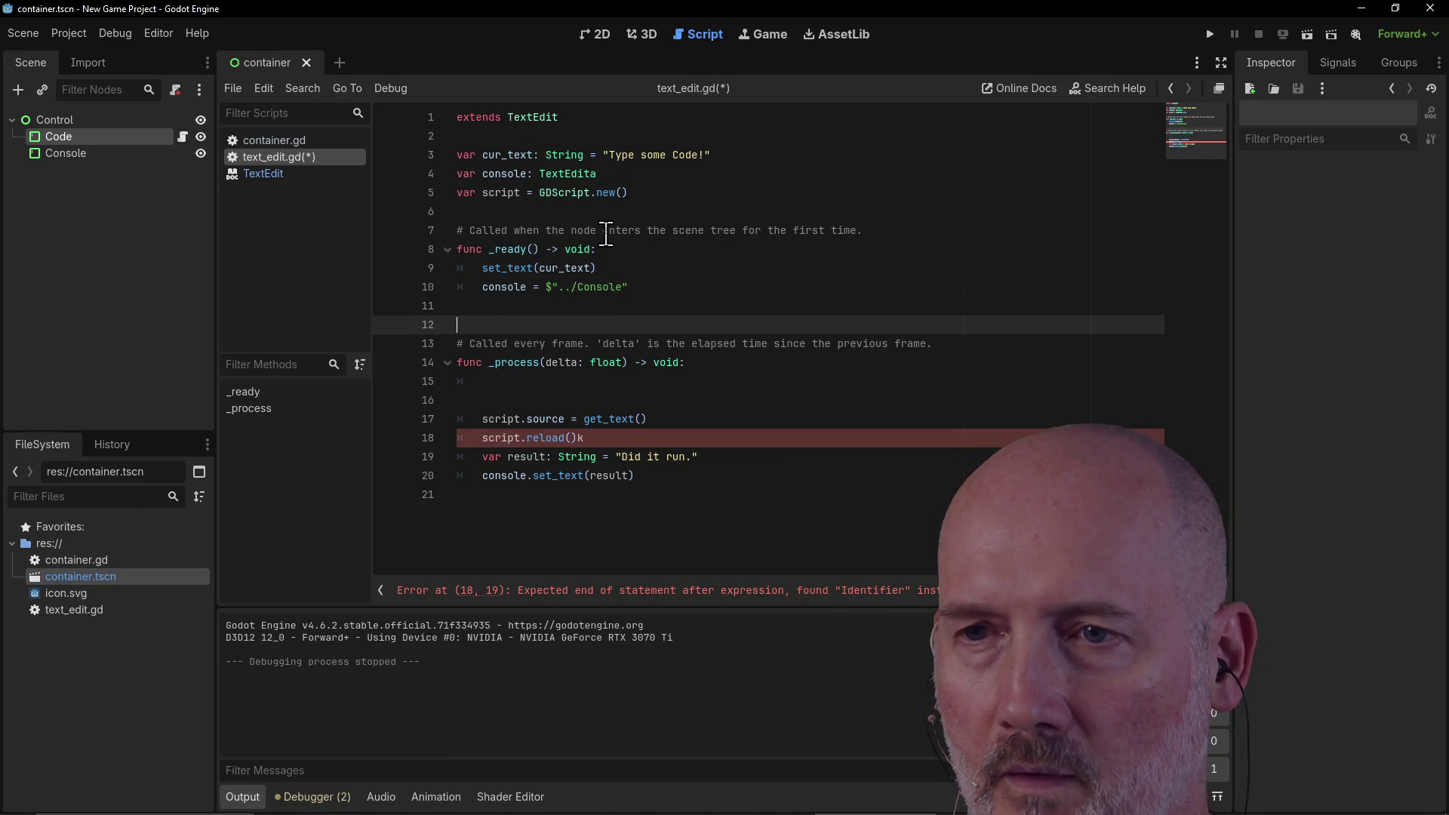
left_click(605, 437)
key("BackSpace")
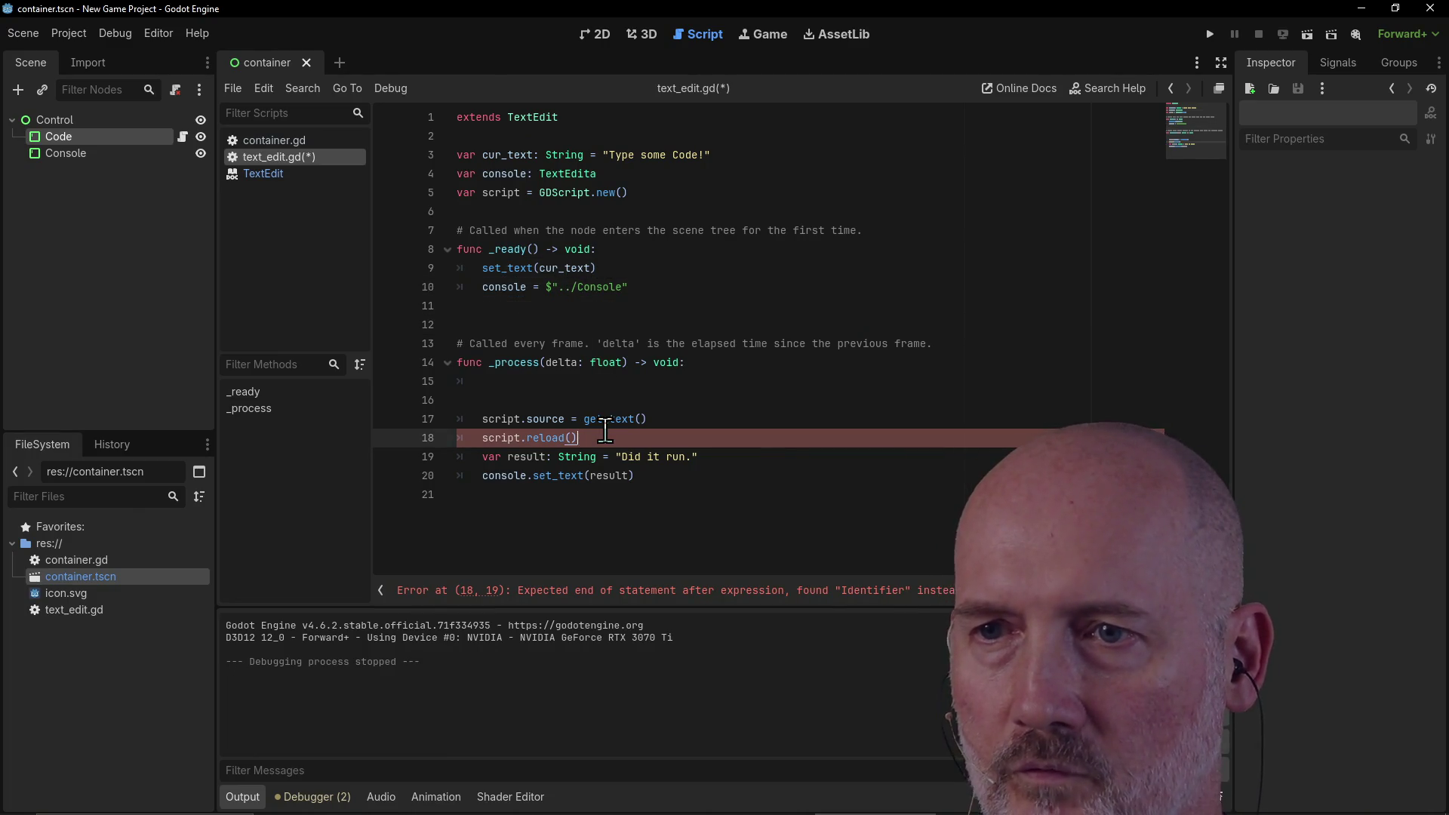
key("Up")
key("Up")
key("BackSpace")
key("BackSpace")
key("BackSpace")
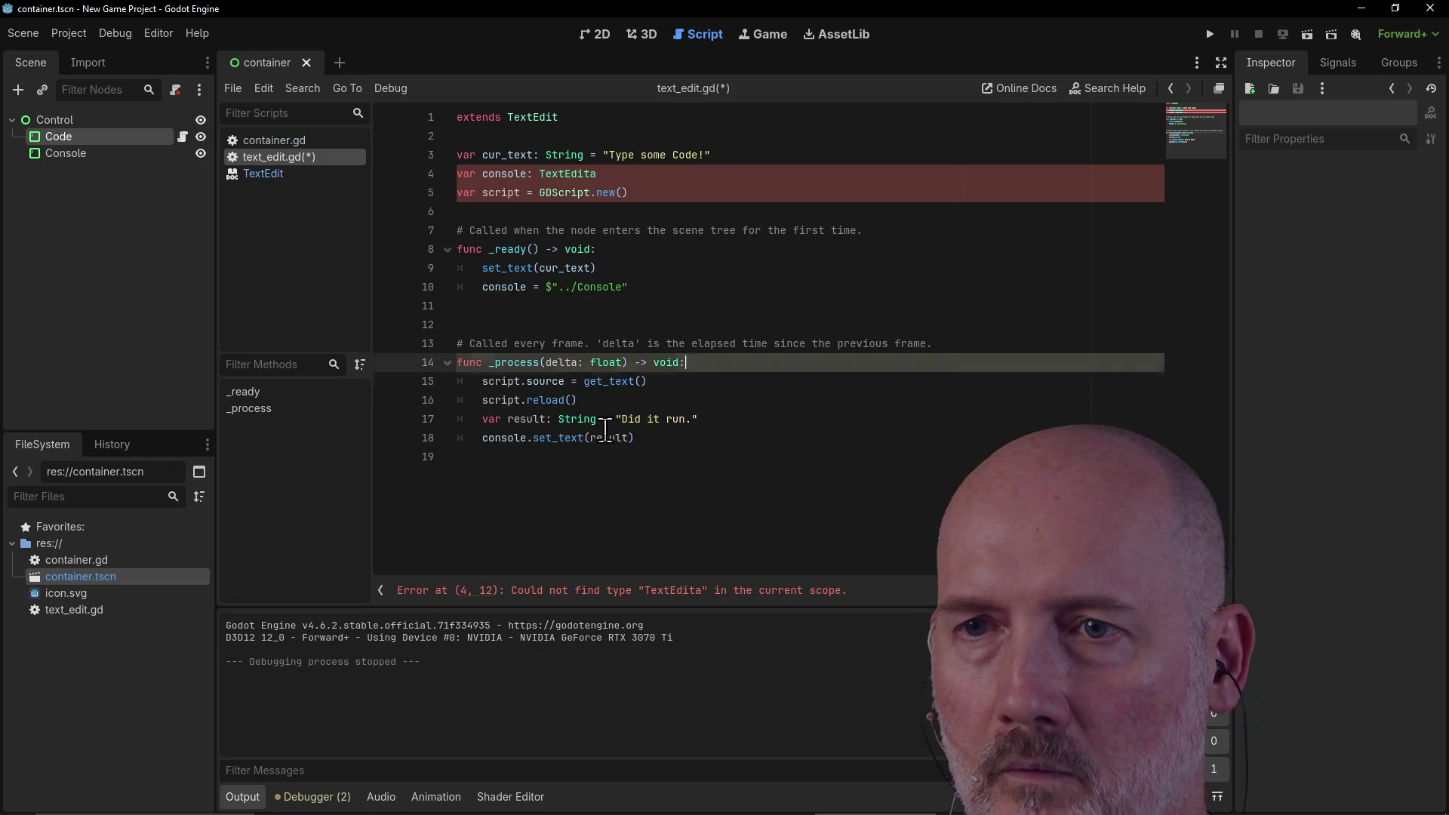
left_click(519, 192)
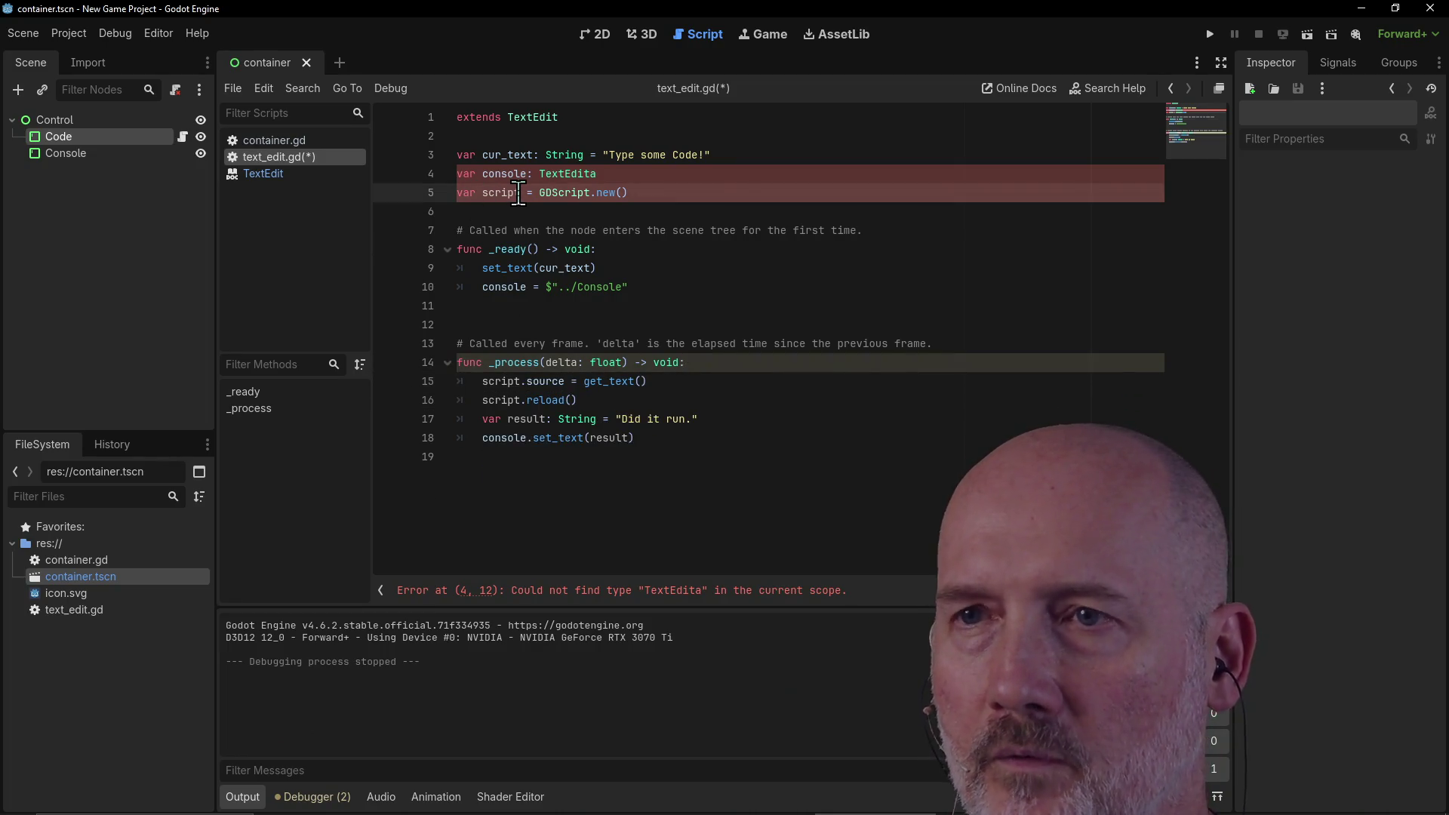
left_click(604, 173)
key("BackSpace")
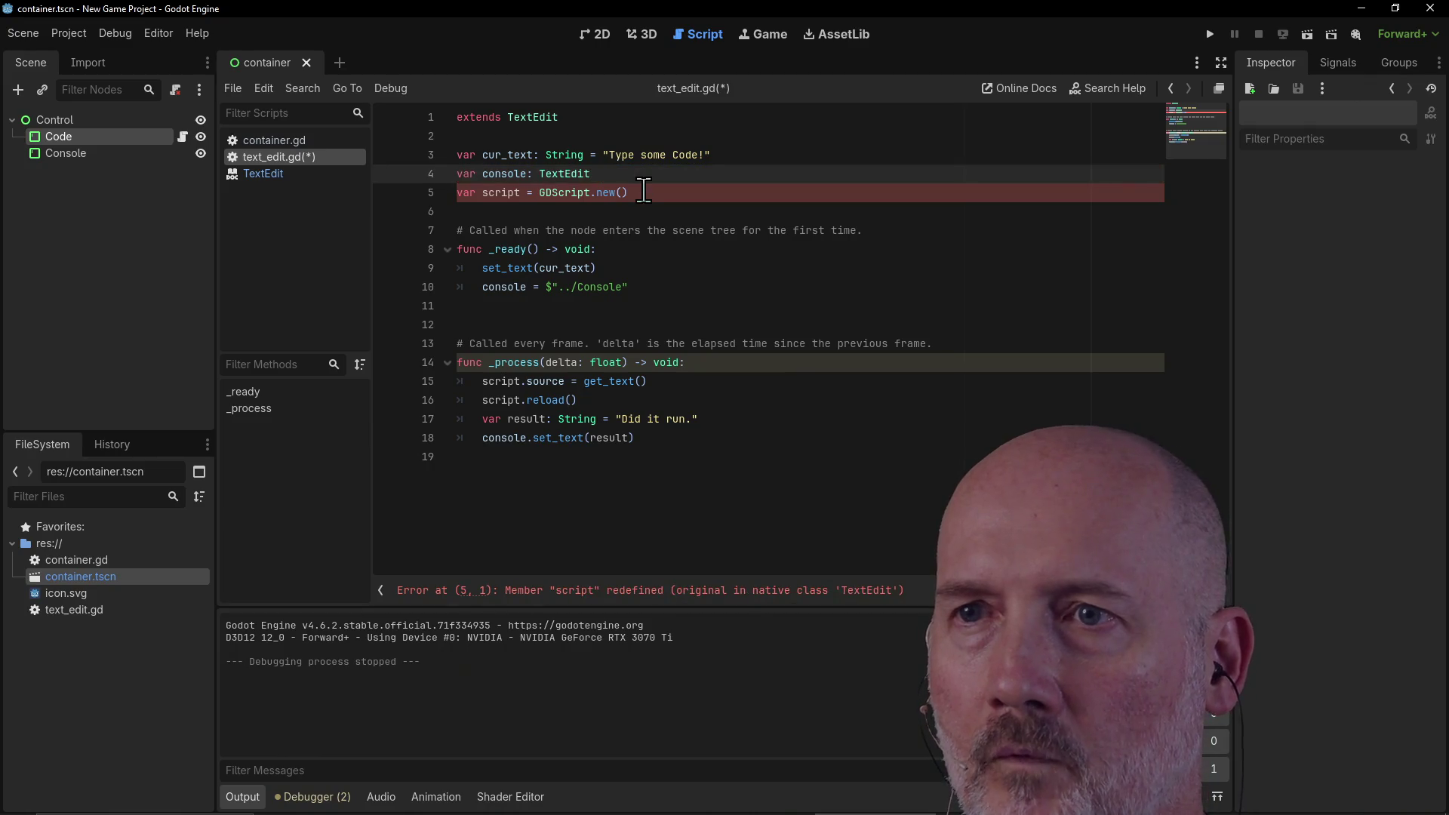
Step: Rename the variable to secure_script in its declaration and on lines 15 and 16
left_click(644, 192)
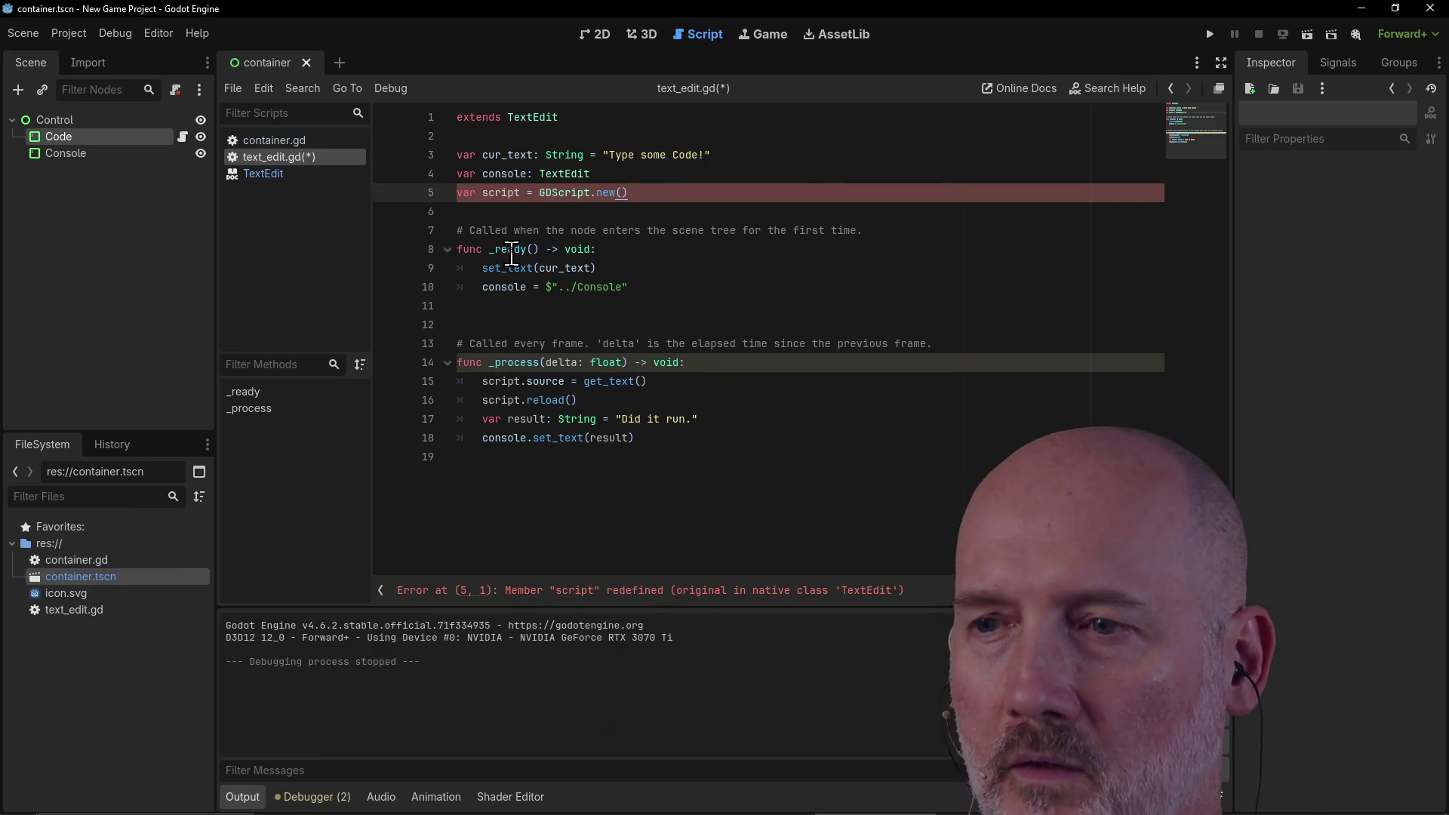
mouse_move(512, 255)
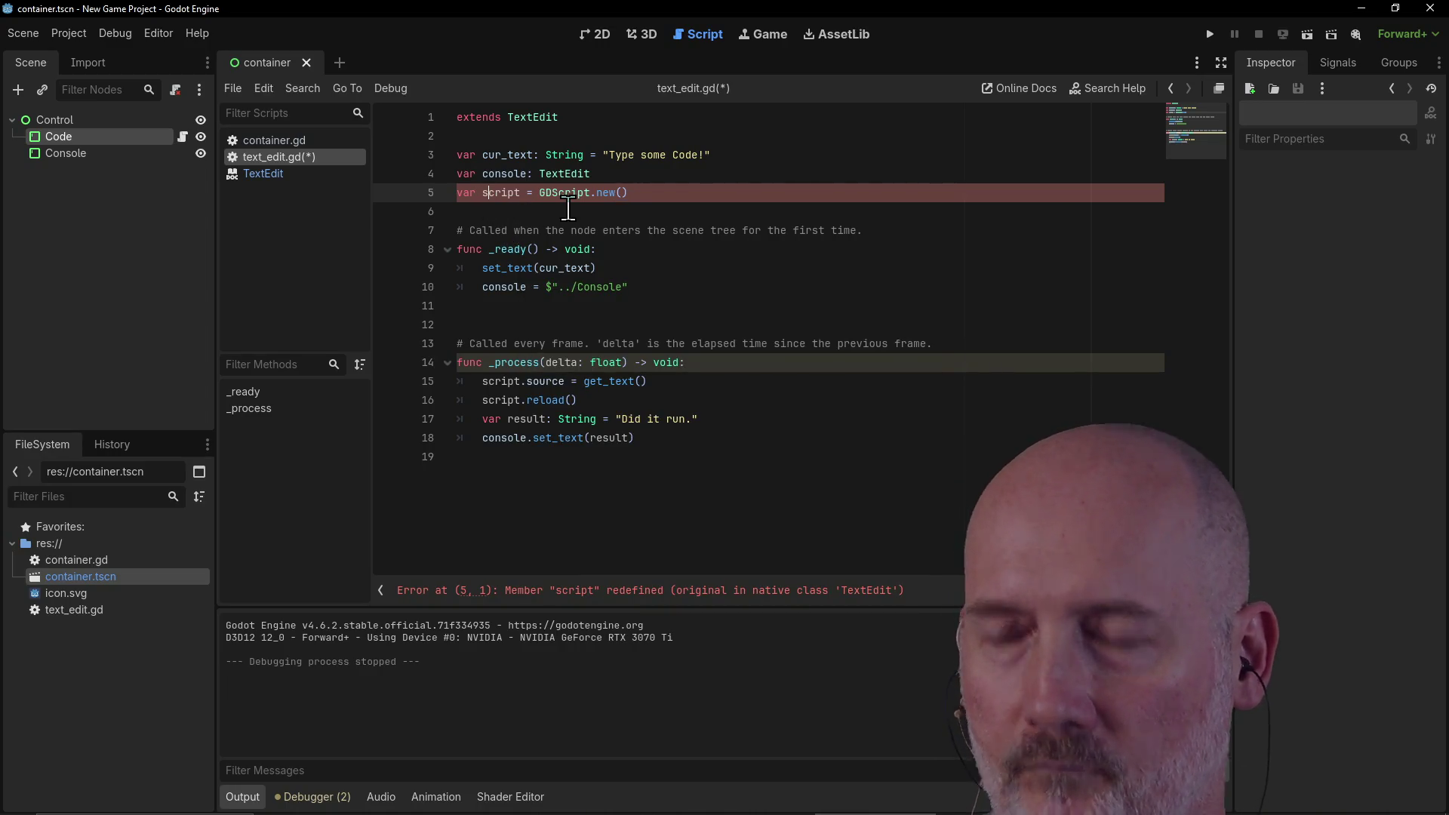
type("secure_")
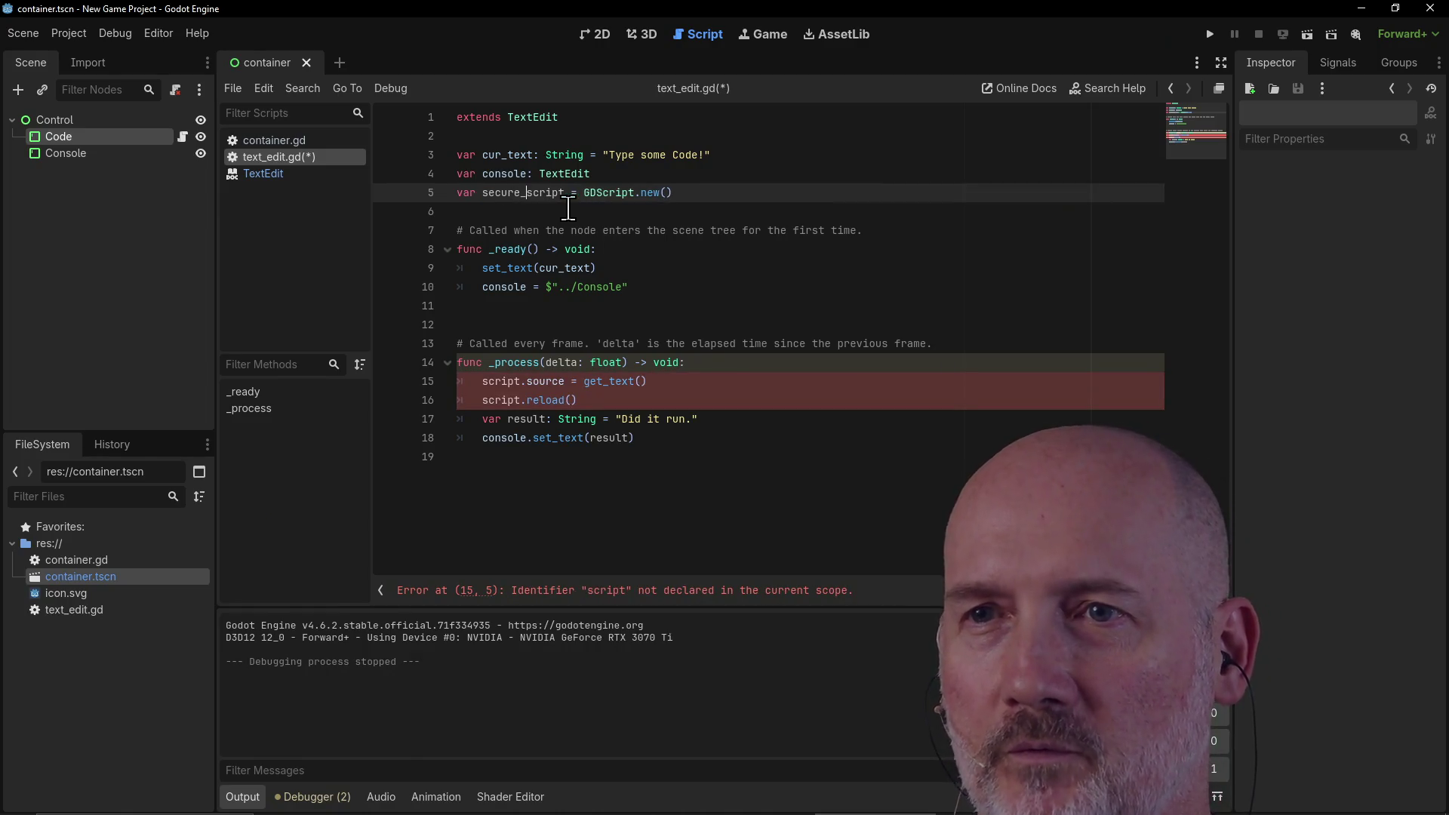
left_click(487, 381)
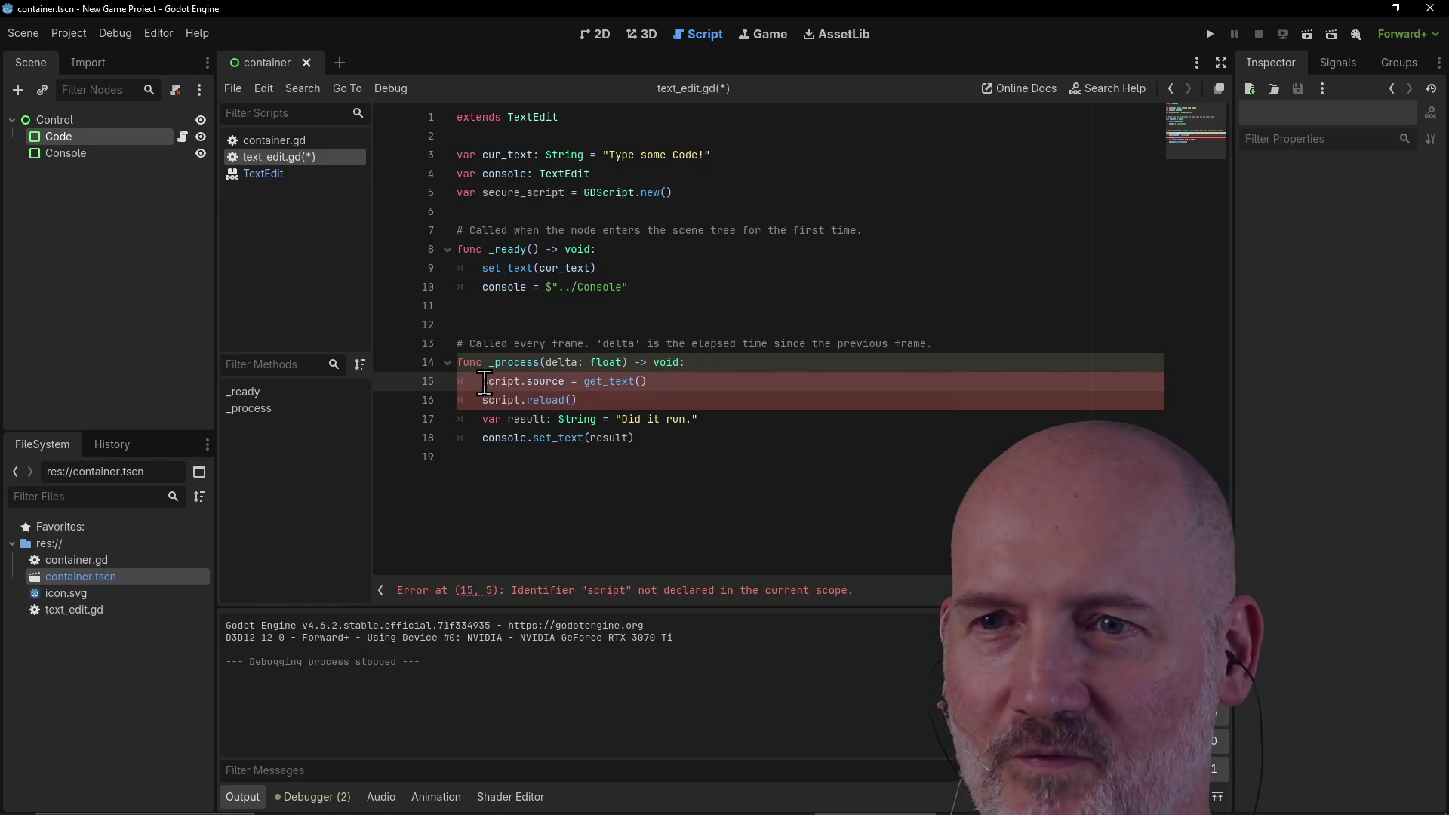
type("secure_")
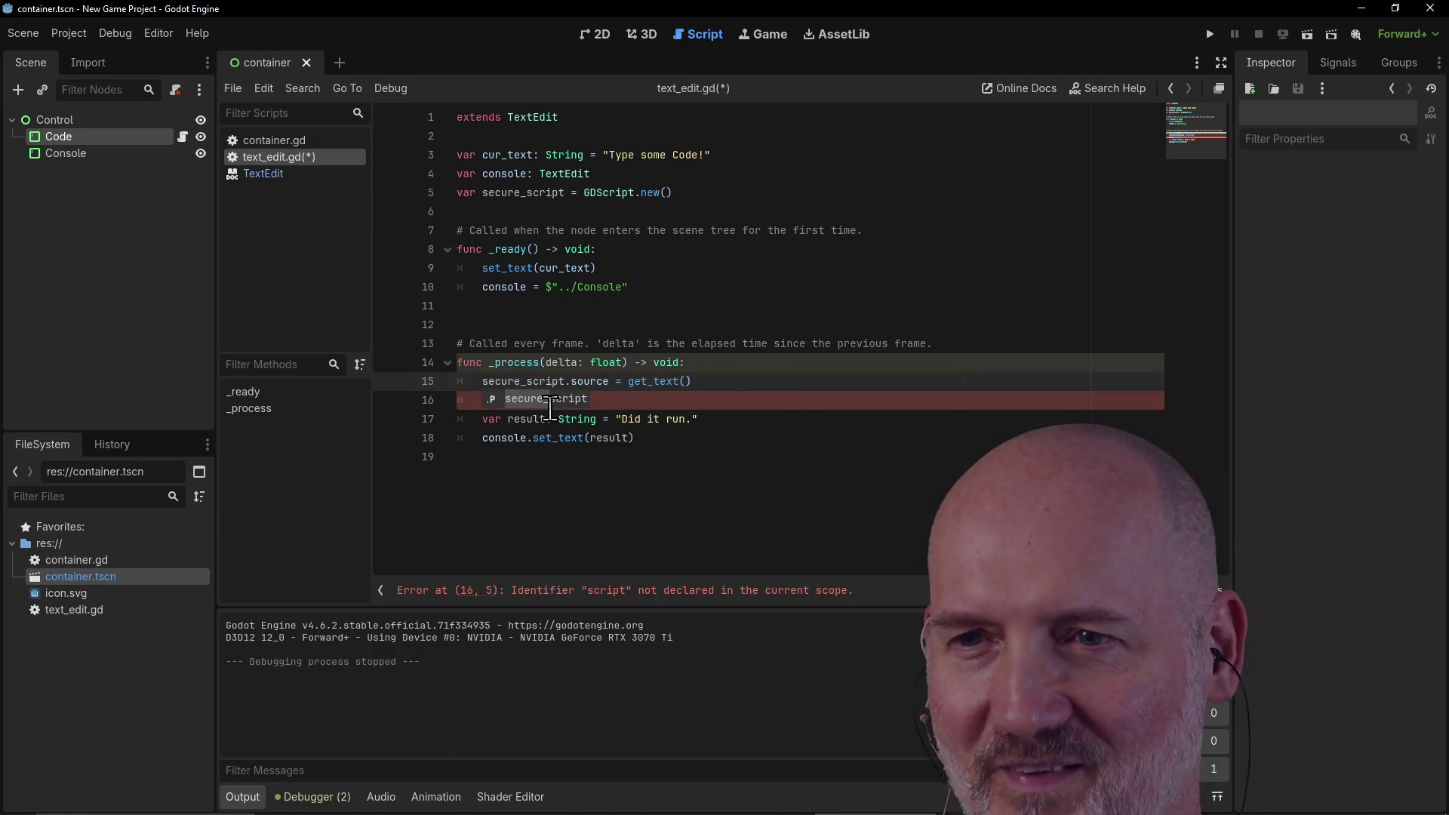
key("Escape")
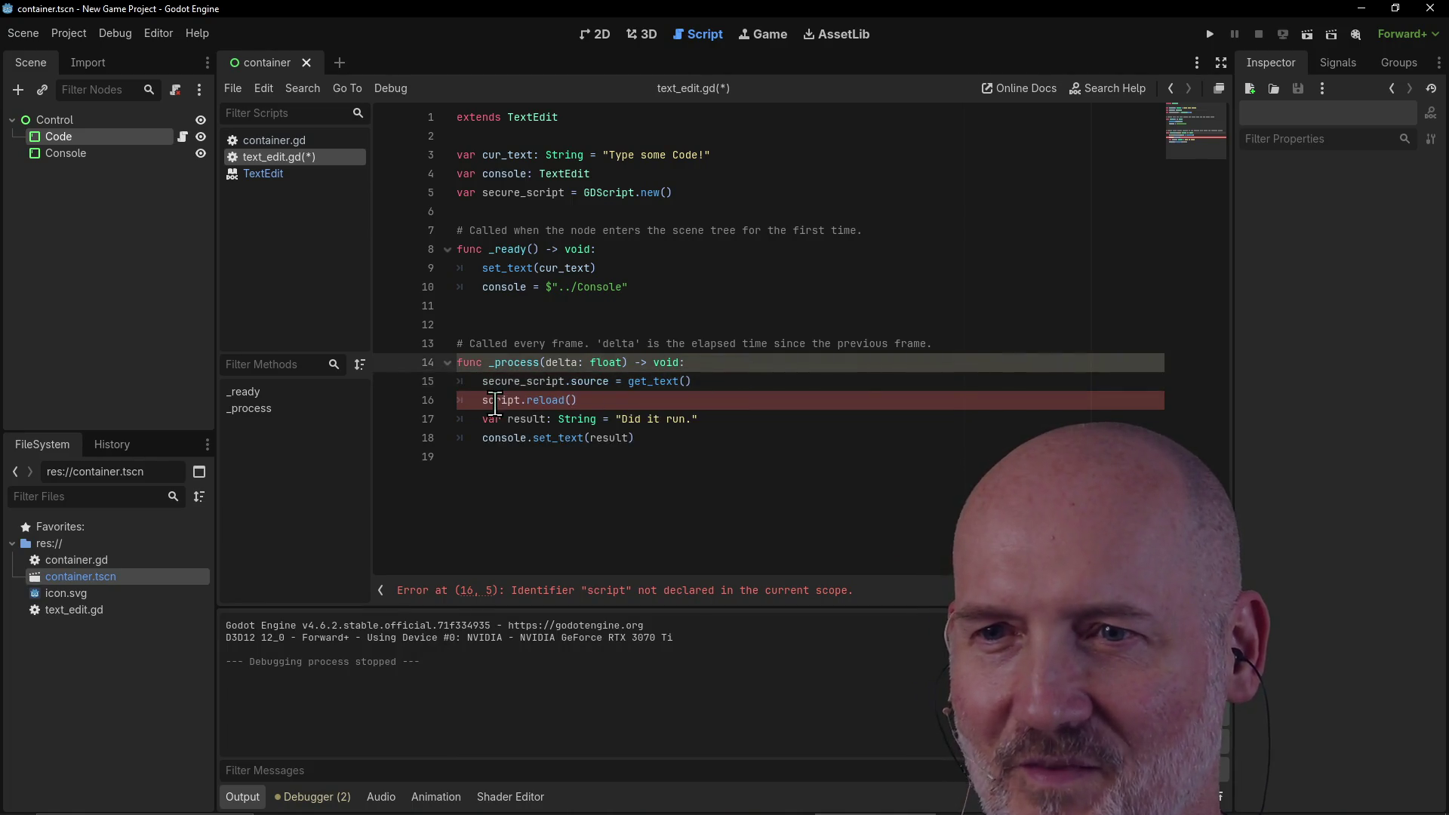
left_click(484, 400)
type("secure)_")
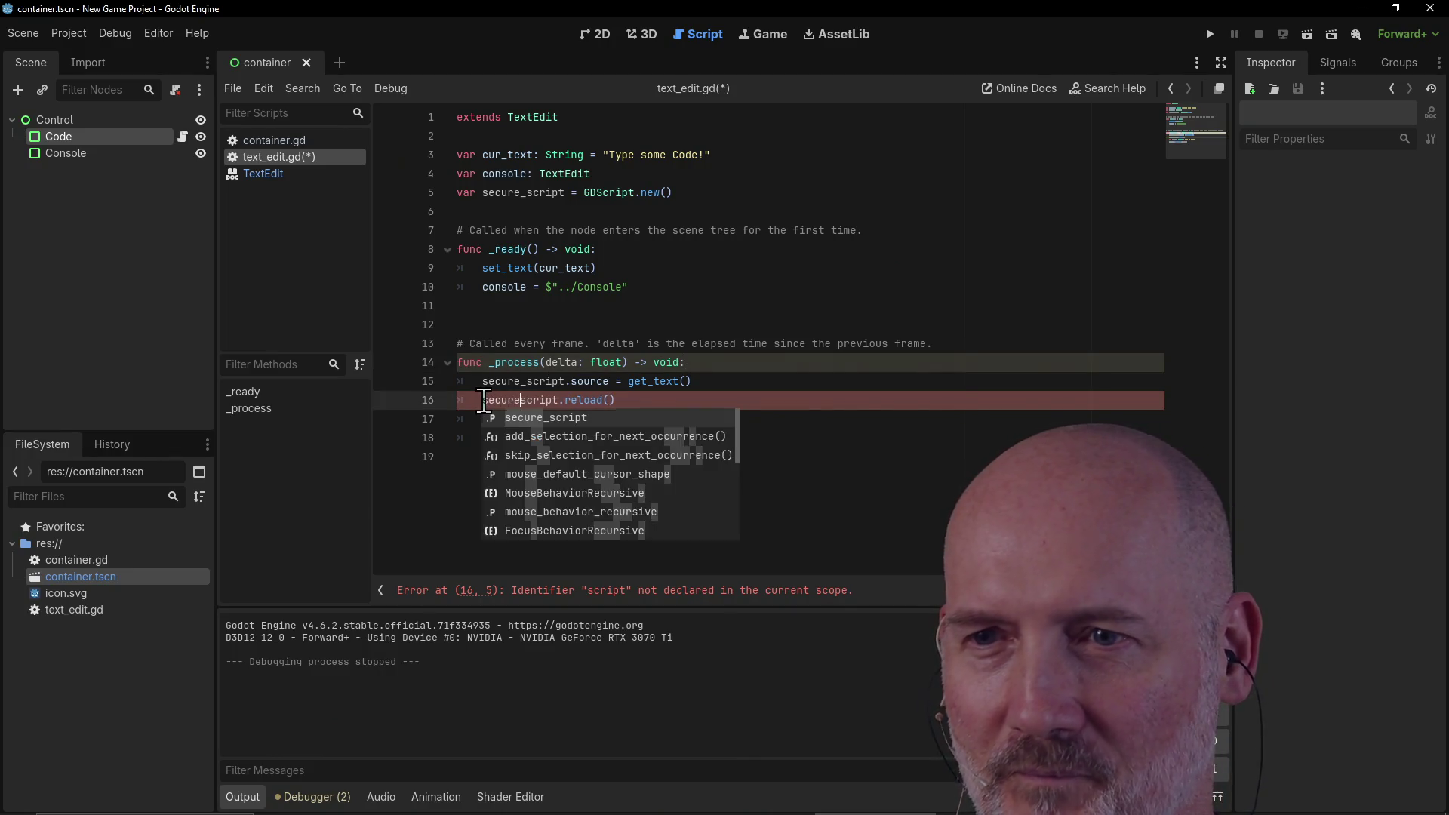
key("BackSpace")
key("BackSpace")
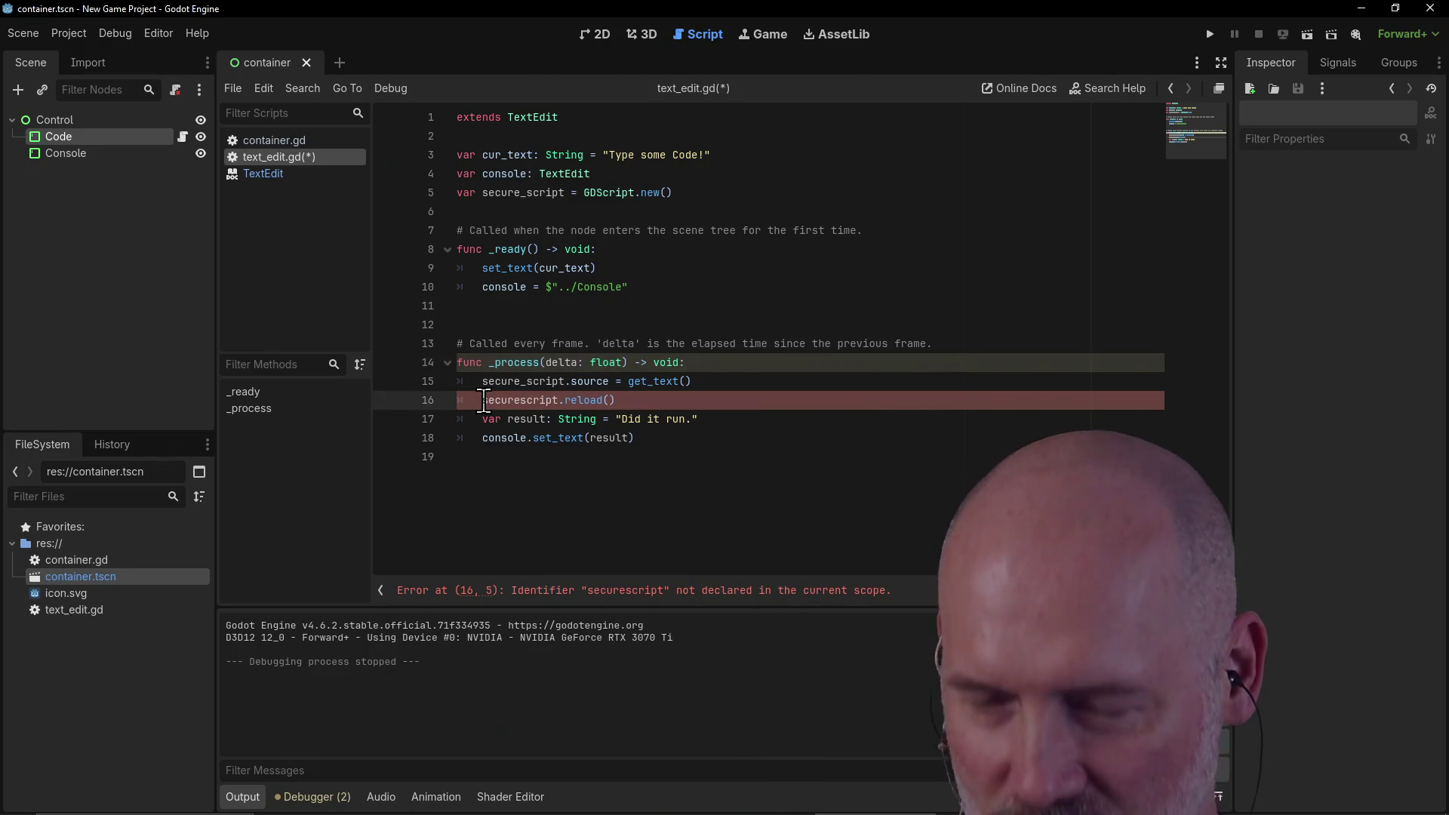
type("_")
left_click(628, 400)
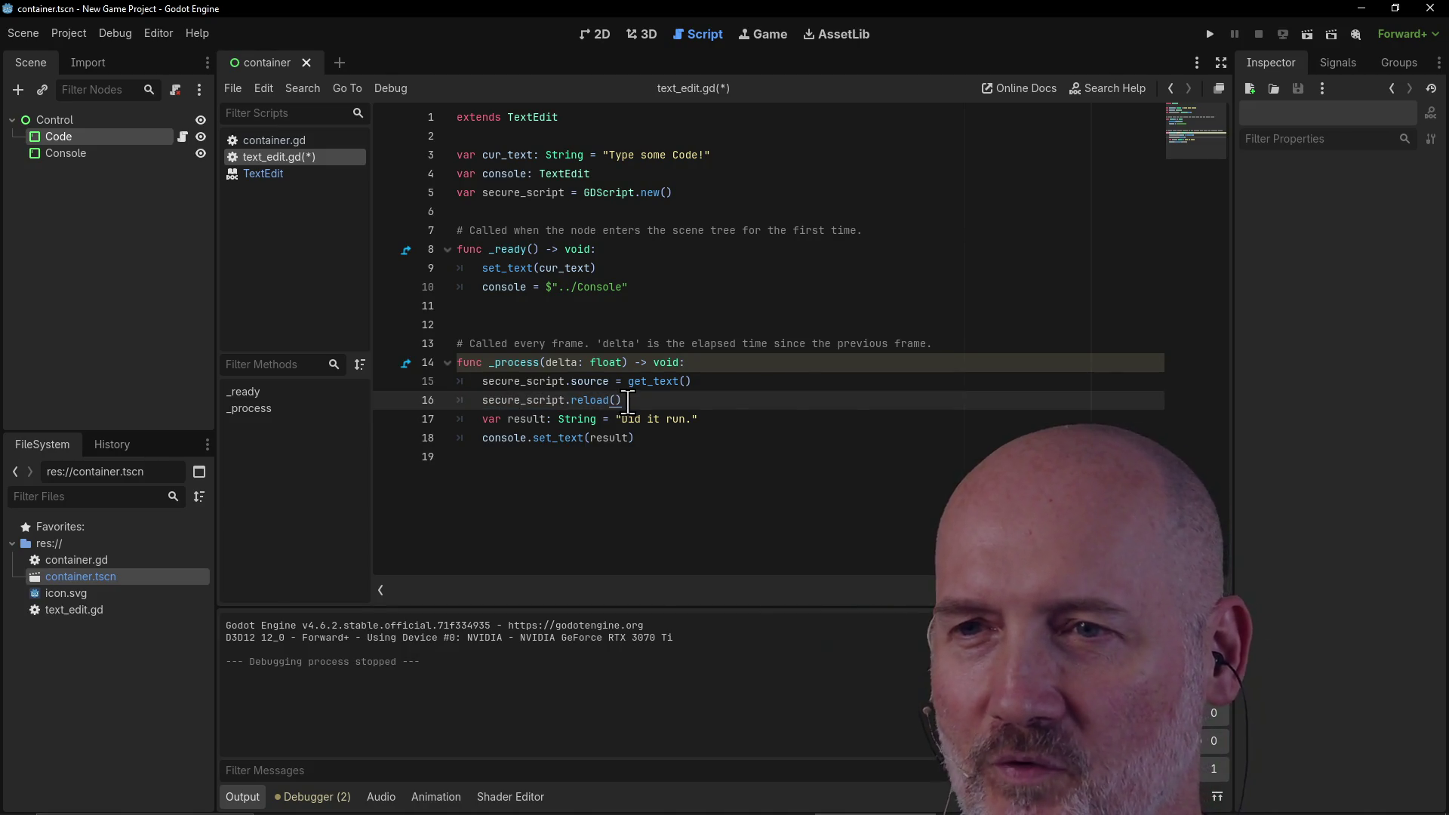
key("Down")
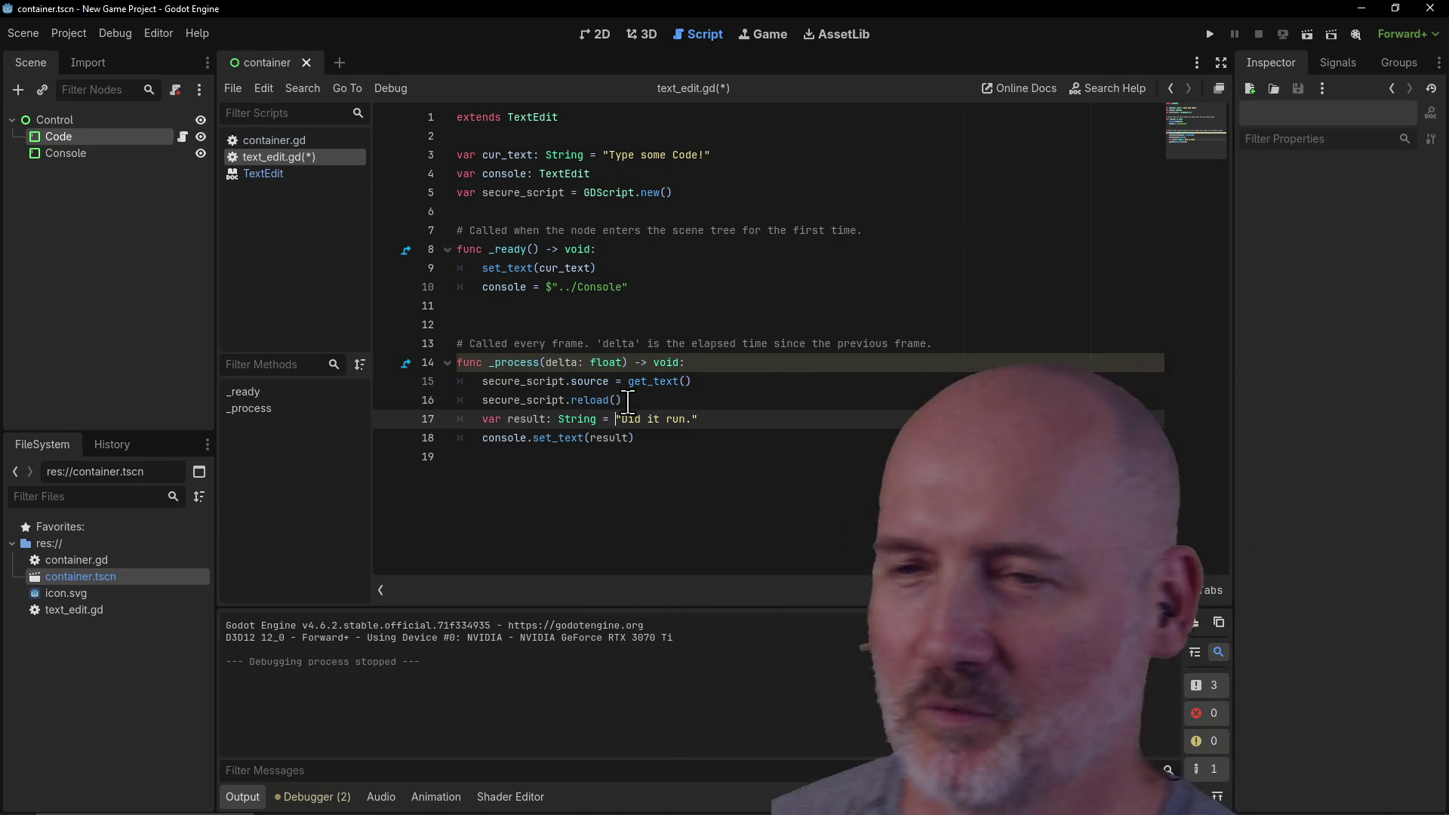
left_click_drag(715, 419, 481, 421)
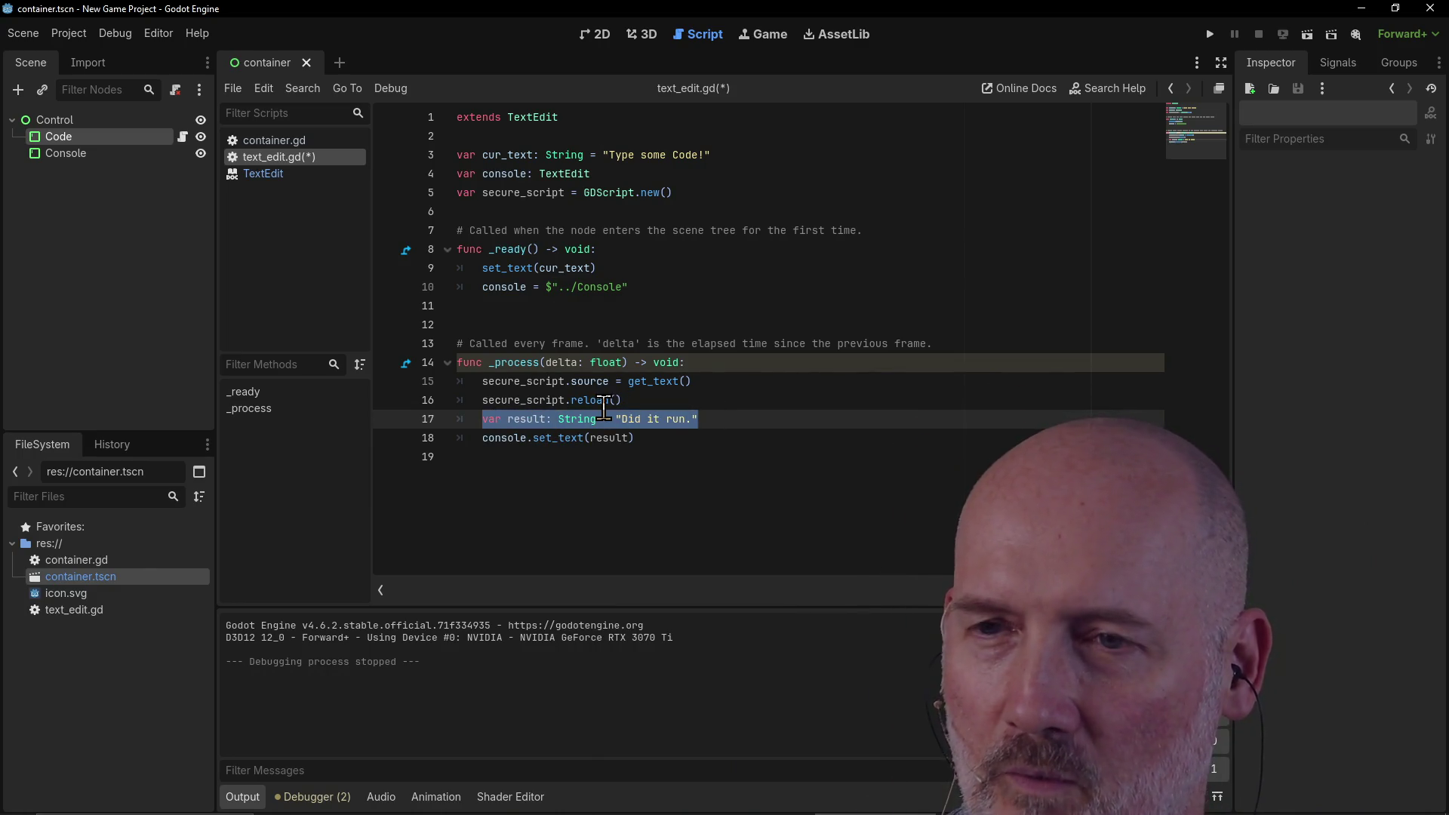
Step: Replace the old result line with a 'var instance' line calling script.new()
key("BackSpace")
key("alt+Tab")
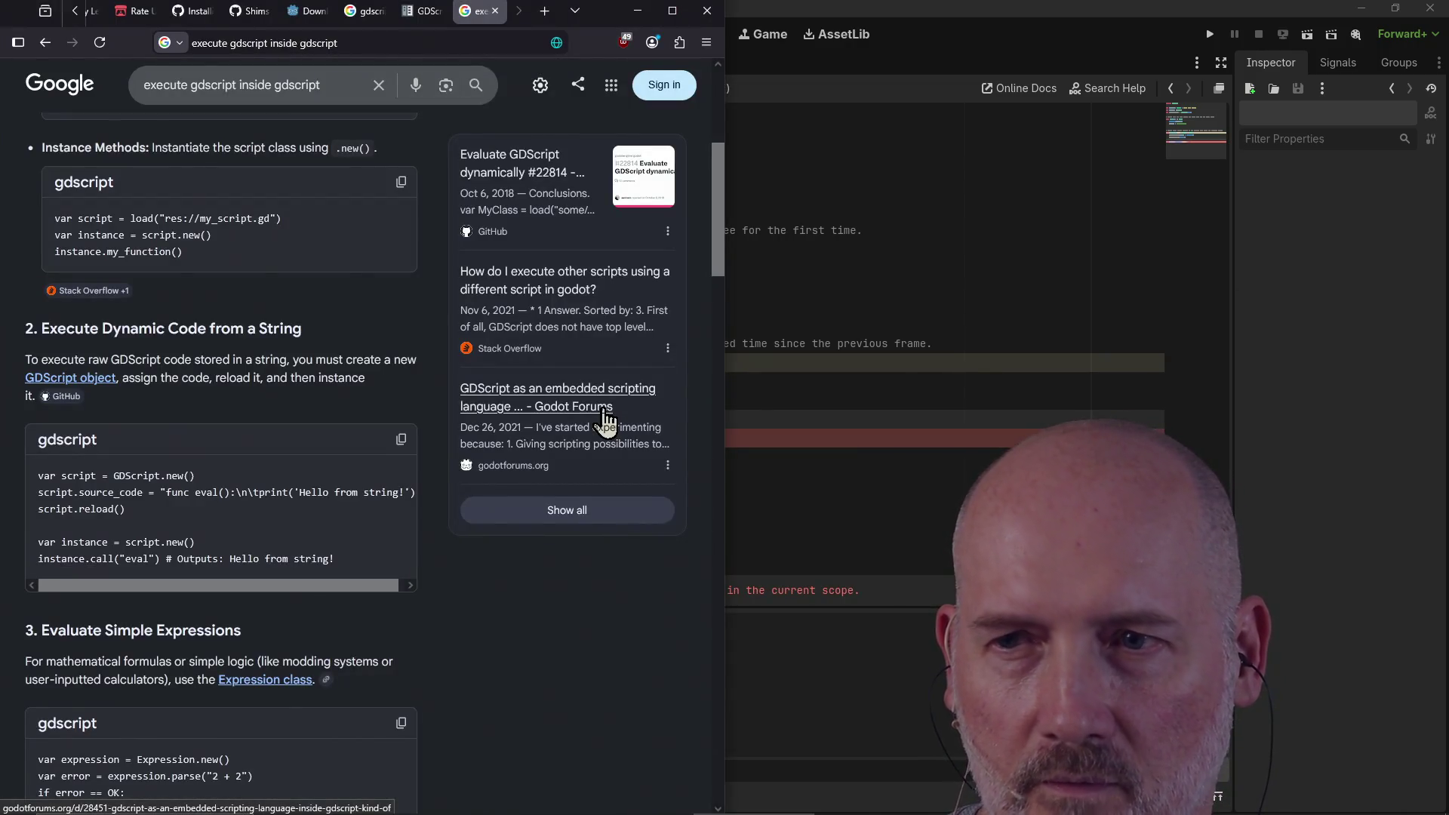
key("alt+Tab")
key("alt+Tab")
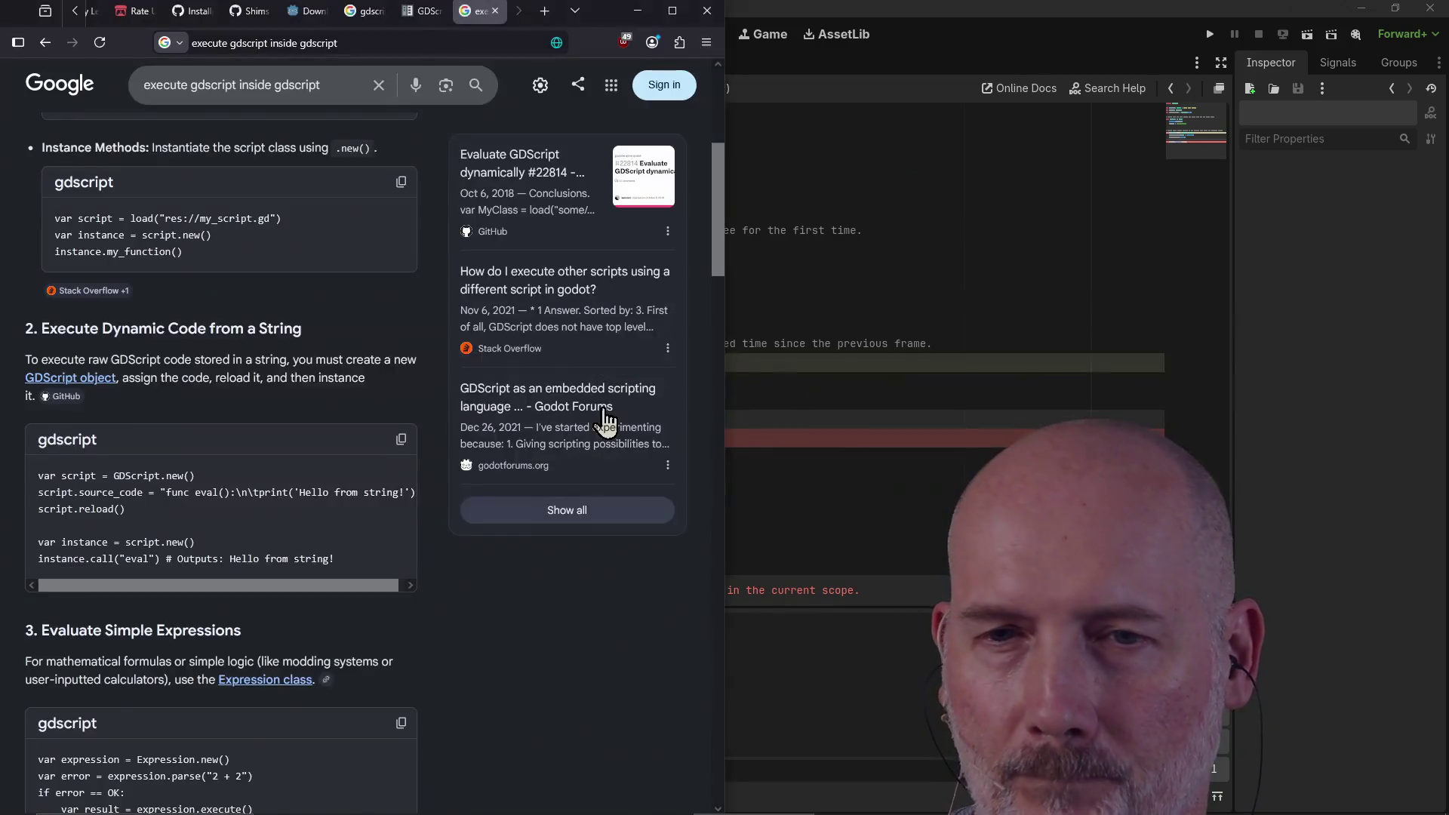
key("alt+Tab")
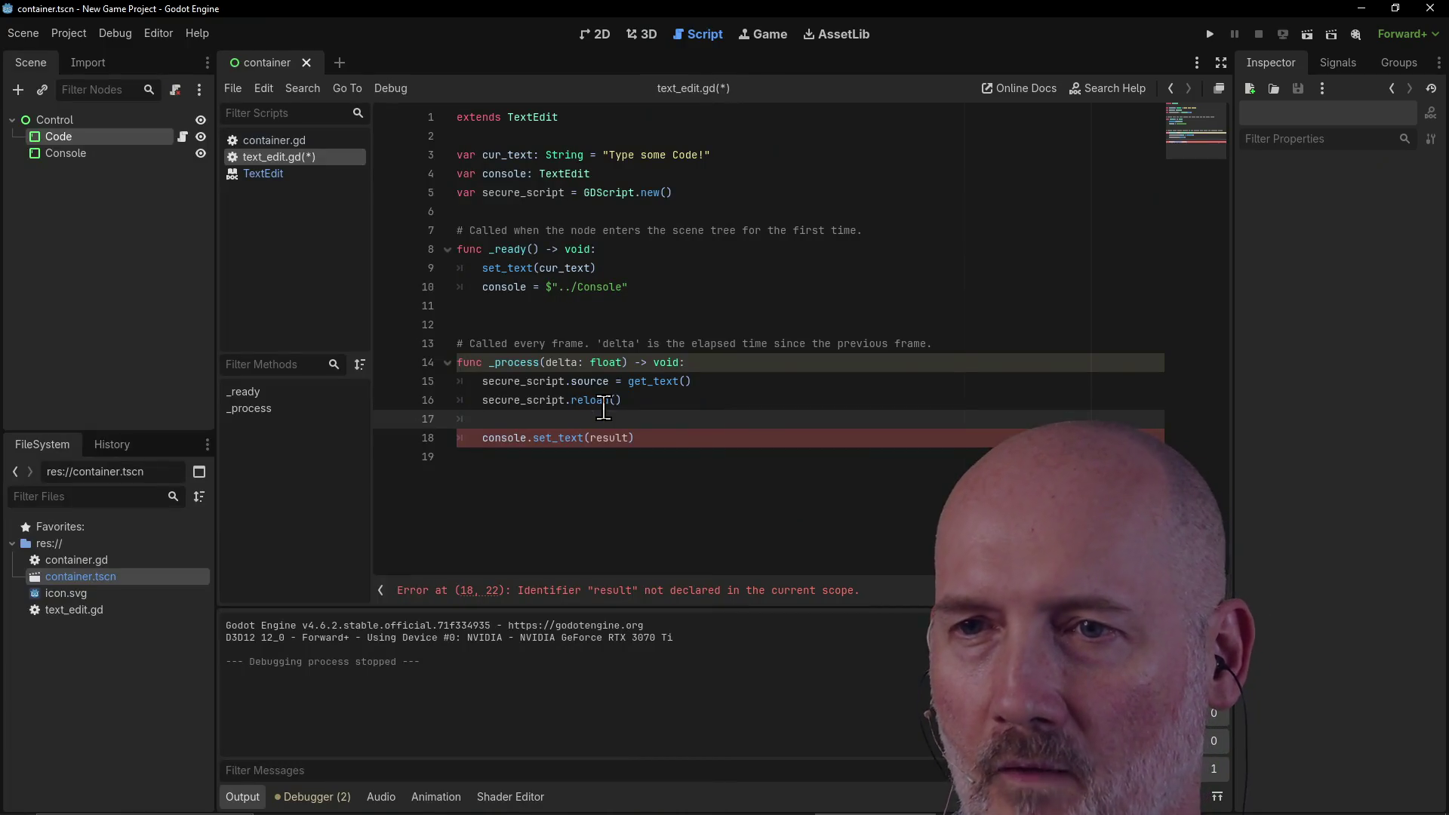
type("var instance =")
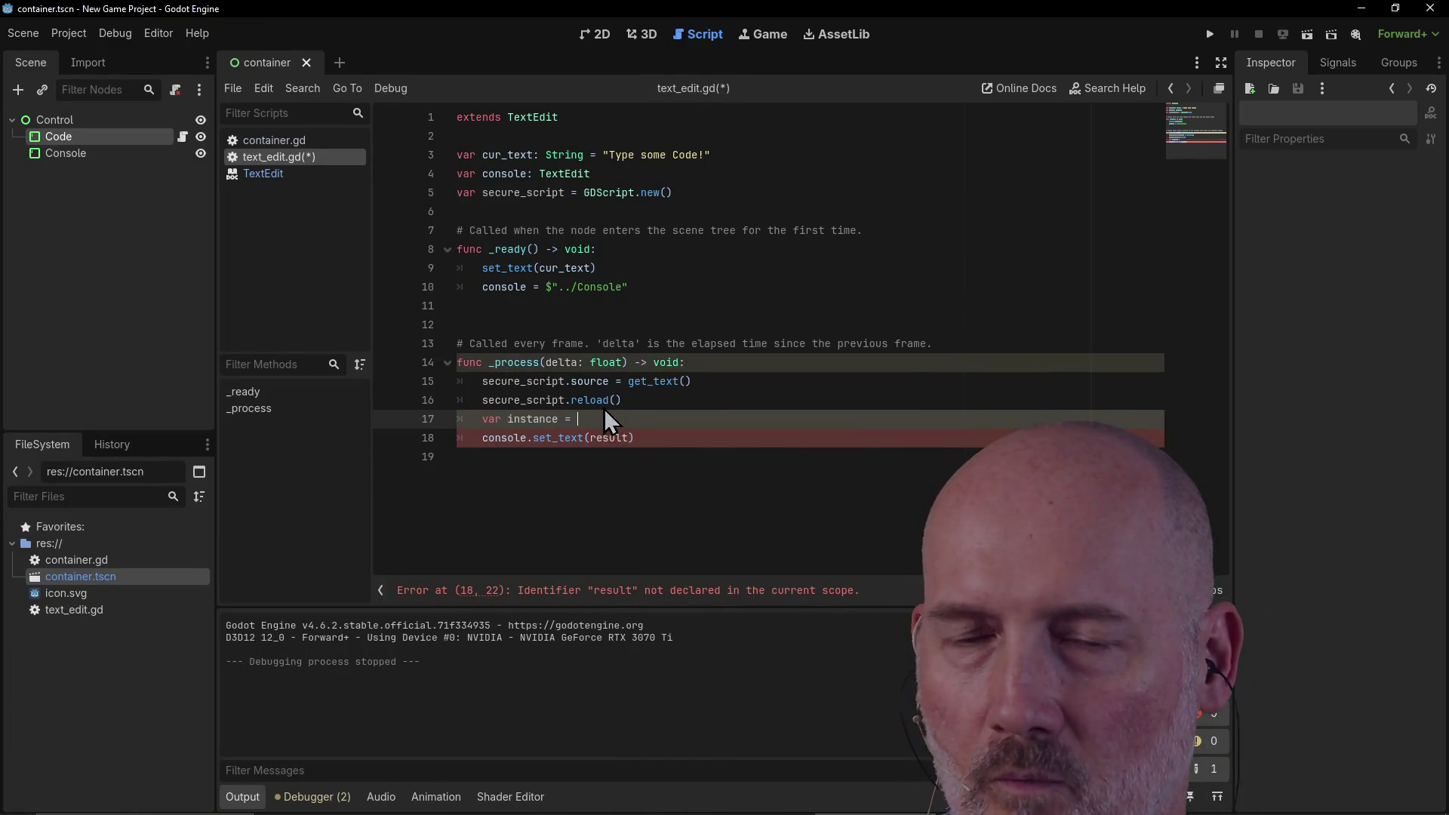
key("alt+Tab")
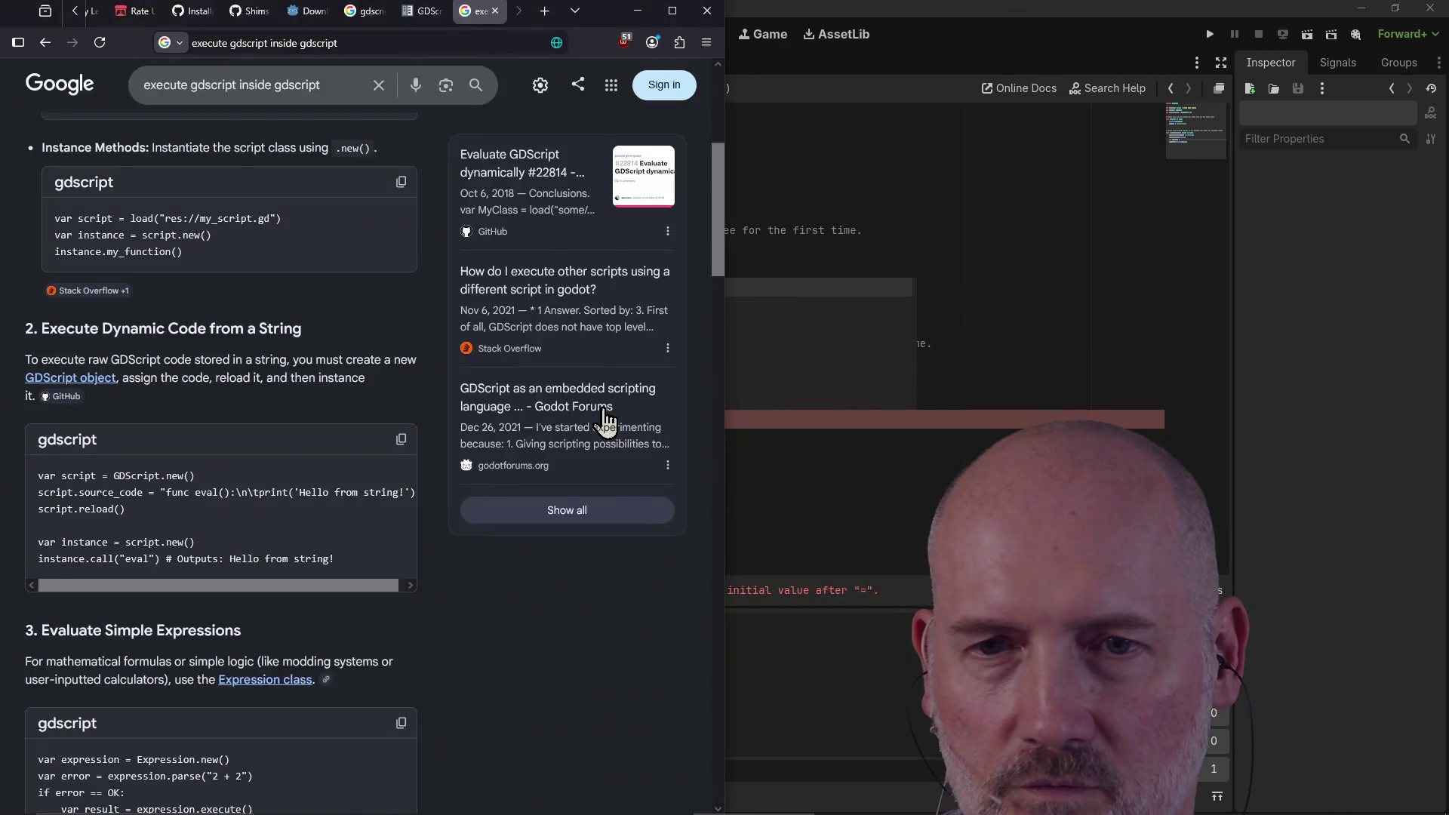
key("alt+Tab")
type("scrip")
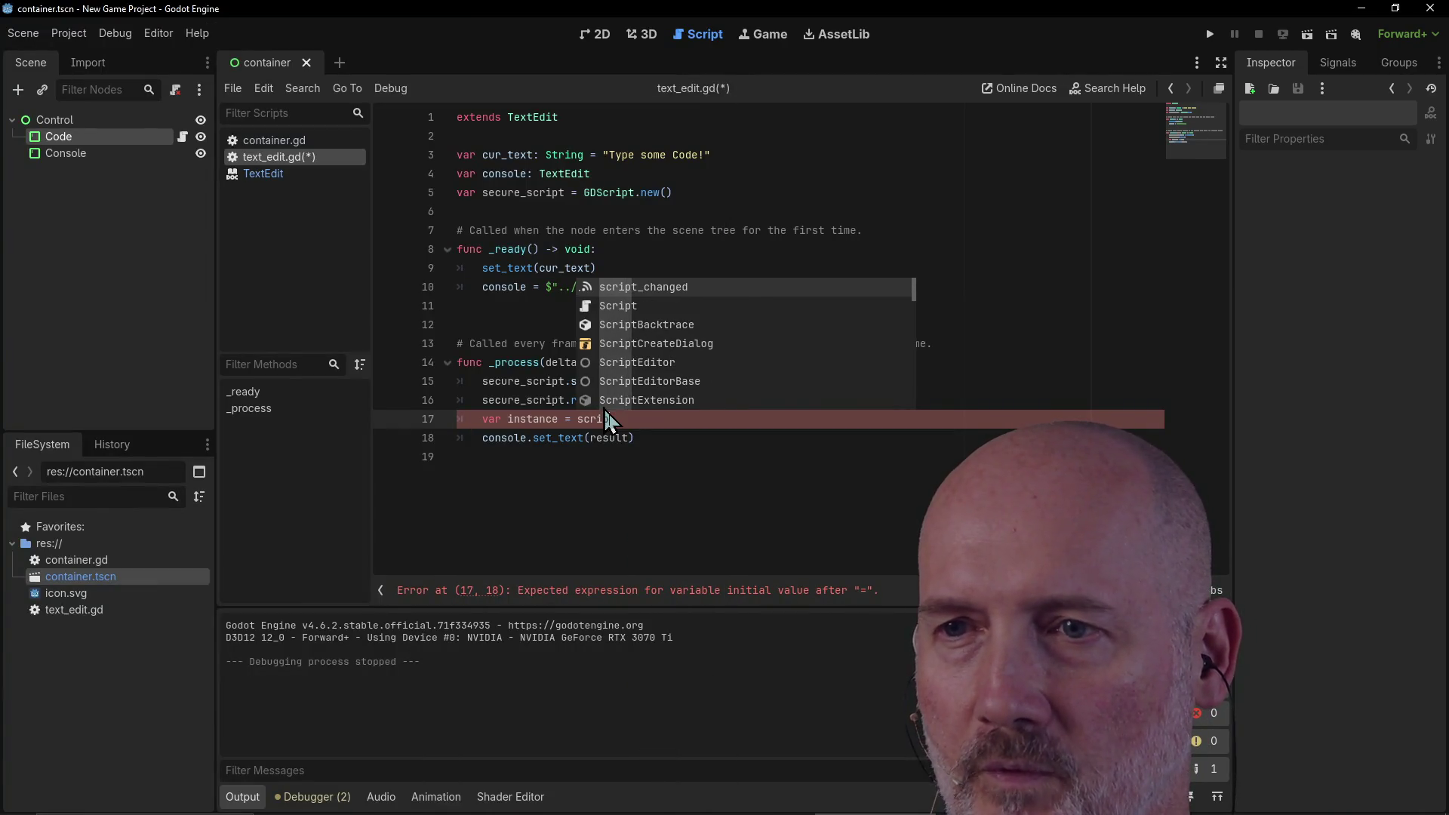
type("t.new()")
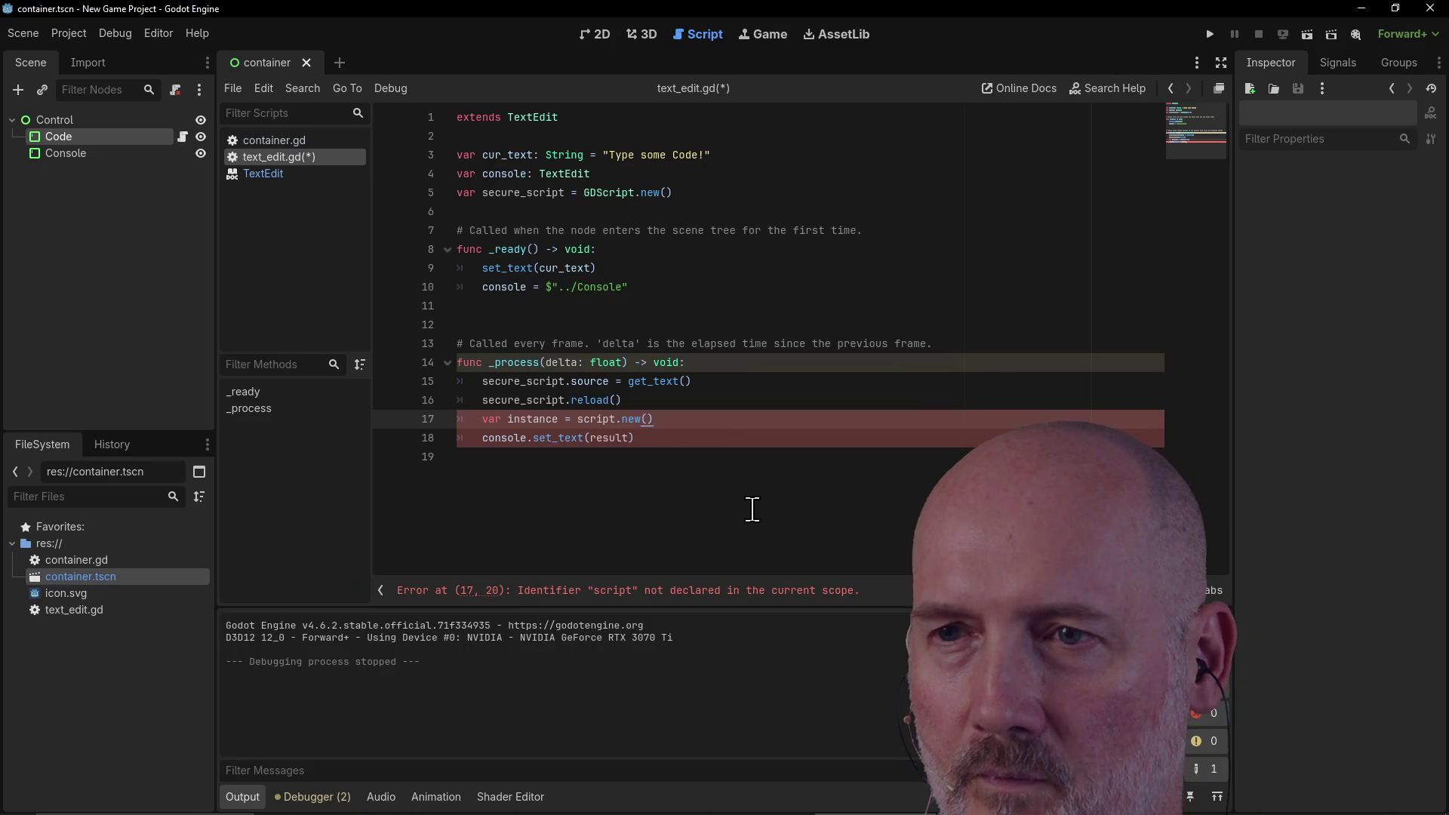
key("Return")
Step: Add instance.call("main") on the next line, checking the Google example
key("alt+Tab")
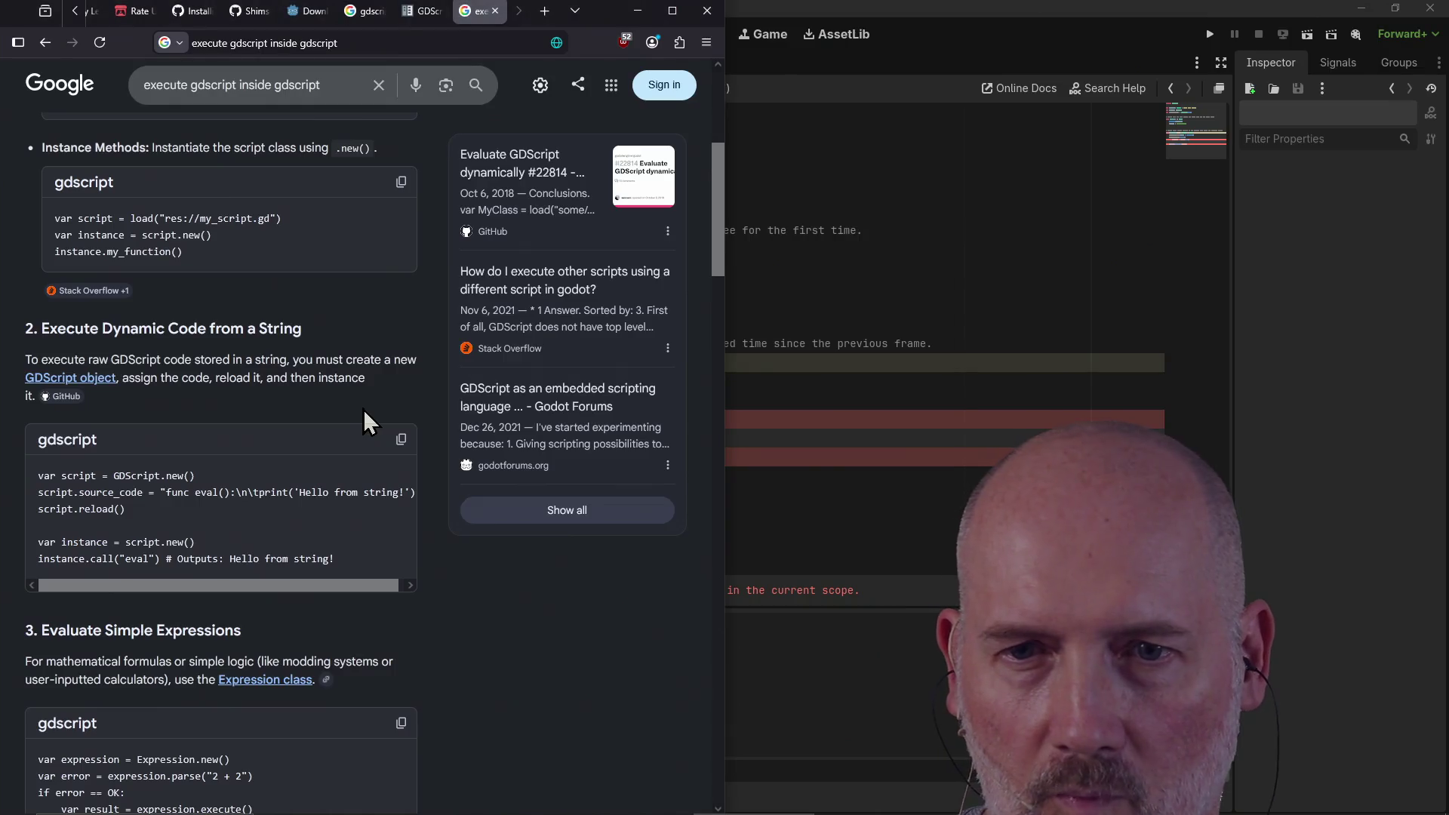
key("alt+Tab")
type("insta")
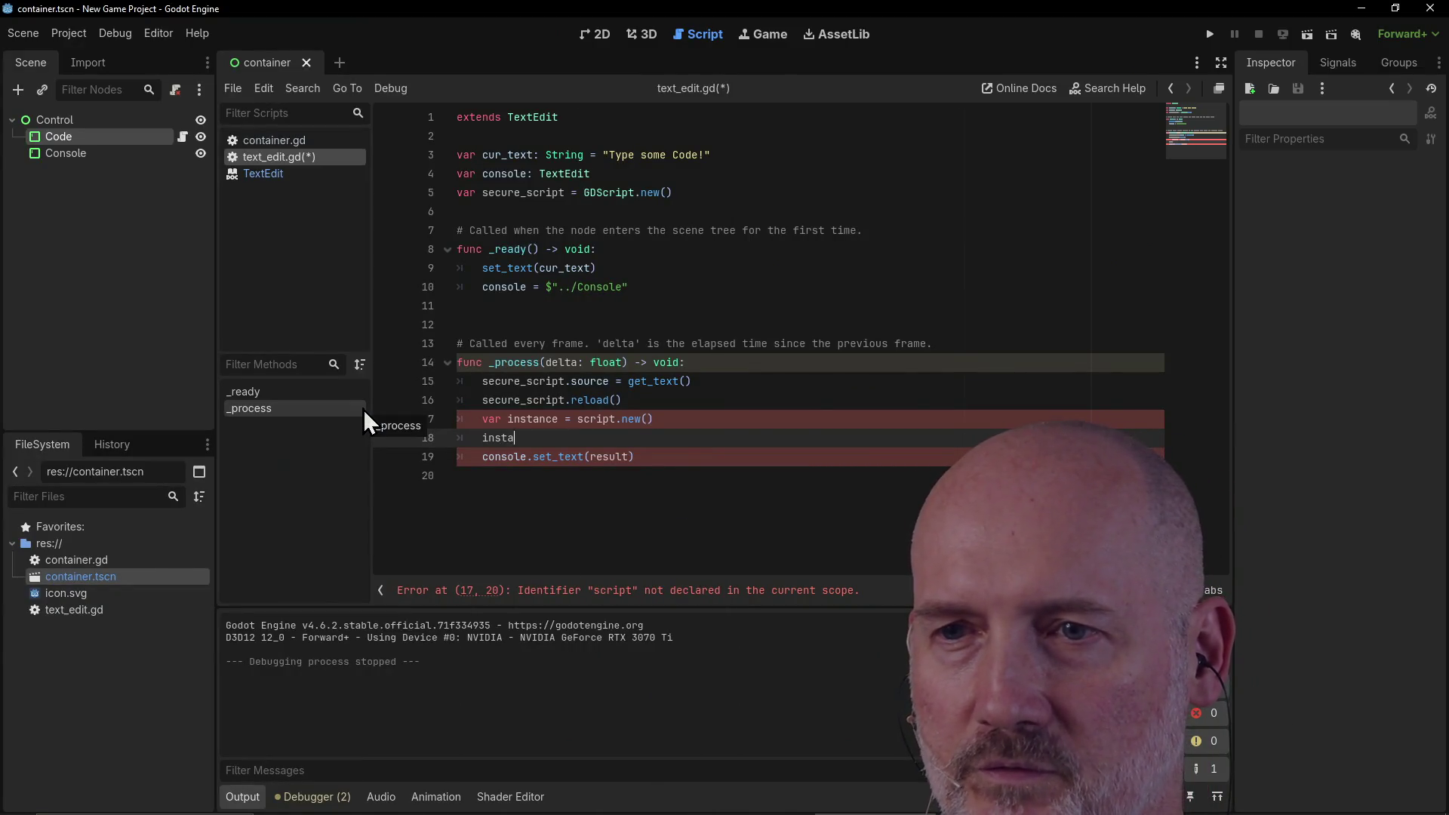
type("nce.call(")
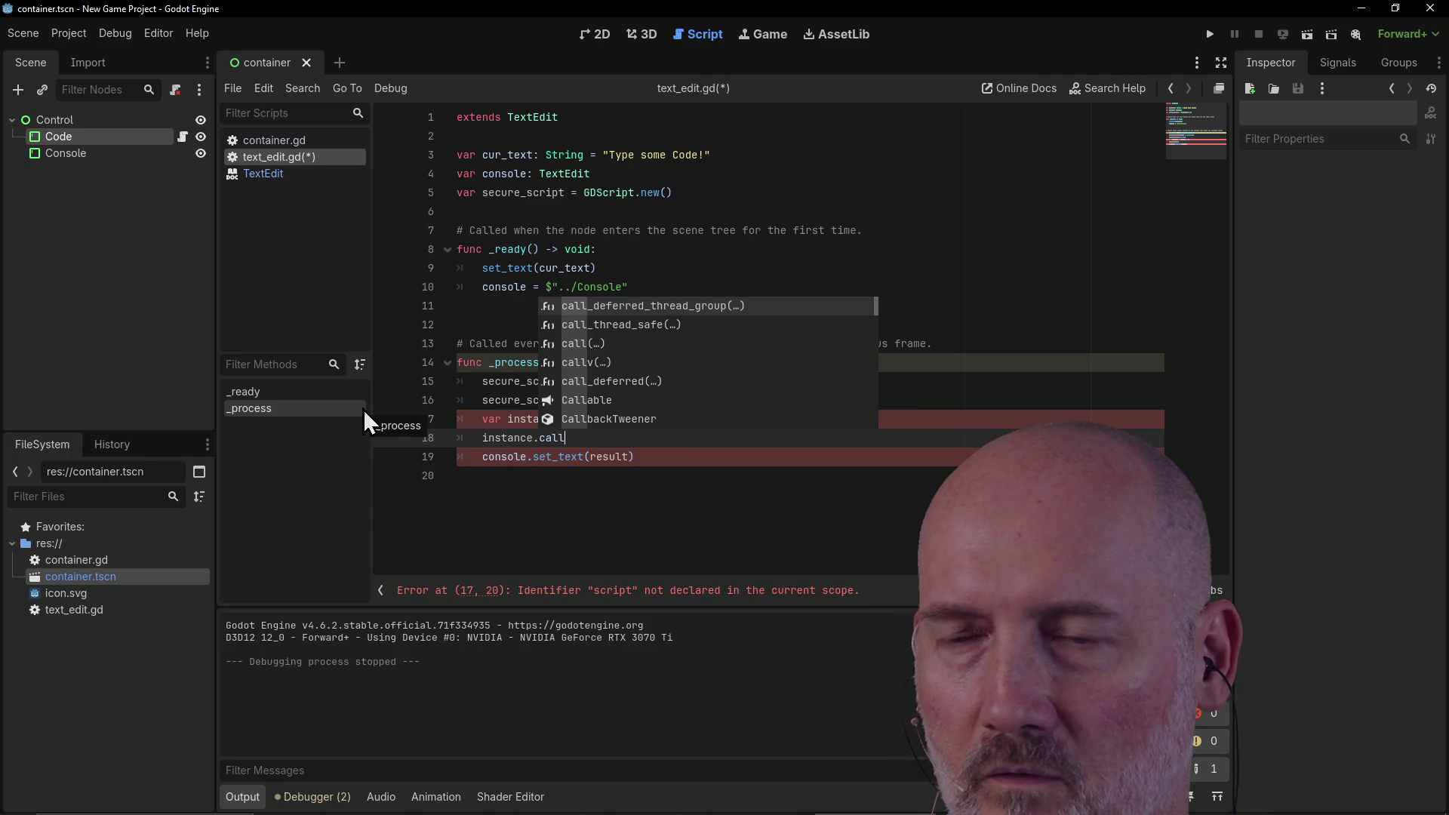
key("Return")
key("alt+Tab")
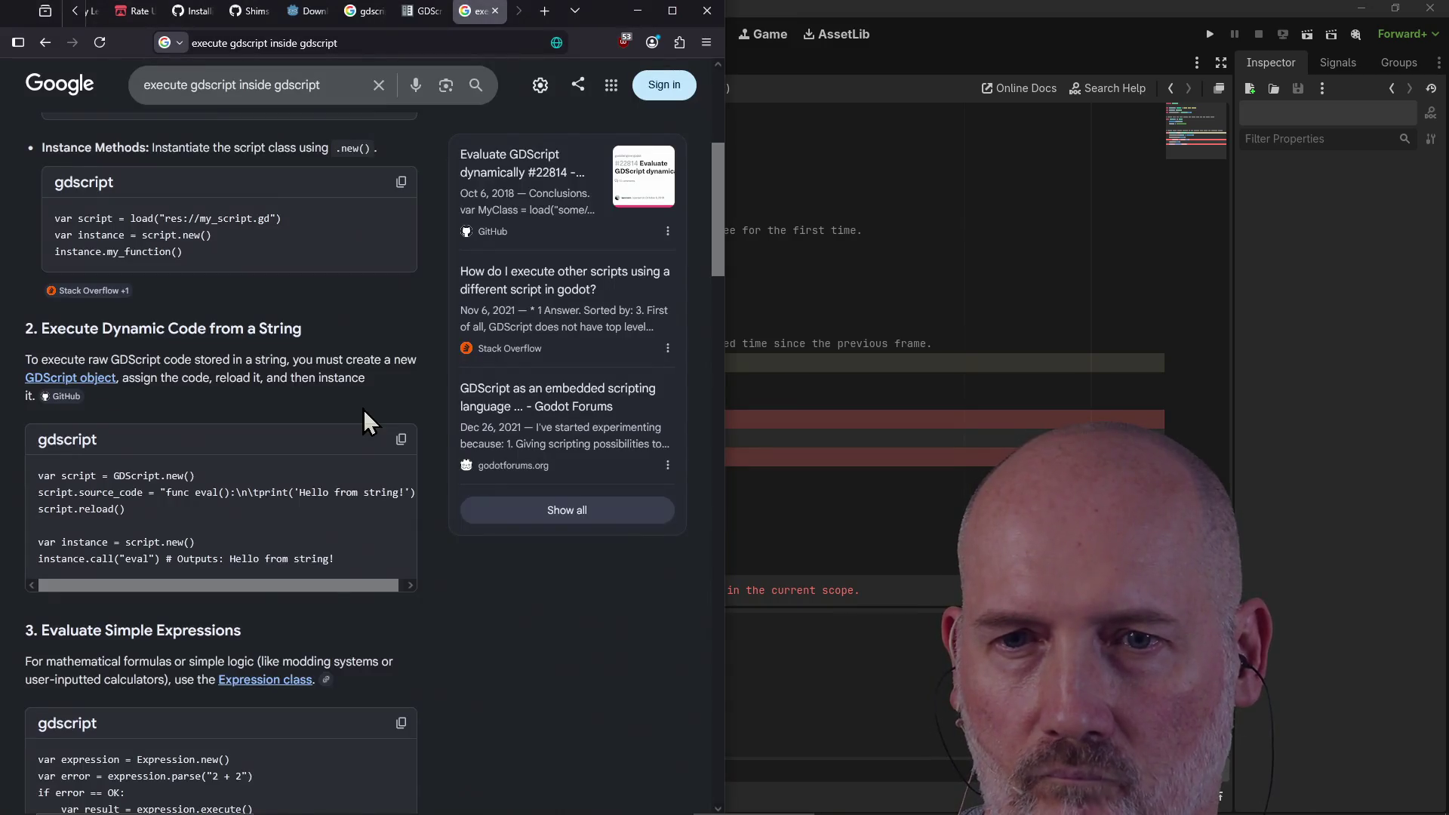
key("alt+Tab")
type("\"main")
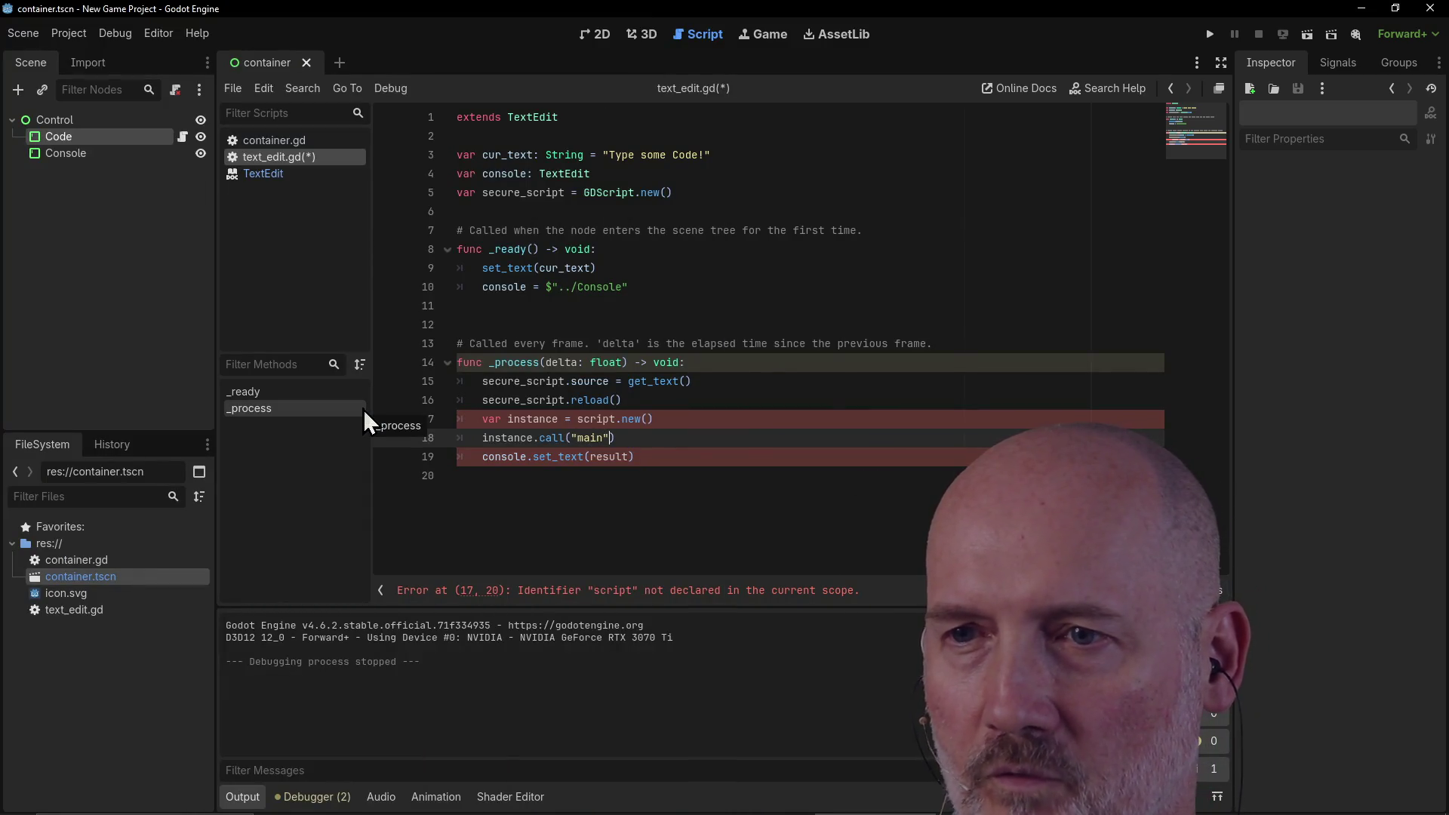
key("alt+Tab")
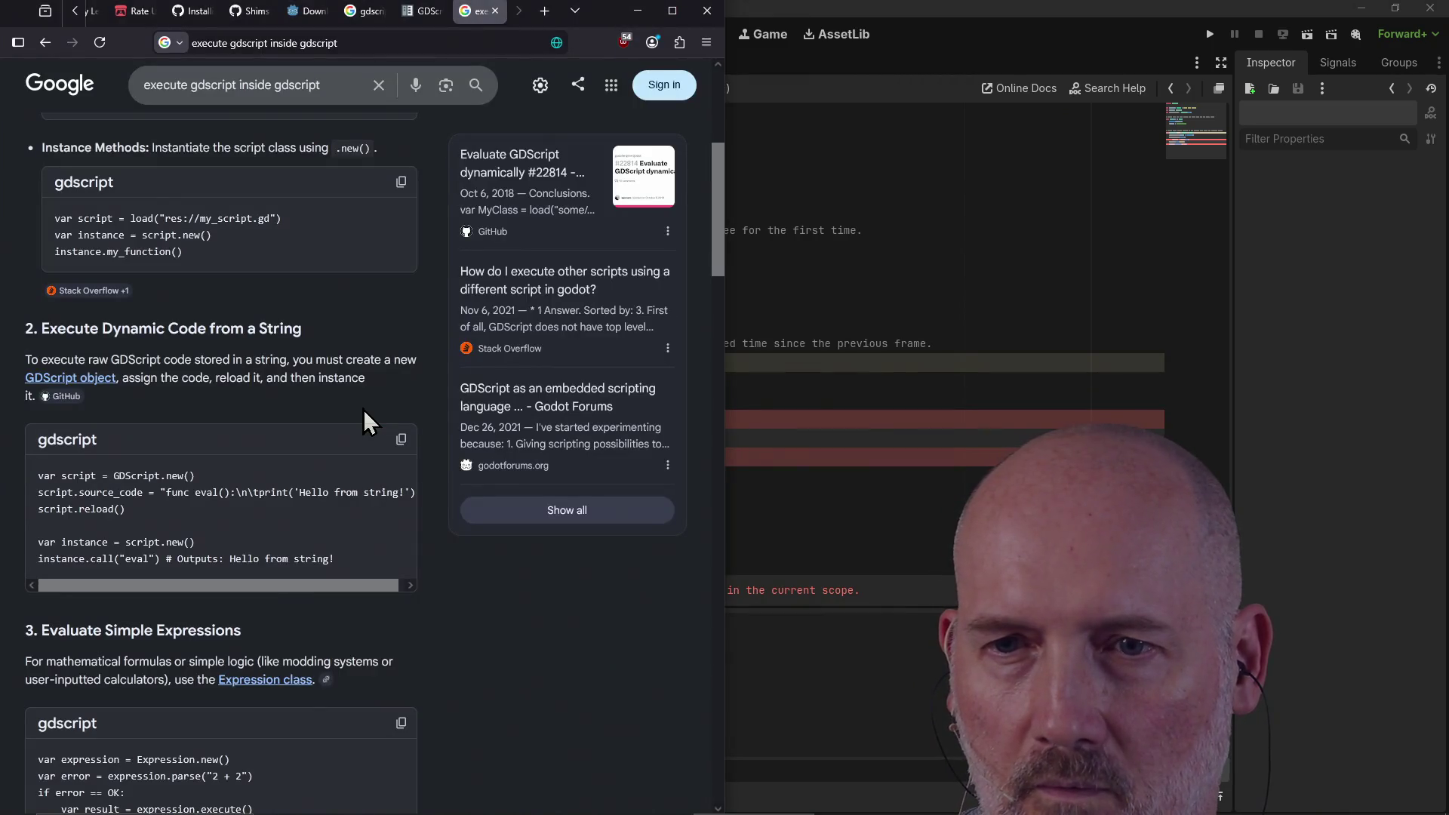
key("alt+Tab")
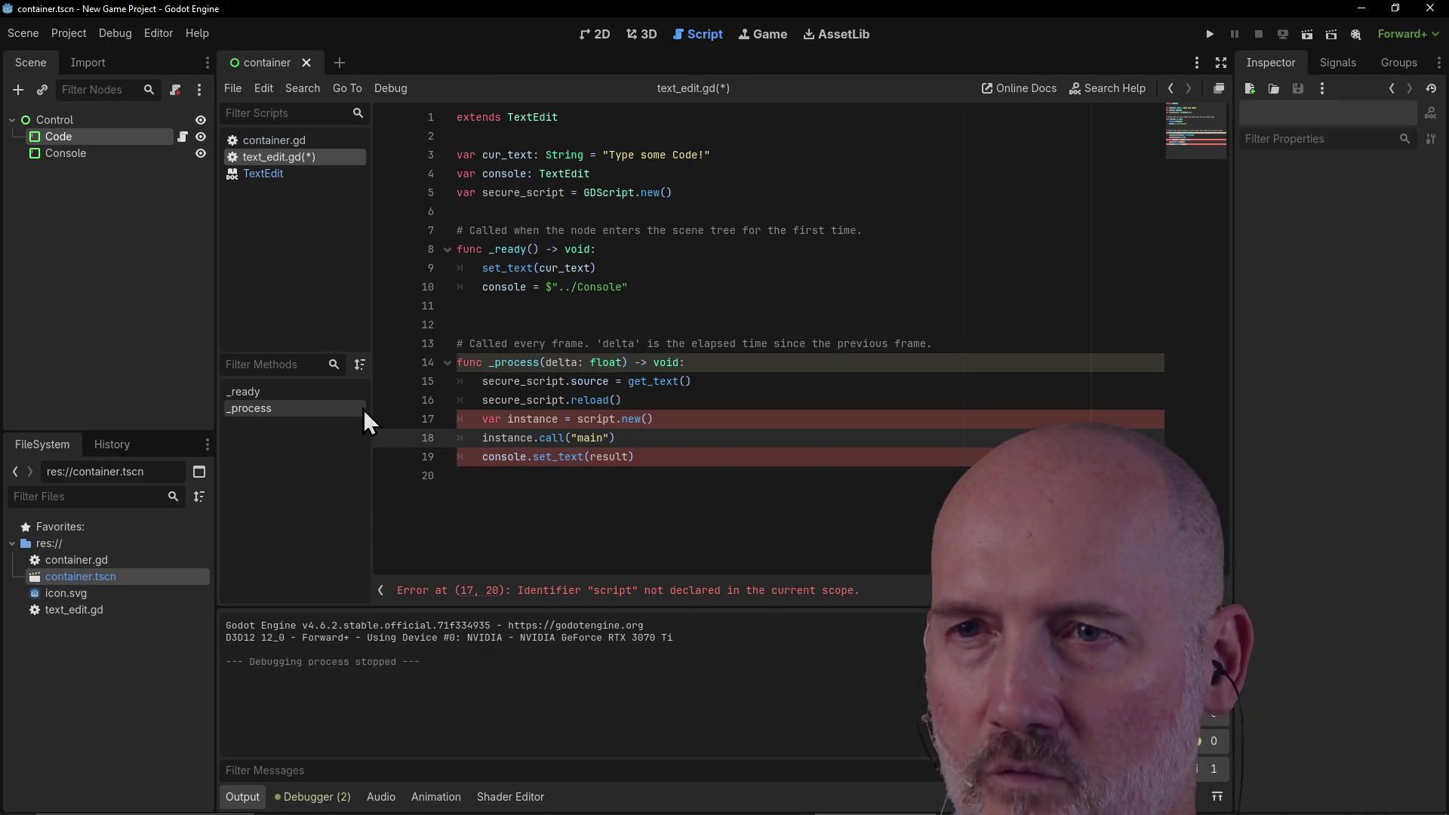
Step: Assign the call to 'var result: String =' and fix the result name on line 19
type("var result: String =")
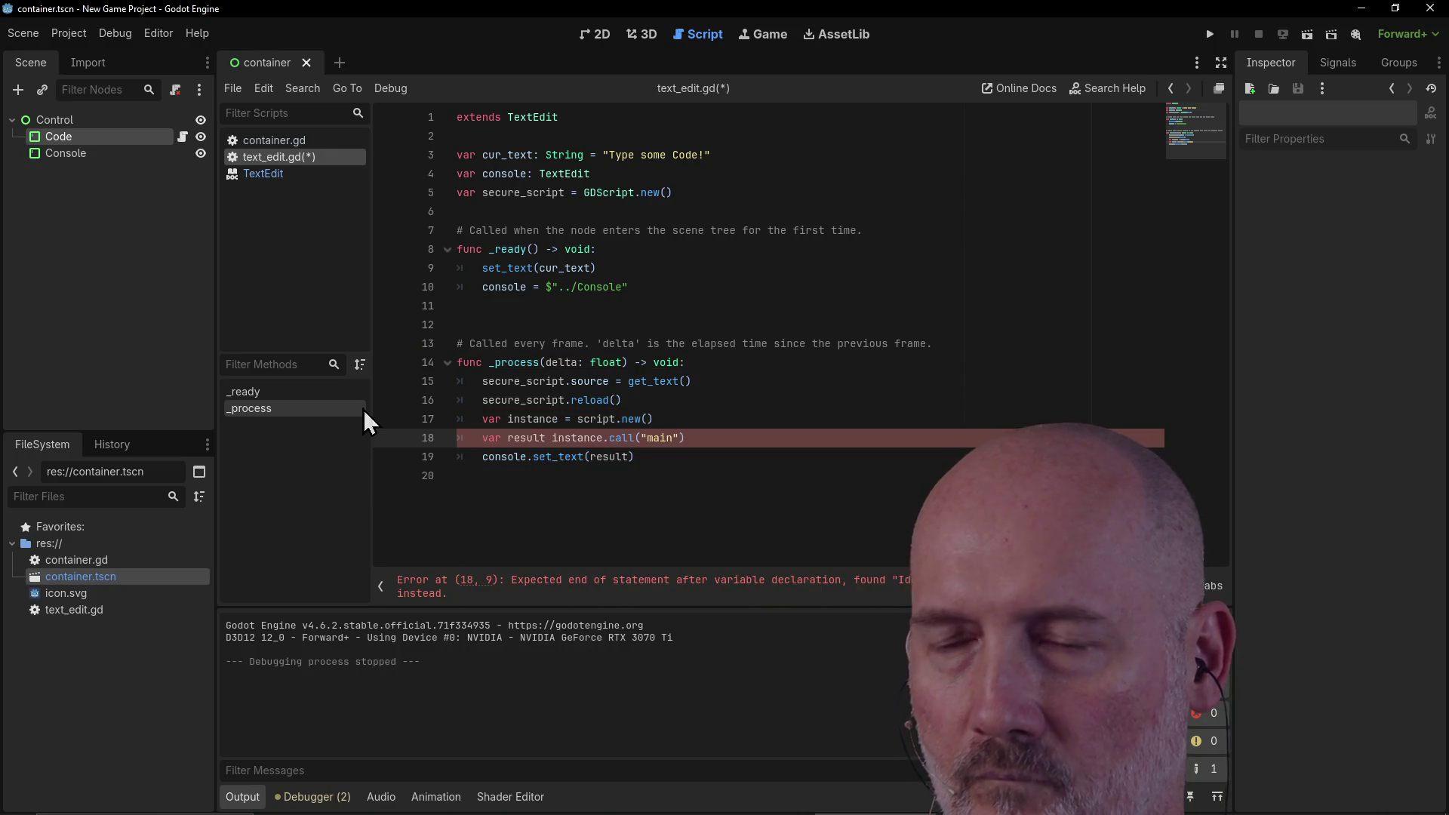
key("BackSpace")
type(": String =")
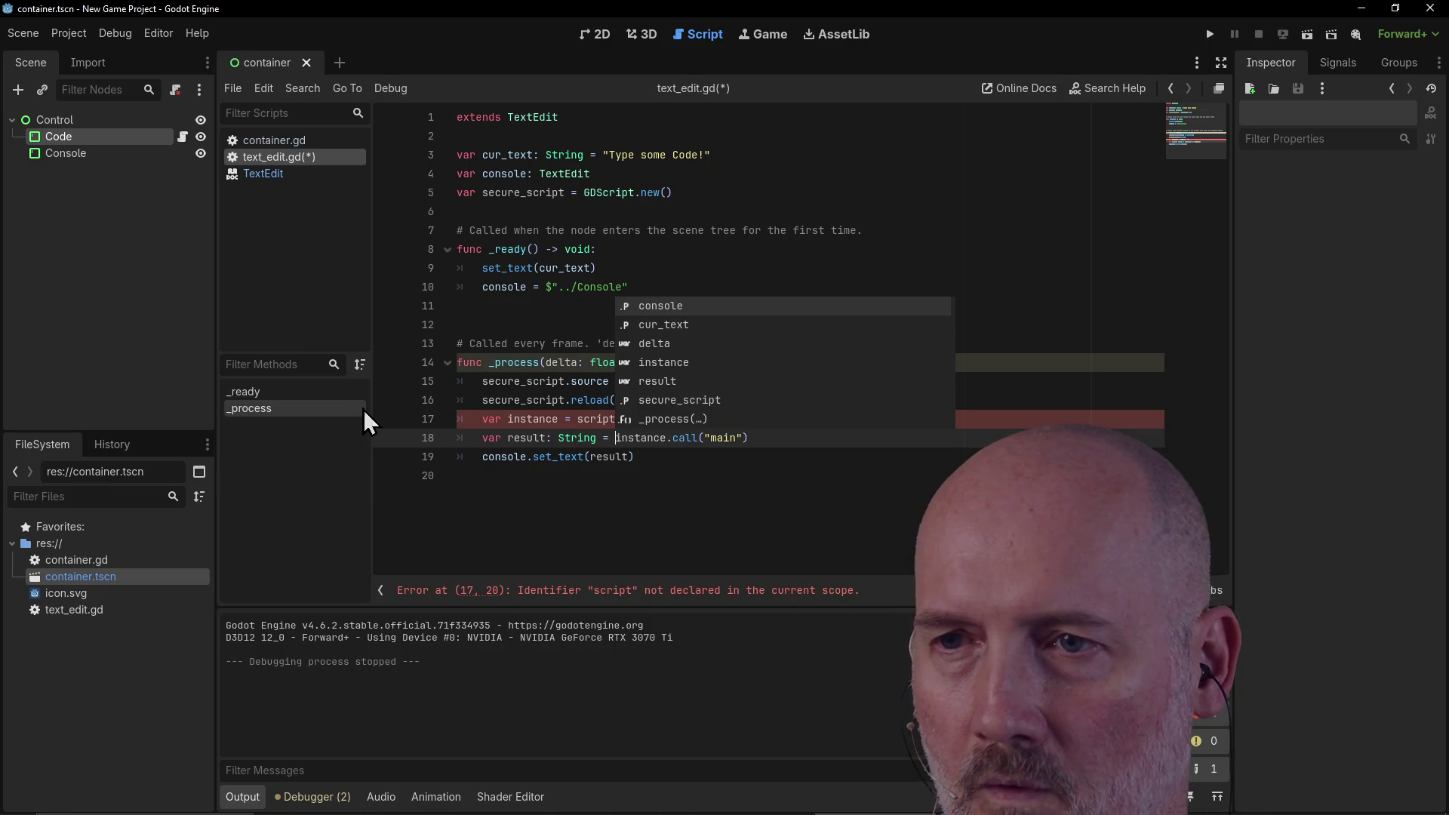
key("Down")
key("Escape")
key("Down")
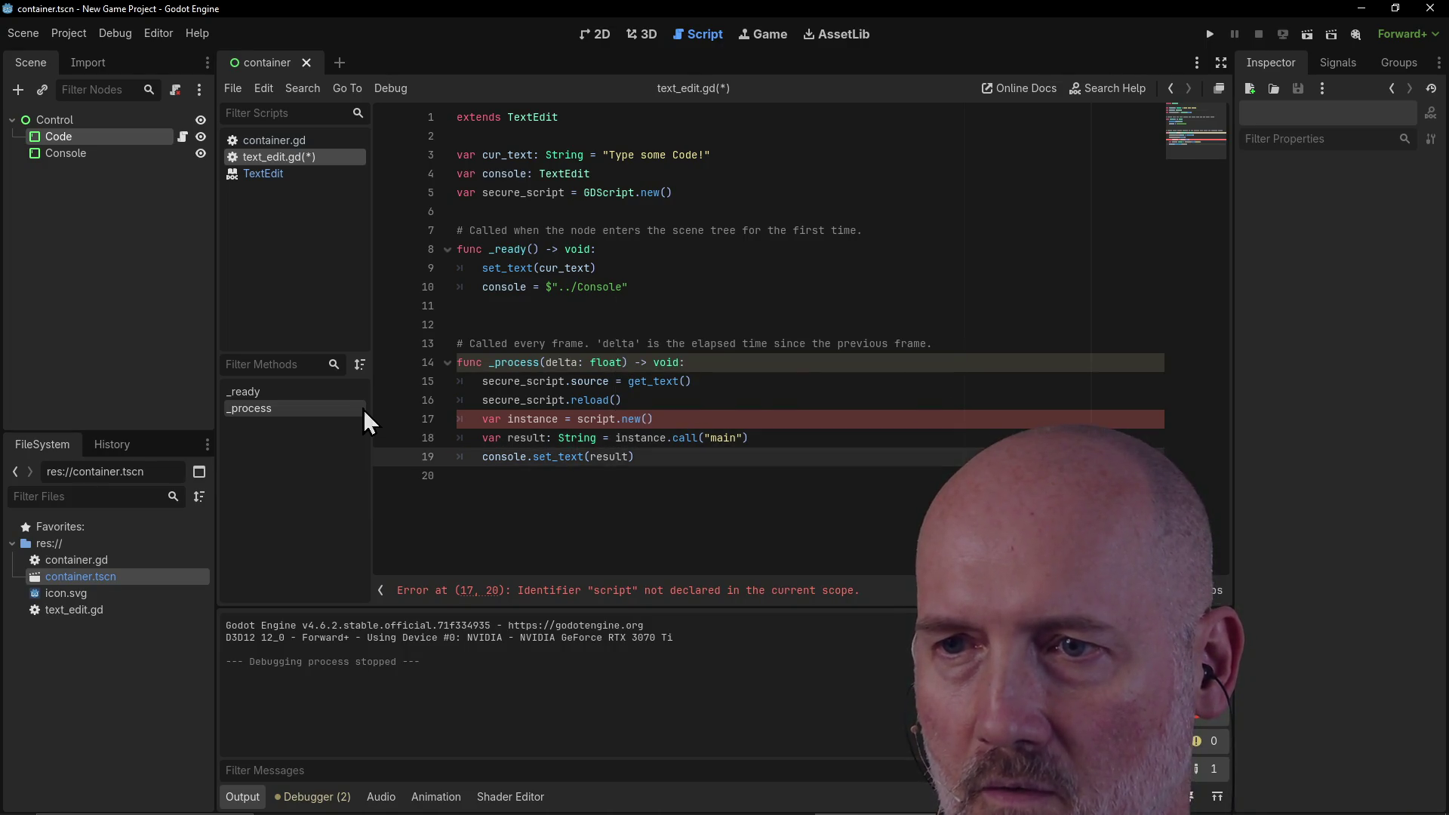
key("Delete")
key("BackSpace")
key("BackSpace")
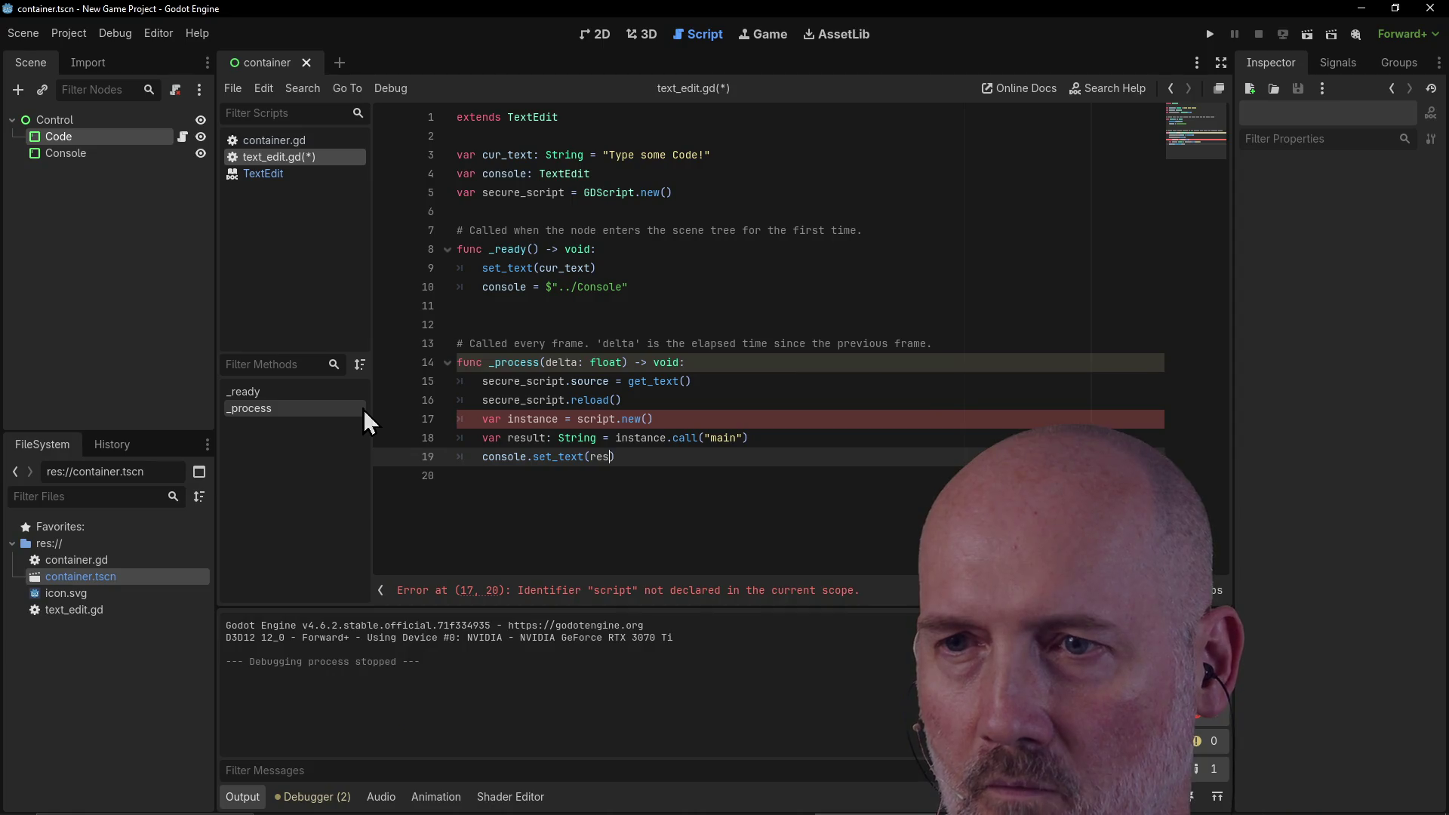
type("ult")
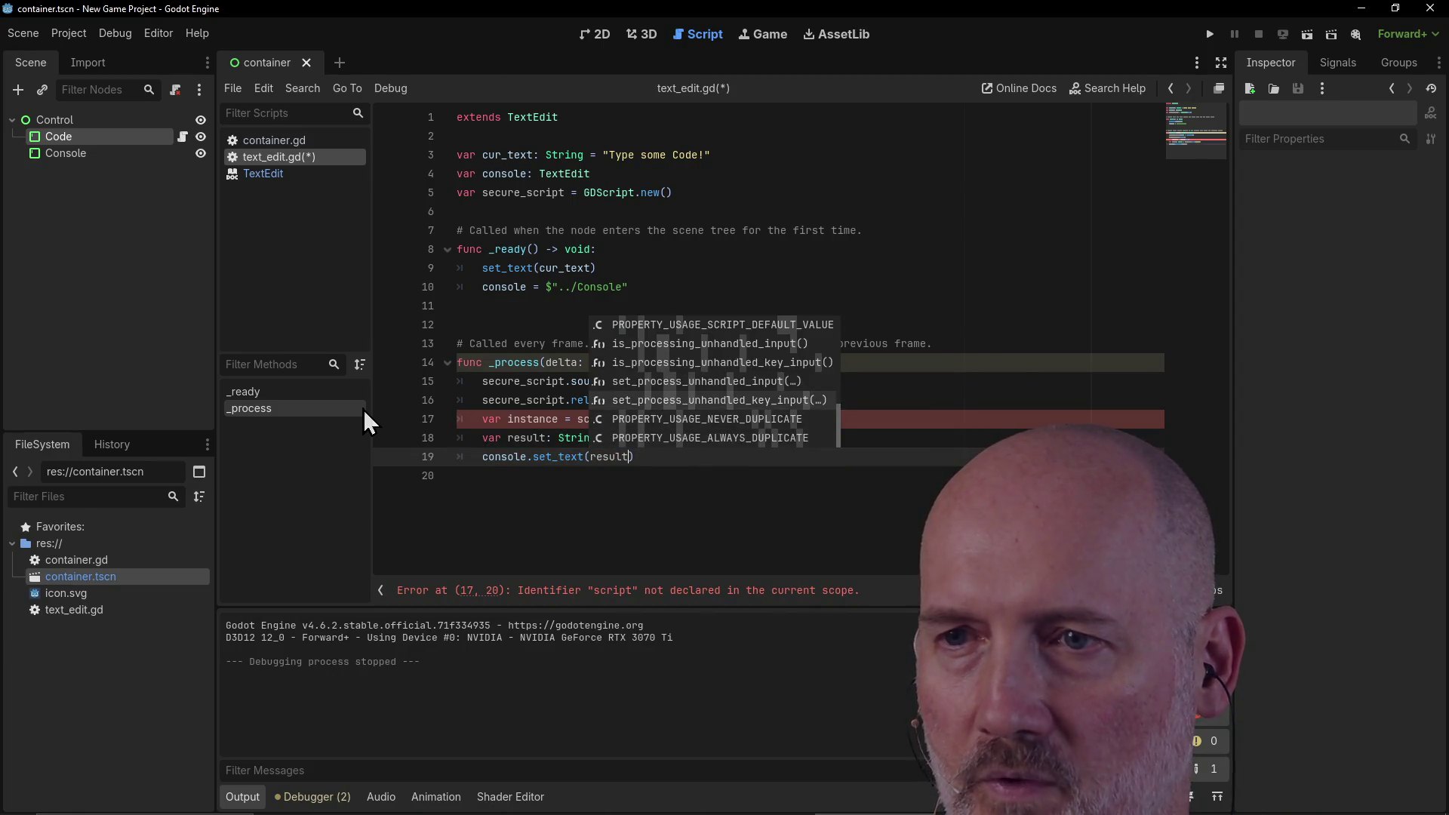
key("Escape")
Step: Change line 17 to use secure_script.new() and save text_edit.gd
left_click(690, 411)
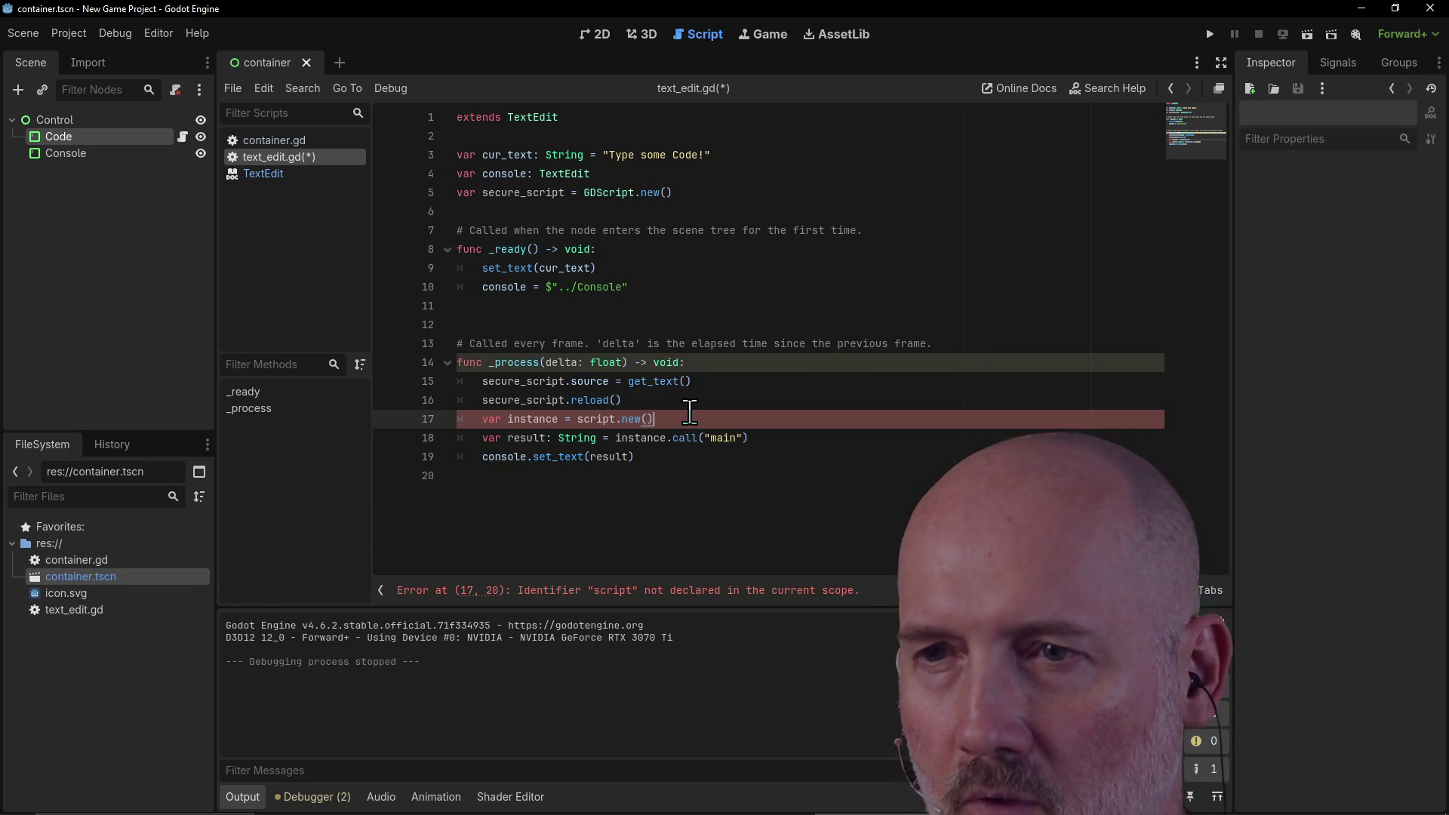
left_click(577, 419)
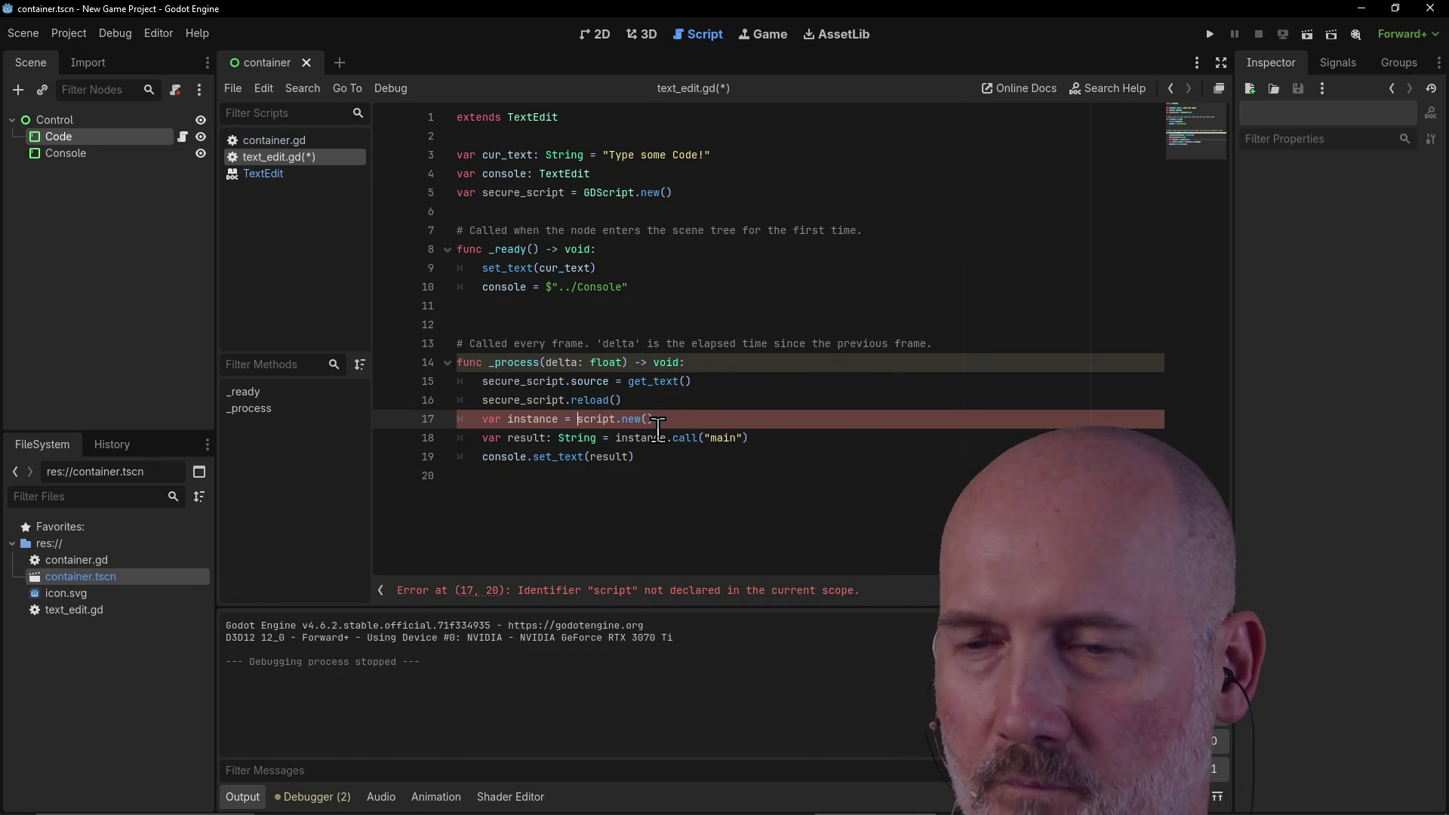
type("secure_")
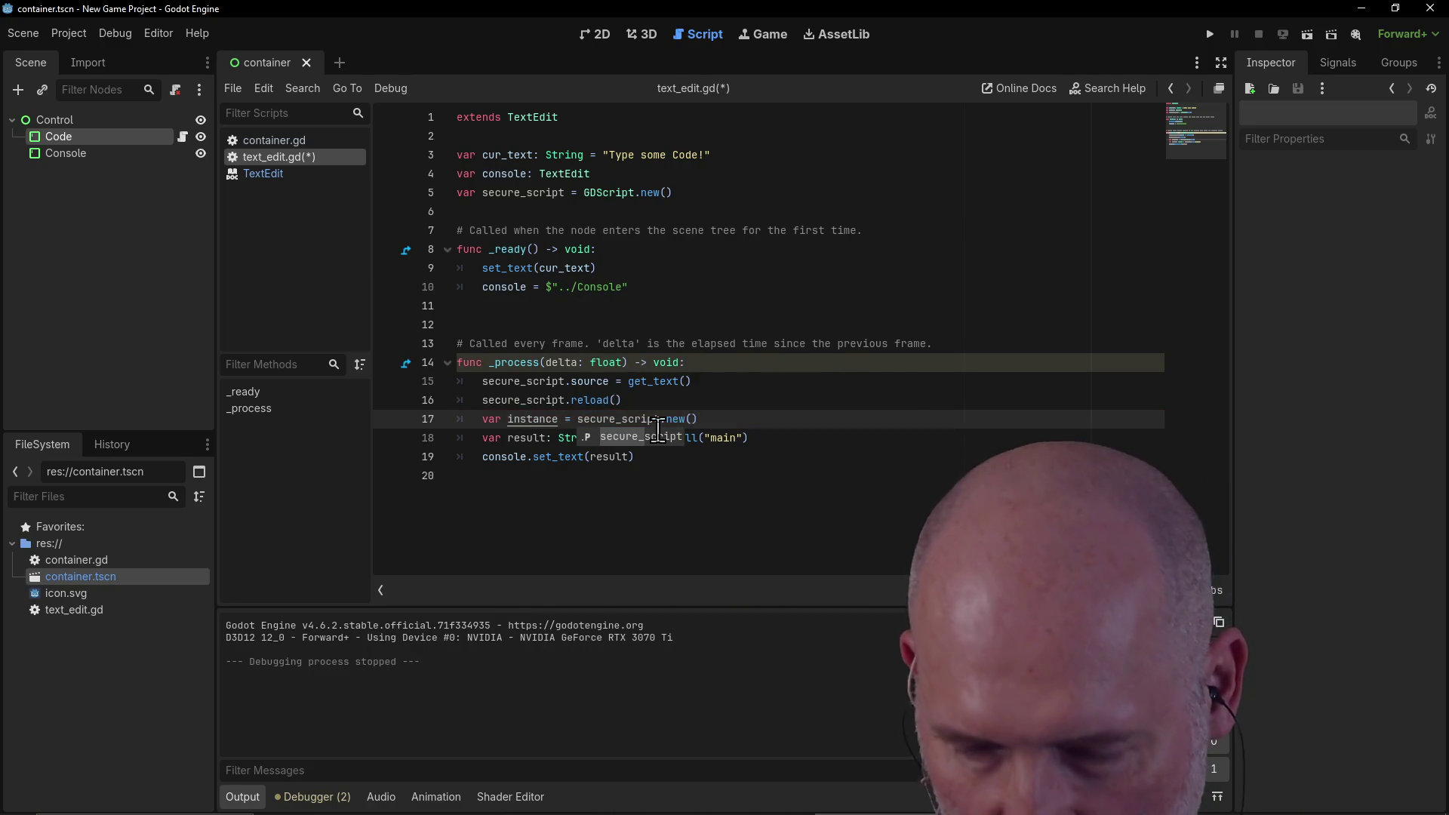
key("ctrl+s")
left_click(685, 474)
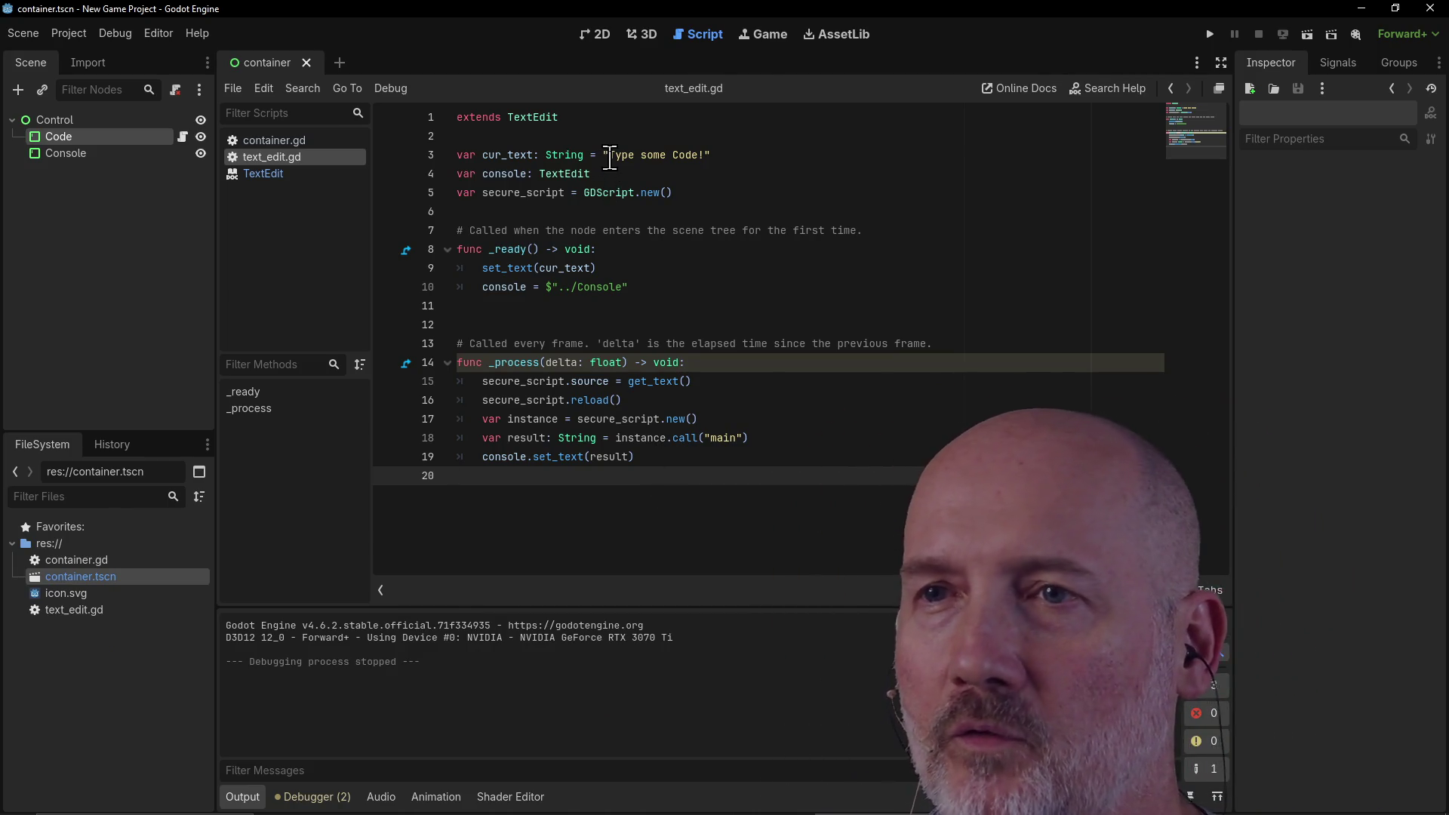
Step: Replace the 'Type some Code!' default text with func main() returning "Hello" and save
left_click(609, 155)
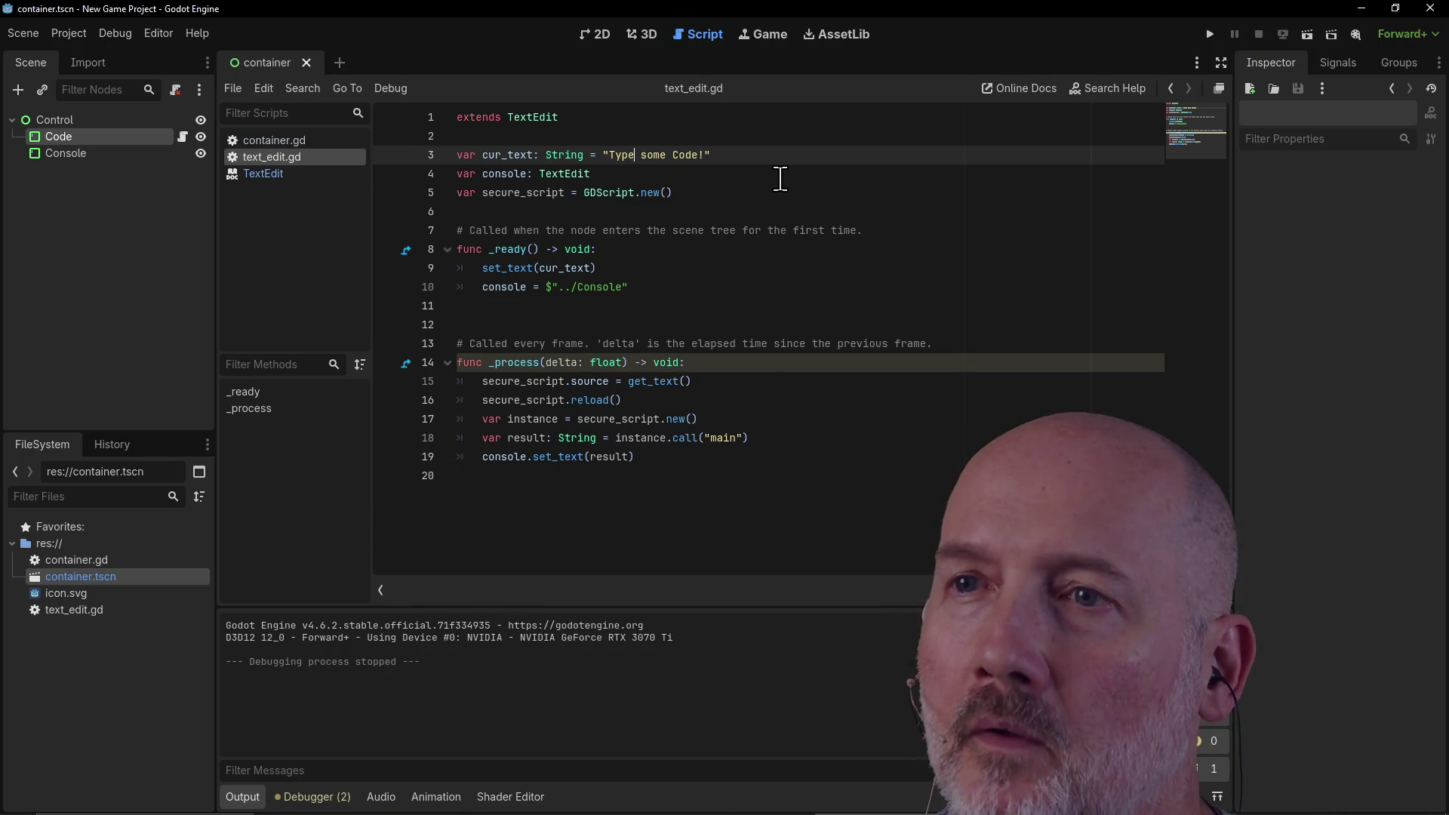
key("Delete")
key("BackSpace")
key("BackSpace")
key("BackSpace")
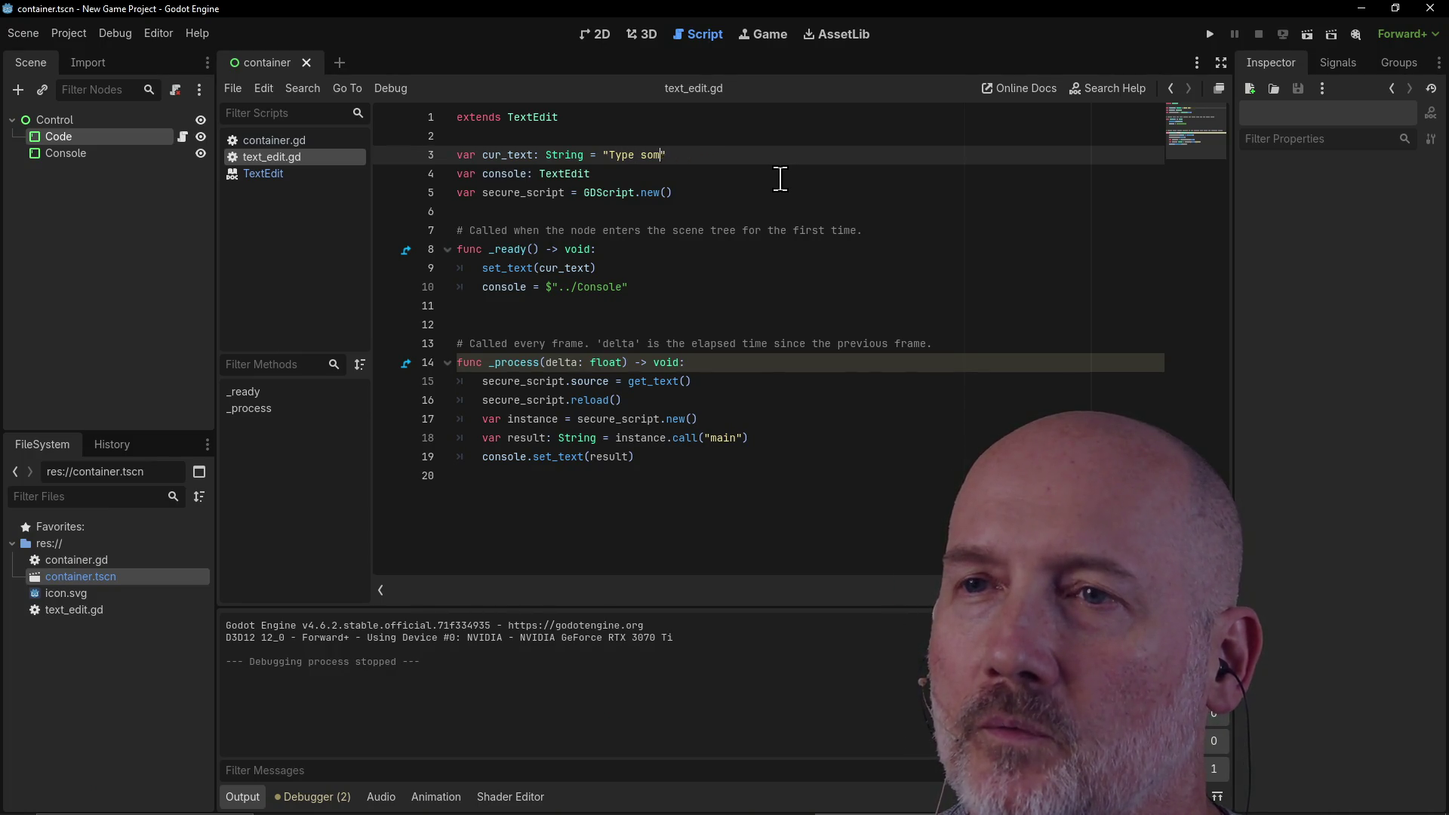
type("func main():")
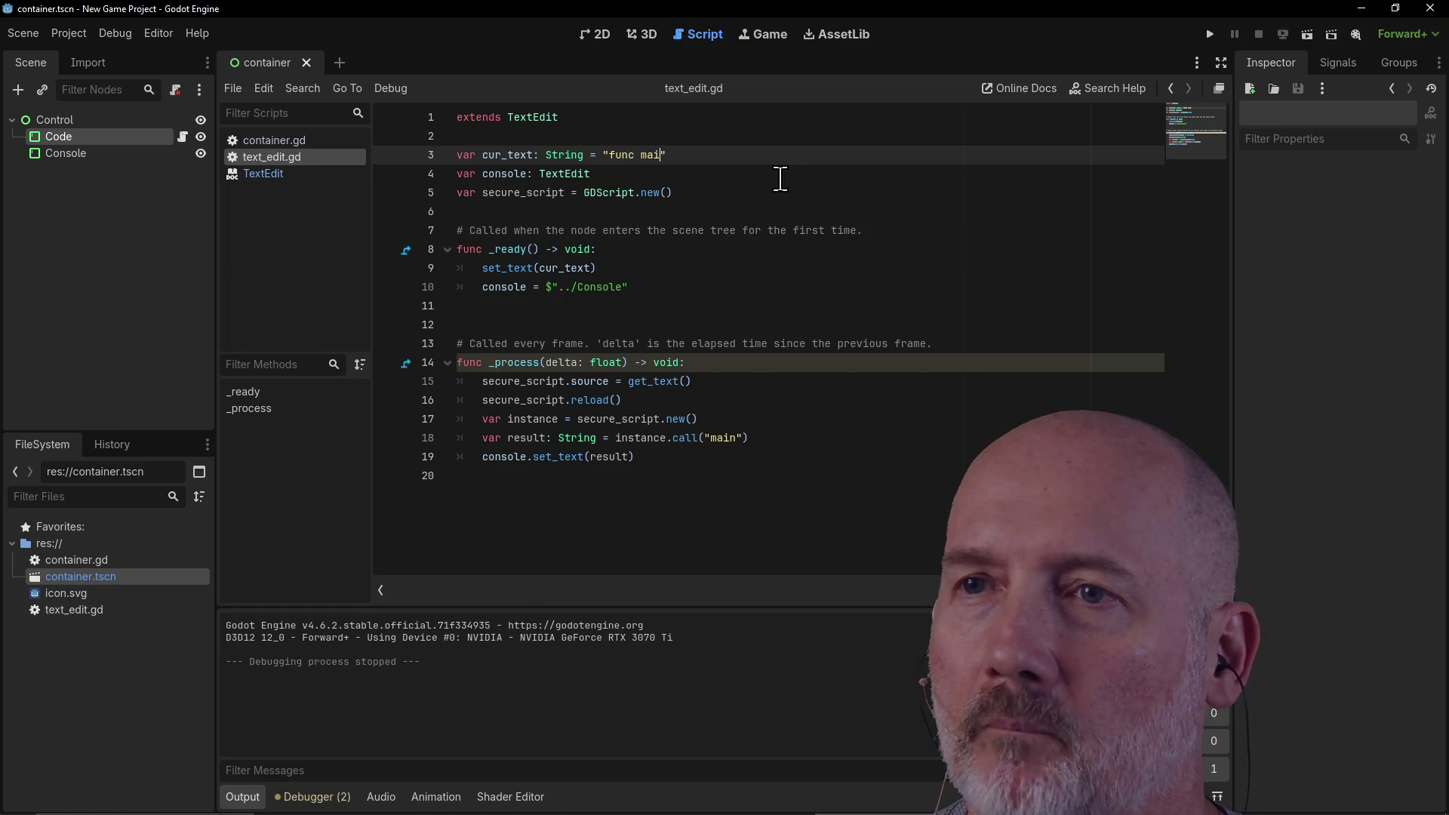
type("\\n\\")
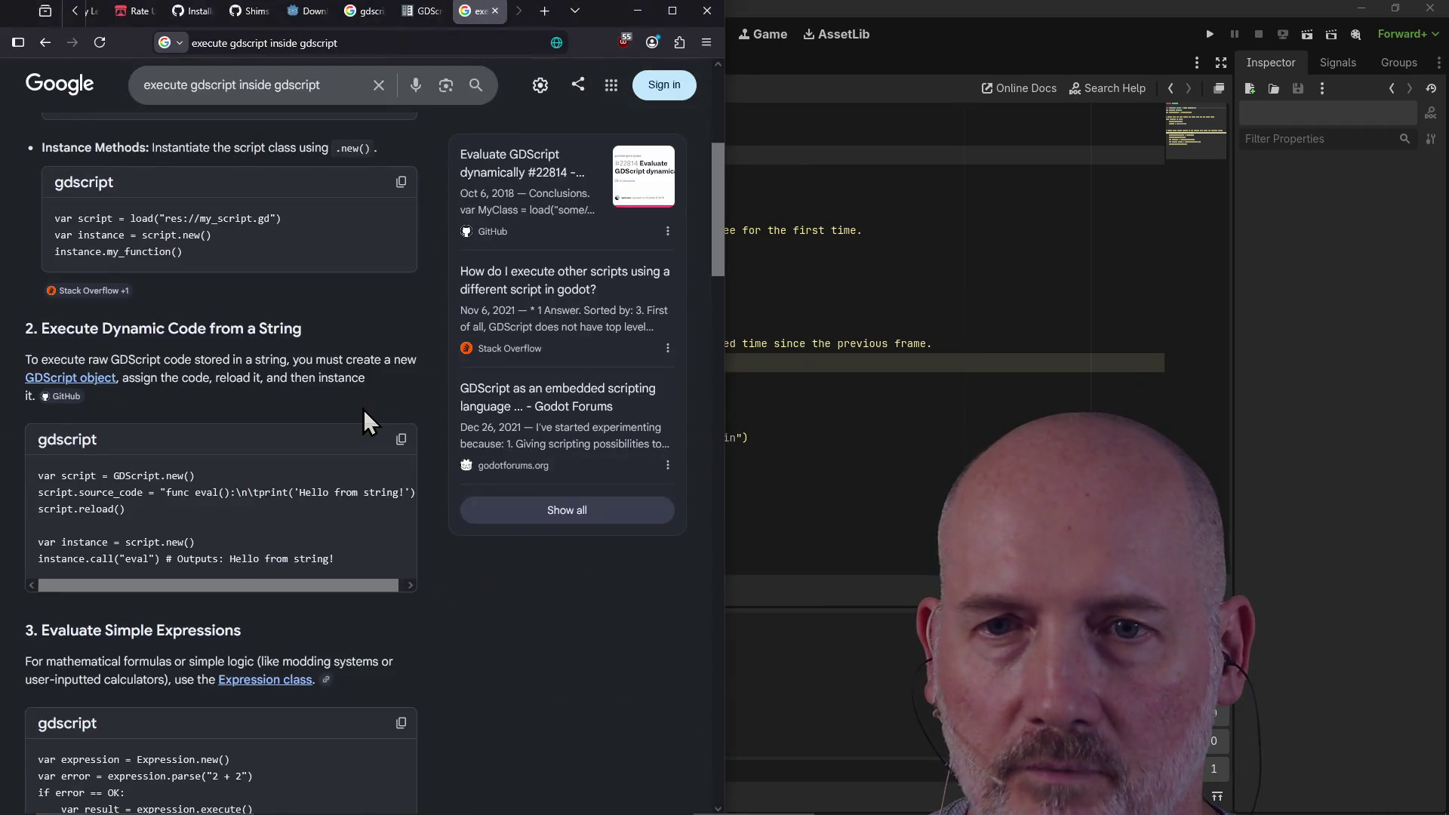
type("t")
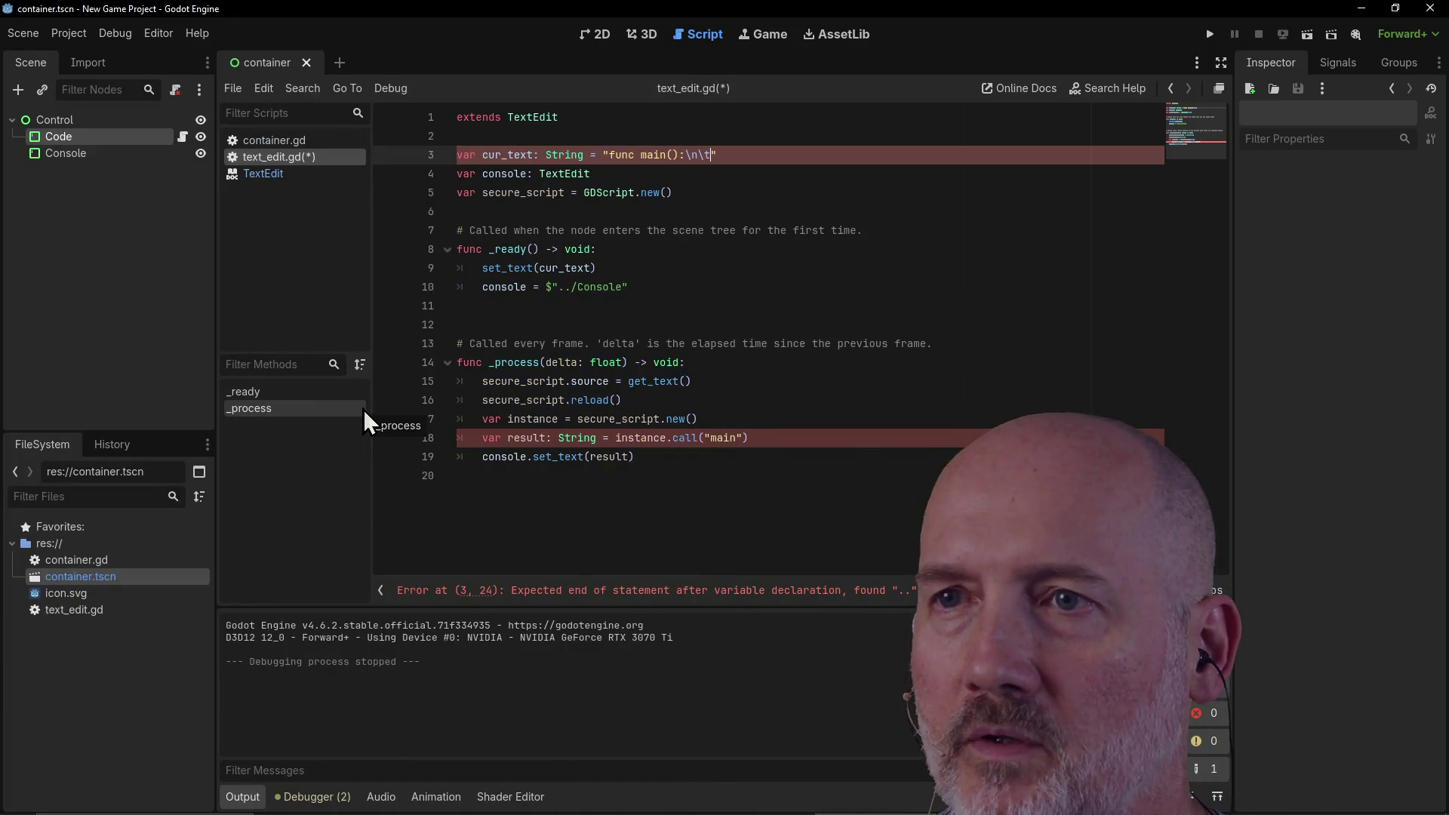
type("return ")
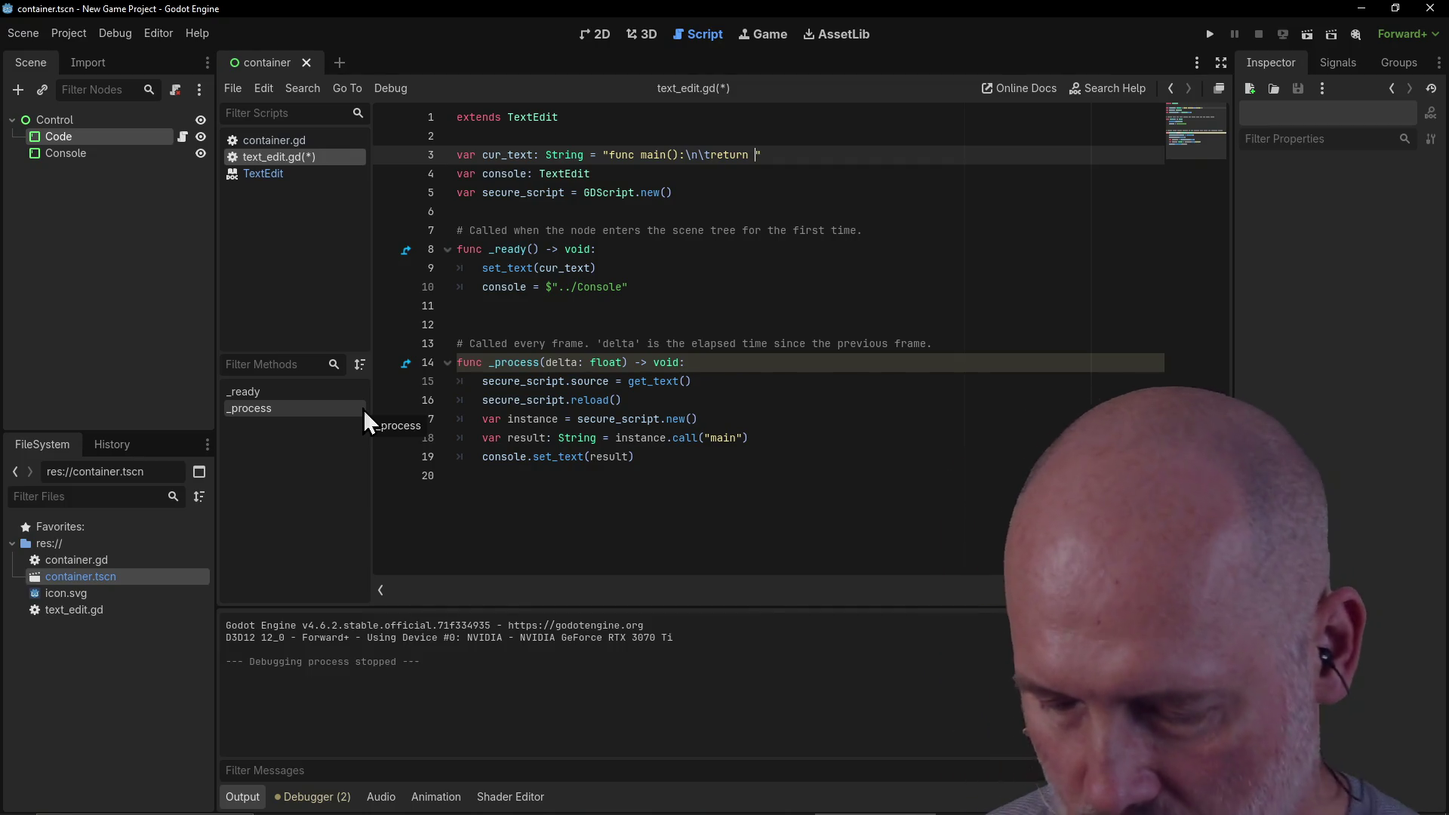
type("\\")
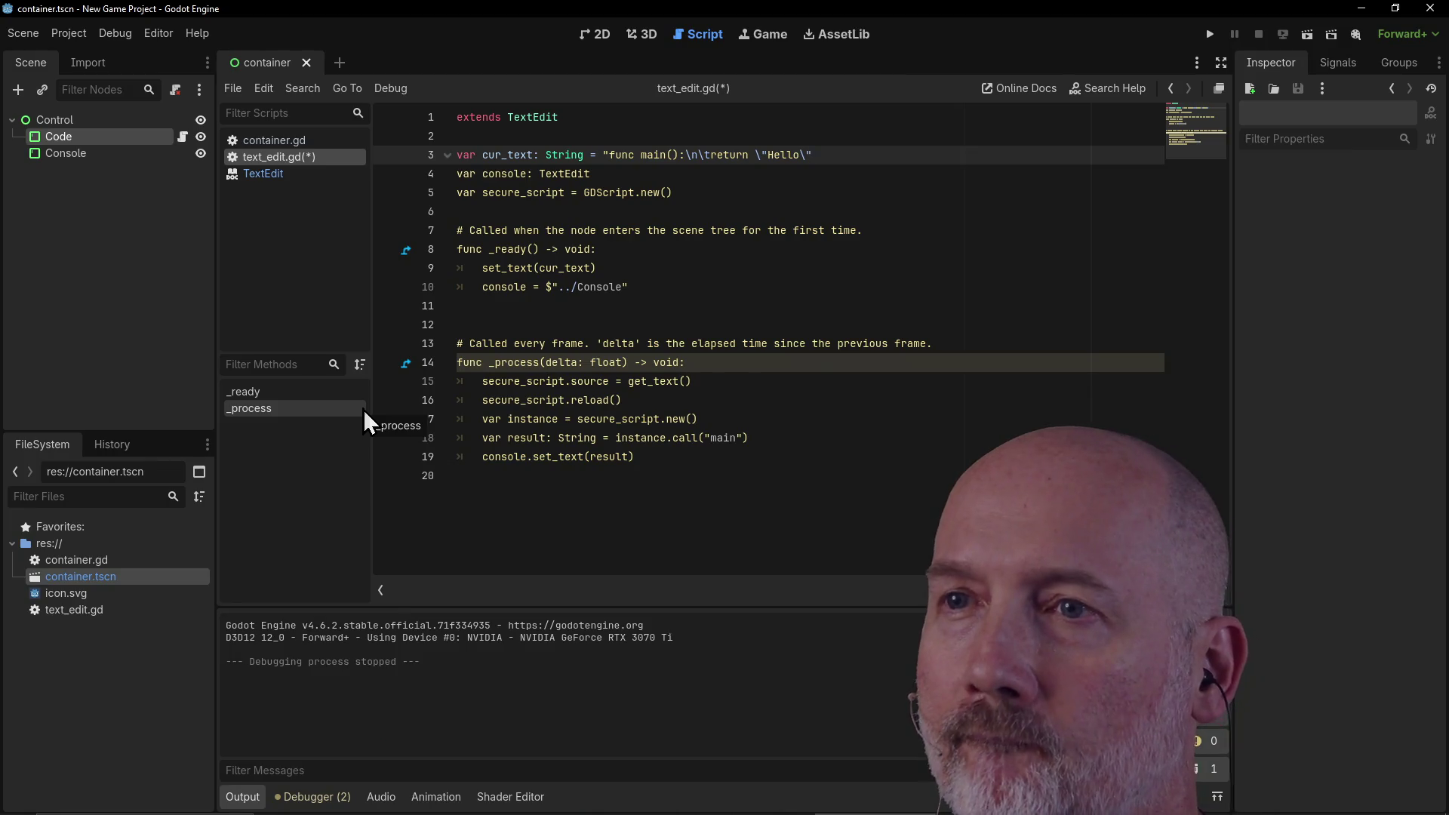
type("\"")
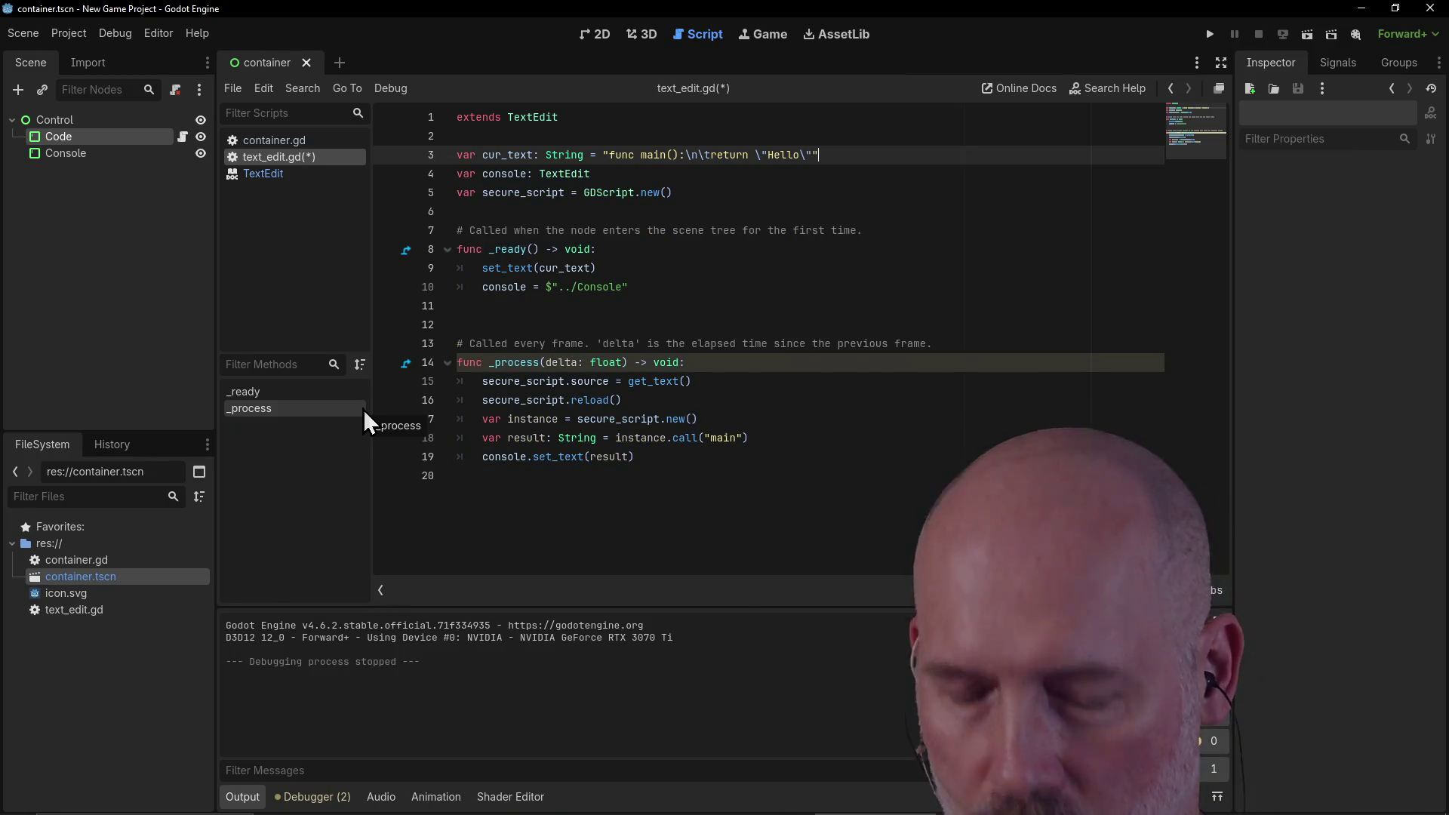
key("ctrl+s")
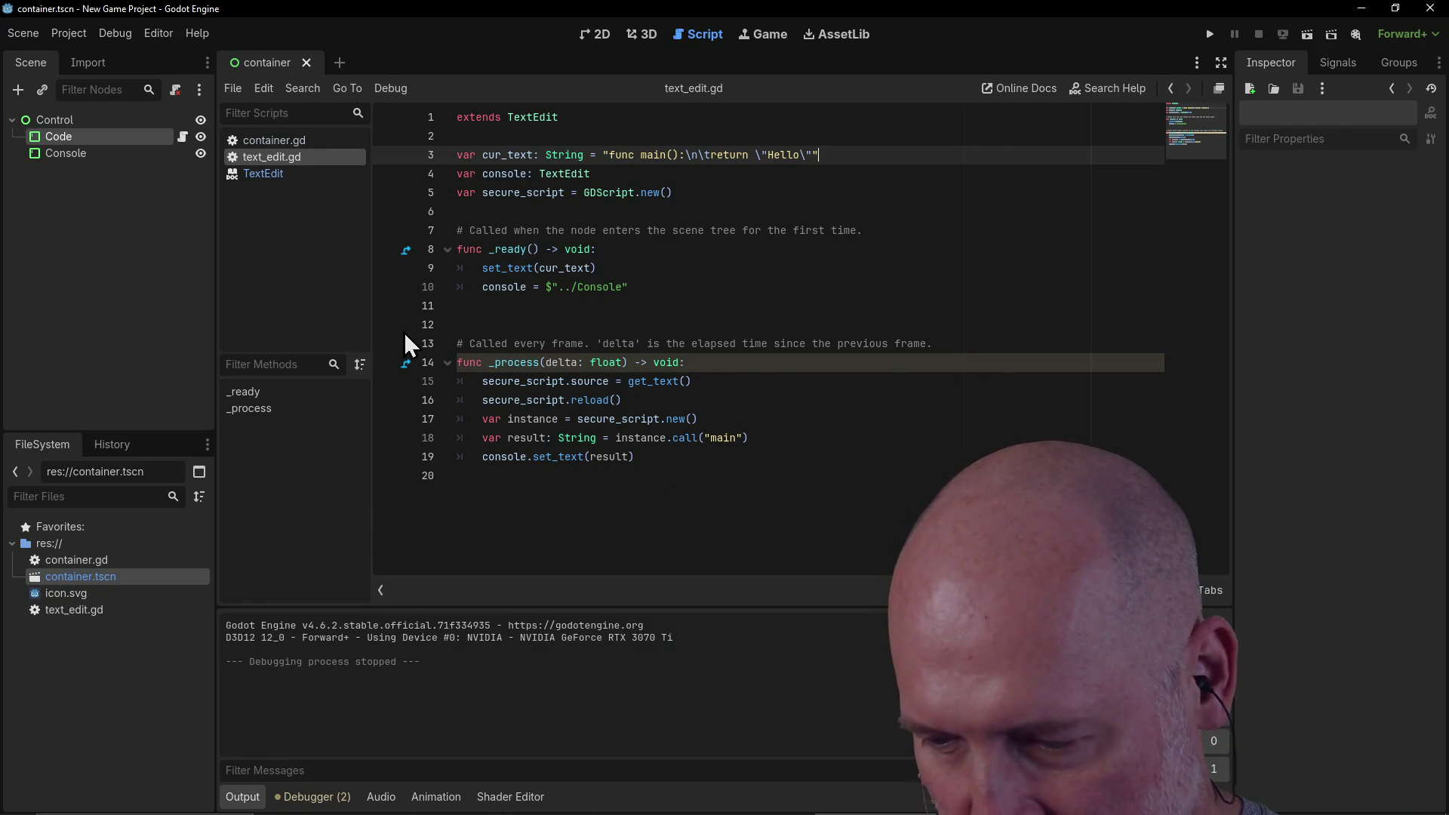
Step: Cut $"../Console" from line 10 to move it into line 4's declaration
left_click(641, 286)
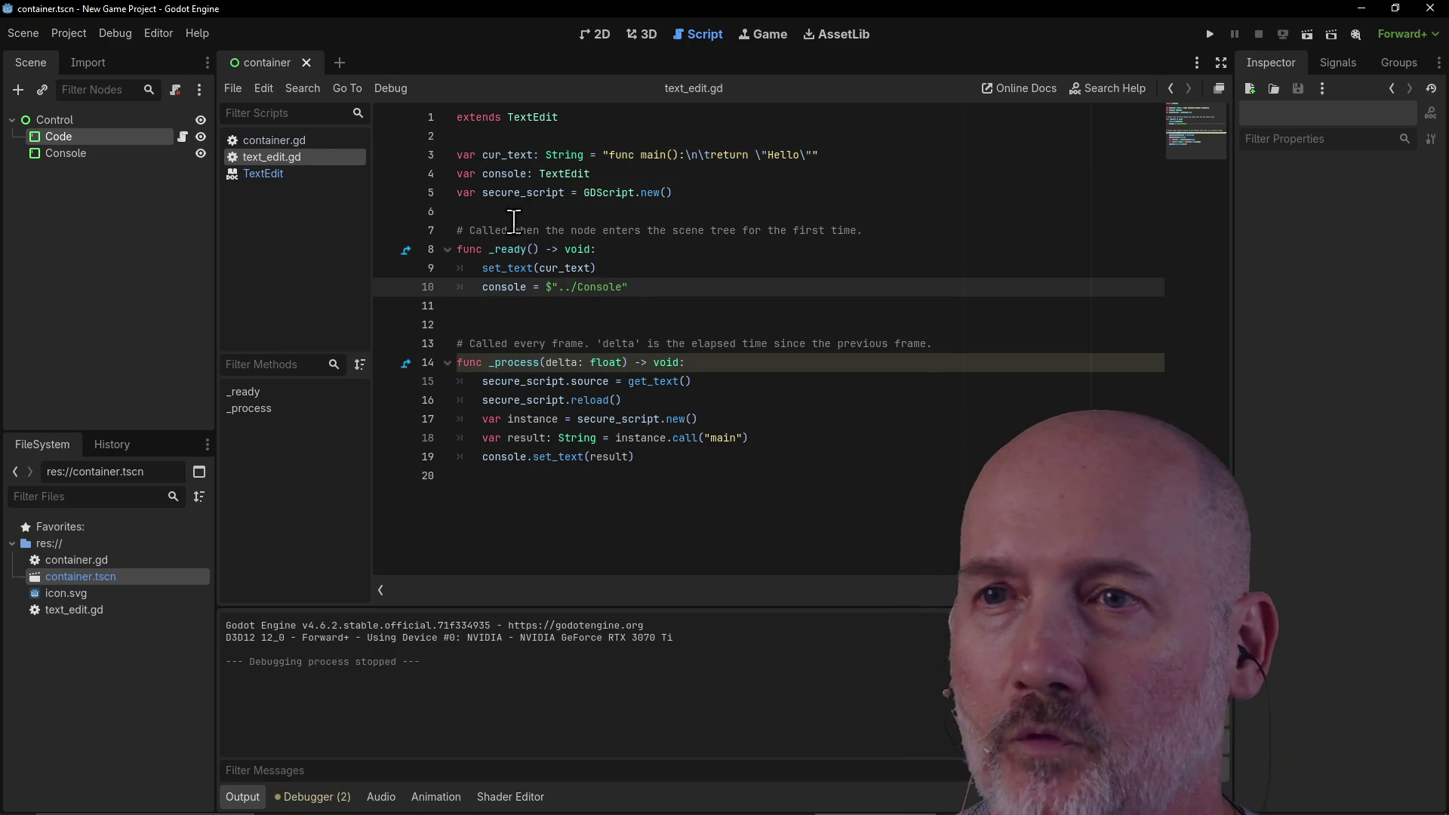
left_click(613, 174)
type("=")
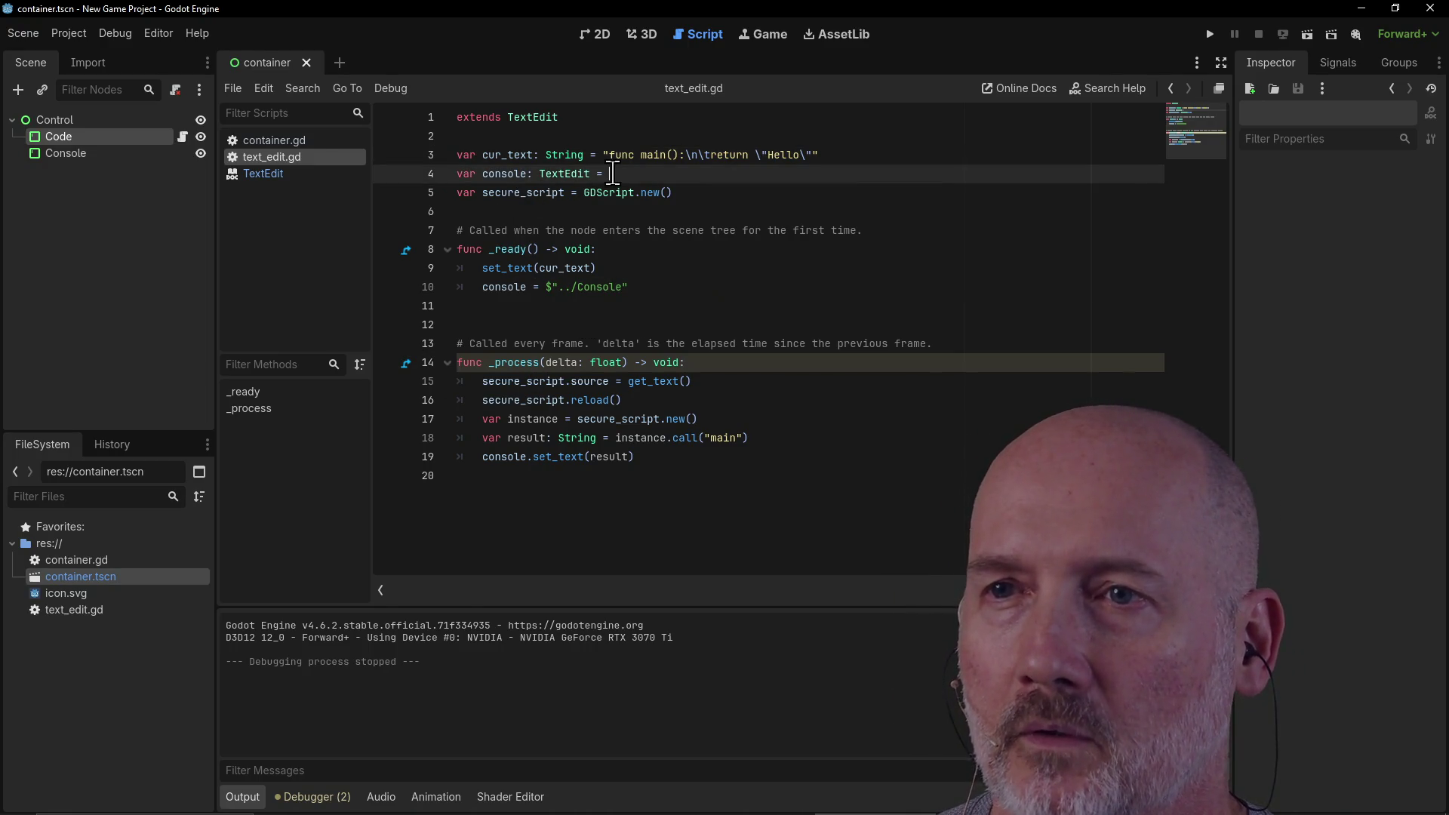
left_click_drag(546, 287, 663, 290)
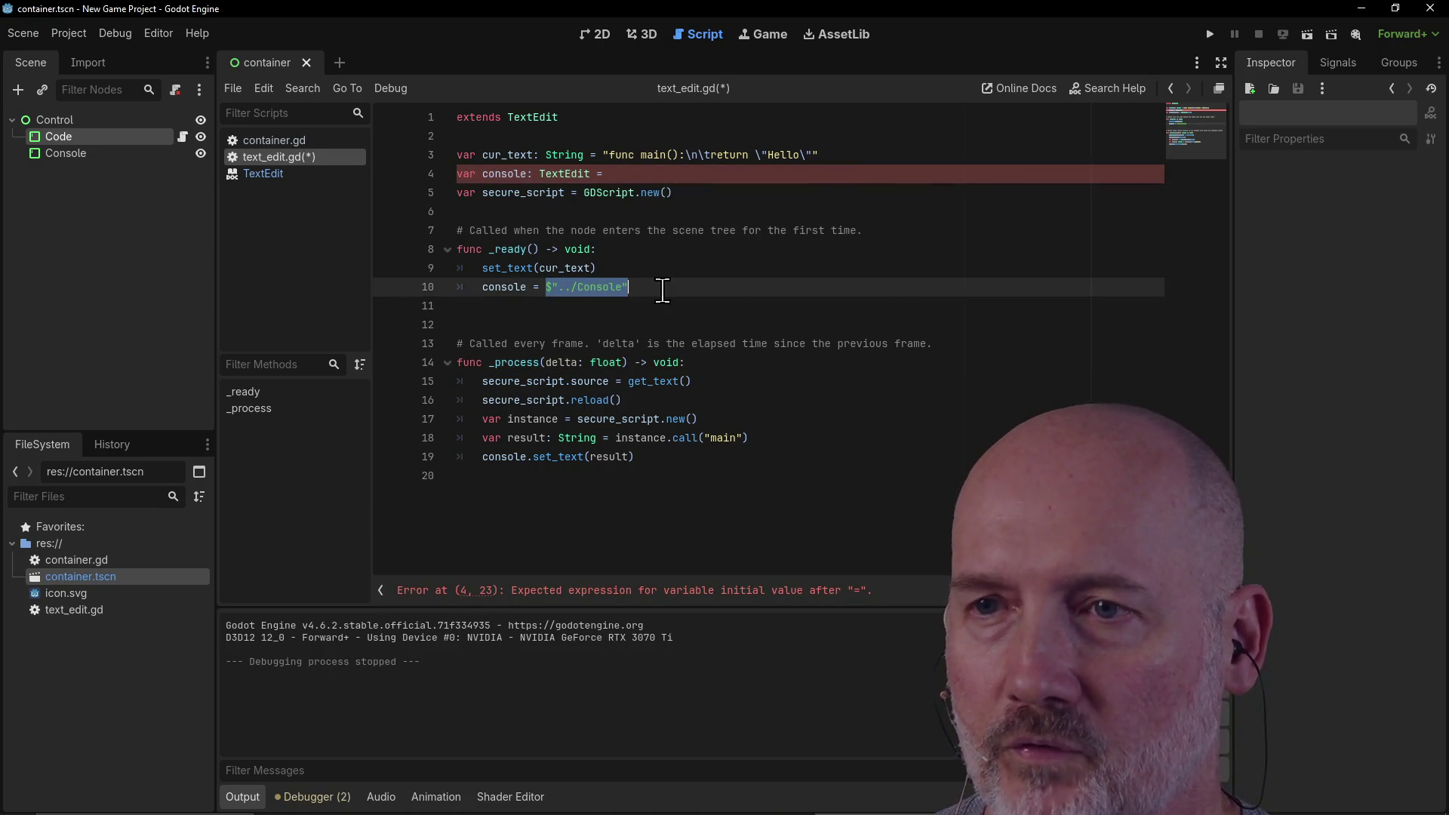
key("ctrl+x")
left_click(654, 175)
key("ctrl+v")
left_click(459, 173)
type("@")
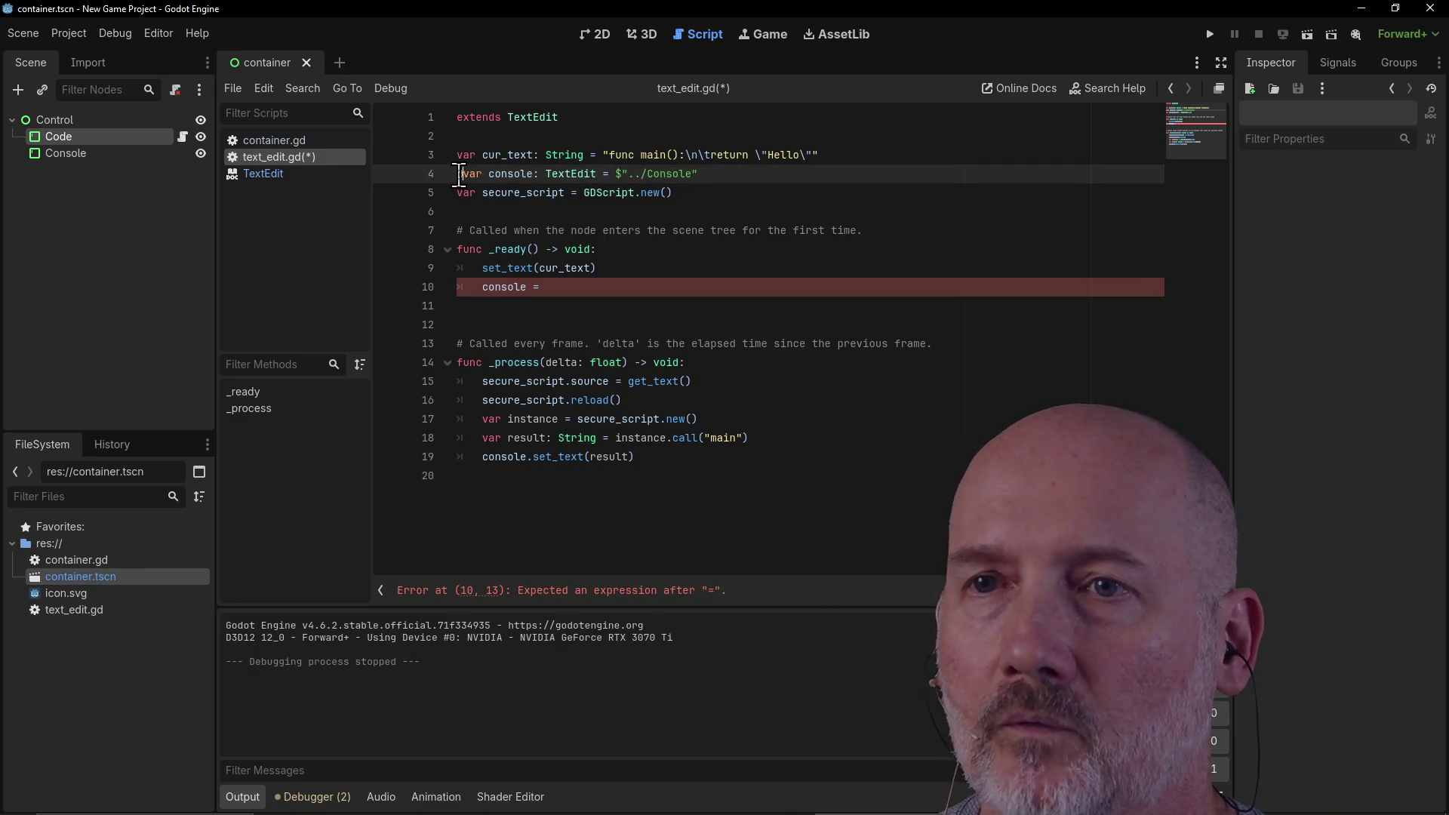
type("onready")
left_click(566, 290)
key("BackSpace")
key("BackSpace")
key("BackSpace")
key("BackSpace")
key("BackSpace")
key("BackSpace")
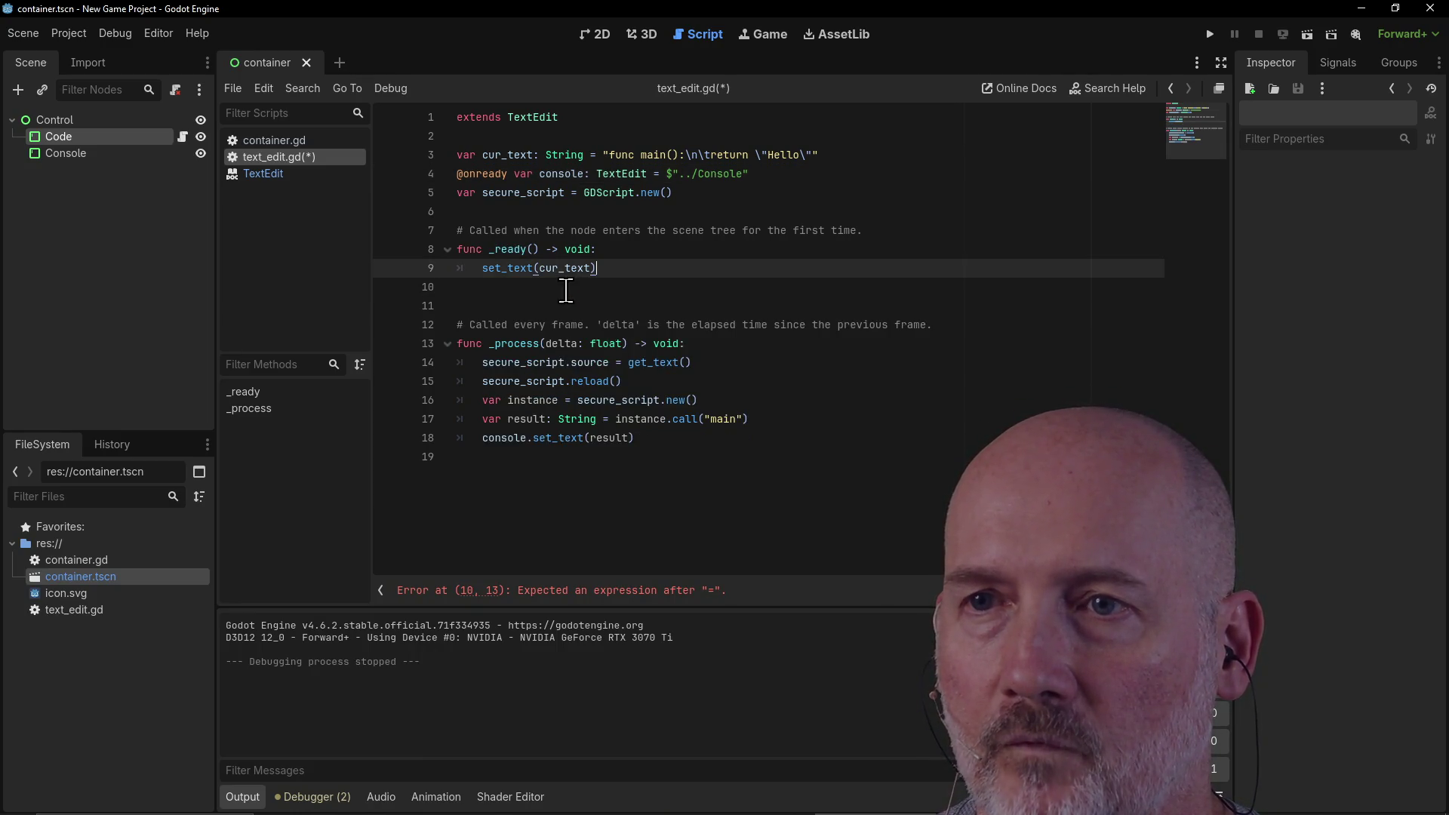
key("ctrl+s")
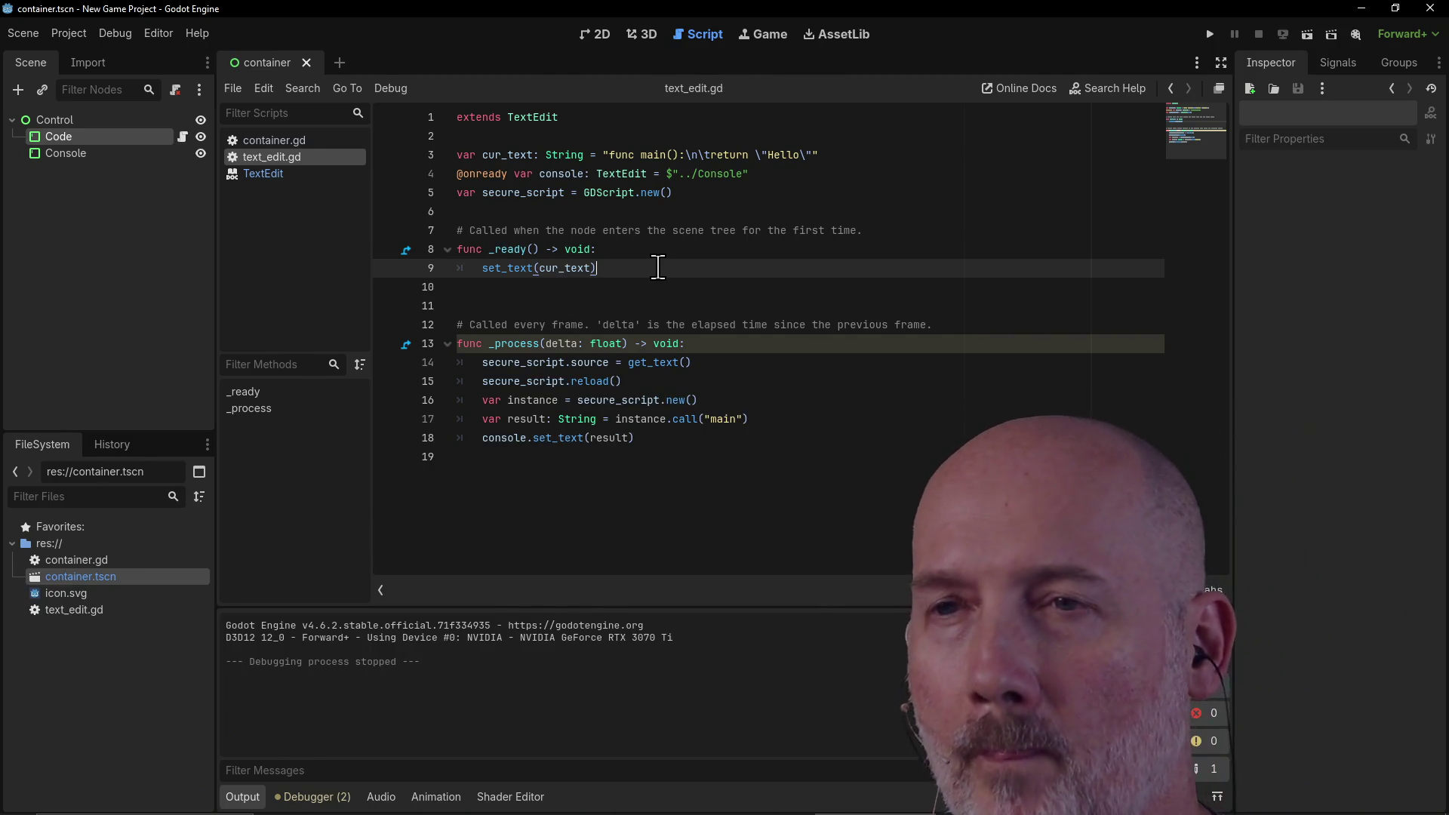
left_click(701, 363)
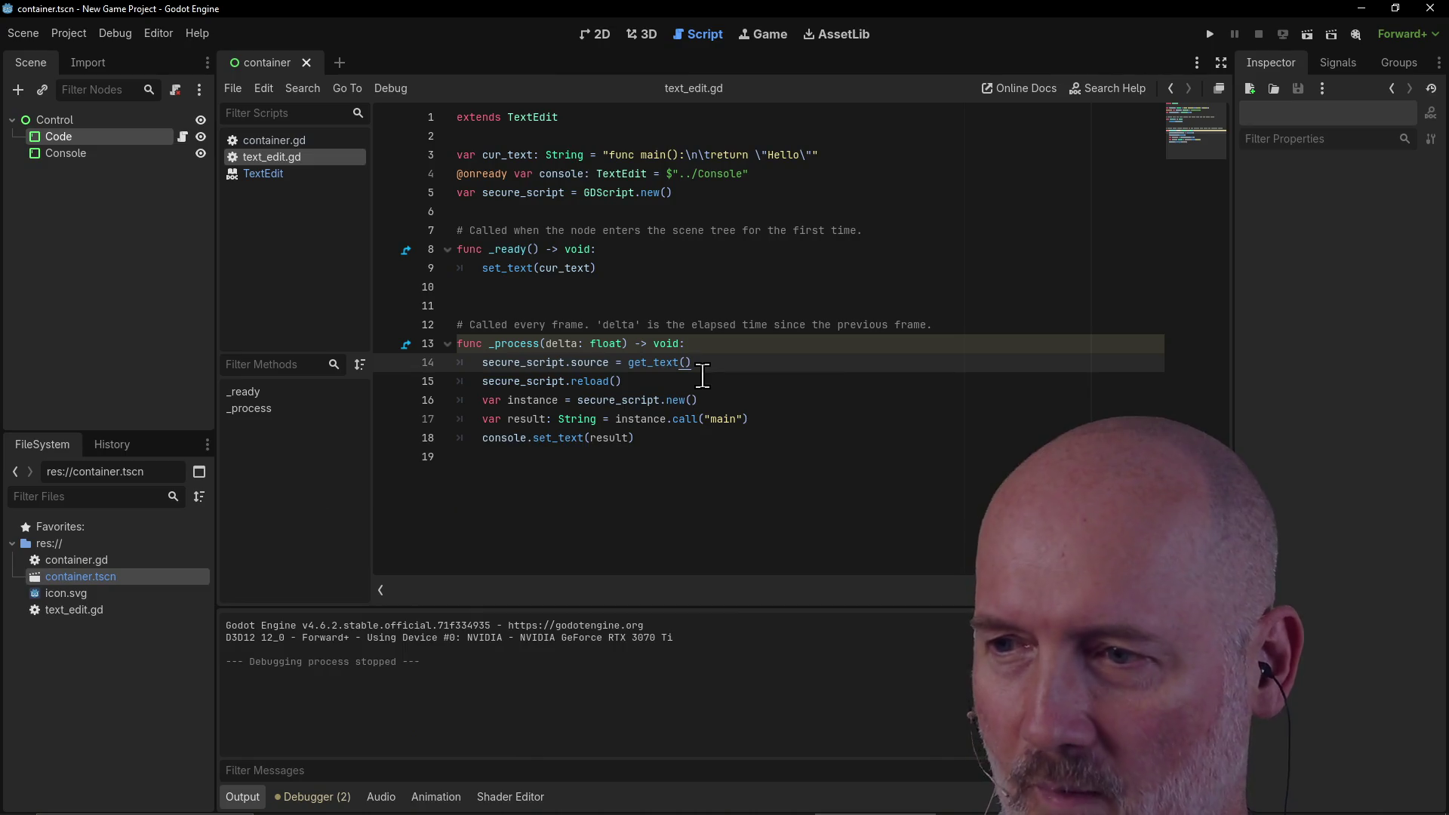
Step: Run the project, see the invalid 'source' assignment error on line 14, and switch to the Google results
key("F5")
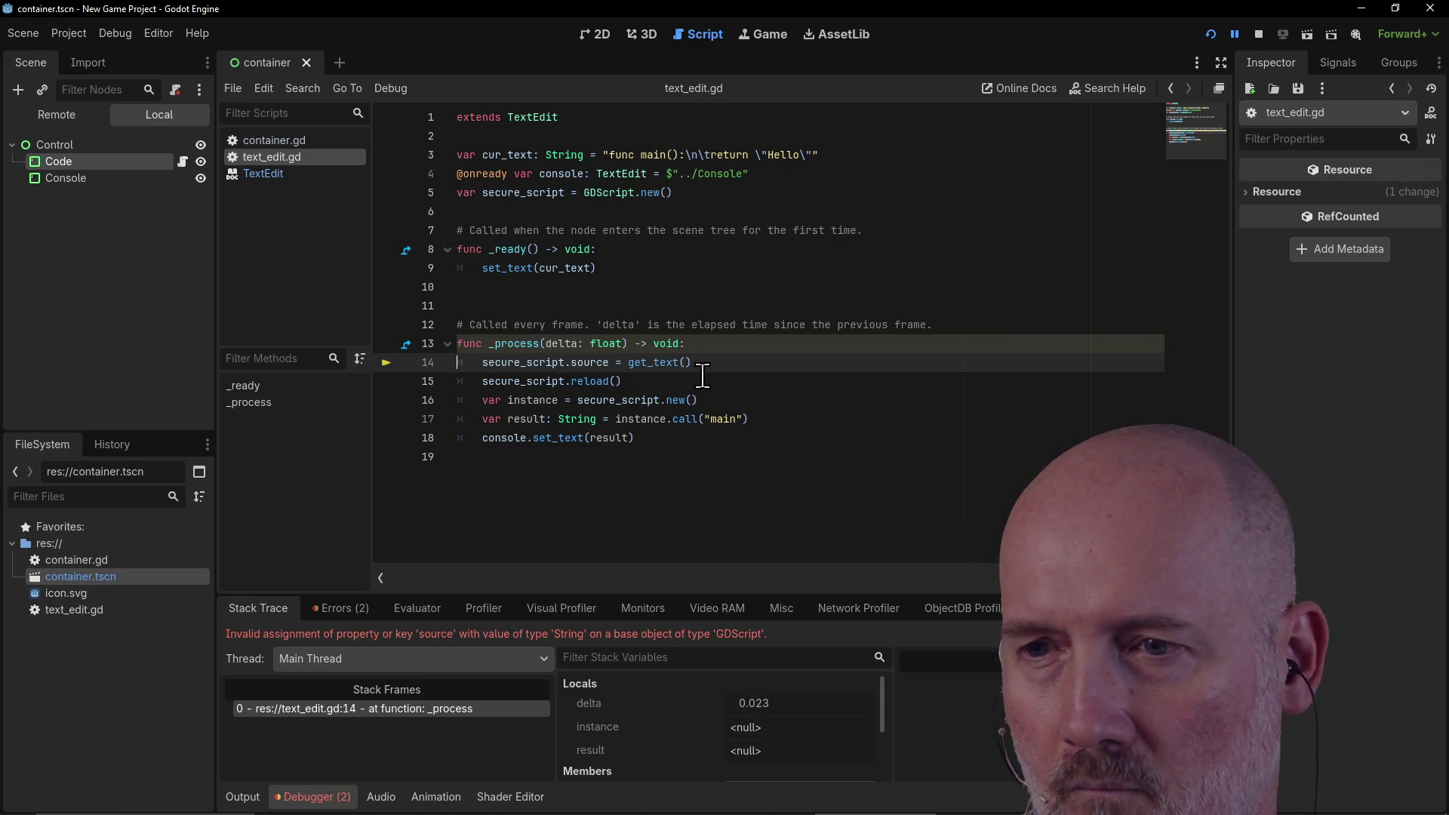
left_click(628, 362)
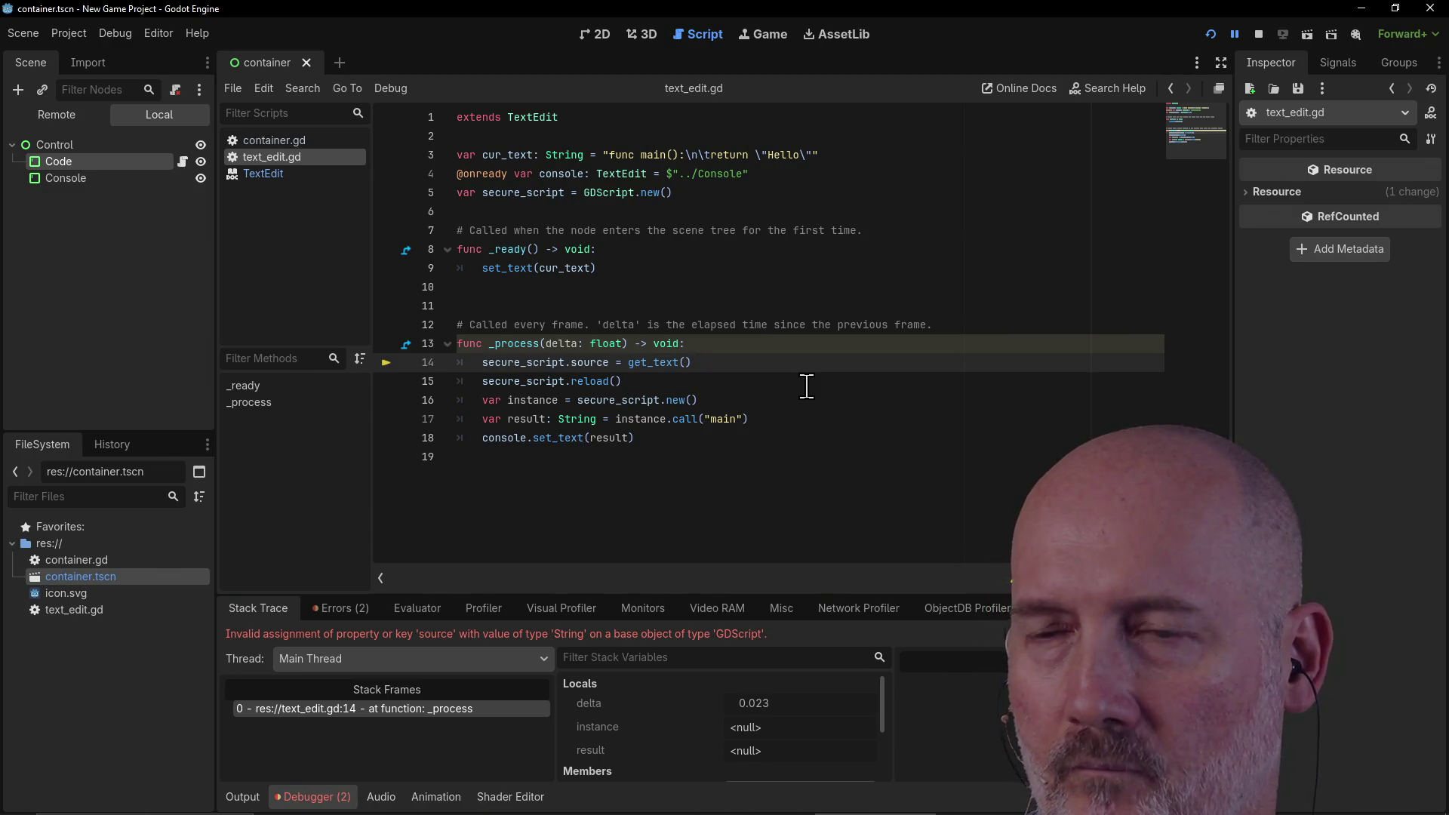
key("alt+Tab")
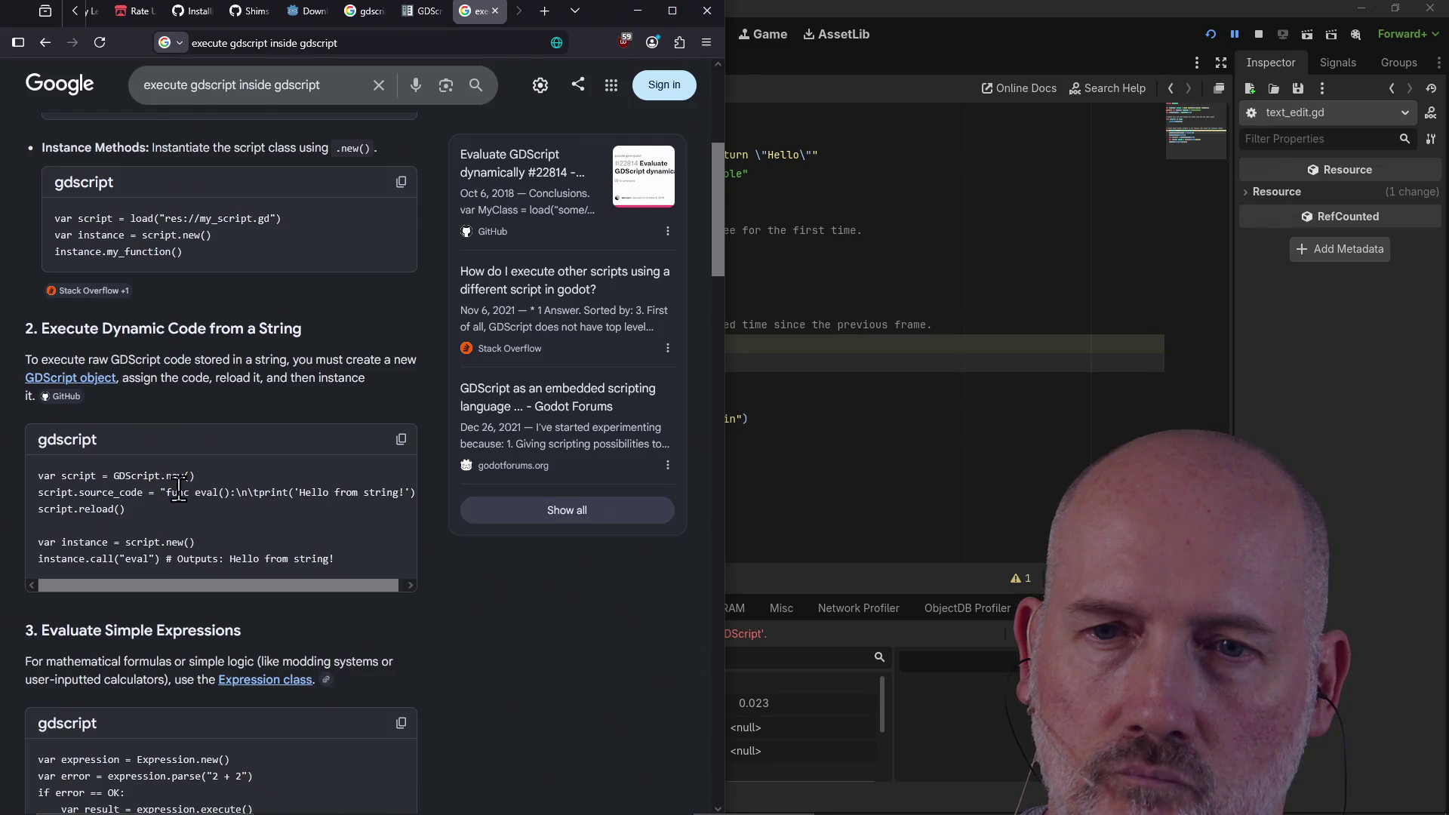
Step: Read the GDScript class reference's description and method notes, then return to text_edit.gd in Godot
left_click(90, 386)
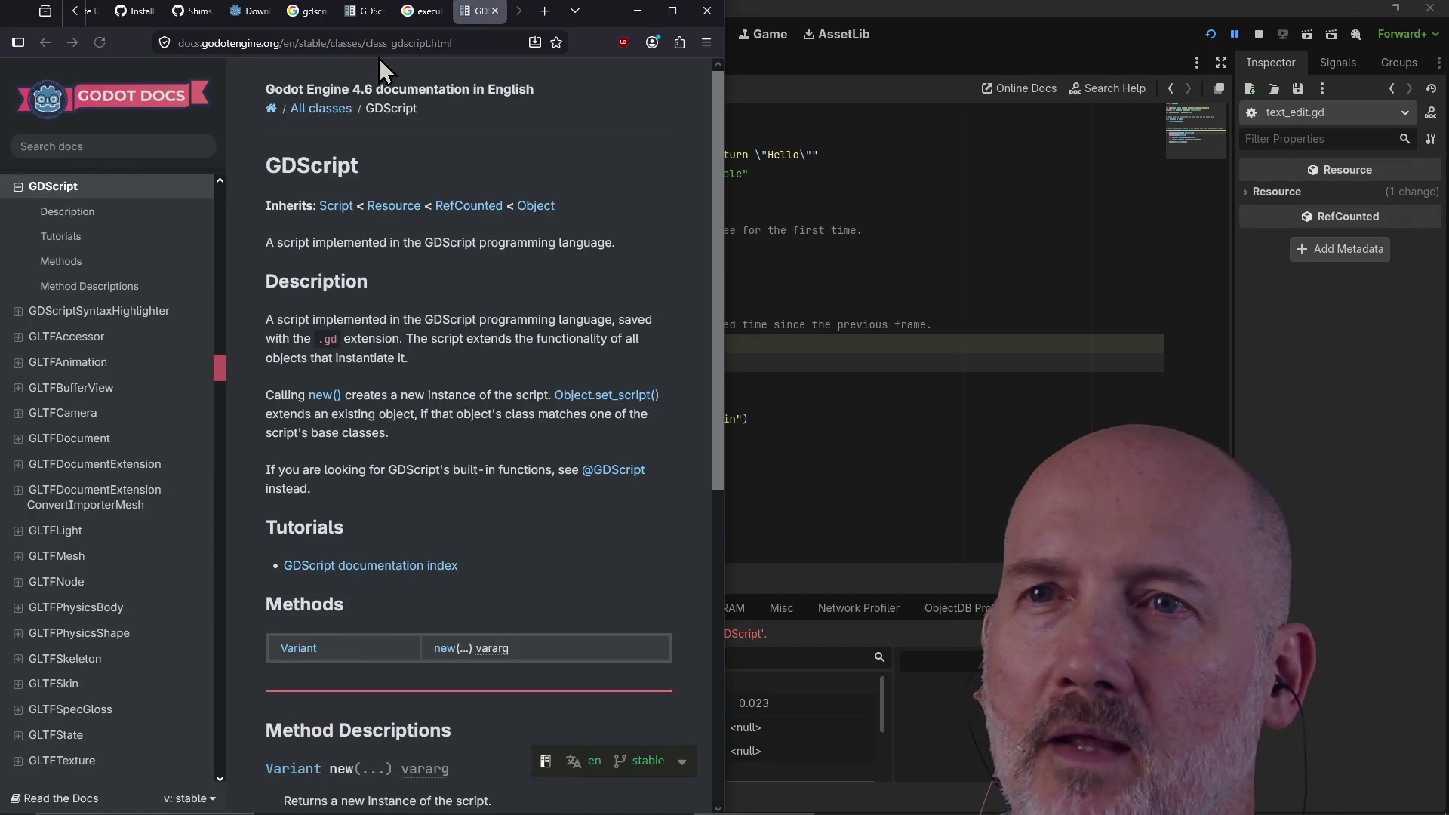
left_click(407, 13)
left_click(439, 11)
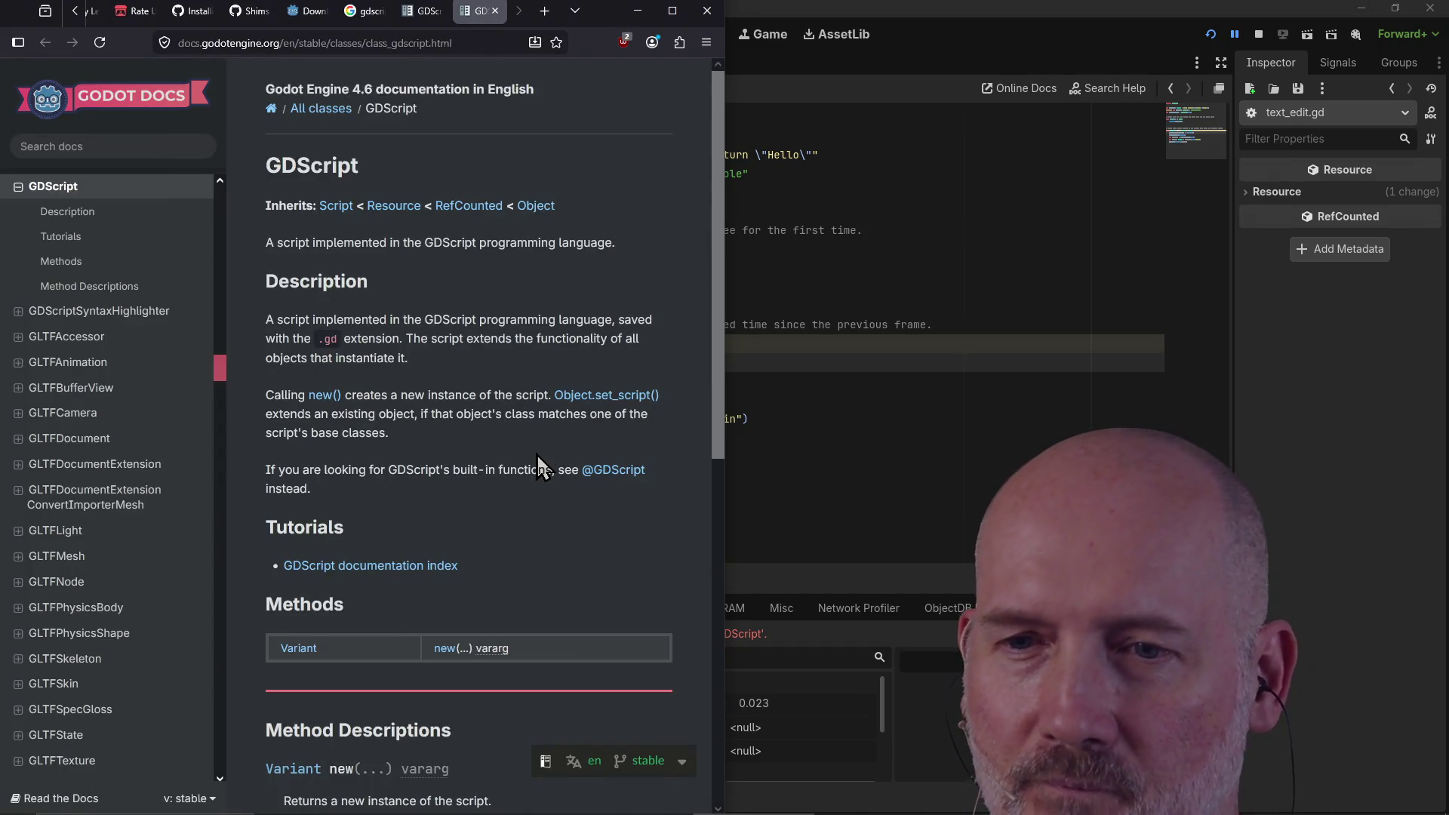
scroll(537, 454, "down", 3)
scroll(537, 455, "down", 5)
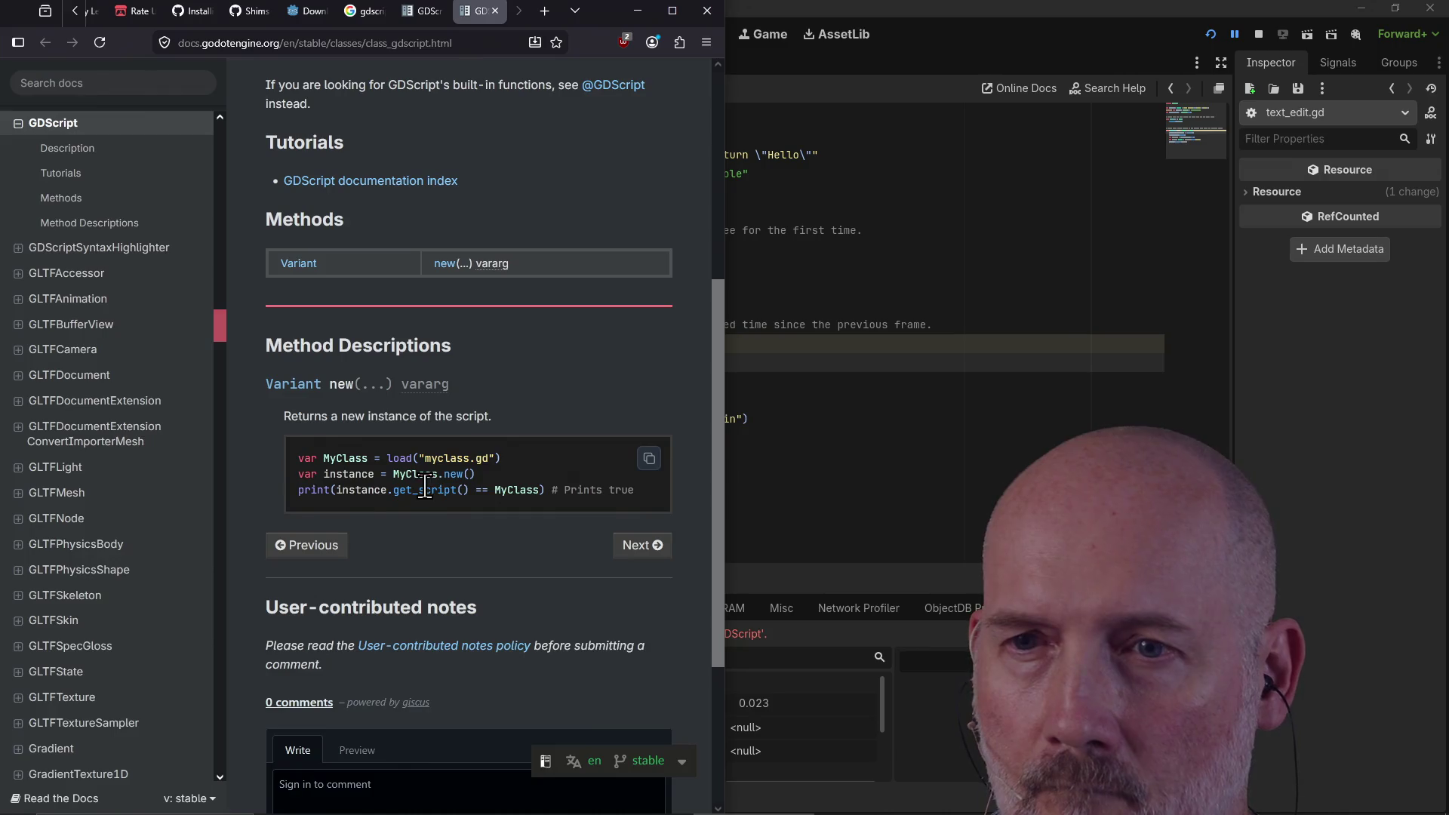
scroll(401, 468, "up", 2)
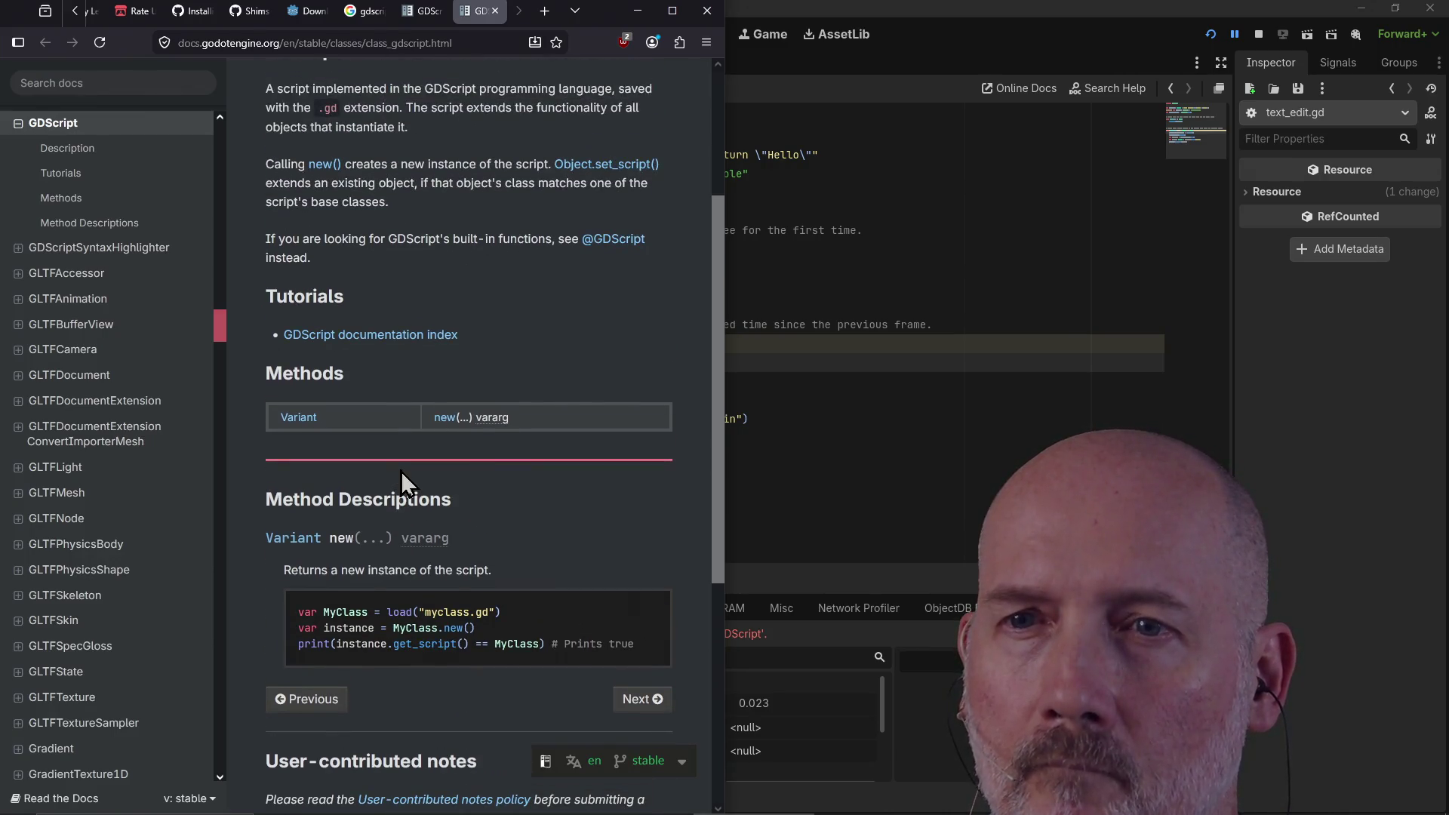
scroll(401, 469, "up", 3)
scroll(440, 356, "down", 7)
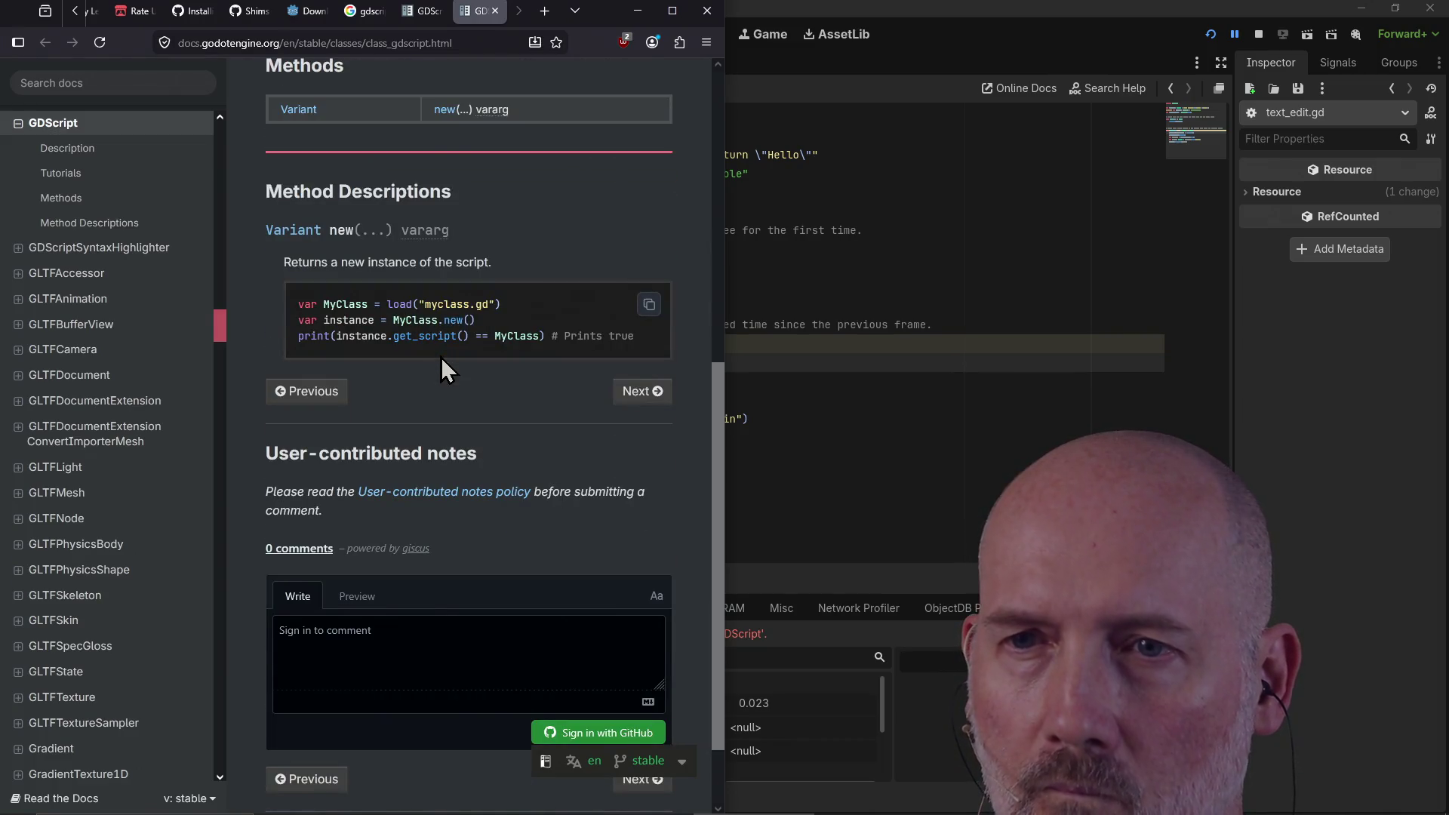
scroll(441, 356, "up", 4)
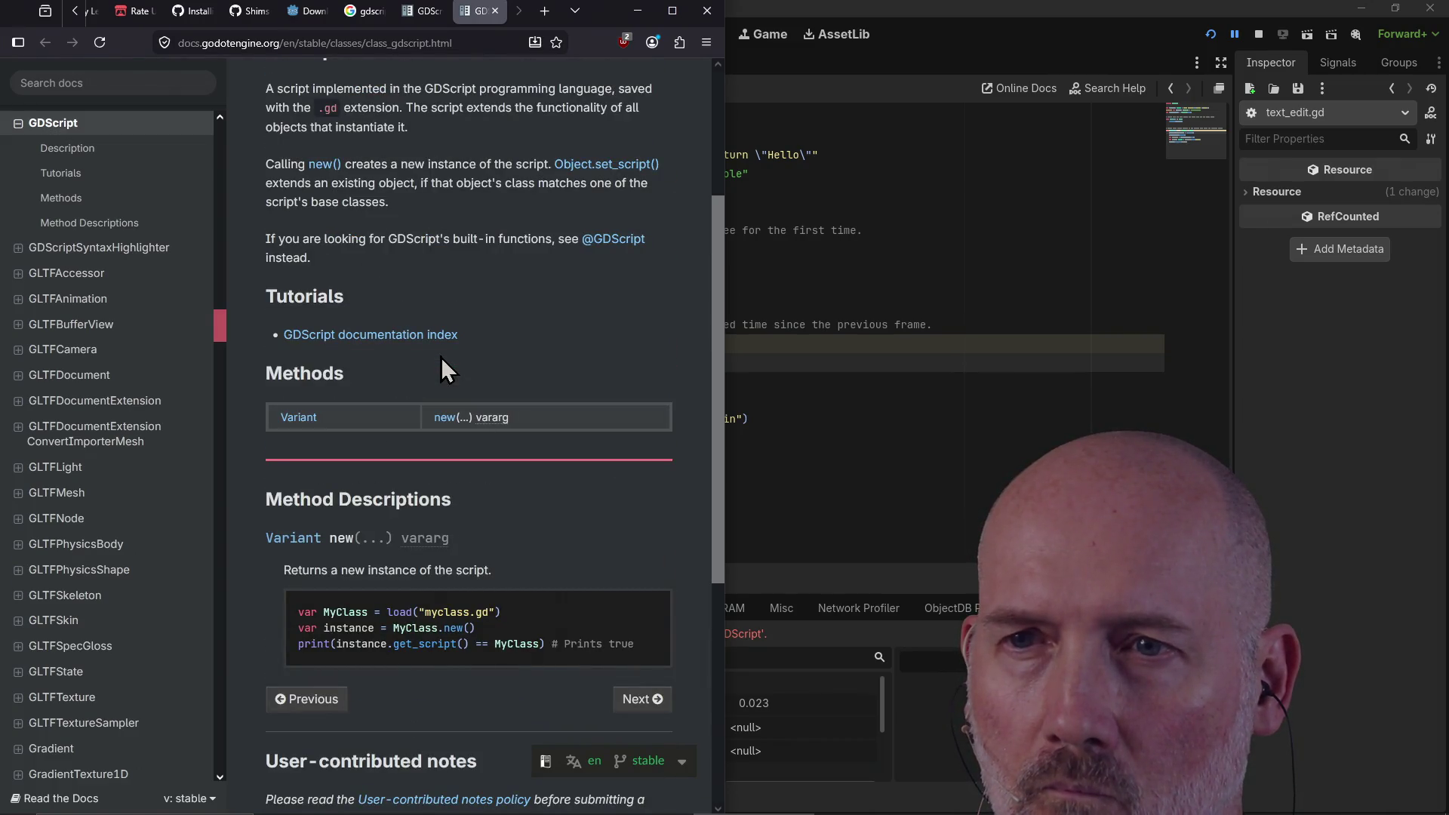
scroll(441, 356, "up", 3)
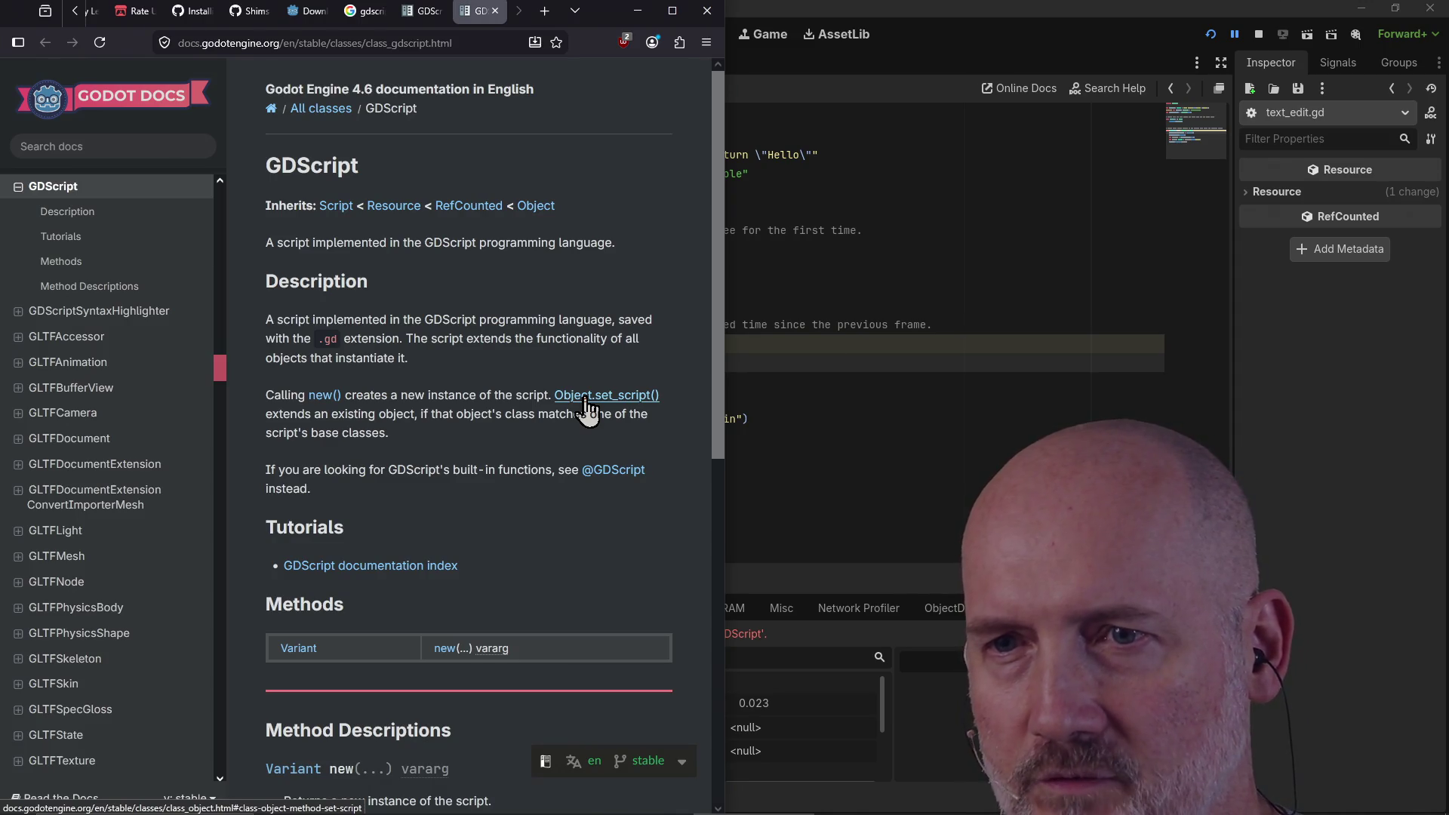
left_click(810, 402)
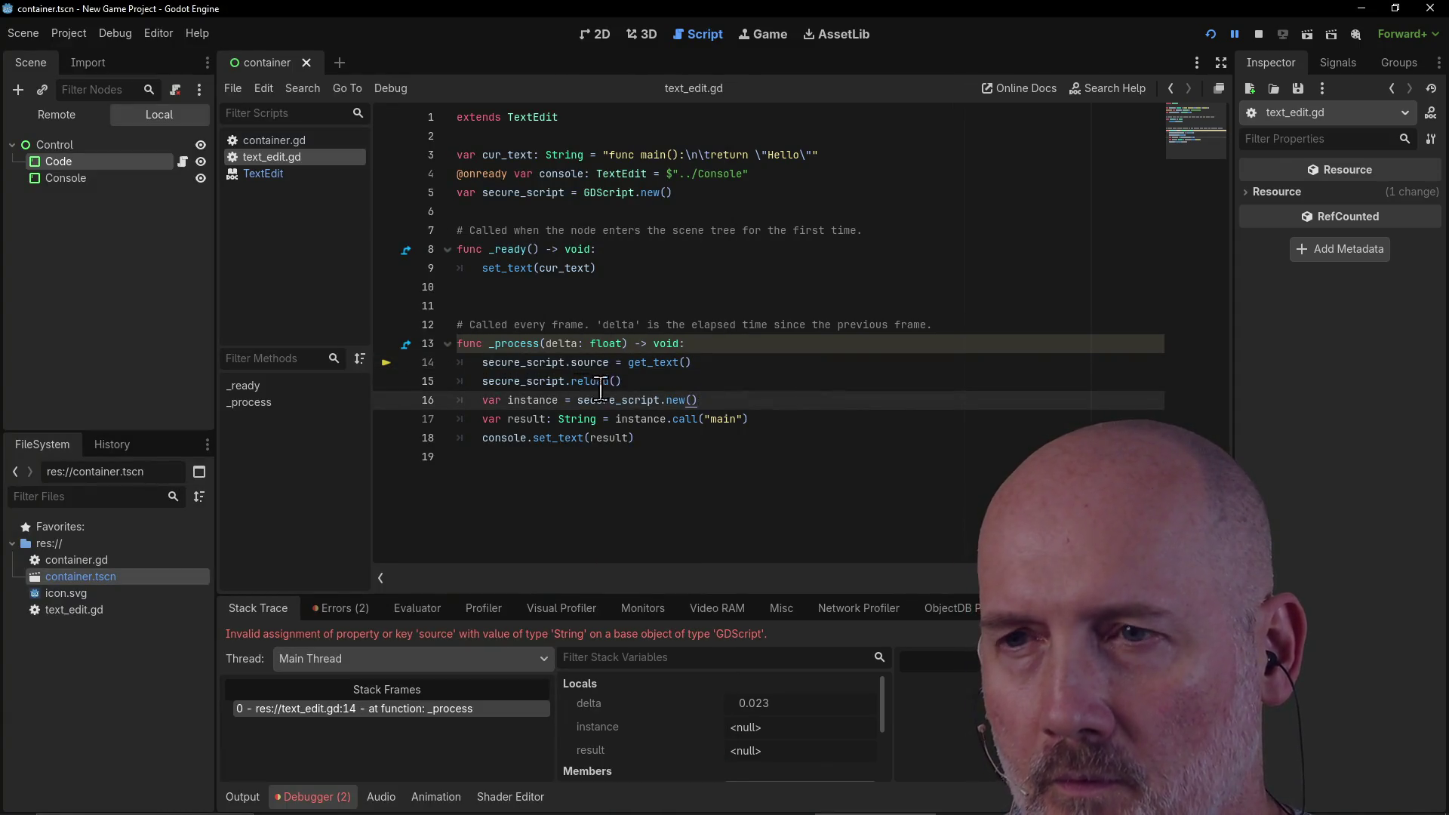
Step: Check the source assignment on line 14 and the reload call on line 15 of text_edit.gd
left_click(623, 363)
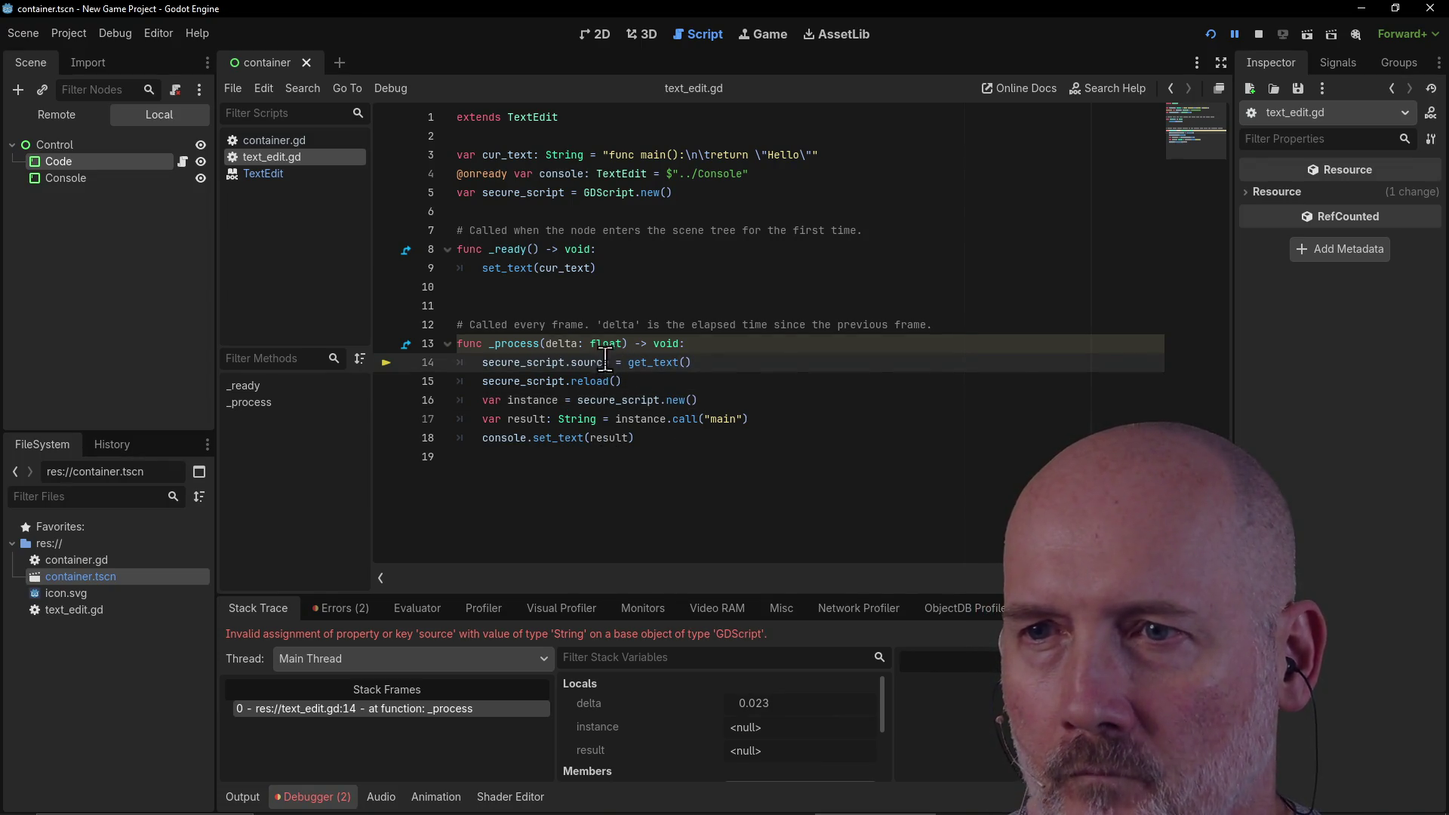
left_click(570, 363)
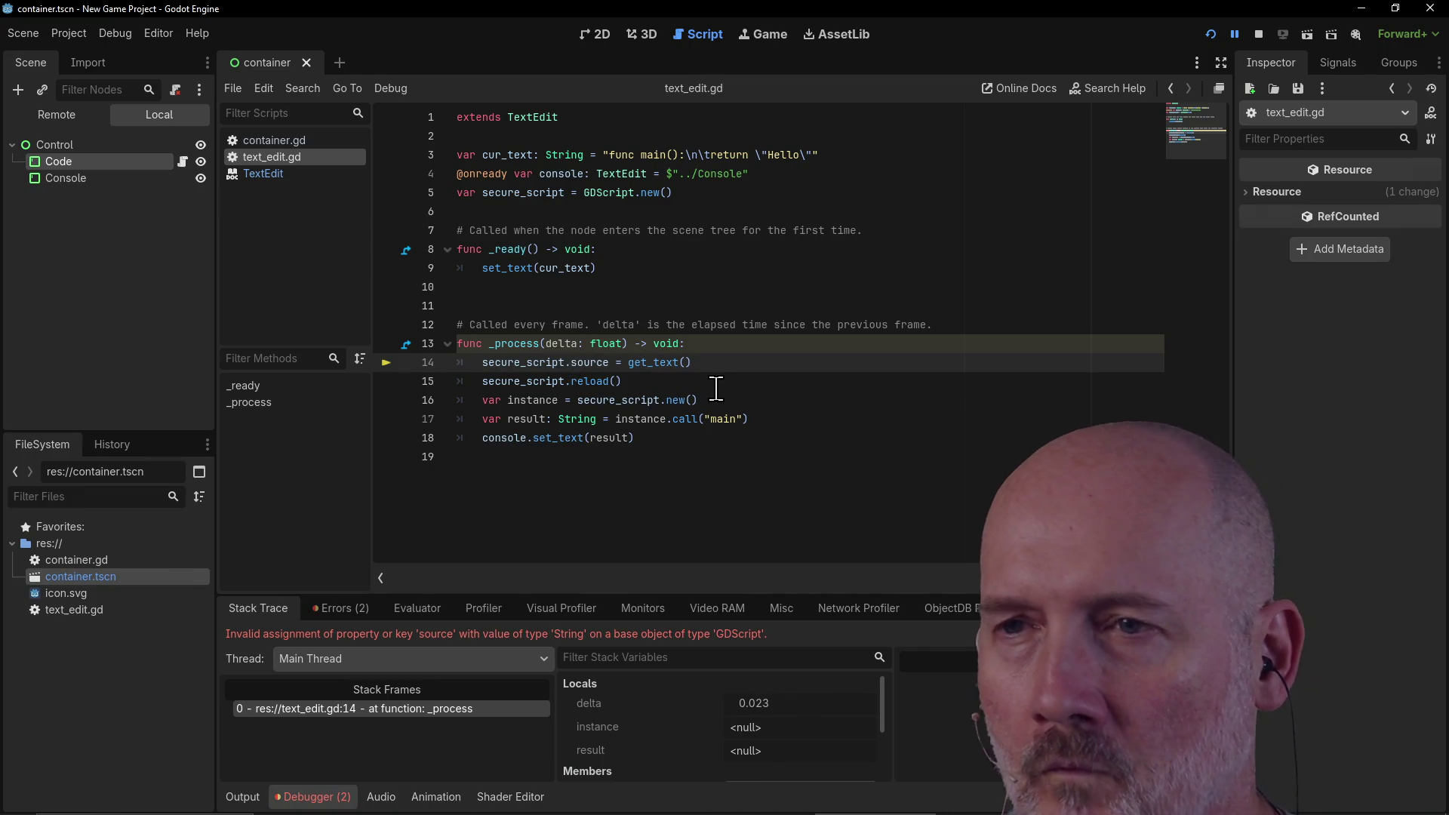
left_click(643, 381)
key("alt+Tab")
key("alt+Tab")
key("Tab")
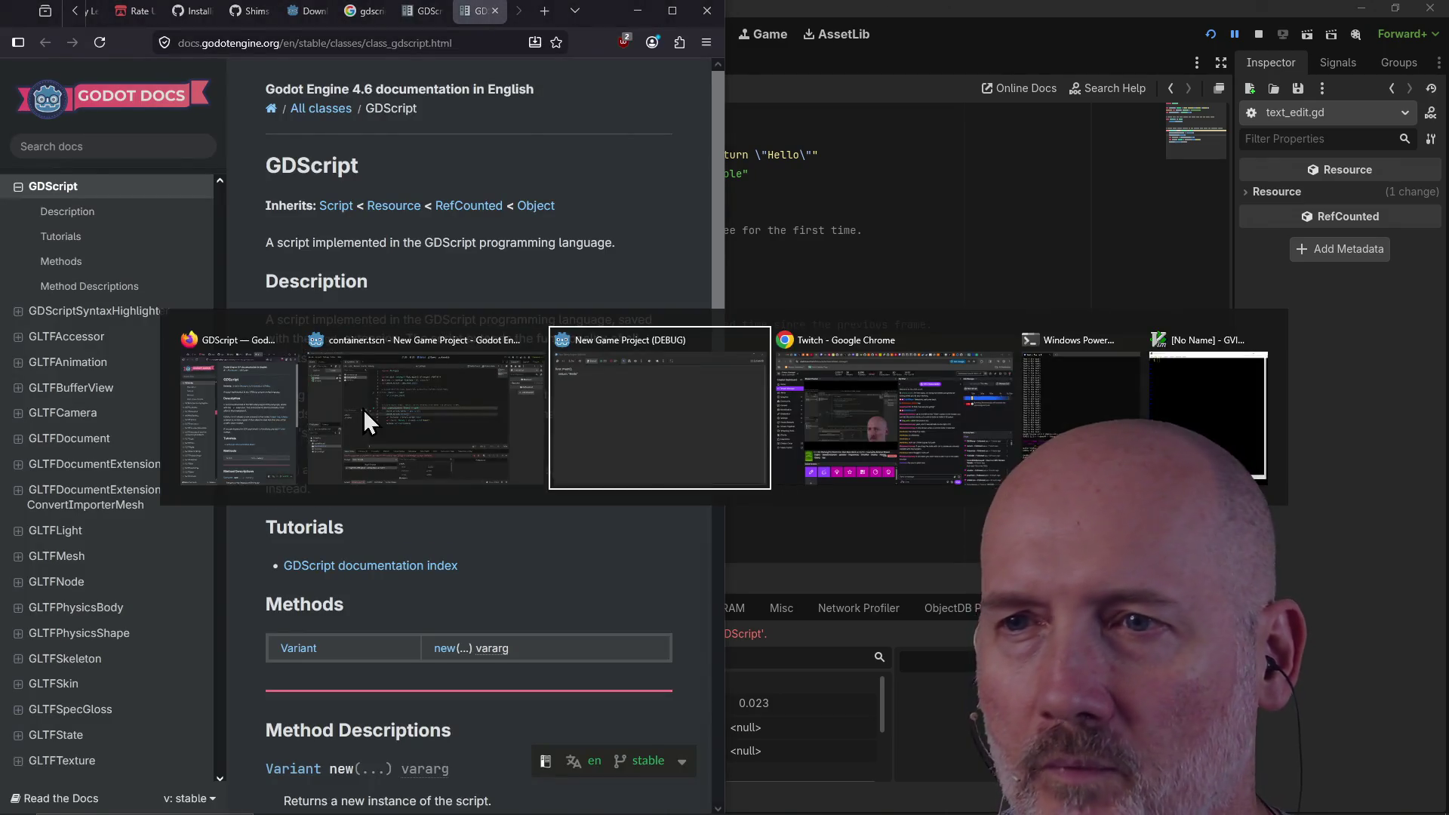
key("alt+Tab")
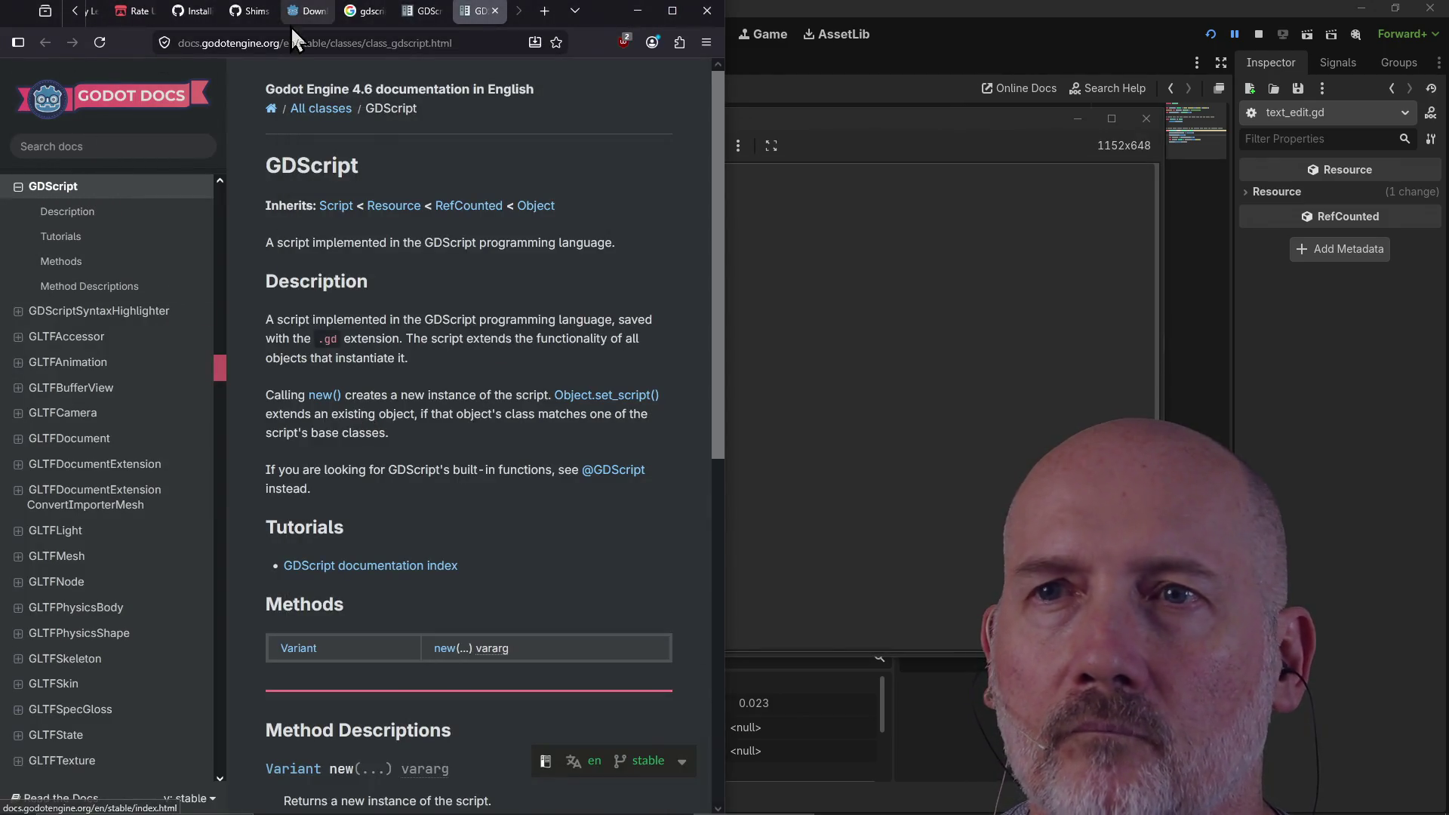
Step: Find the AI Overview example showing the script property is named source_code
left_click(356, 15)
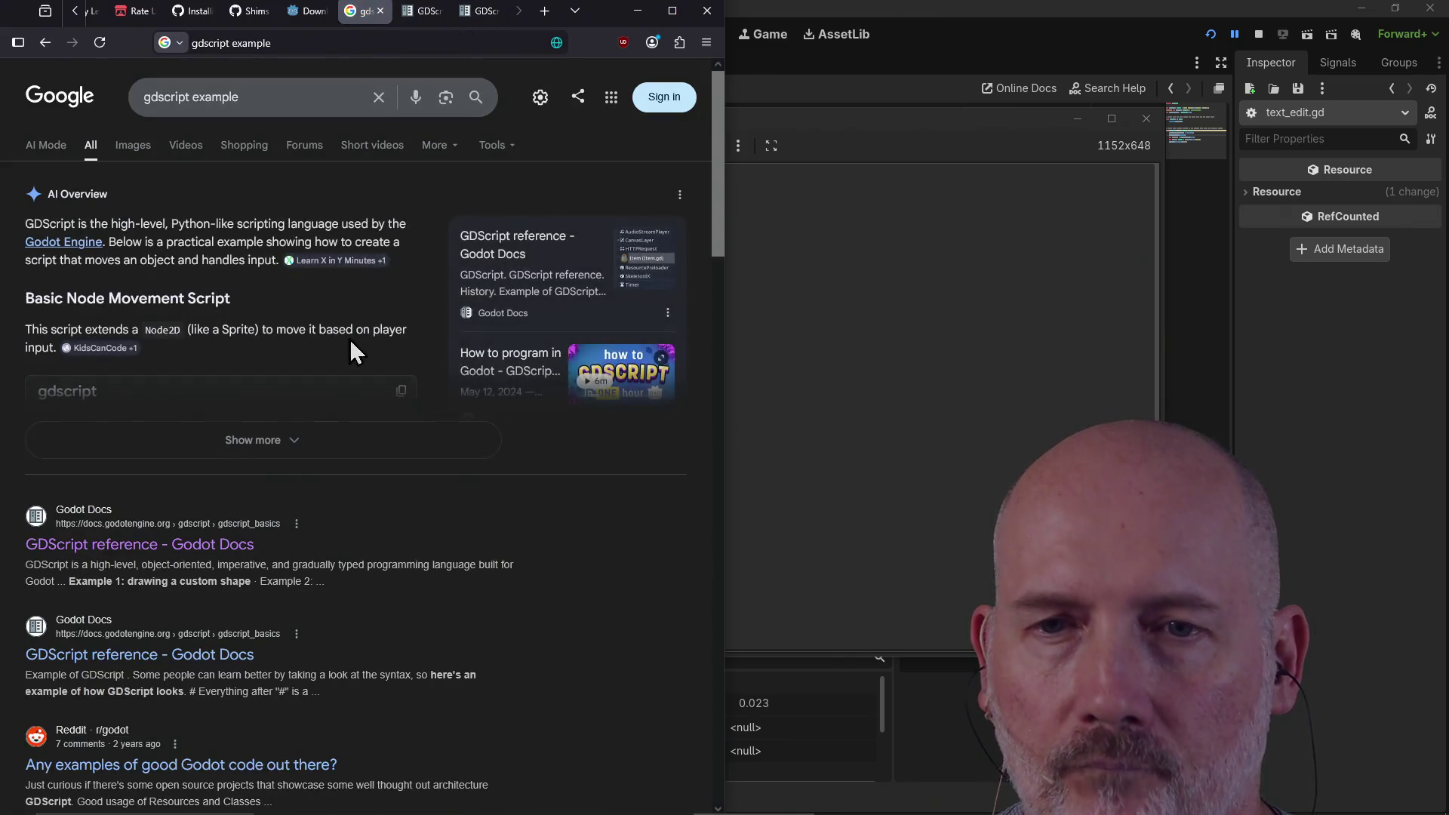
left_click(275, 445)
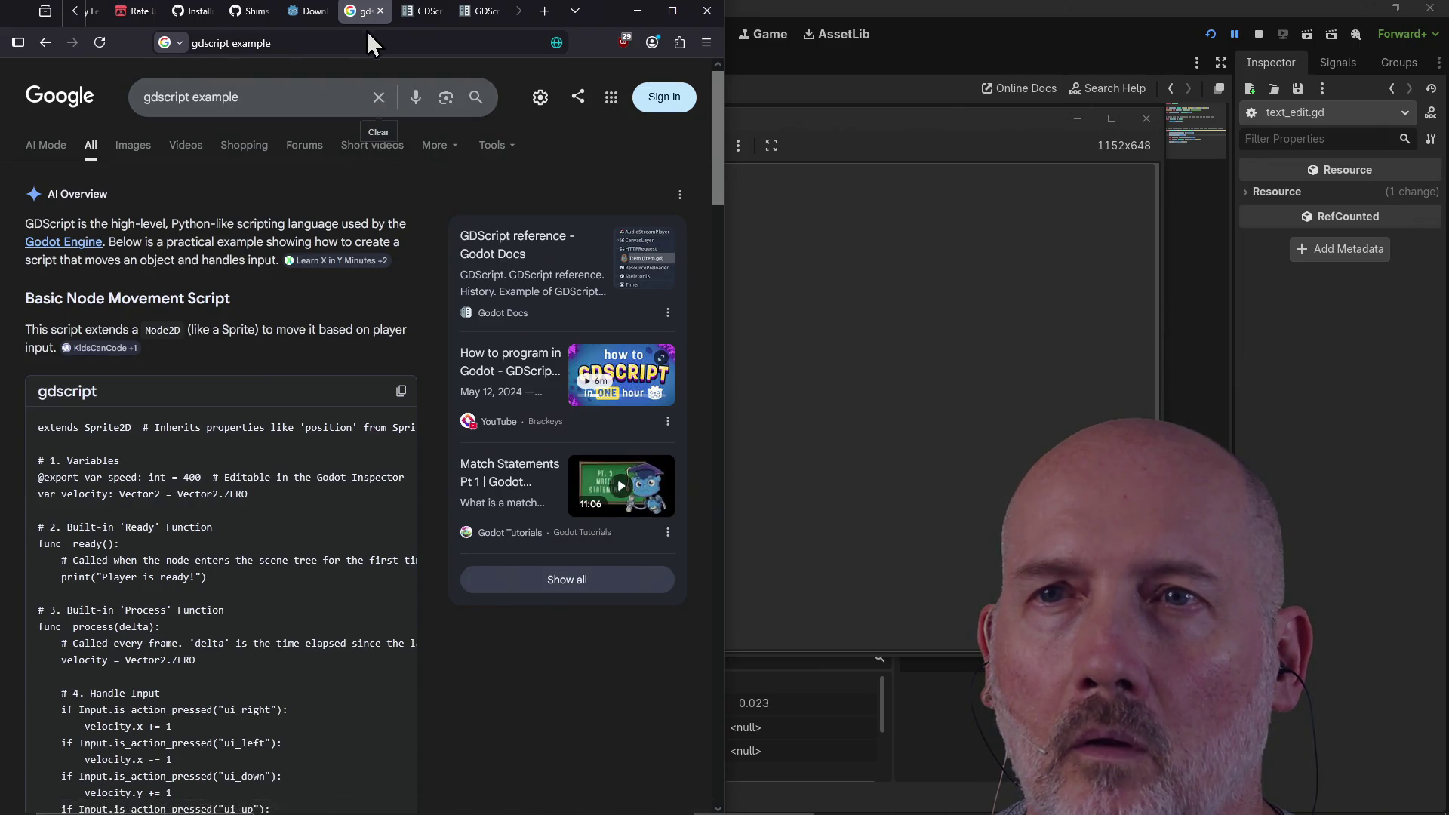
left_click(380, 11)
left_click(426, 13)
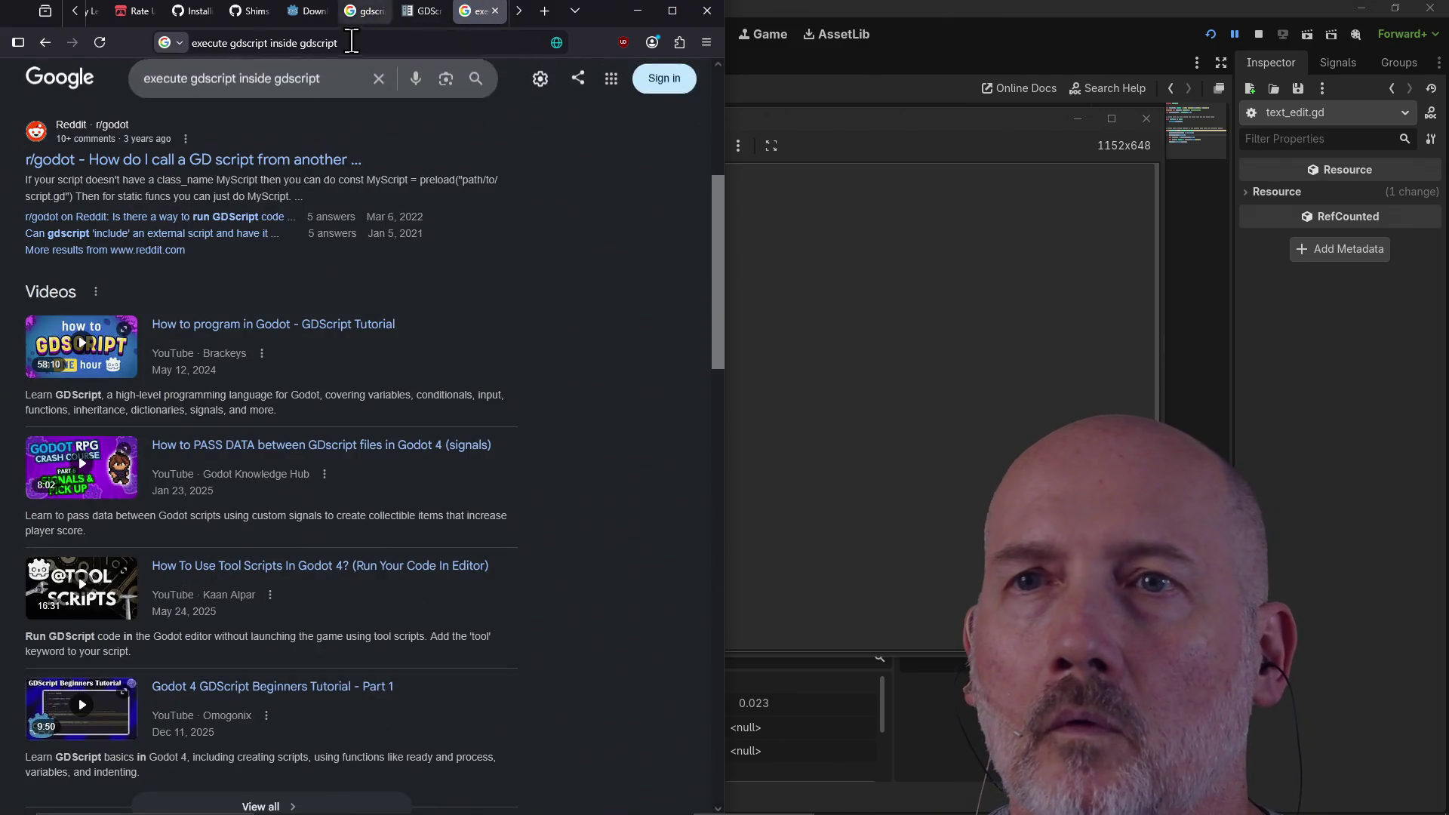
left_click(359, 15)
left_click(382, 13)
left_click(422, 17)
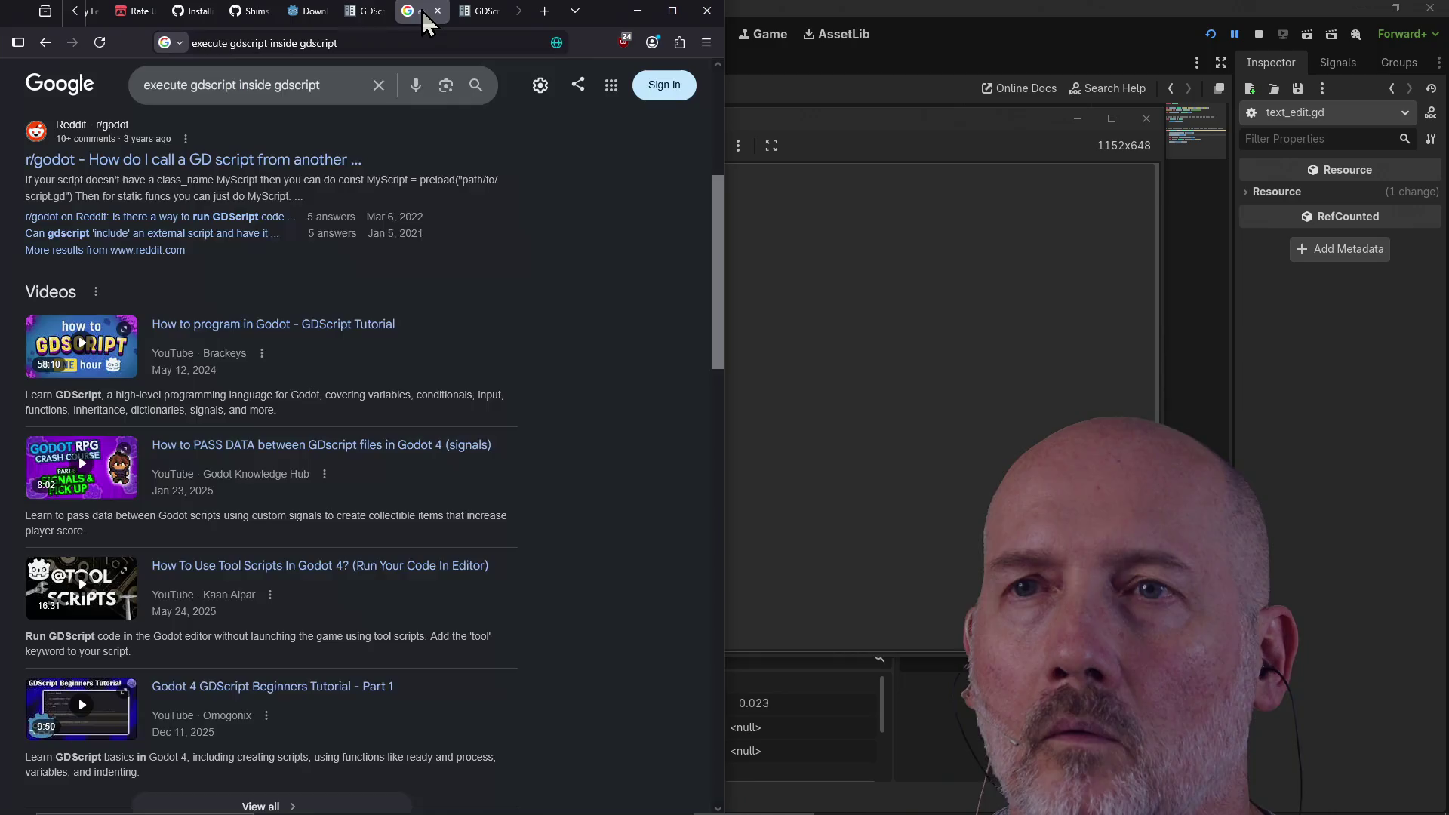
scroll(392, 192, "up", 5)
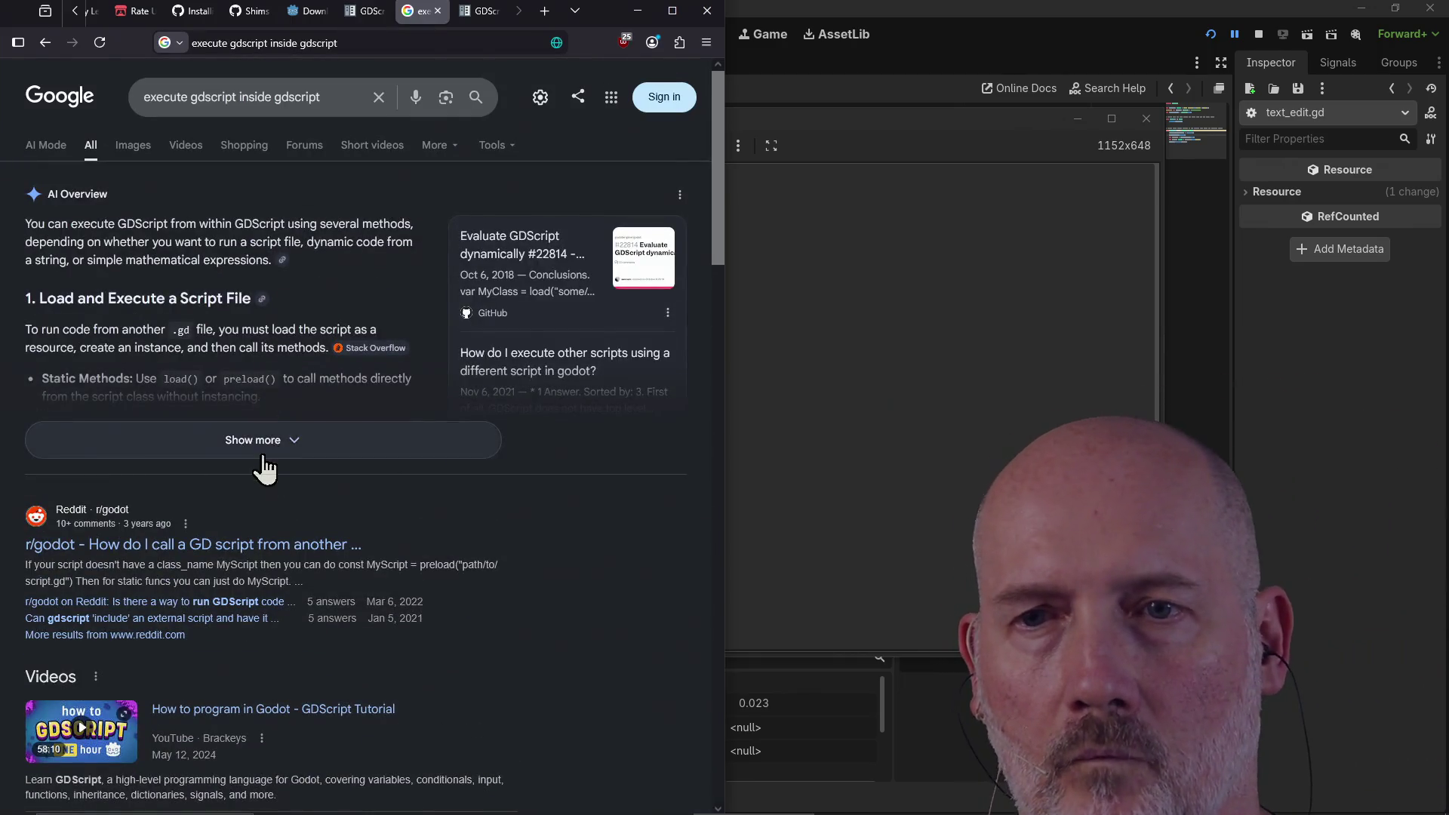
left_click(264, 456)
scroll(284, 454, "down", 3)
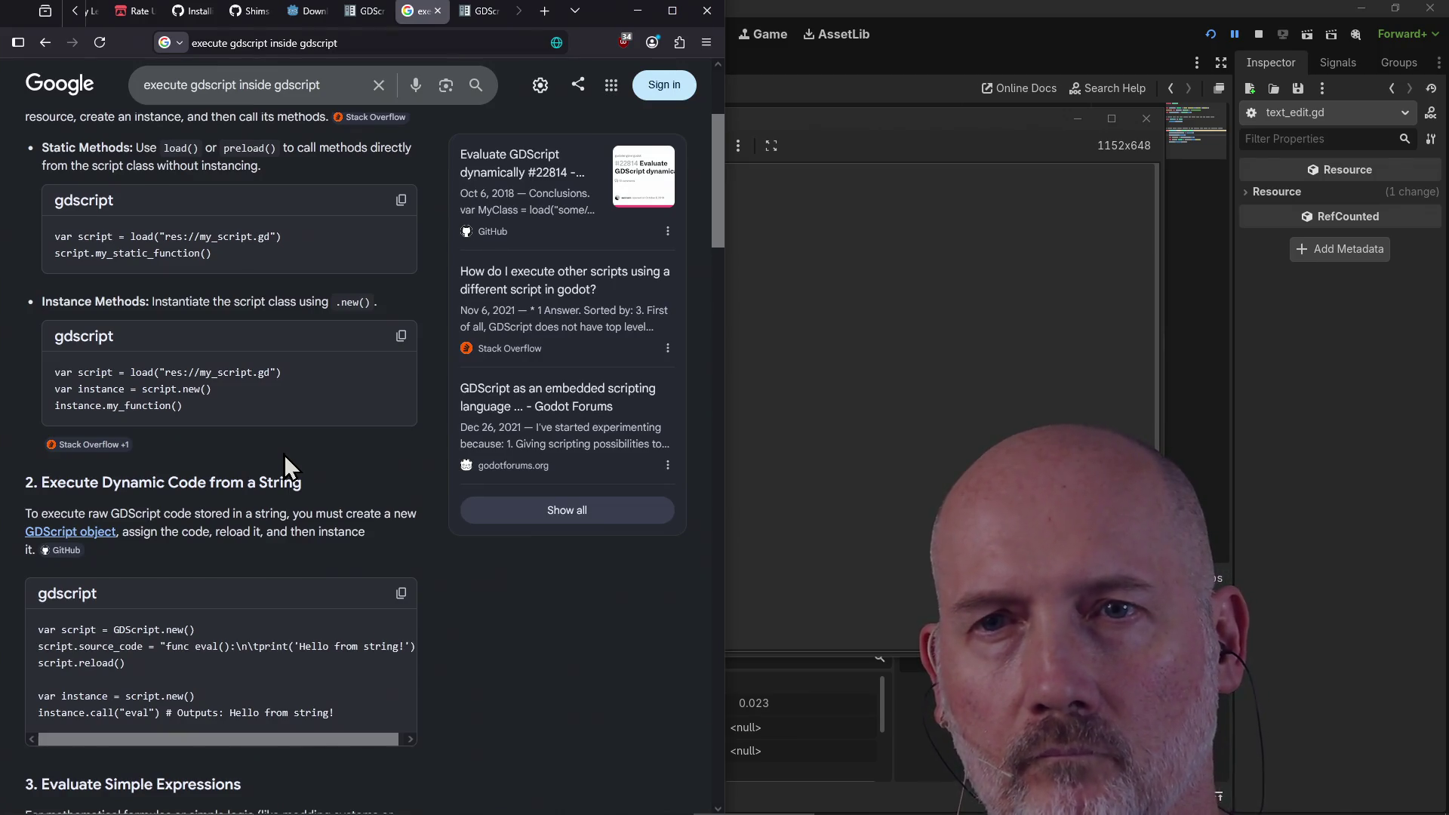
scroll(284, 455, "down", 3)
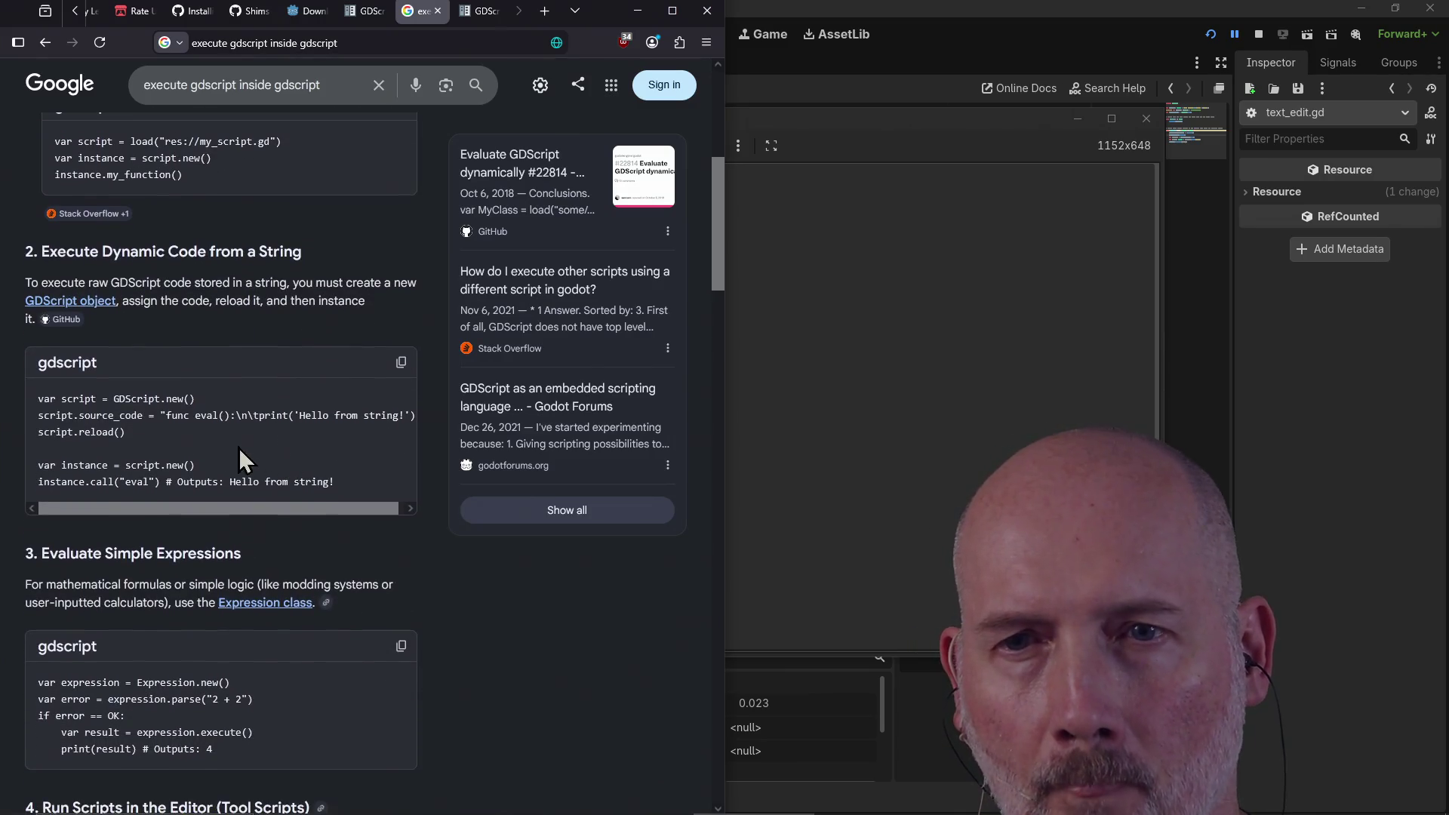
double_click(127, 411)
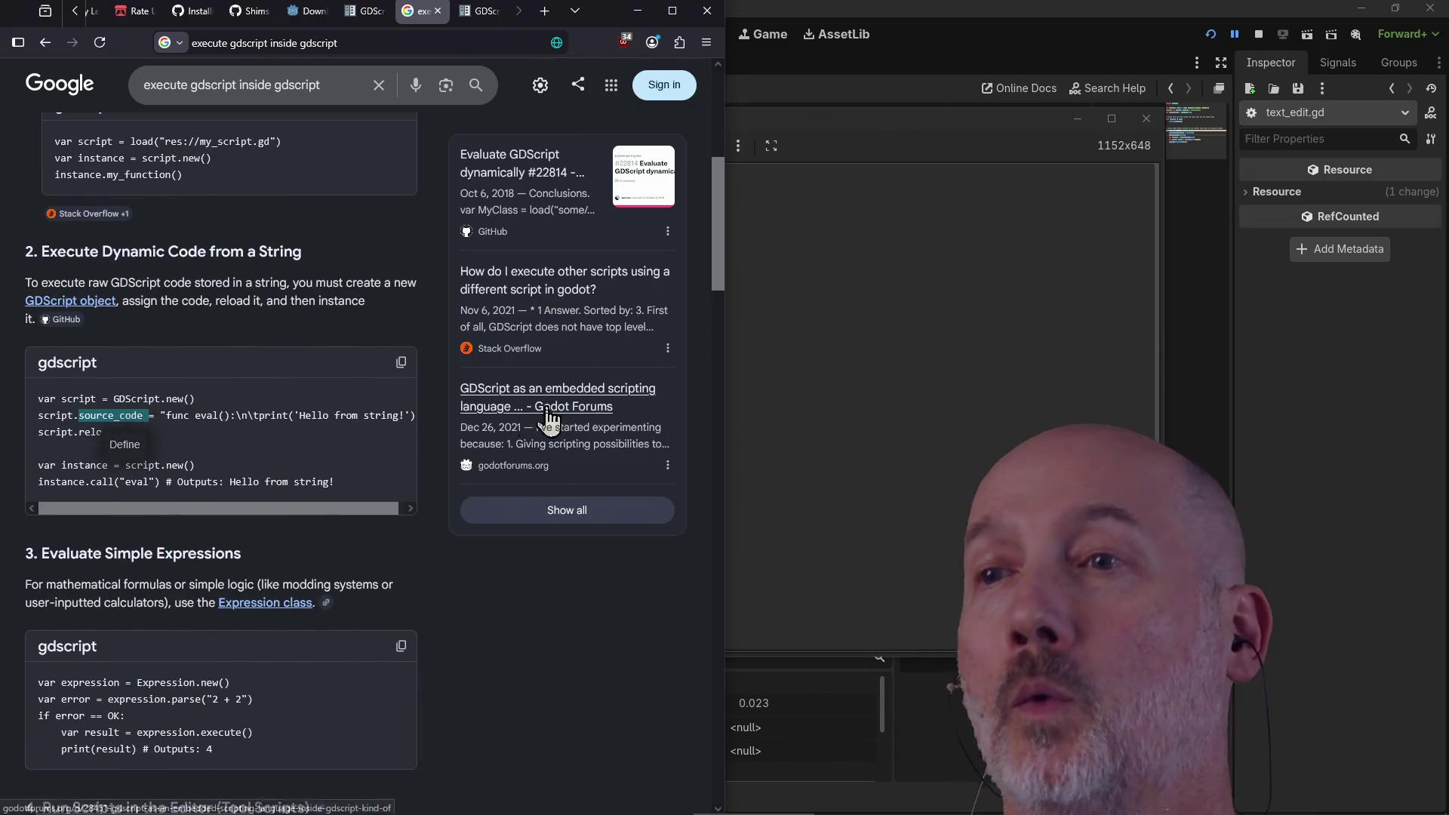
Step: Close the running game window and return to the Godot script editor
left_click(769, 378)
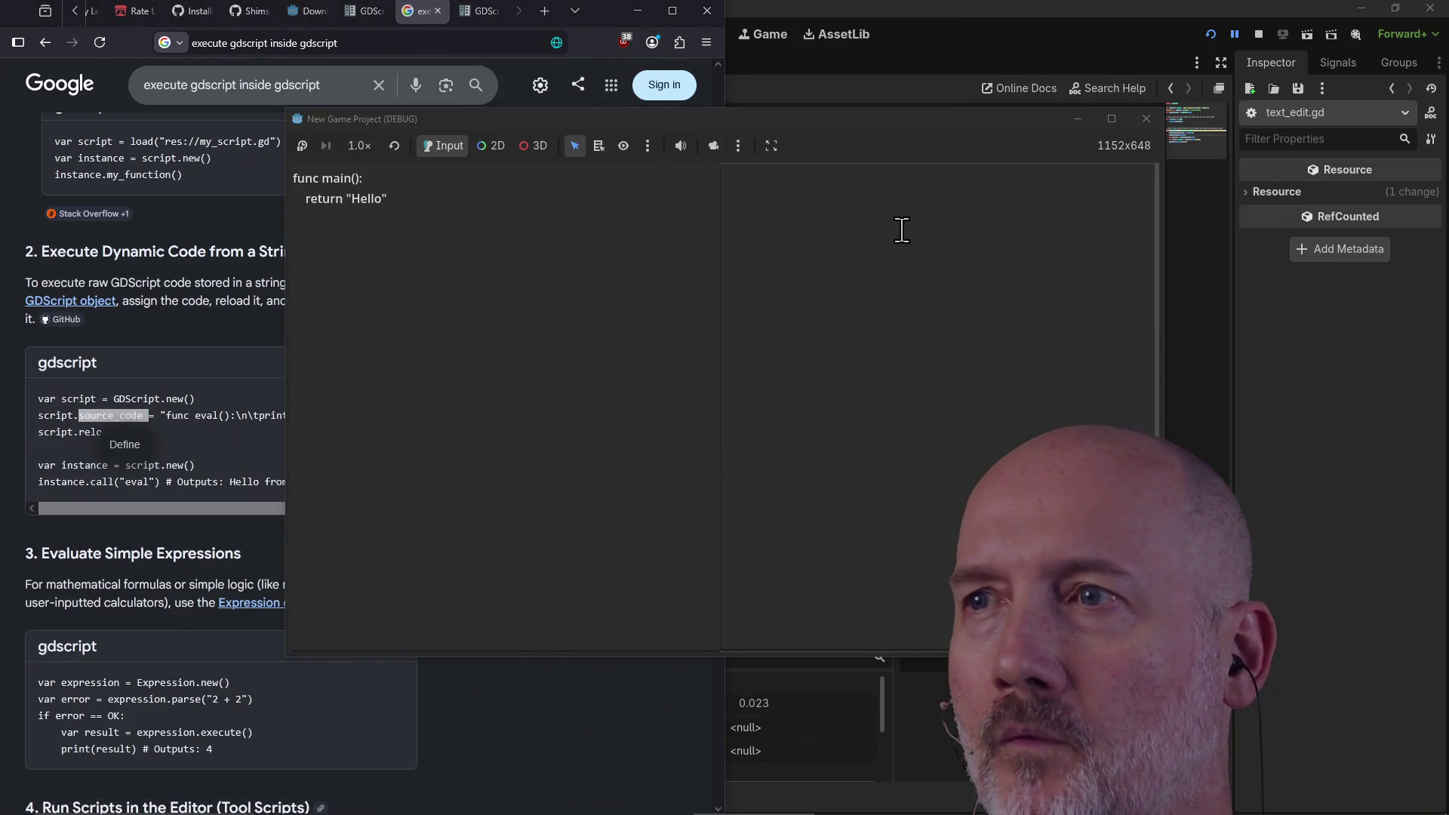
left_click(1147, 119)
left_click(805, 475)
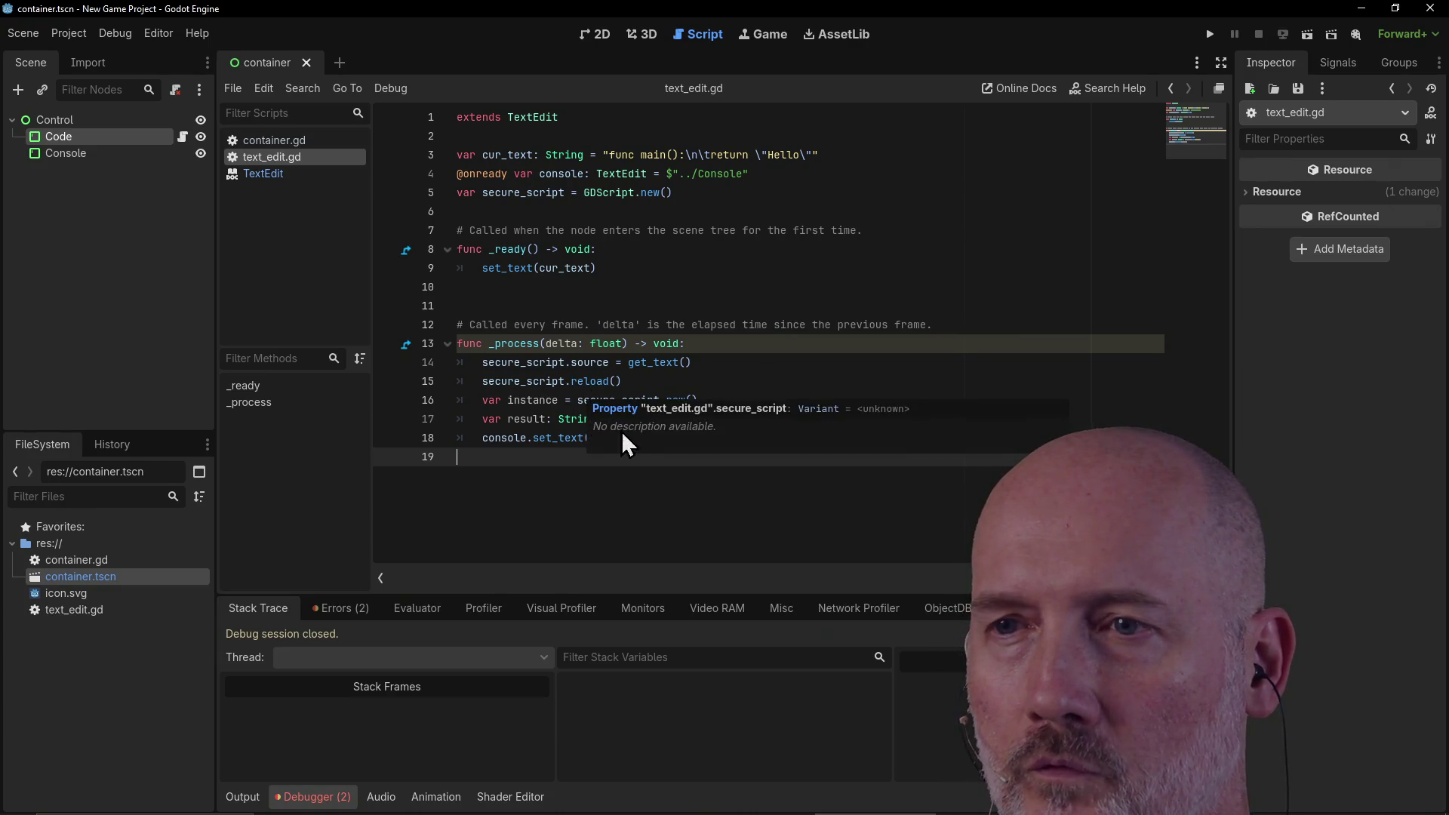
Step: Change line 14 to assign secure_script.source_code and run the project again
left_click(607, 362)
type("_code")
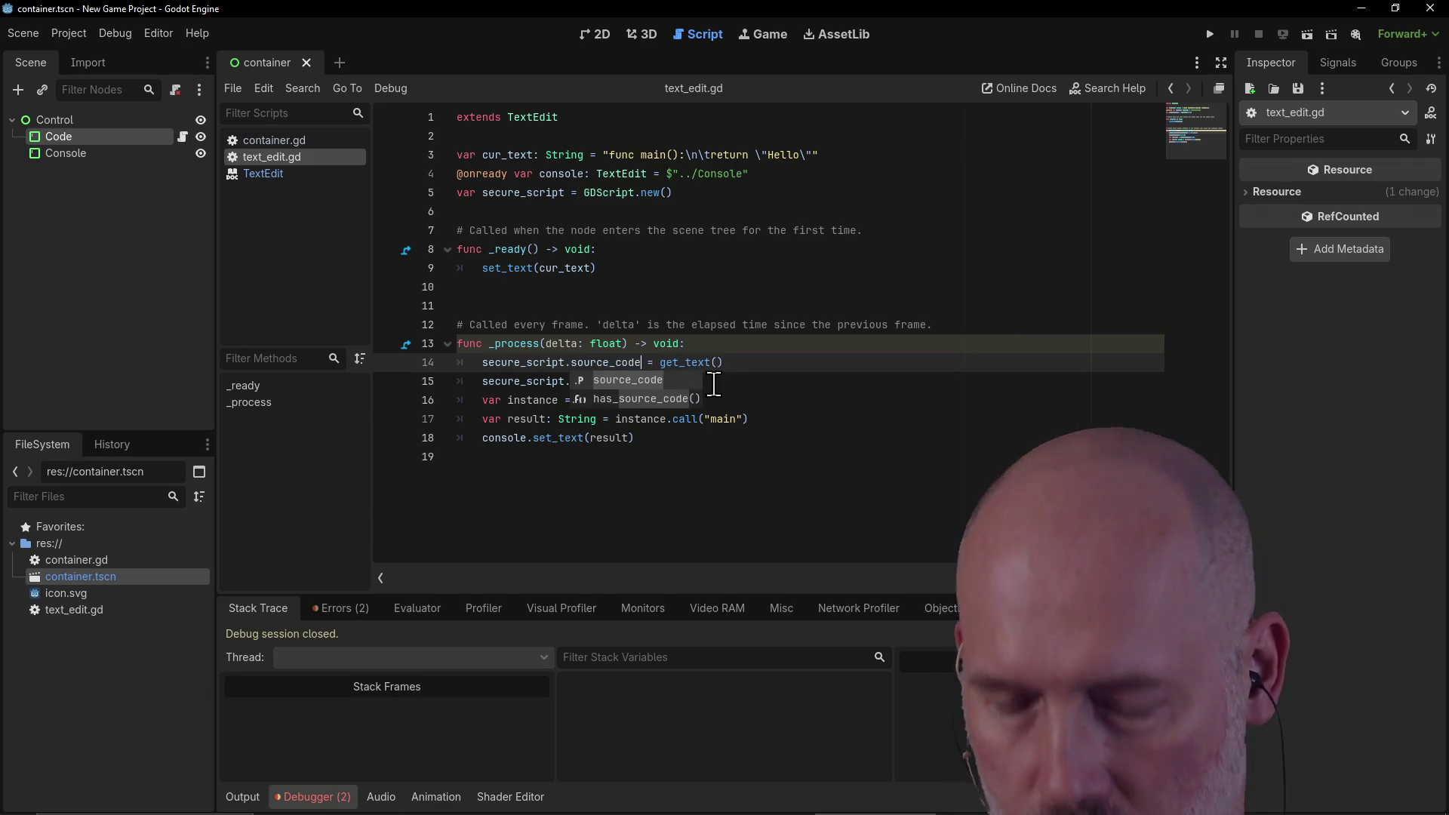
key("F5")
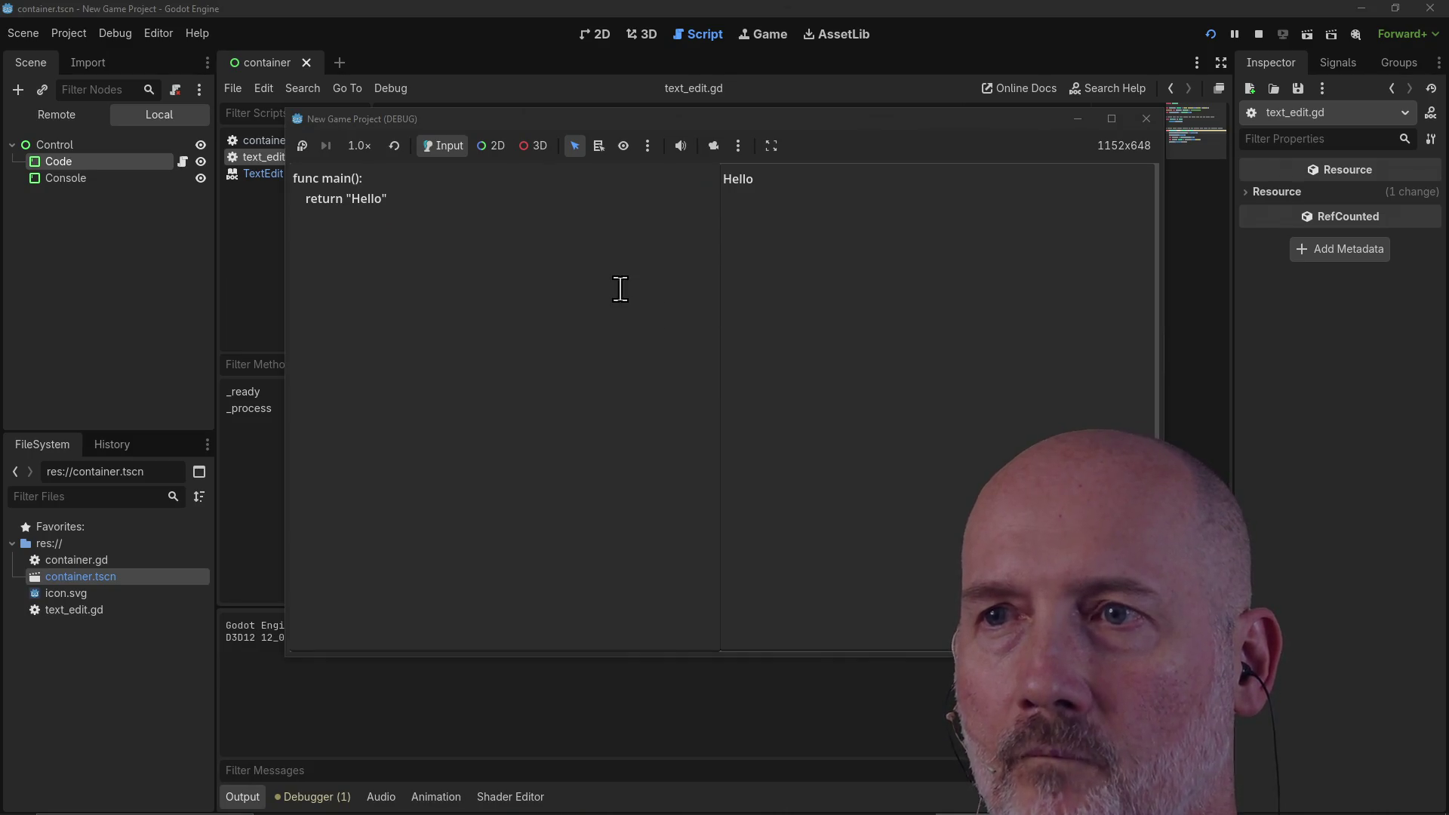
Step: In the game's code box, replace Hello with Zed and add a new line, then close the game
left_click(764, 206)
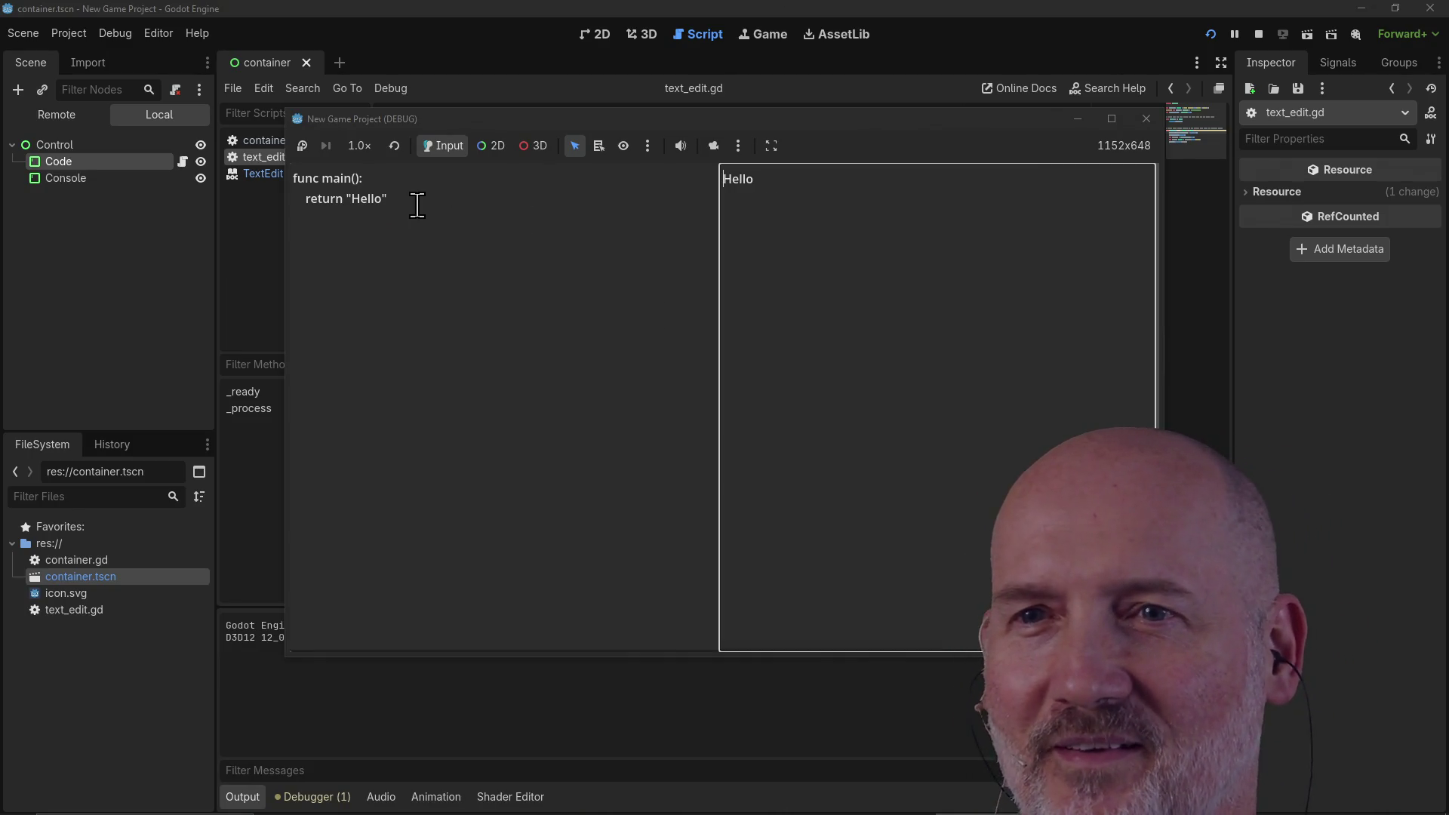
double_click(366, 199)
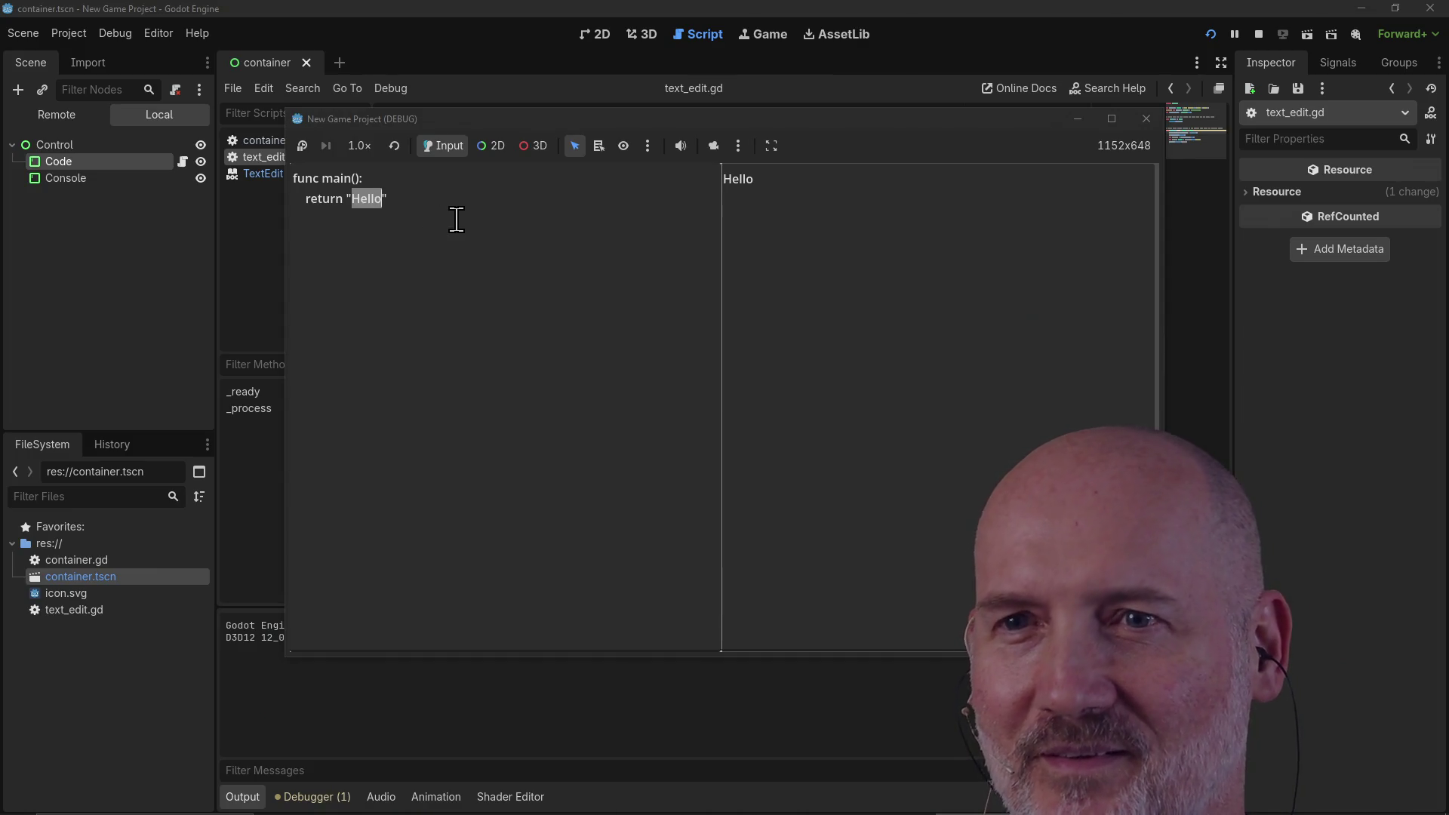
type("Zed")
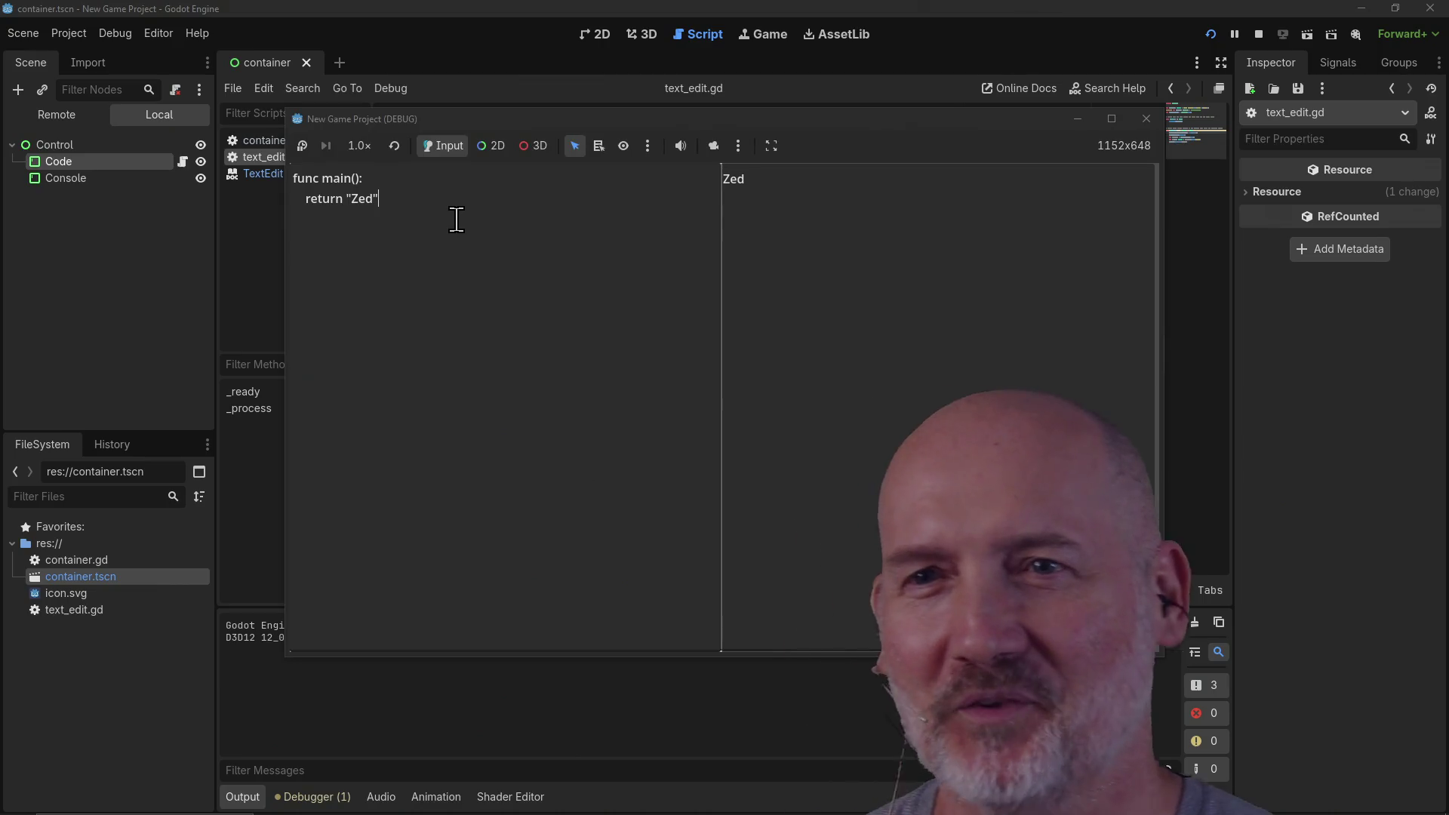
key("Return")
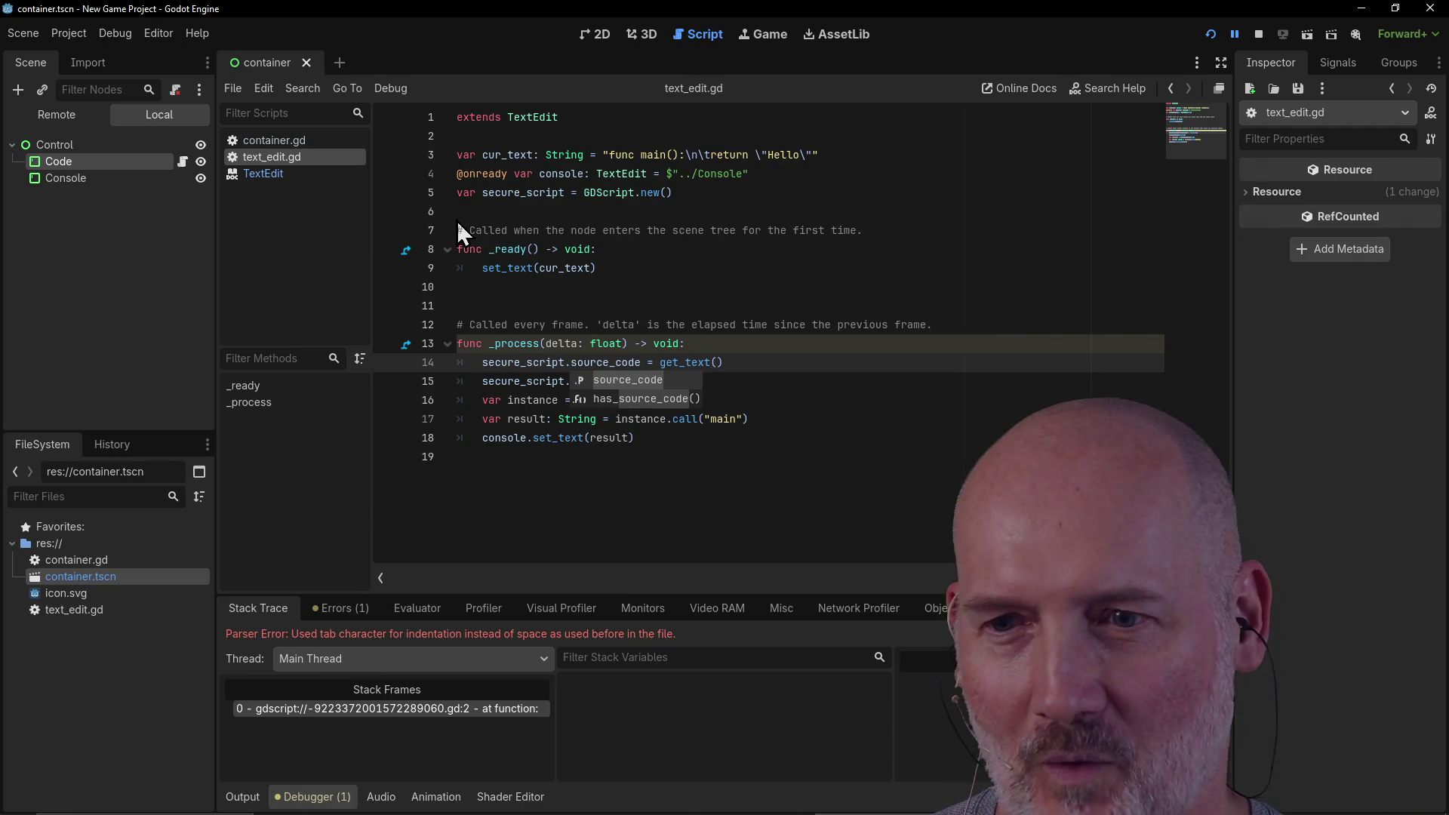
left_click(677, 439)
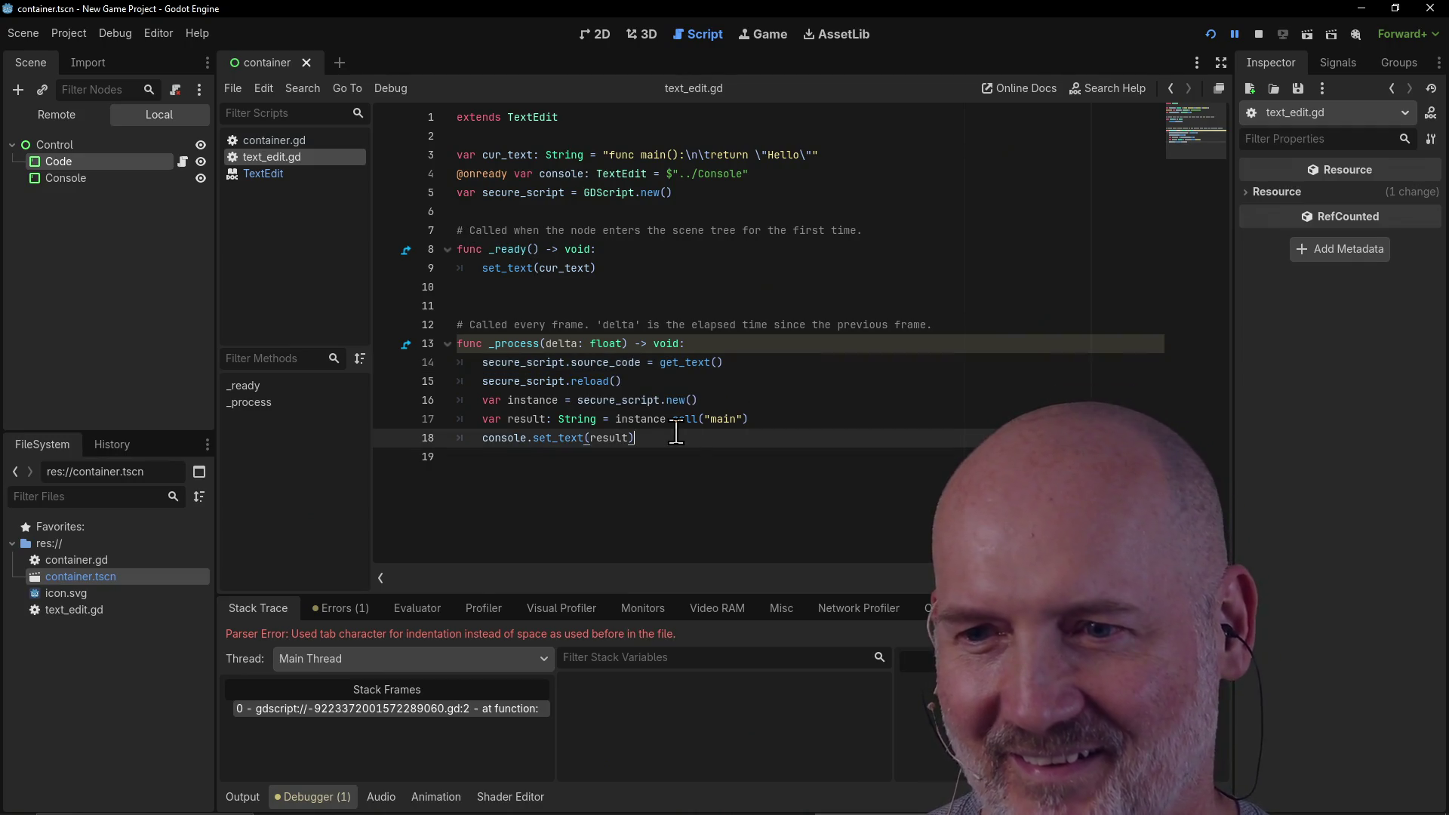
left_click(692, 458)
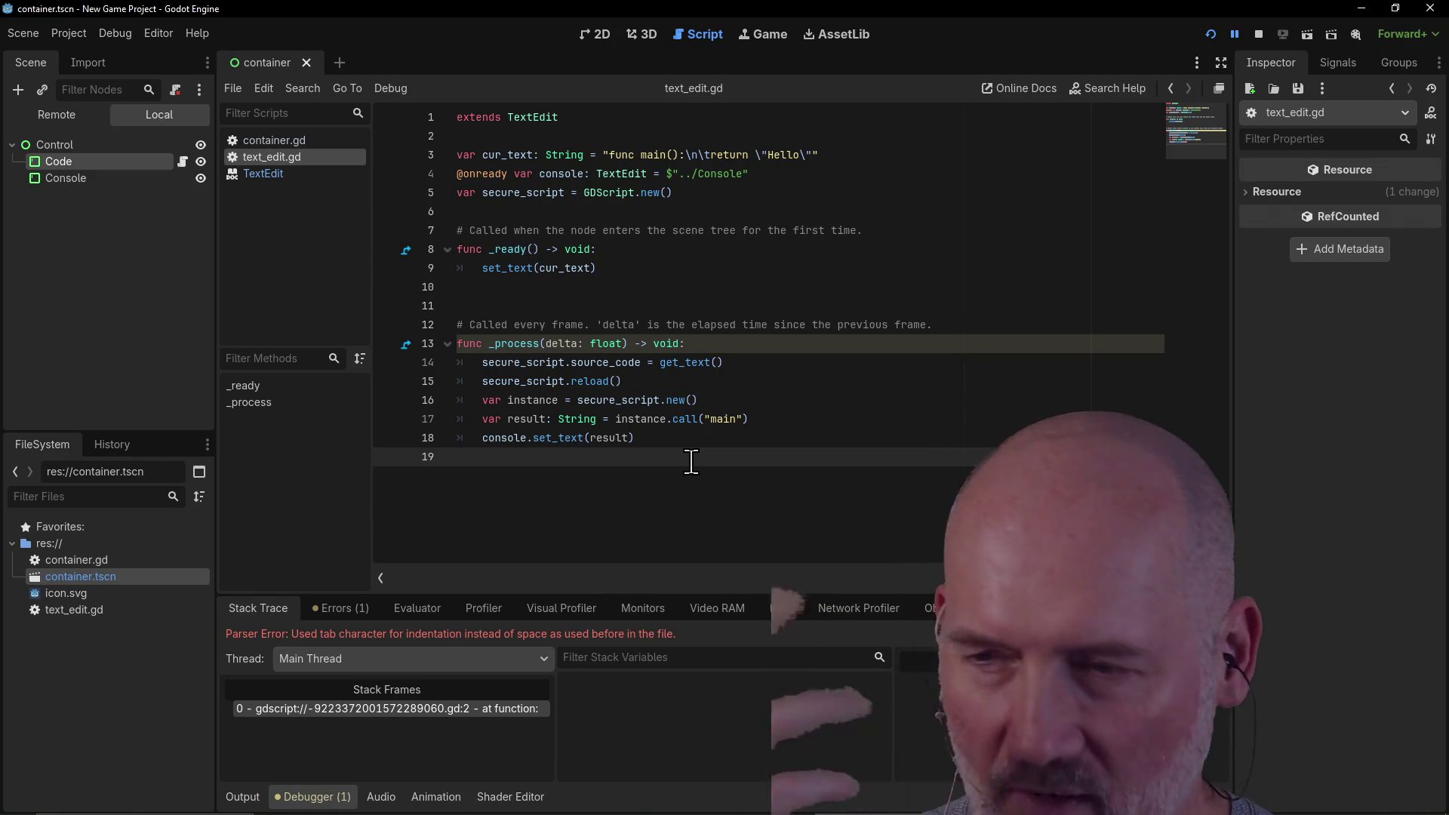
key("alt+Tab")
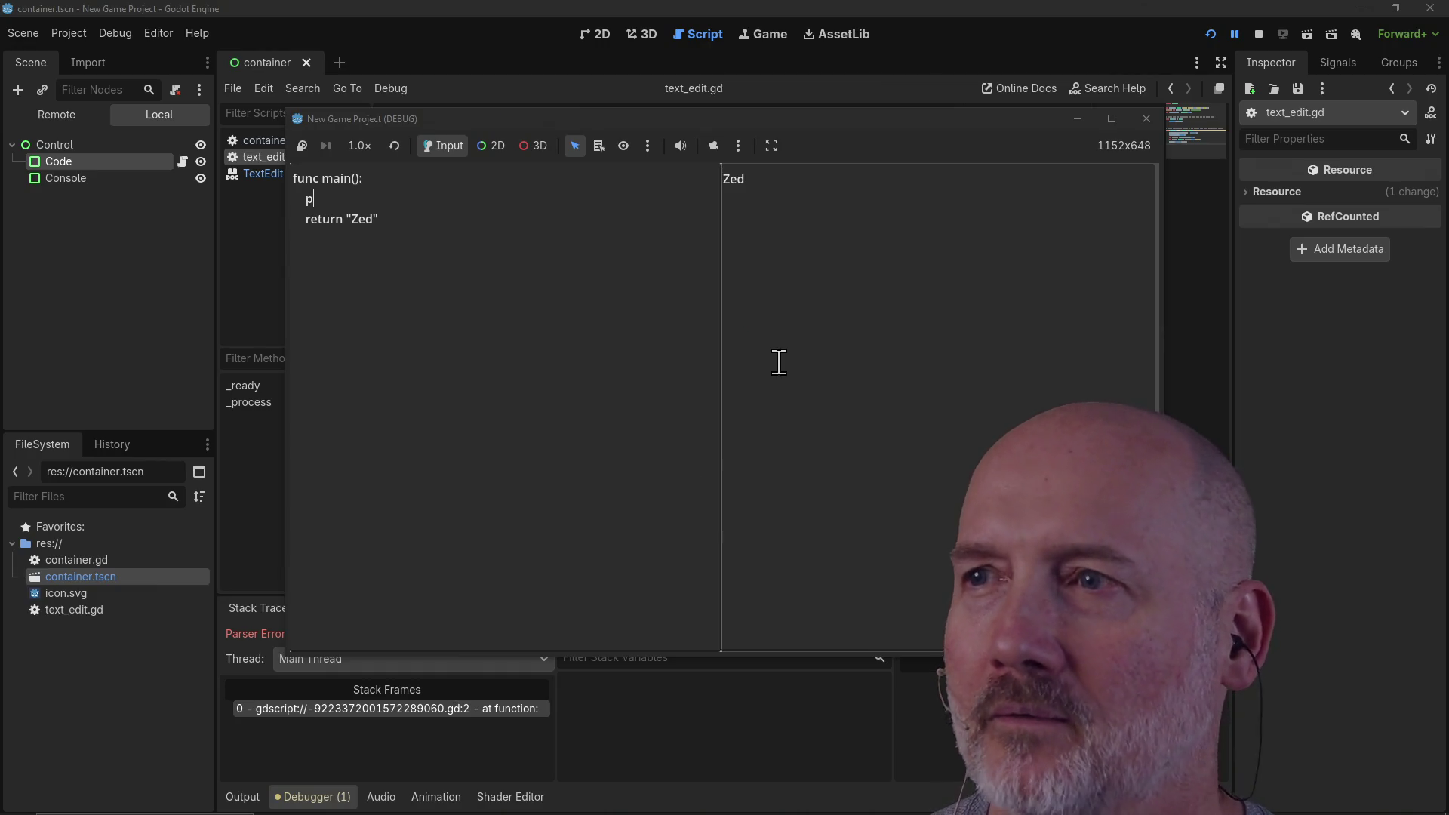
left_click(1145, 122)
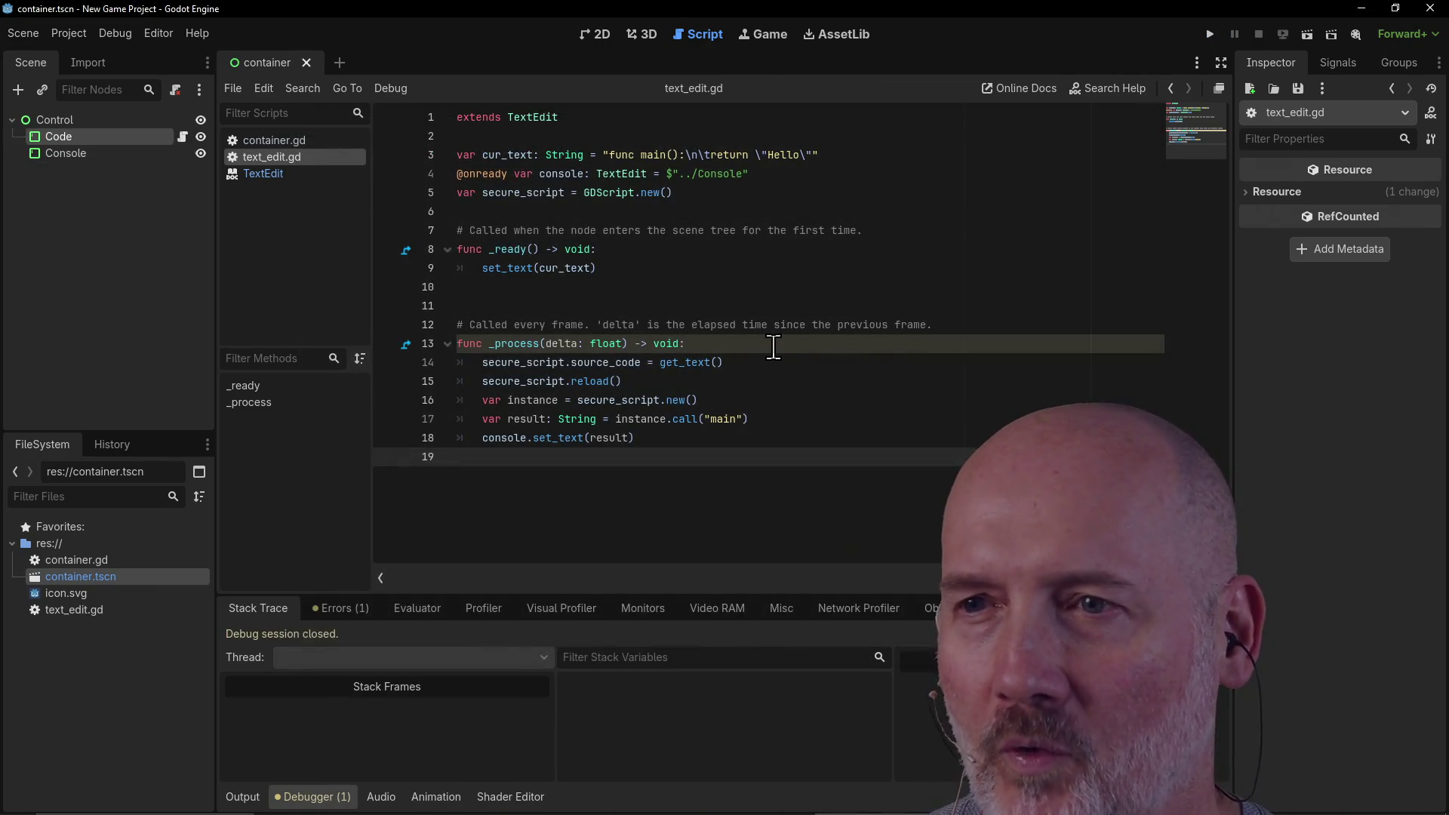
Step: Relaunch the scene with F5 from the end of the _process line
left_click(774, 345)
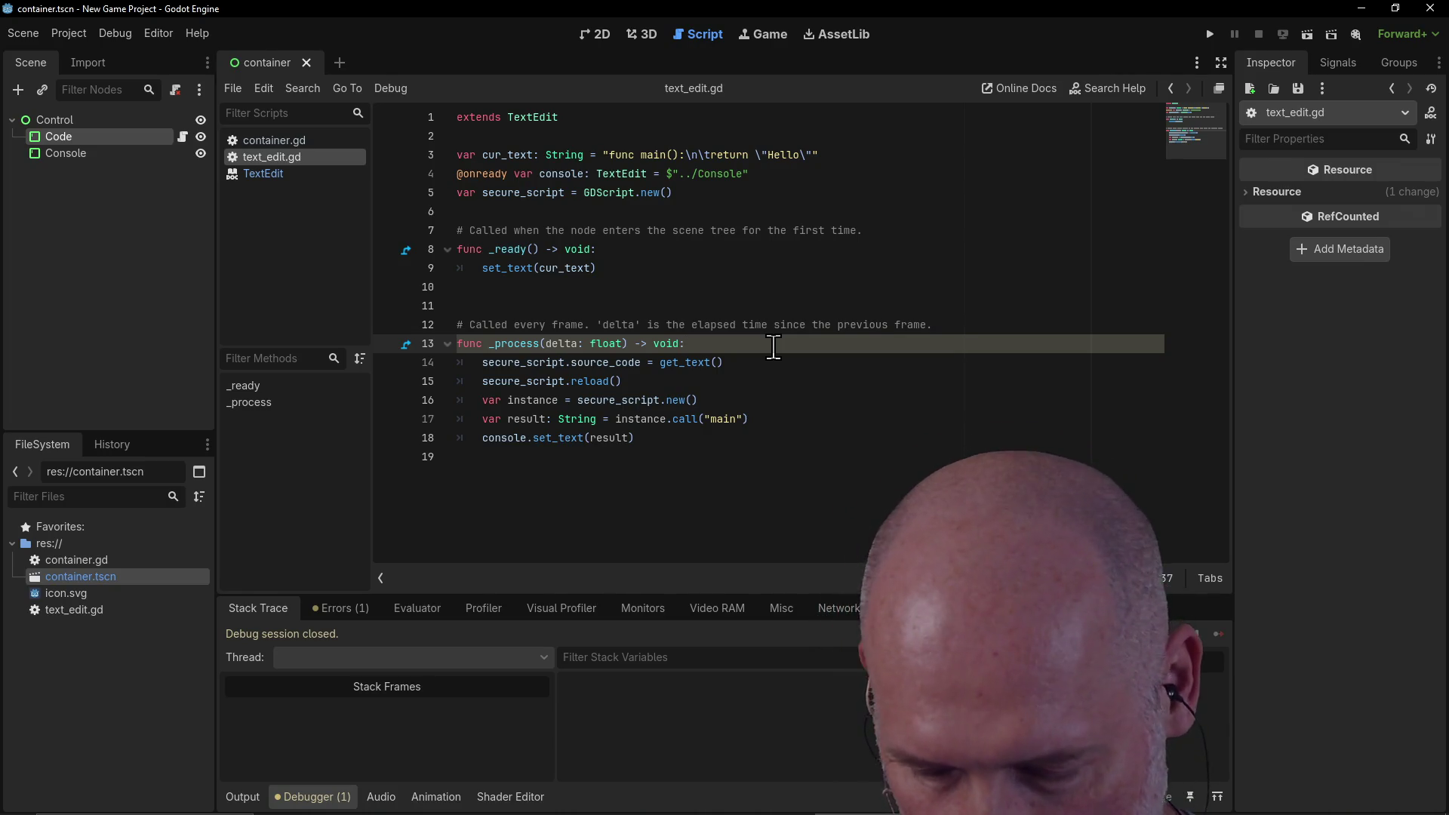
key("F5")
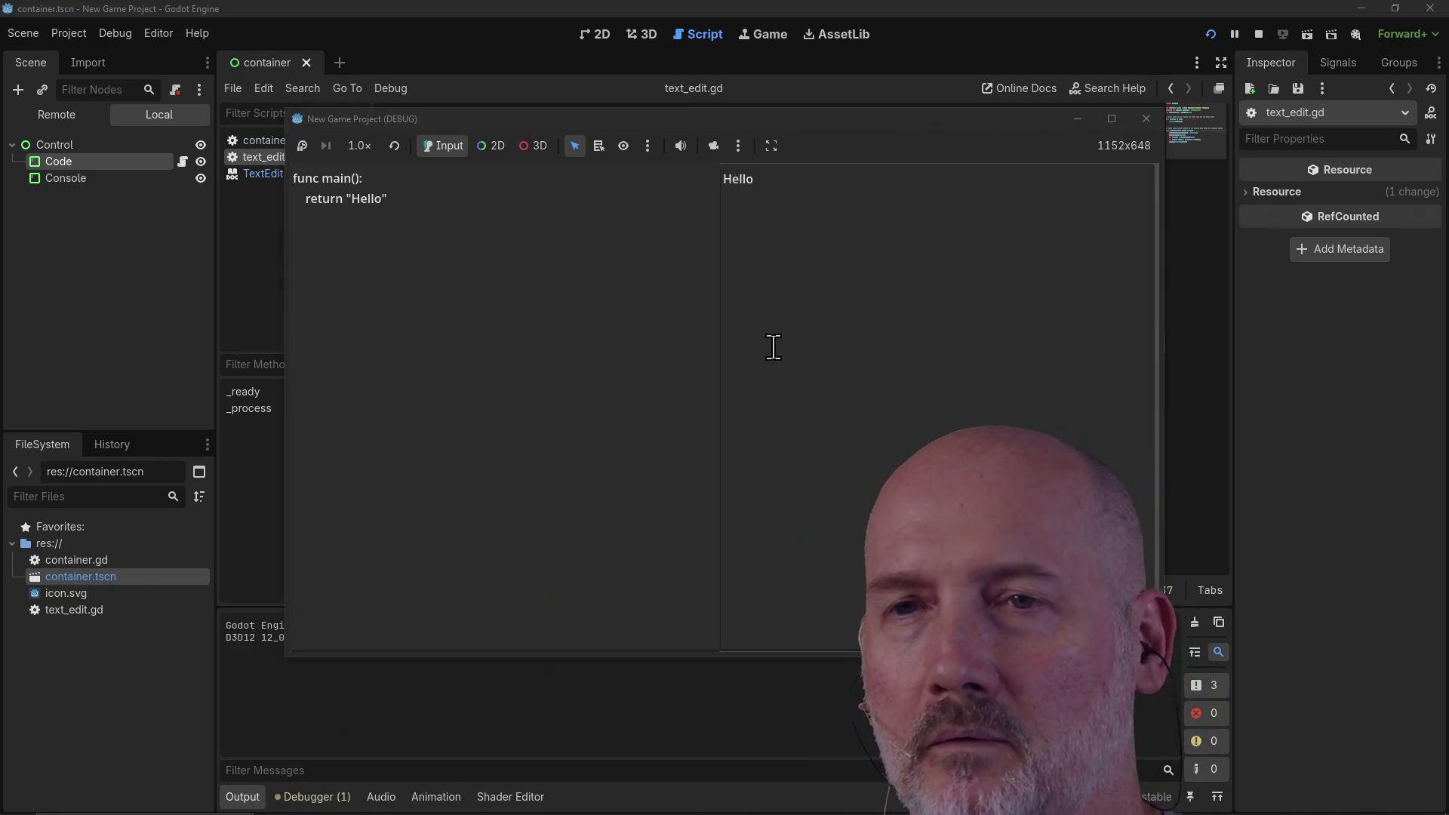
Step: Replace Hello with 'Zed This +' in the game's code box and continue past the parser error
left_click(399, 183)
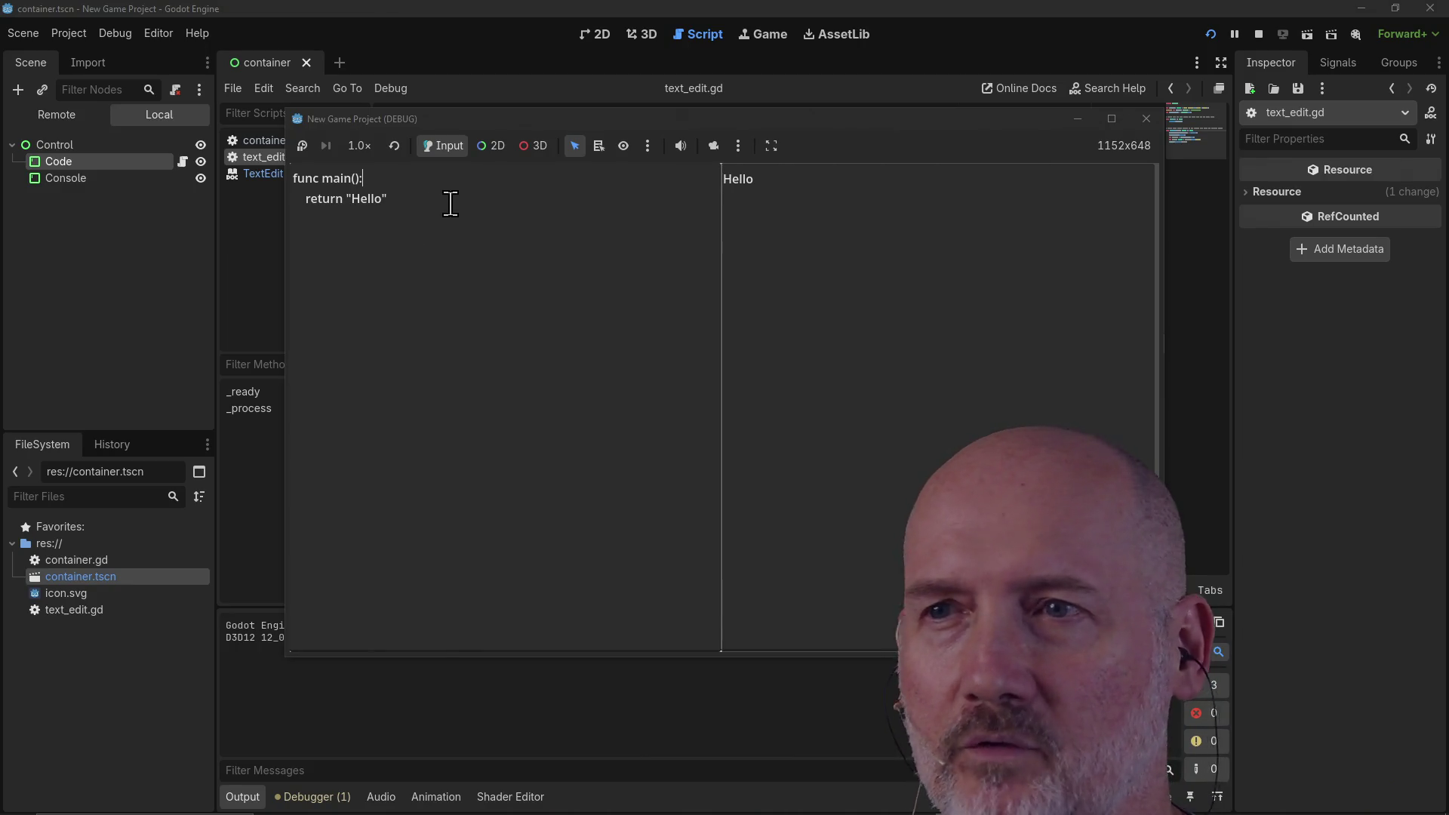
double_click(365, 199)
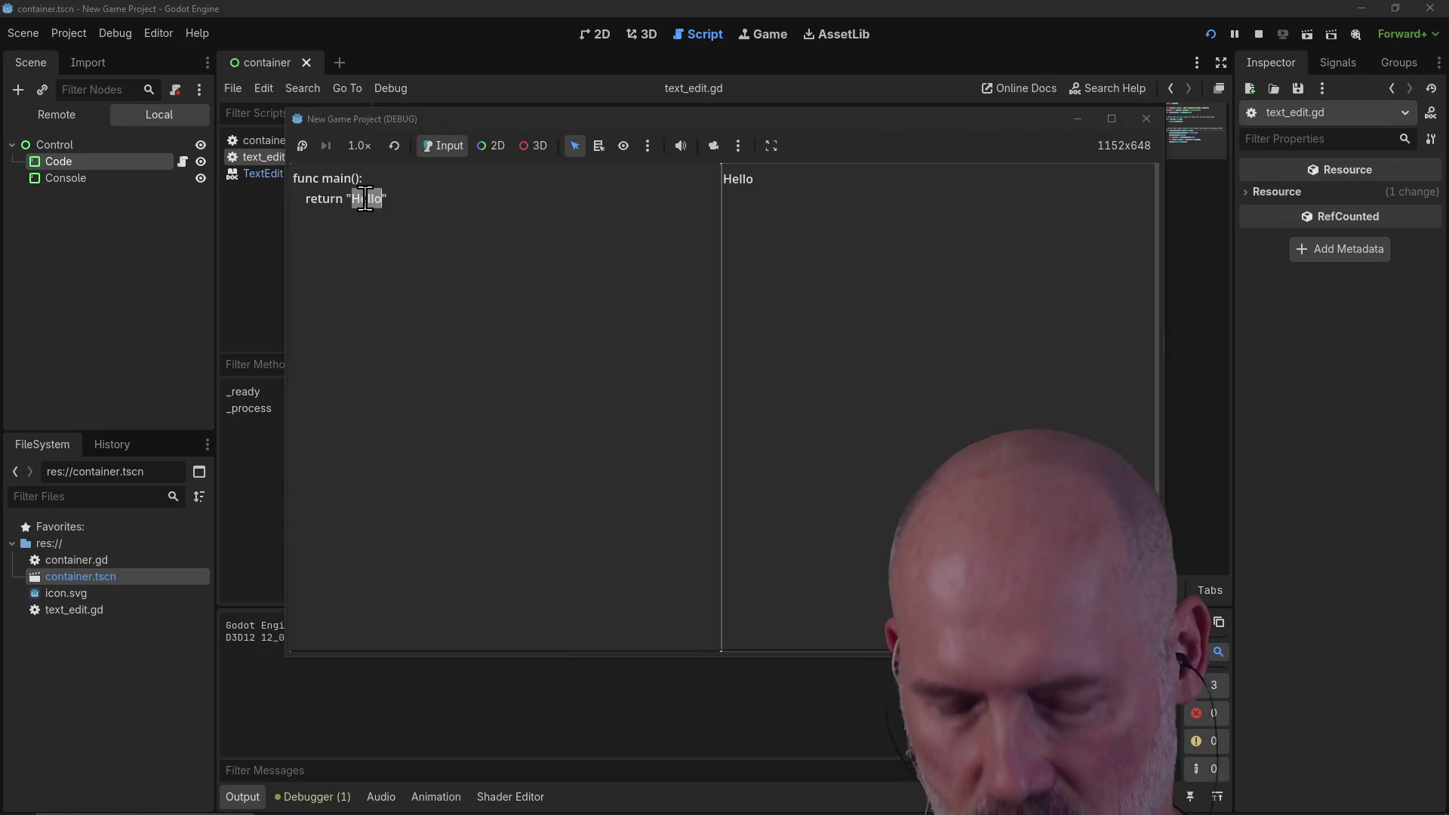
type("Zed")
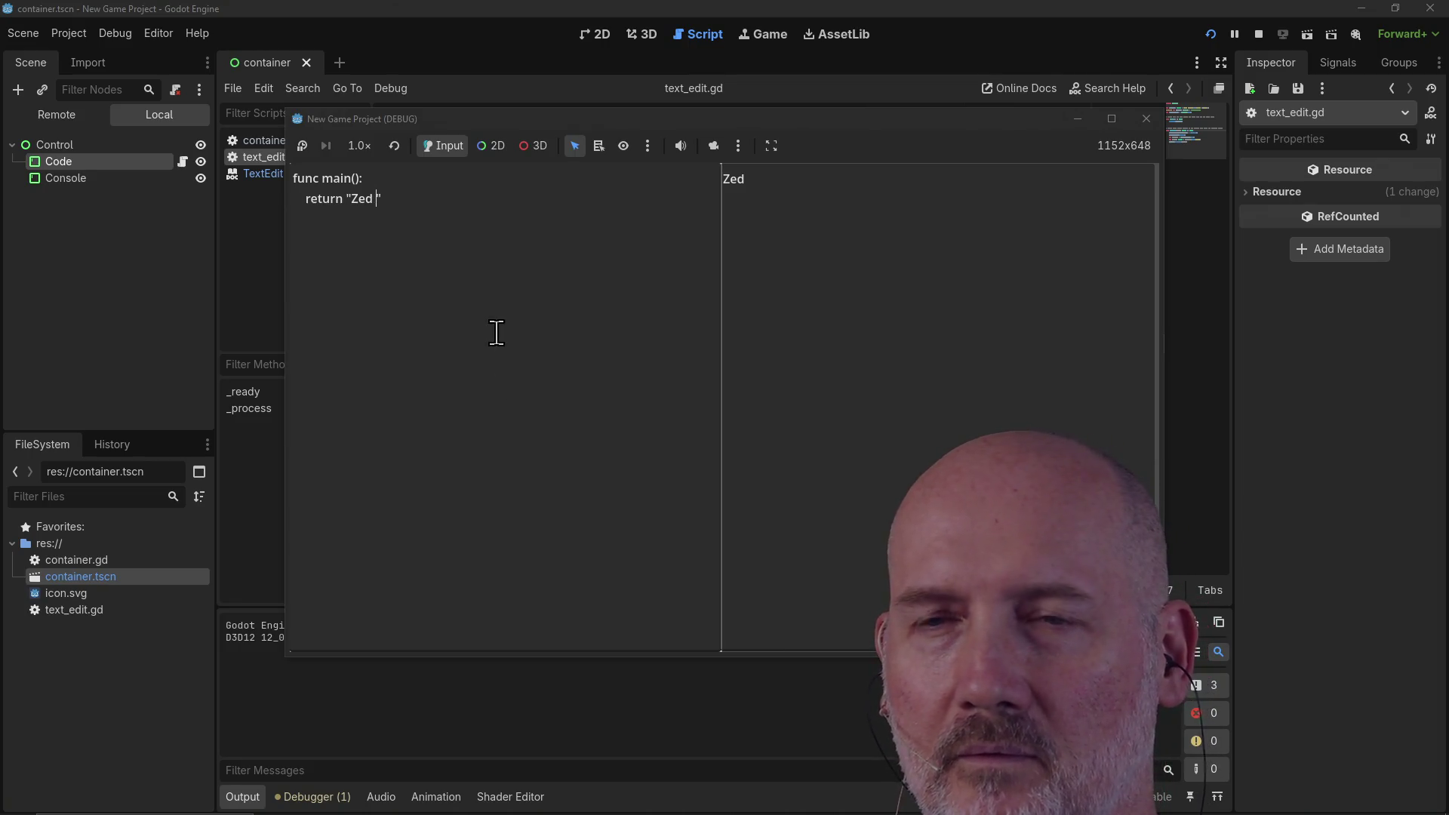
type("+")
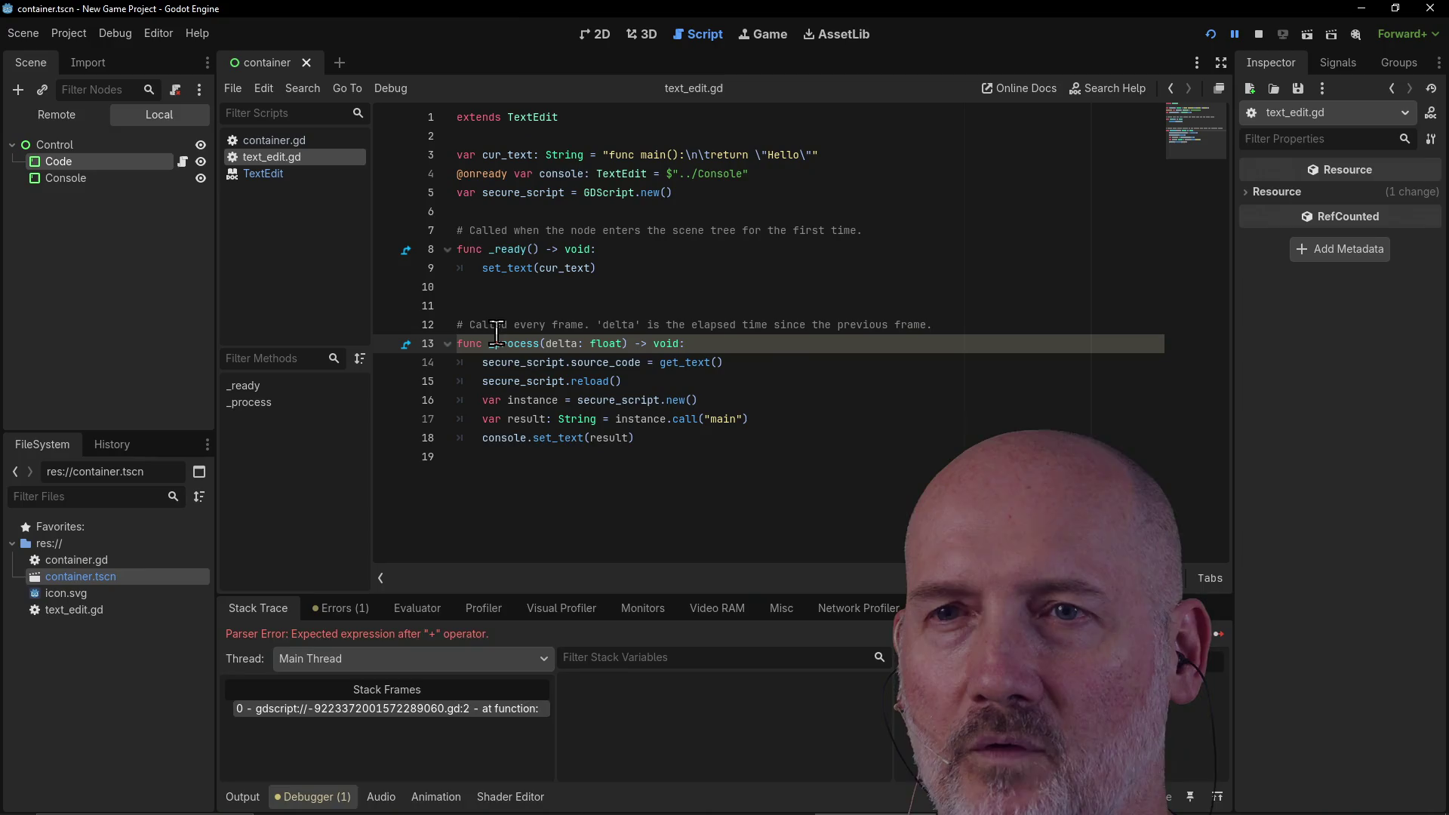
key("F12")
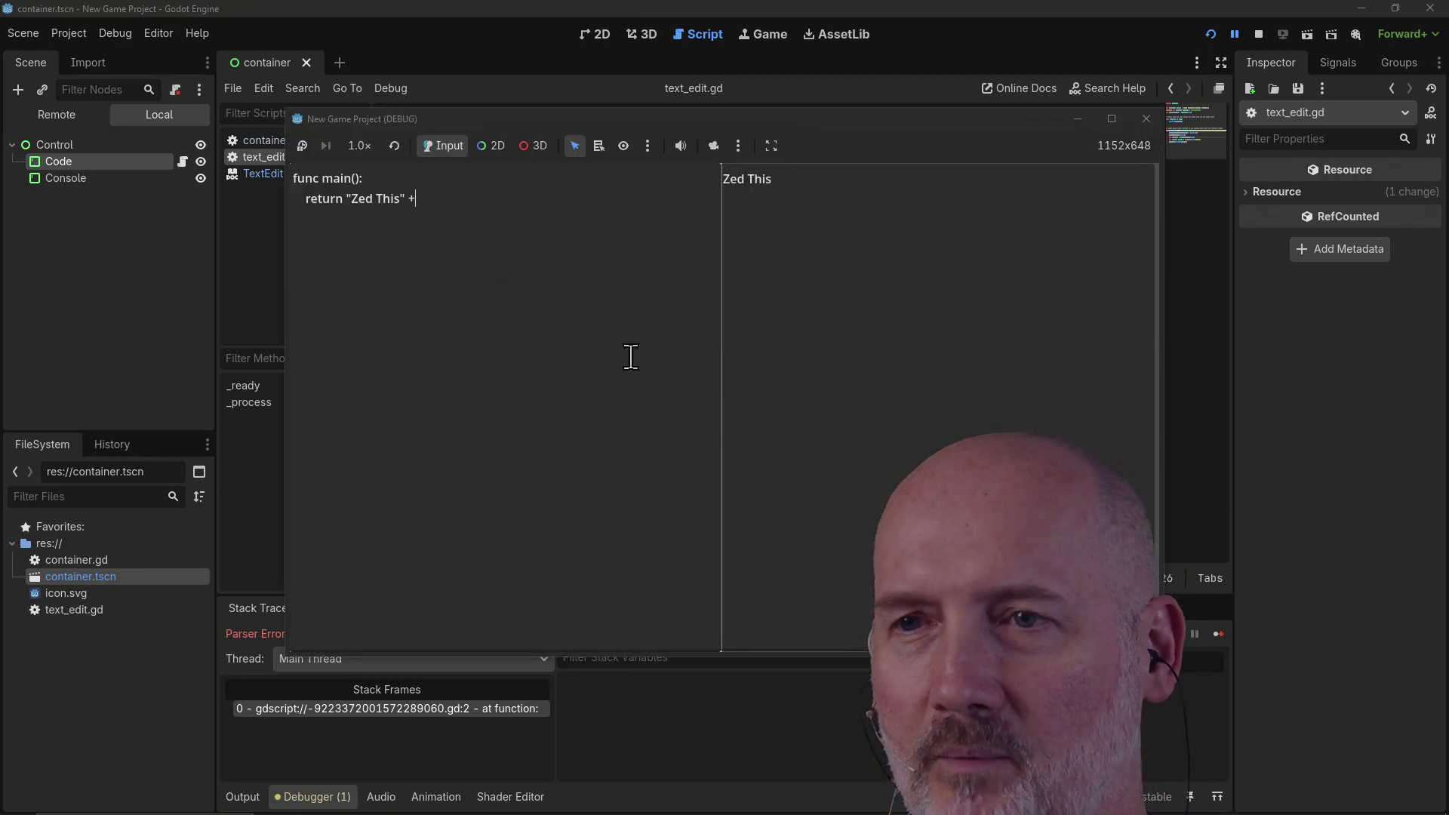
Step: Stop the game and review lines 18 and 14 of text_edit.gd before returning to the search results
left_click(1145, 120)
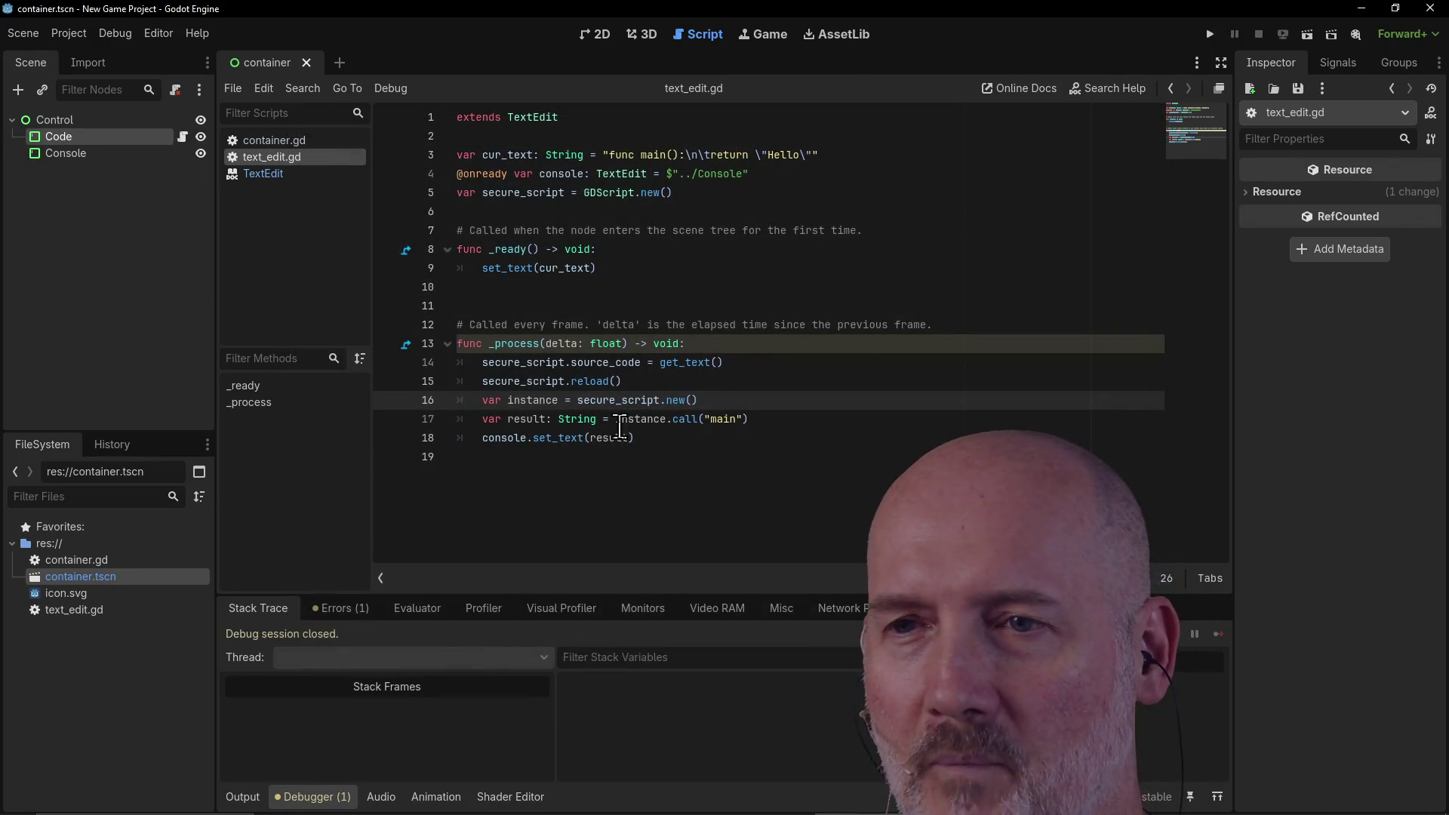
left_click(669, 437)
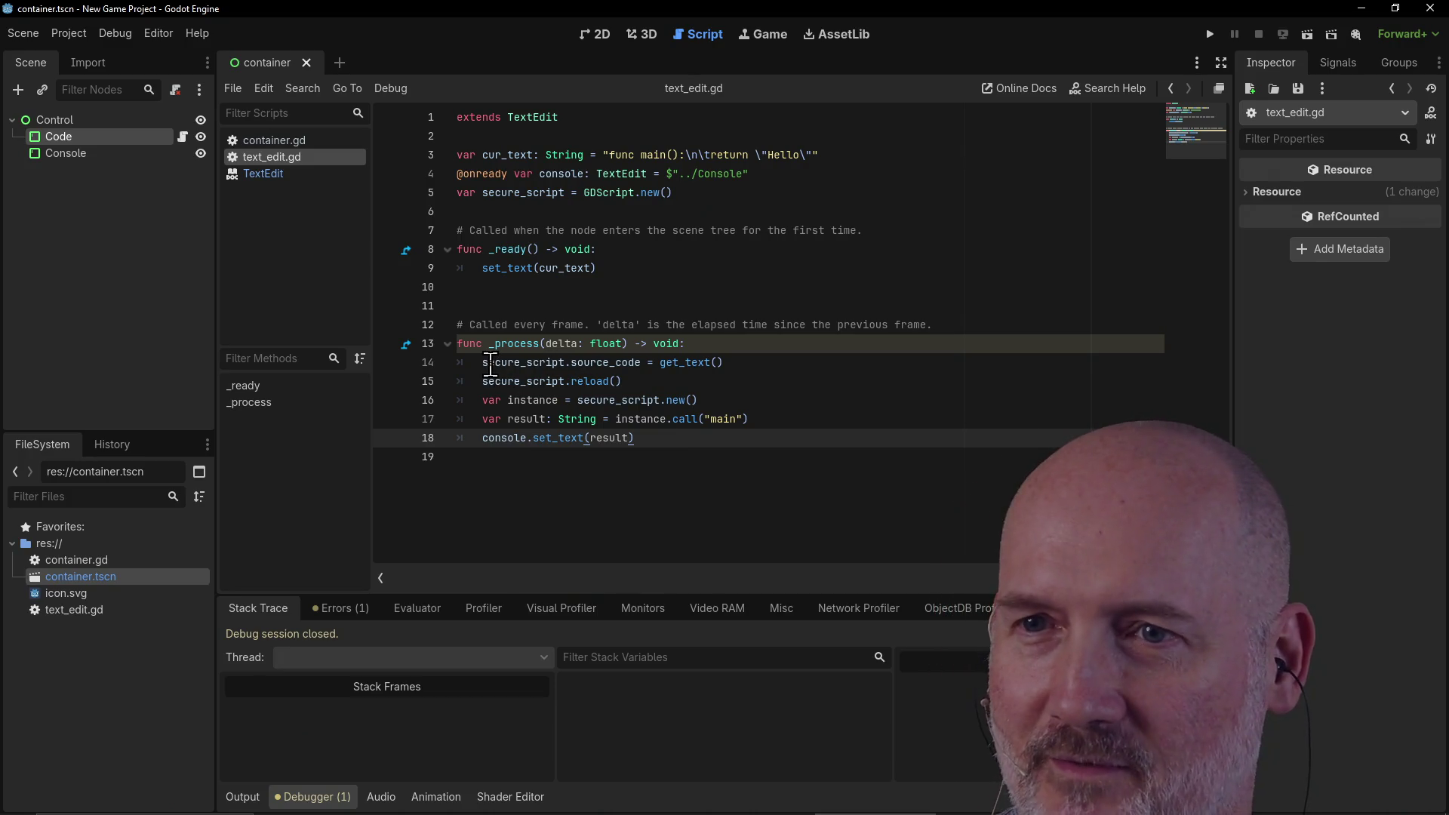
left_click(489, 363)
key("alt+Tab")
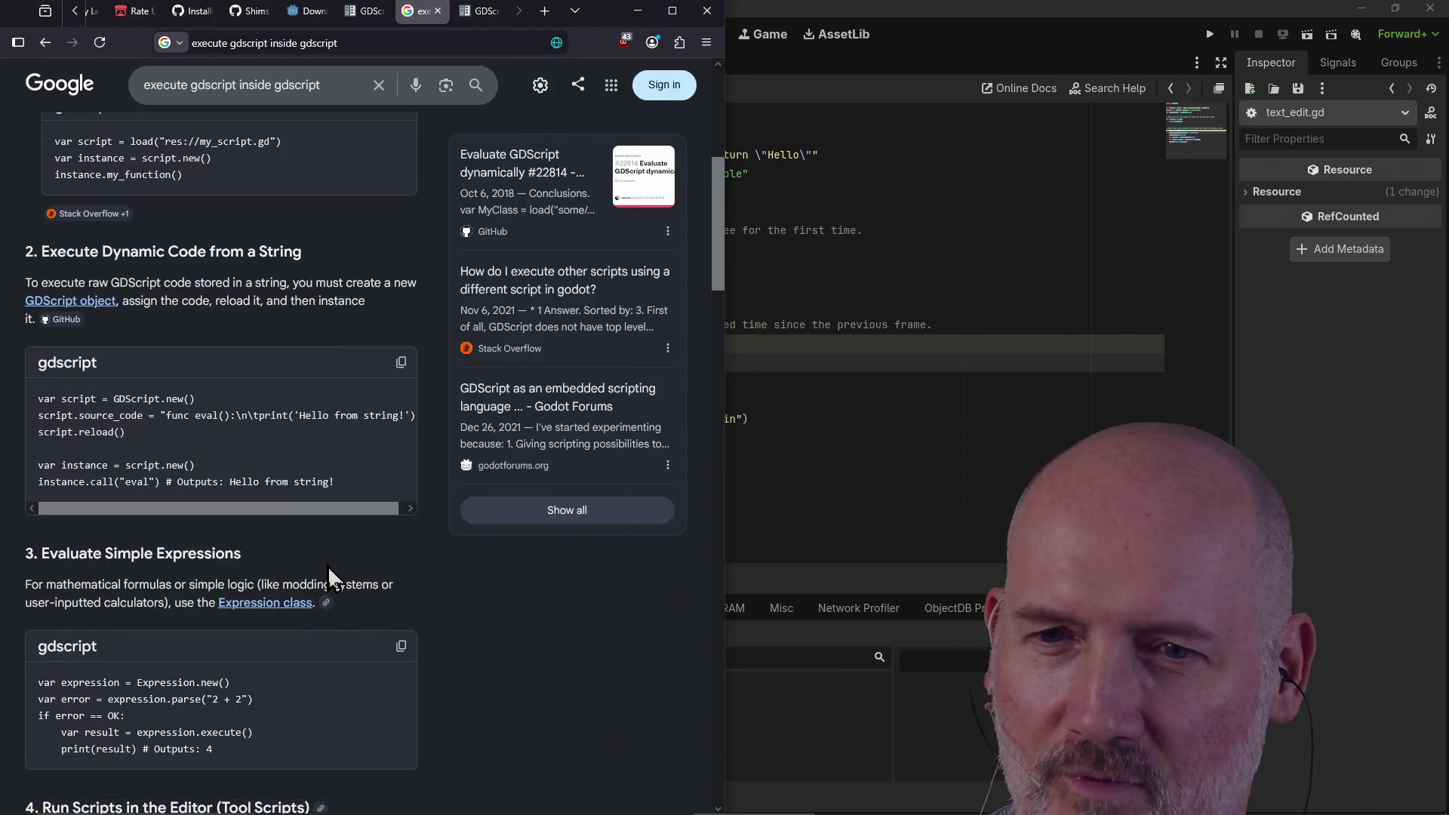
Step: Reread the dynamic-code examples in the 'execute gdscript inside gdscript' results
scroll(332, 580, "down", 8)
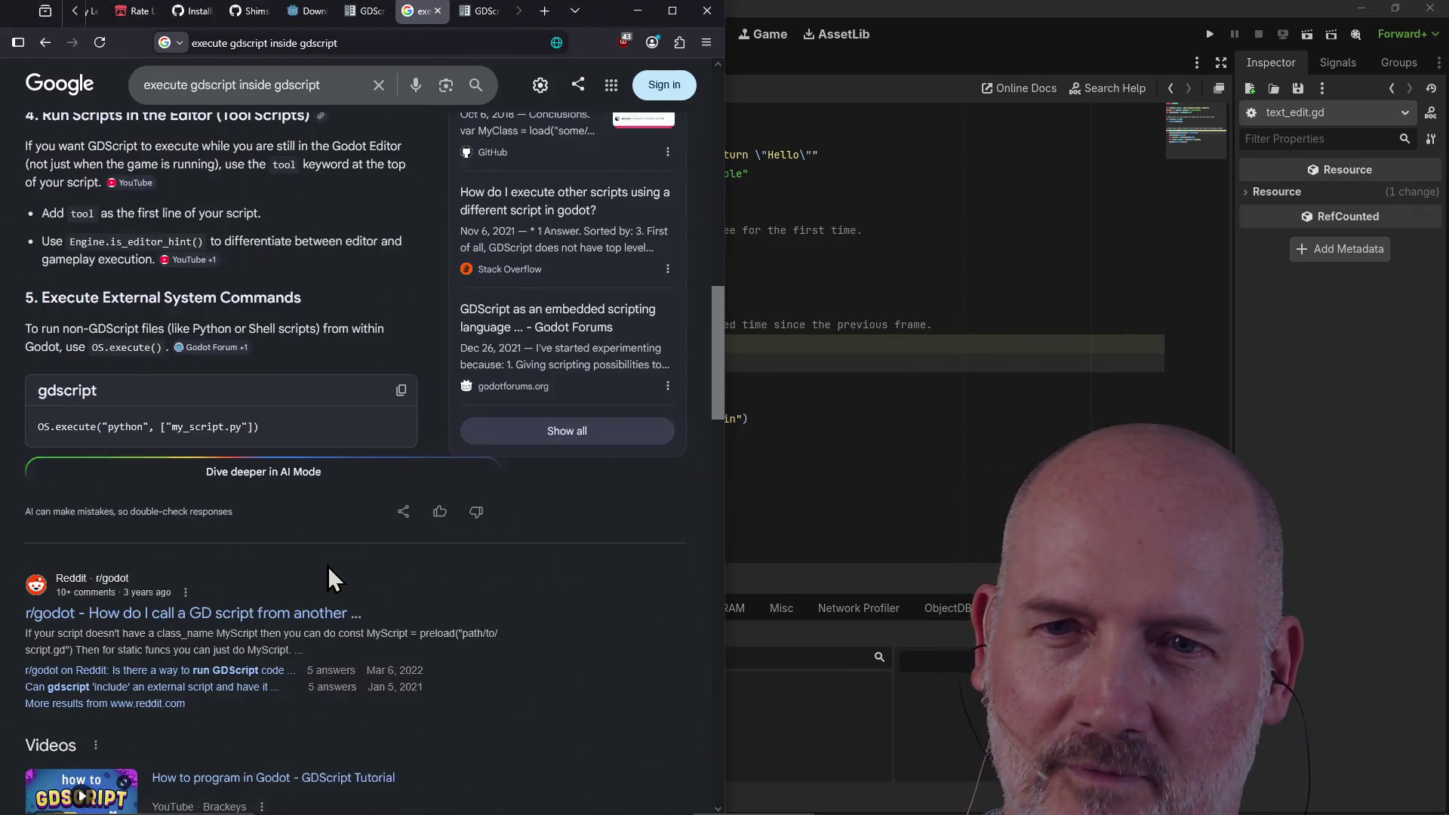
scroll(332, 579, "up", 12)
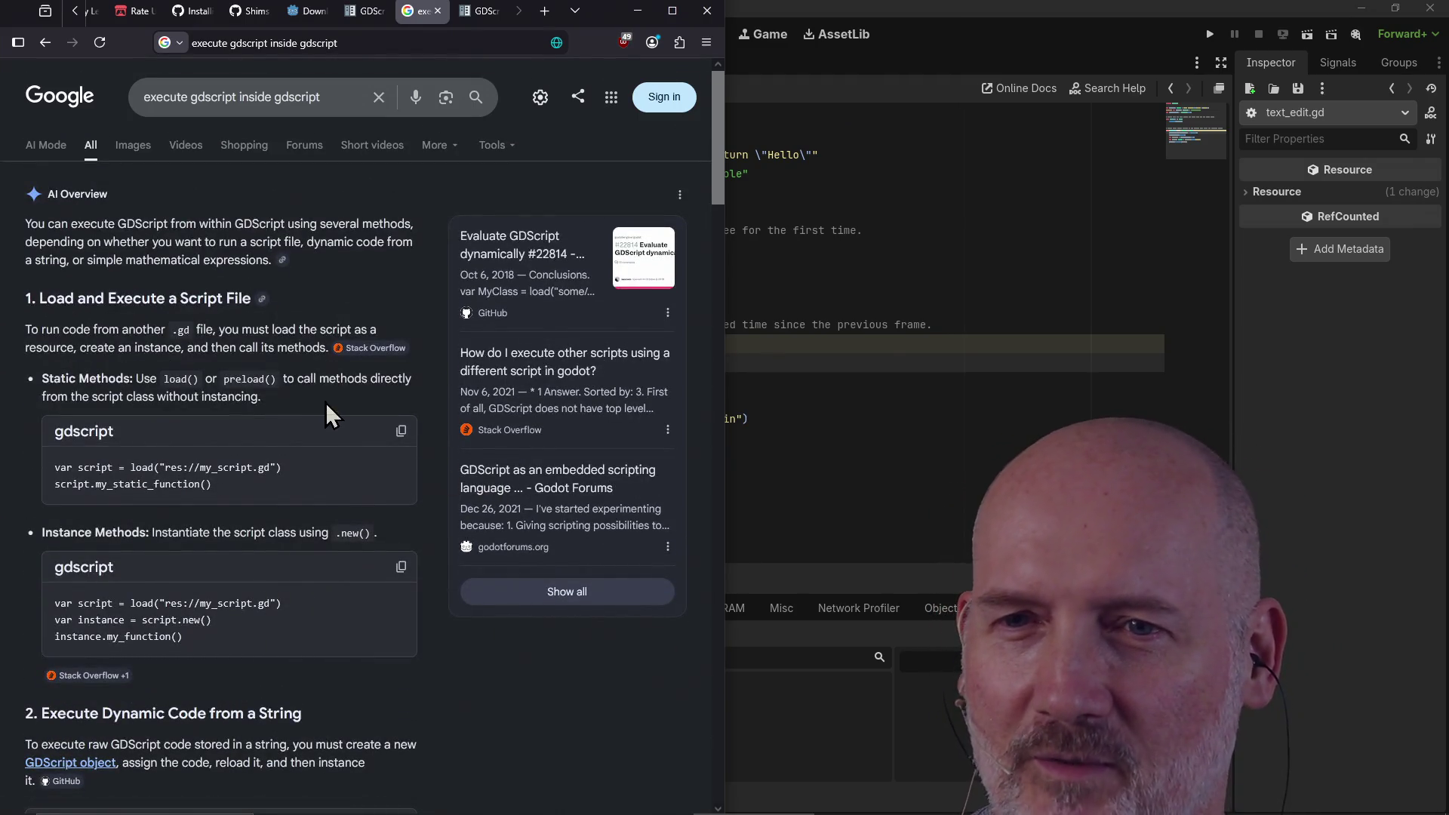
scroll(317, 383, "down", 20)
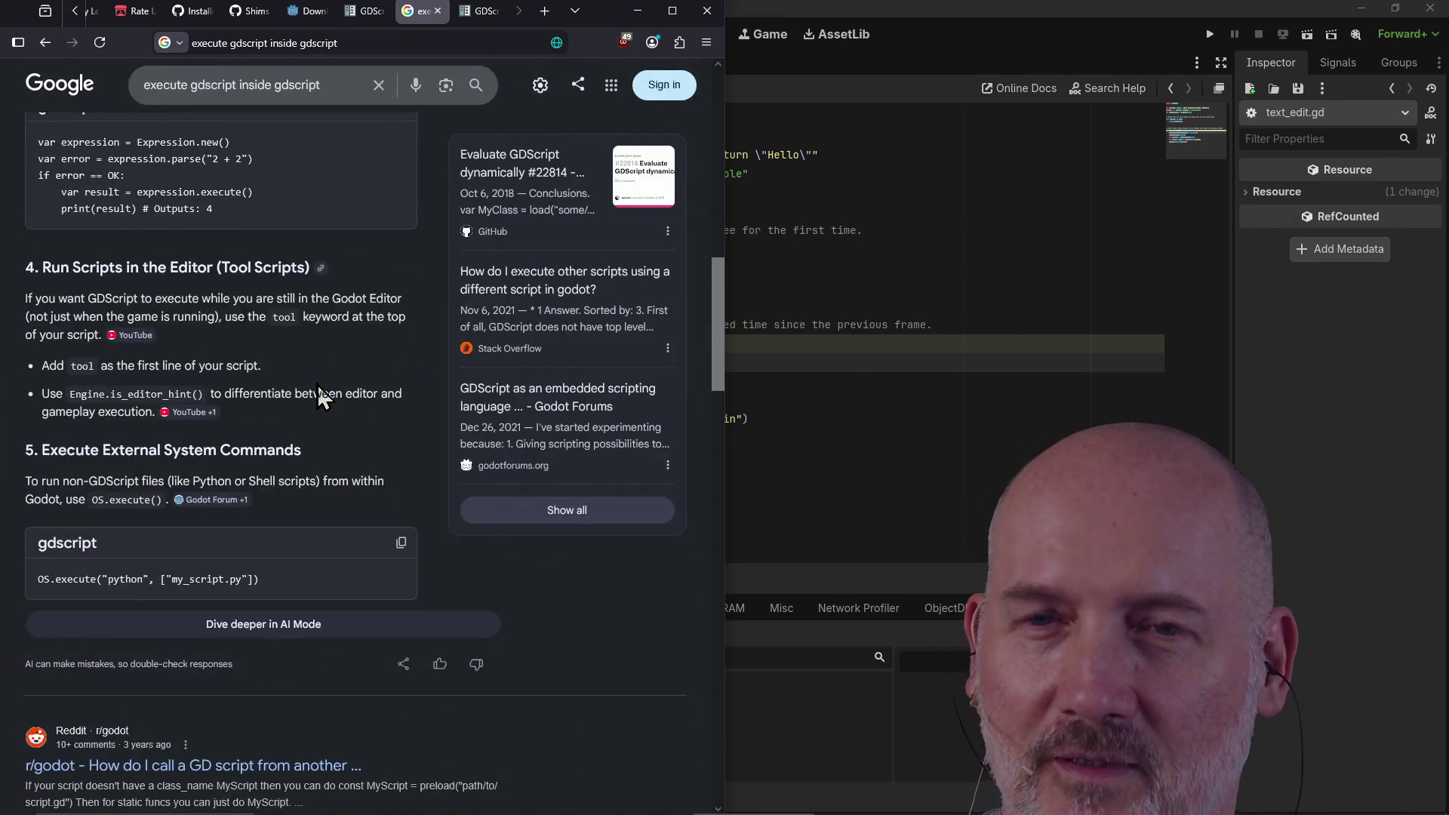
scroll(318, 396, "down", 4)
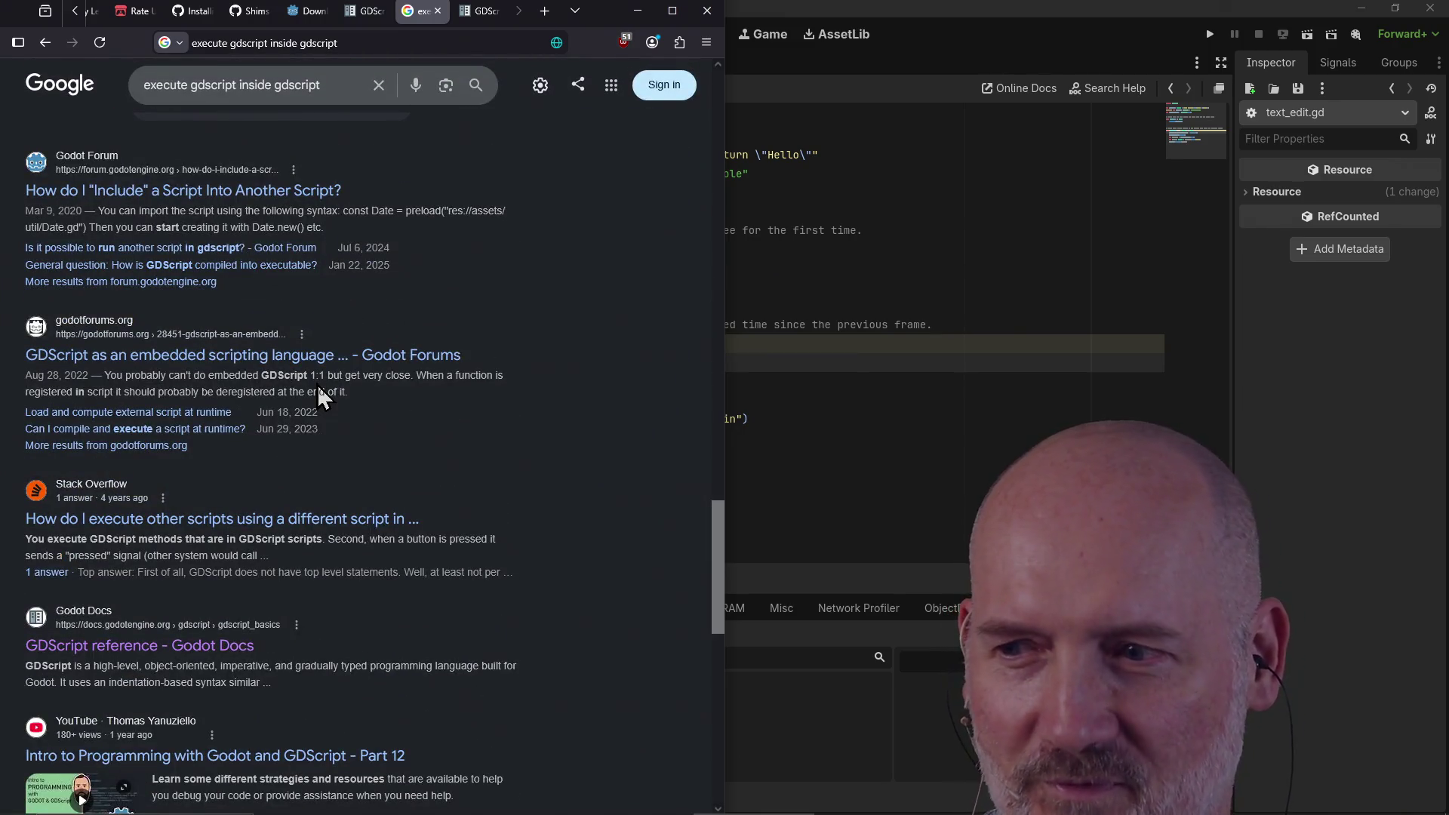
scroll(318, 395, "up", 10)
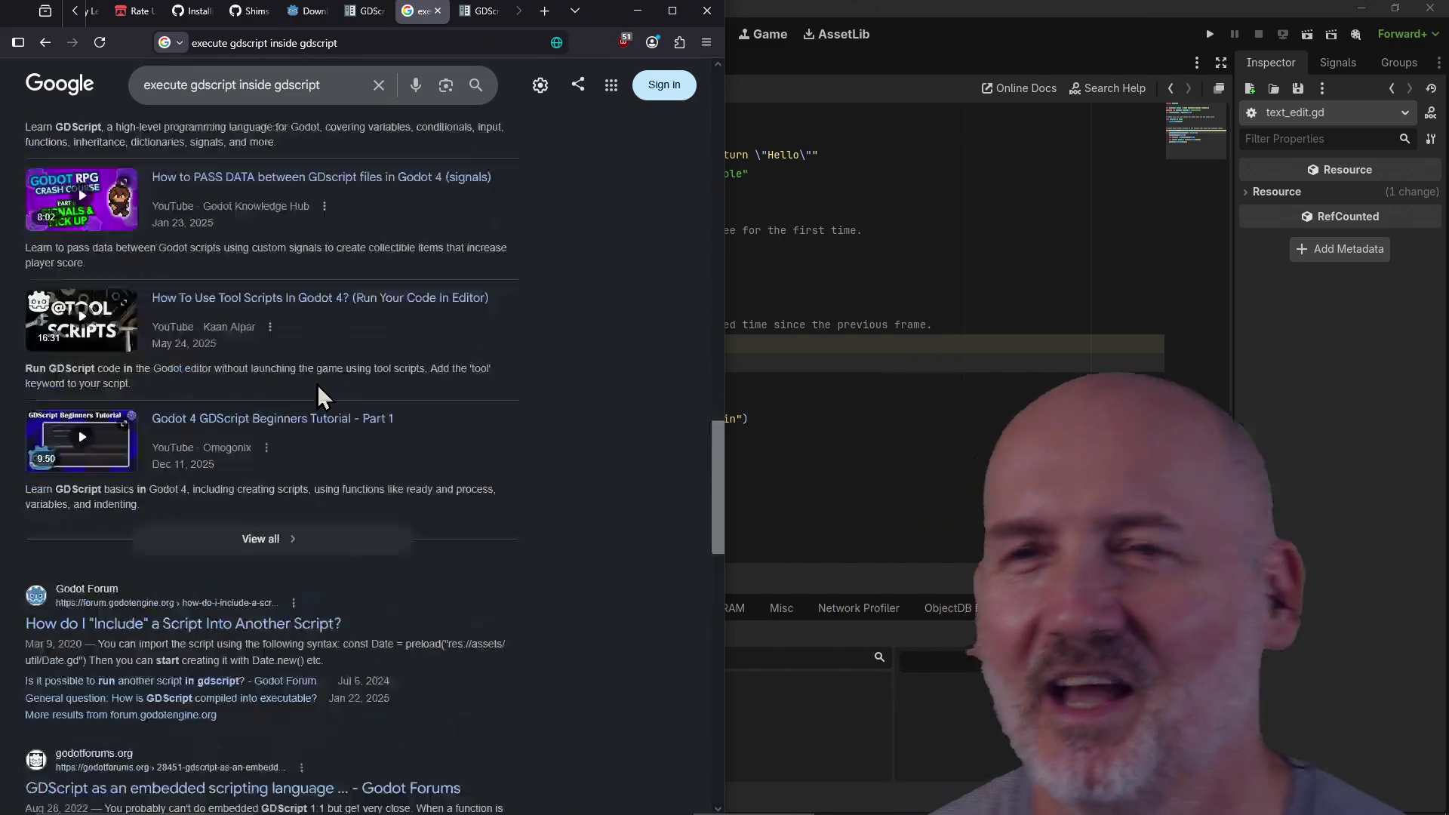
scroll(318, 395, "up", 8)
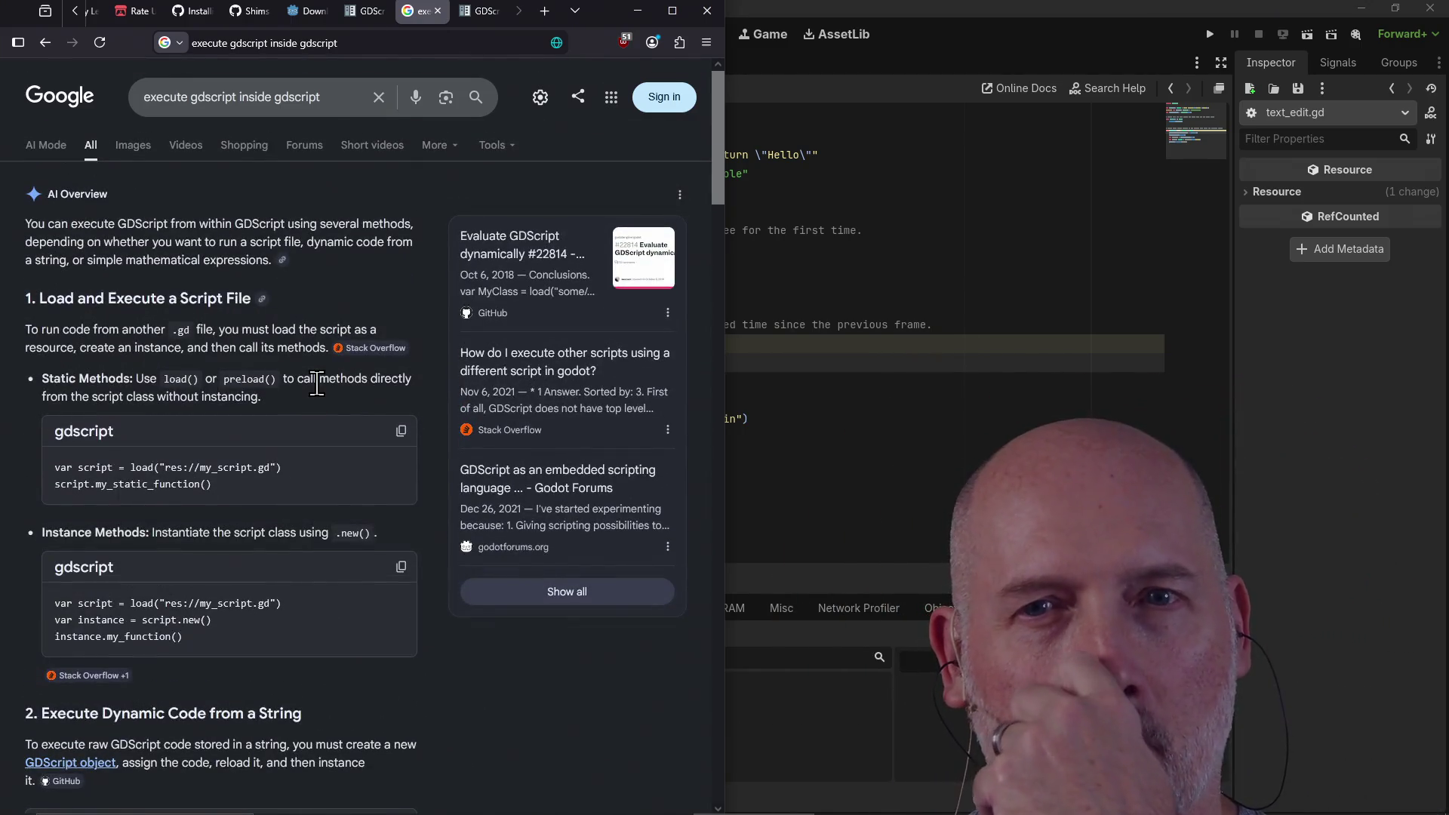
Step: Replace the search query with 'gdscript exceptions'
double_click(346, 92)
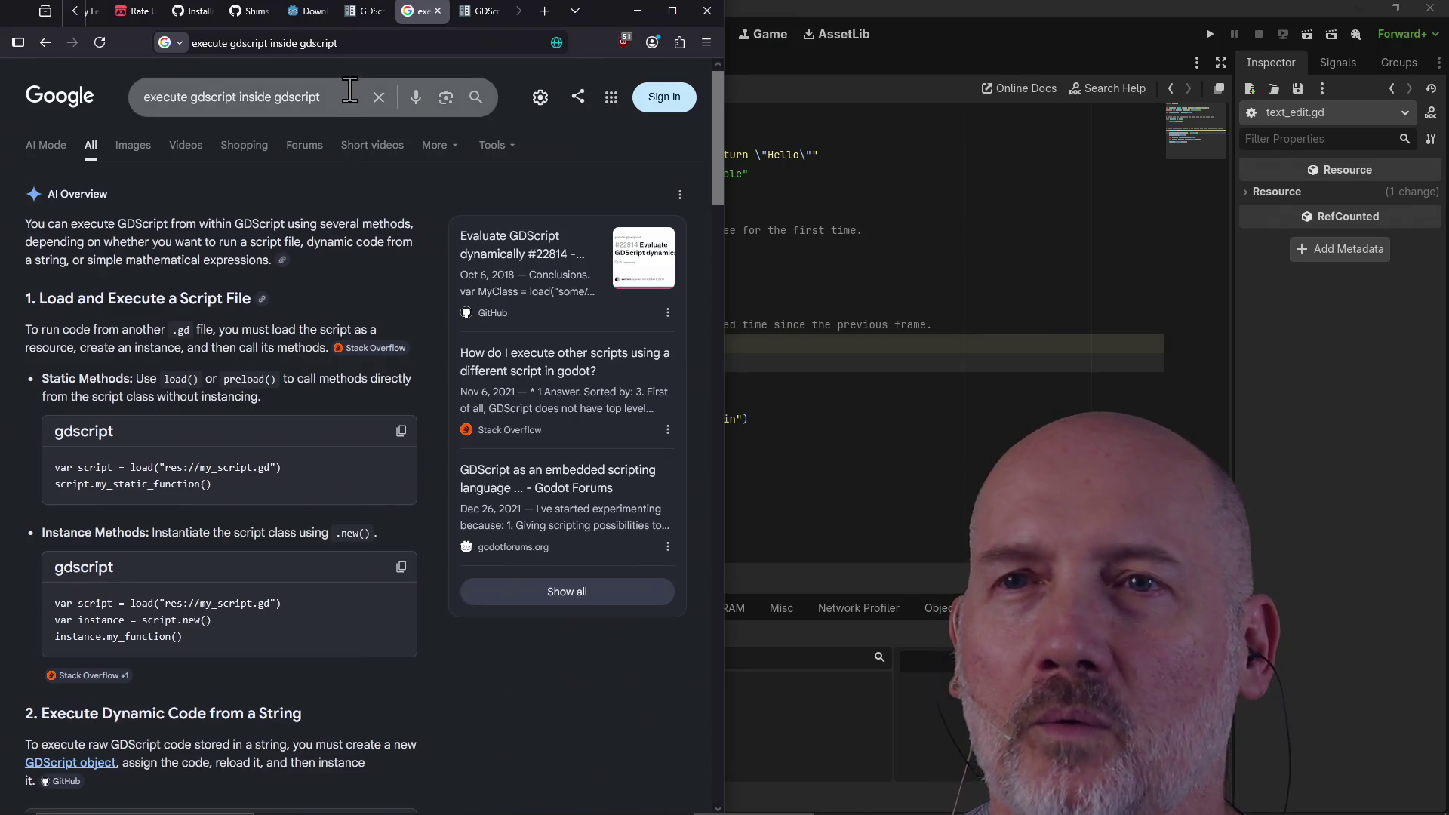
triple_click(347, 91)
type("gdscript ")
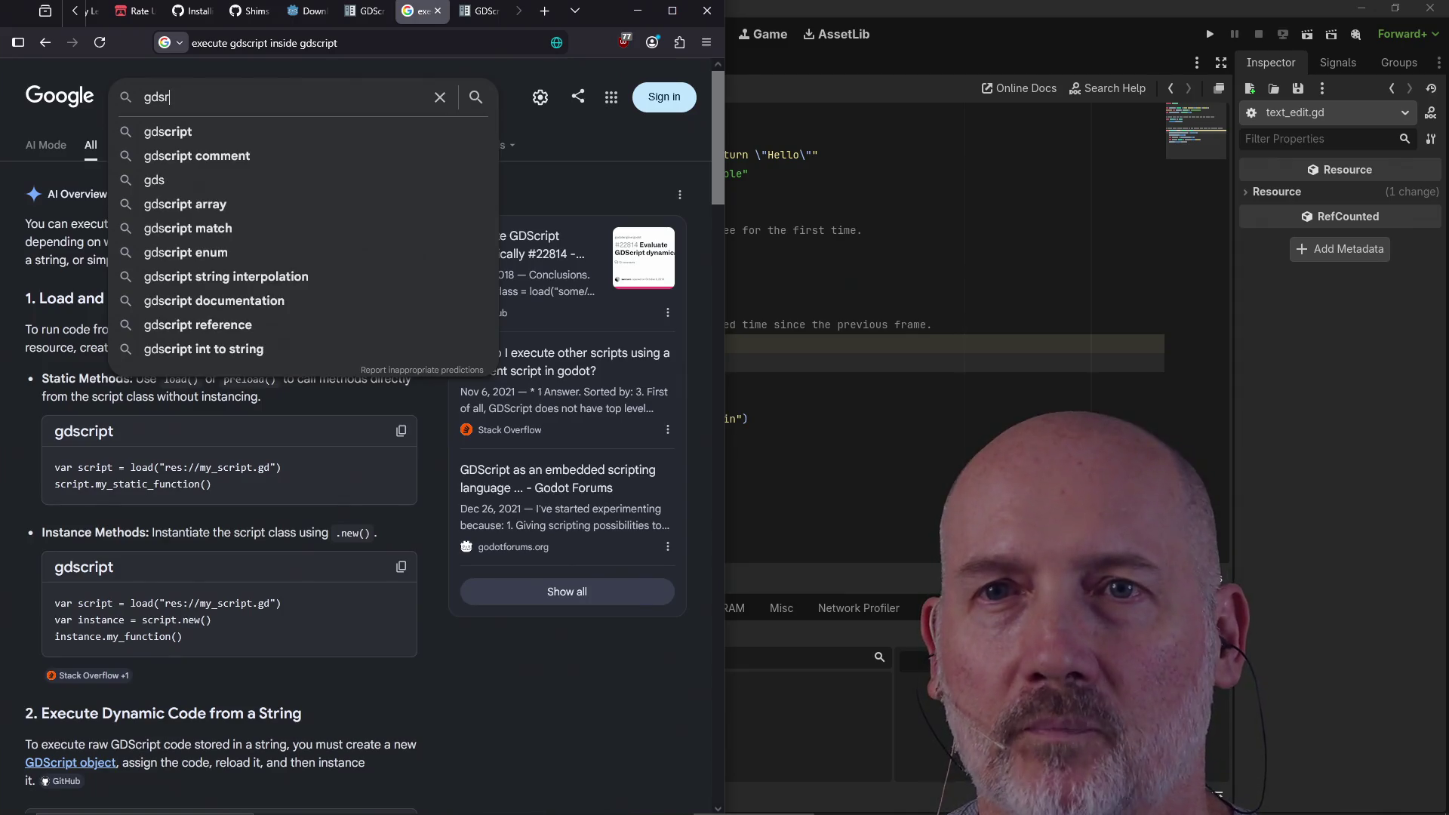
type("exceptions")
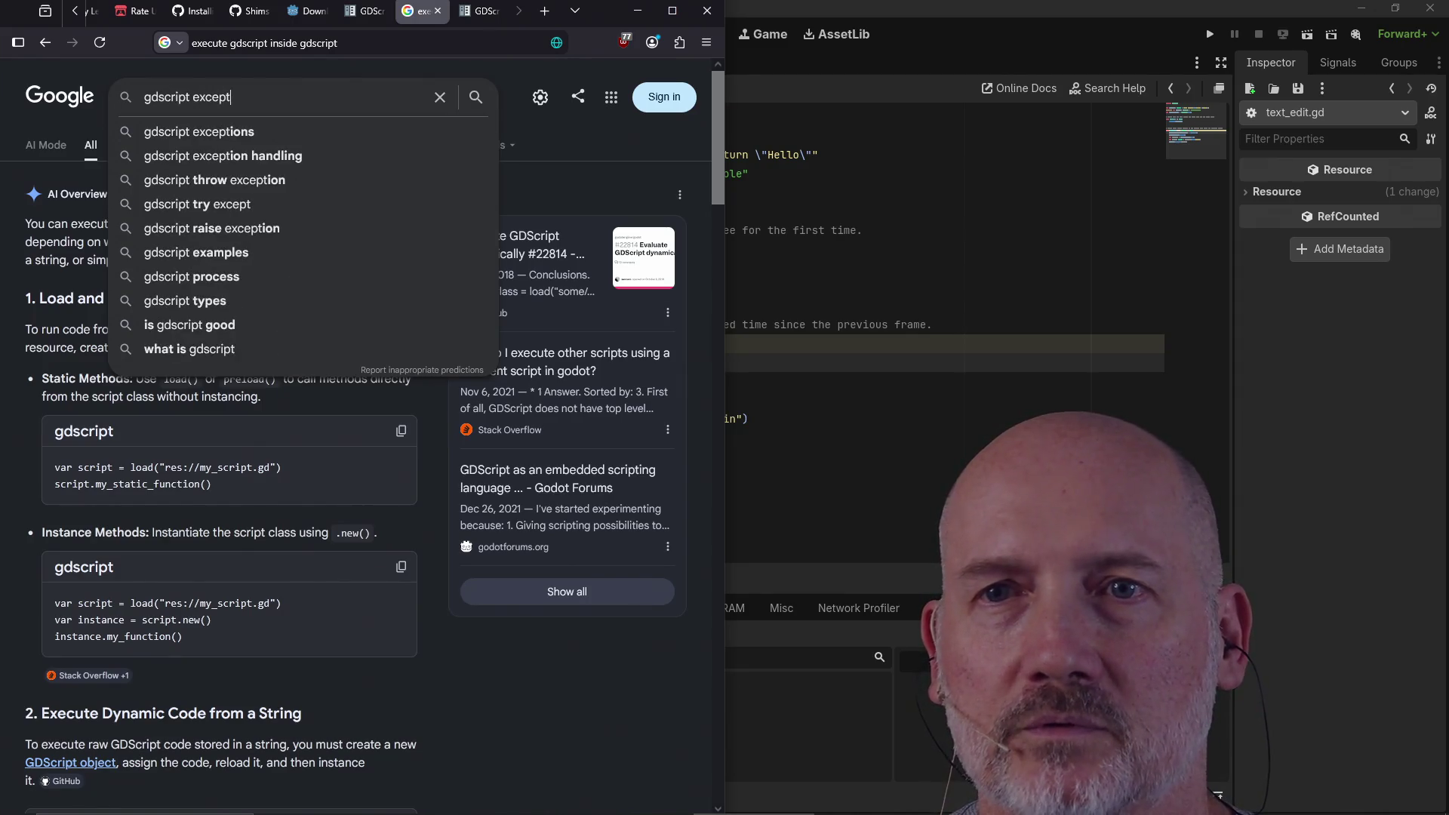
Step: Run the 'gdscript exceptions' search, skim the GDScript reference result, then return to Godot
key("Return")
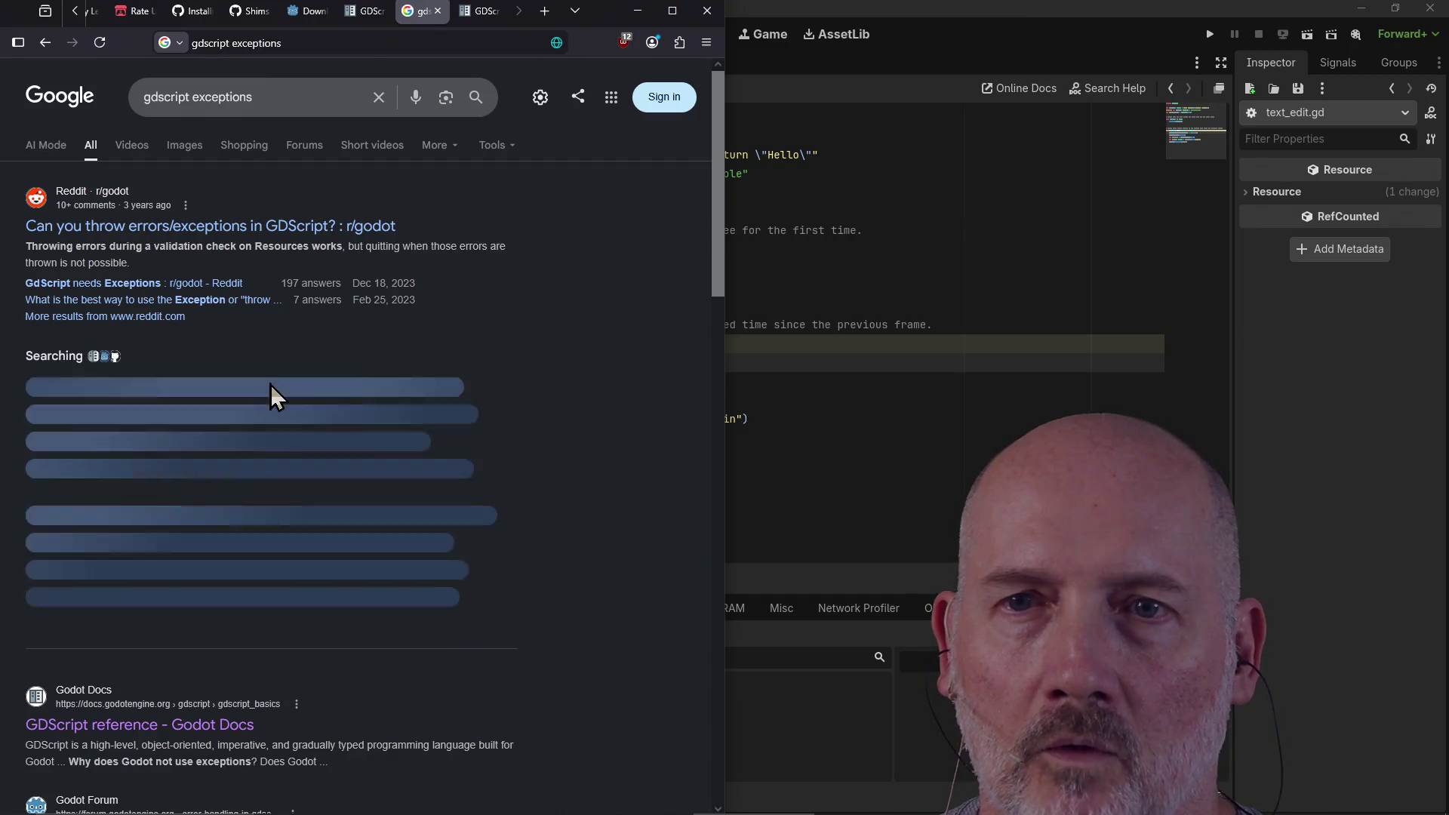
scroll(296, 569, "down", 2)
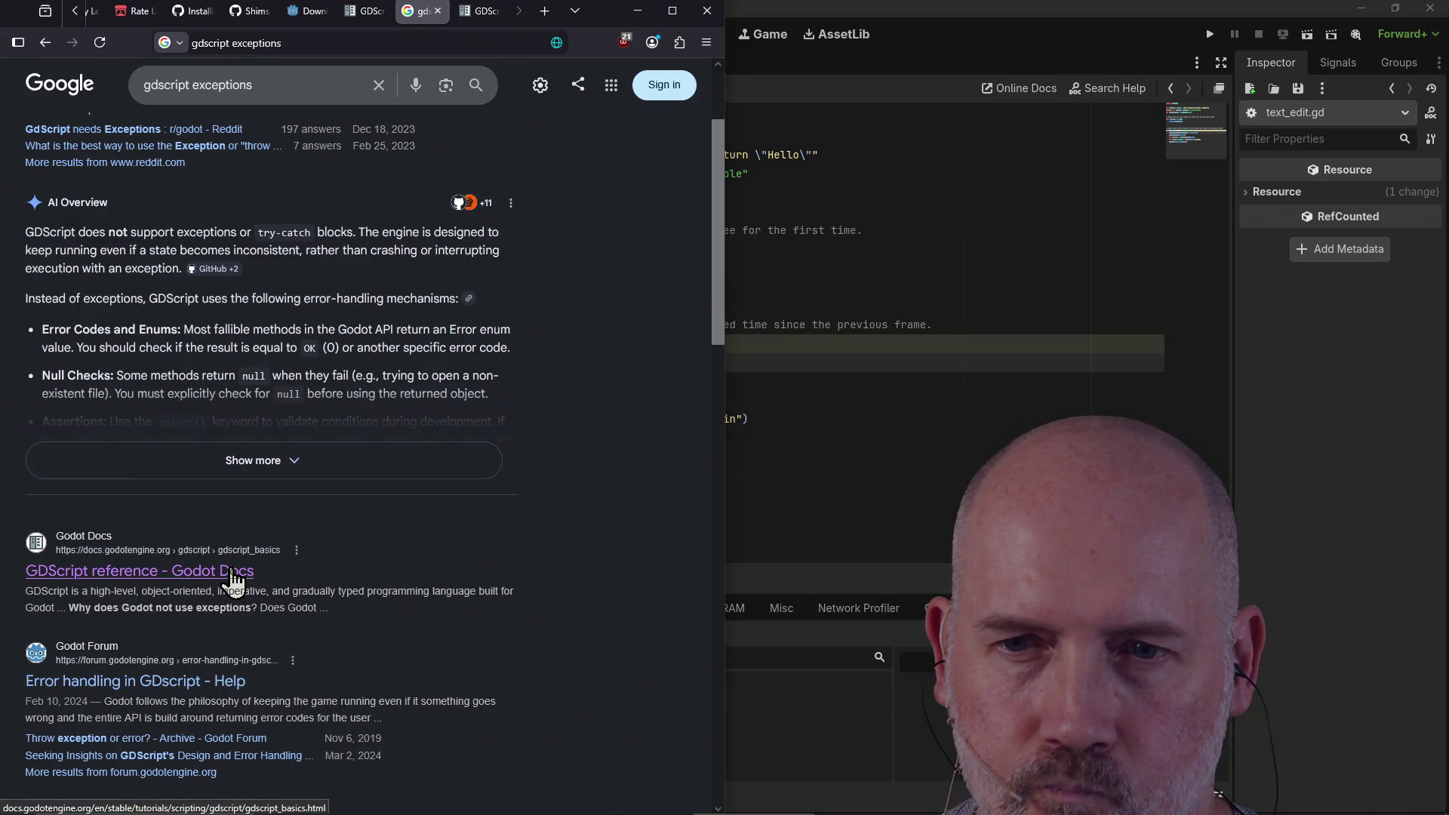
left_click(232, 581)
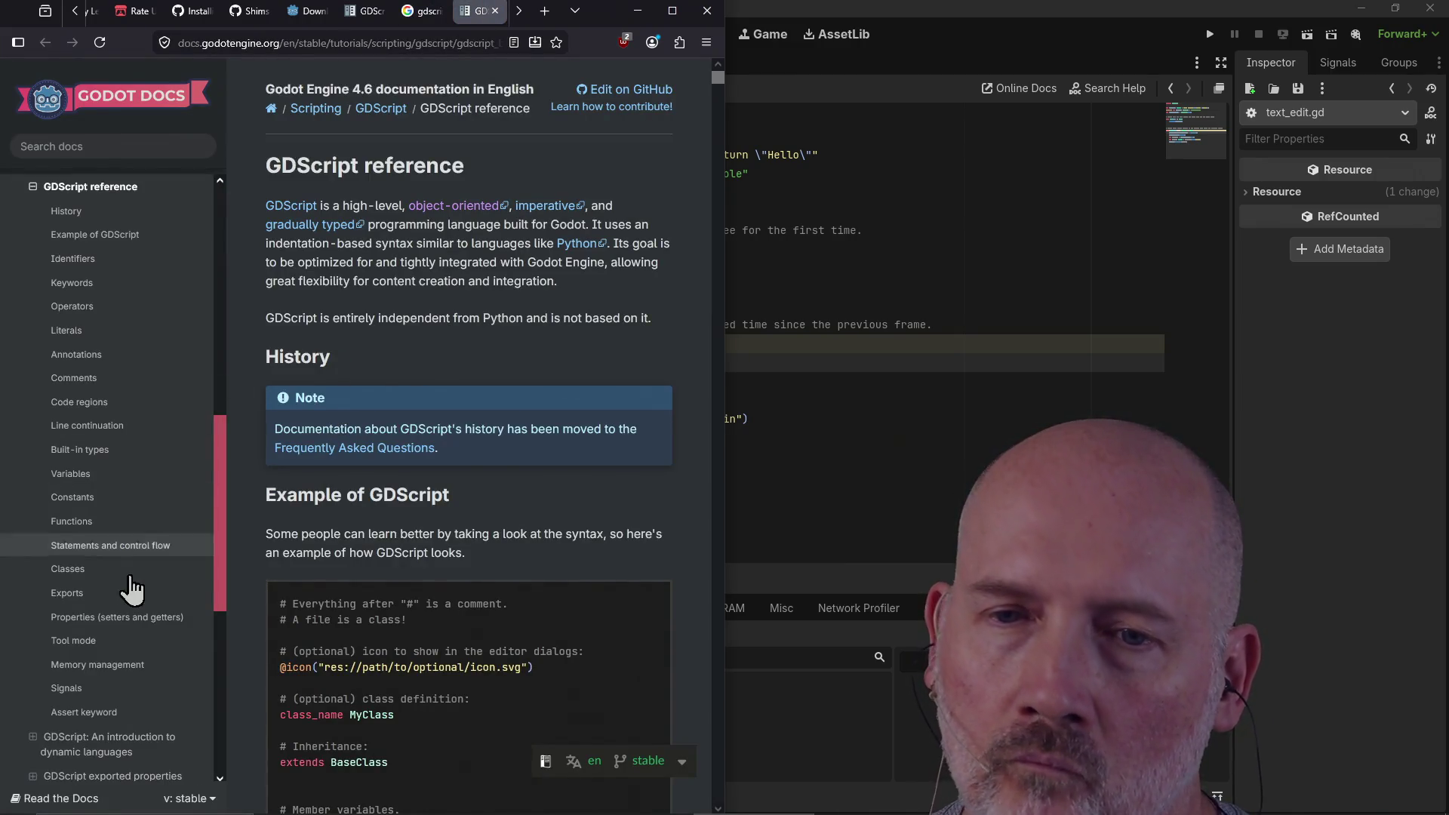
scroll(109, 362, "up", 2)
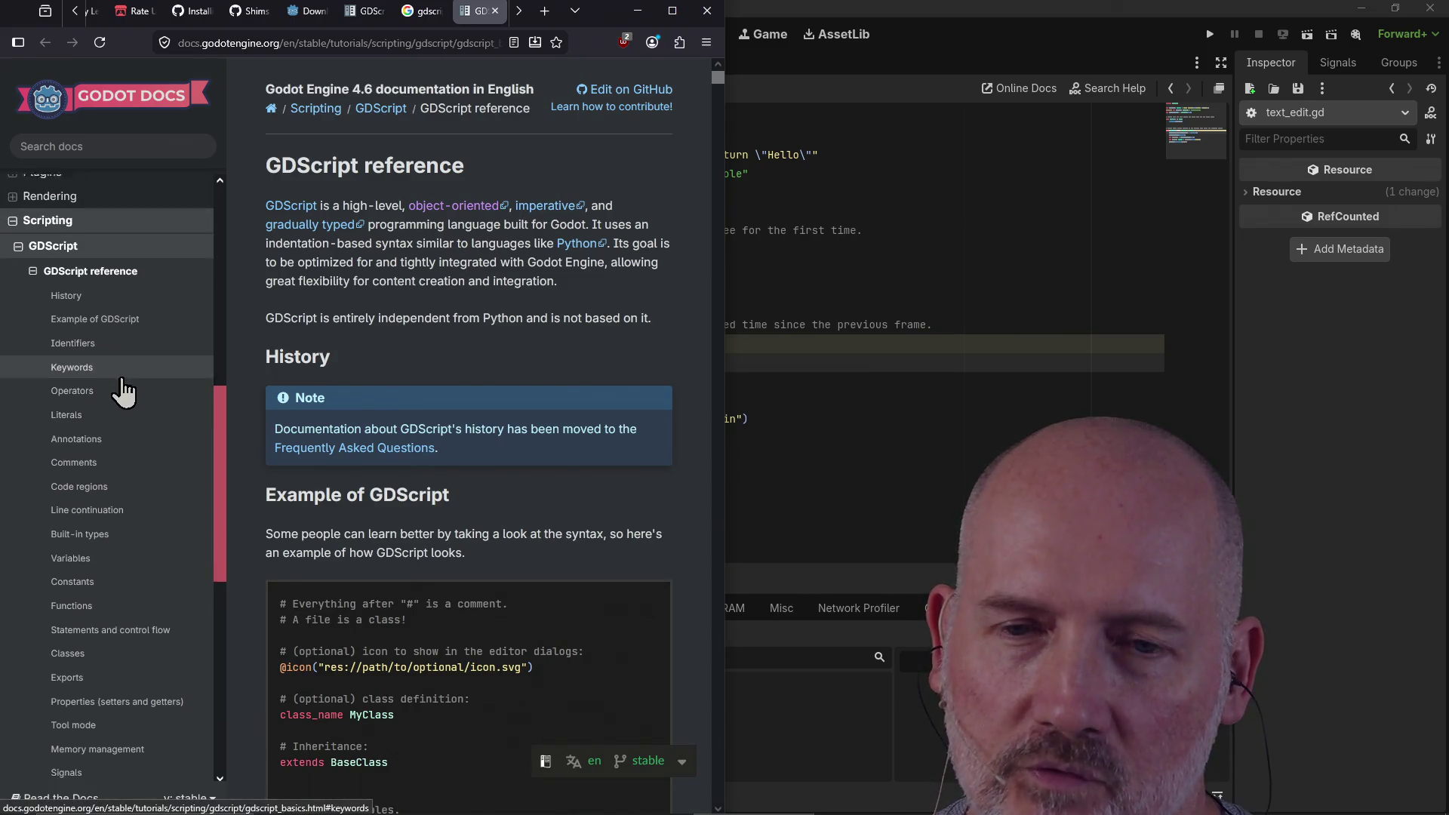
scroll(121, 385, "down", 3)
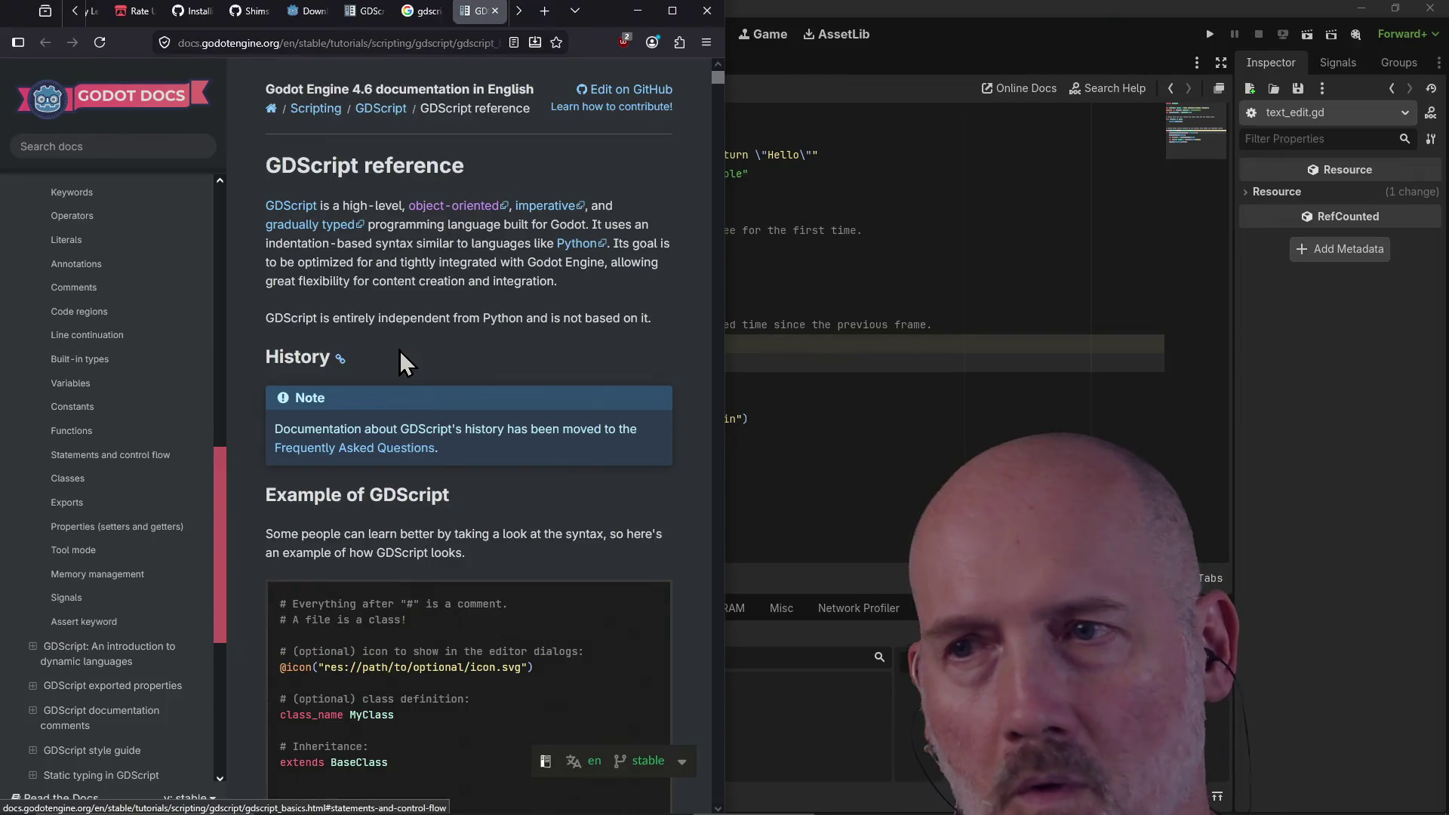
left_click(773, 345)
Step: Collapse the debugger, run and stop the scene with F5, then bring the GDScript reference forward
left_click(773, 345)
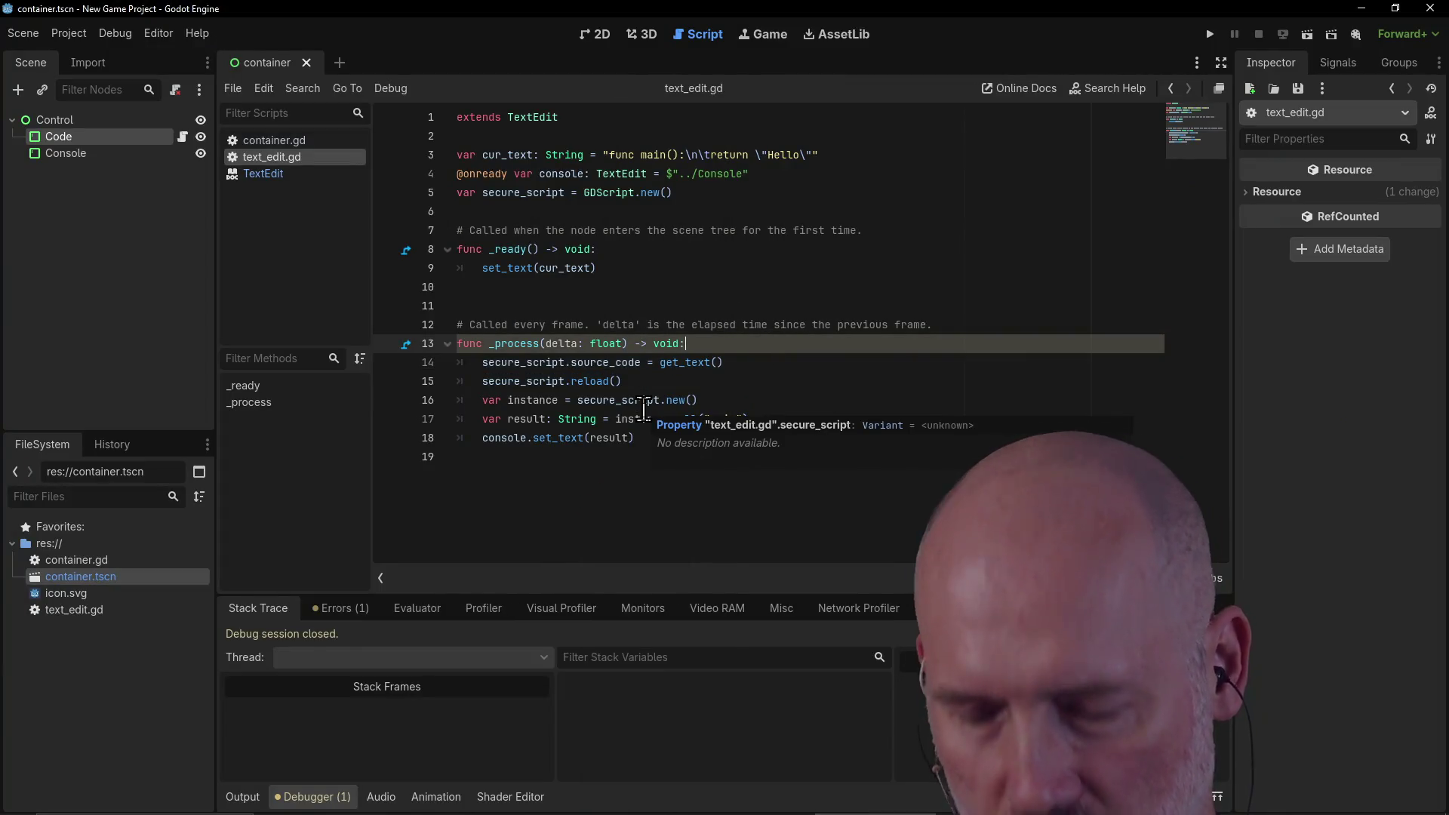
left_click(314, 796)
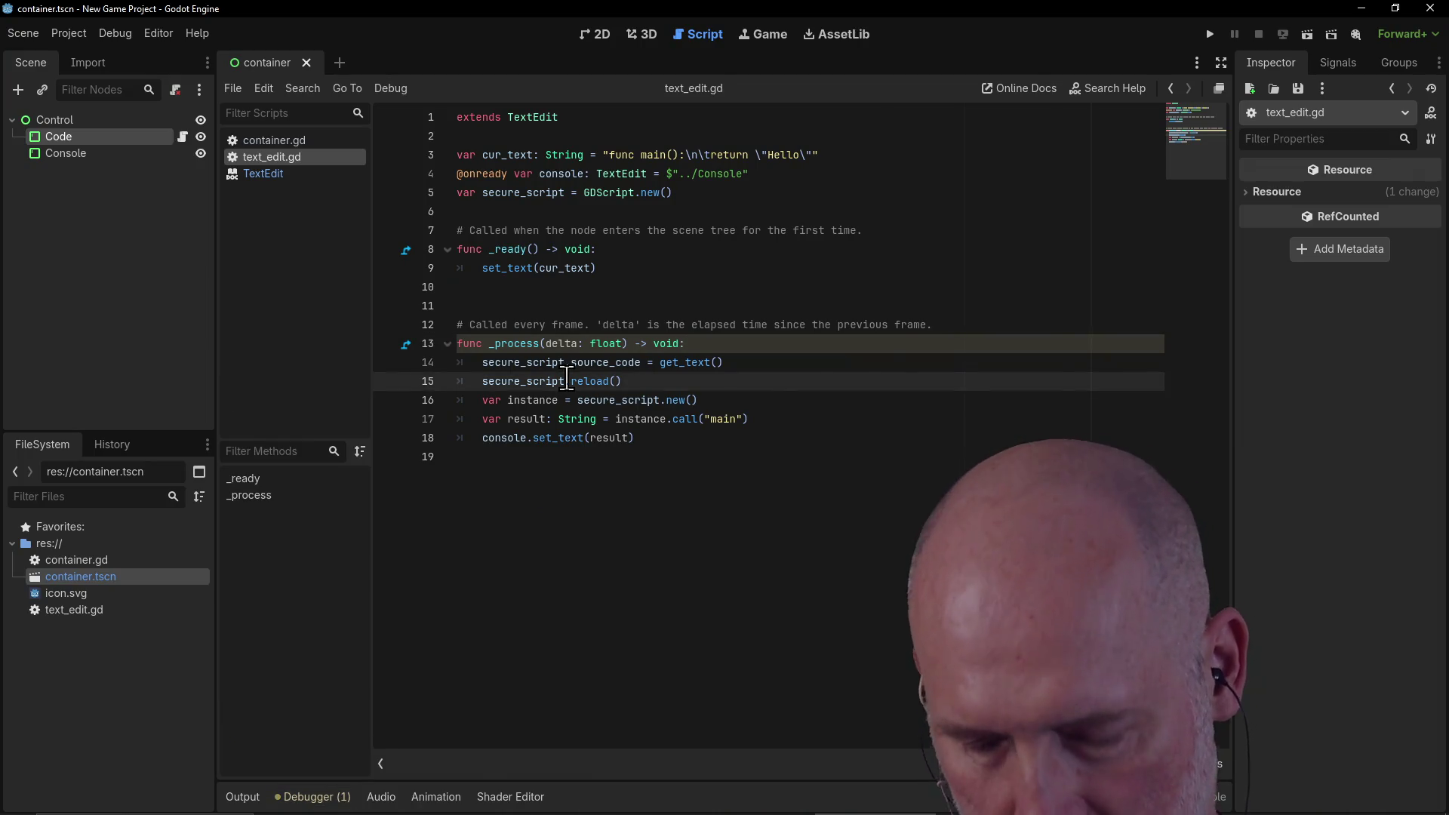
key("F5")
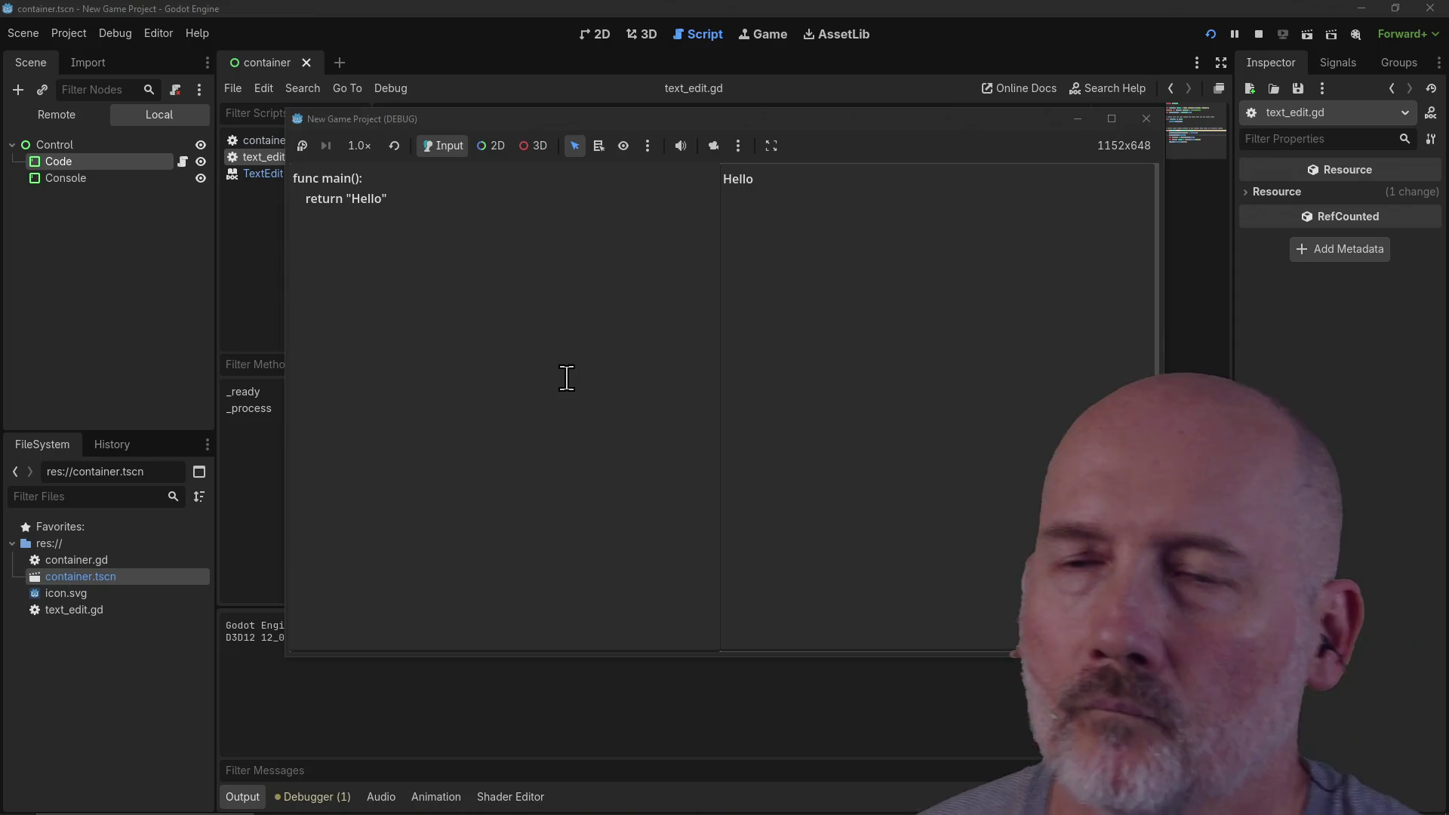
key("BackSpace")
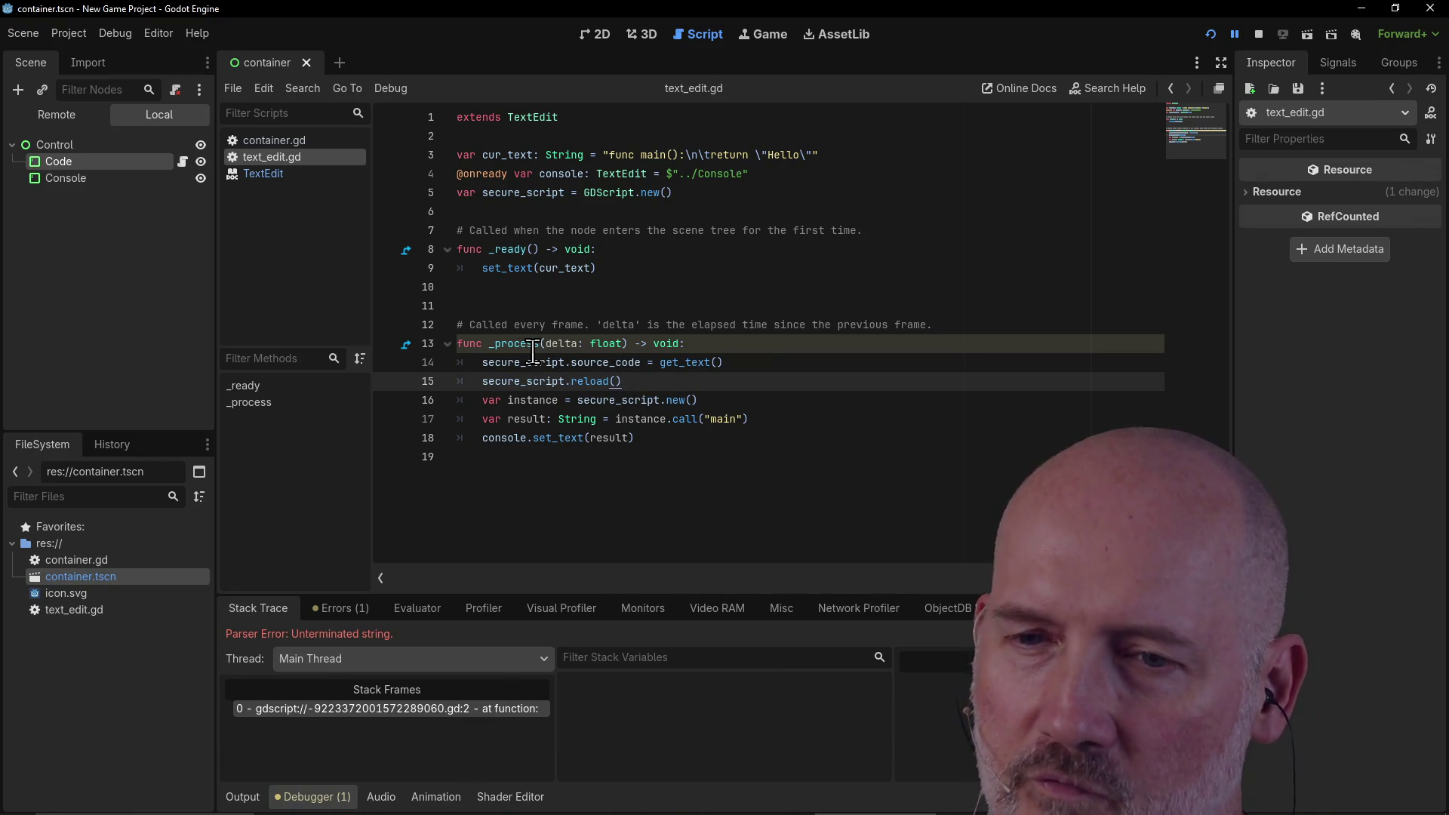
mouse_move(533, 351)
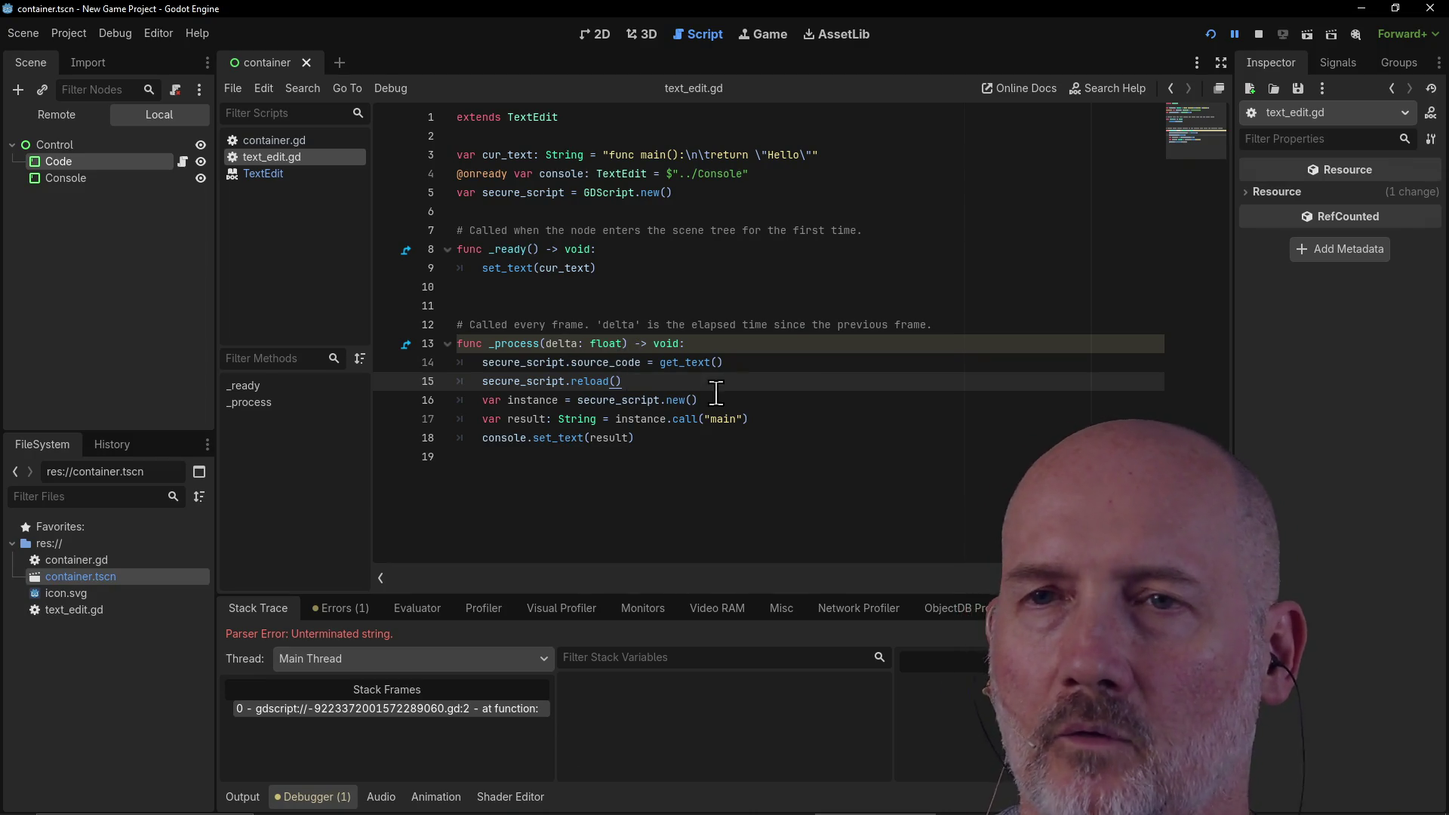
key("alt+Tab")
left_click(717, 394)
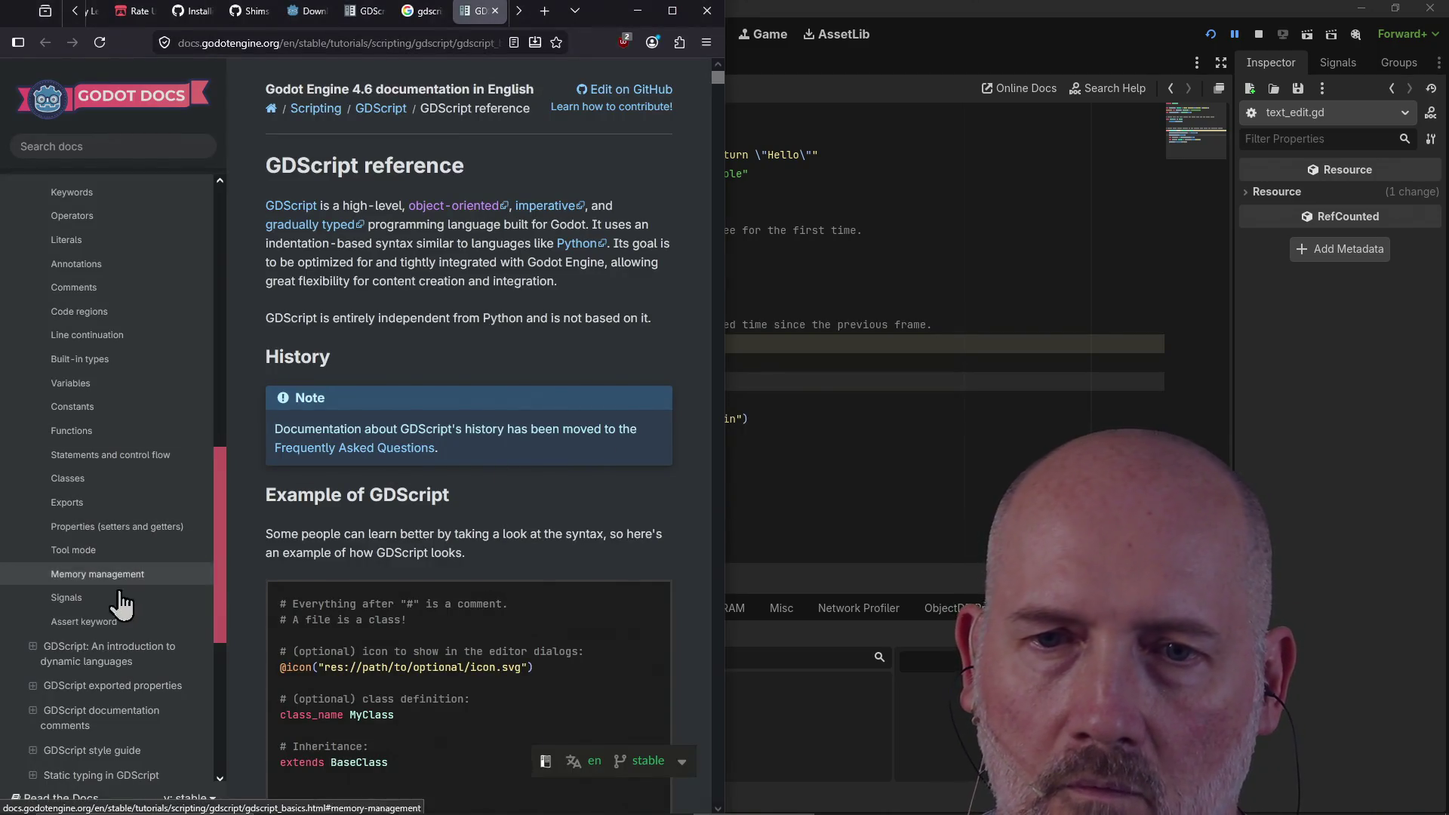
Step: Read the Assert keyword section, then scroll up to 'Awaiting signals or coroutines'
left_click(106, 625)
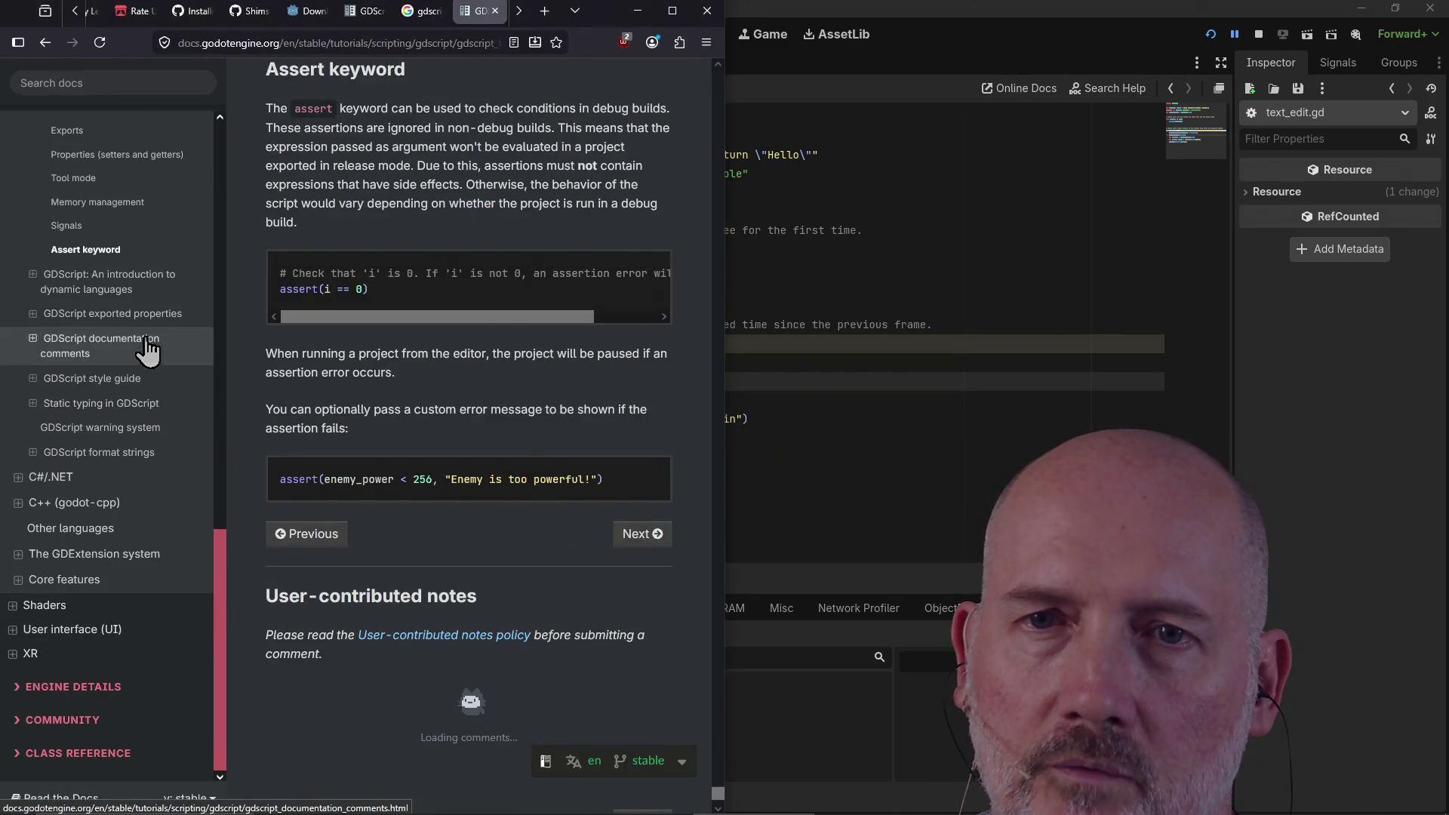
scroll(488, 329, "down", 5)
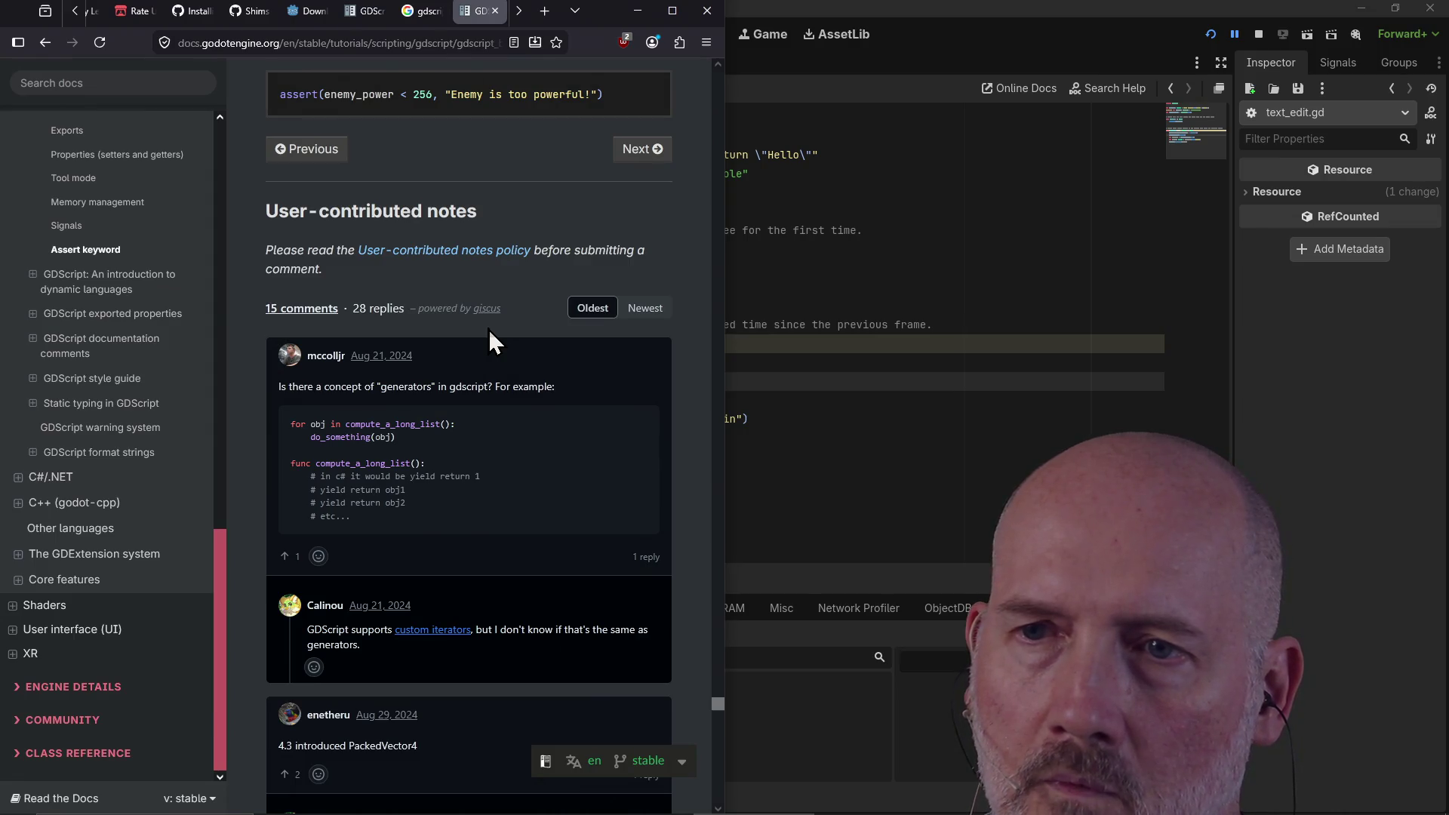
scroll(489, 330, "up", 1)
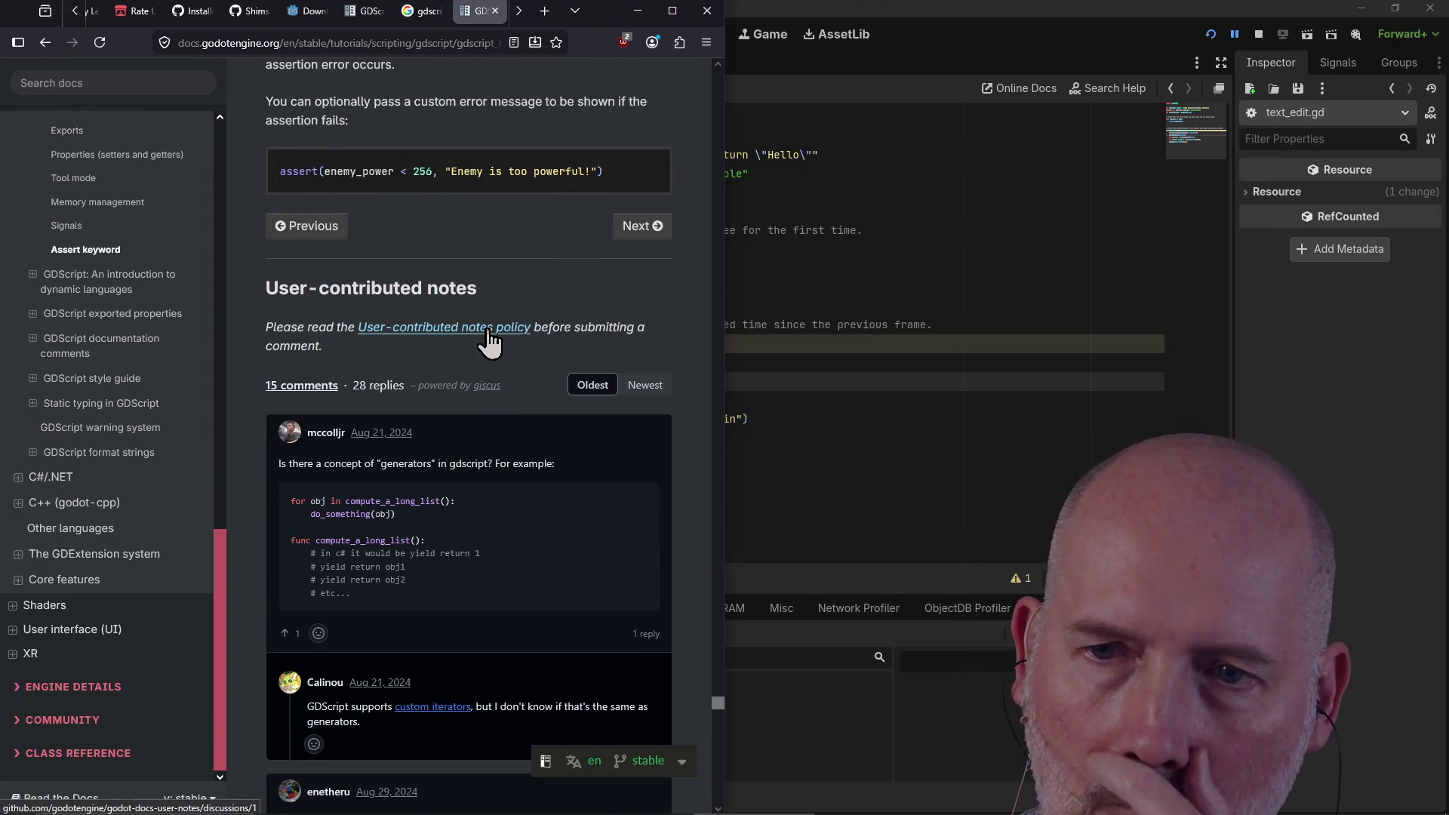
scroll(489, 341, "up", 20)
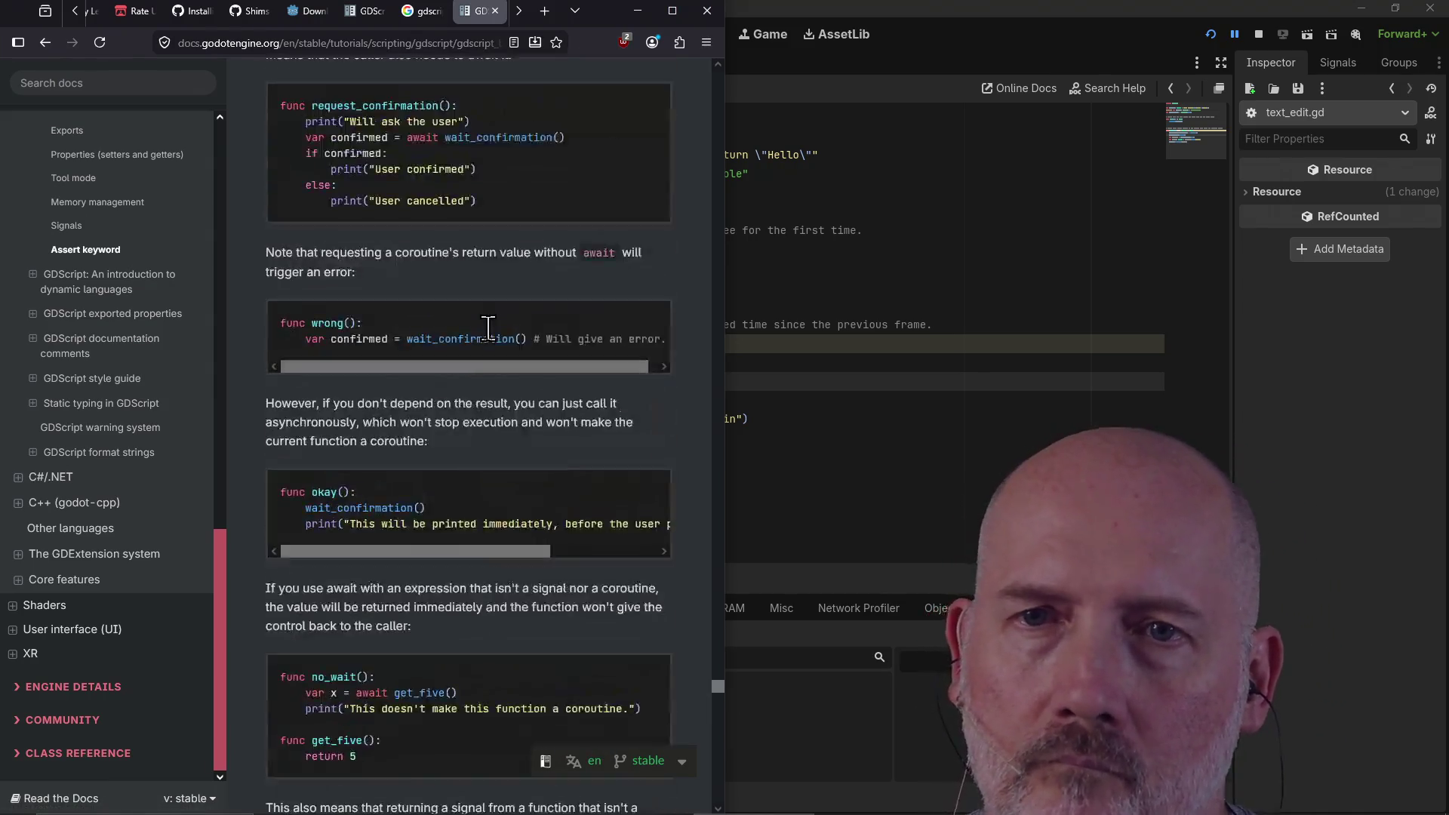
scroll(120, 389, "up", 4)
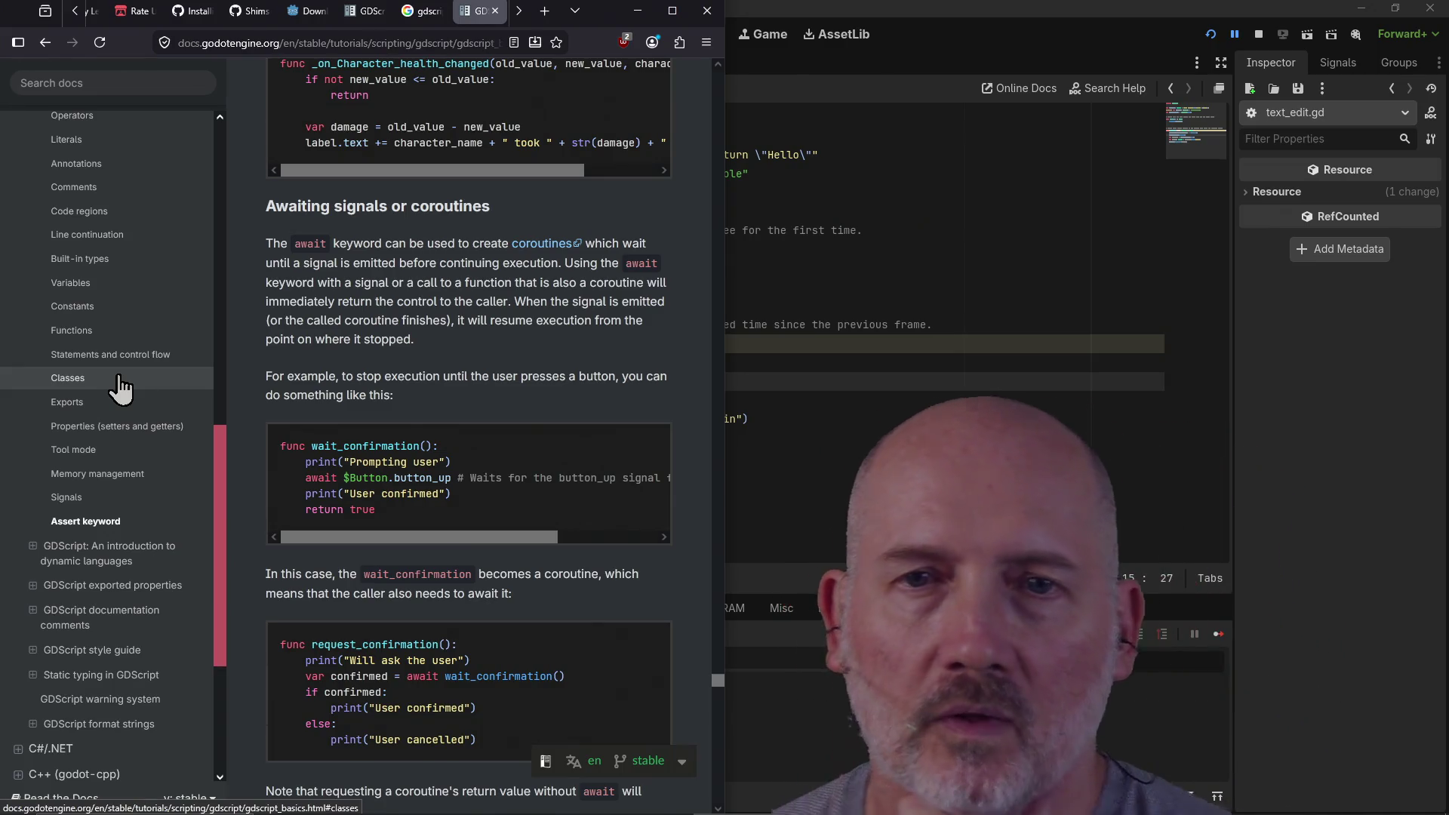
scroll(120, 388, "up", 1)
scroll(121, 389, "up", 1)
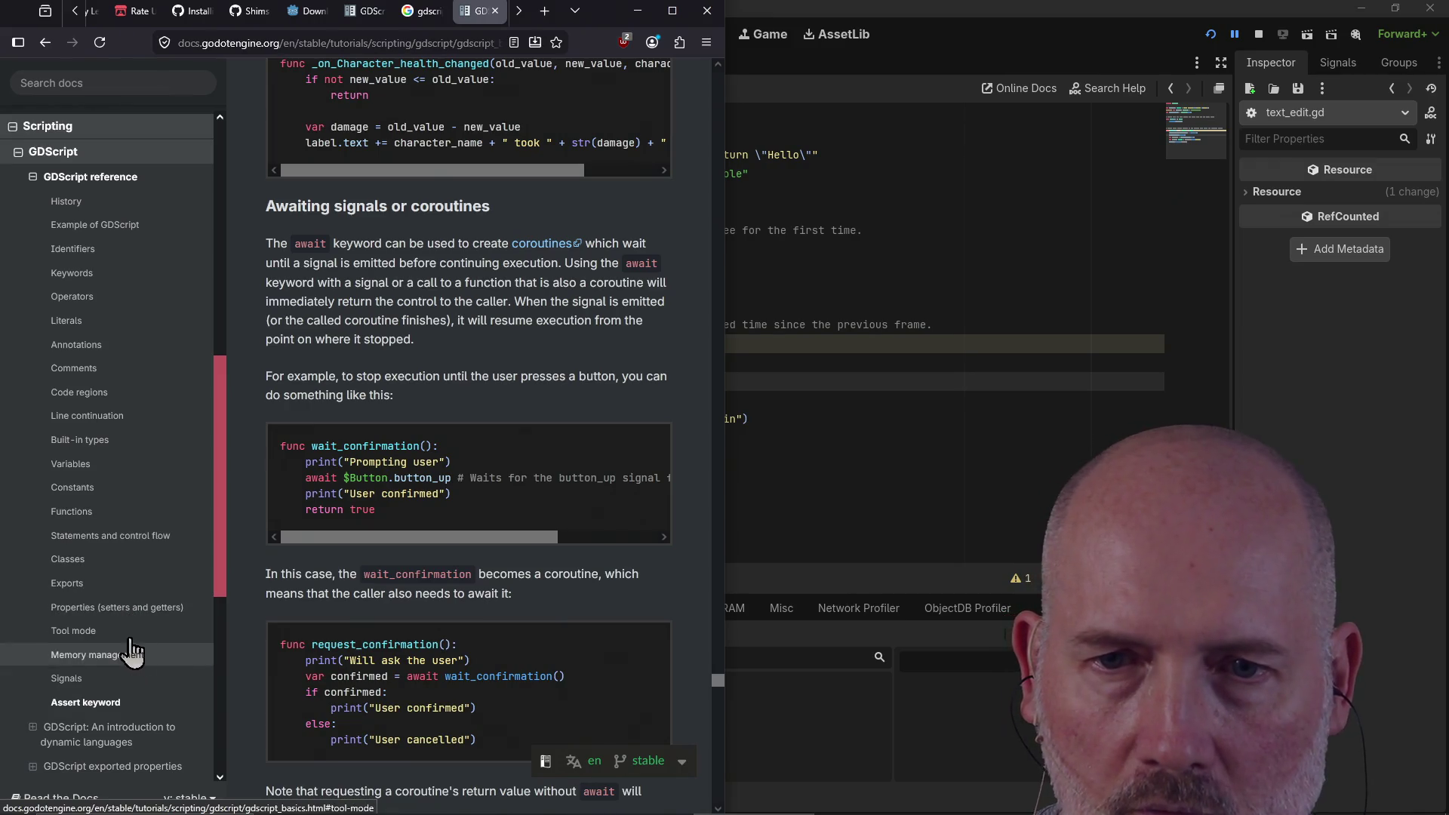
scroll(130, 609, "down", 1)
scroll(130, 610, "down", 3)
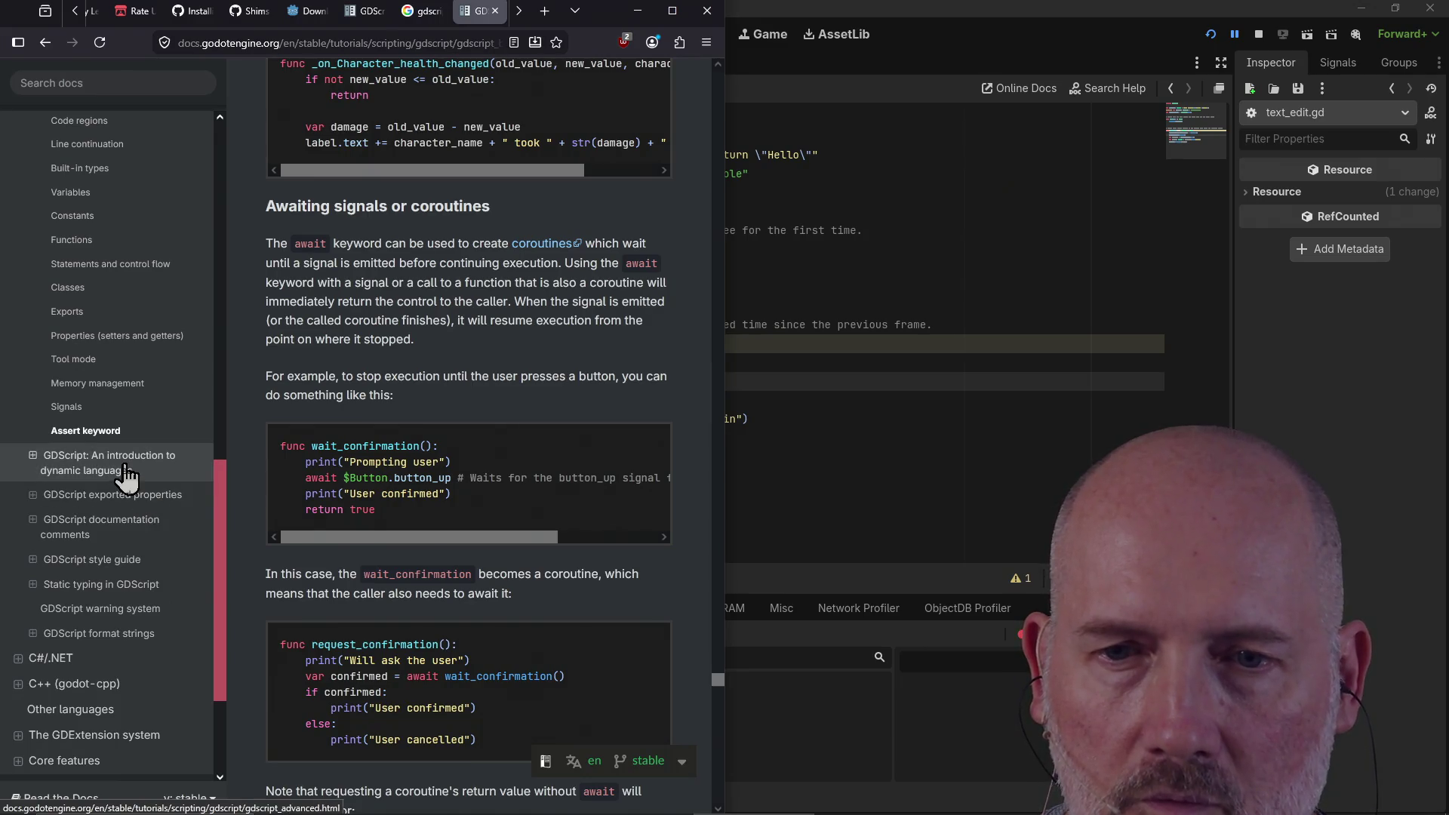
scroll(138, 437, "up", 4)
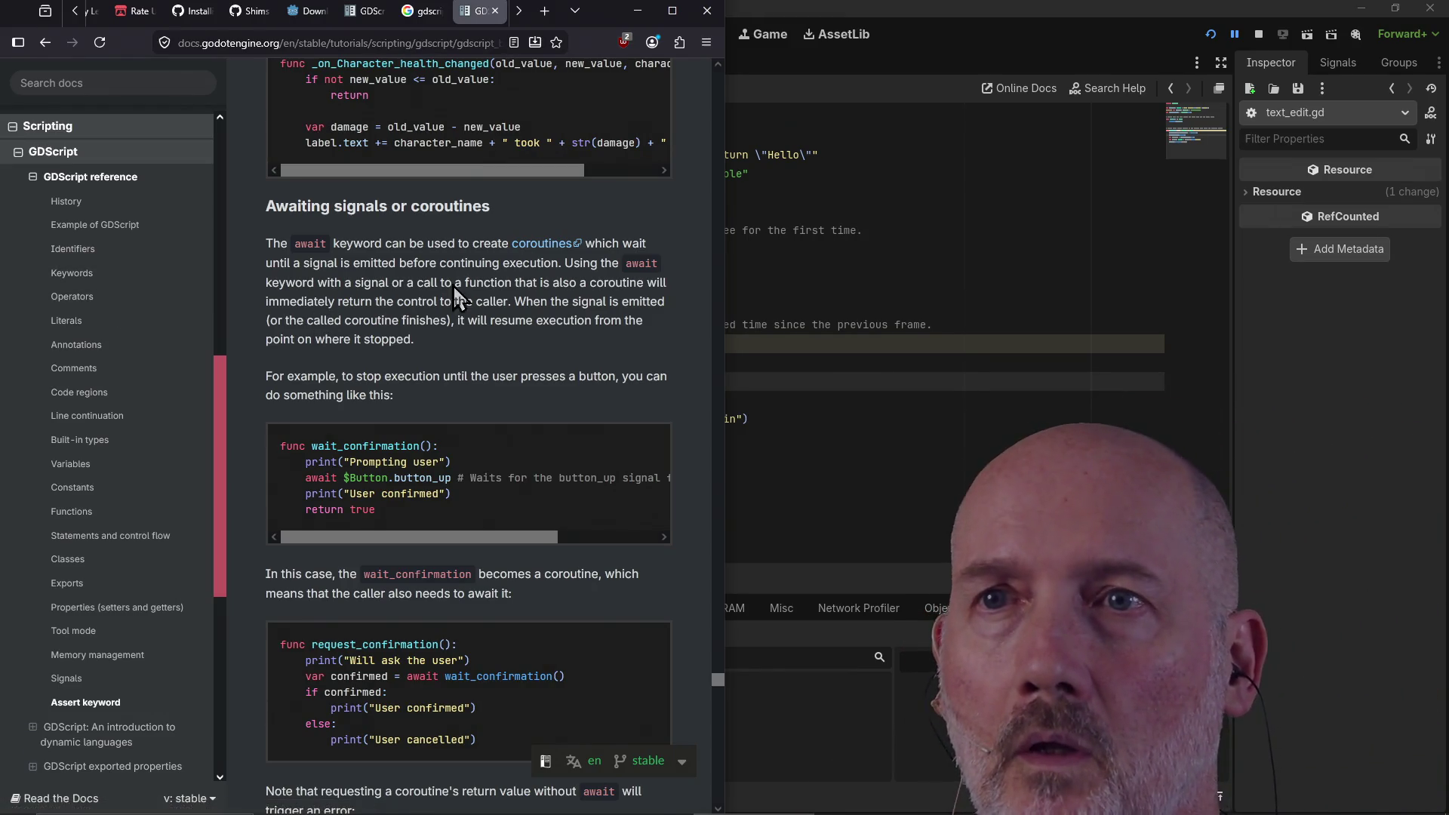
Step: Search Google for 'gdscript error handling'
left_click(421, 15)
left_click(305, 74)
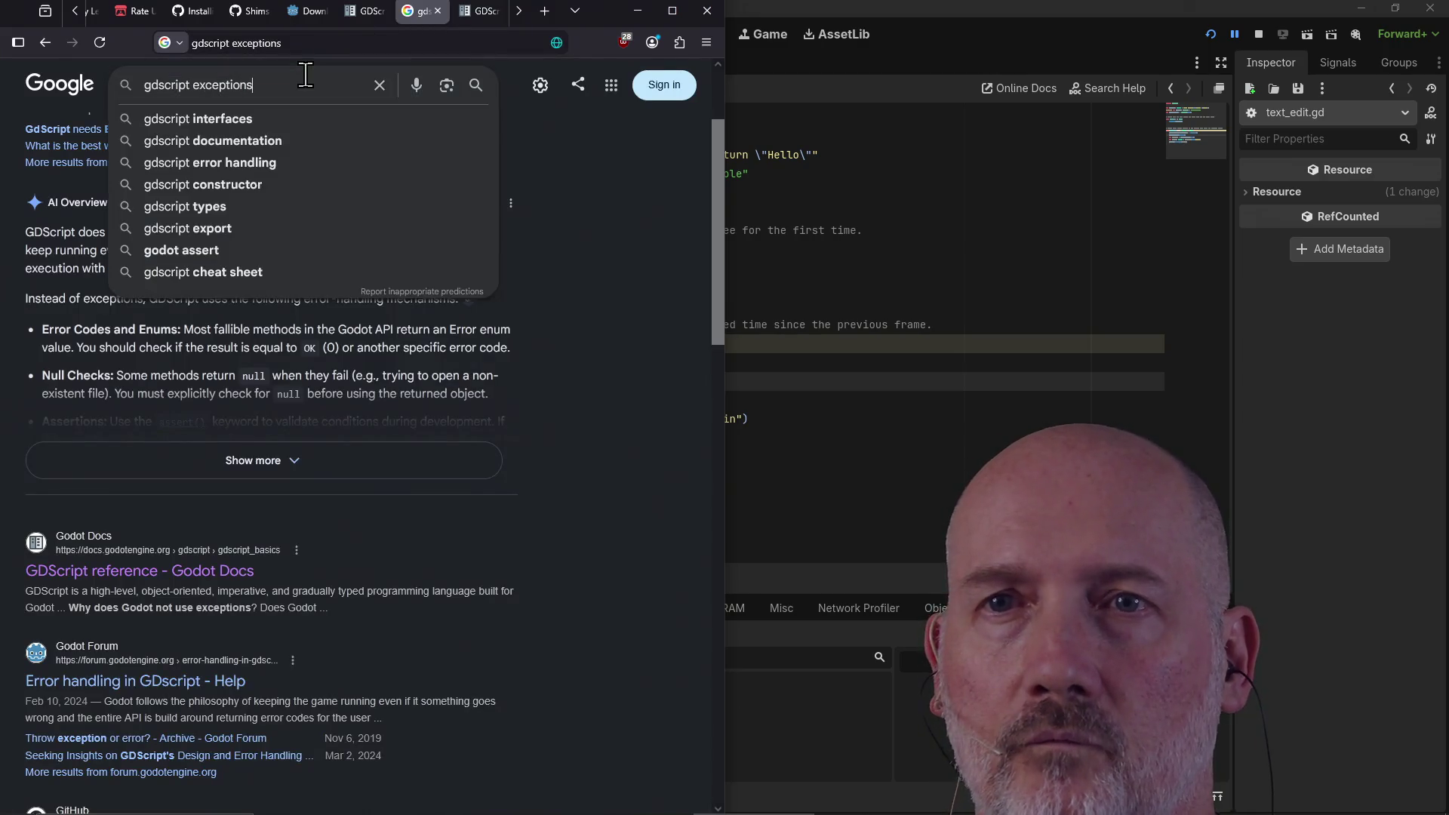
key("BackSpace")
key("BackSpace")
key("BackSpace")
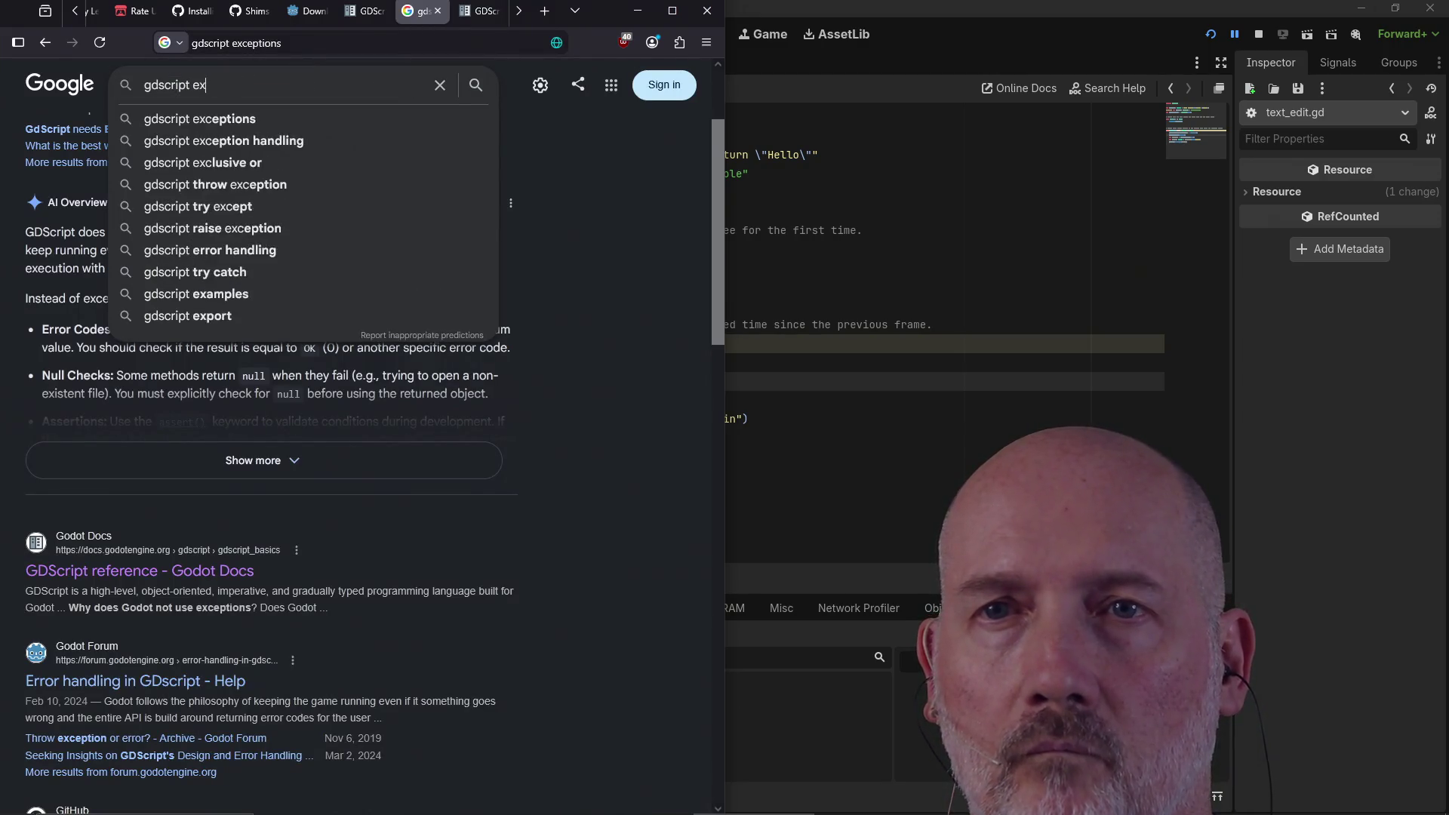
type("rror handling")
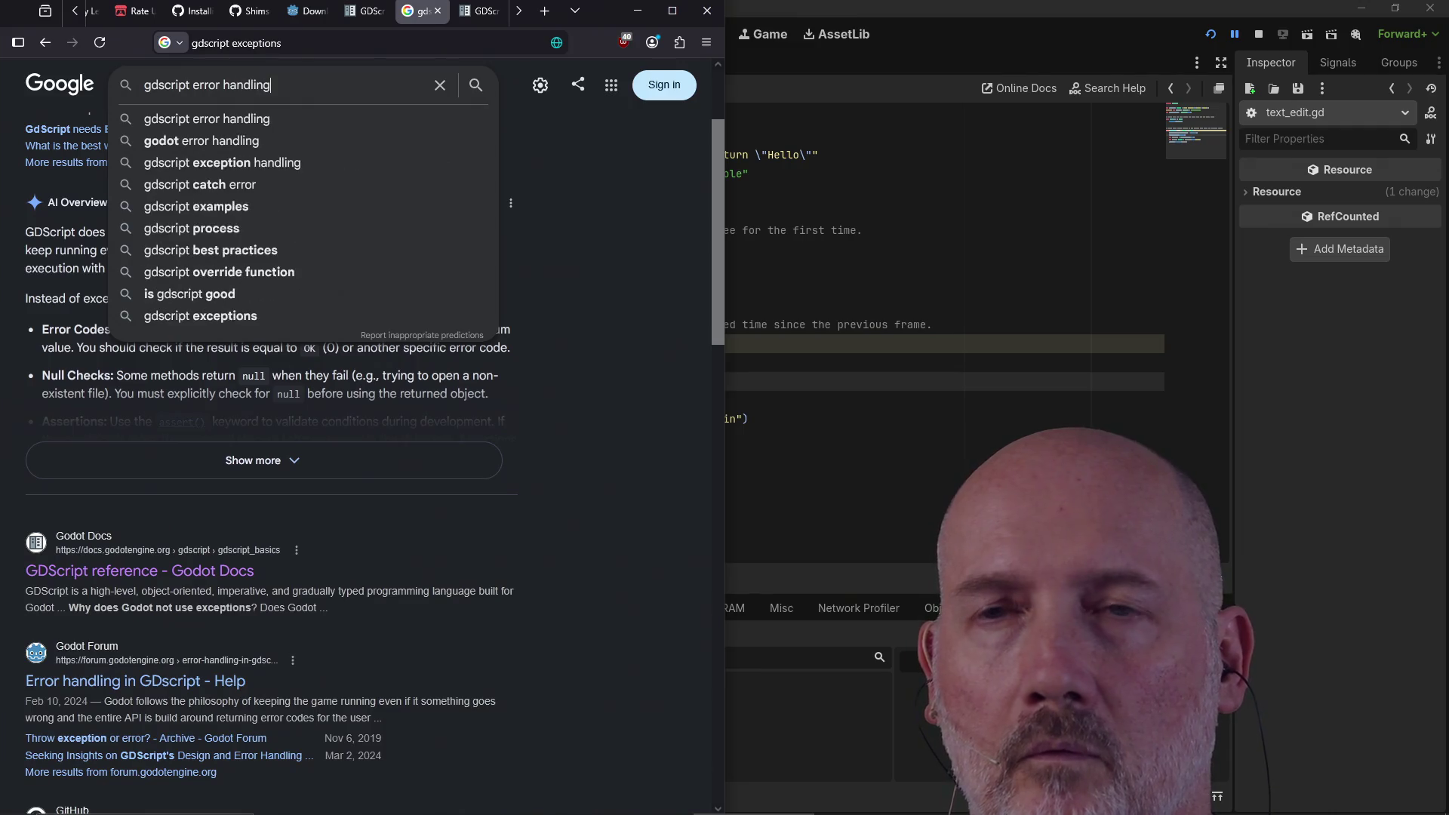
key("Return")
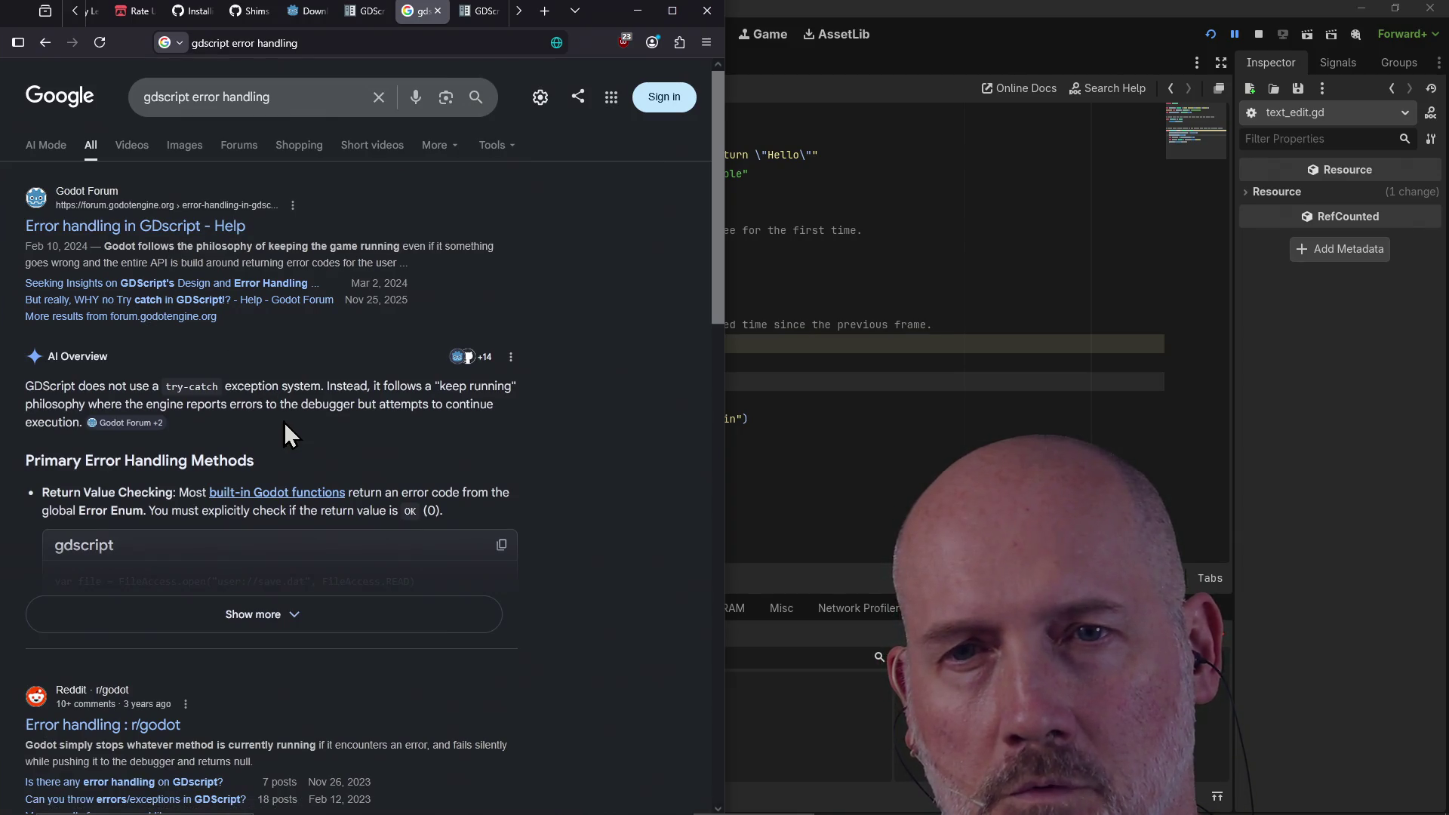
Step: Expand and read the AI overview on return-code error checking, then return to the Godot editor
left_click(302, 620)
scroll(506, 474, "down", 2)
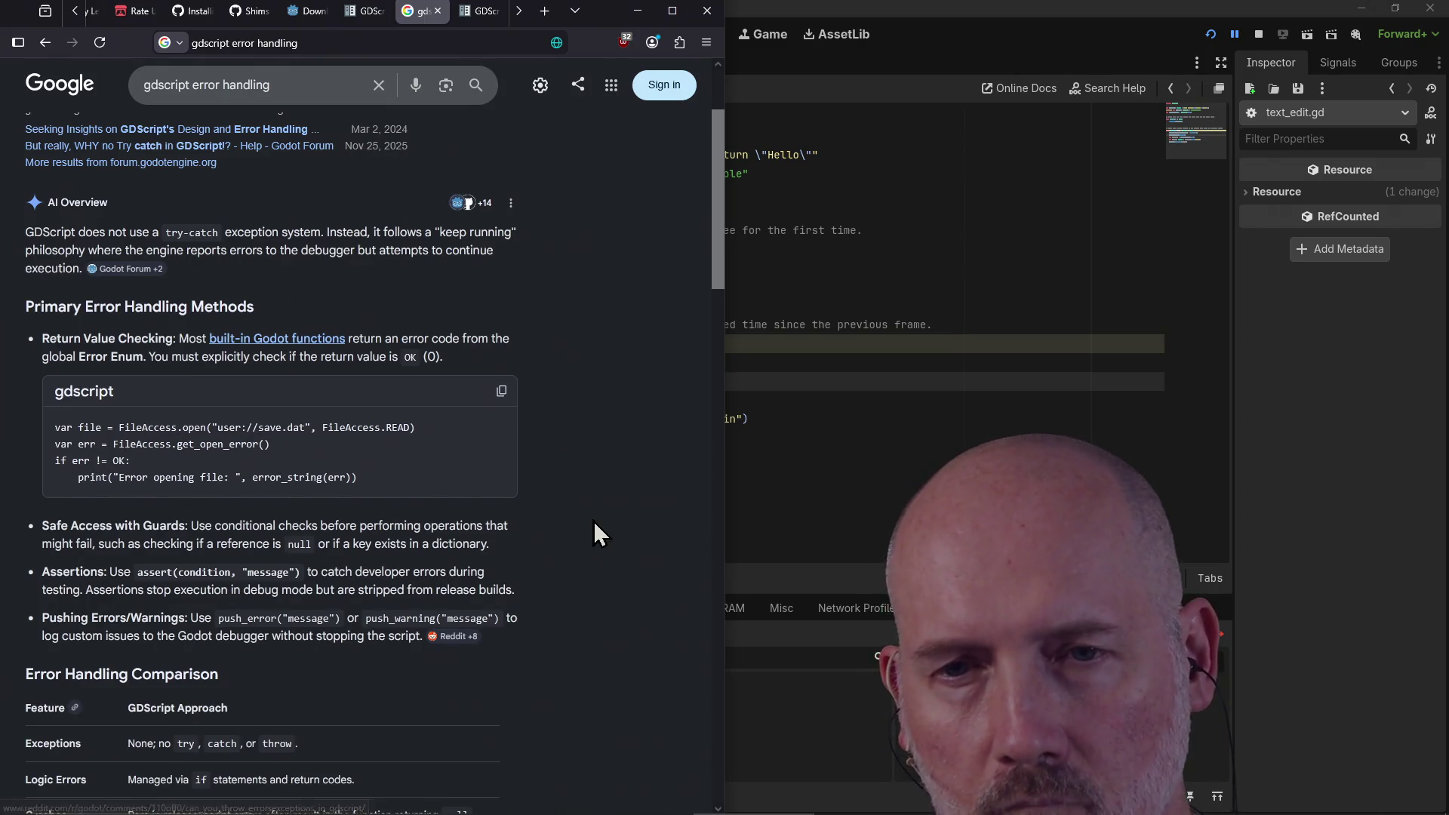
scroll(593, 521, "down", 3)
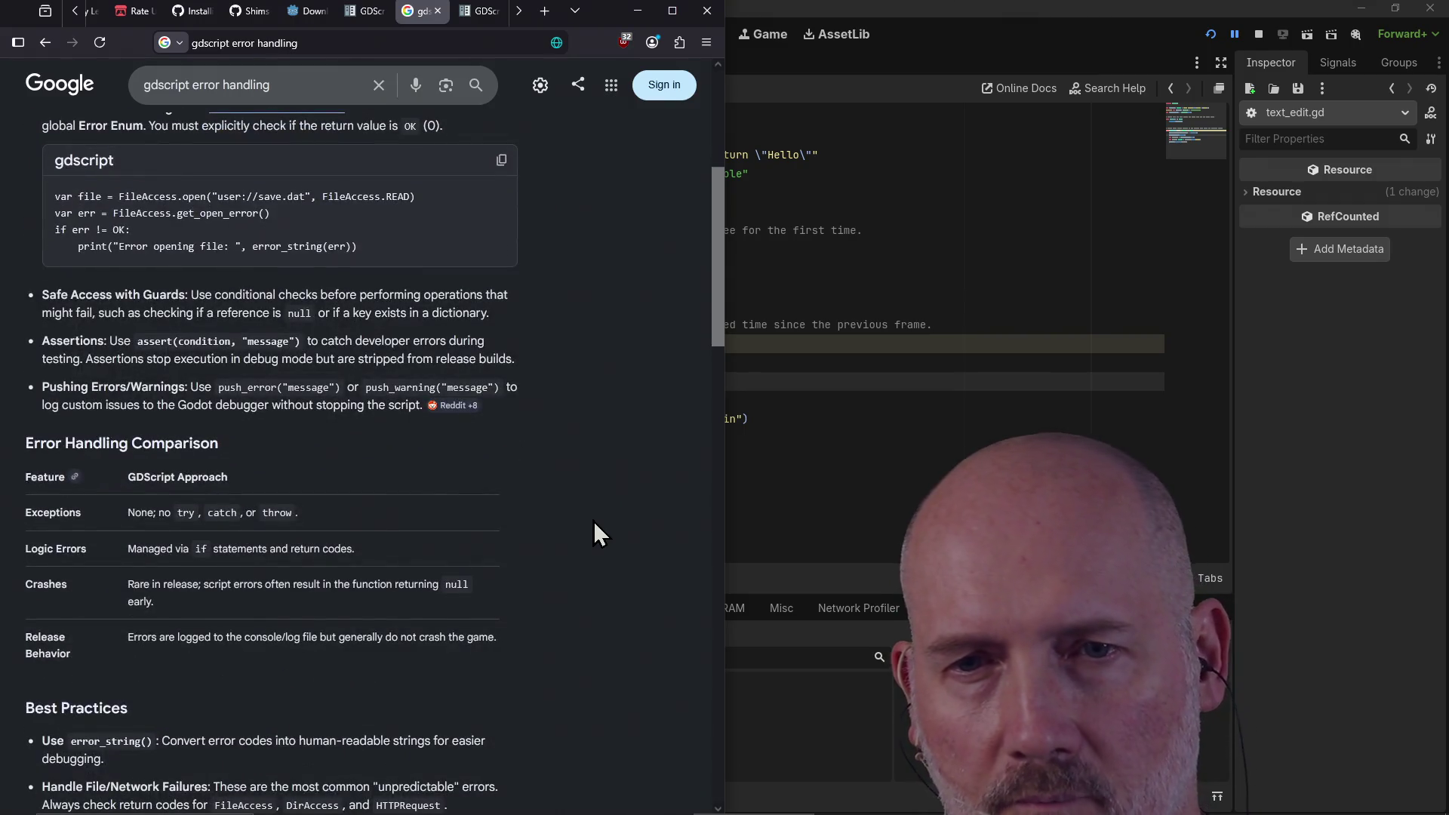
scroll(595, 524, "down", 3)
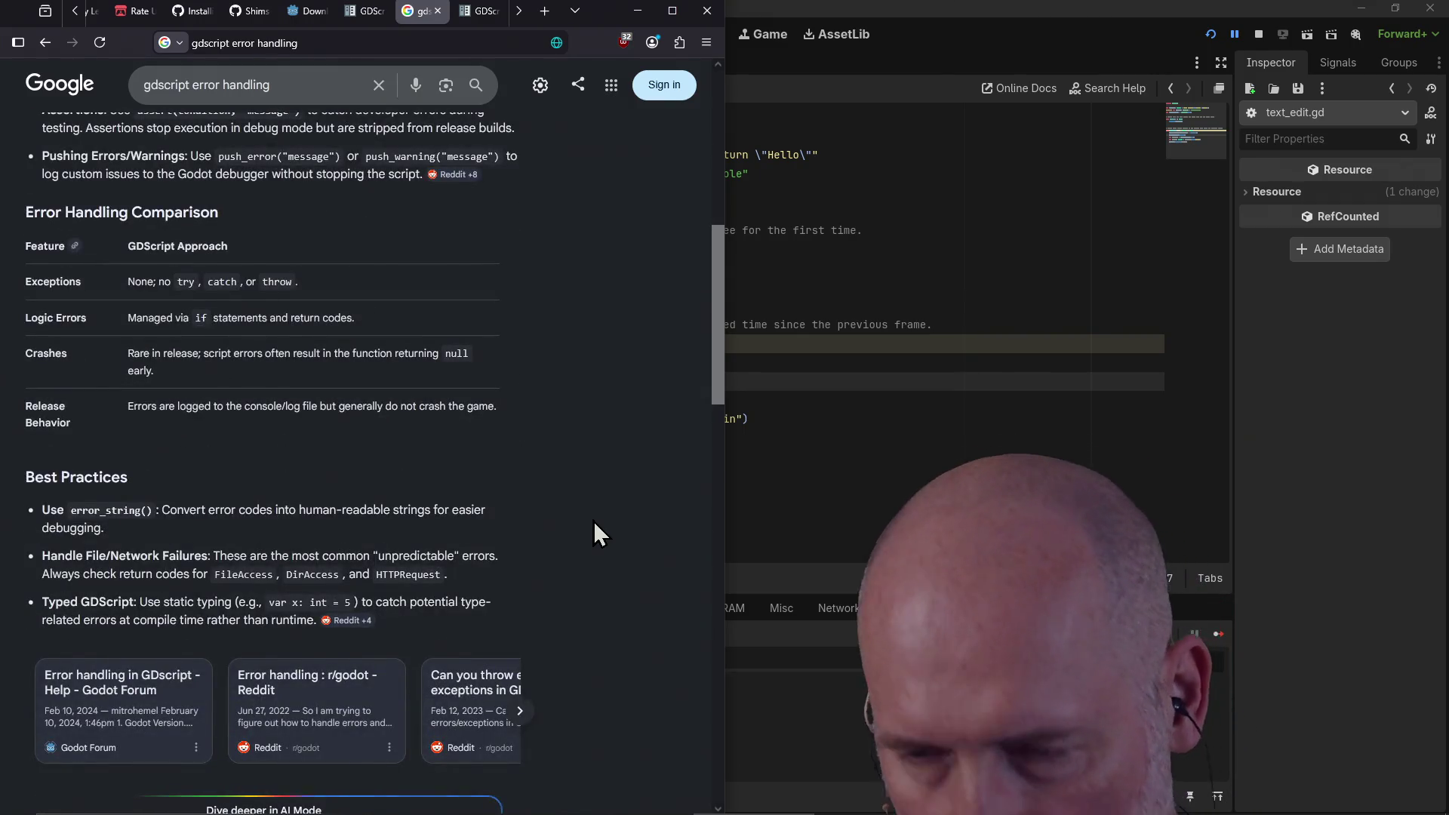
key("ctrl+Tab")
left_click(819, 498)
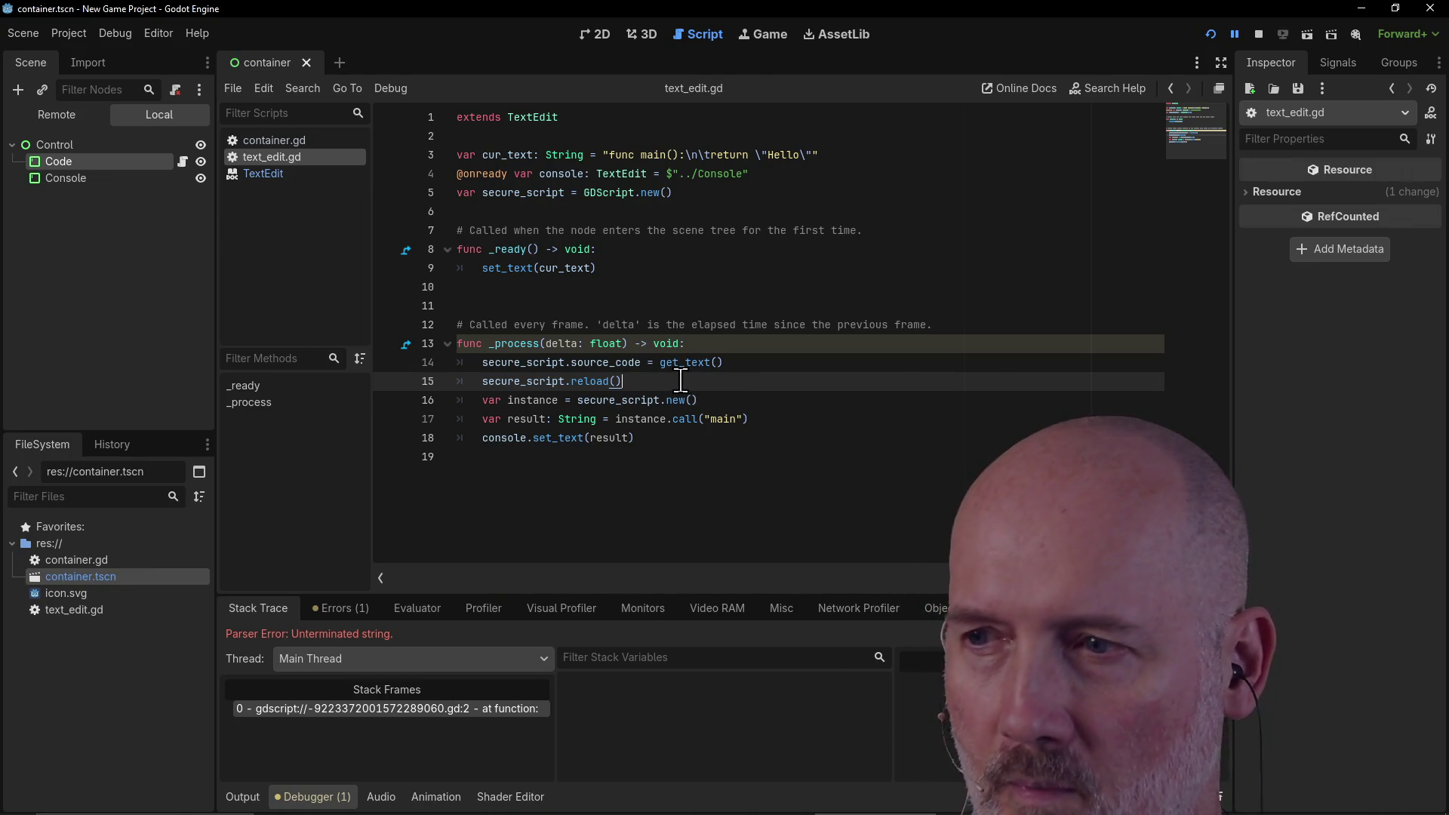
key("F5")
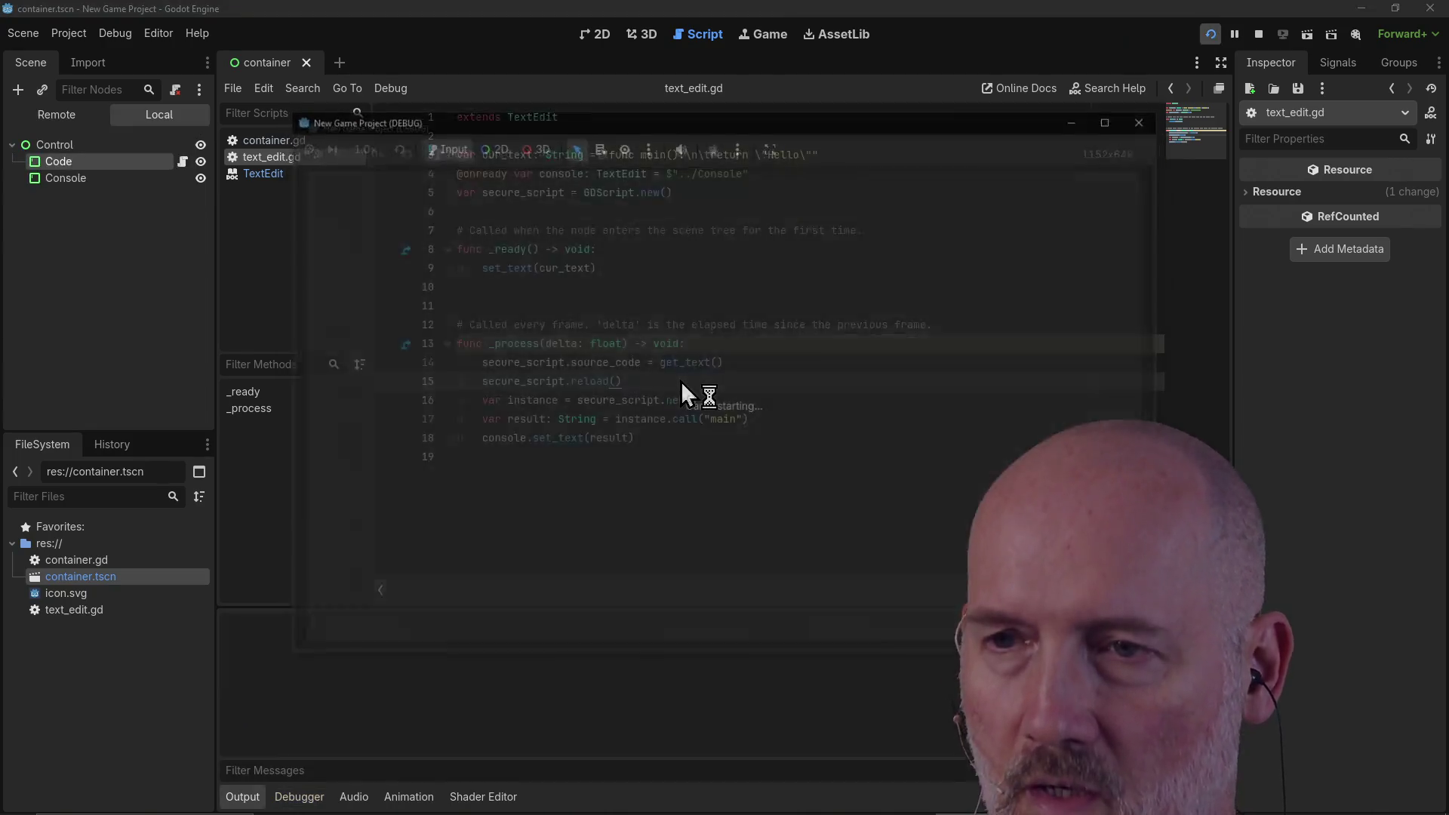
left_click(479, 229)
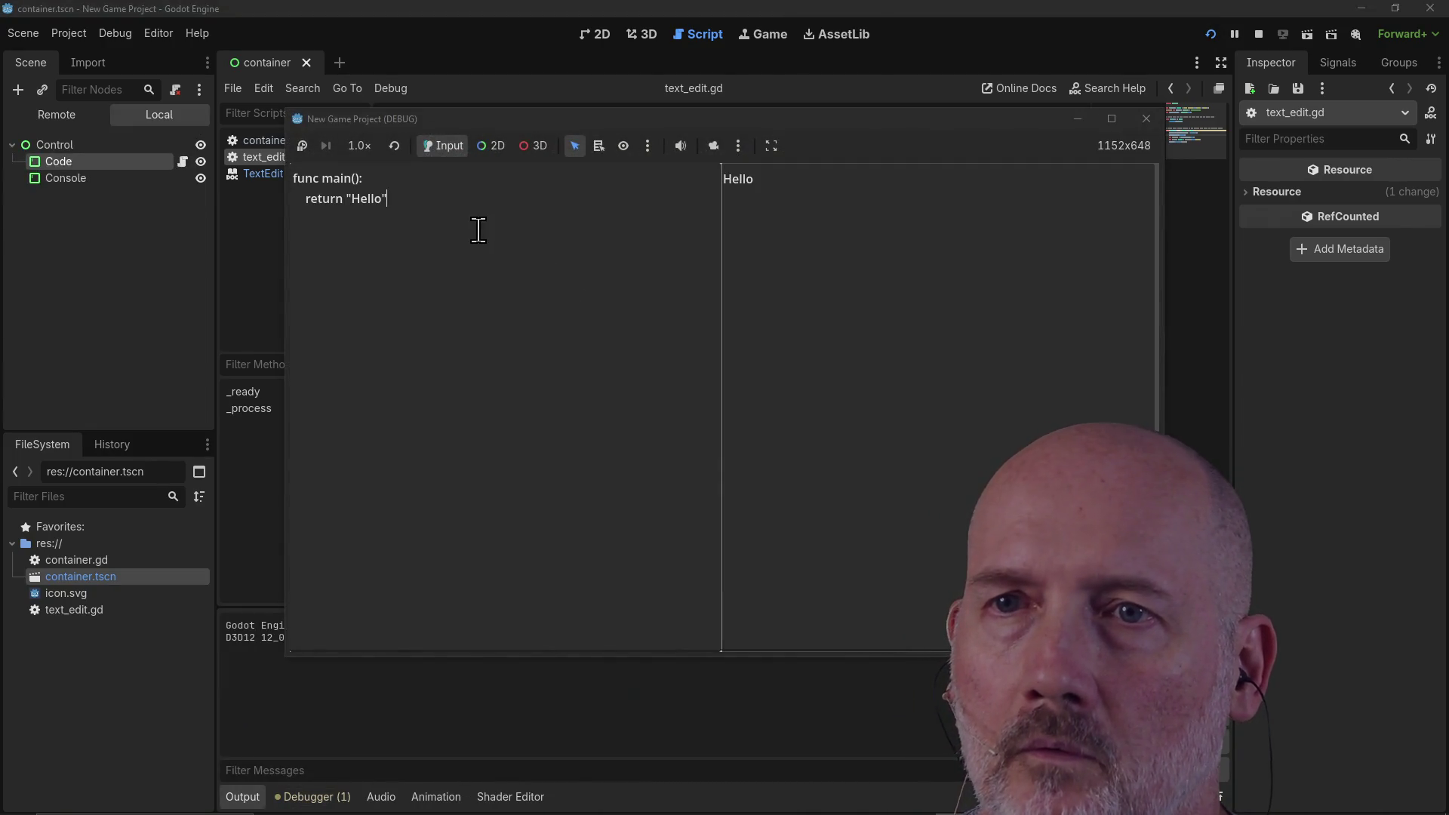
key("BackSpace")
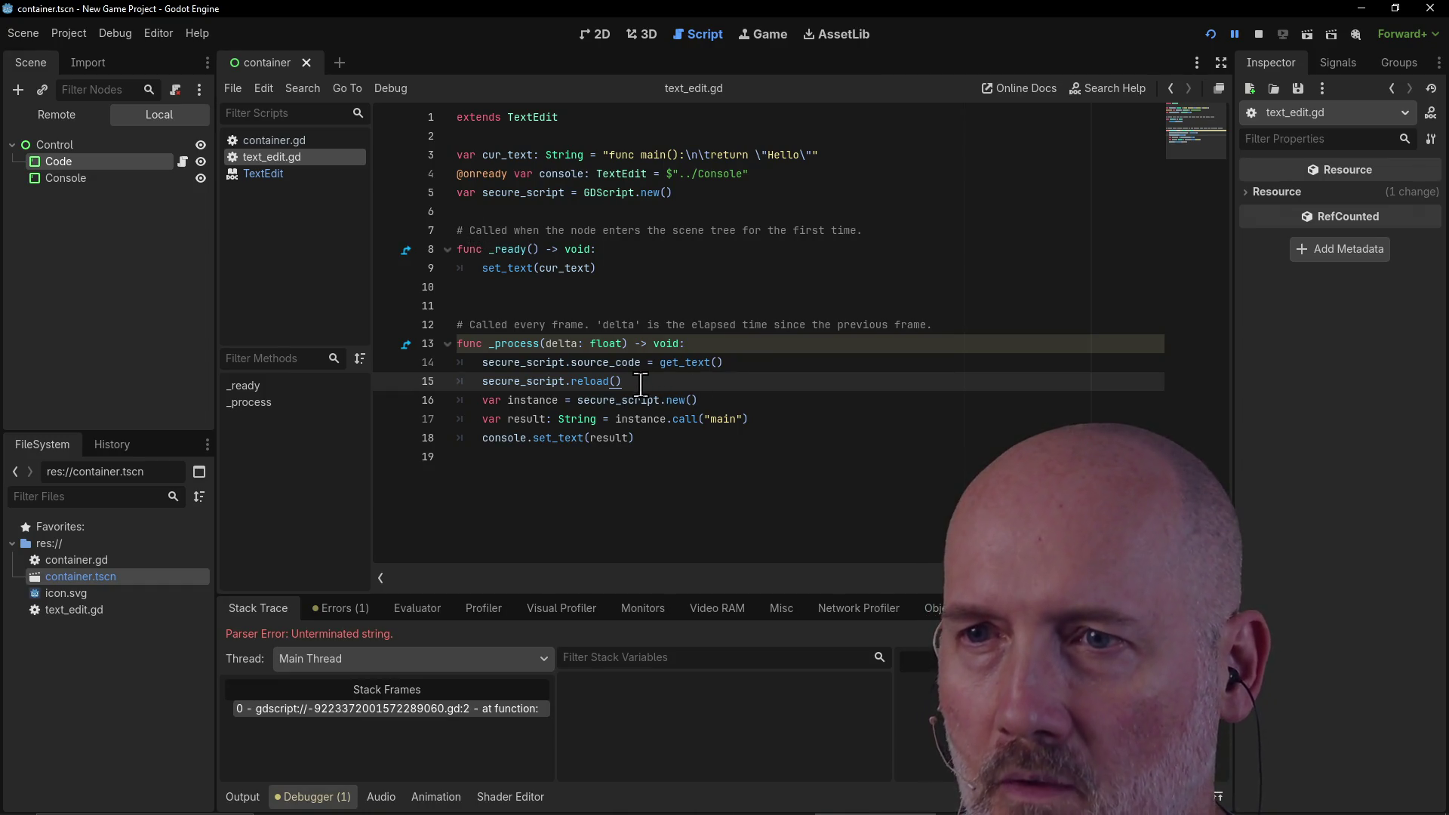
mouse_move(578, 383)
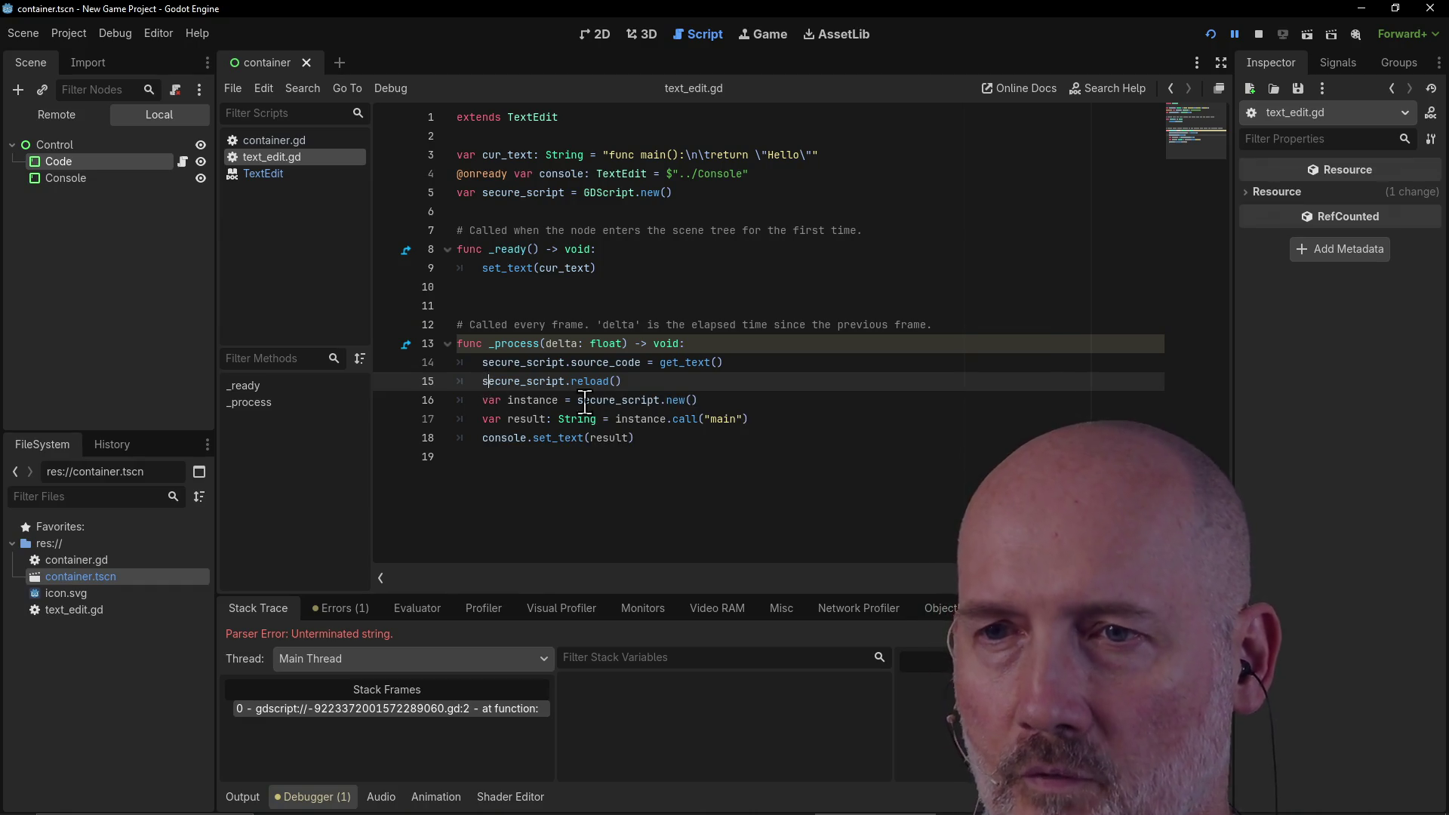
type("var err =")
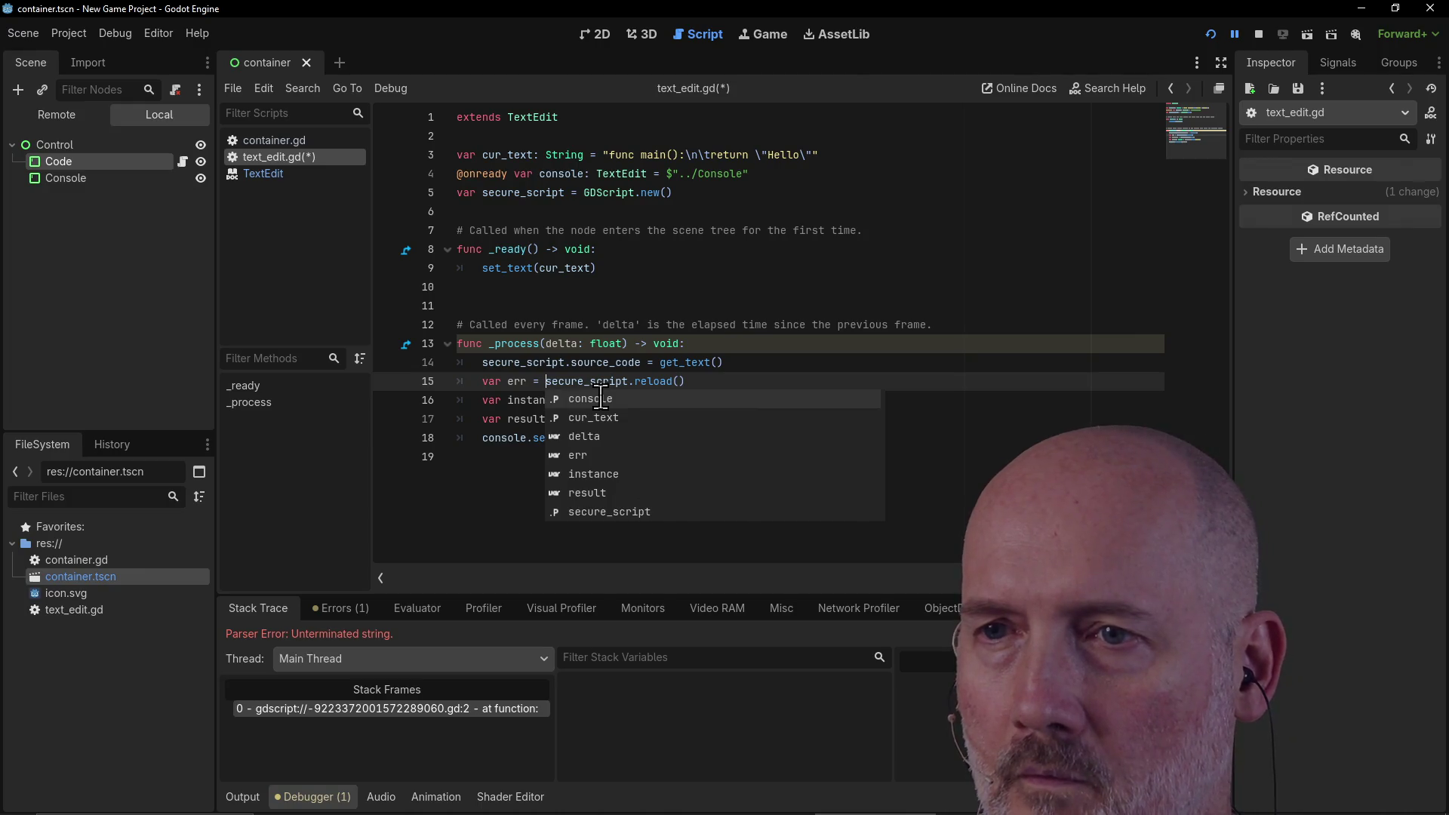
Step: Add a print("error", err) line after the reload call, save, and run the scene
left_click(703, 380)
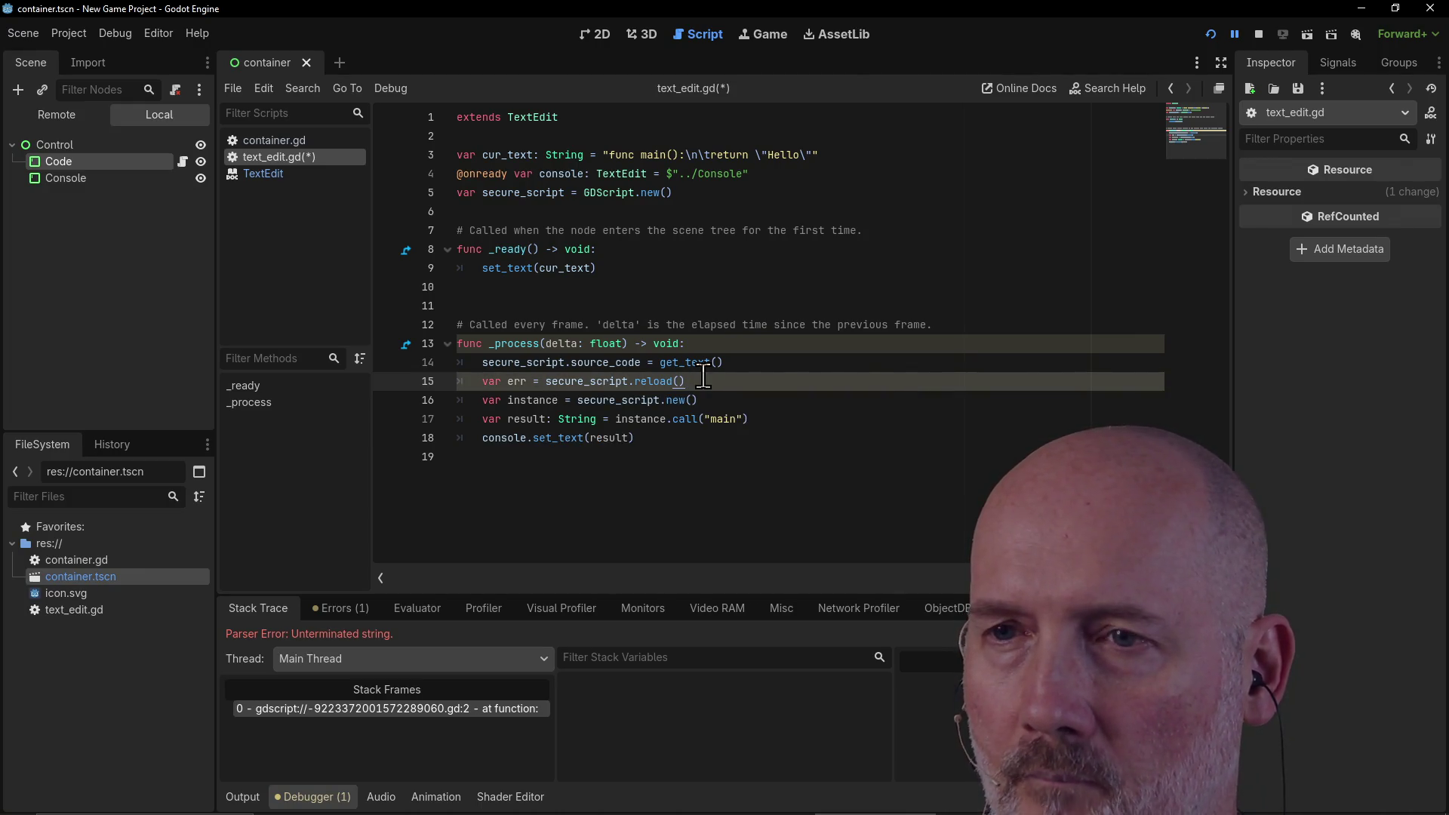
key("Return")
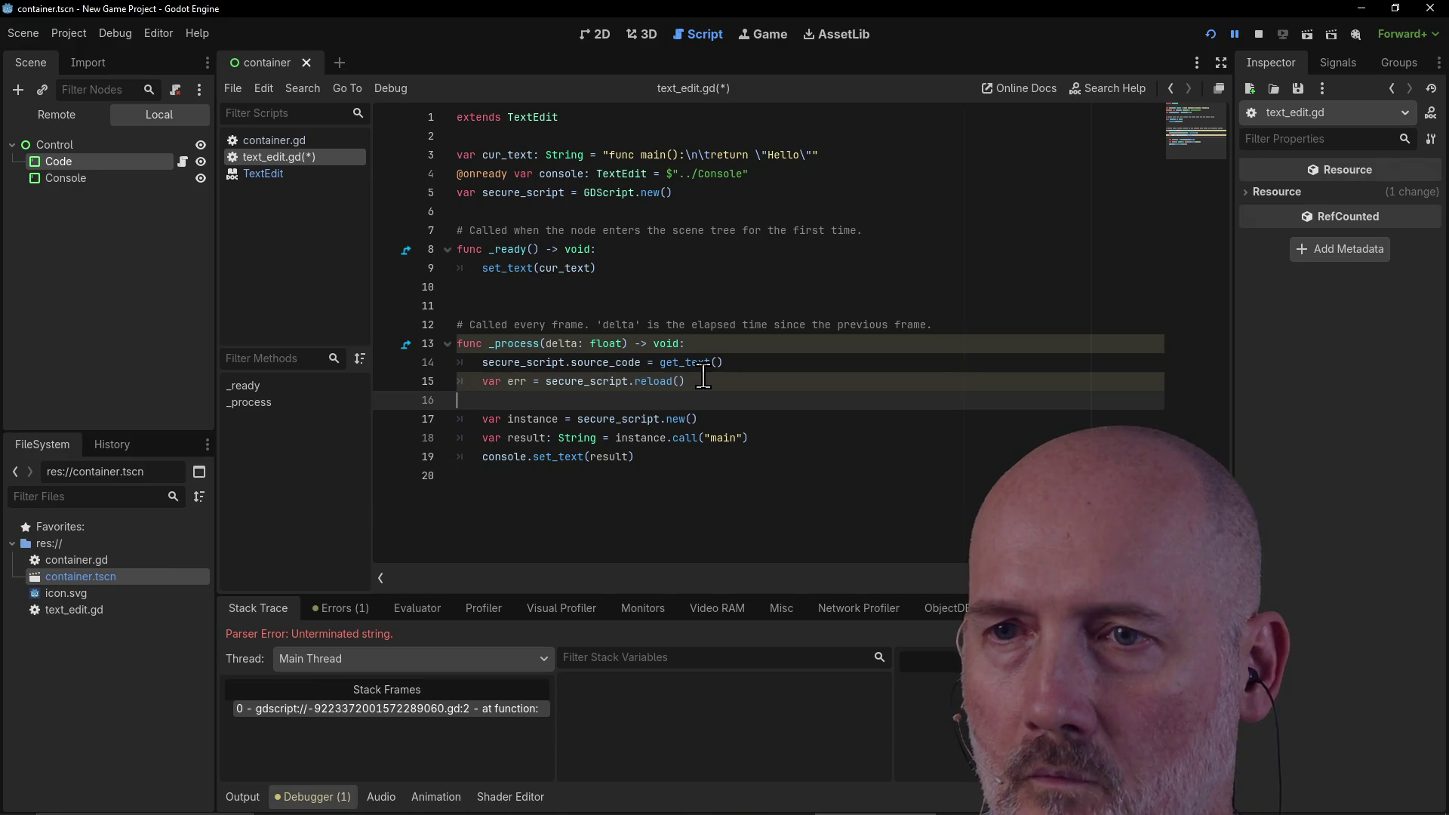
type("print(\"error")
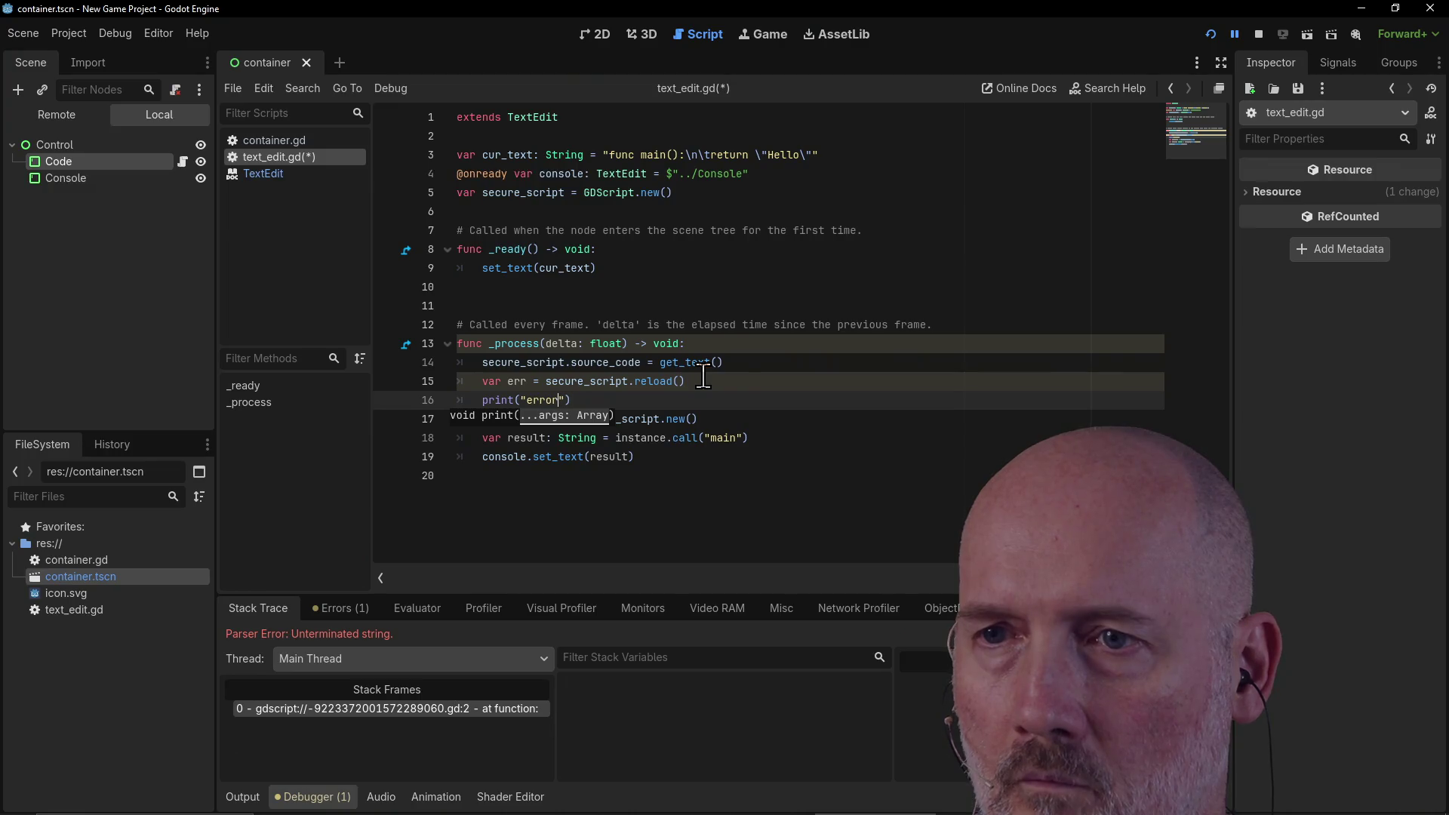
type("rr")
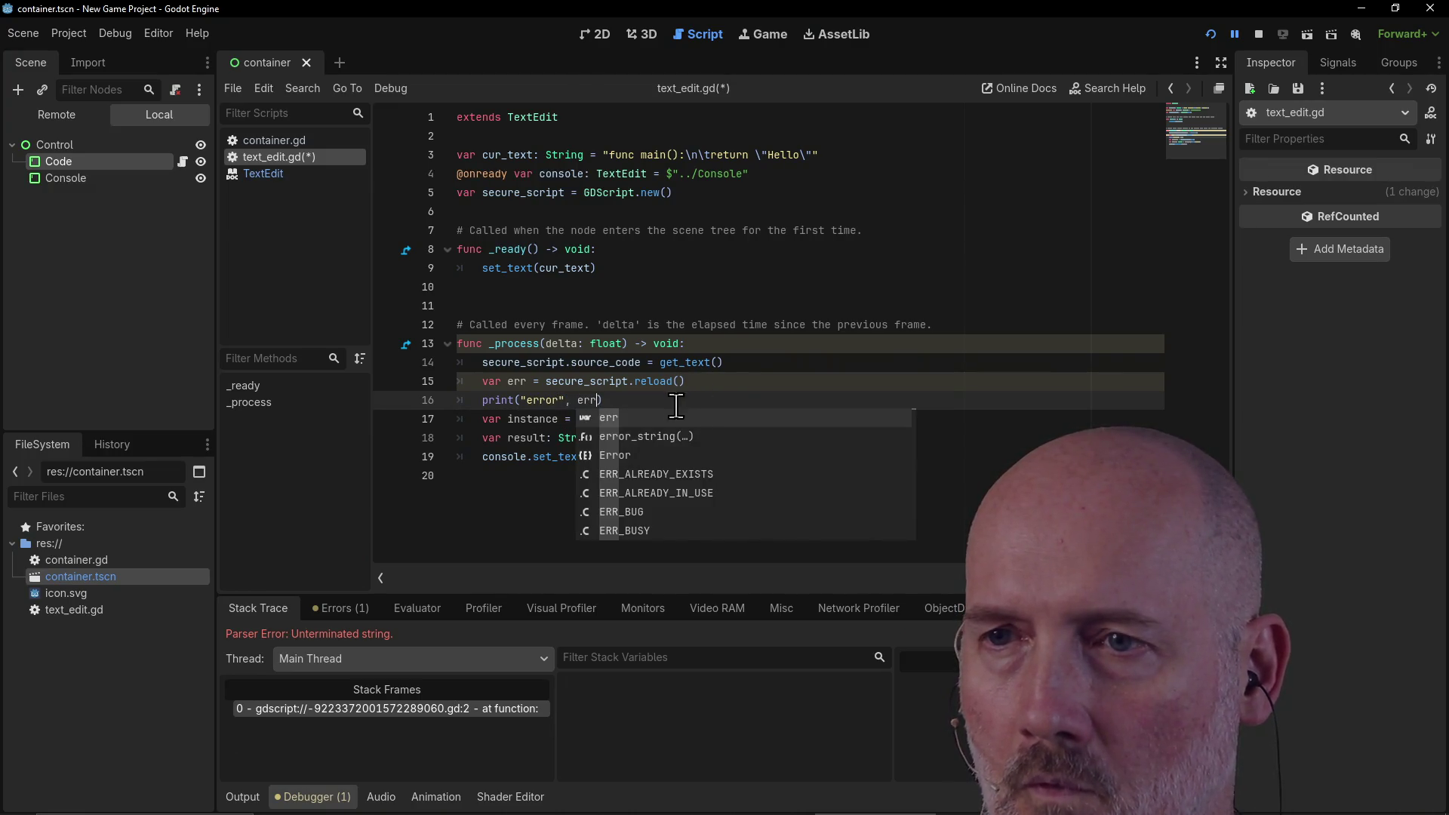
type(")")
key("ctrl+s")
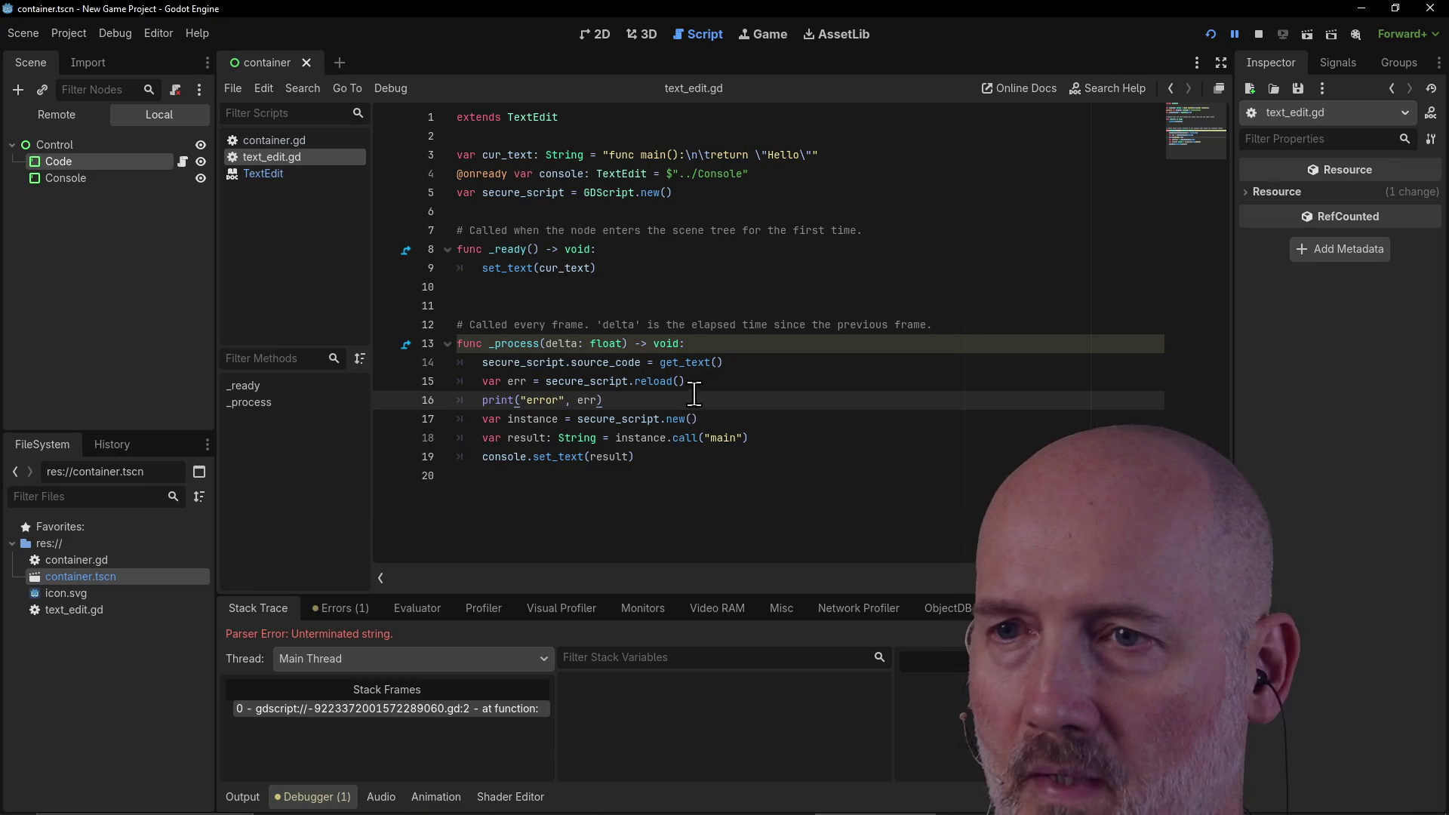
left_click(708, 382)
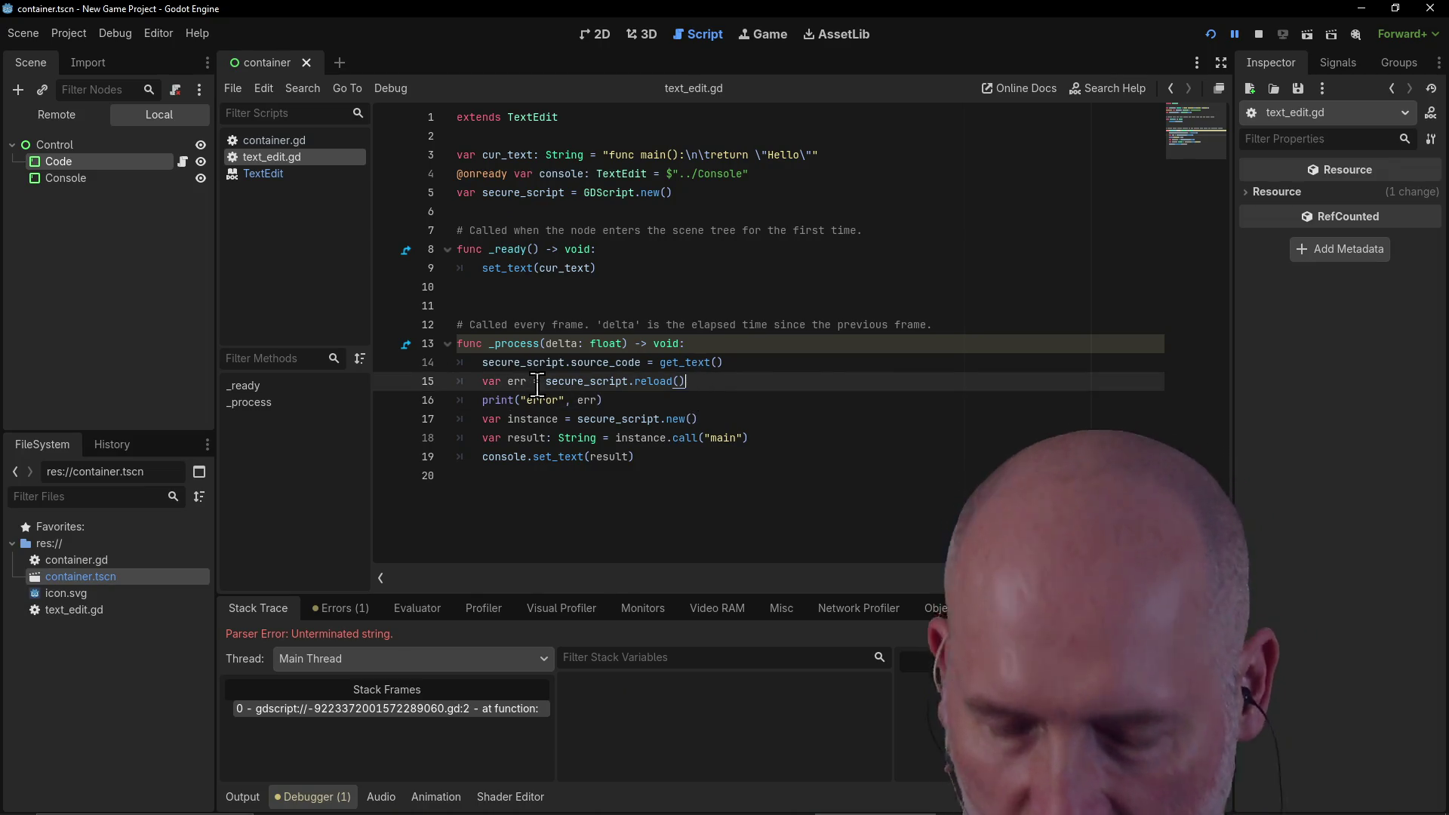
key("F5")
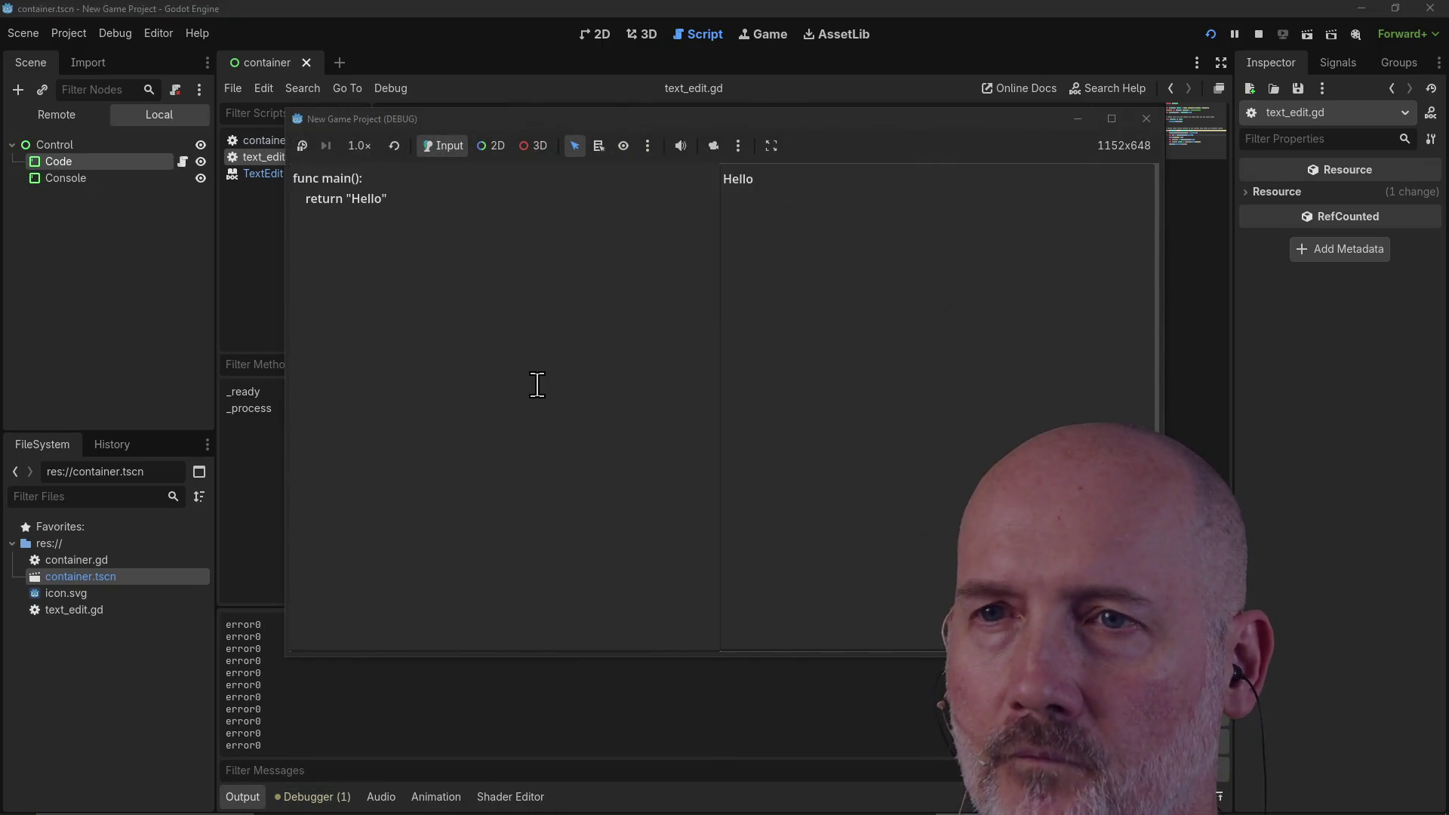
Step: Delete the closing quote after "Hello" in the running game's return line
left_click(420, 199)
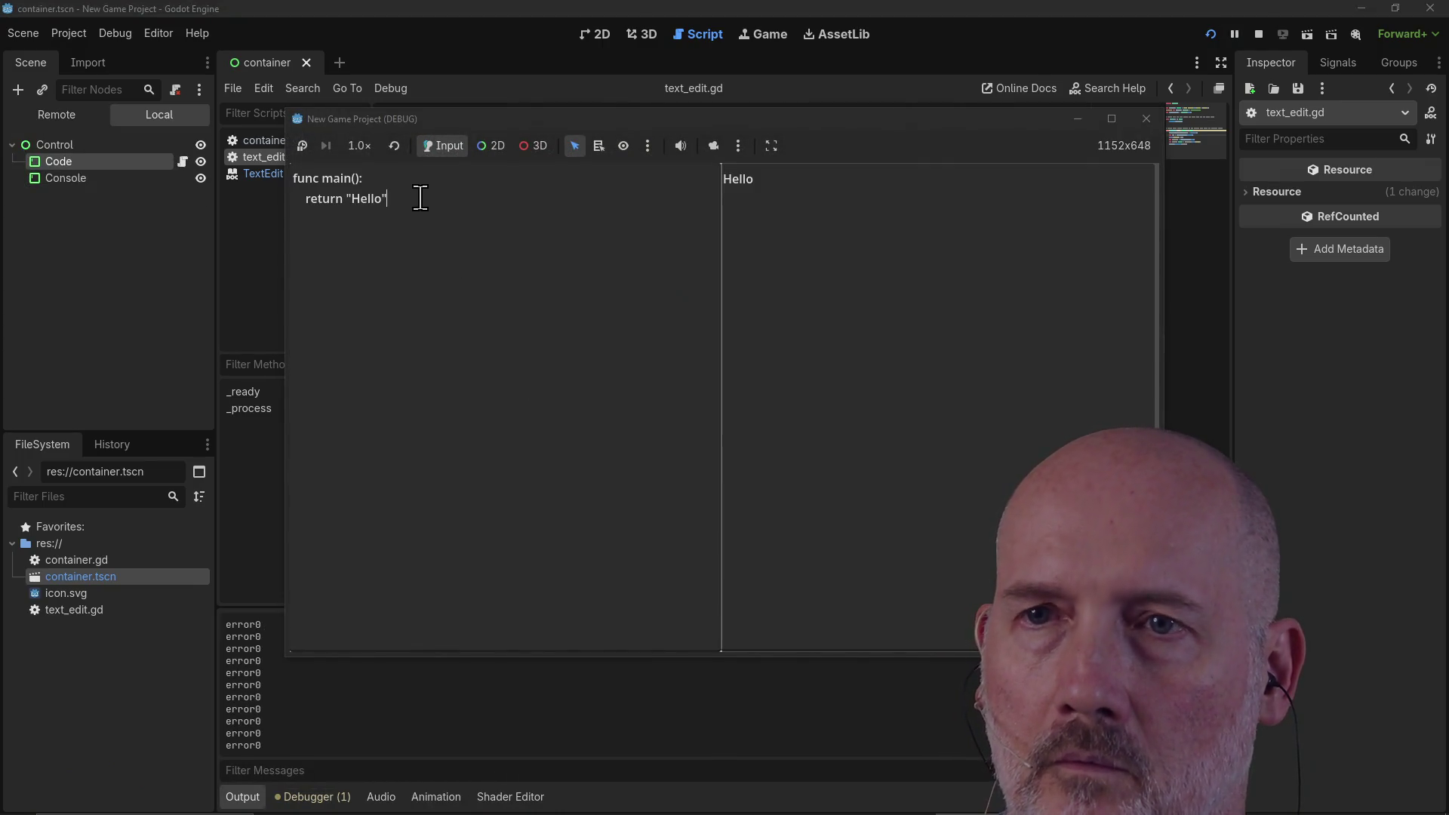
key("BackSpace")
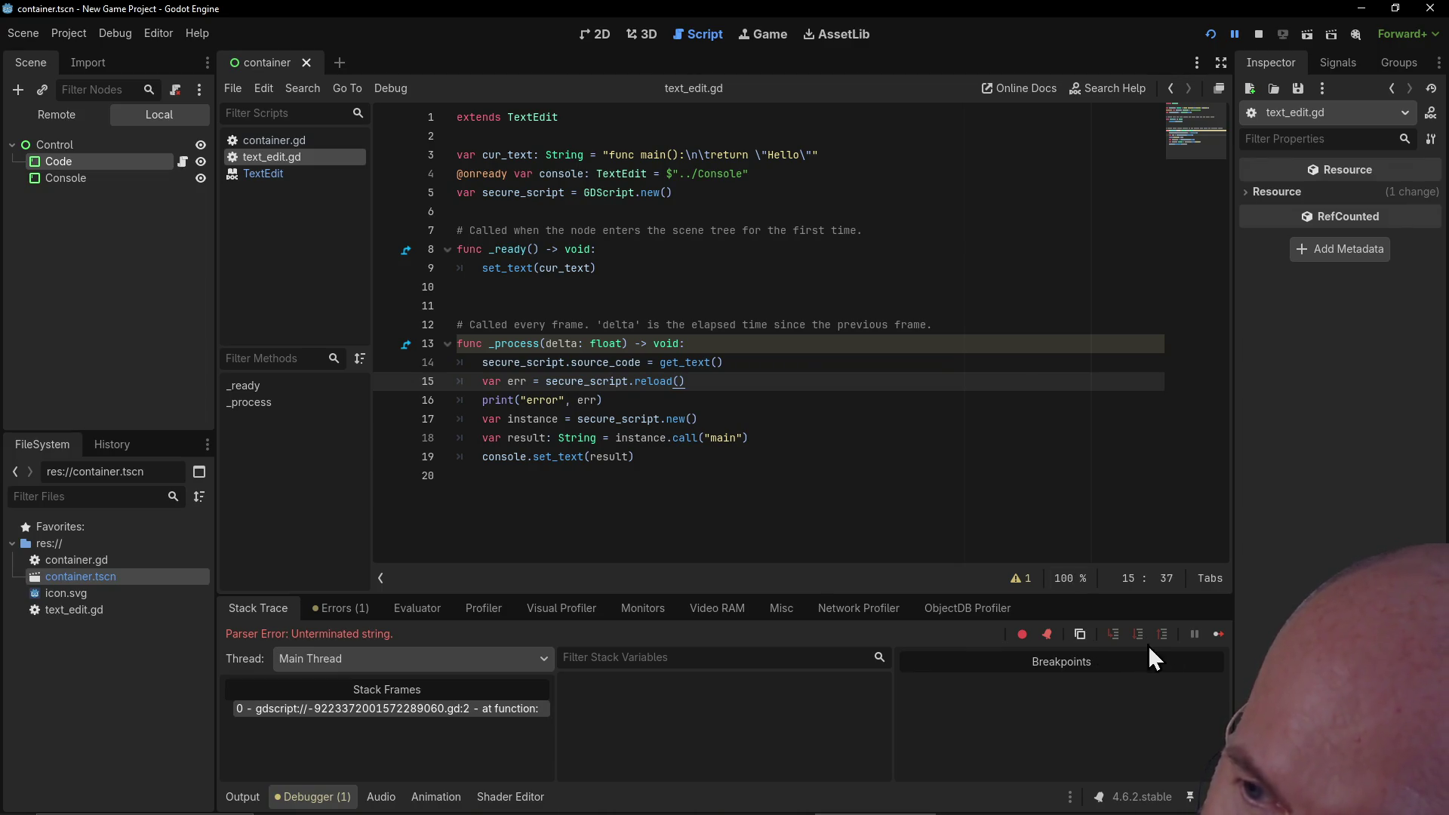
Step: Resume the halted scene past the parse error and return to the script editor
left_click(1219, 637)
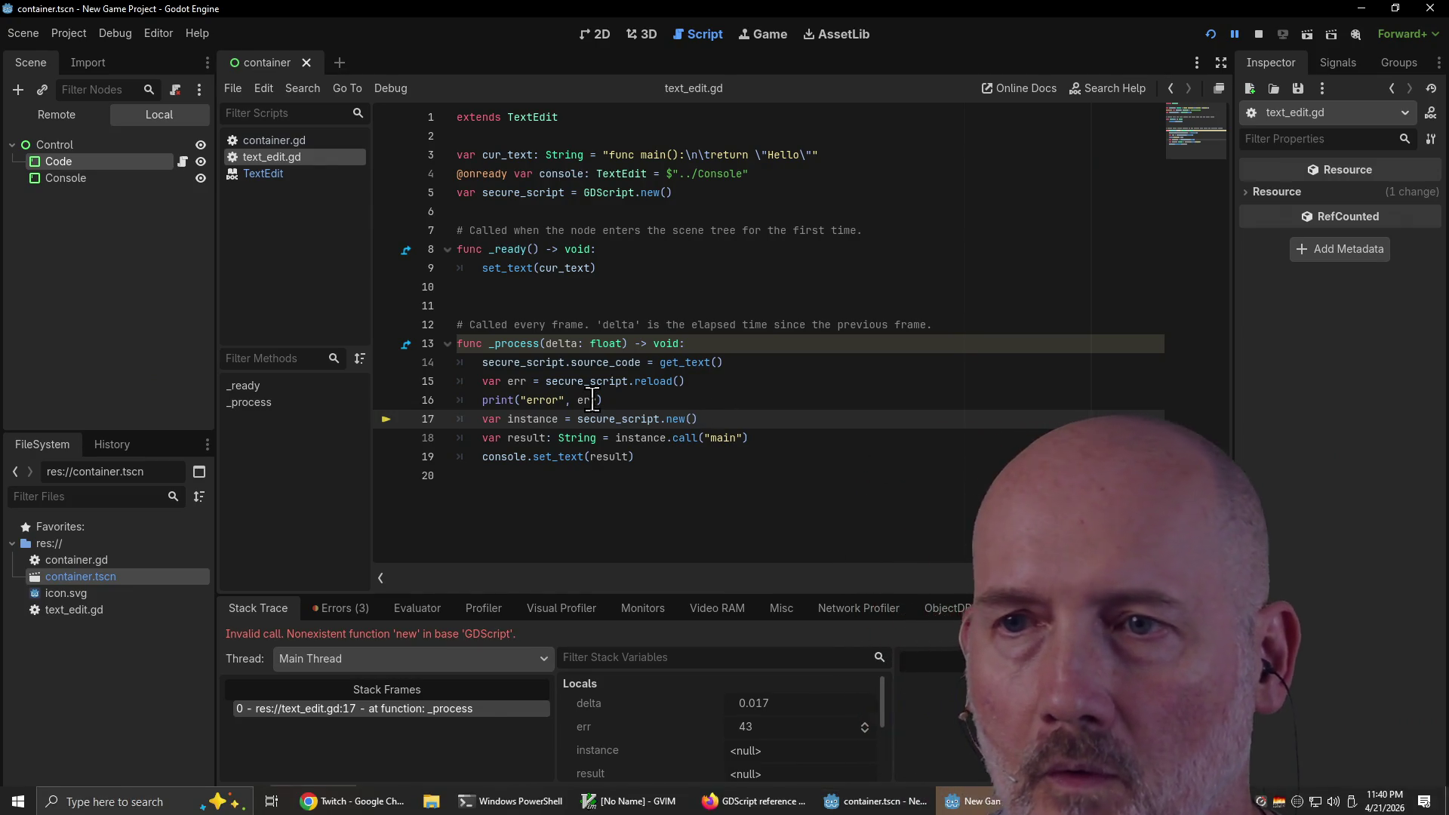
key("alt+Tab")
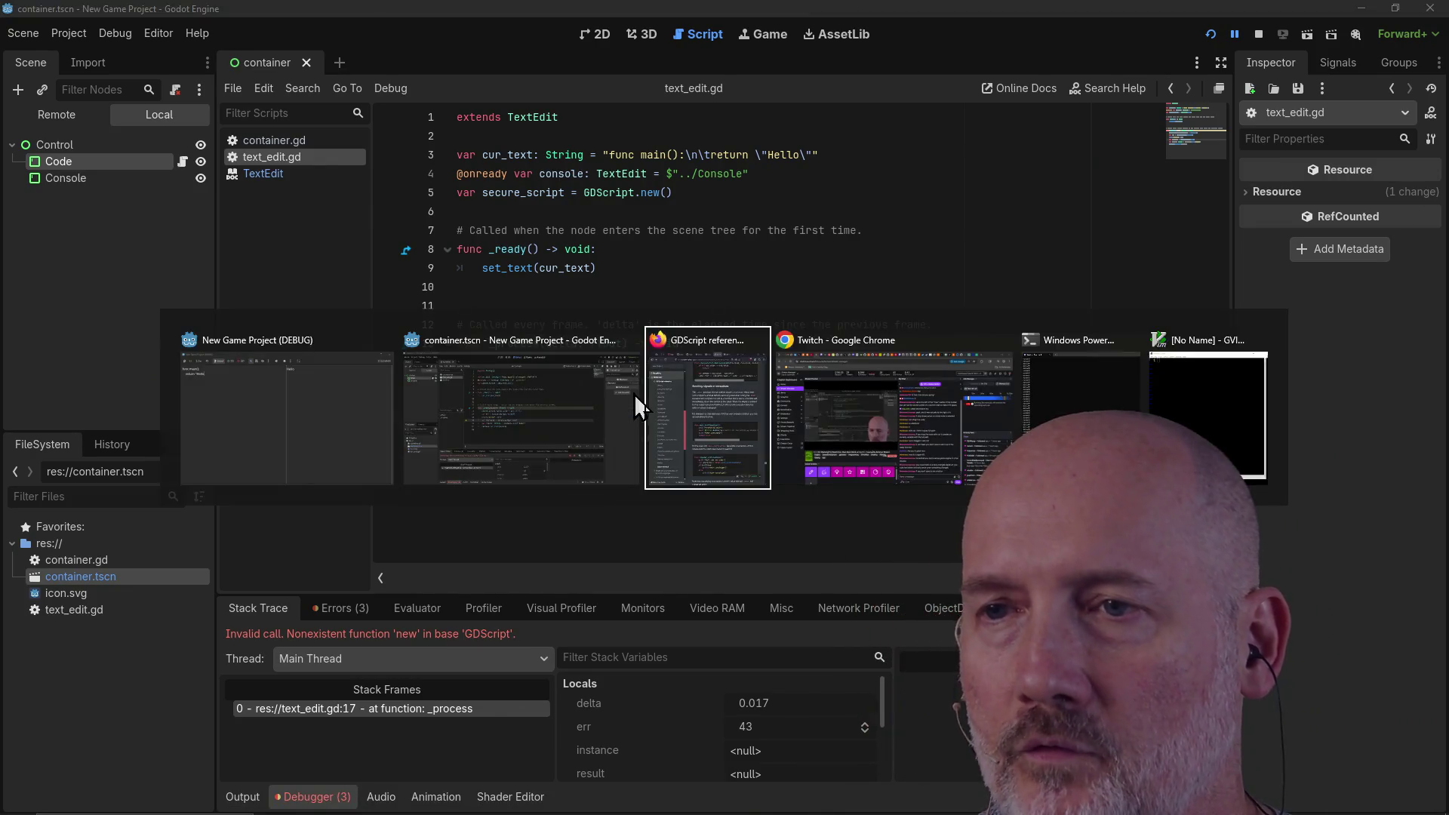
key("alt+Tab")
key("alt+Tab")
key("alt+Tab")
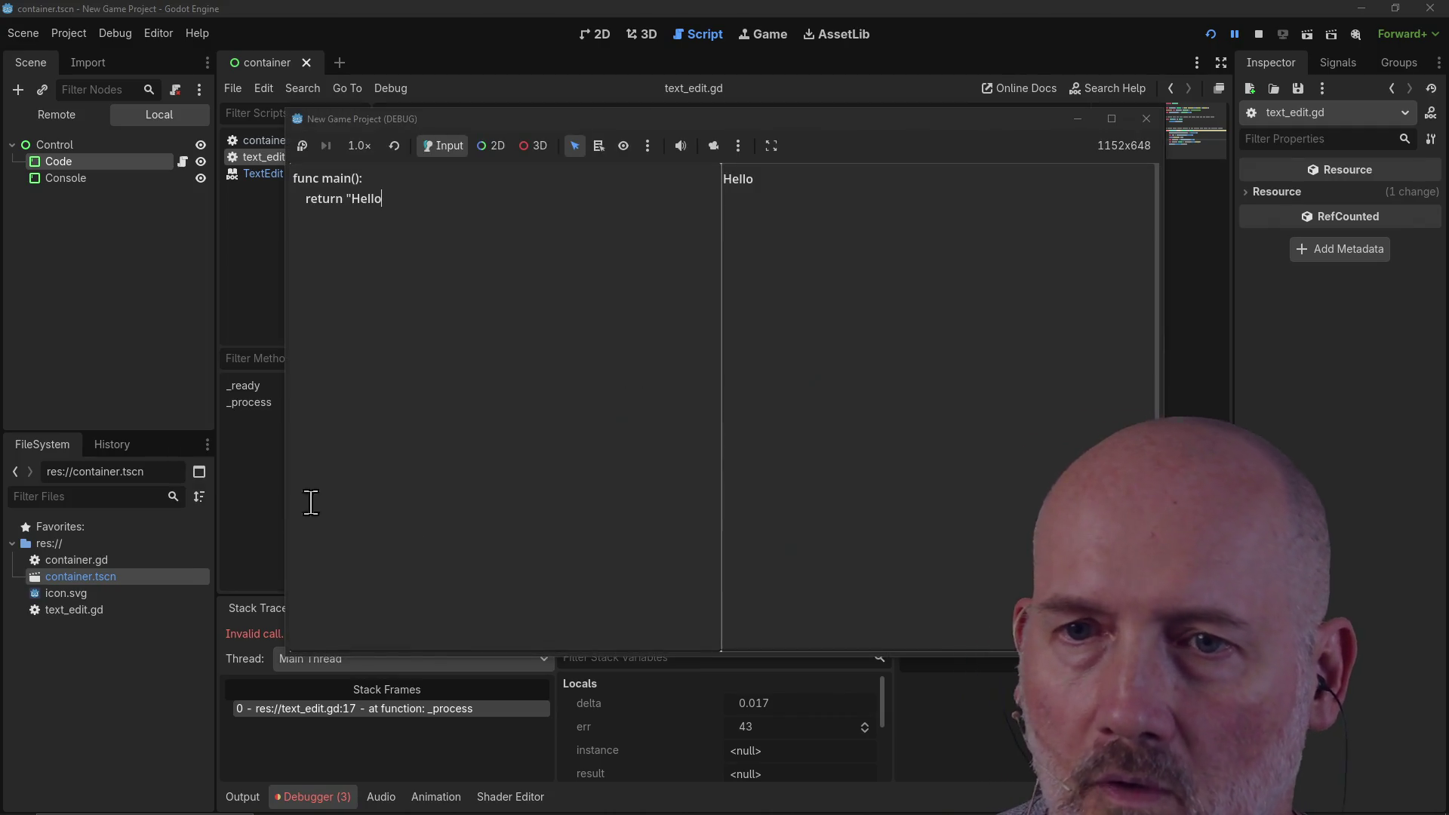
left_click(259, 506)
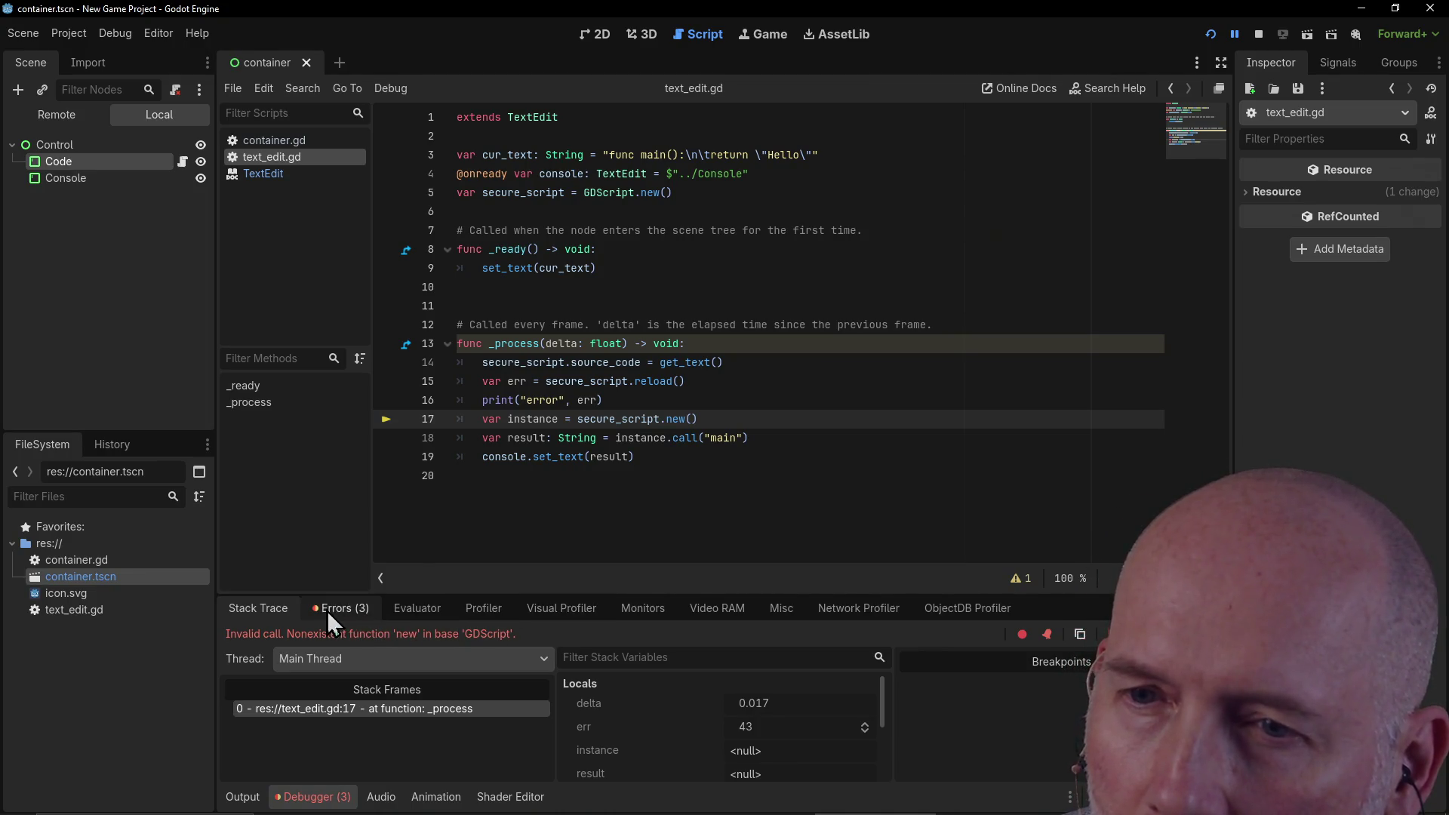
Step: Show the Errors list with the invalid 'new' call and inspect reload line 15
left_click(350, 611)
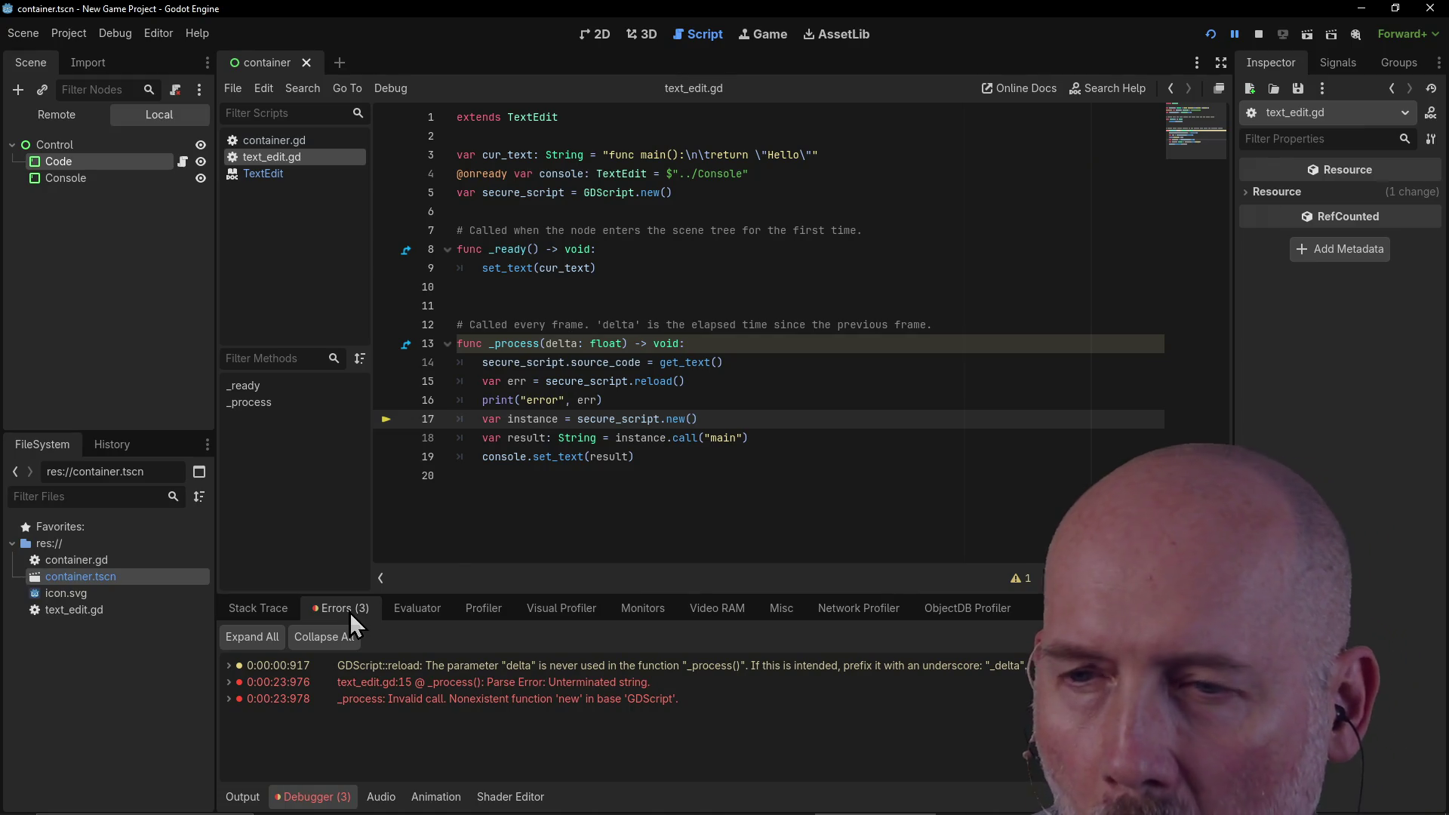
mouse_move(374, 705)
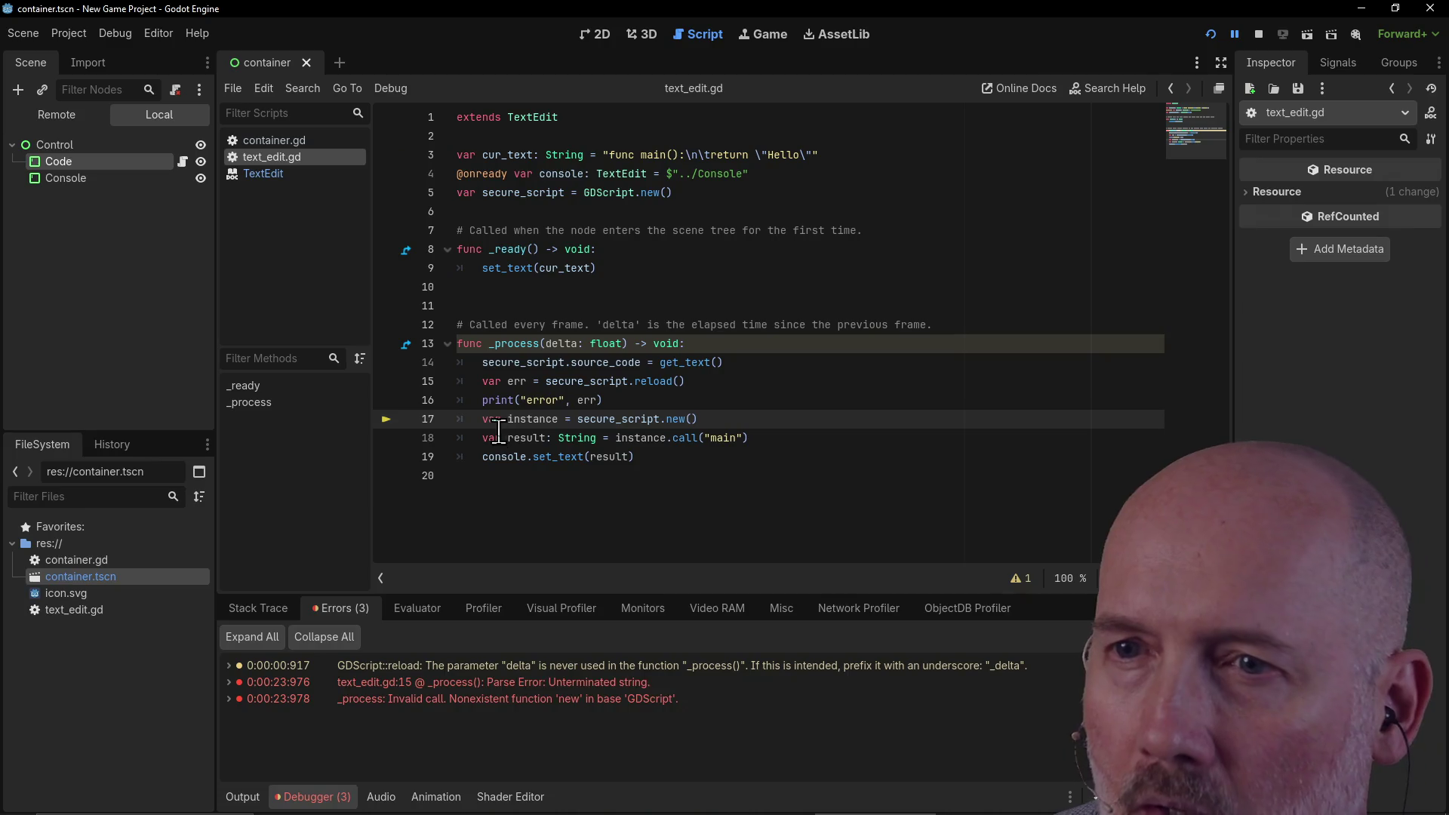
left_click(510, 379)
mouse_move(511, 380)
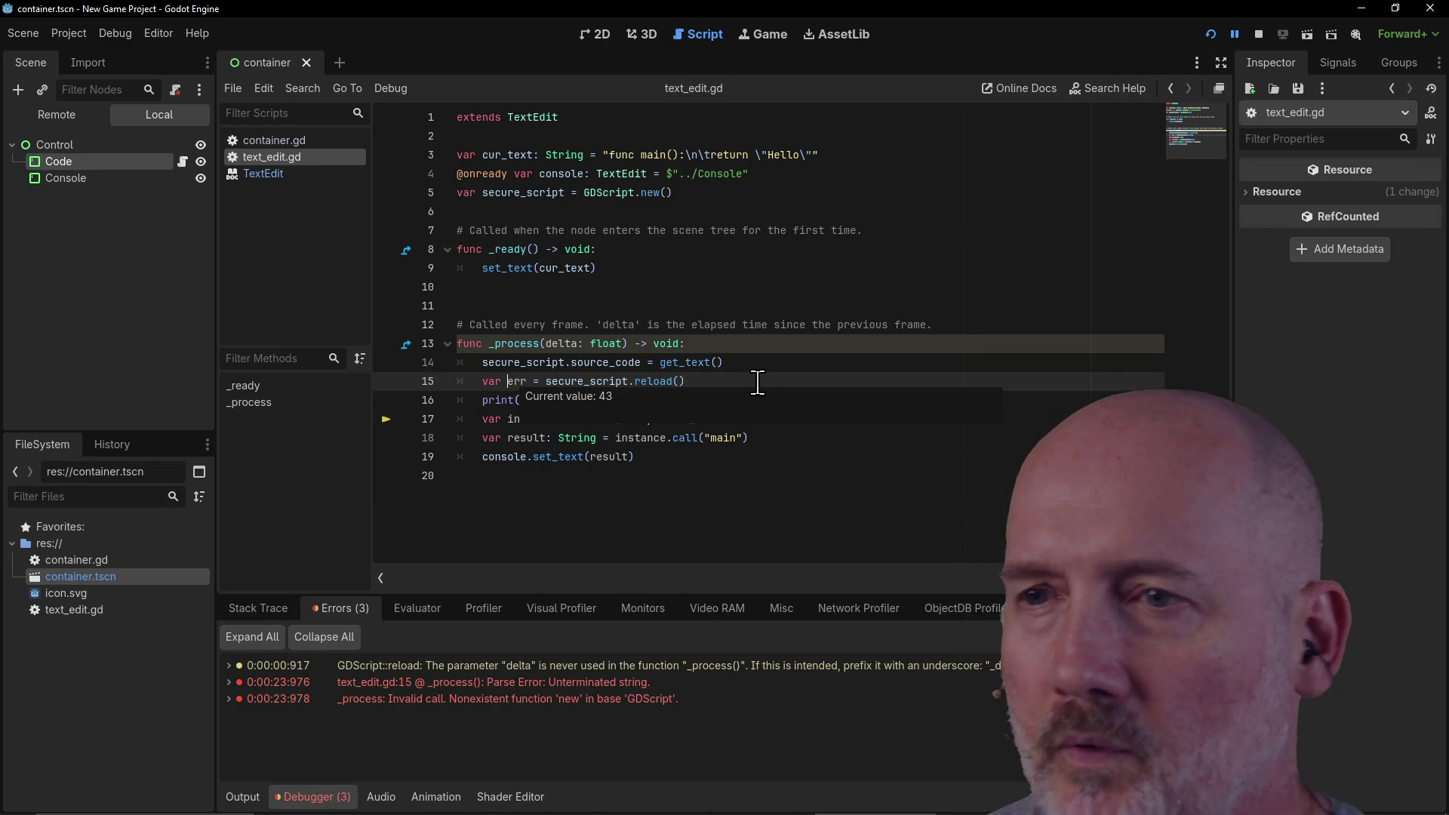
Step: Add 'if err == 0:' under the reload line and delete the error print statement
key("Return")
key("Return")
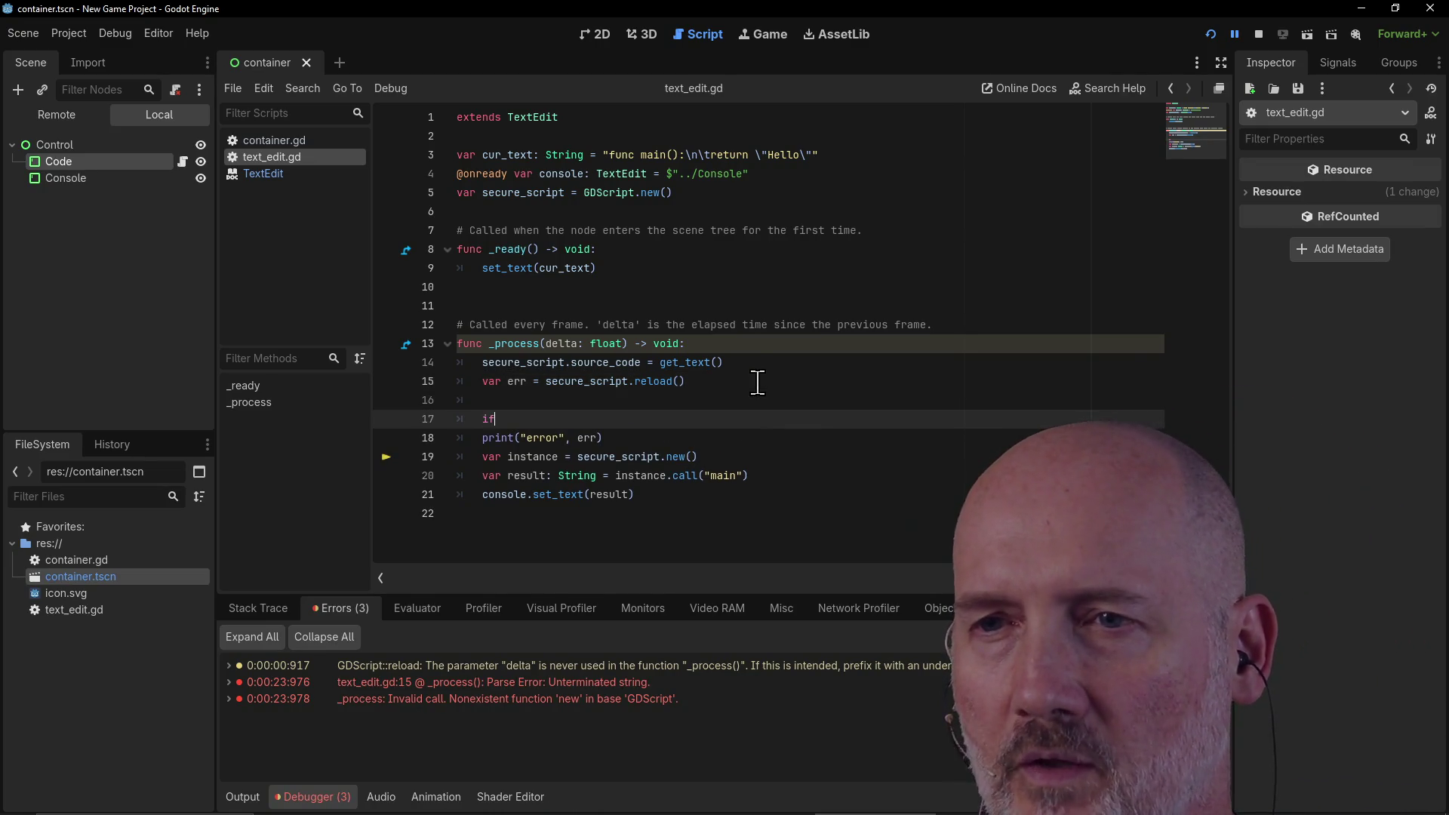
type("if err ")
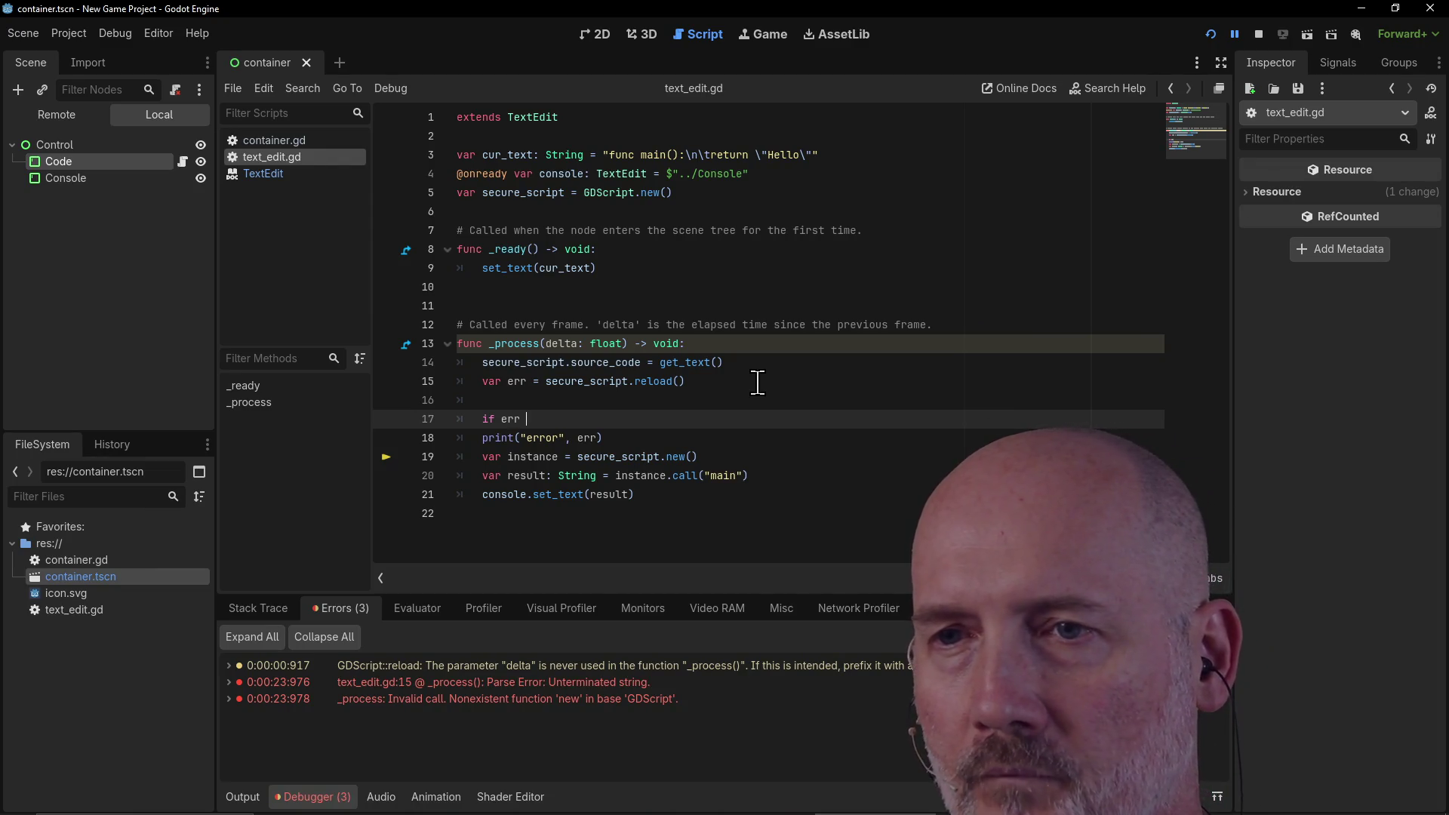
type("== 0:")
key("BackSpace")
key("Down")
left_click_drag(653, 438, 444, 441)
key("BackSpace")
key("BackSpace")
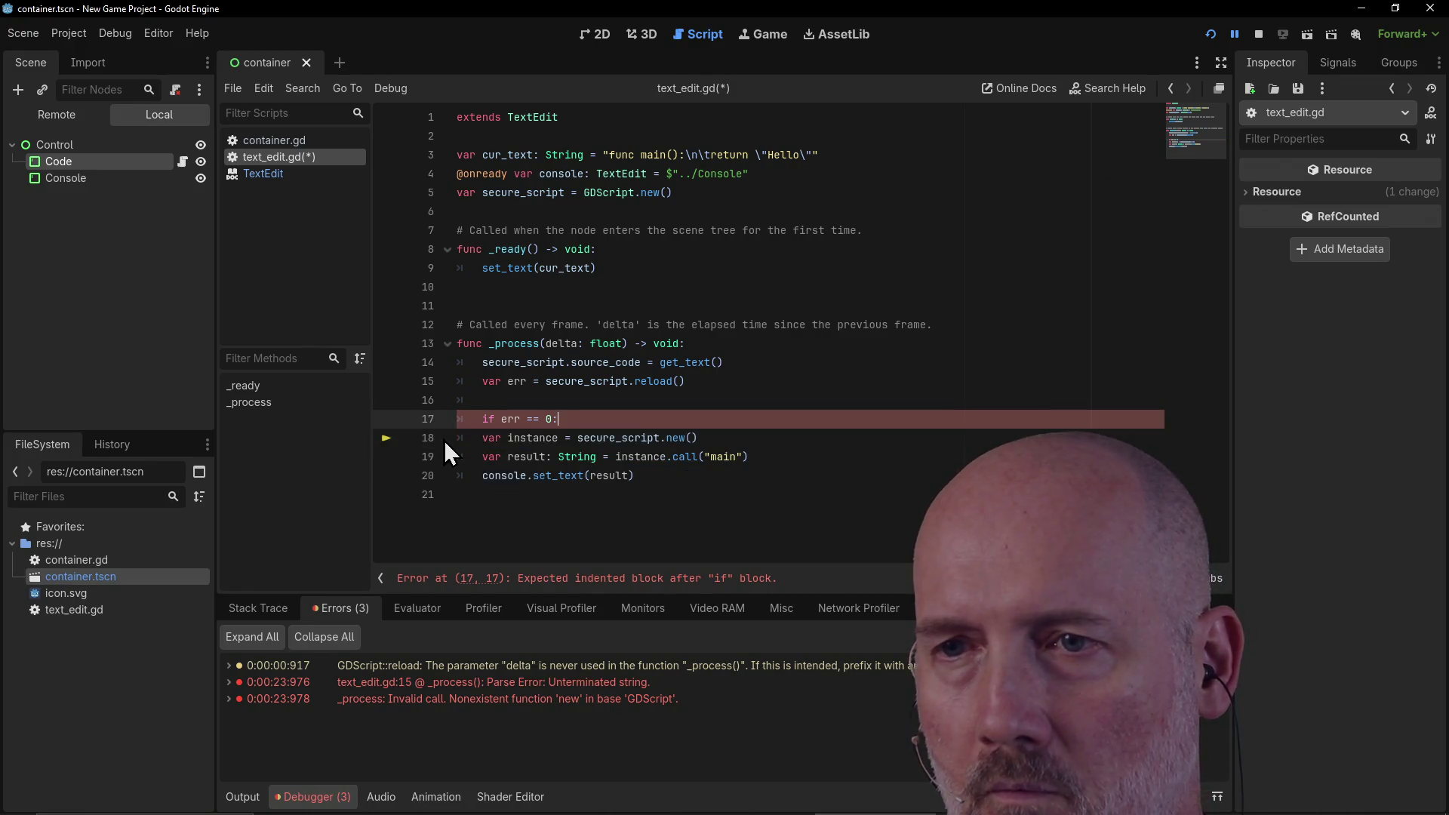
left_click(487, 448)
left_click(487, 440)
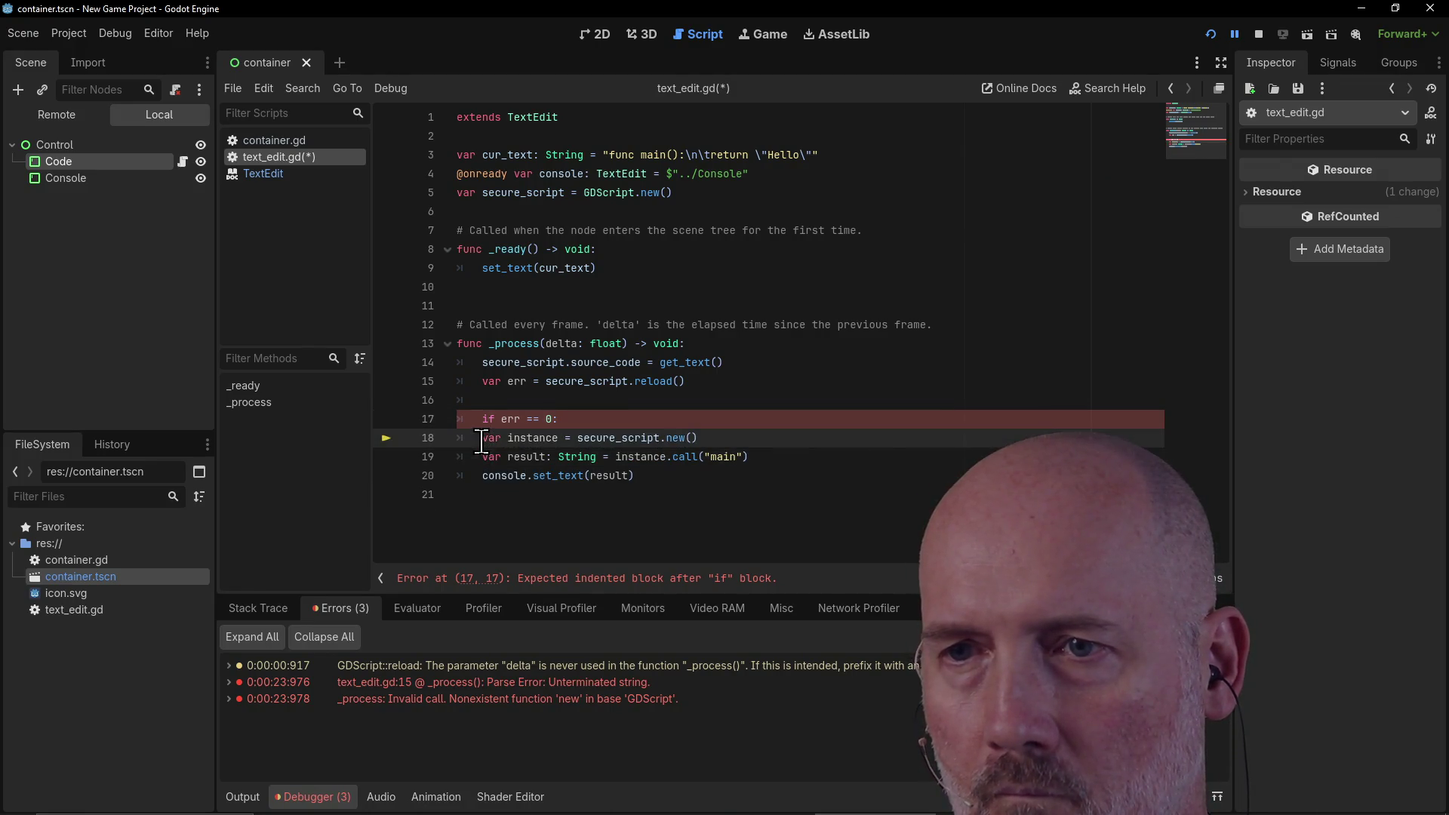
key("BackSpace")
key("BackSpace")
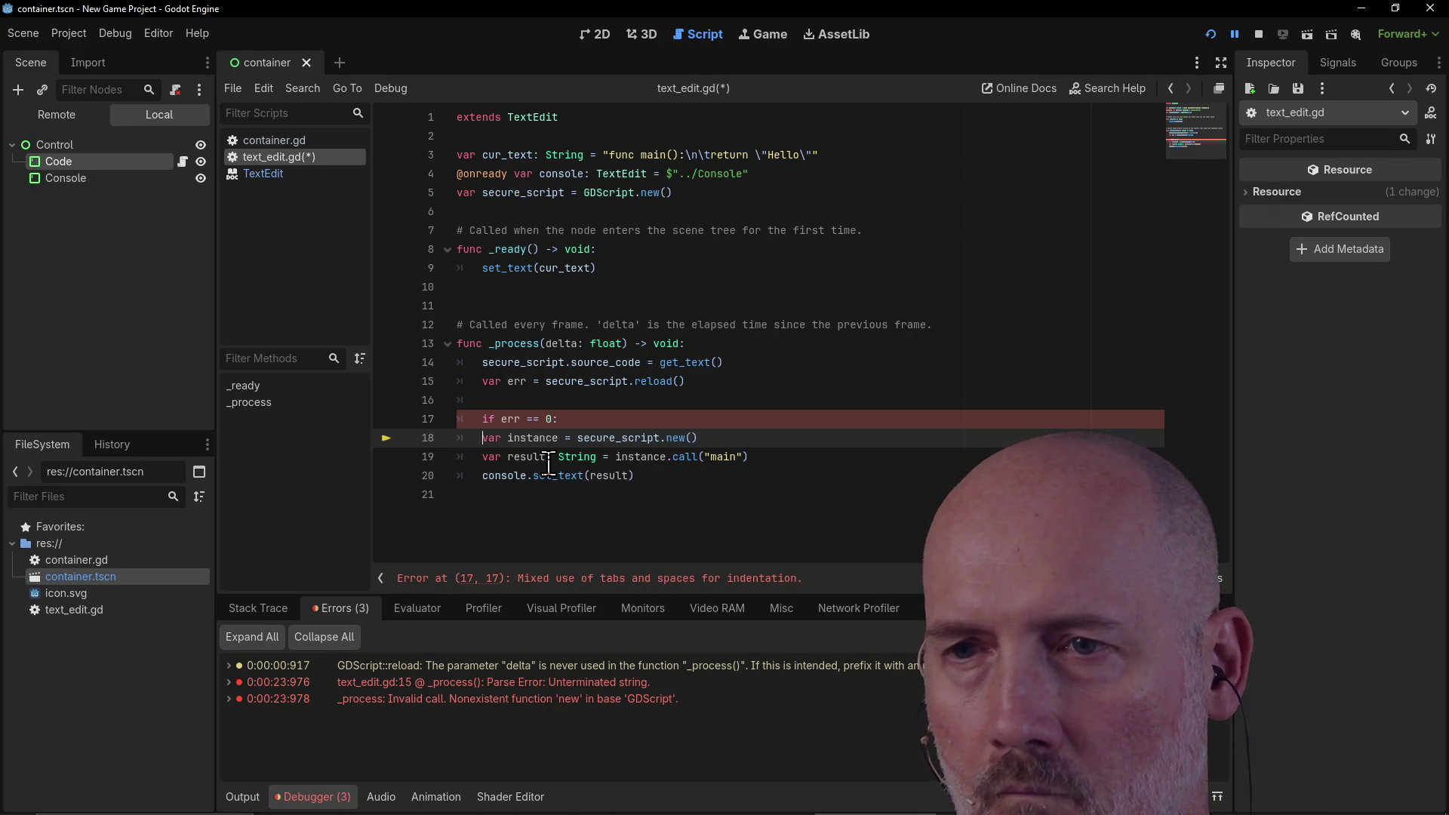
Step: Indent the instance, main() call and output lines under the if check, then save
key("shift+Down")
key("shift+Down")
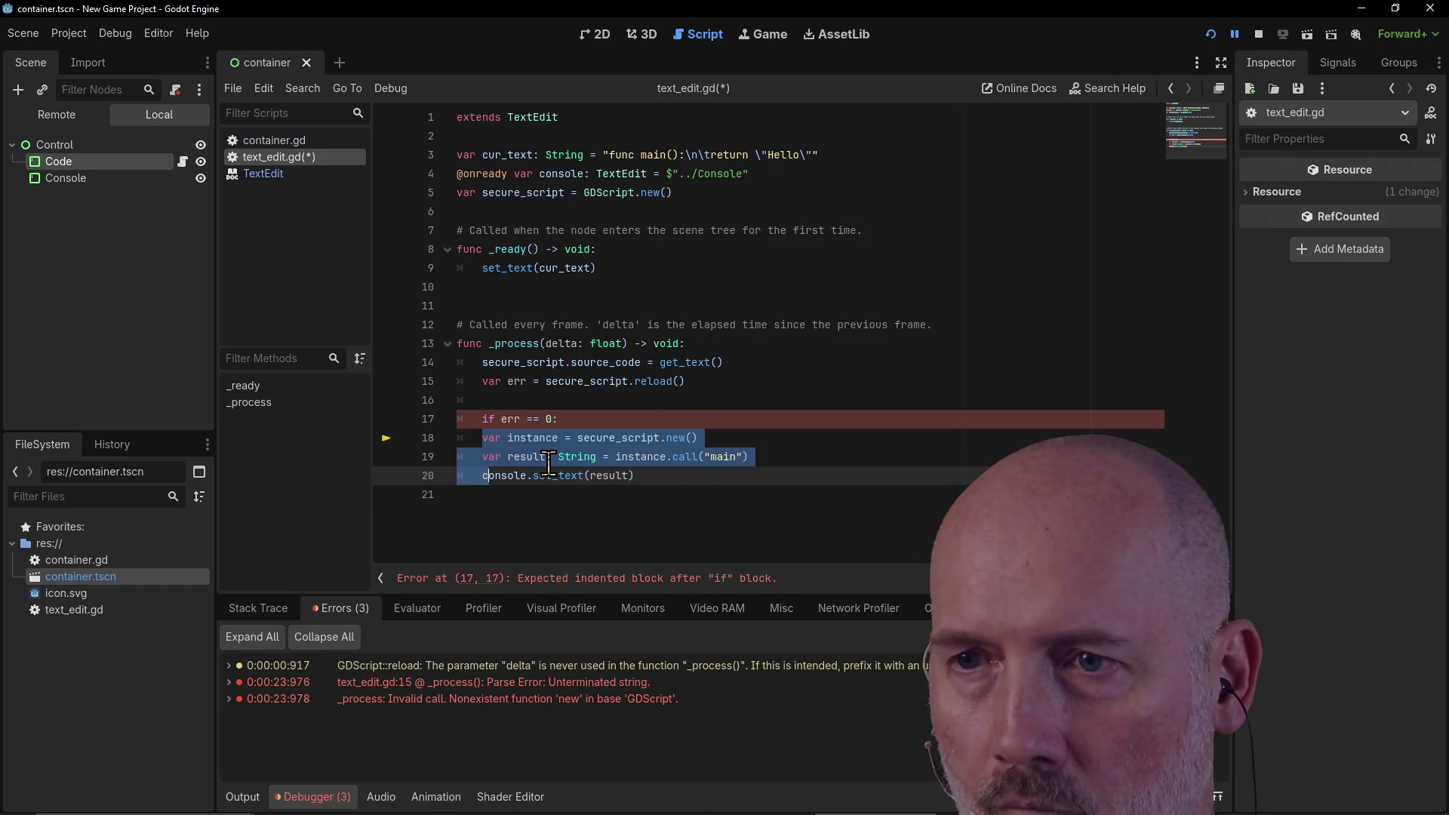
key("shift+Right")
key("shift+Right")
key("shift+Right")
key("Tab")
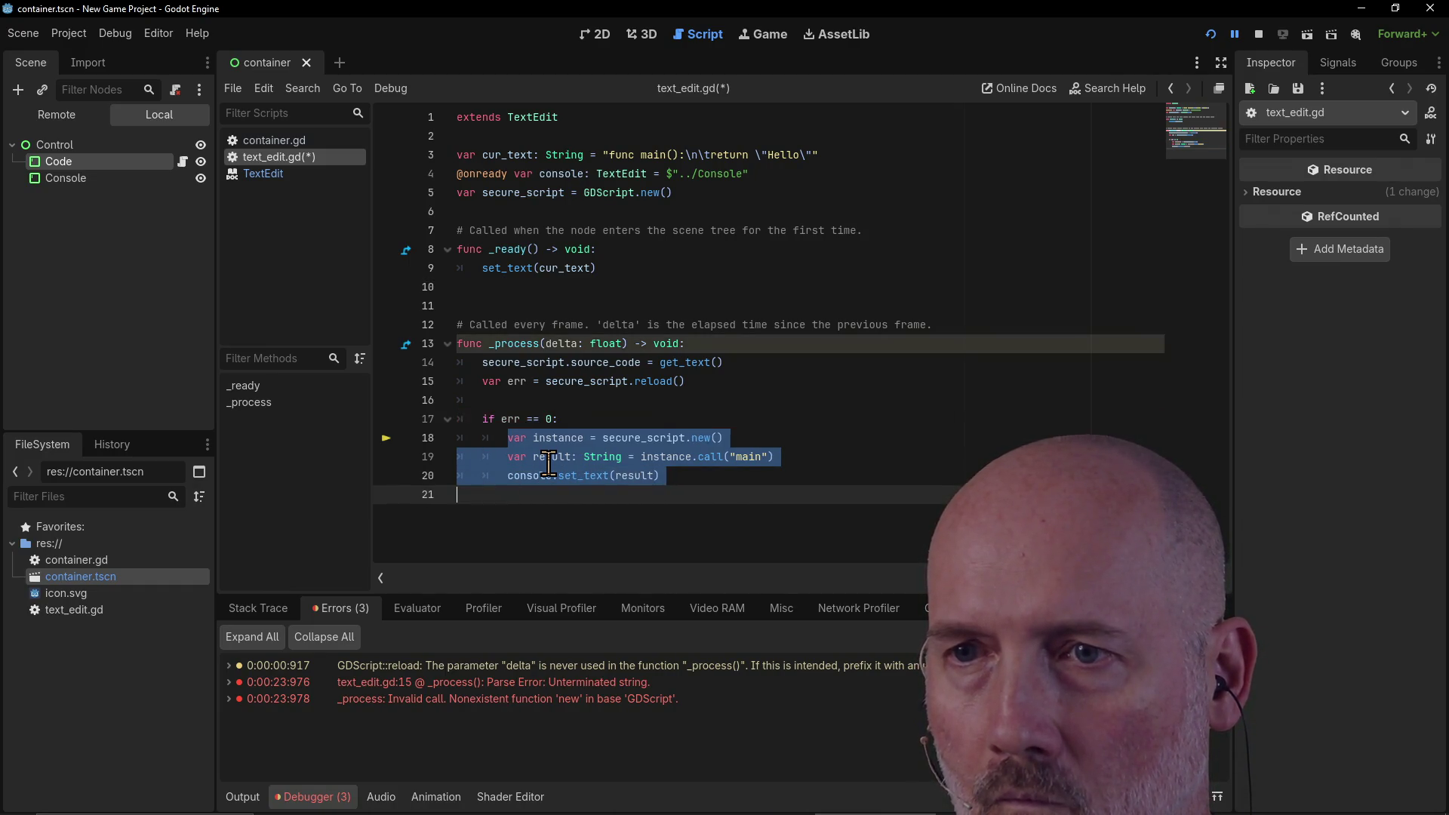
key("Up")
key("Up")
key("Up")
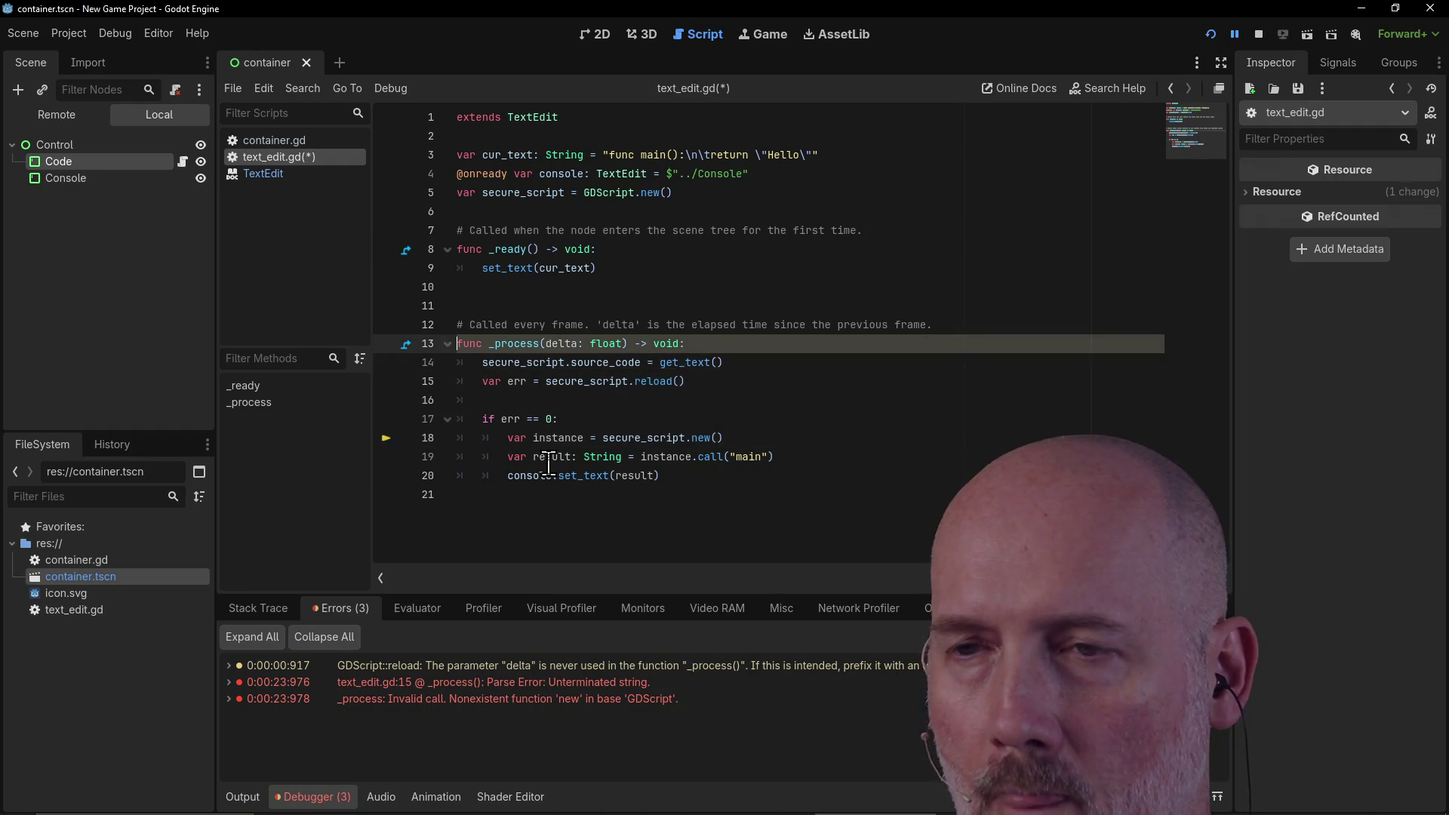
left_click(597, 420)
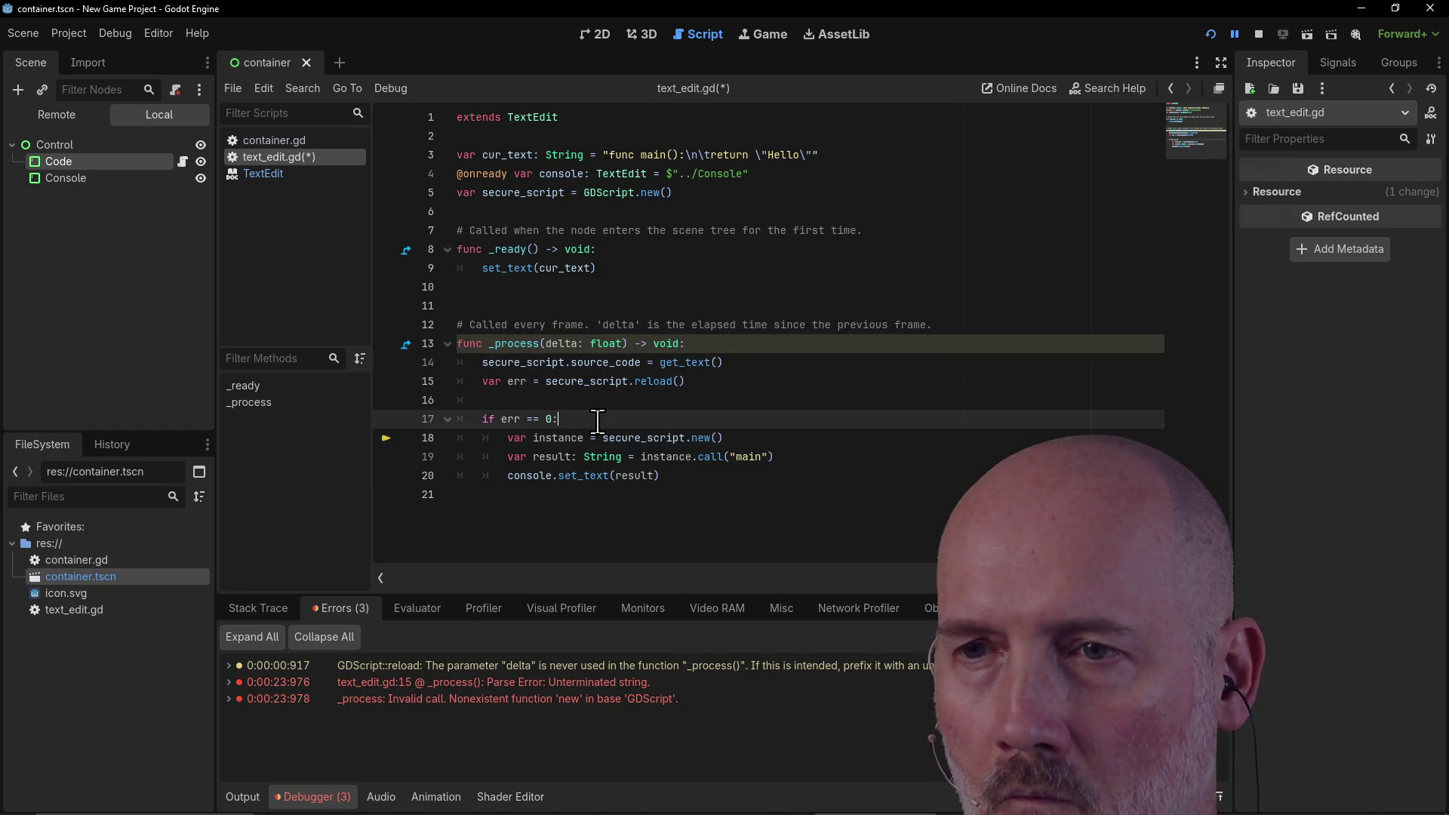
left_click(695, 384)
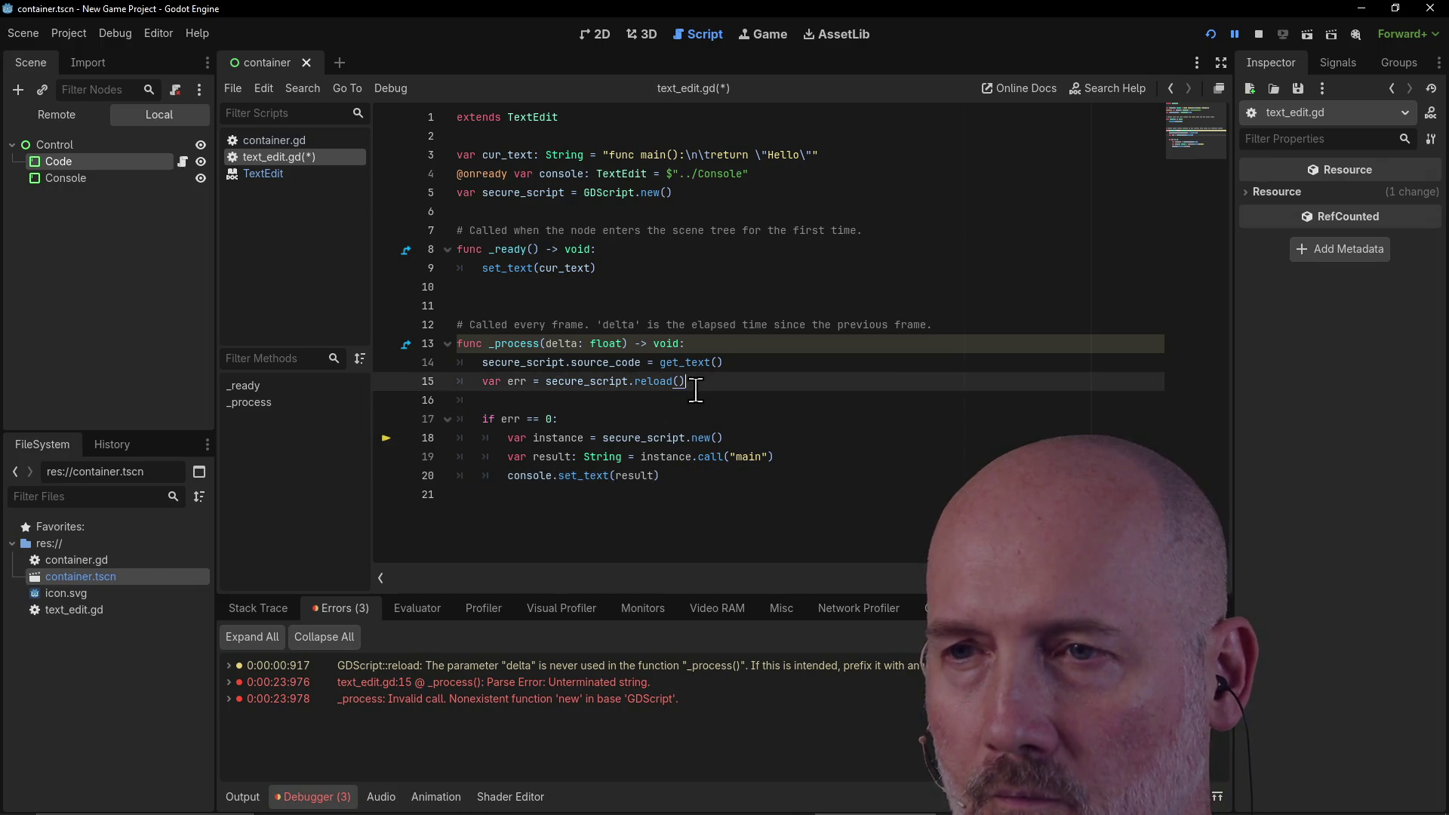
key("ctrl+s")
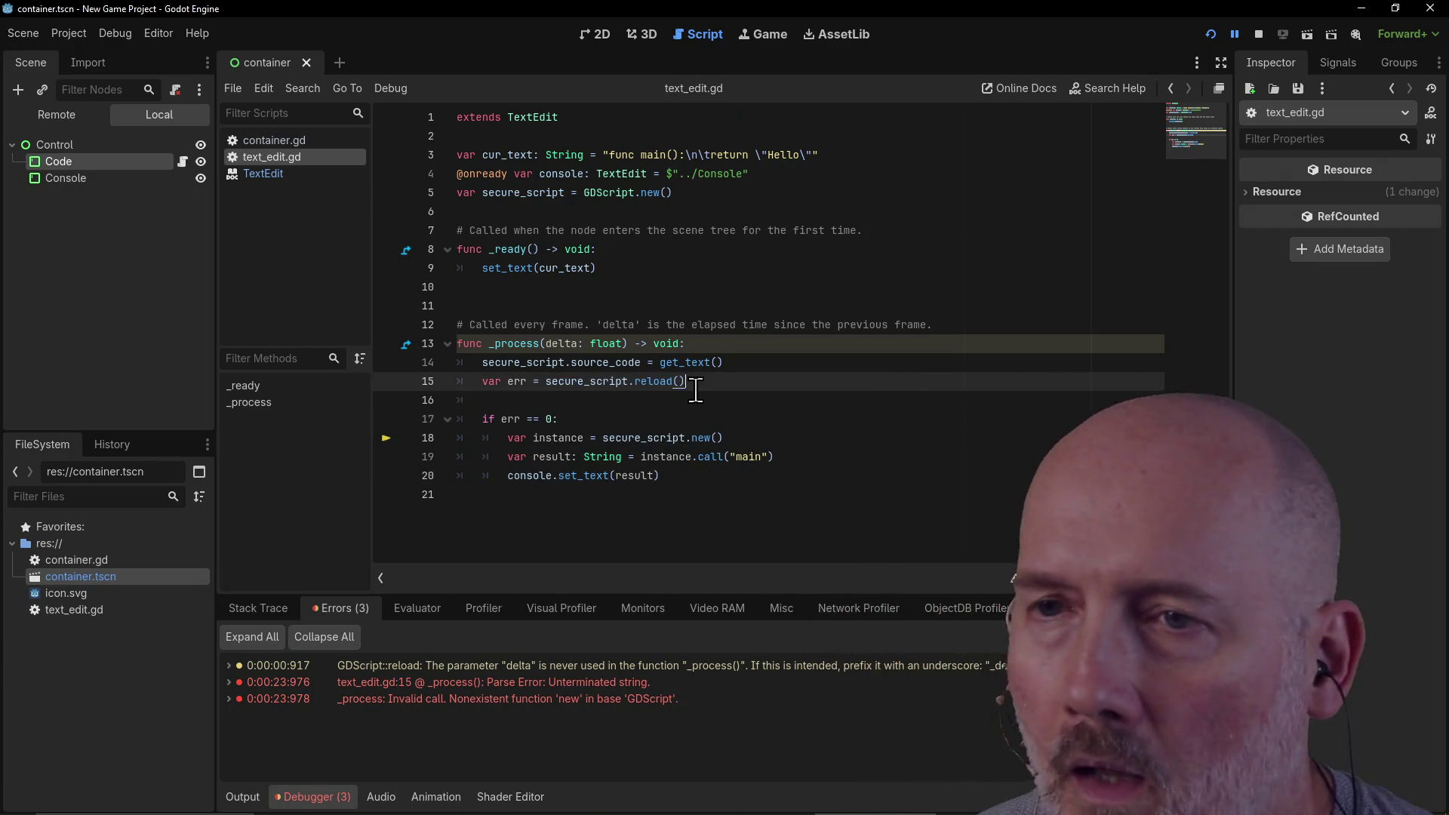
mouse_move(565, 375)
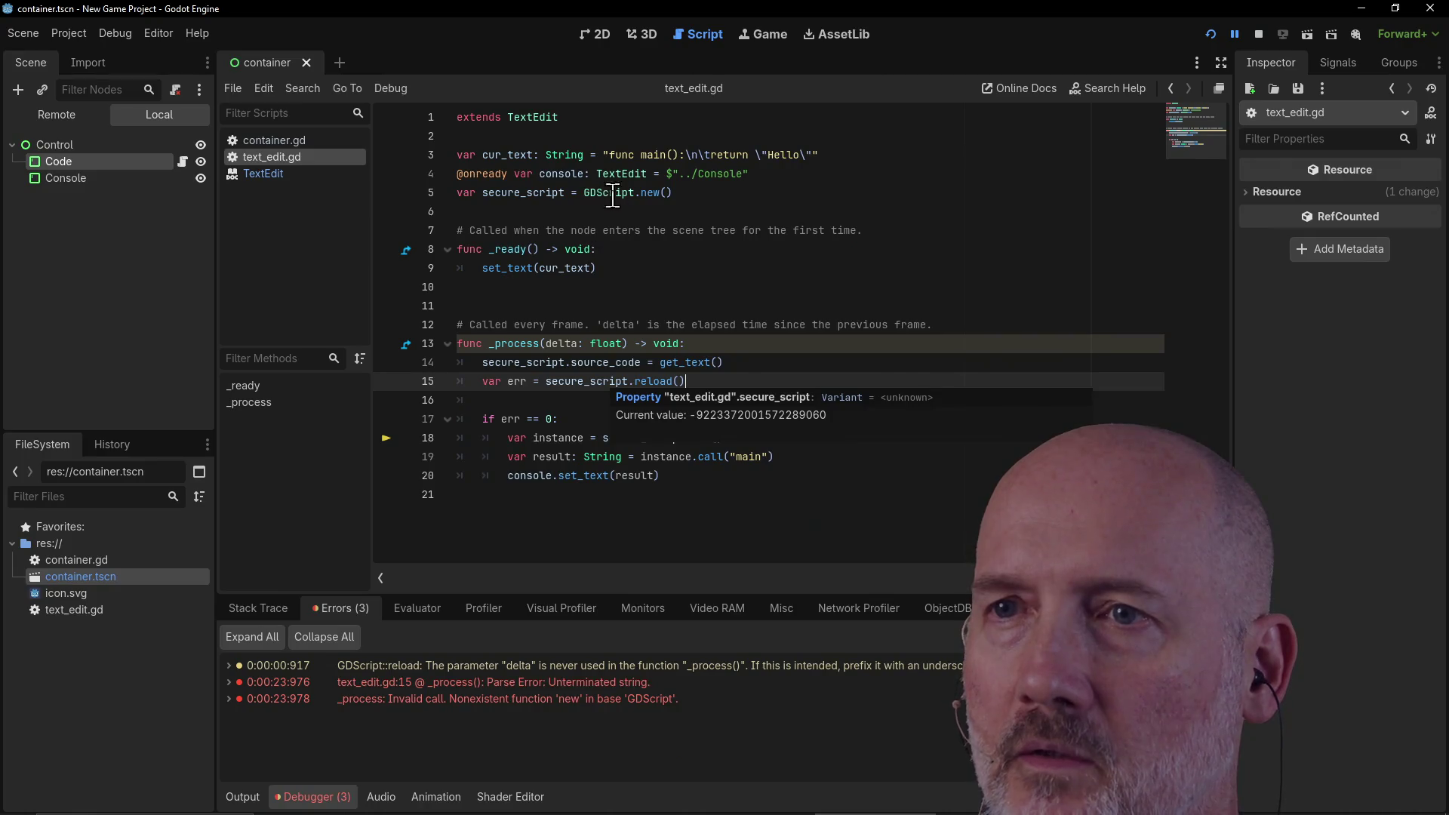
mouse_move(610, 194)
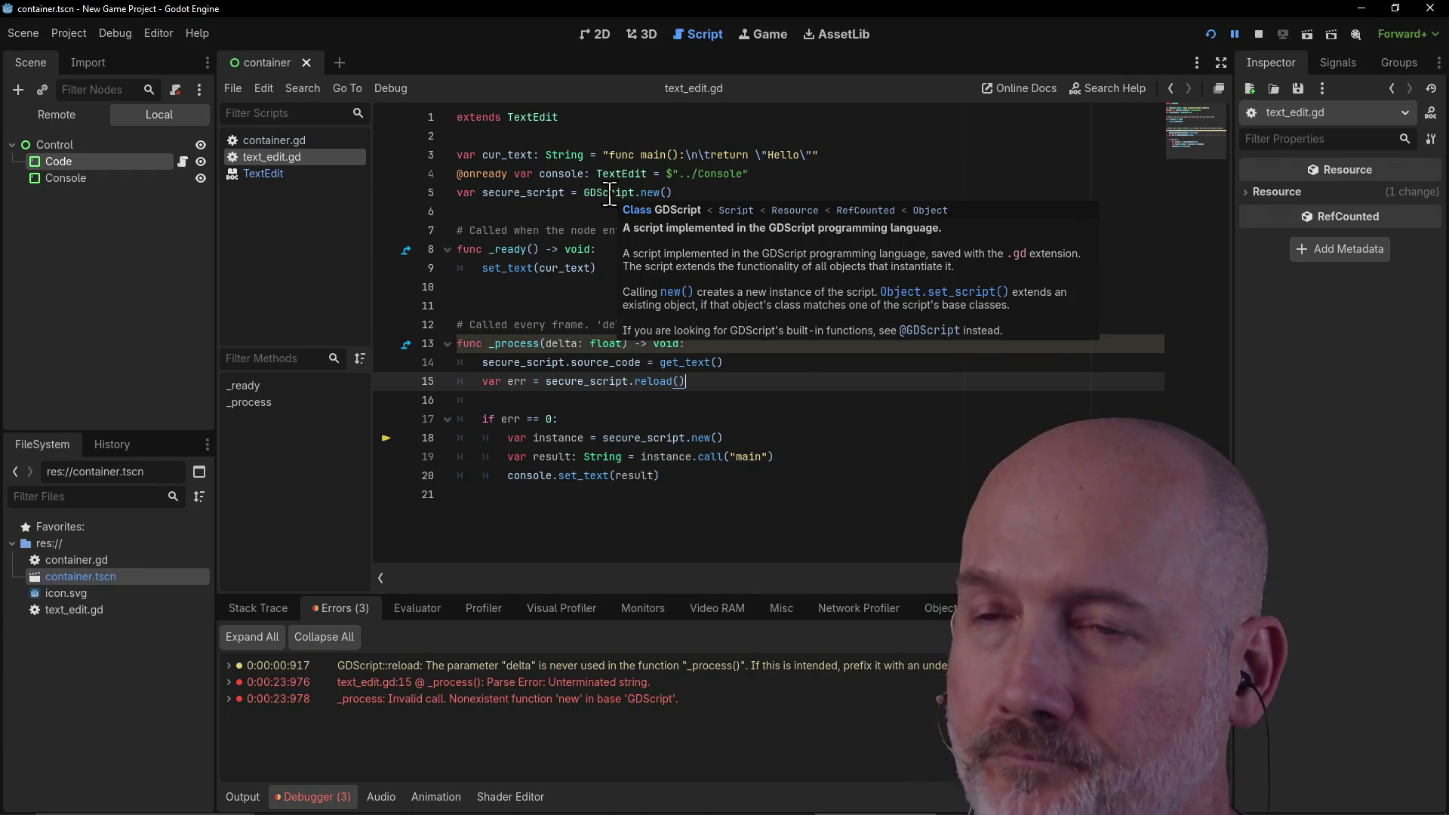
left_click(699, 483)
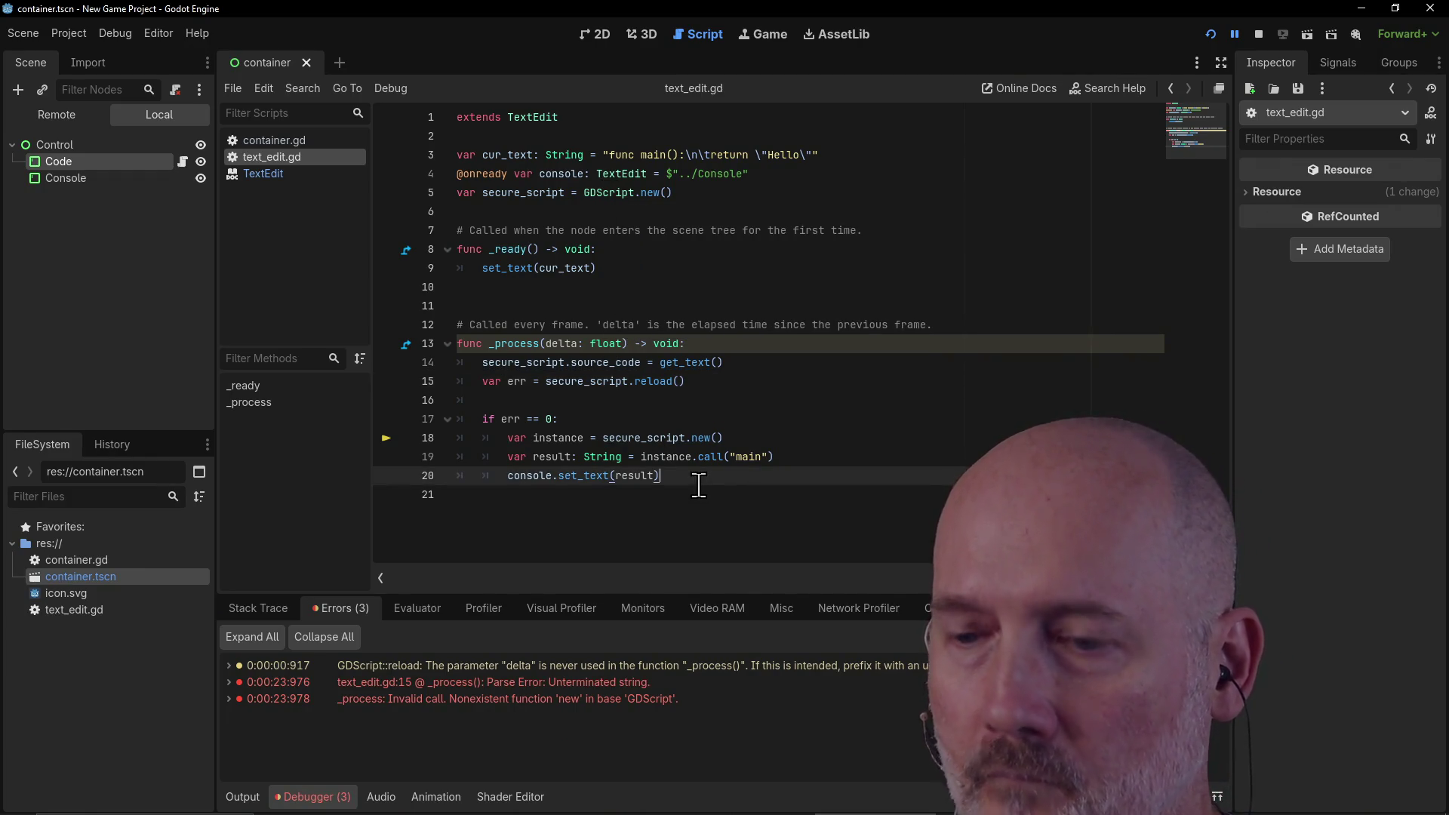
Step: Rerun the scene, delete Hello's closing quote again, and switch between game and editor
key("F5")
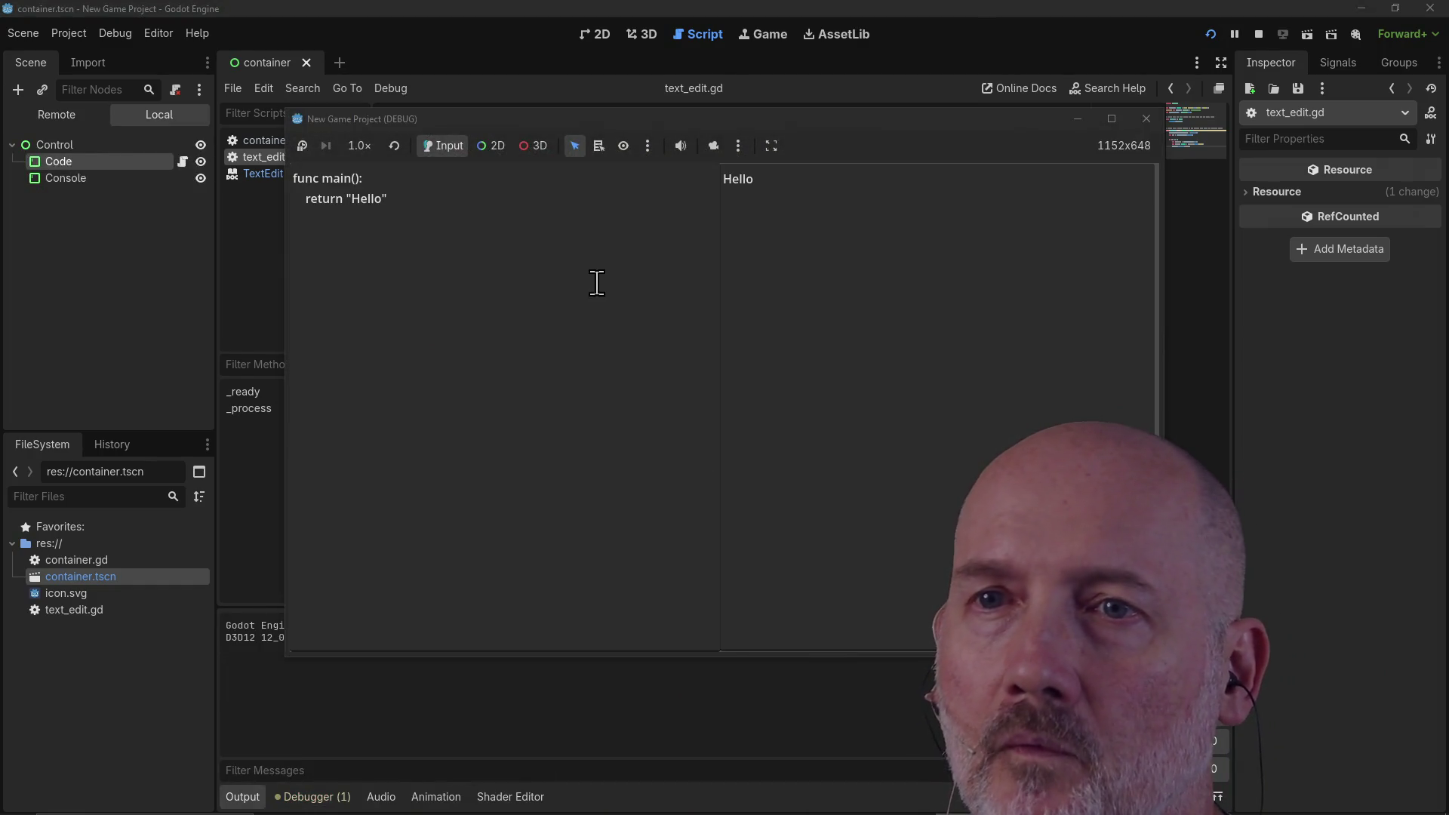
left_click(489, 200)
key("BackSpace")
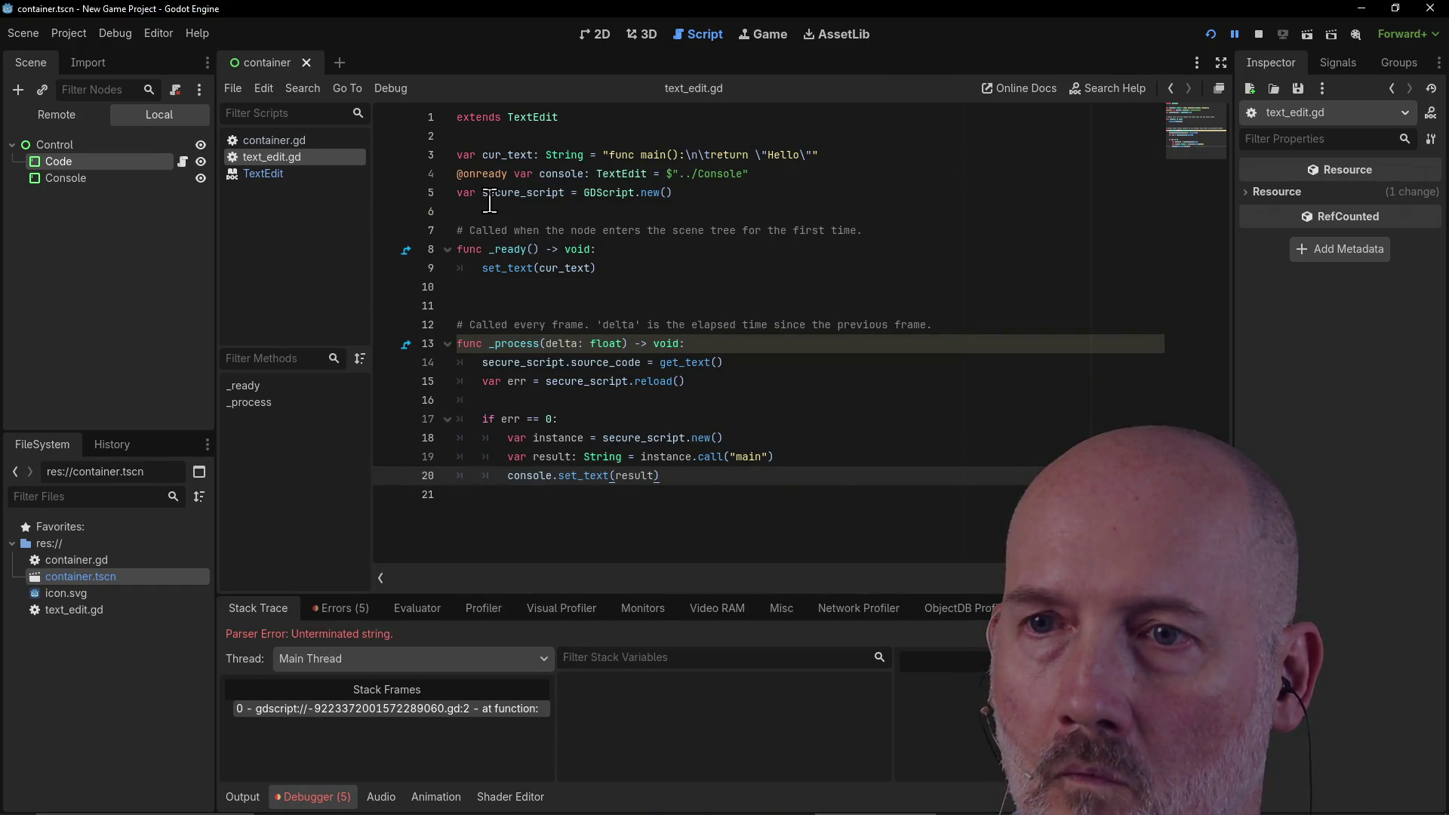
key("alt+Tab")
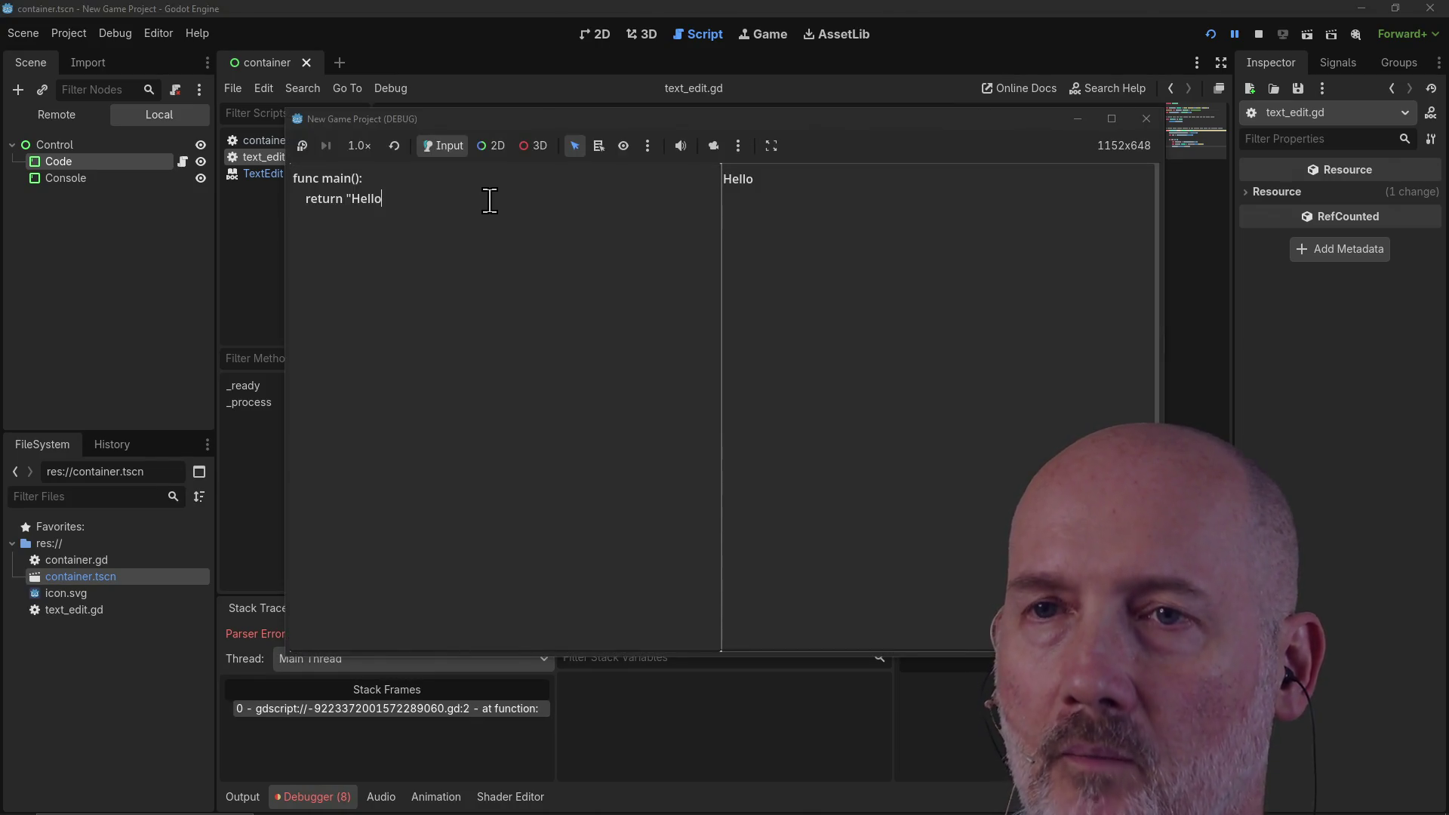
key("alt+Tab")
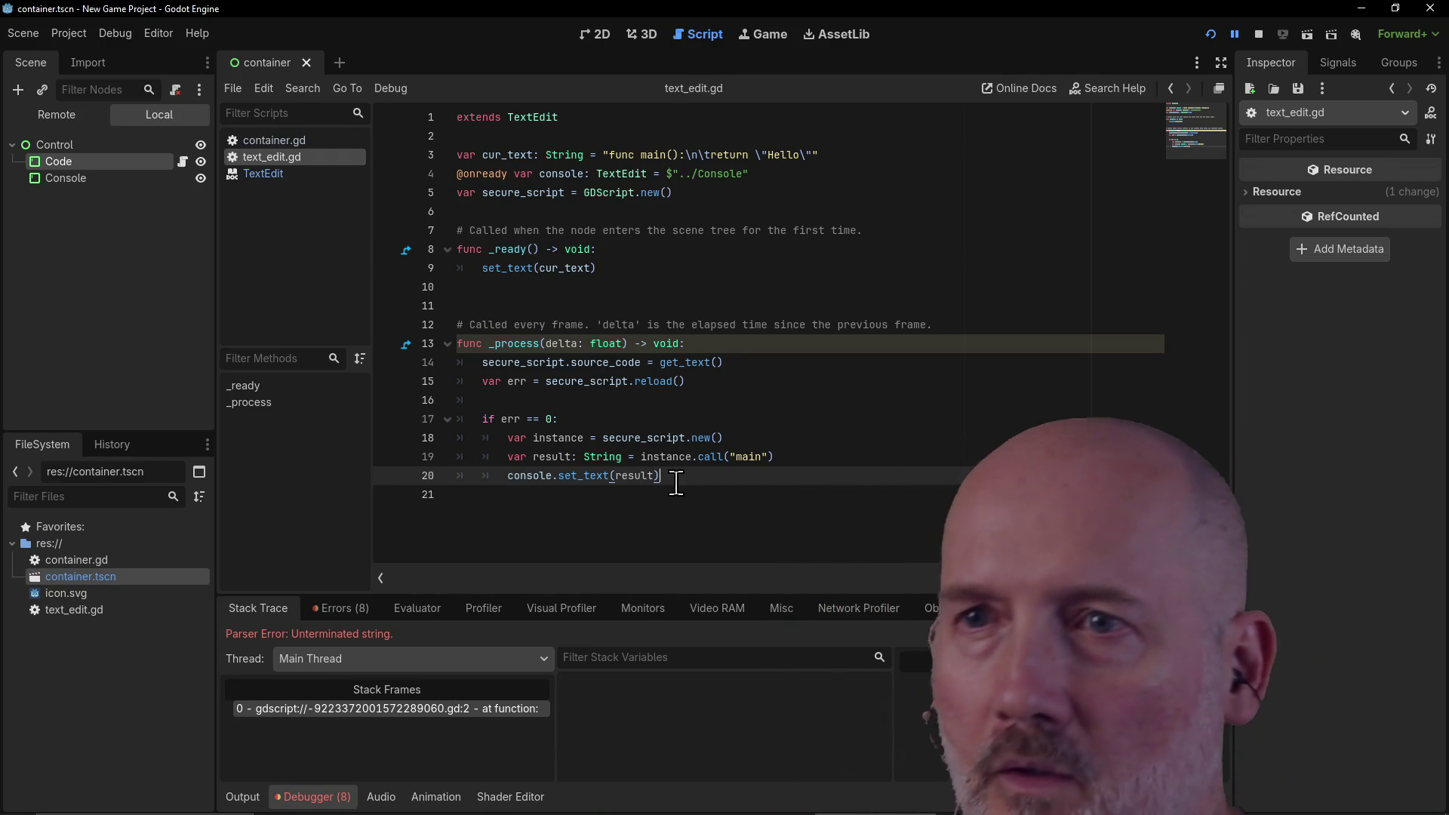
Step: Declare 'var error: bool = false' after line 5 of text_edit.gd
left_click(709, 193)
type("a")
key("Return")
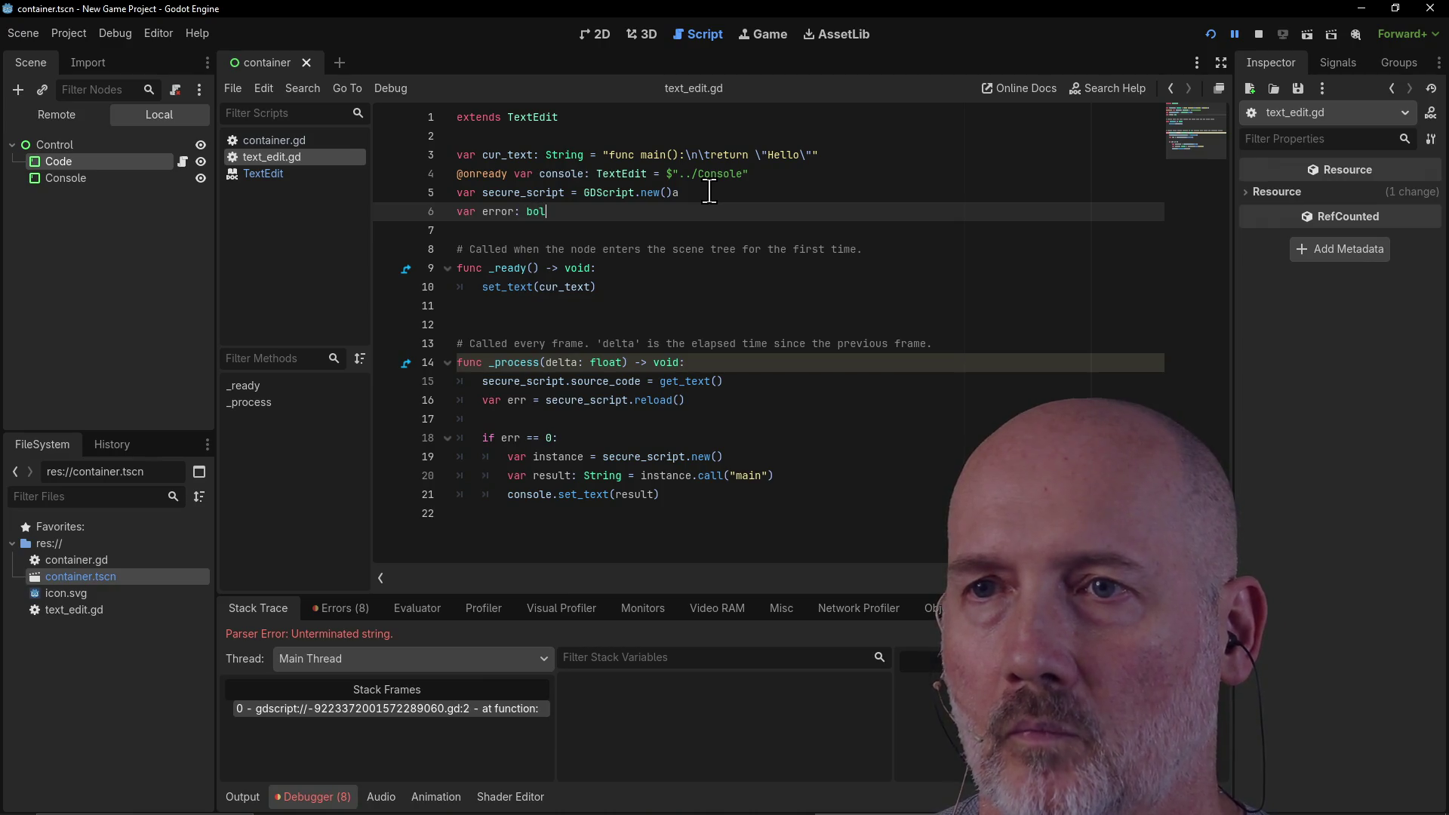
key("Return")
type("= false")
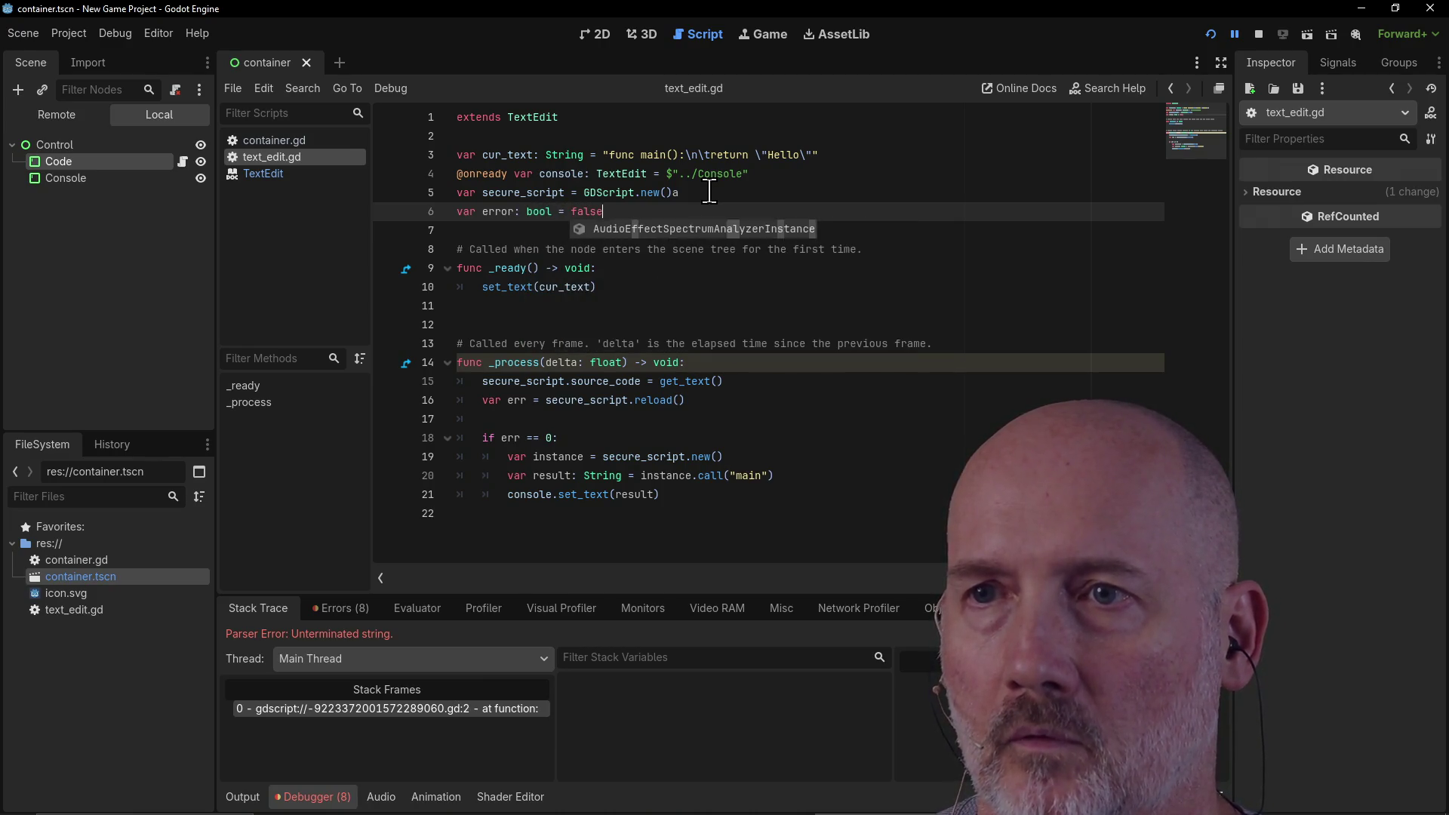
Step: Remove the 'if error: return' check from the start of _process
left_click(767, 363)
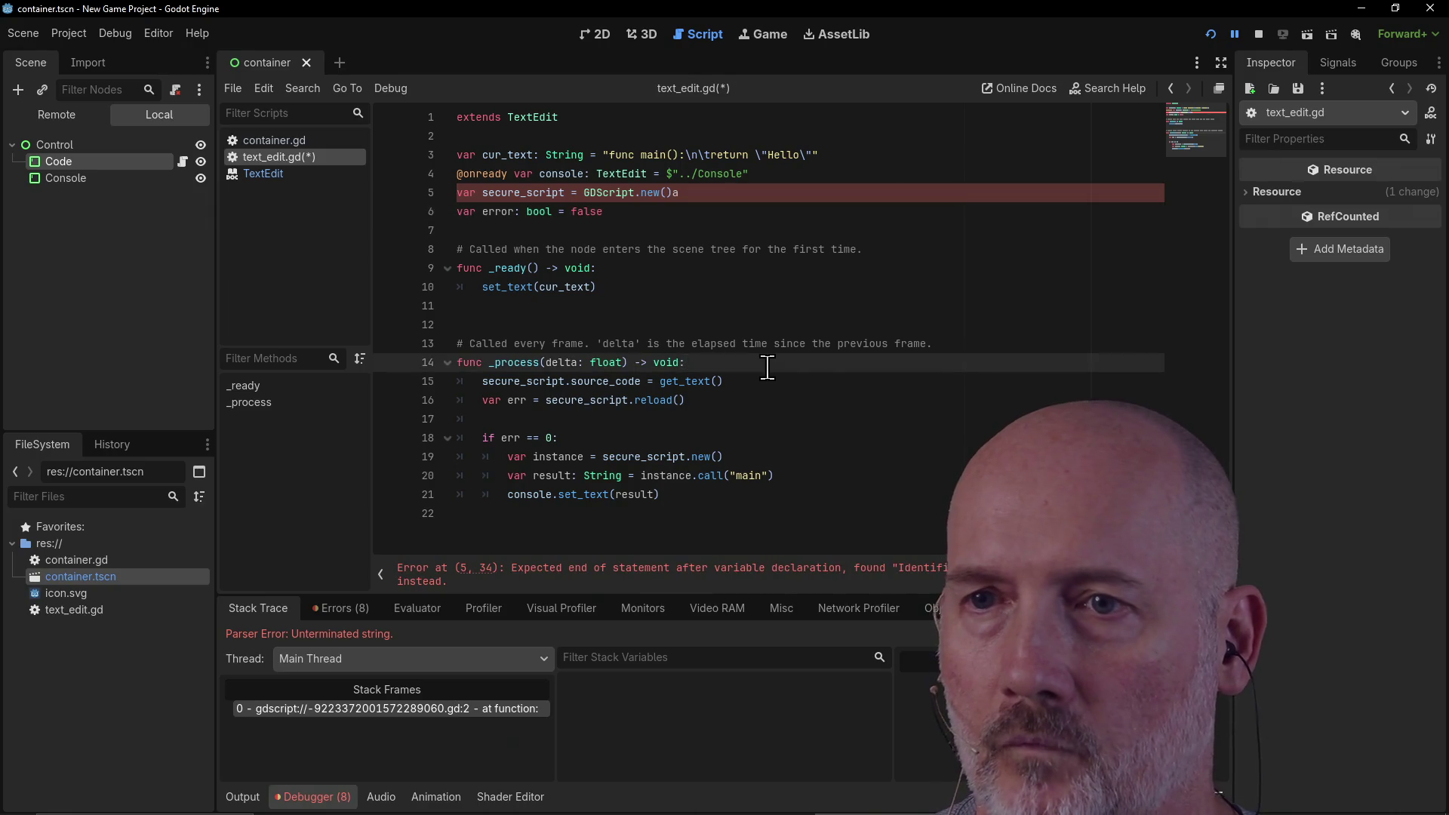
key("Return")
type("if error: return")
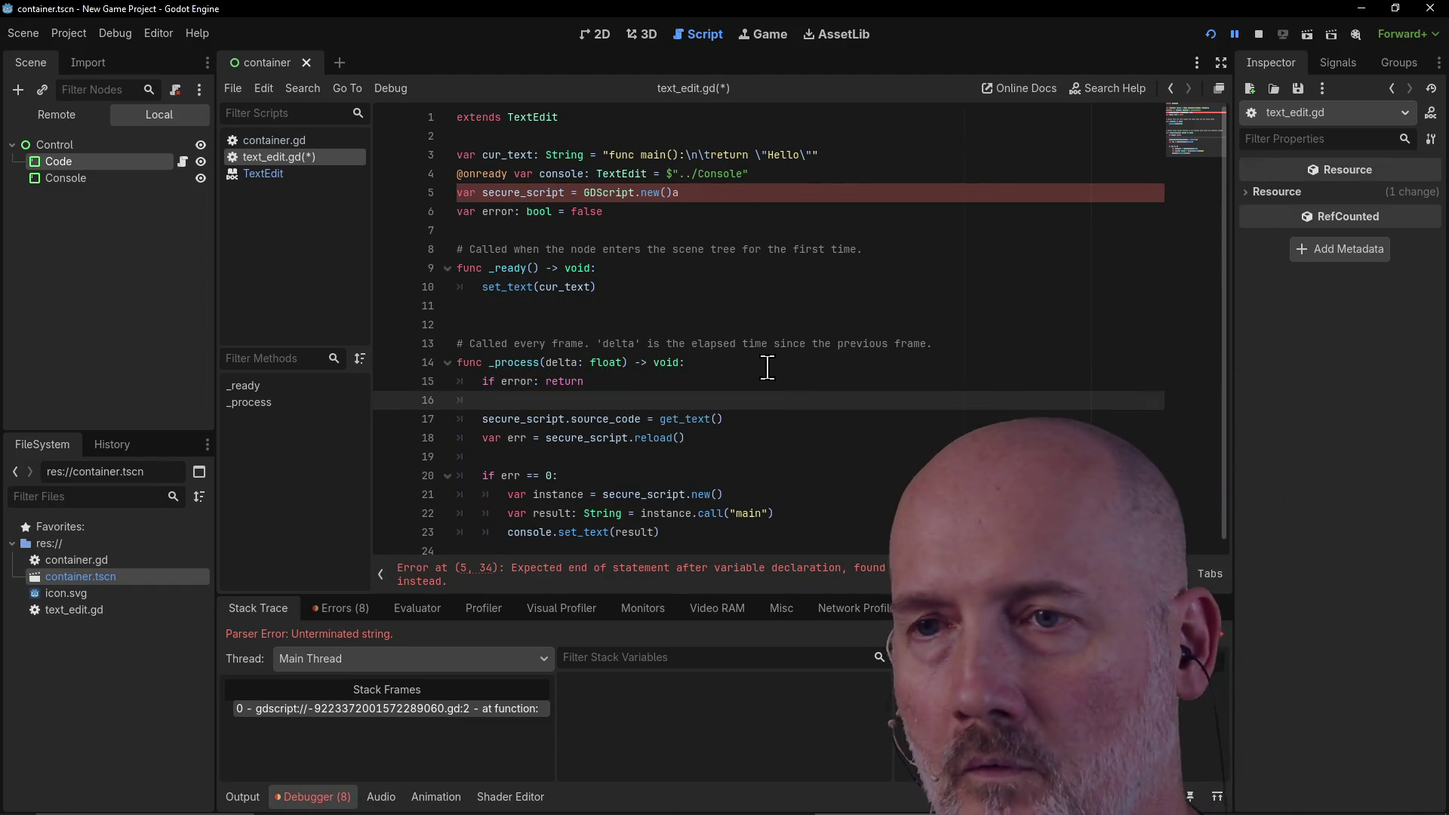
left_click(706, 381)
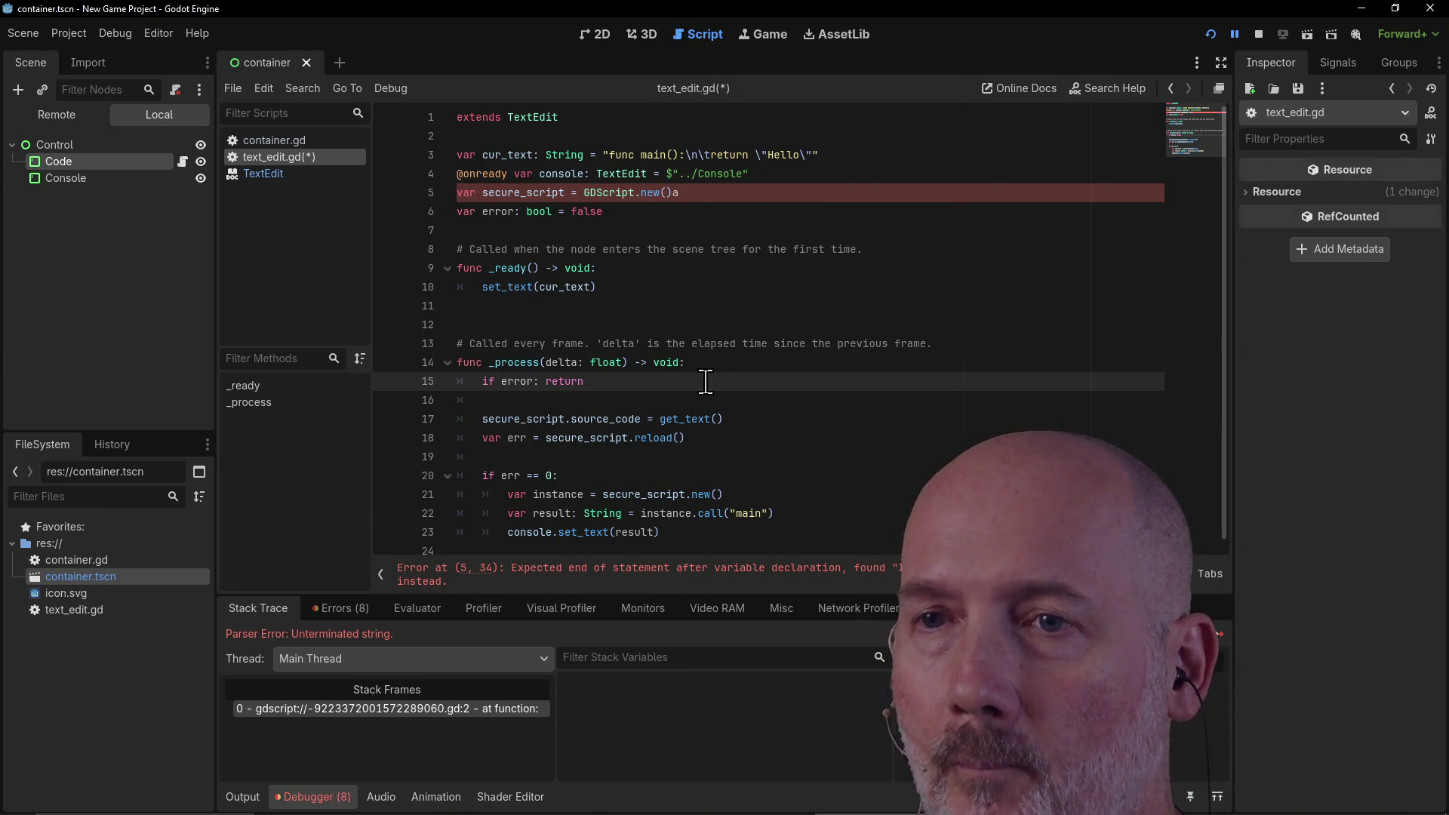
left_click_drag(525, 401, 453, 377)
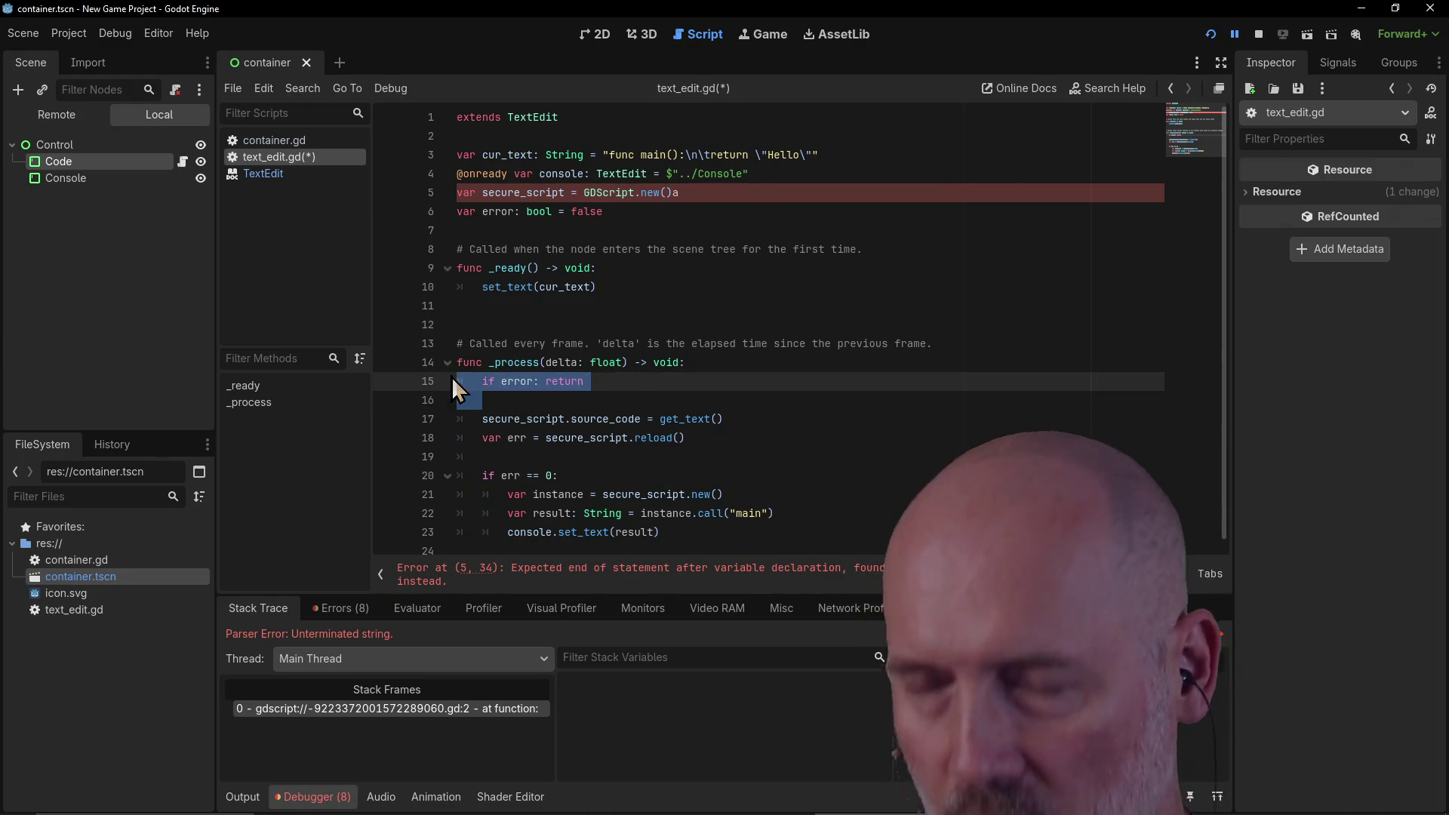
key("BackSpace")
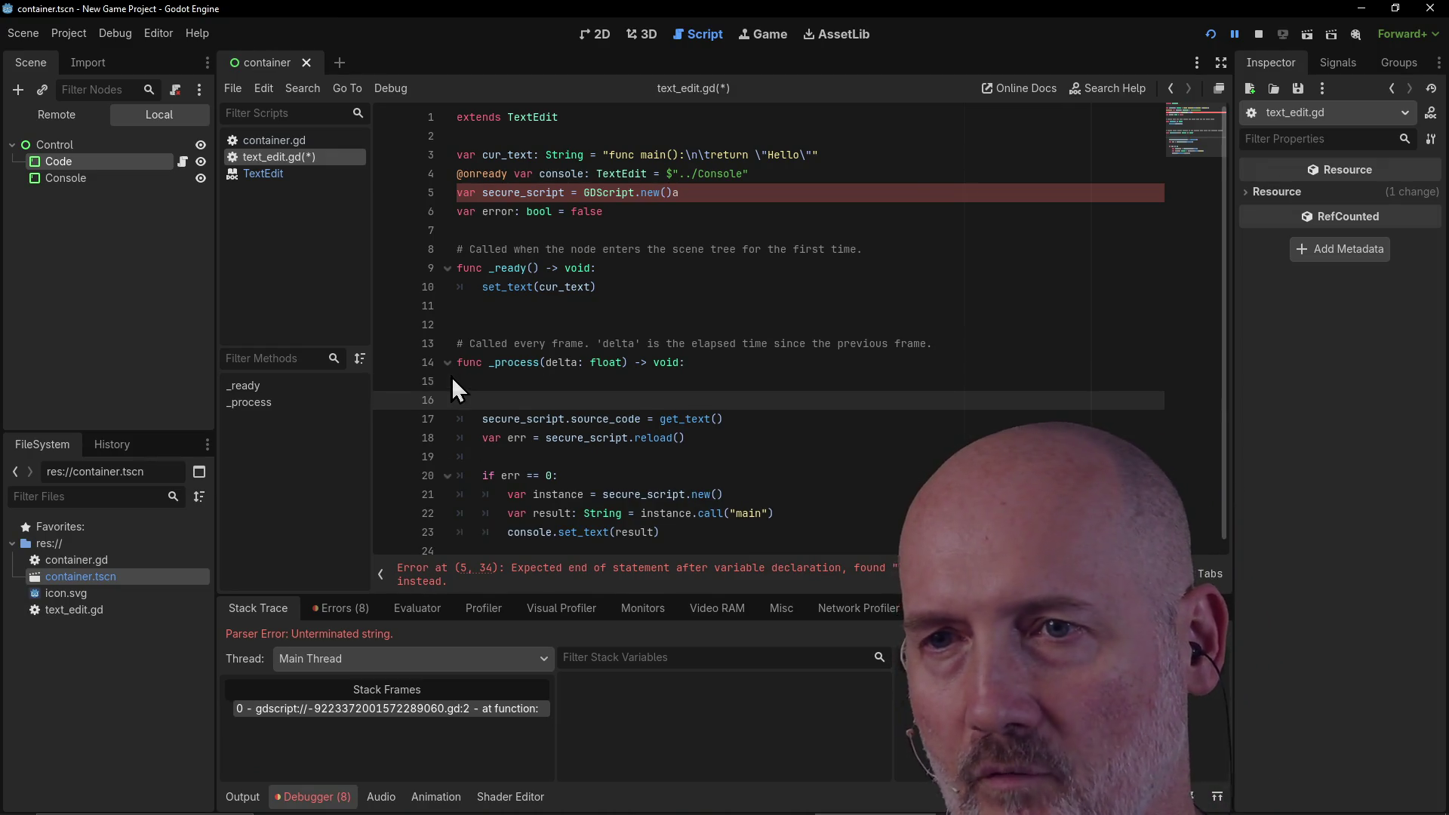
key("BackSpace")
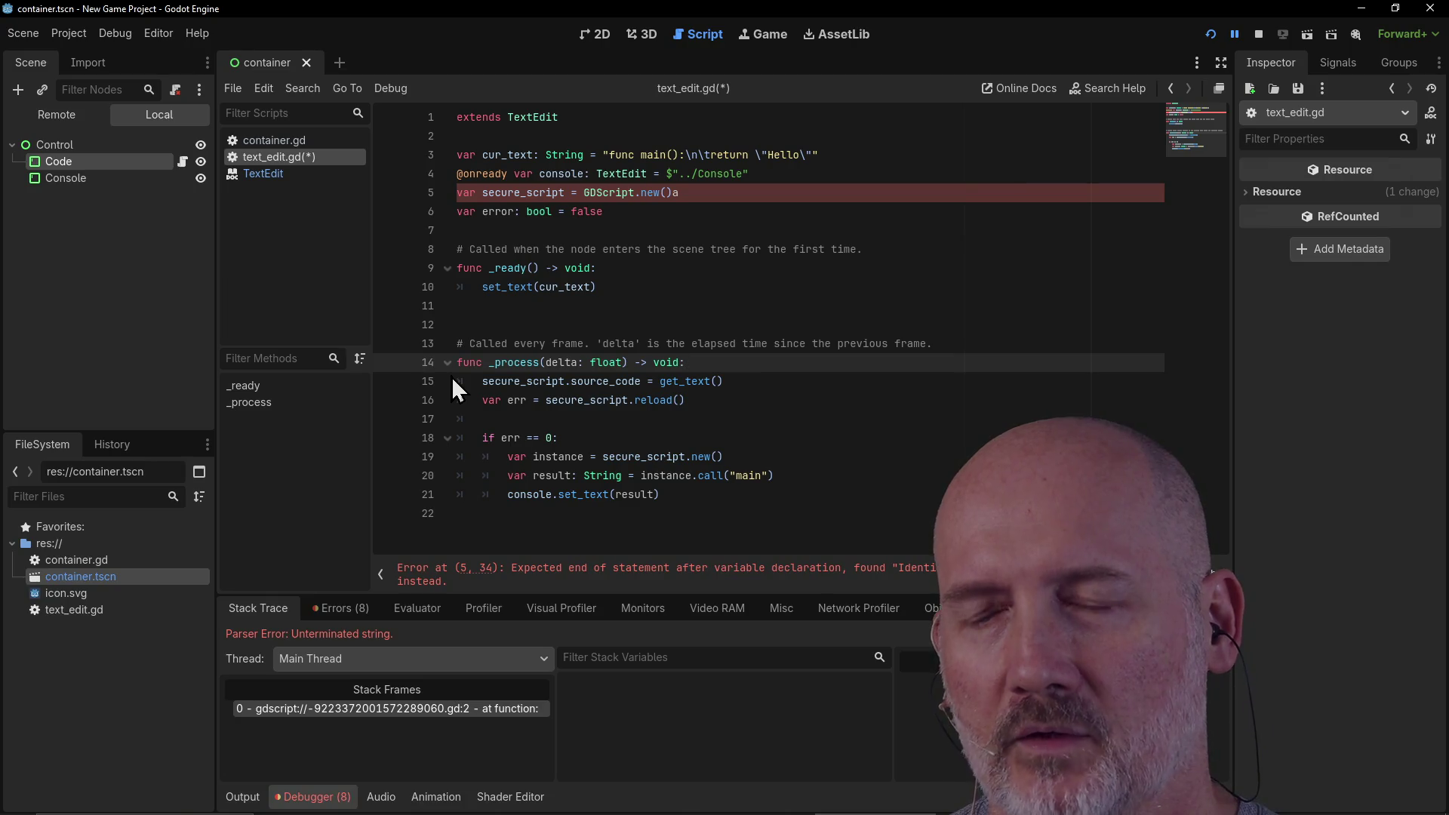
Step: Delete the extra blank line before _process and save text_edit.gd
left_click_drag(482, 400, 691, 400)
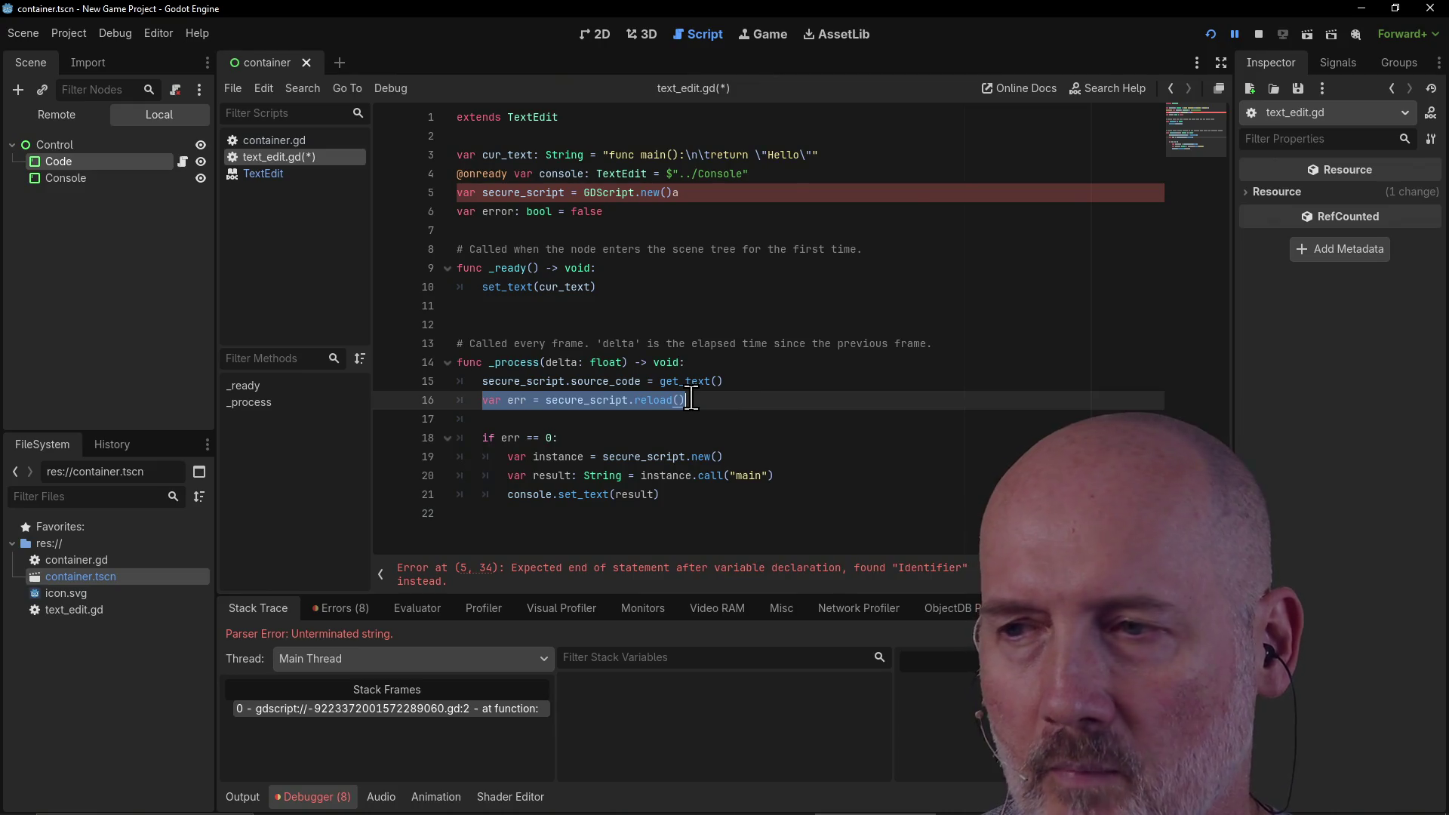
left_click(690, 400)
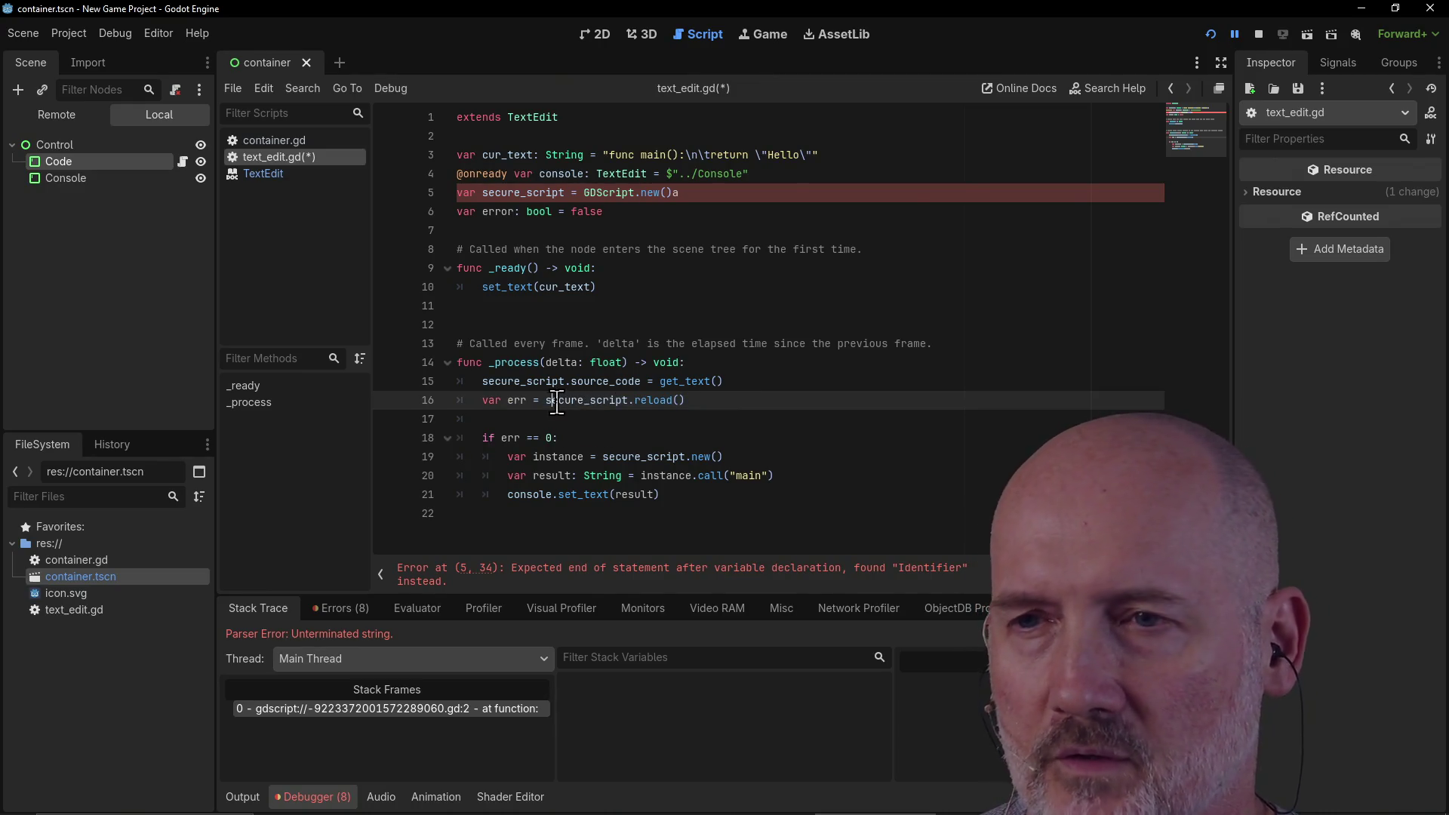
mouse_move(587, 401)
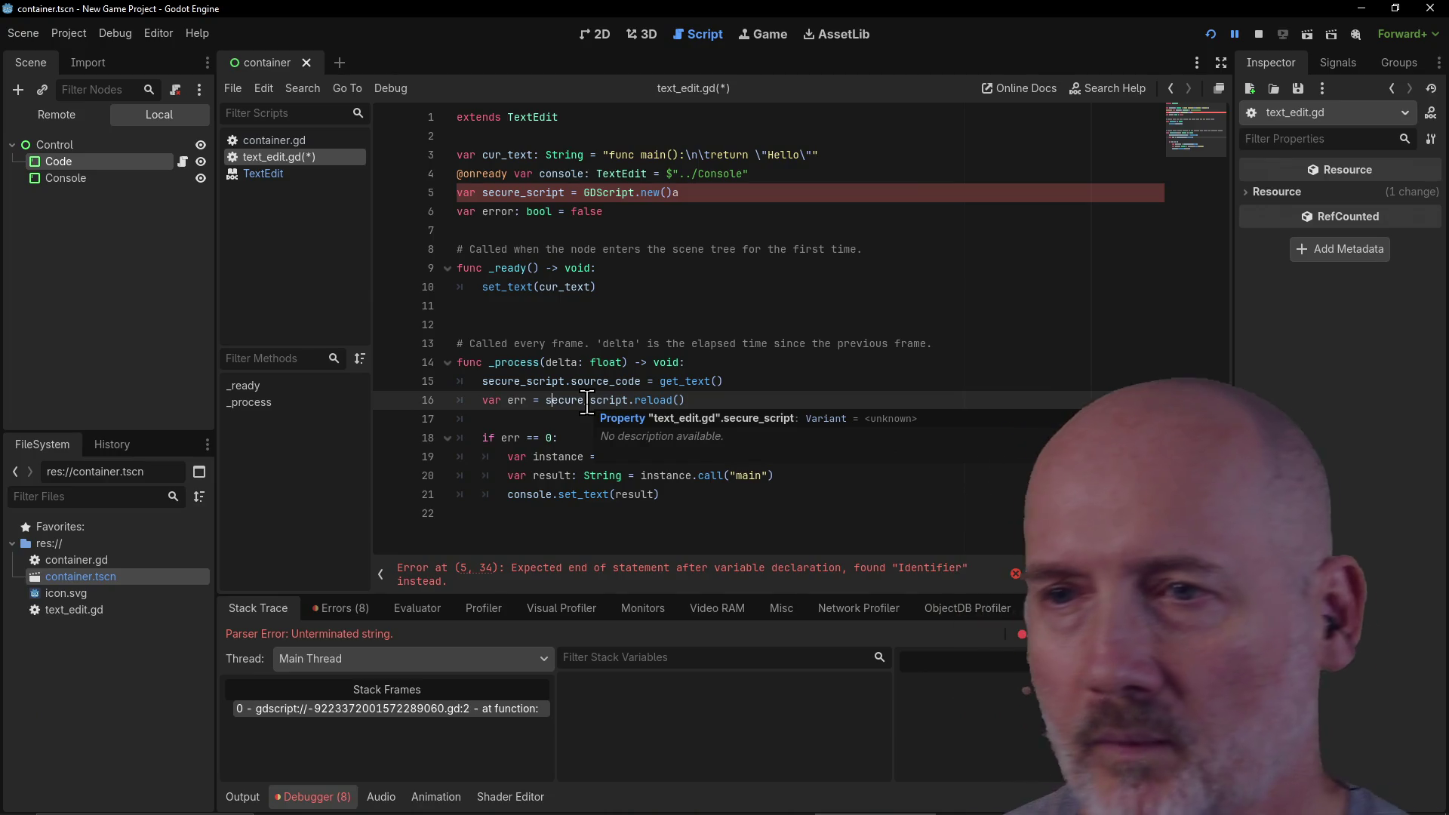
type("secure_script.new()")
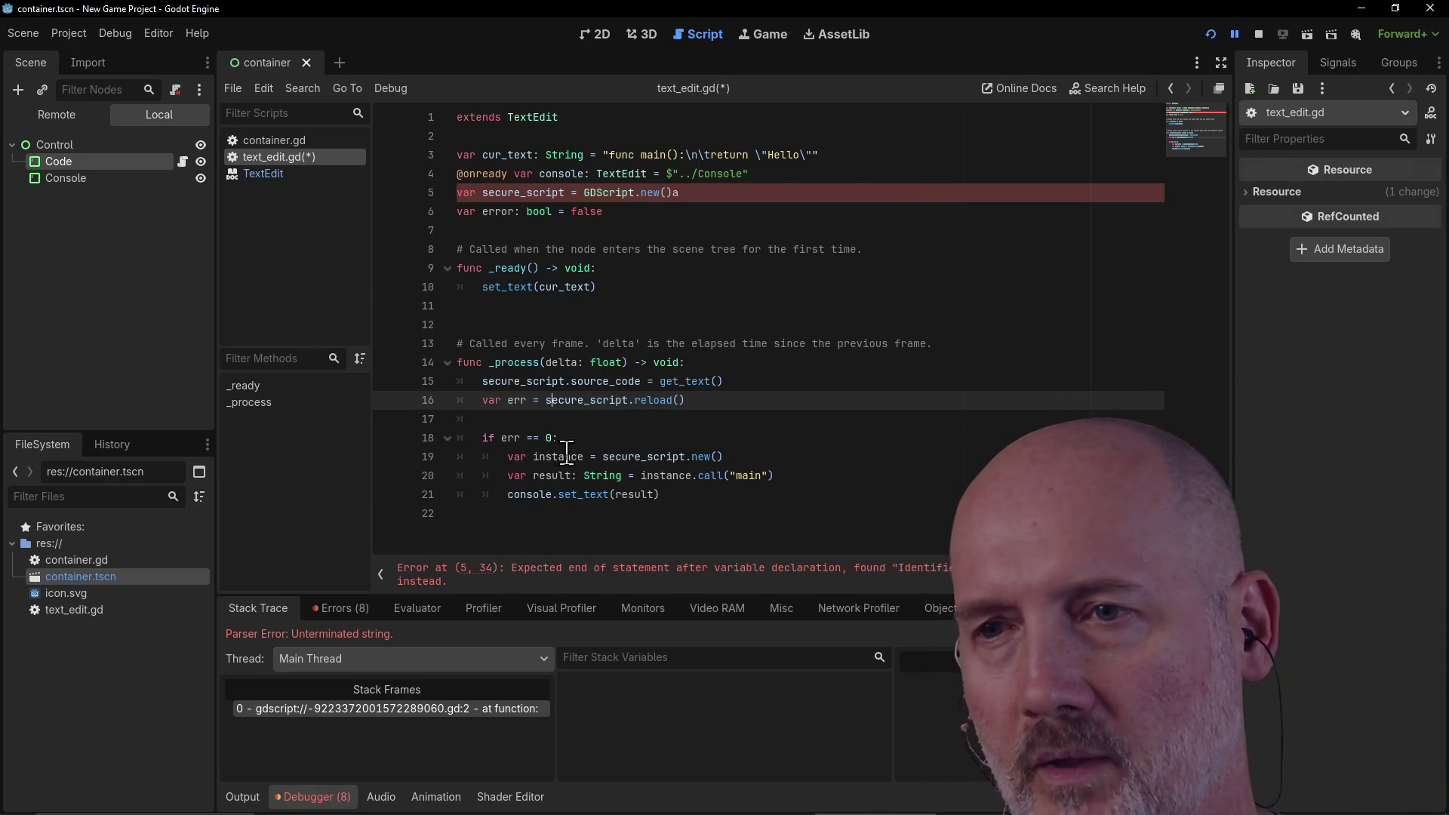
left_click(579, 437)
left_click(540, 400)
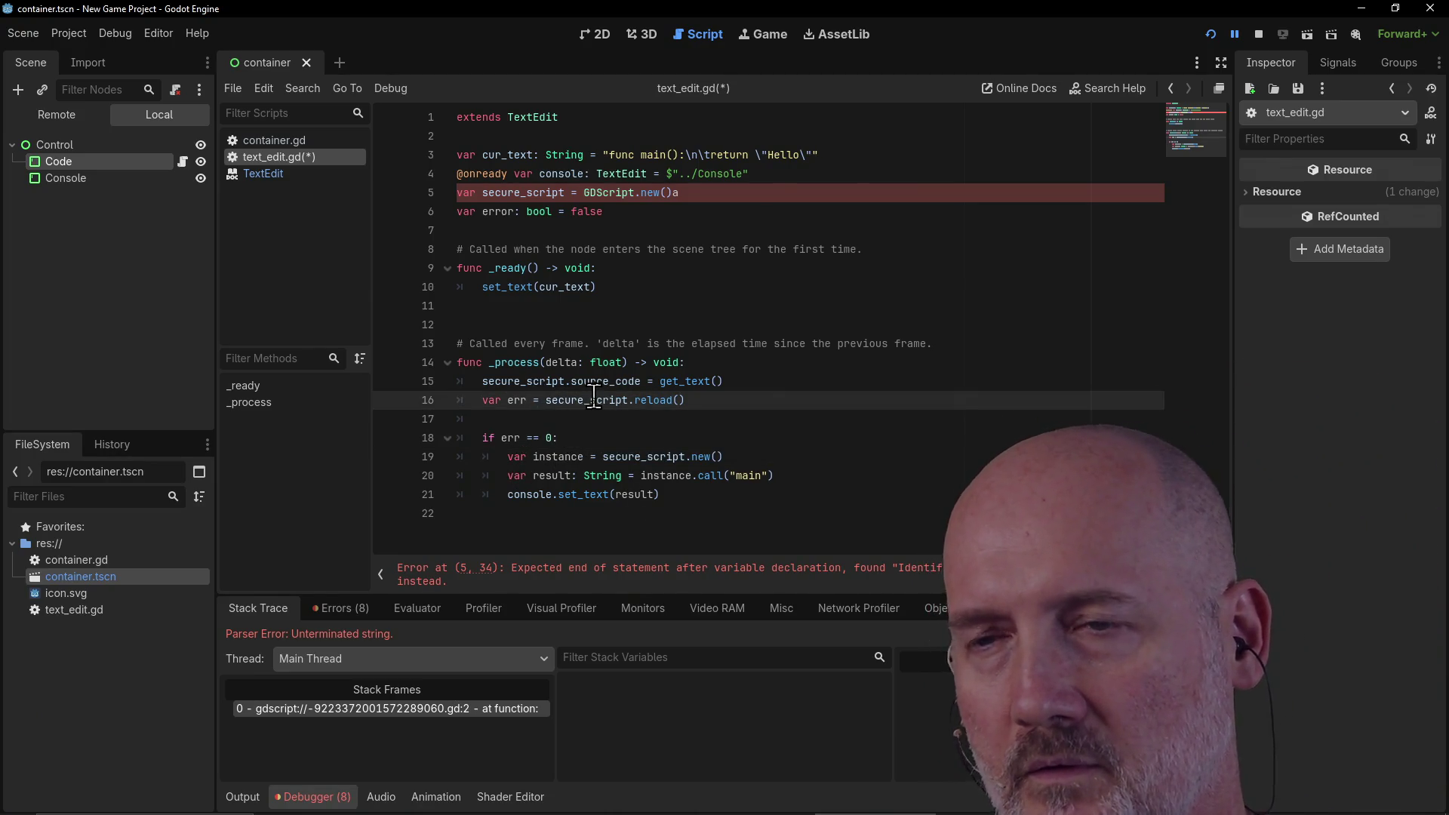
mouse_move(593, 398)
left_click(723, 387)
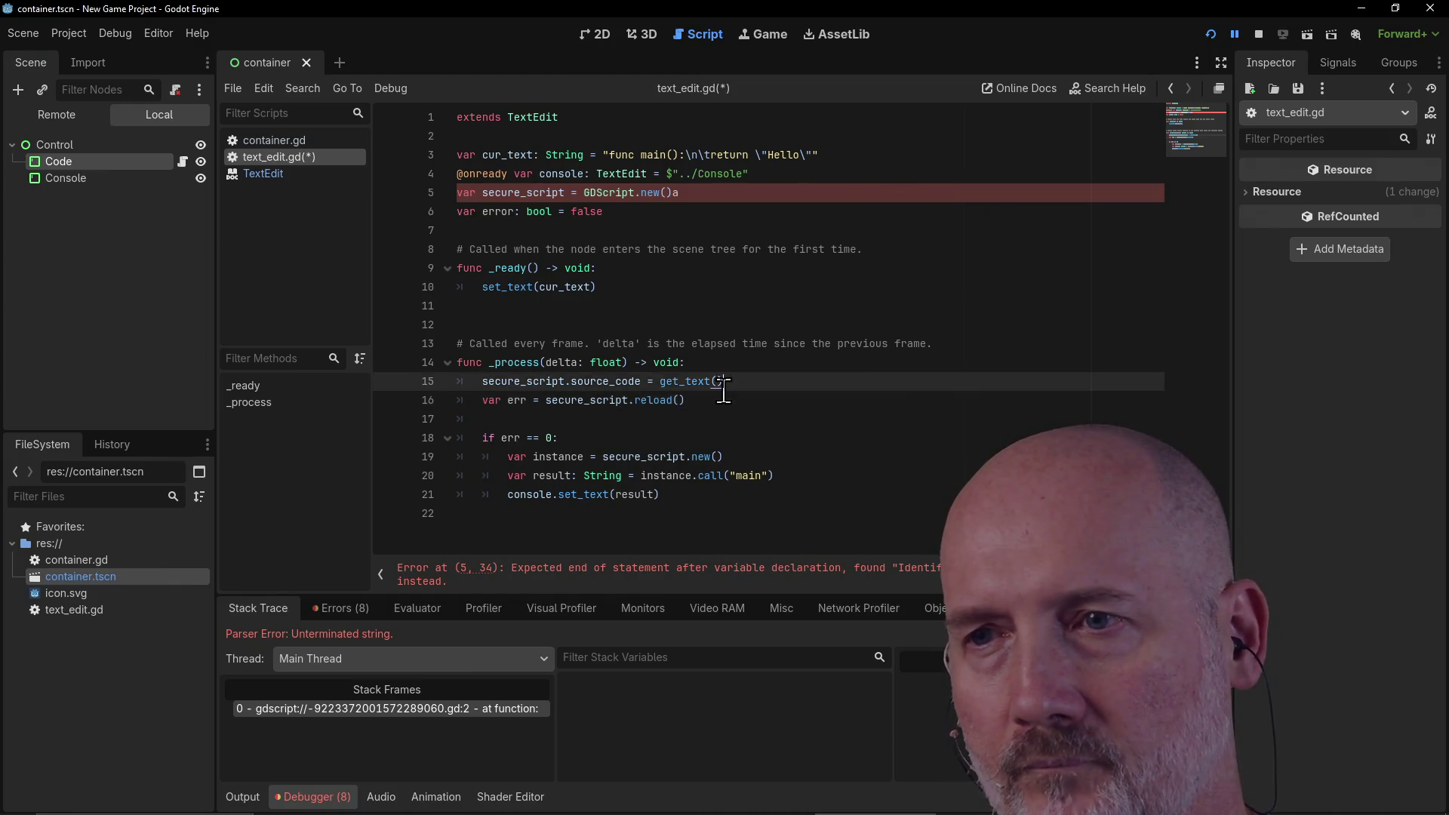
left_click(647, 309)
left_click(633, 326)
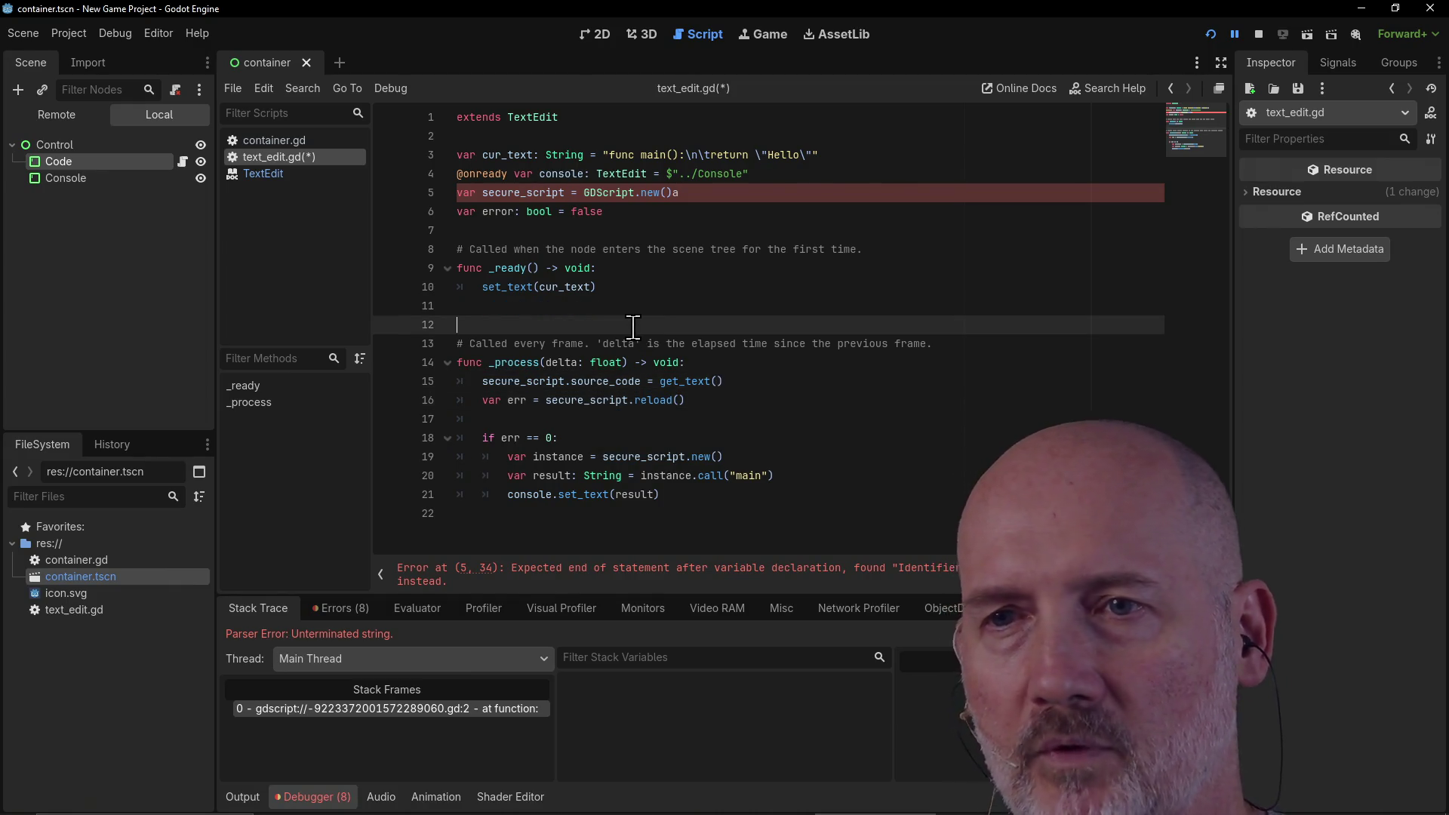
key("BackSpace")
key("ctrl+s")
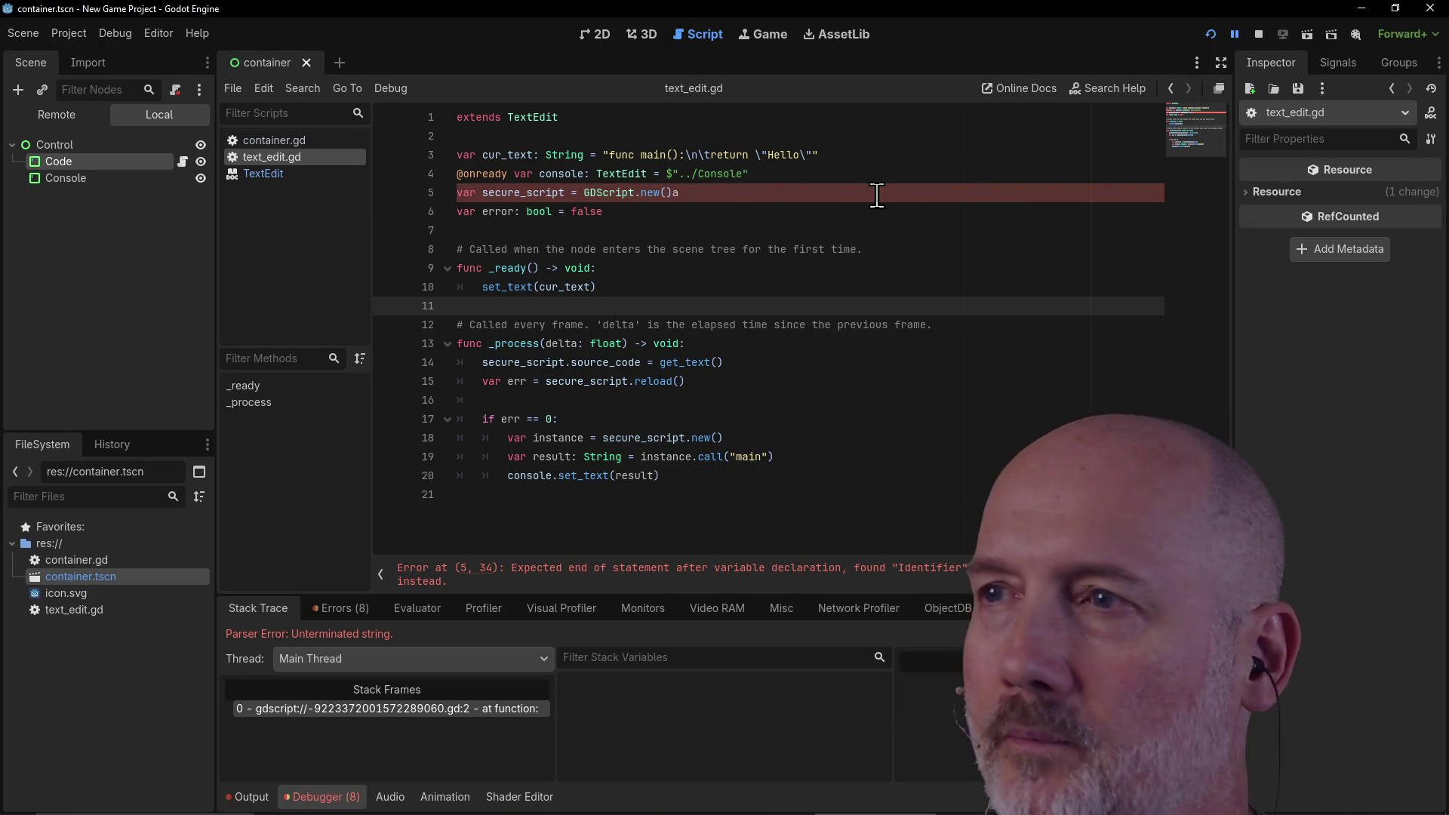
Step: Review the script, then close Godot choosing Stop & Quit for the running project
left_click(89, 308)
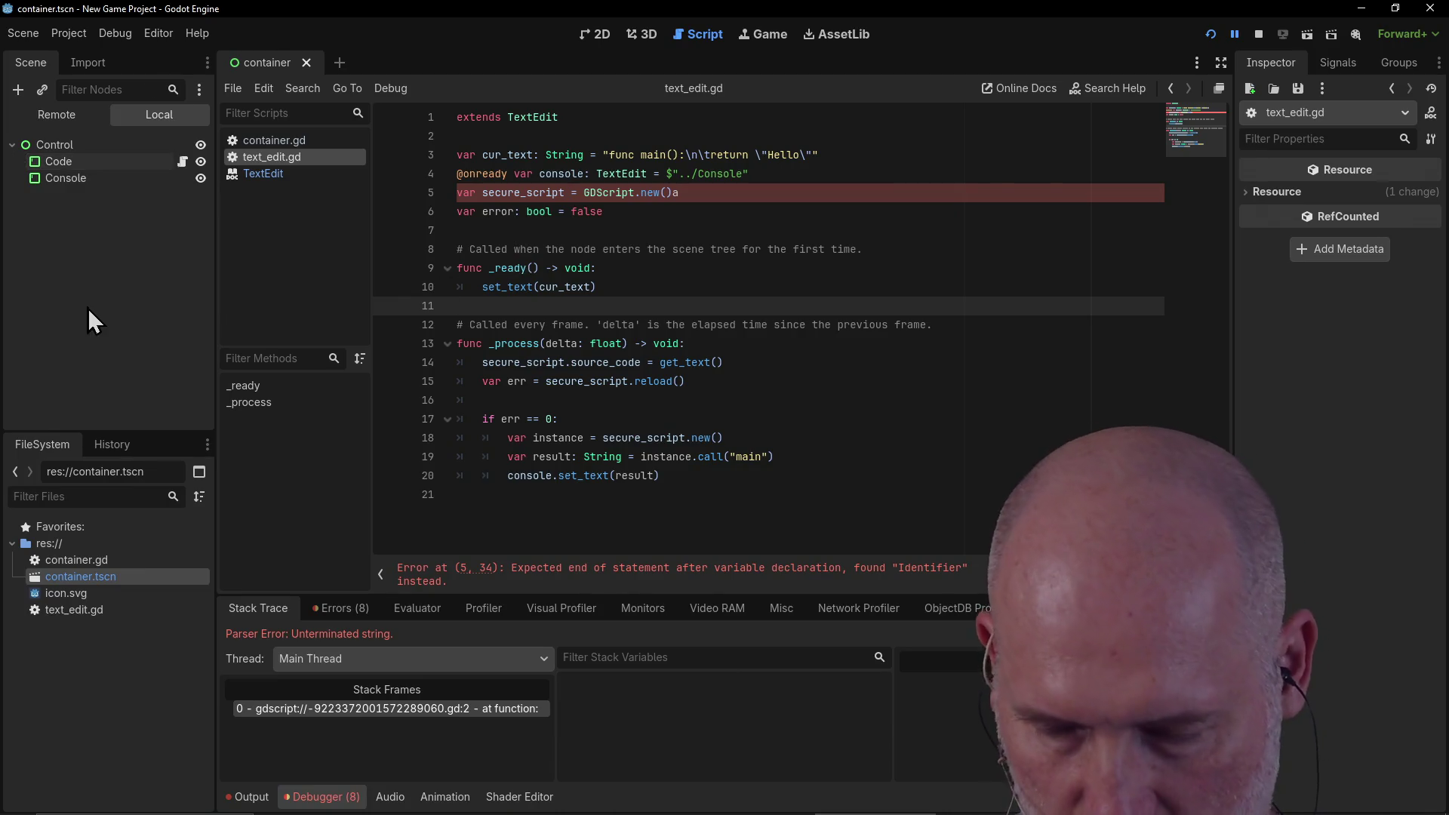
left_click(717, 381)
left_click(689, 419)
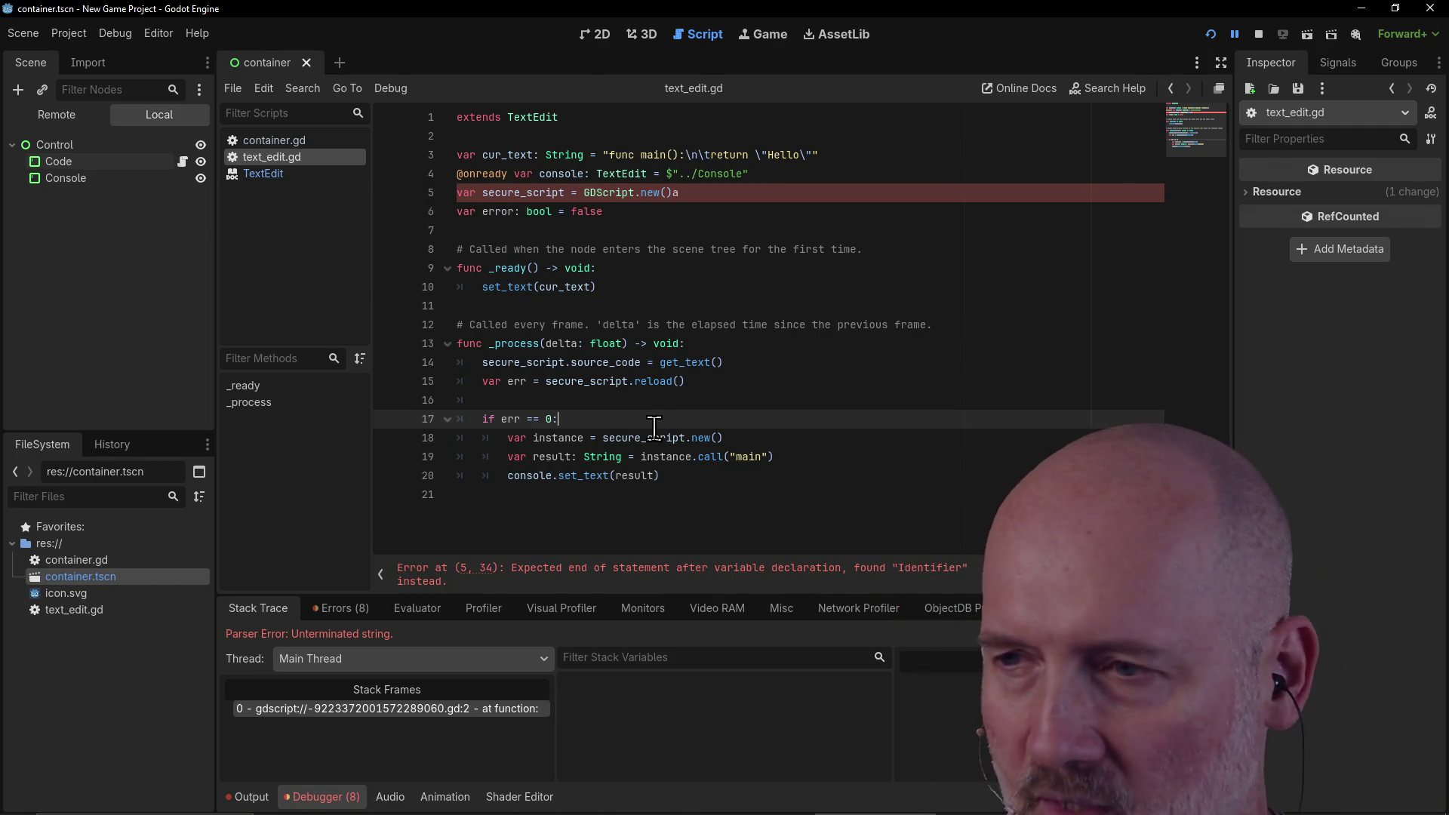
left_click(686, 492)
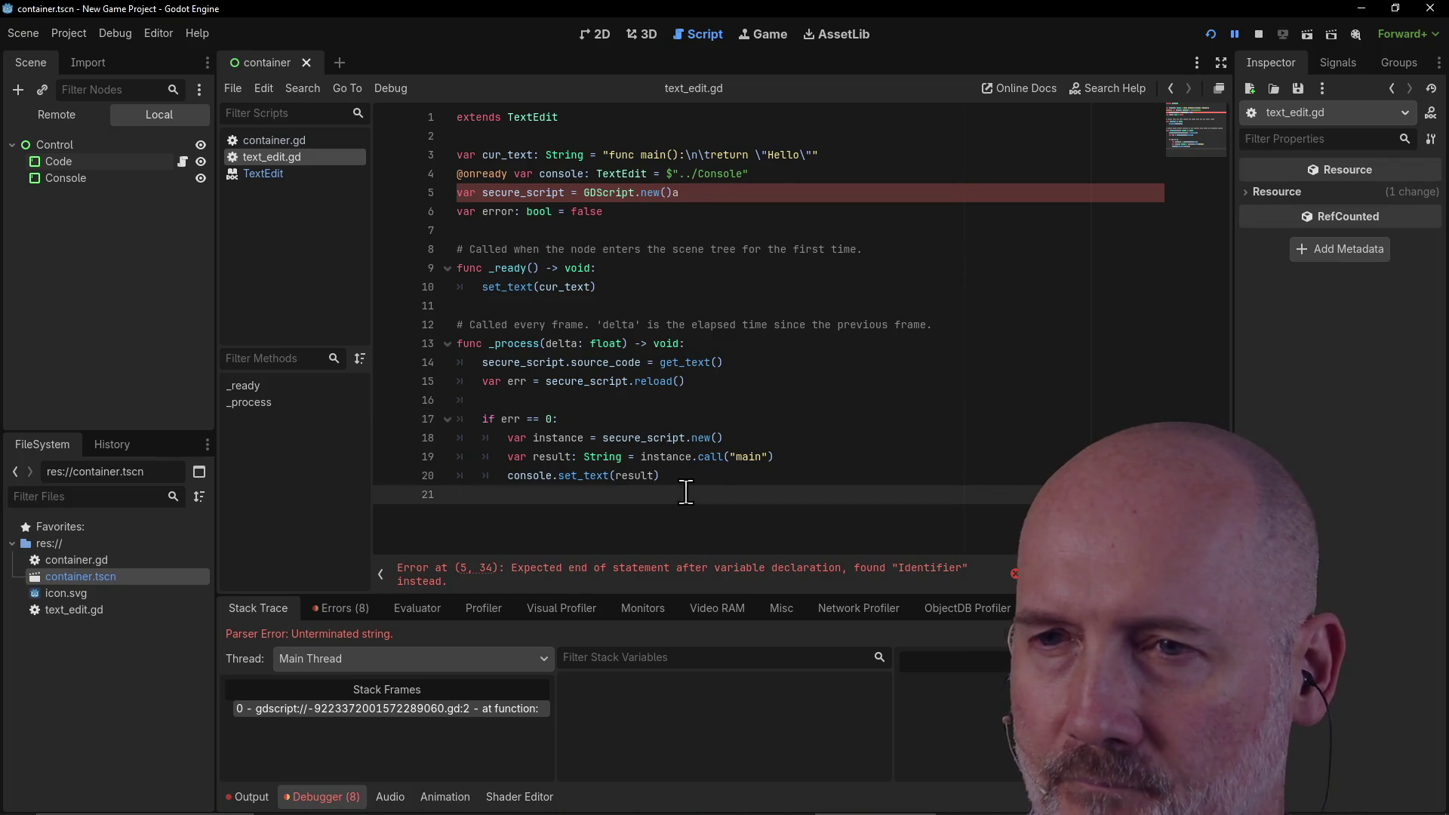
left_click(686, 383)
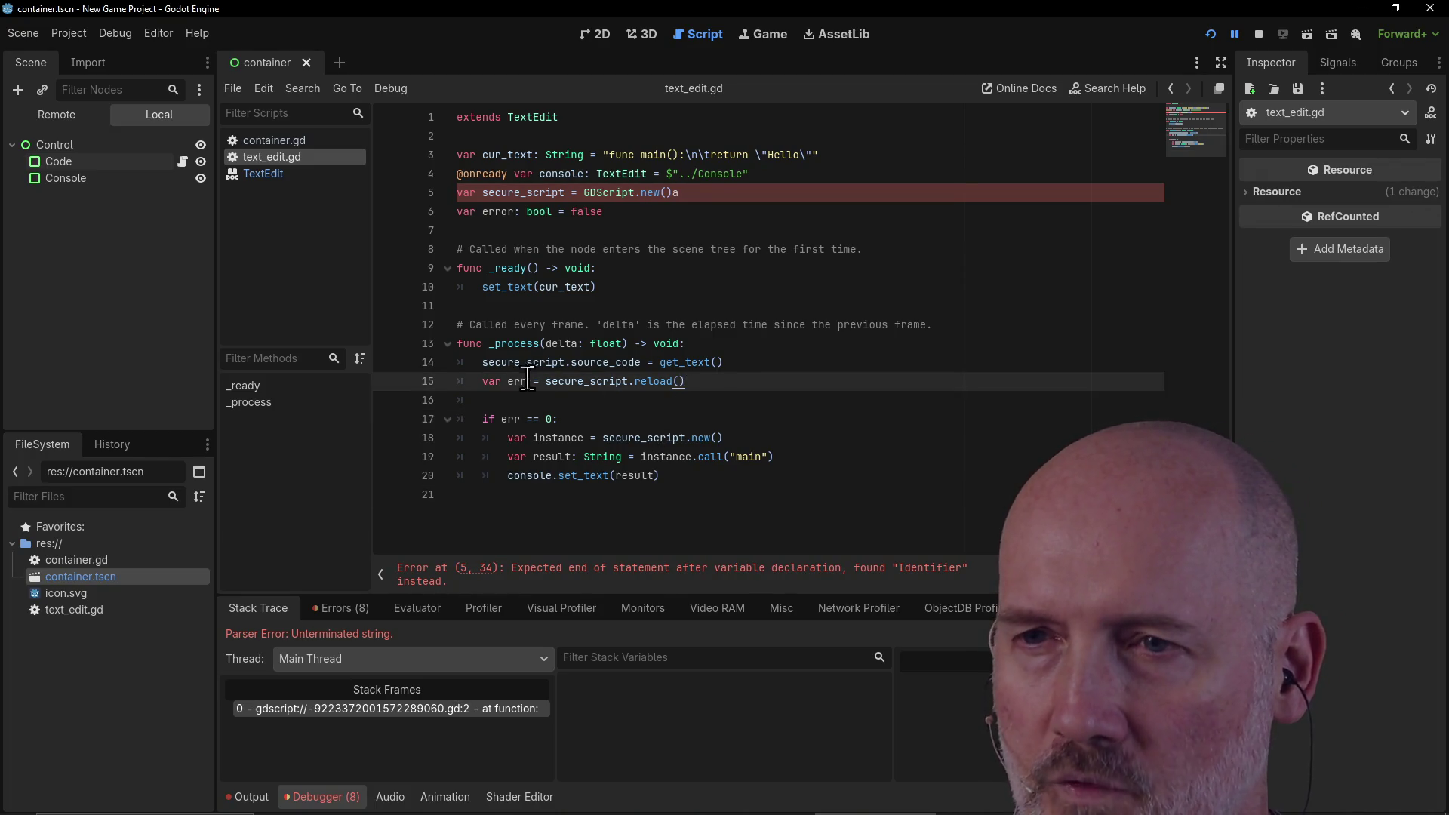
left_click_drag(543, 378, 708, 375)
left_click(709, 376)
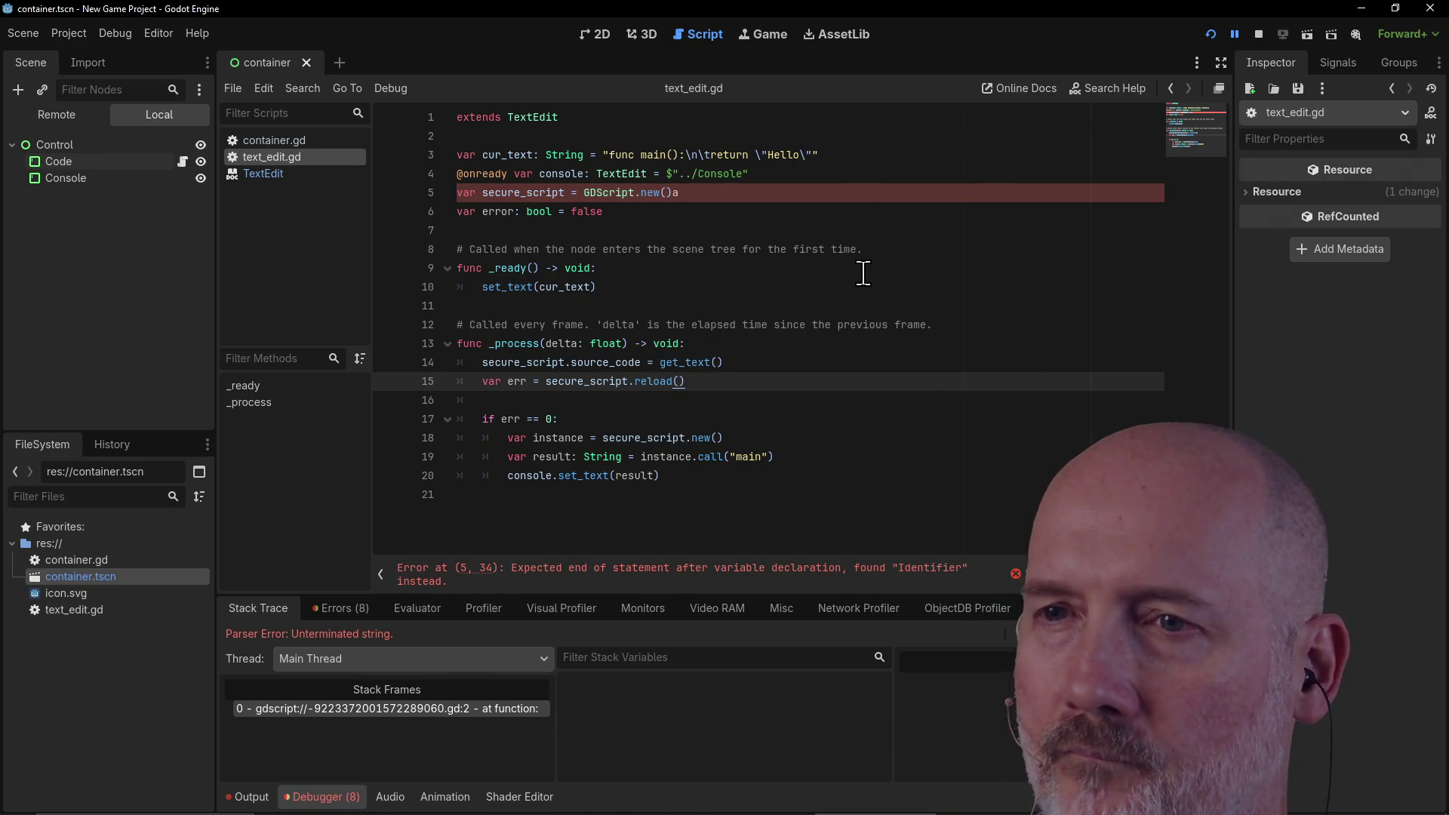
left_click(571, 381)
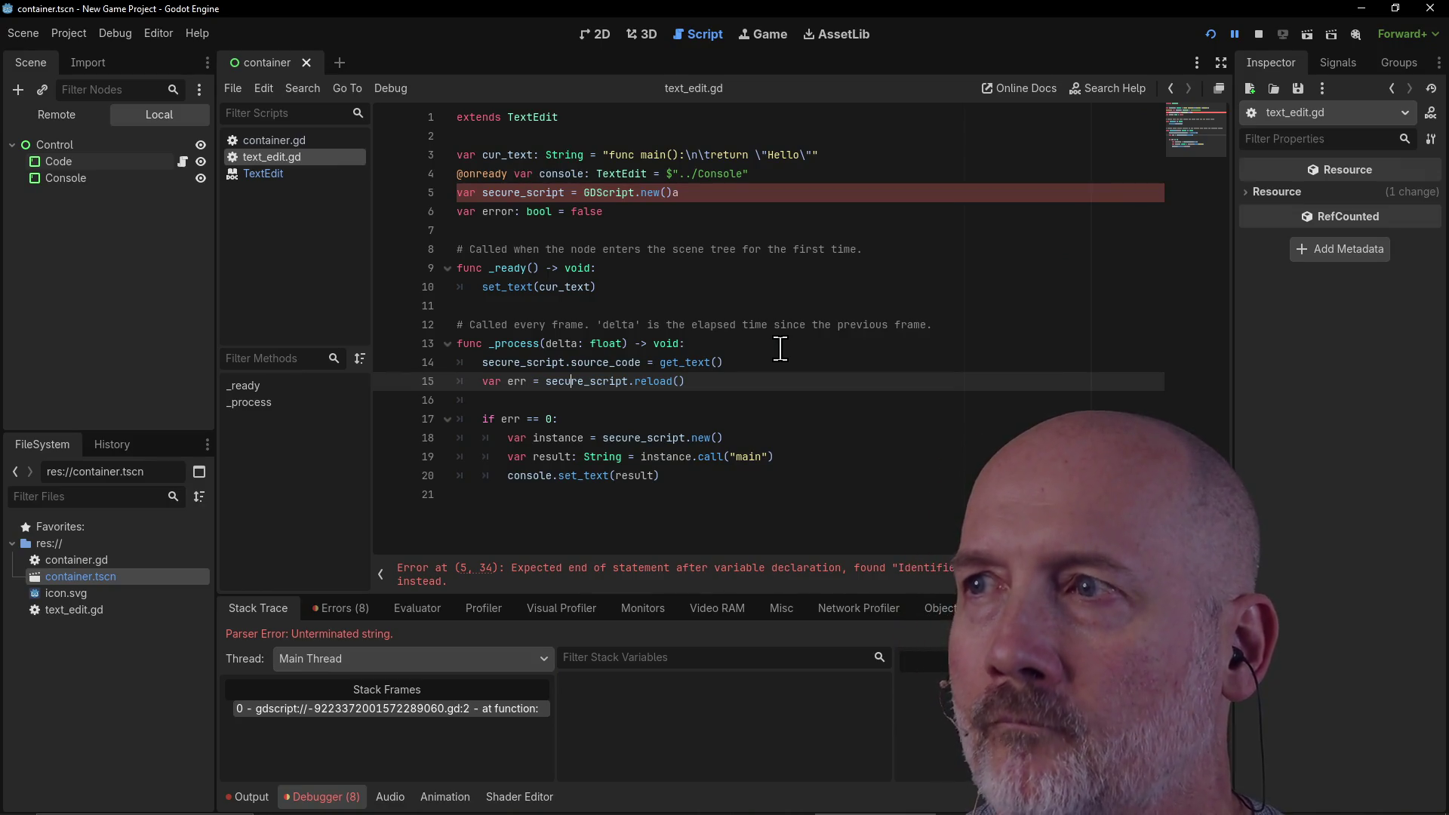
left_click(1440, 13)
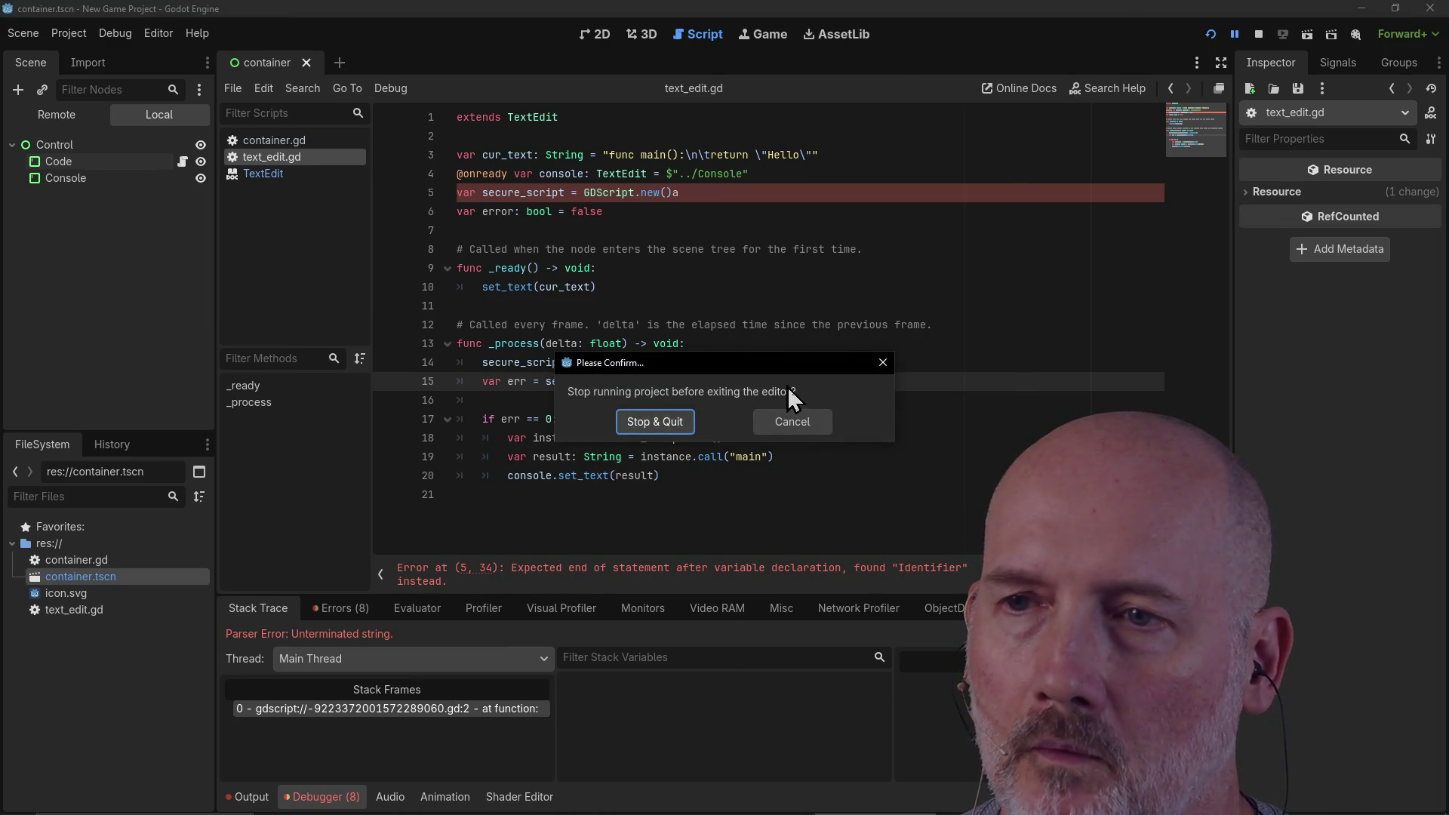
left_click(655, 422)
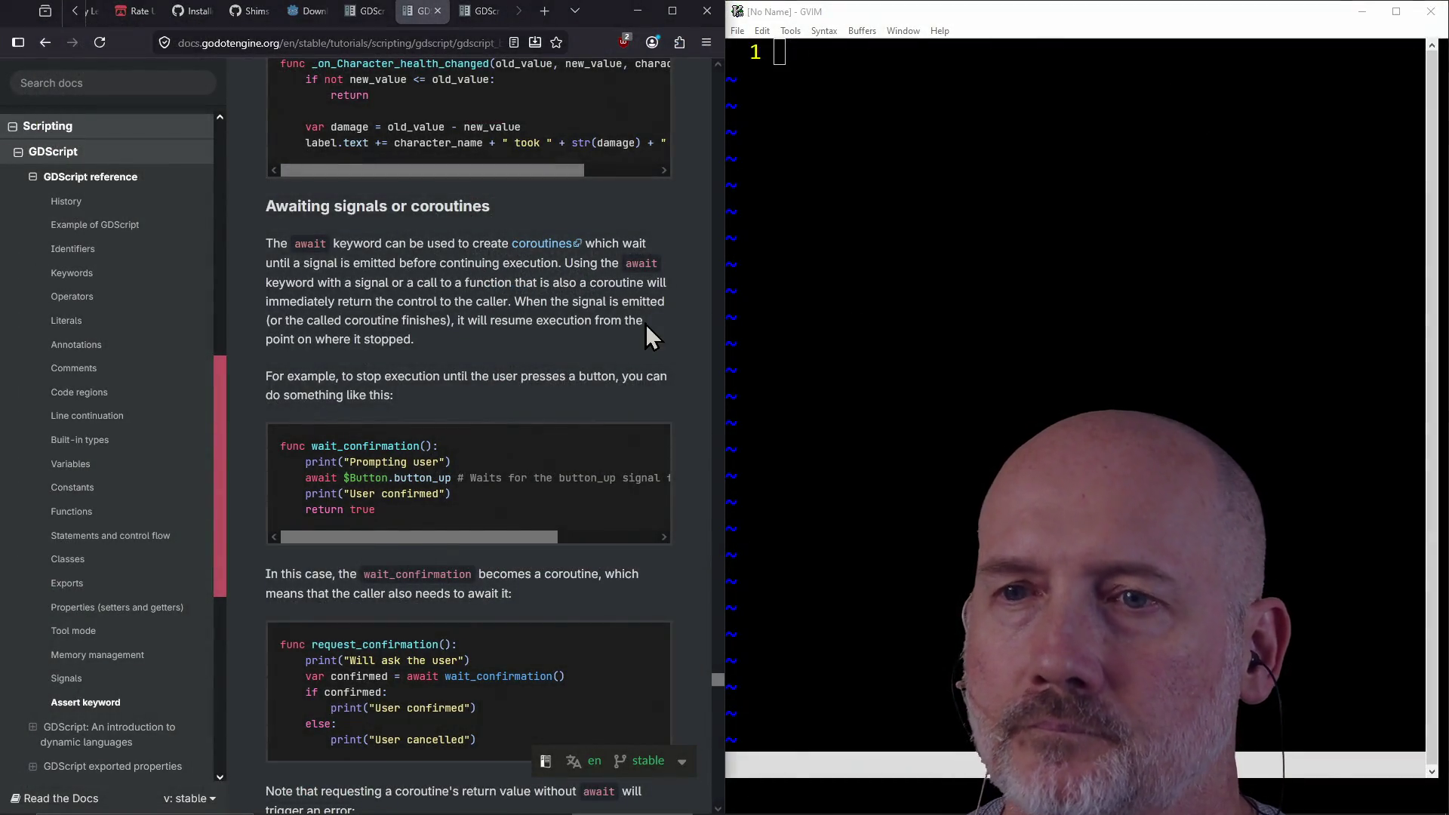
Step: Scroll the docs sidebar and open C++ (godot-cpp) under Scripting
left_click(528, 389)
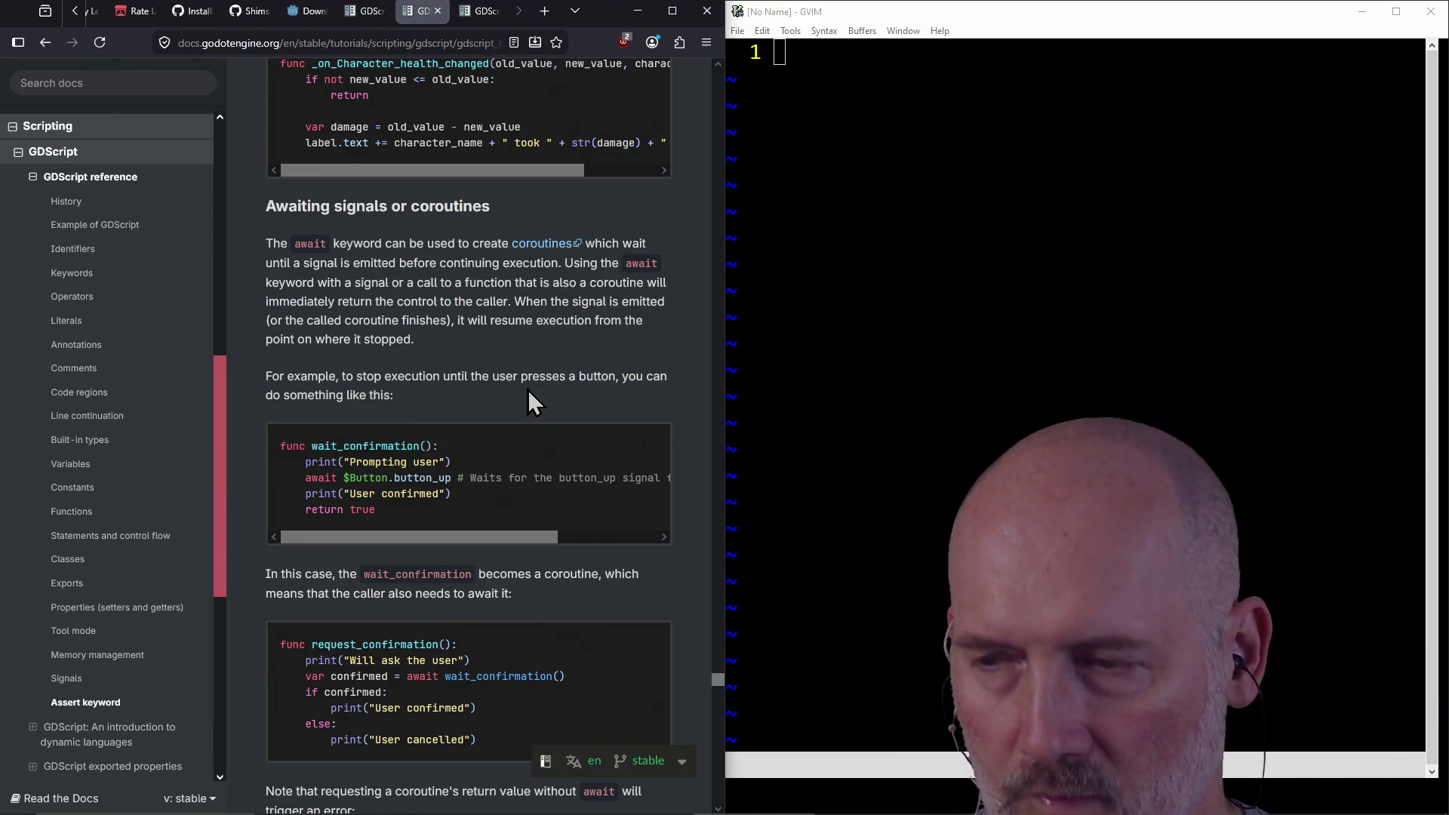
left_click(854, 391)
left_click(492, 405)
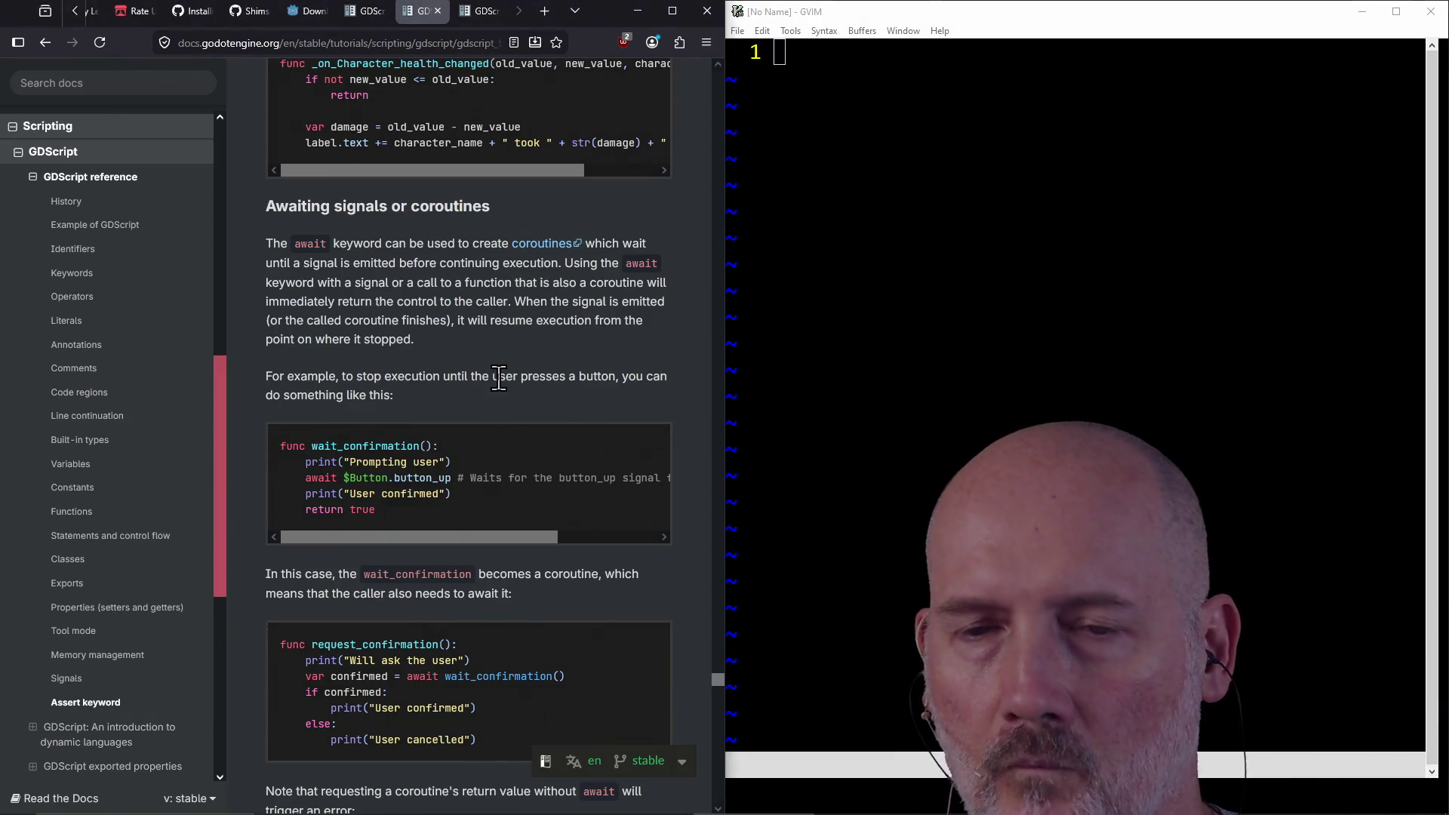
scroll(500, 379, "down", 15)
scroll(499, 379, "down", 6)
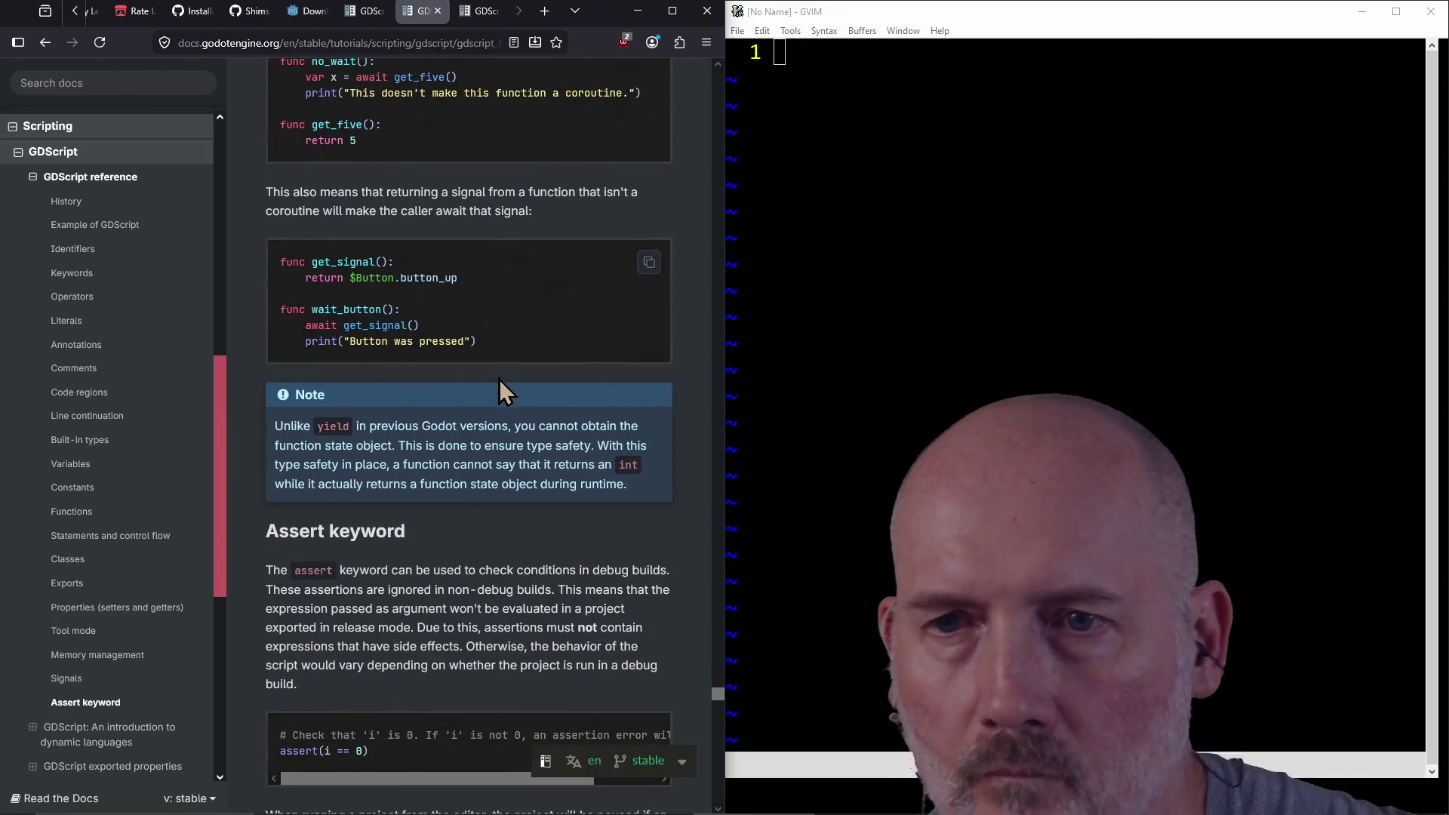
scroll(500, 379, "down", 2)
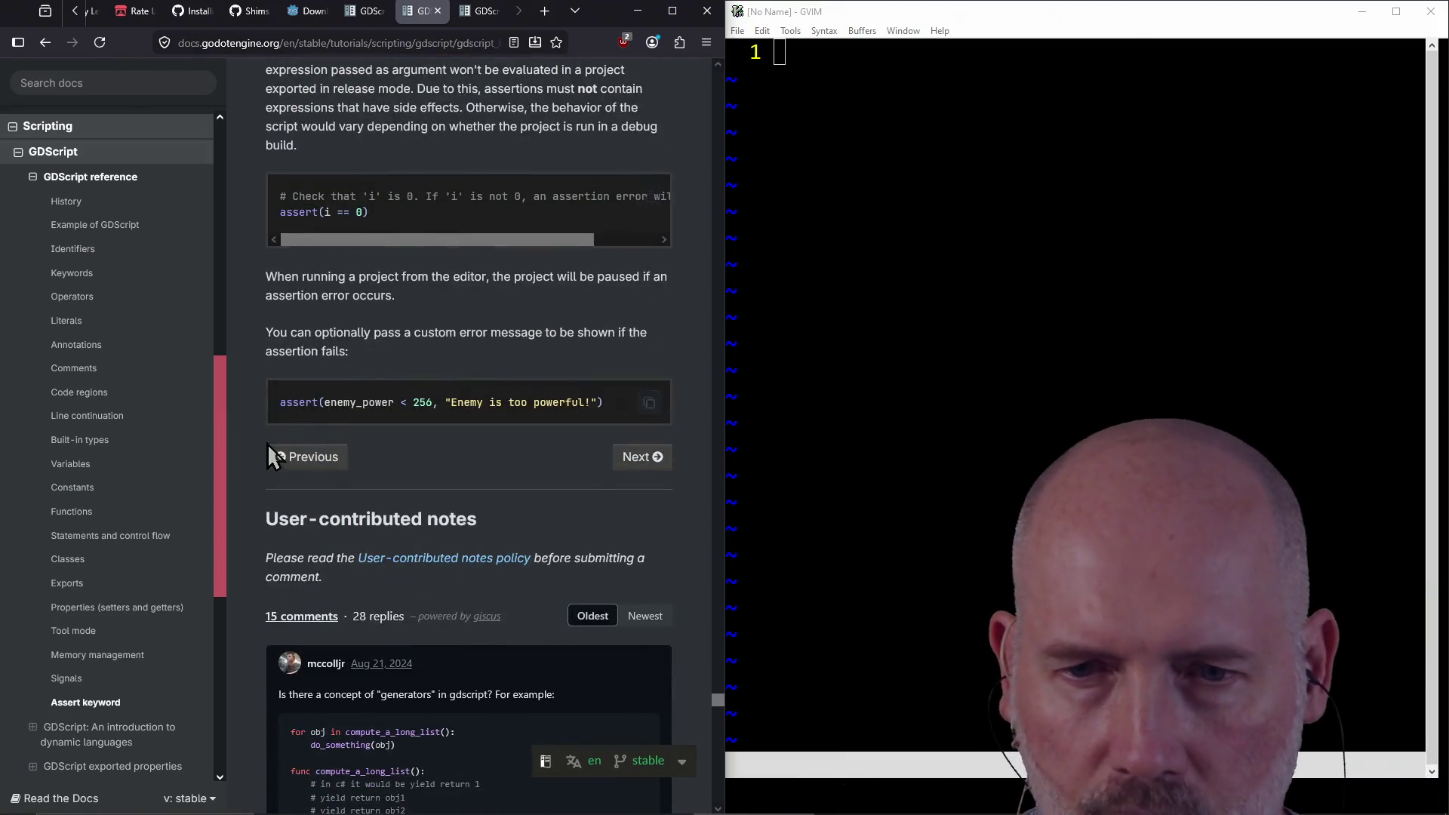
scroll(113, 483, "down", 5)
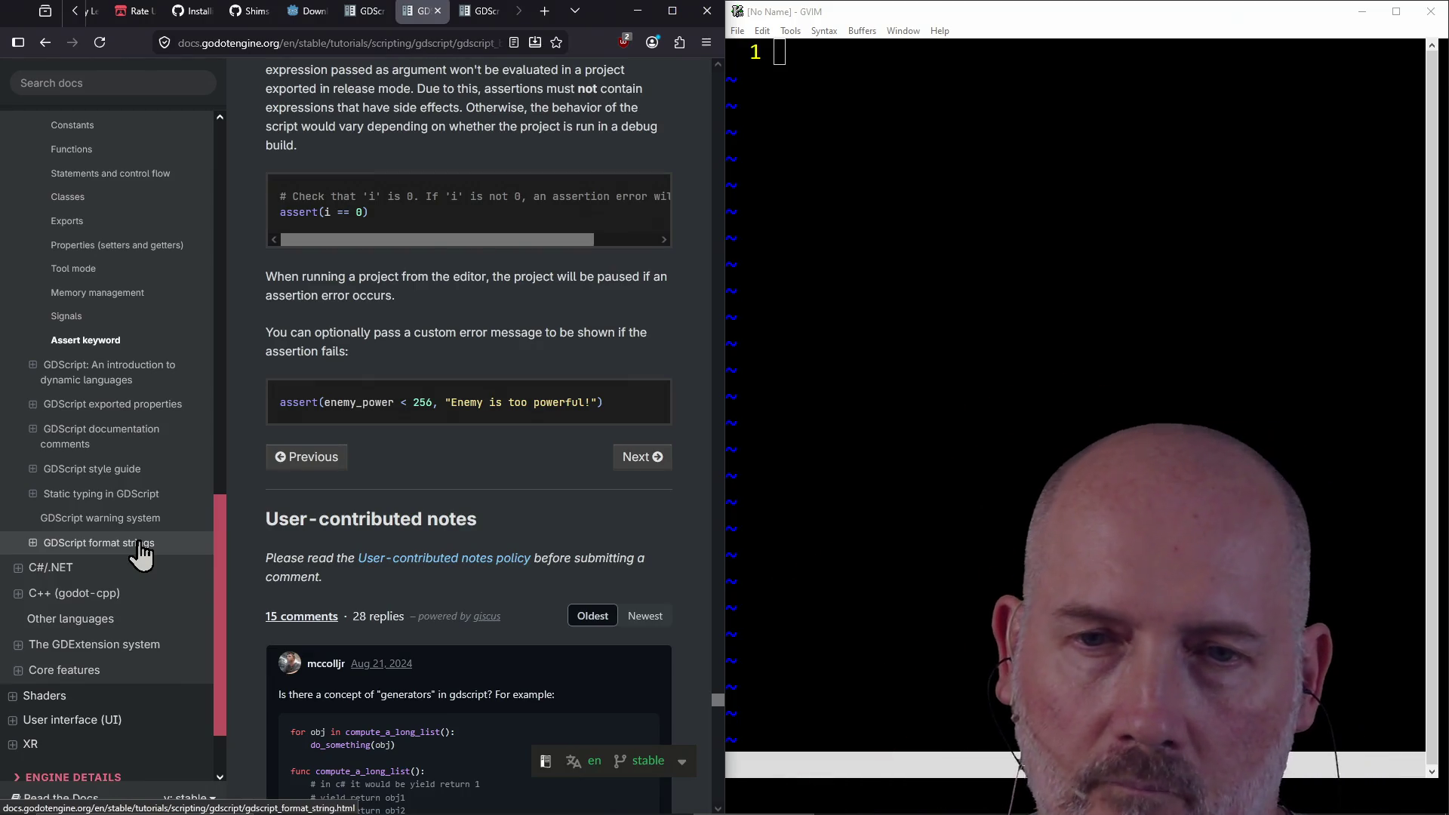
left_click(134, 599)
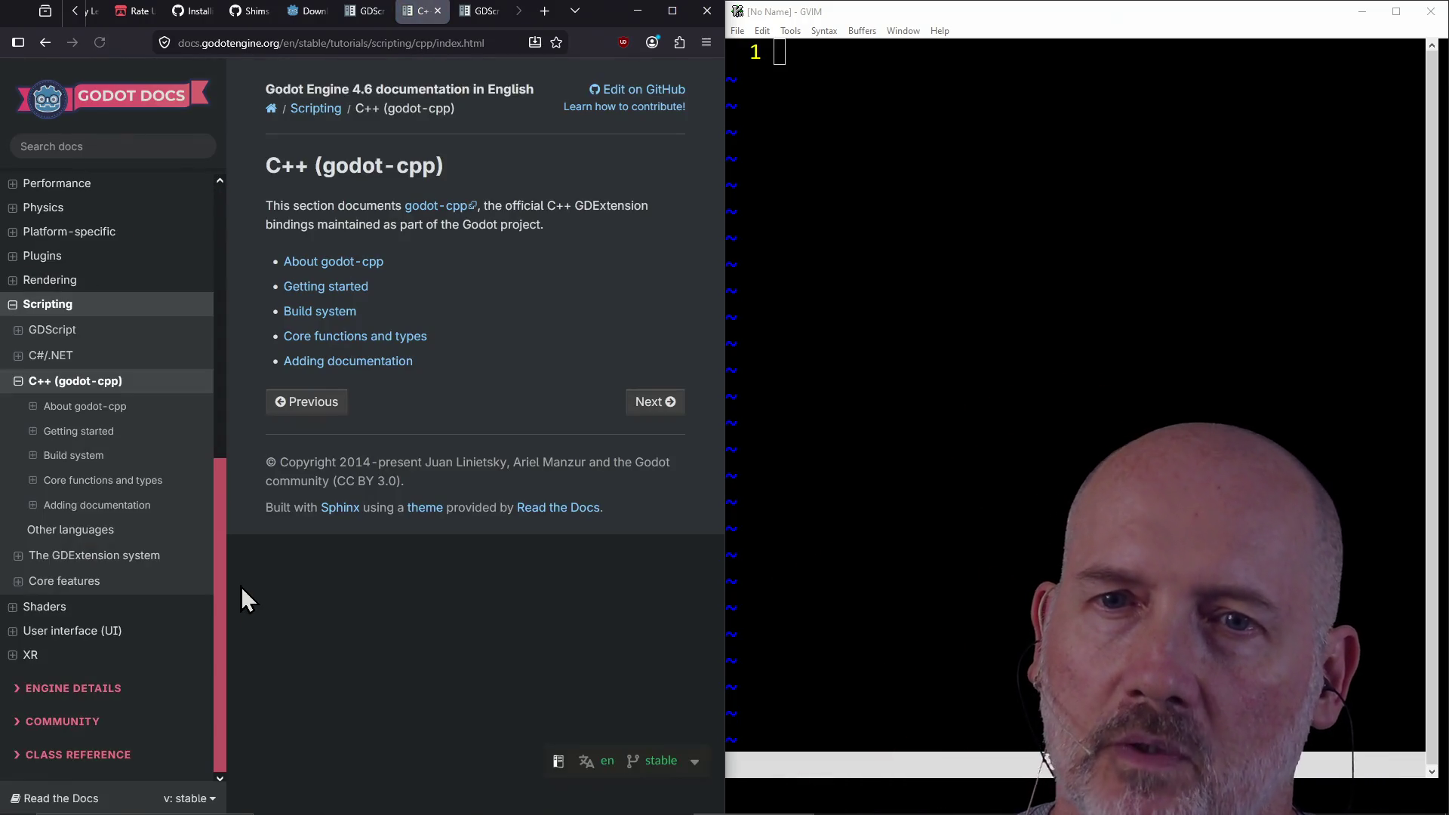
Step: Read through the About godot-cpp page, then continue to its Getting started page
left_click(371, 263)
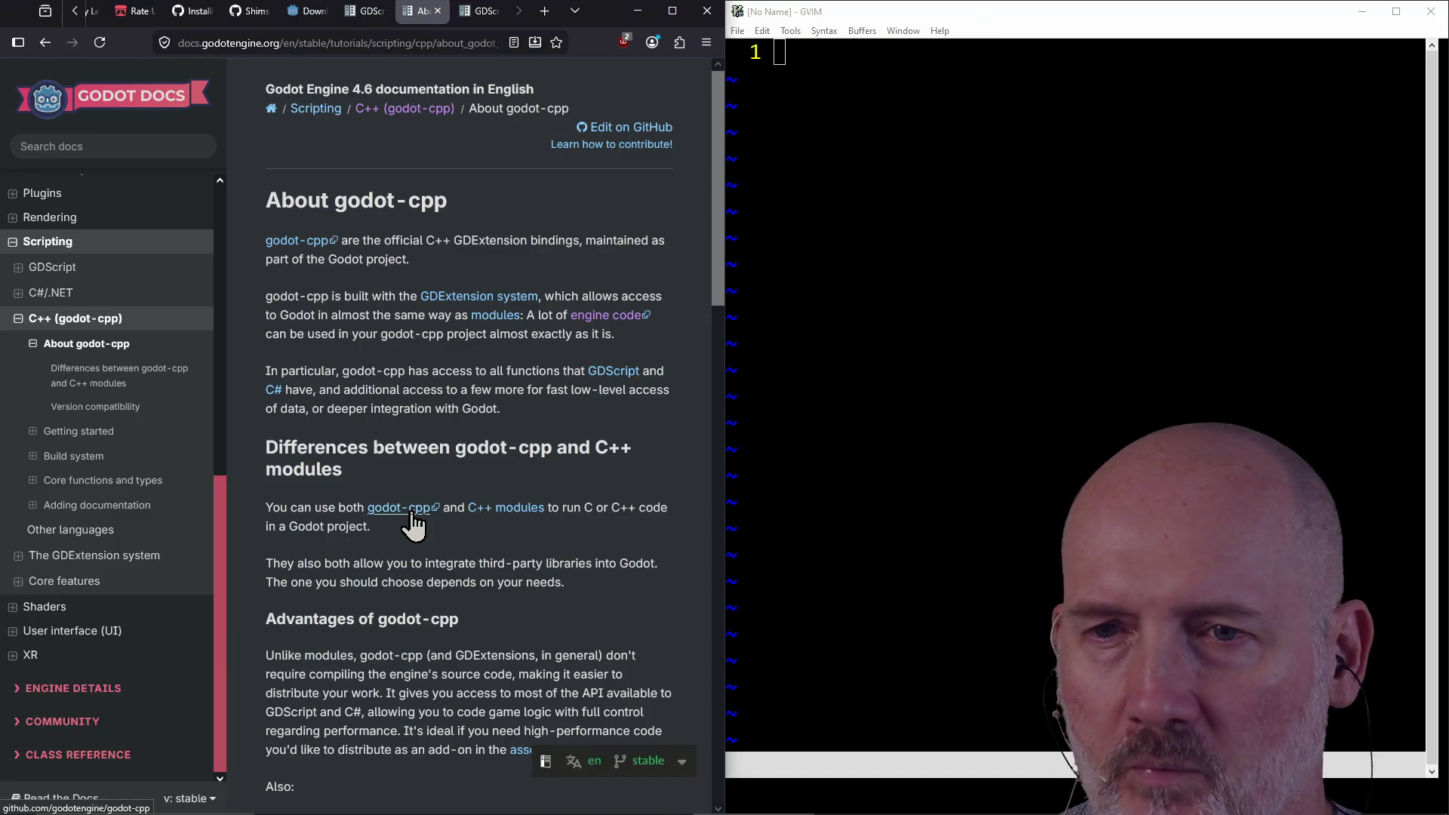
scroll(417, 523, "down", 3)
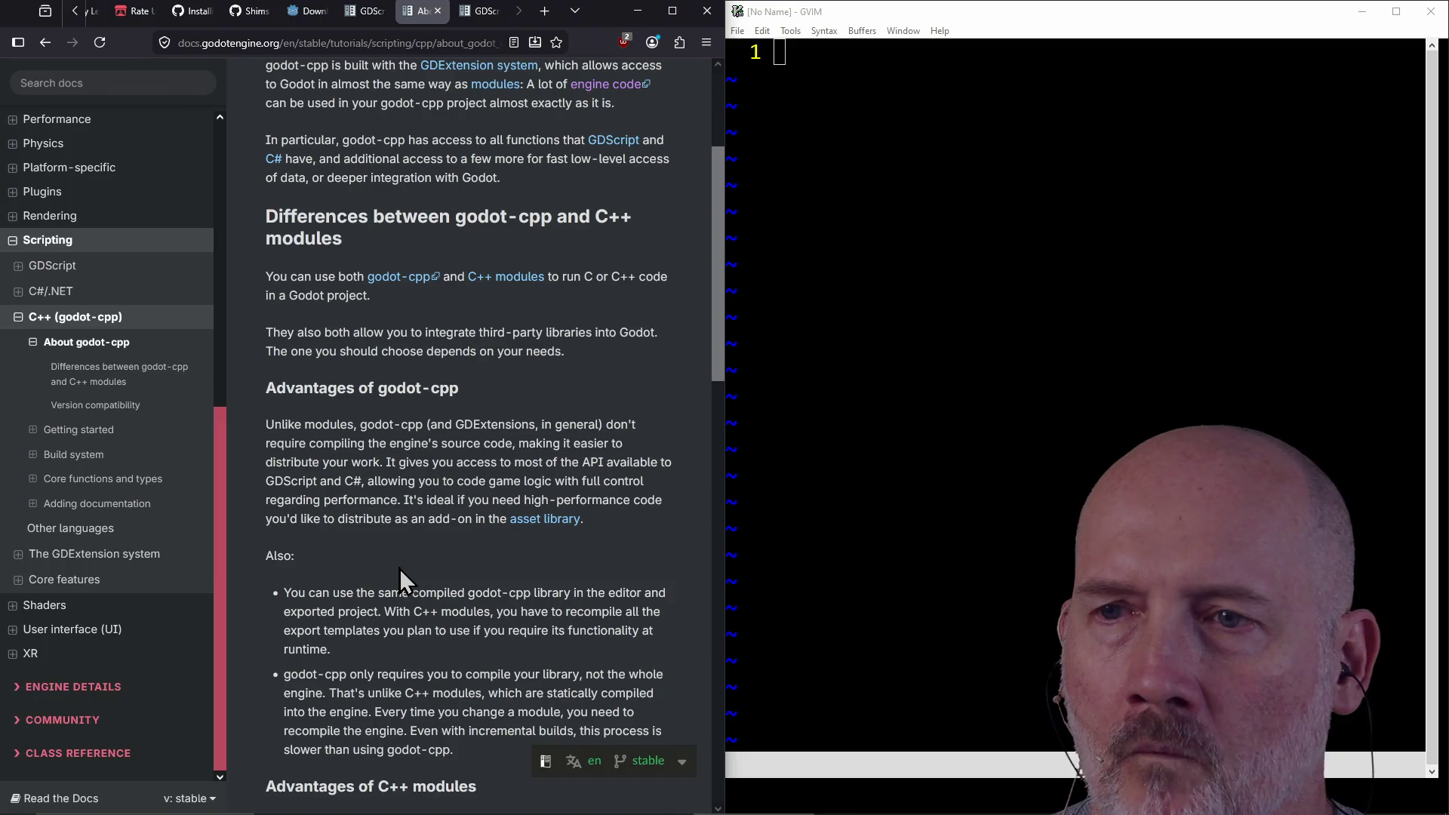
scroll(401, 555, "down", 1)
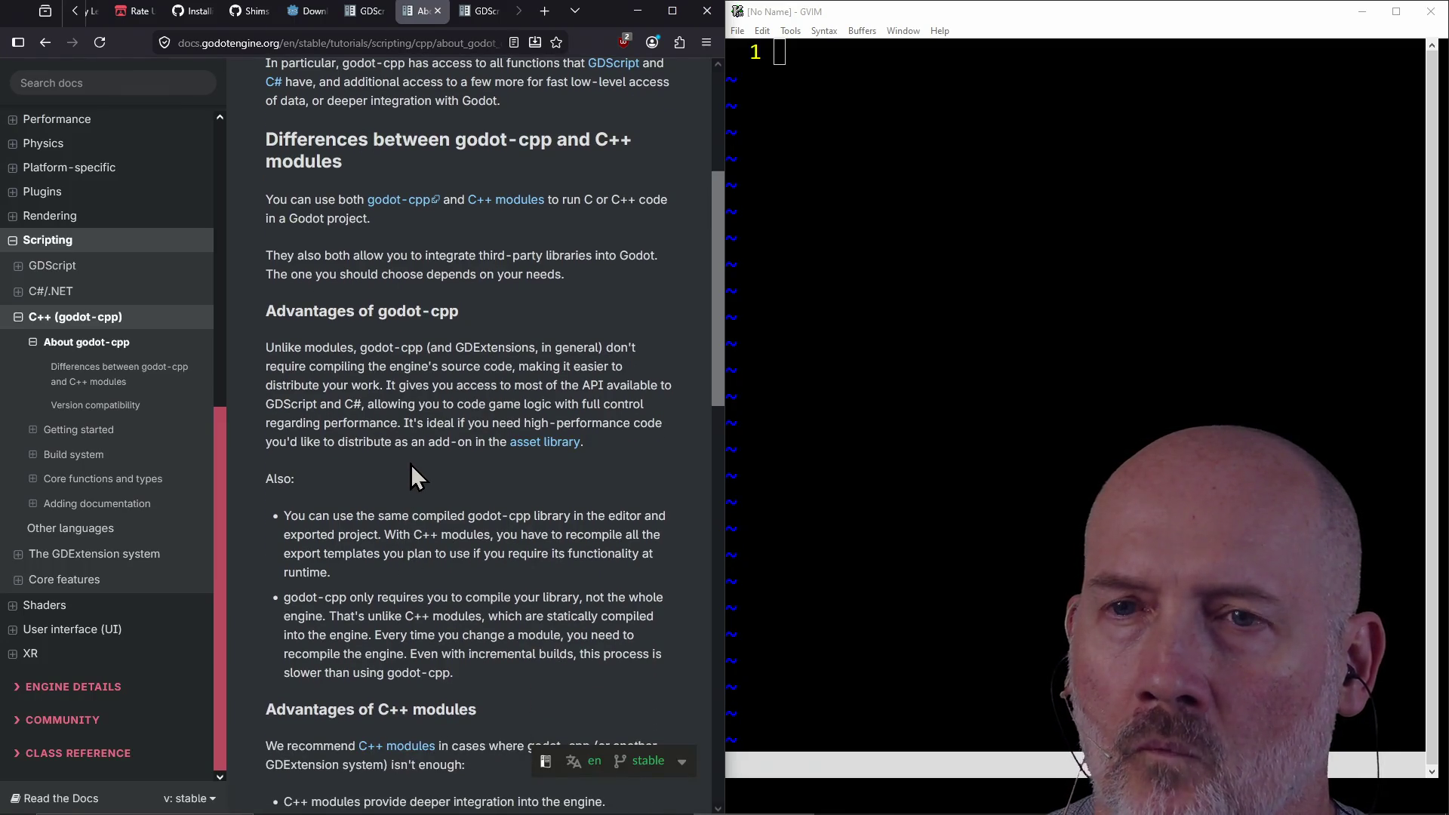
scroll(410, 464, "down", 1)
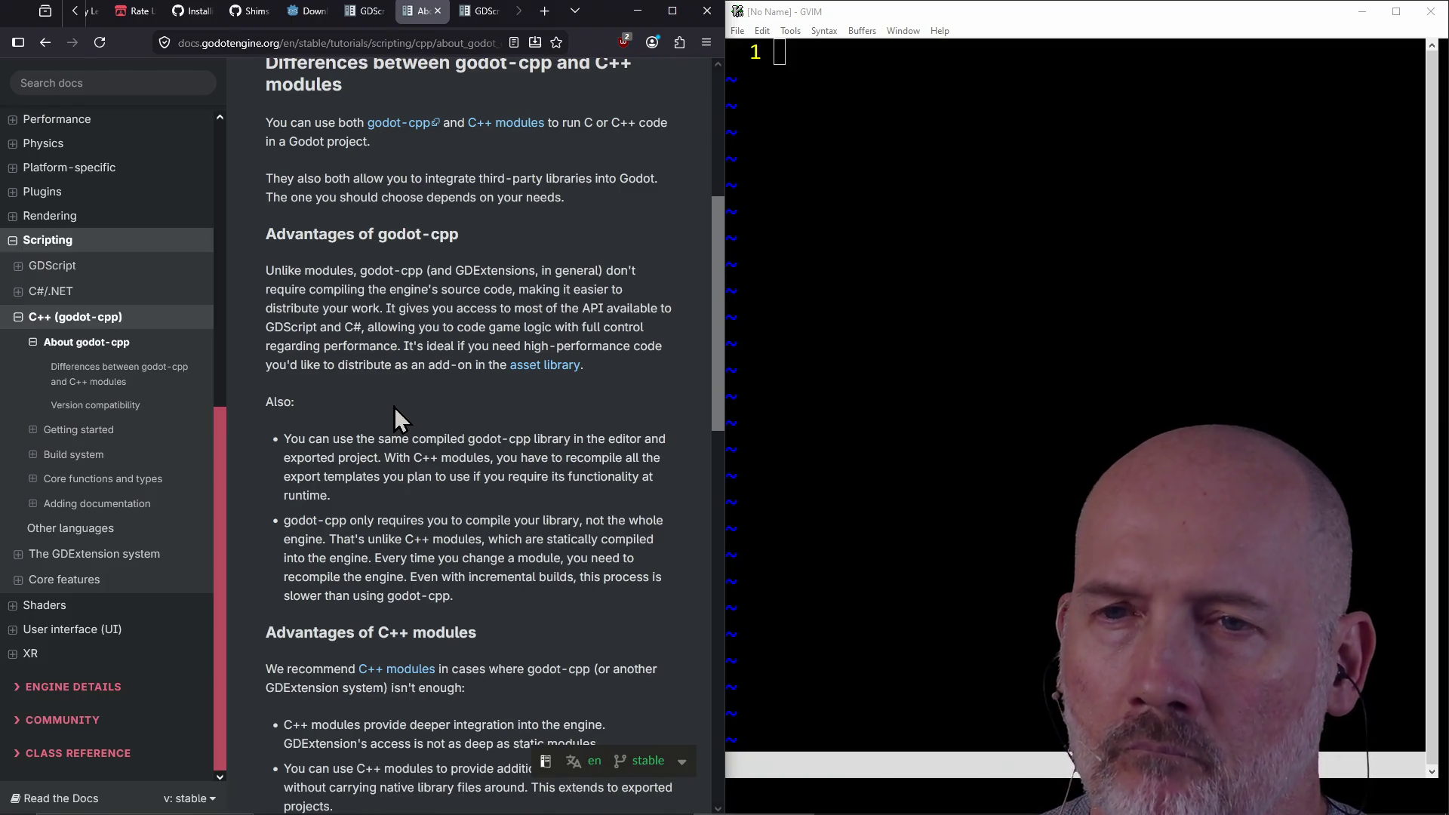
scroll(394, 397, "down", 3)
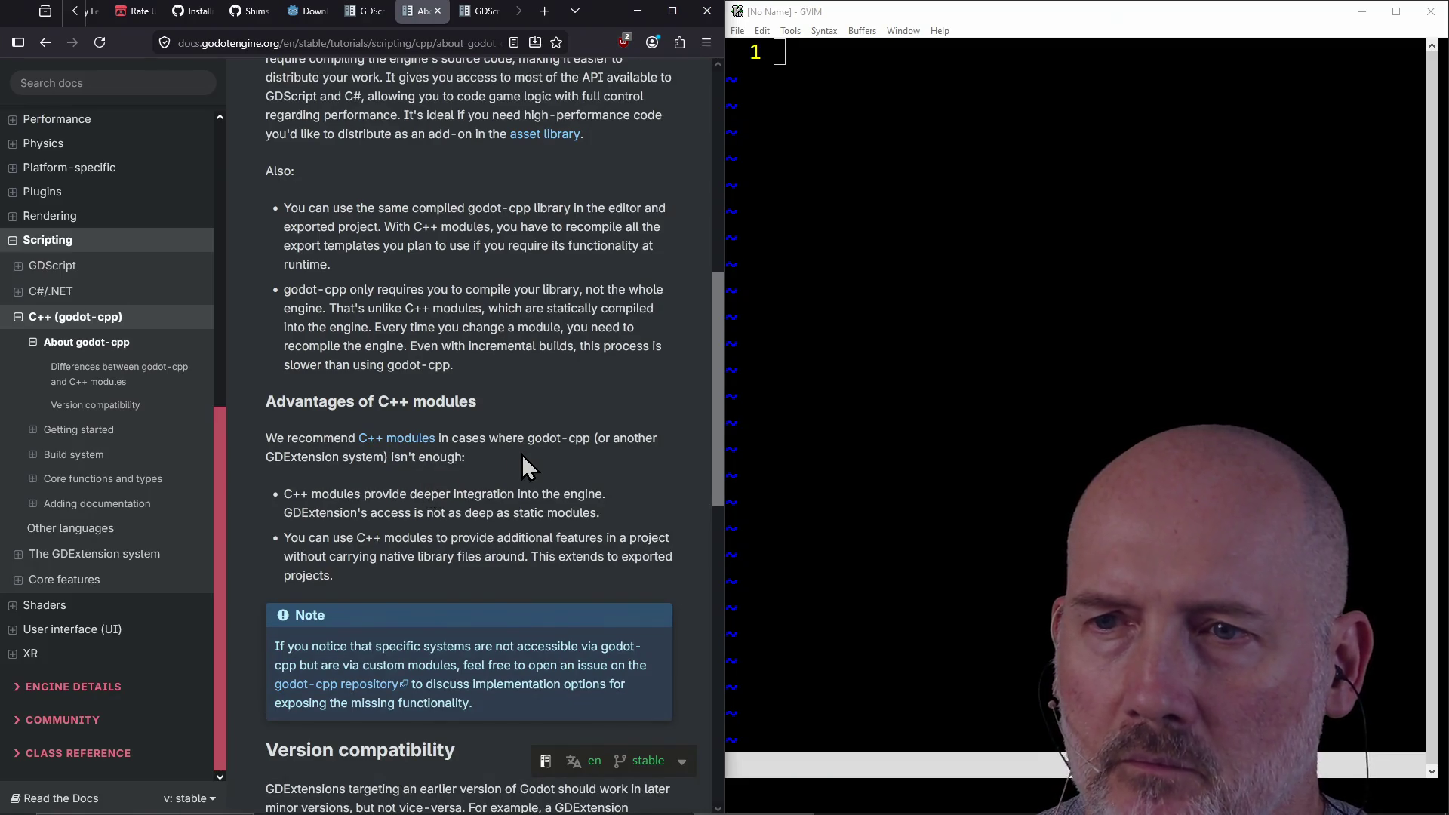
scroll(522, 455, "down", 2)
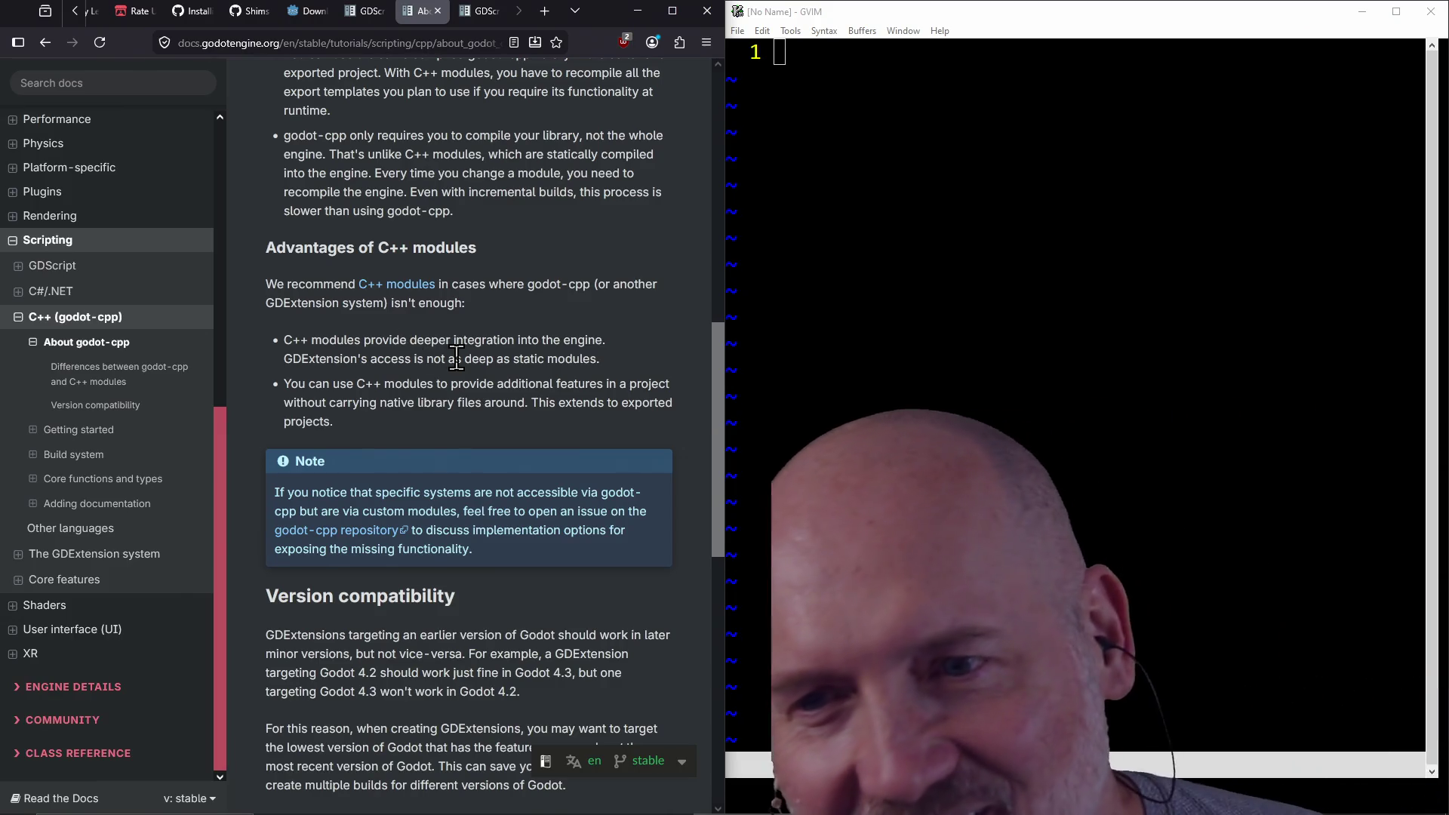
scroll(457, 357, "down", 2)
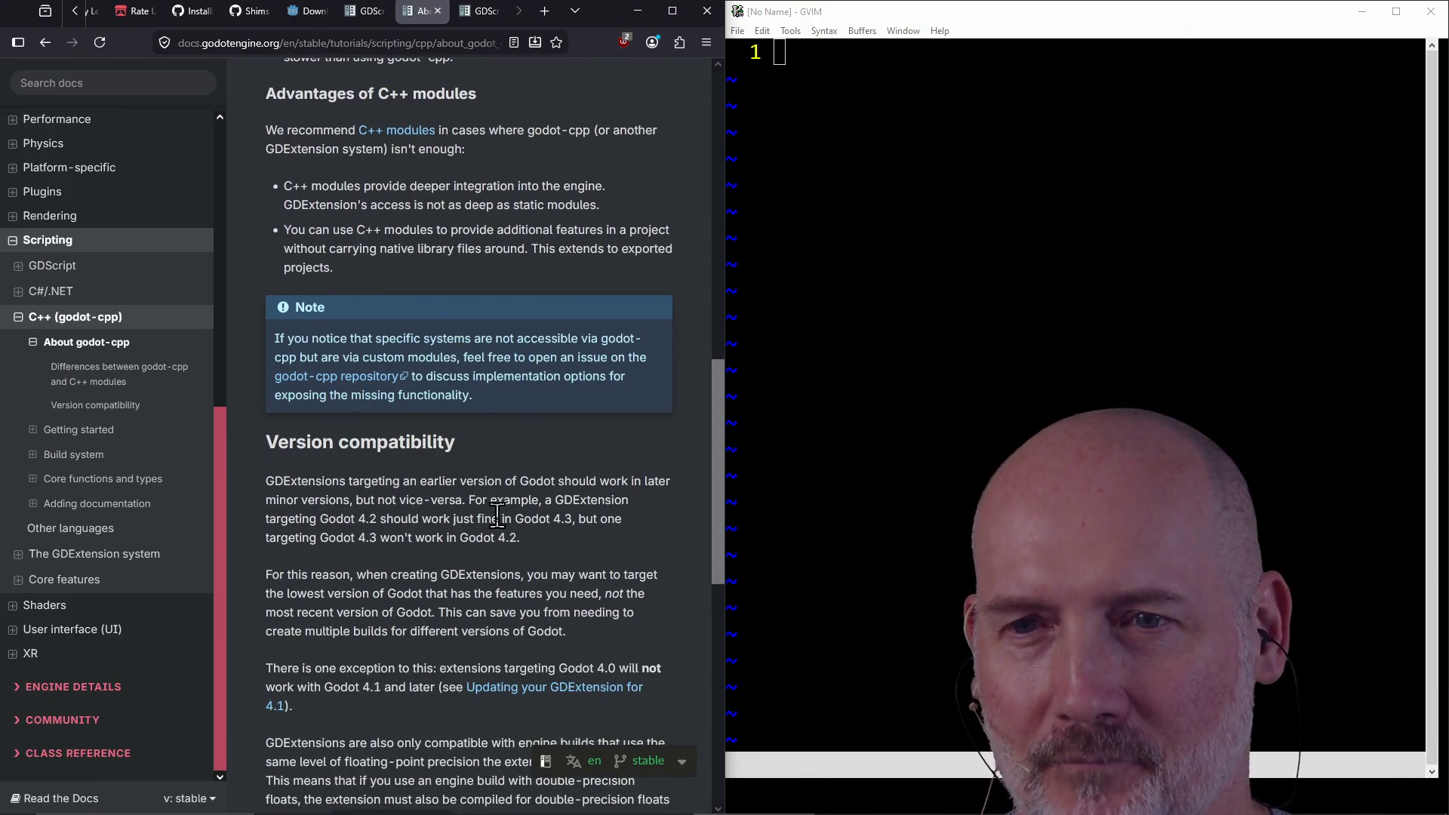
scroll(499, 516, "down", 1)
scroll(432, 545, "down", 3)
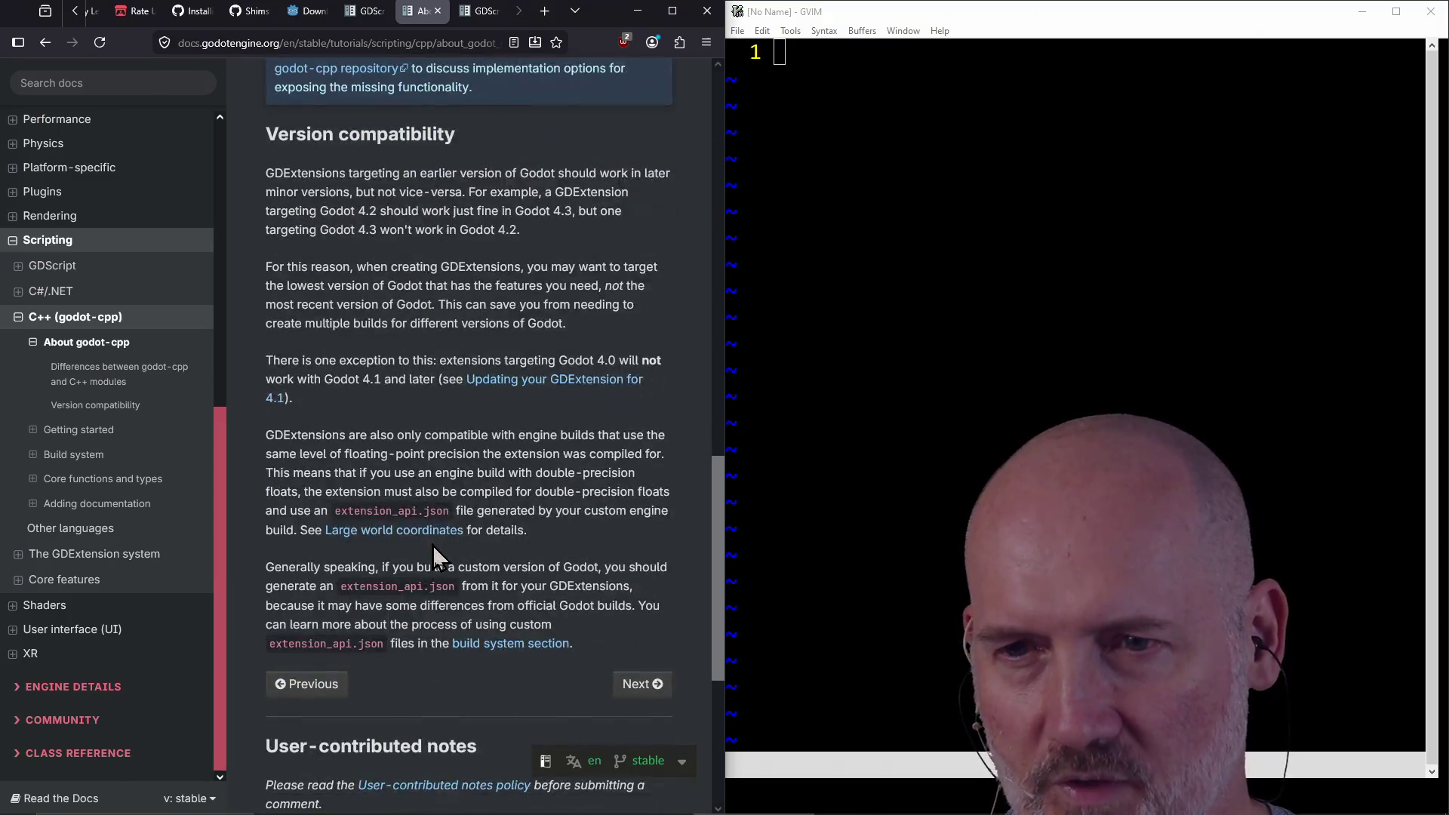
scroll(570, 555, "down", 1)
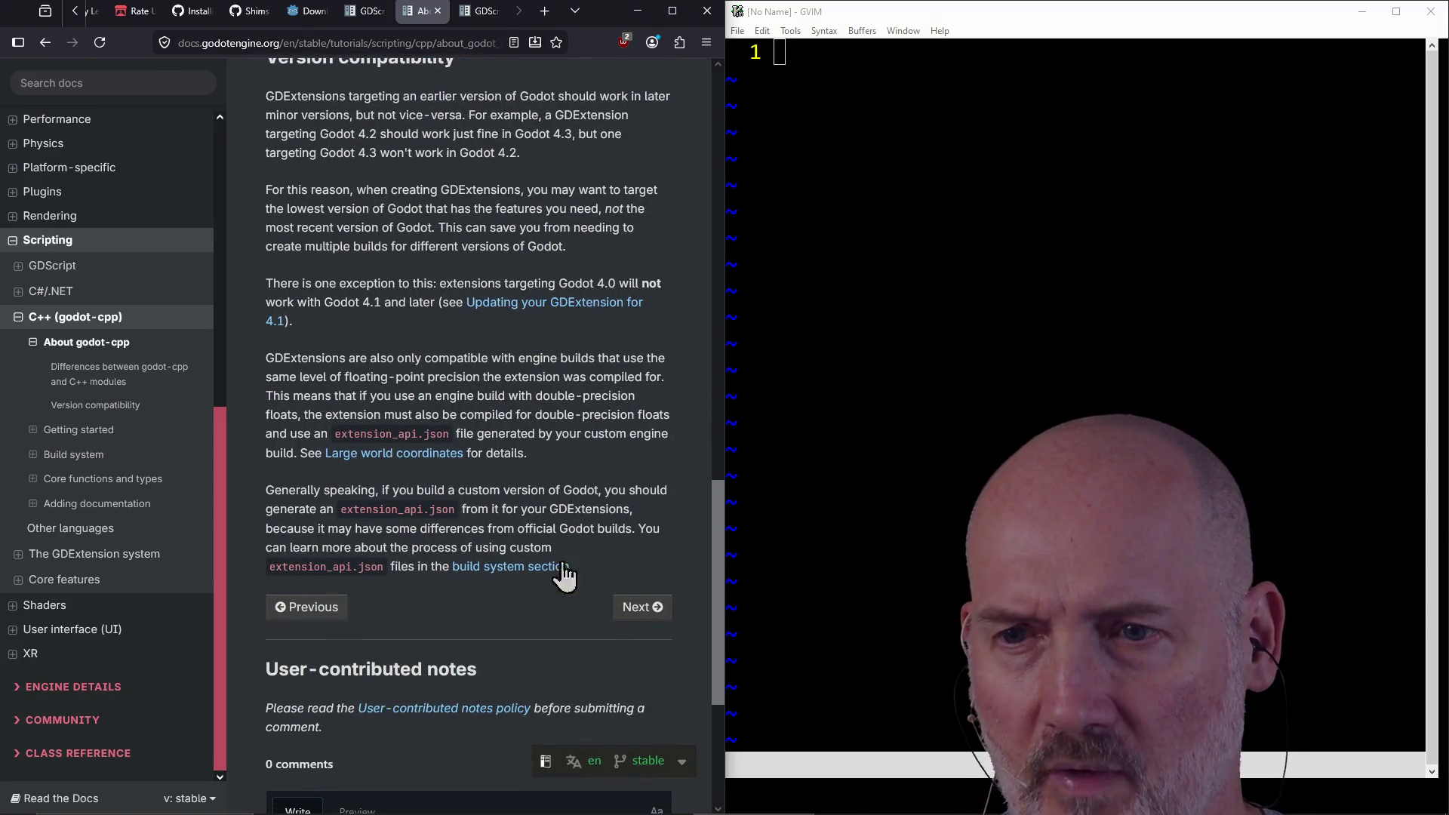
scroll(583, 574, "up", 6)
scroll(583, 573, "down", 3)
scroll(661, 721, "down", 5)
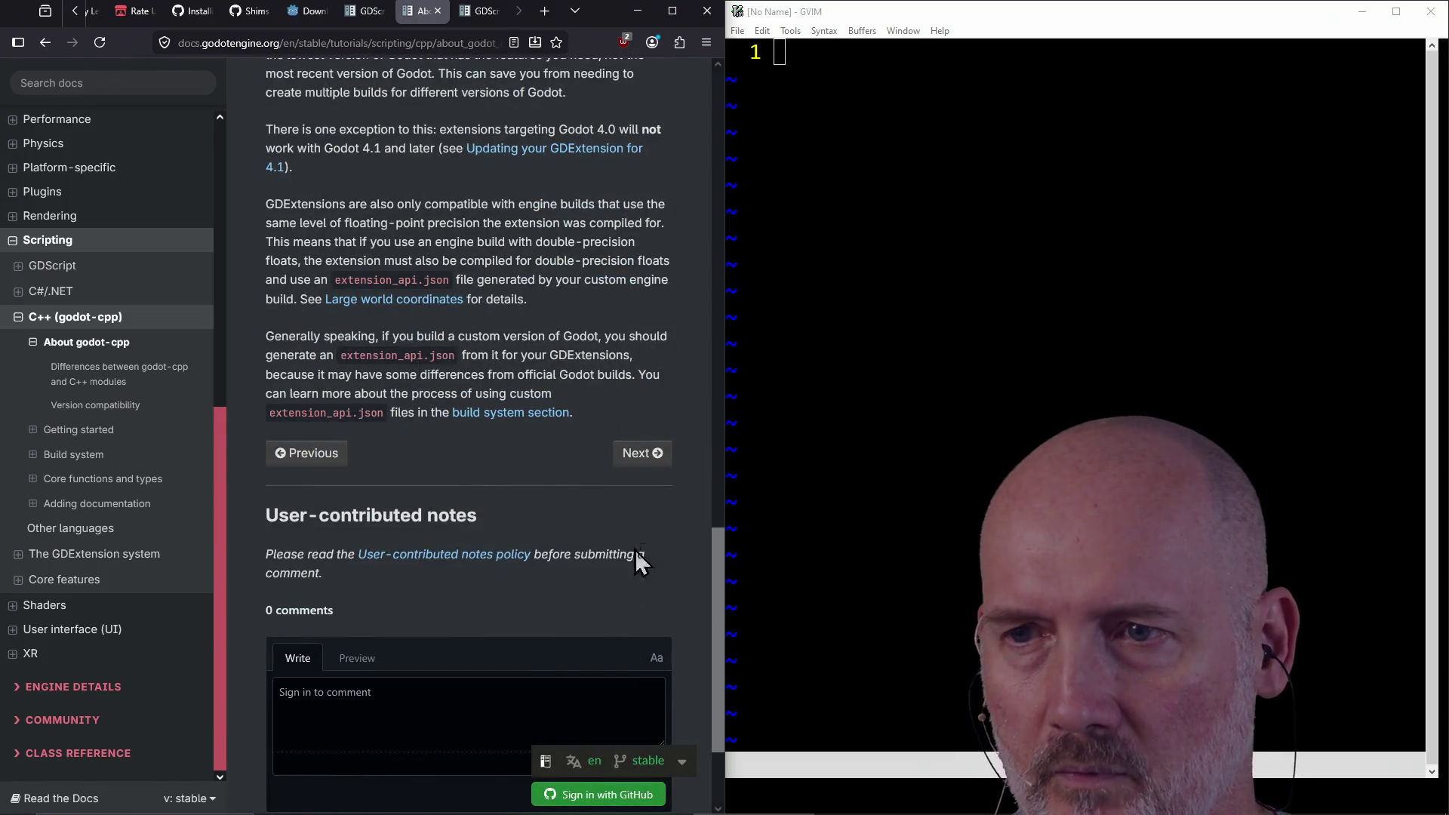
left_click(654, 454)
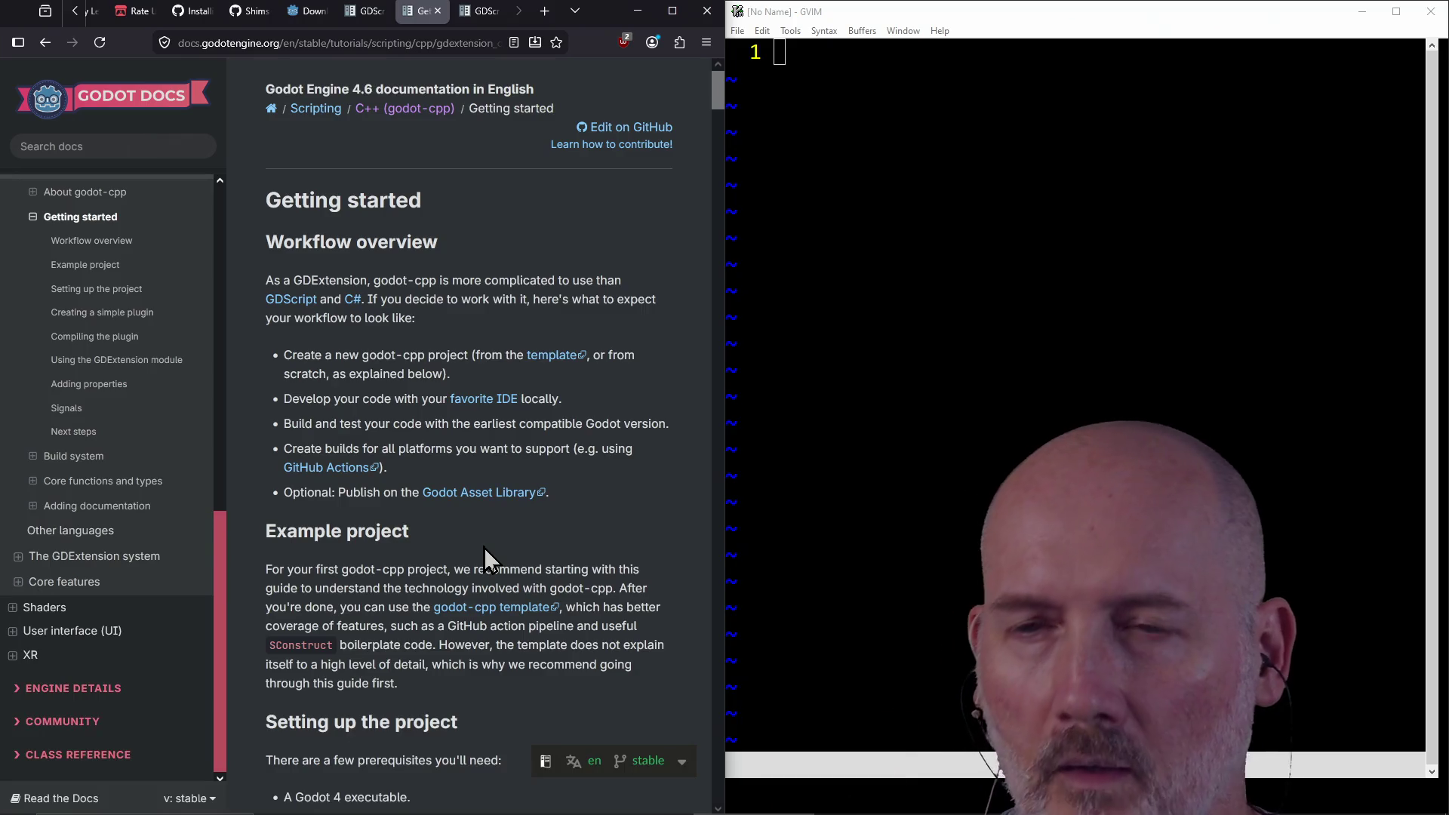
Step: Follow the GDExtension link in the Getting started Note box to the announcement article
scroll(483, 546, "down", 5)
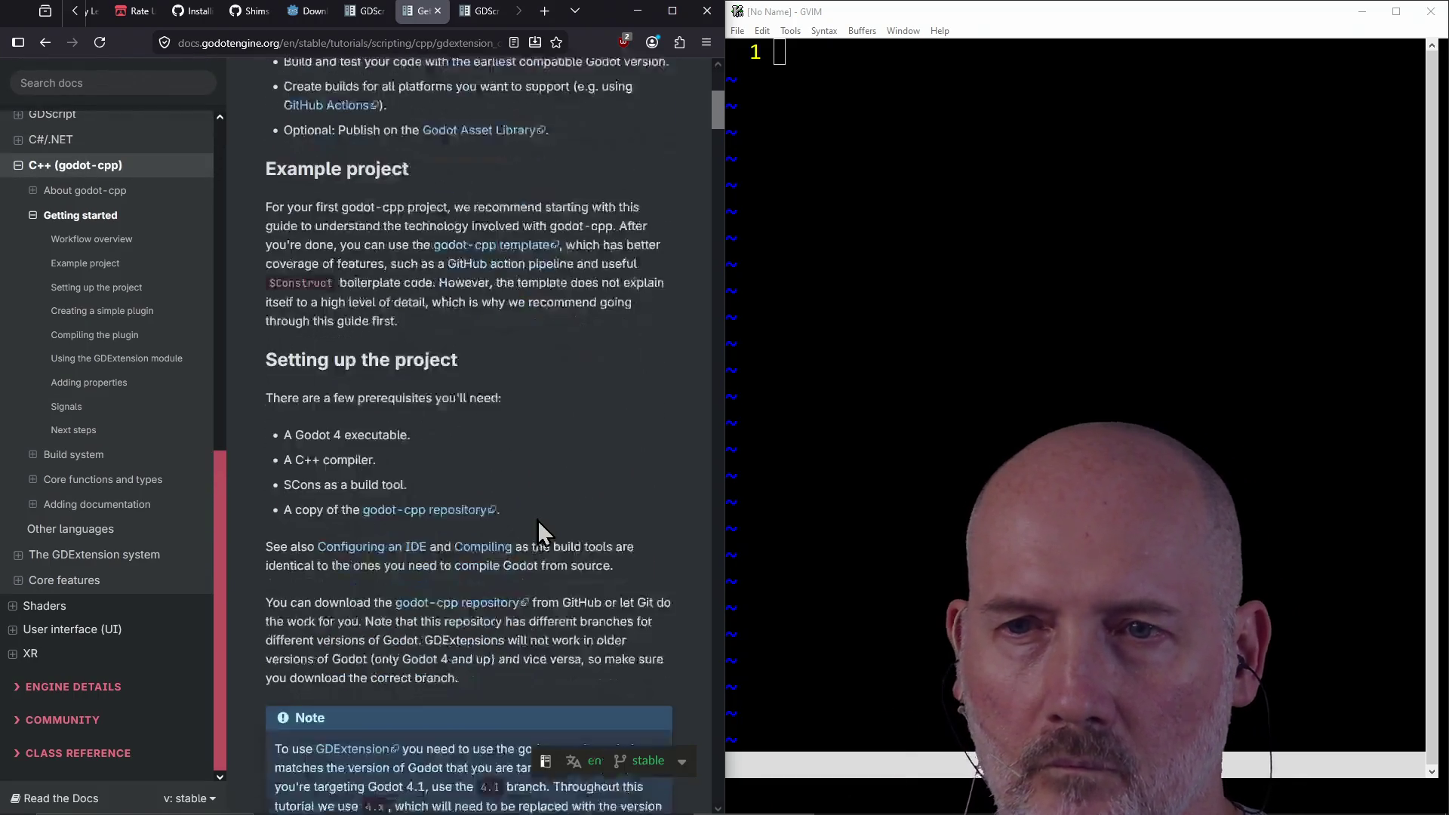
scroll(537, 519, "down", 3)
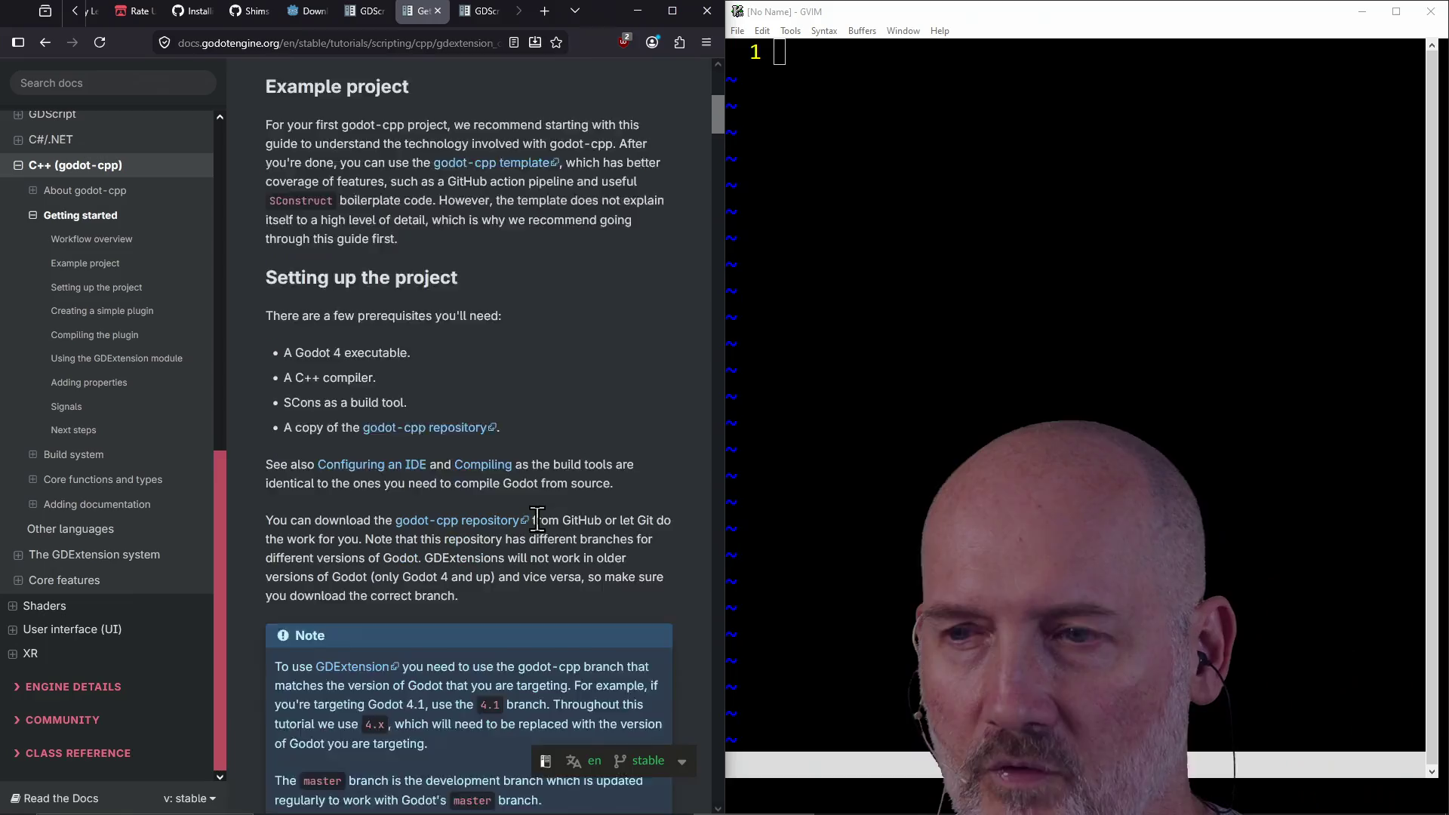
scroll(537, 519, "down", 1)
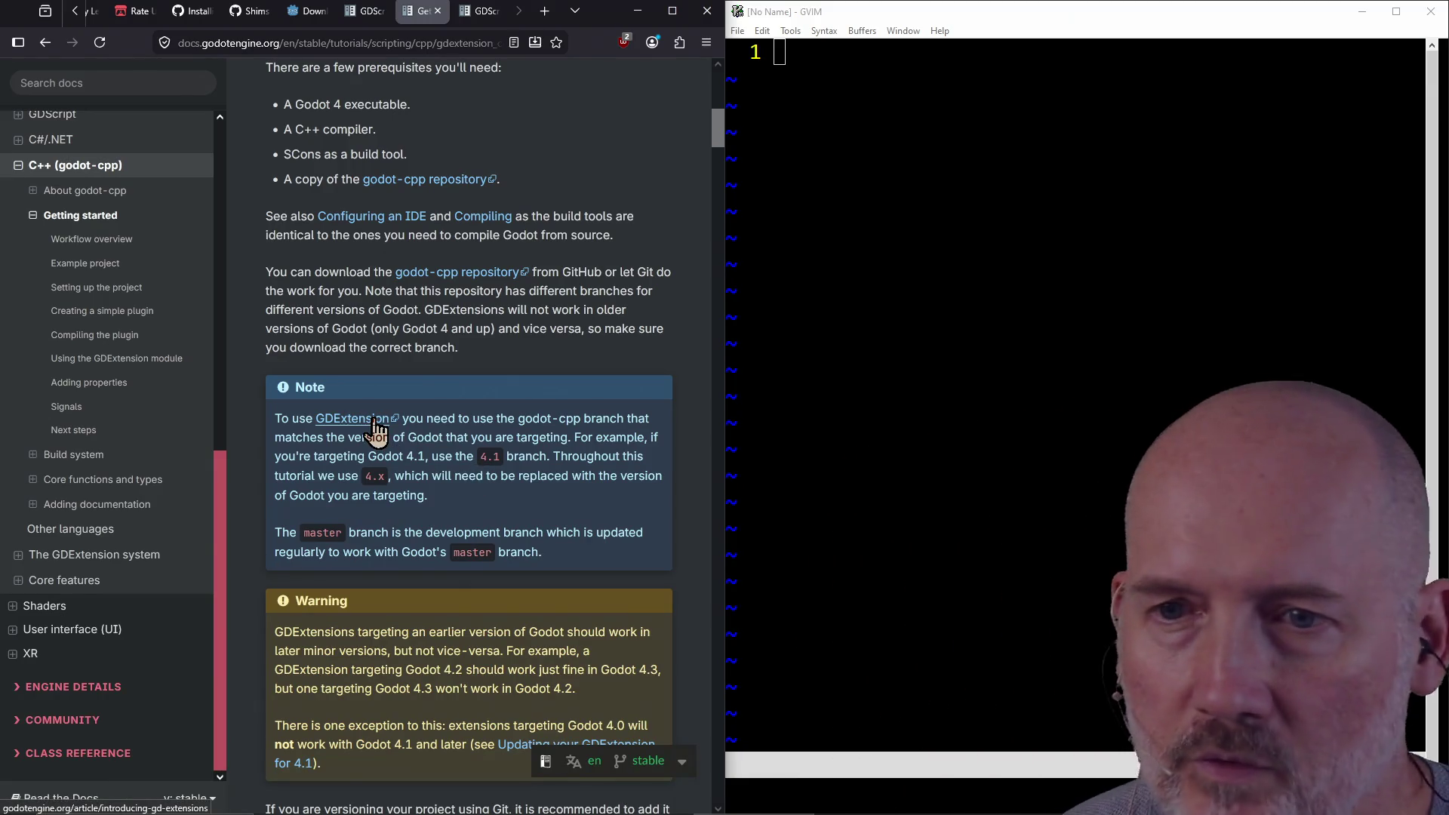
left_click(375, 420)
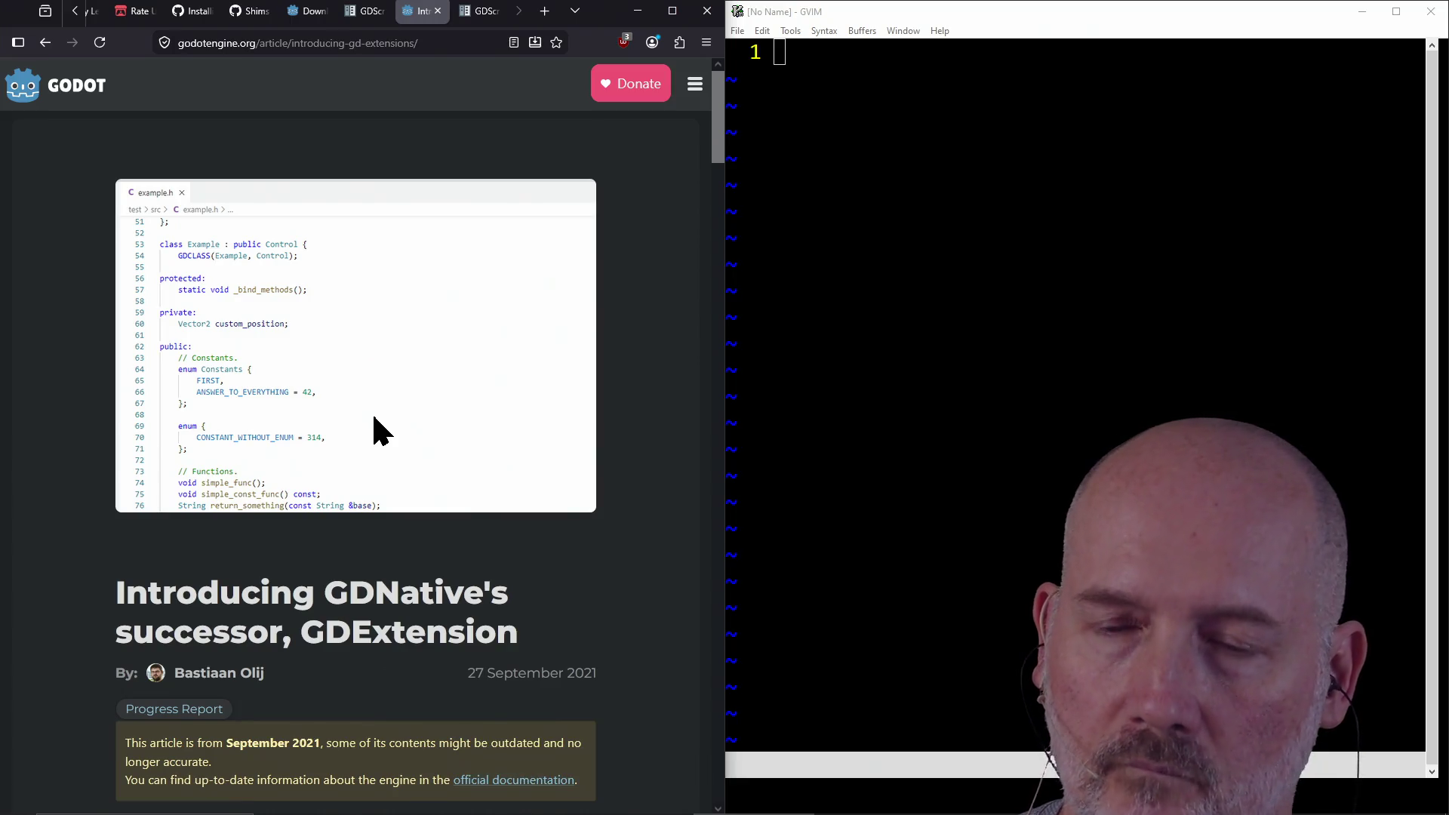
Step: Read the first part of the GDExtension announcement, briefly selecting 'scons' in a code block
scroll(374, 417, "down", 3)
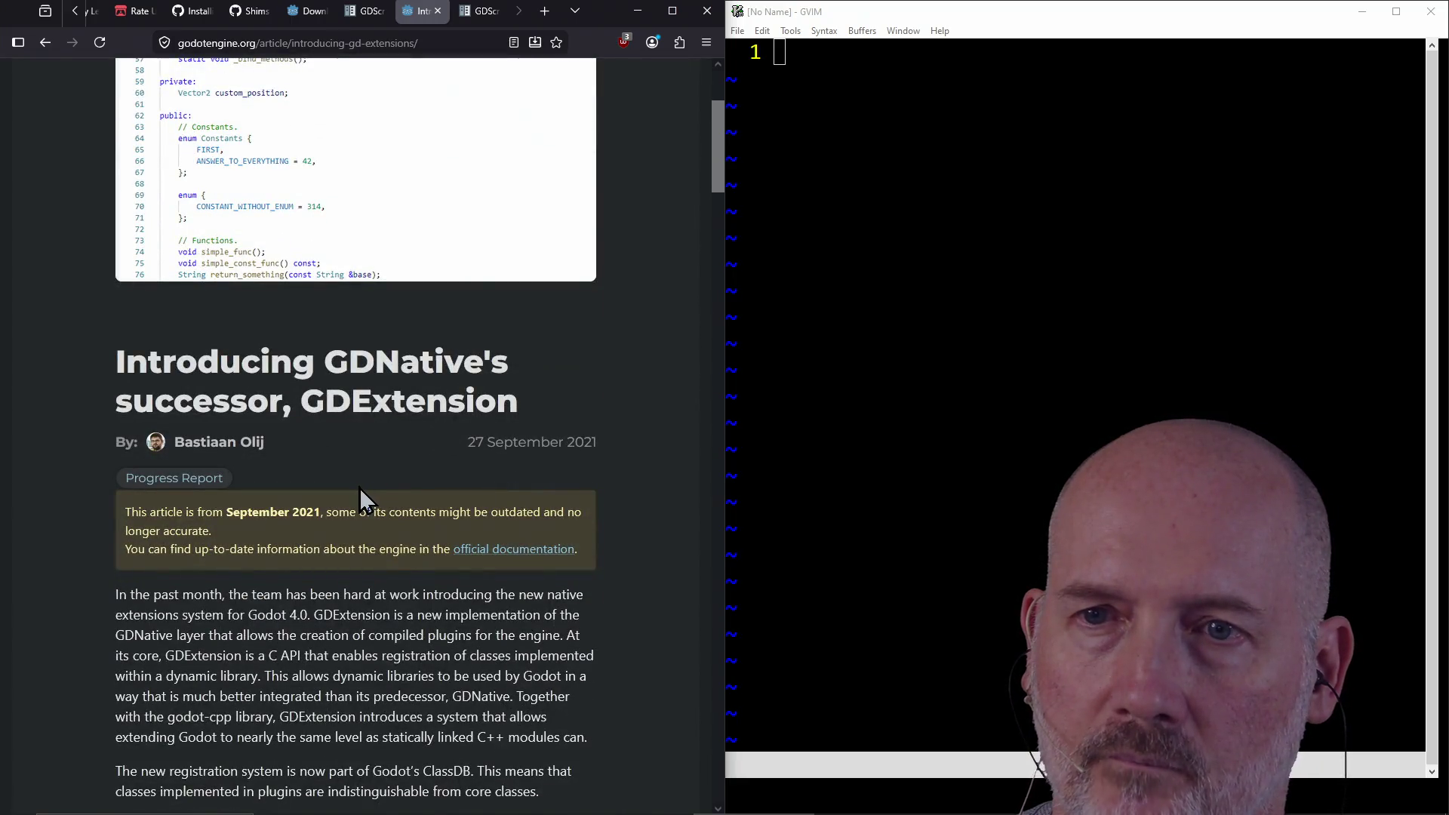
scroll(360, 487, "down", 4)
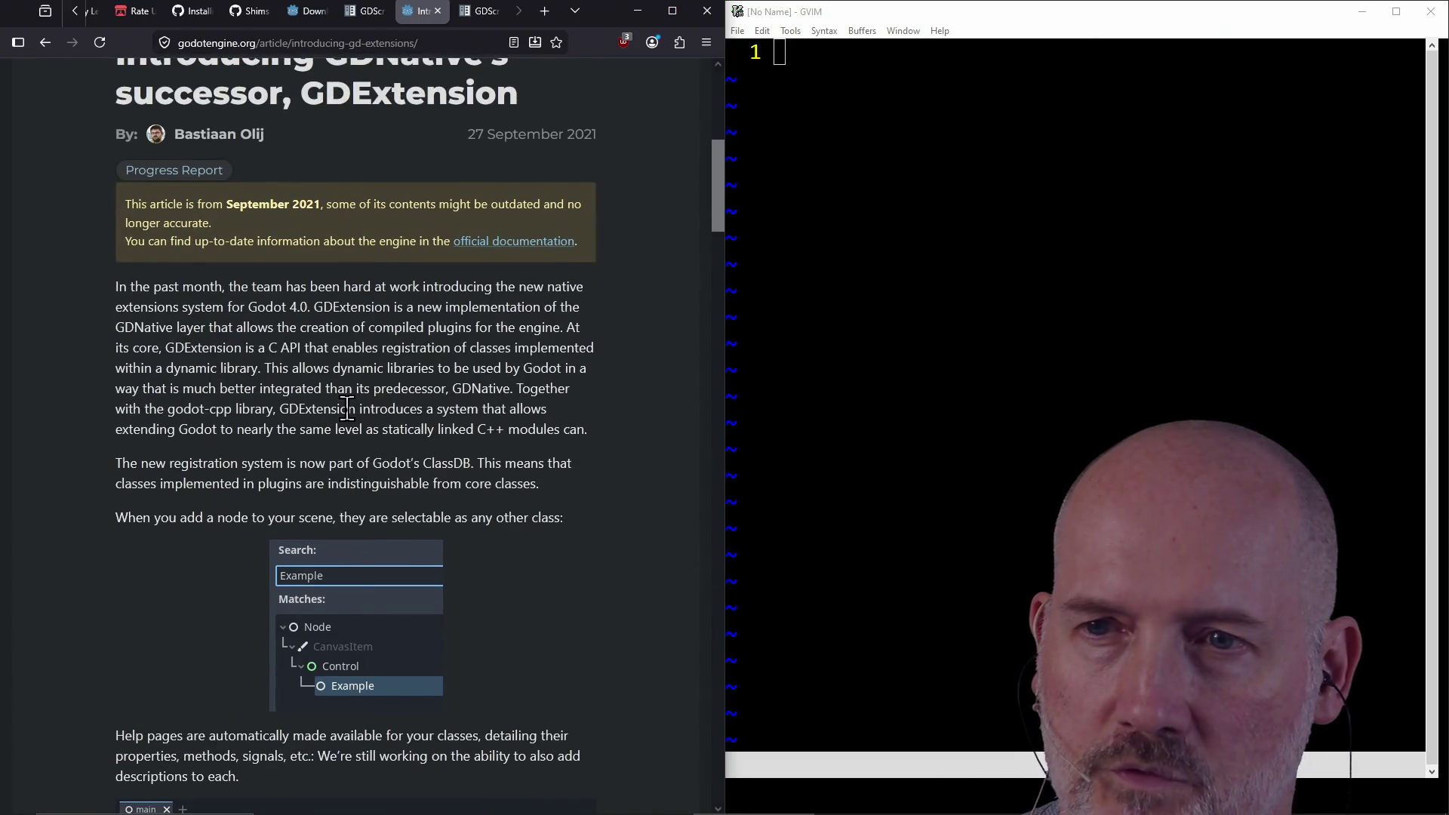
scroll(257, 426, "down", 6)
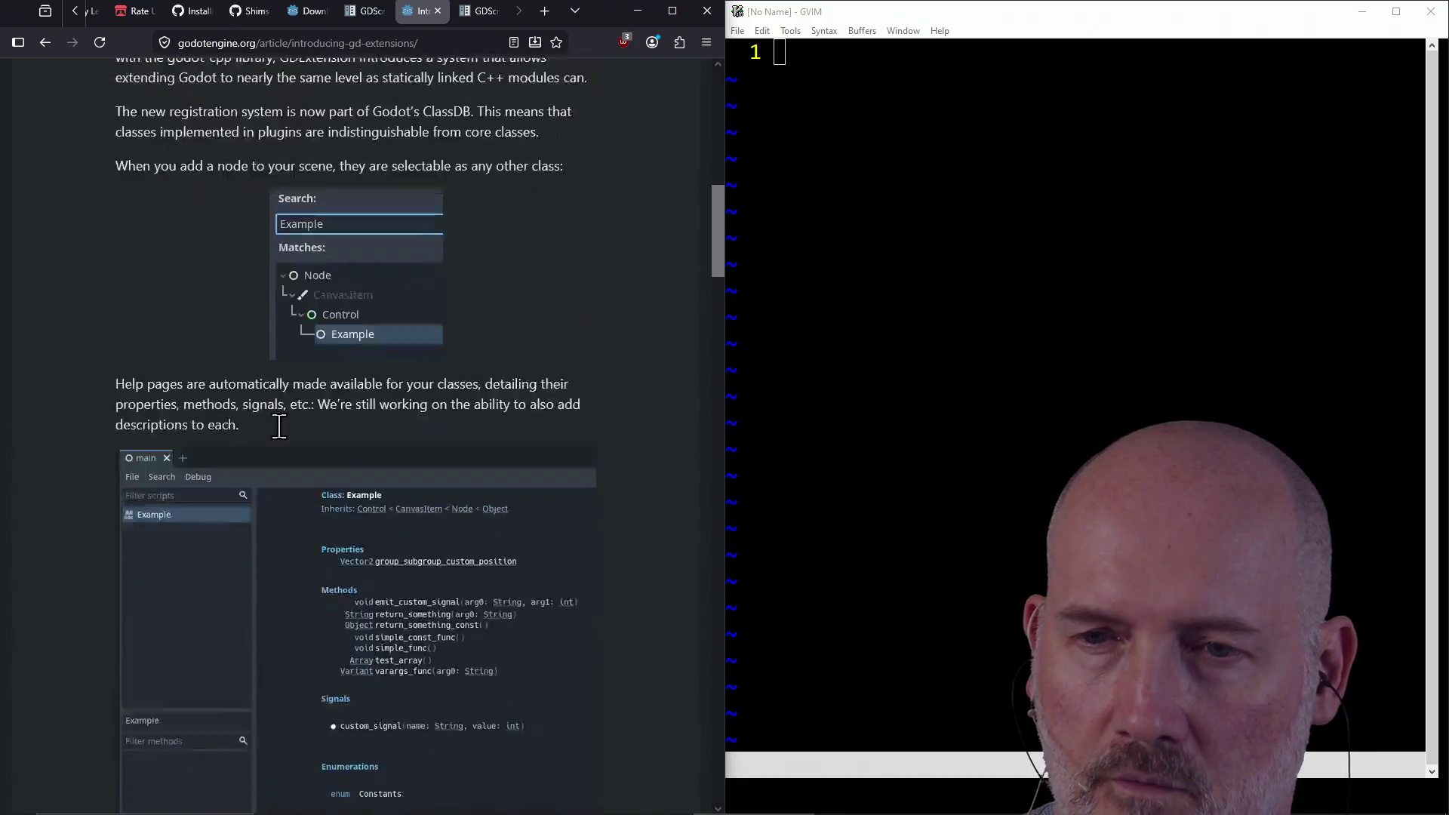
scroll(462, 508, "down", 8)
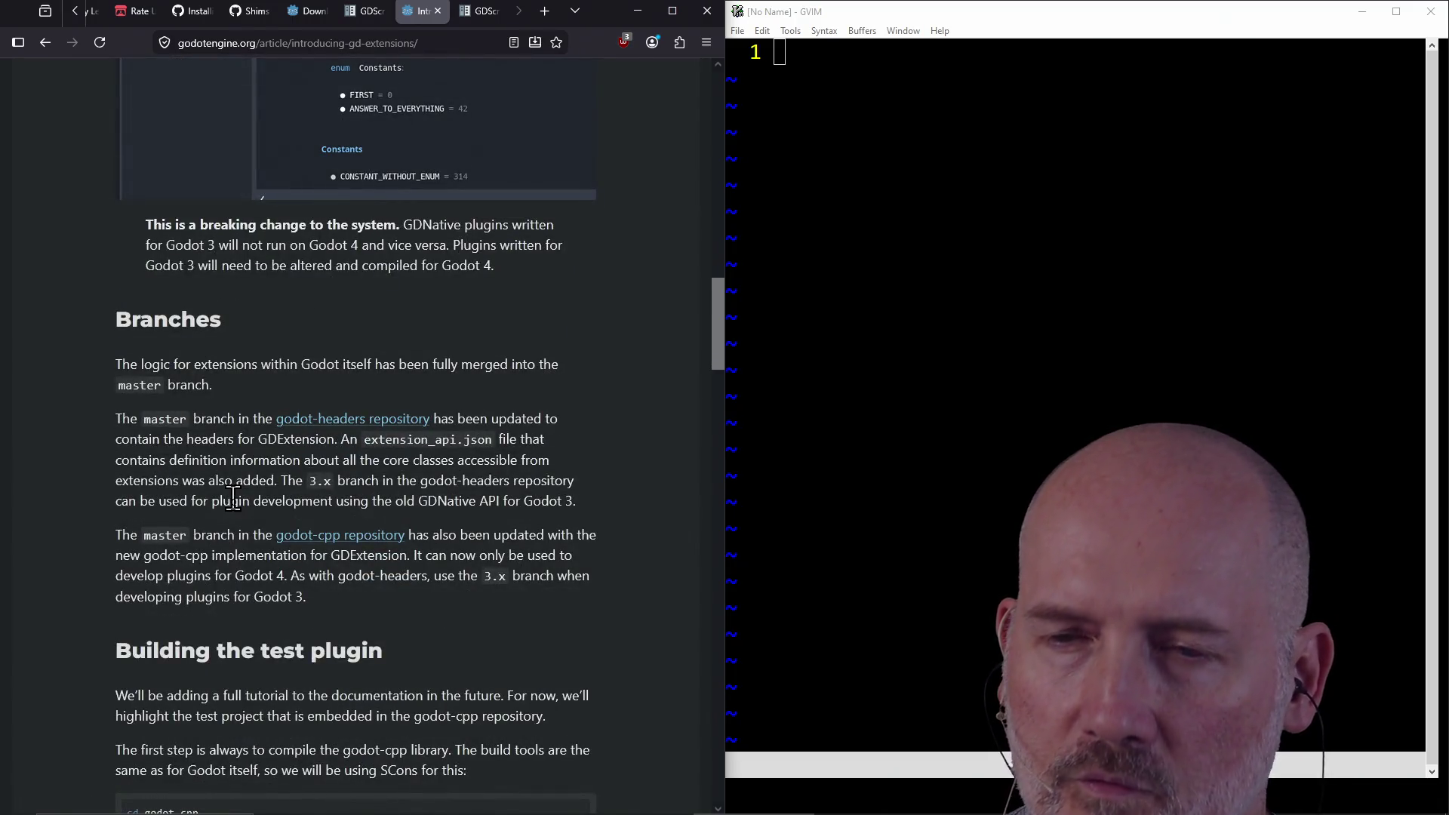
scroll(229, 483, "down", 2)
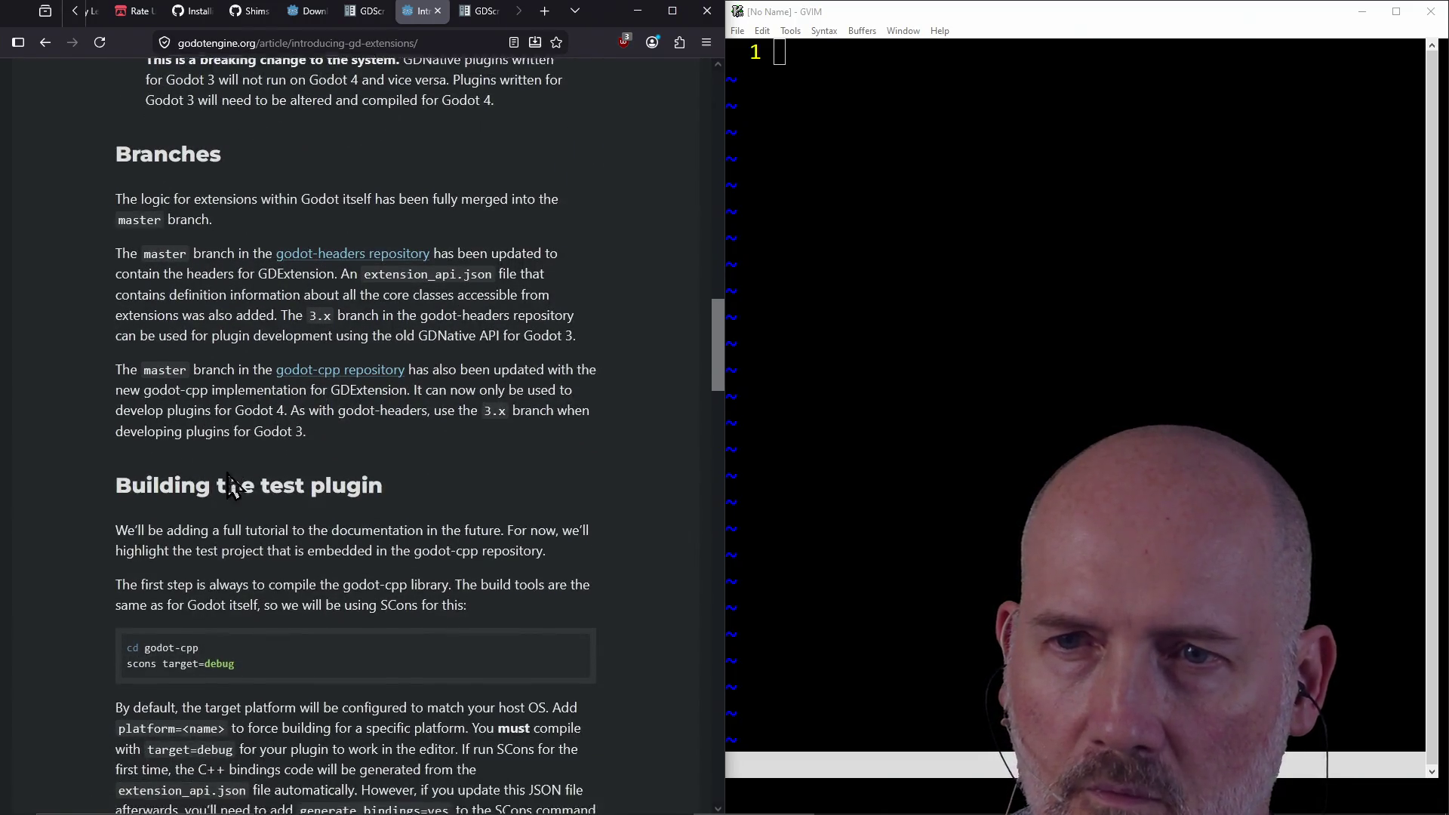
scroll(229, 483, "down", 1)
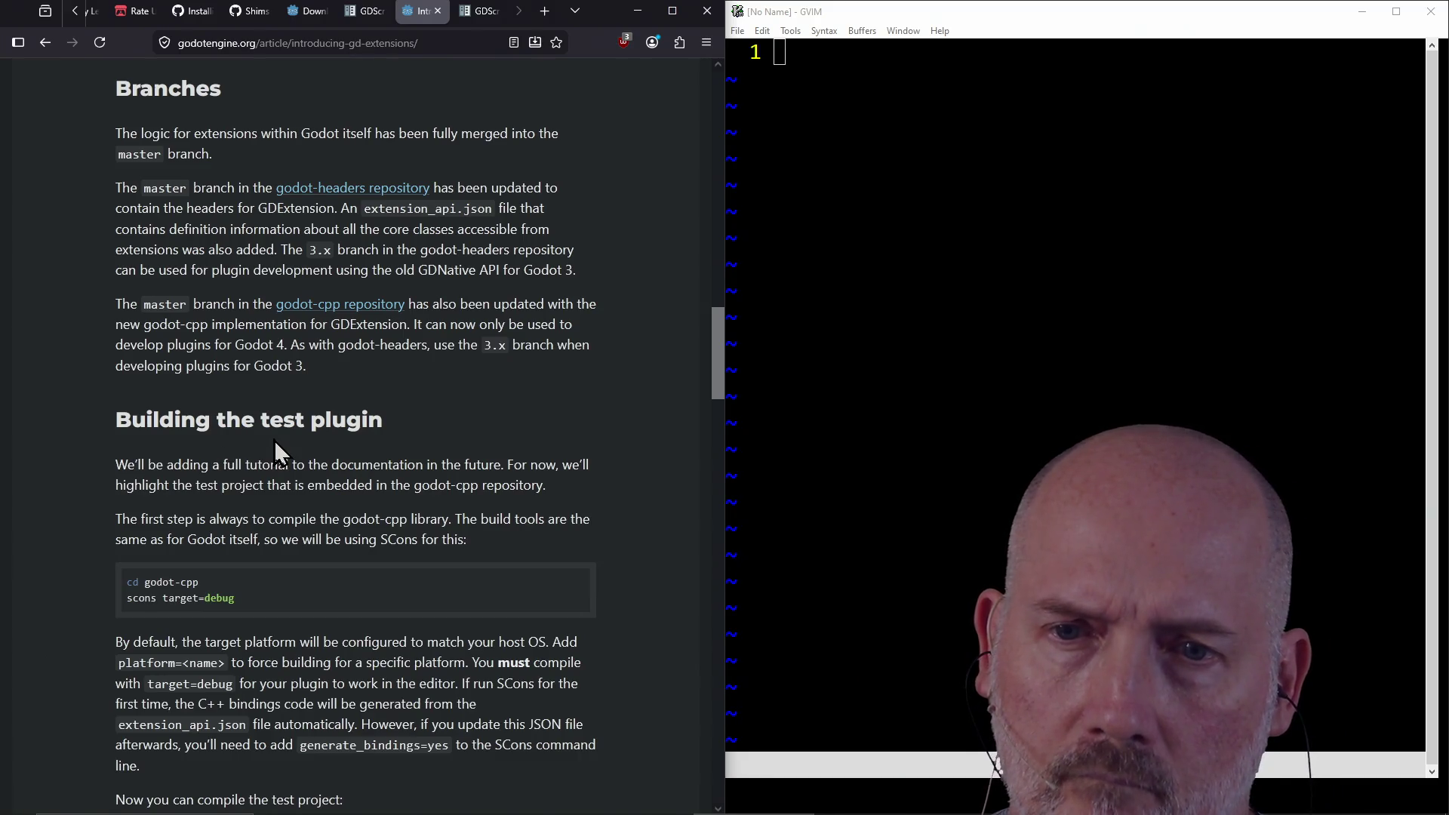
double_click(148, 601)
left_click(389, 539)
Step: Finish reading the article, return toward its top, and close the article tab
scroll(390, 539, "down", 2)
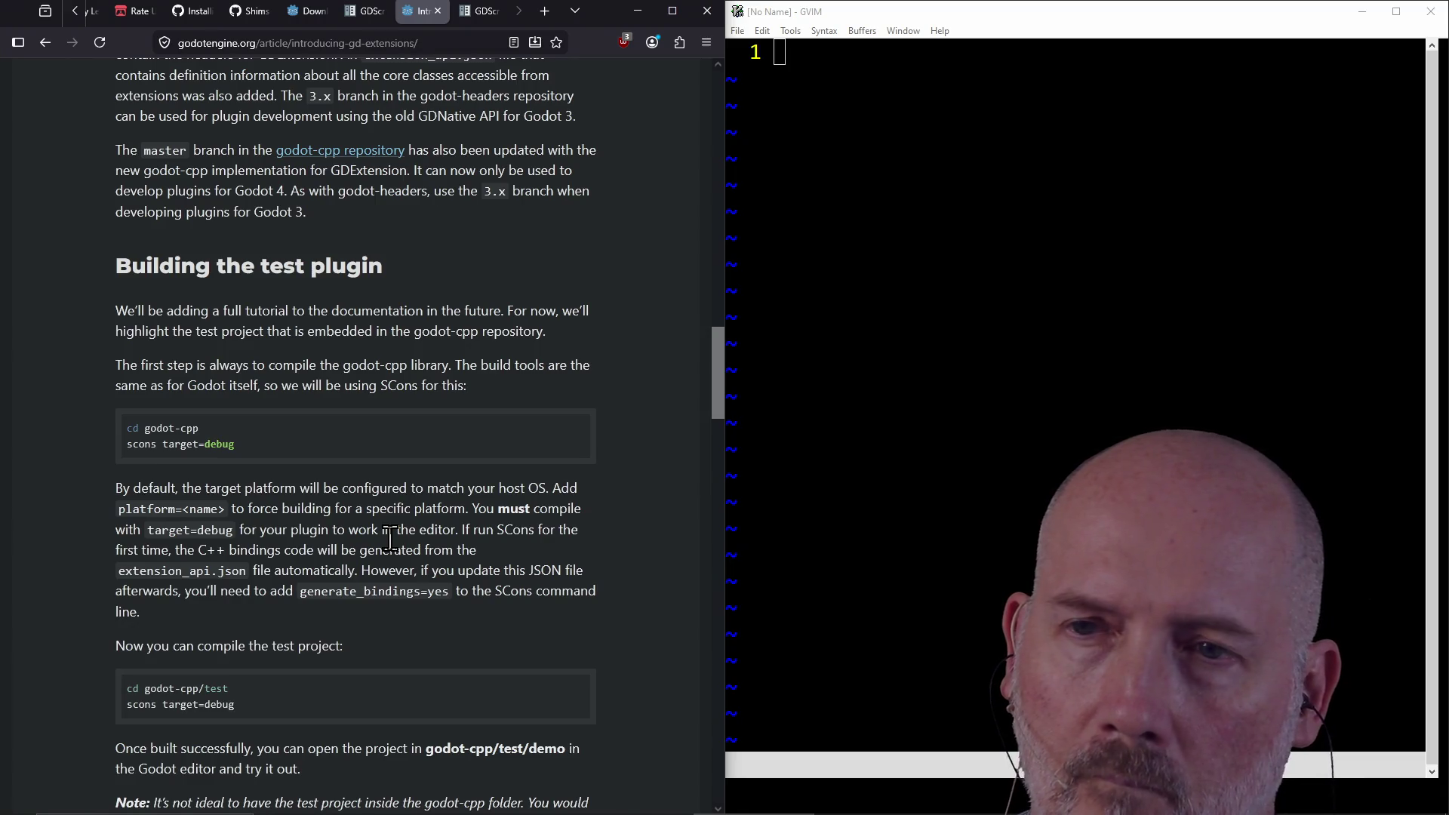
scroll(426, 559, "down", 8)
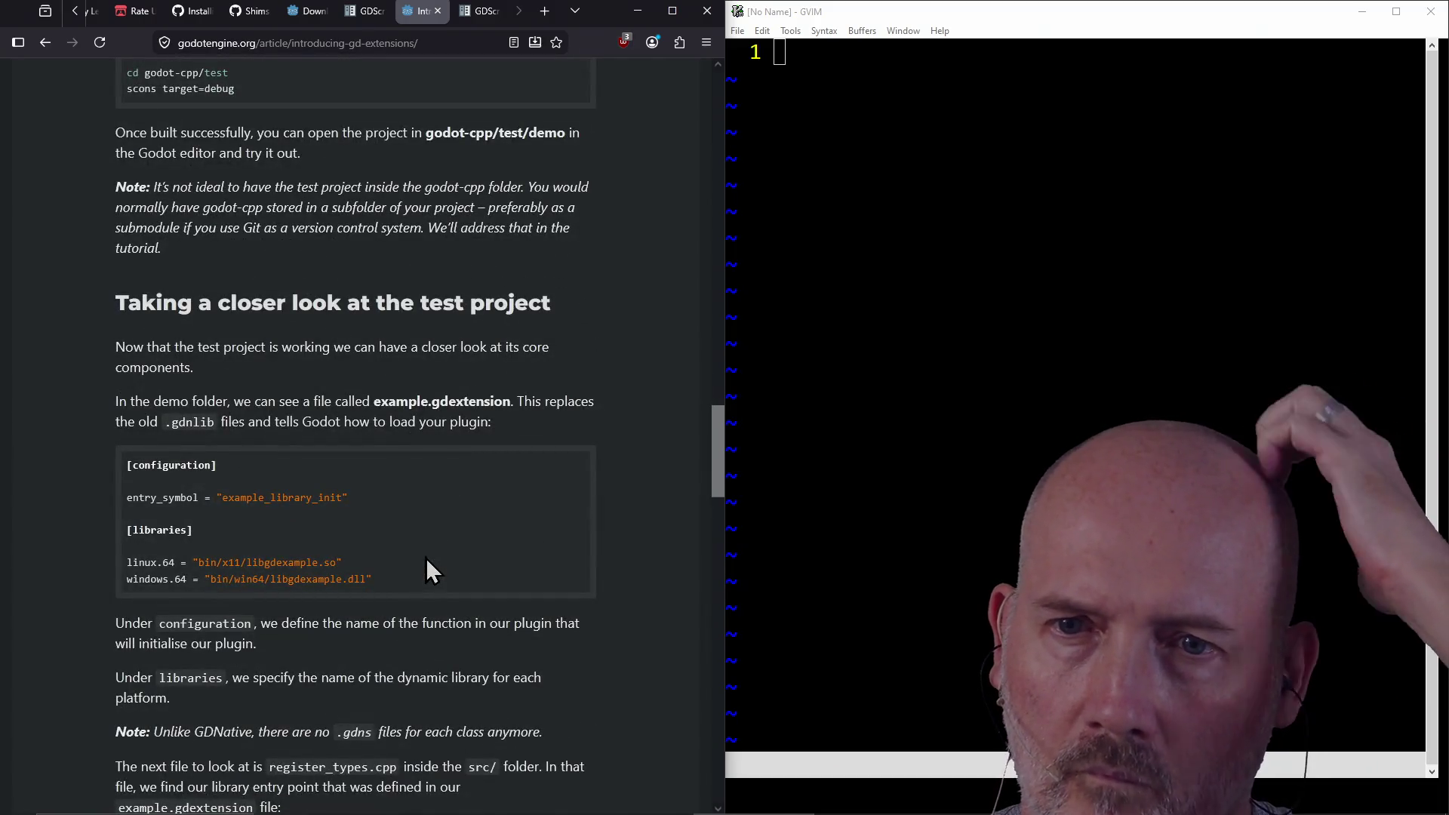
scroll(425, 558, "down", 3)
scroll(426, 558, "down", 2)
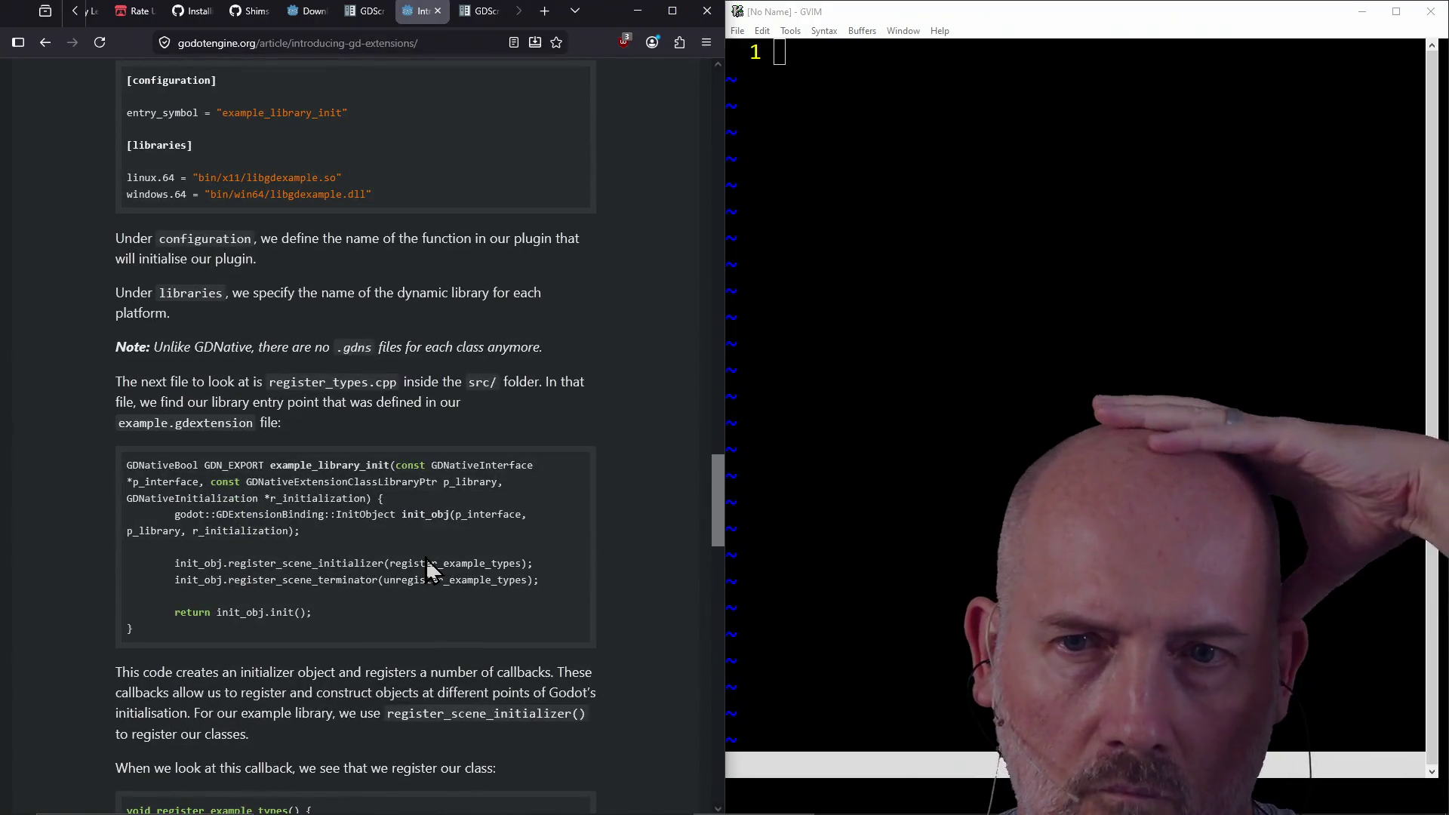
scroll(426, 558, "down", 1)
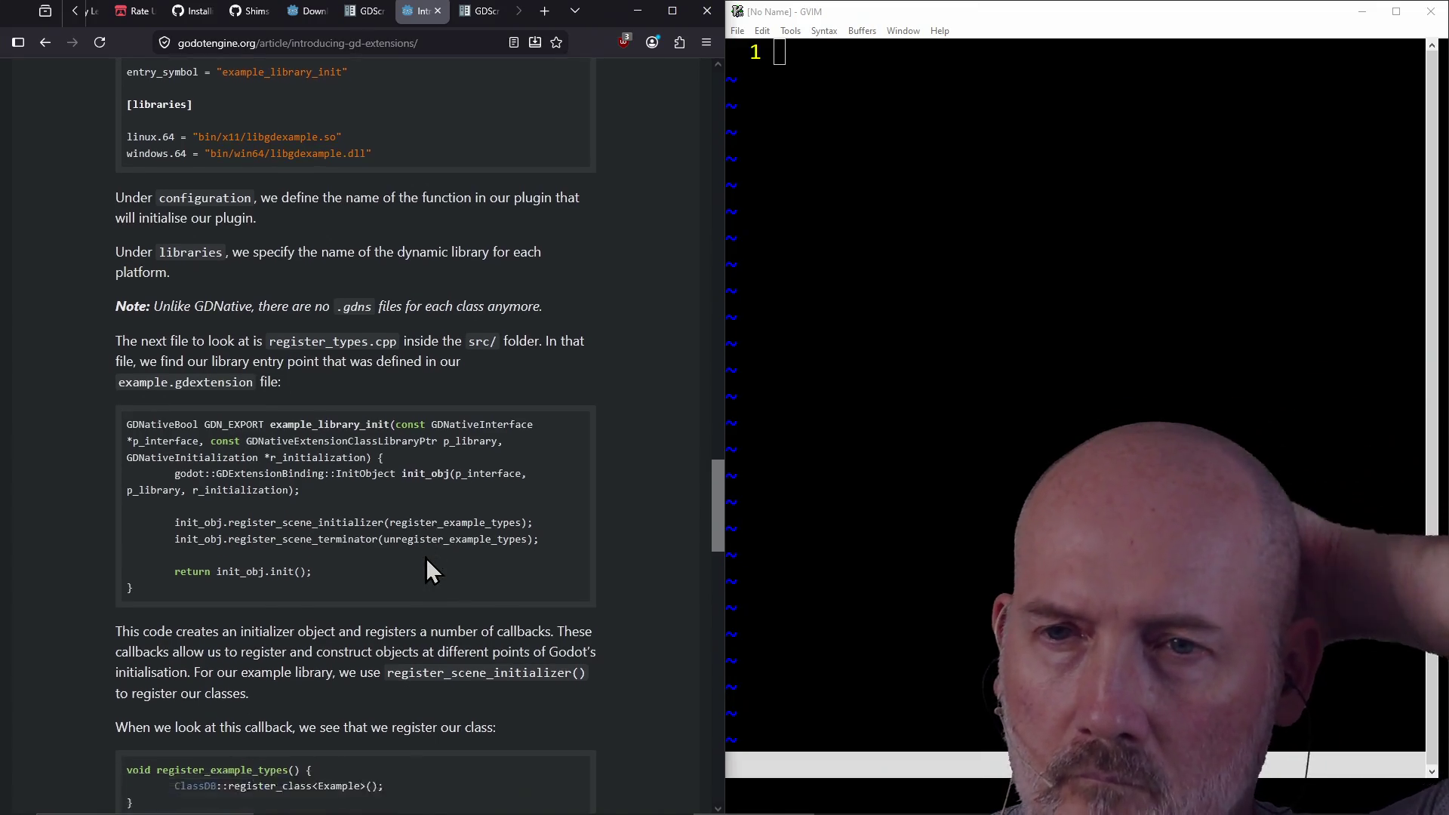
scroll(426, 558, "down", 3)
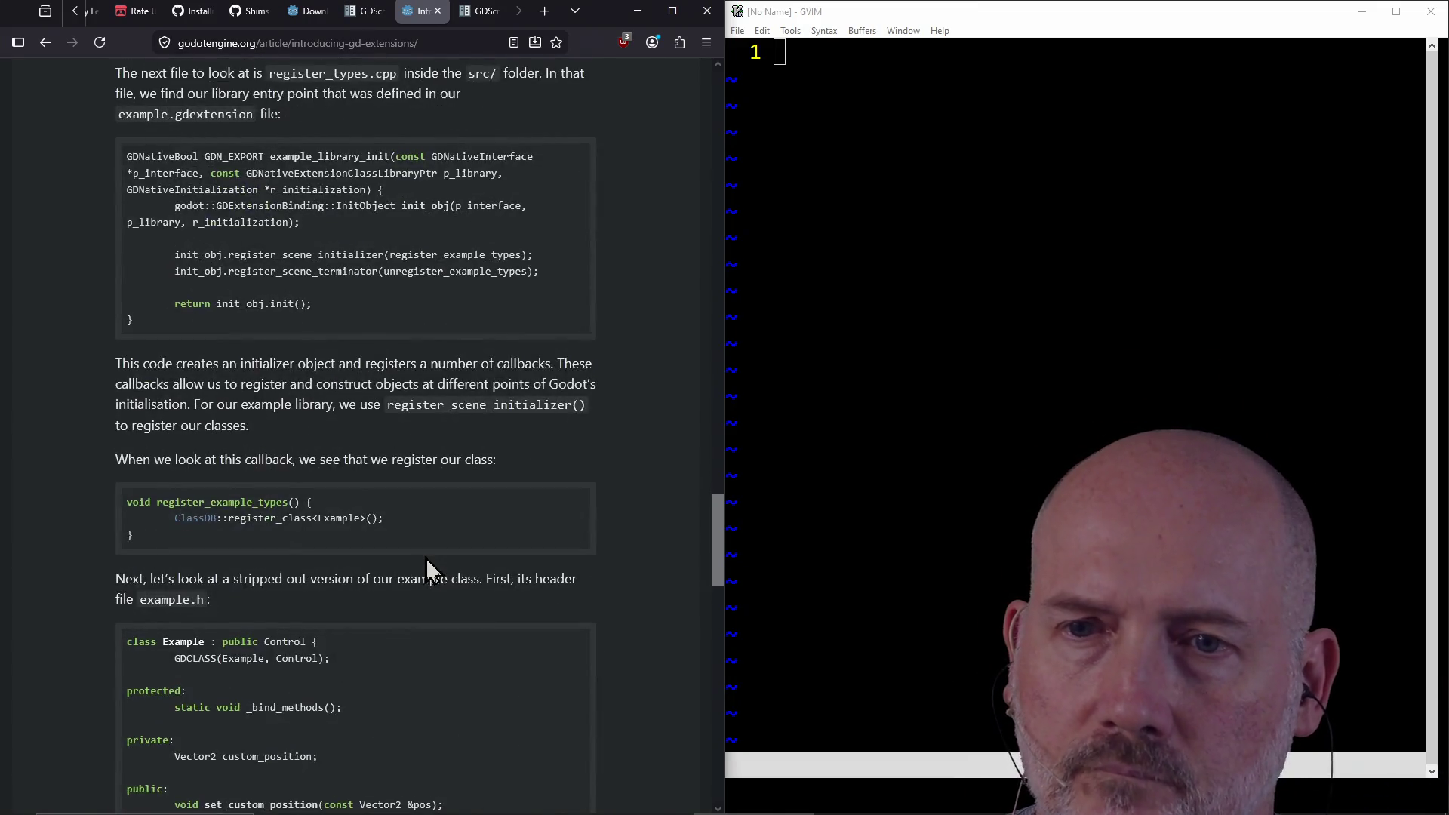
scroll(426, 558, "down", 3)
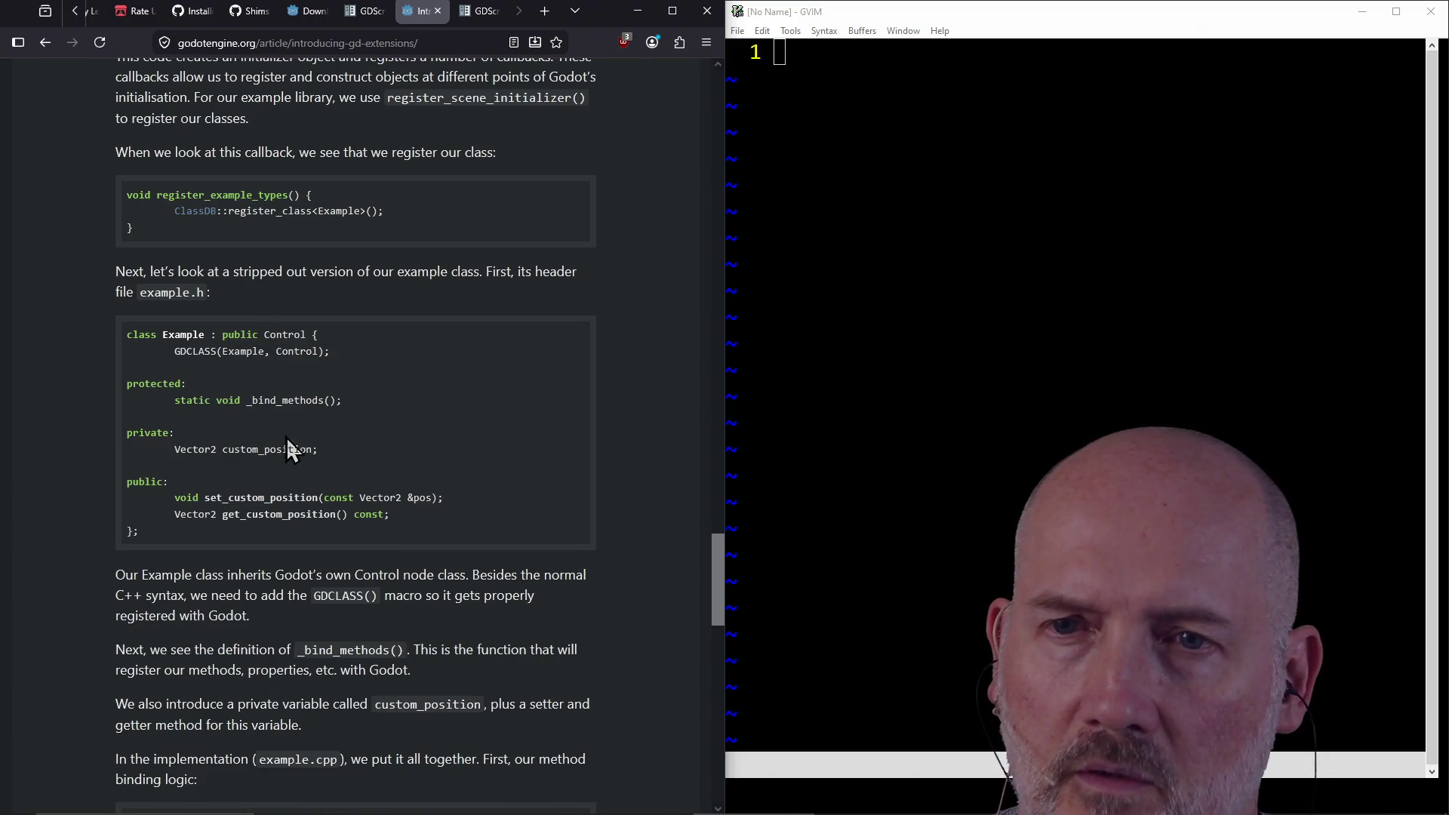
scroll(292, 537, "down", 12)
scroll(293, 536, "up", 4)
scroll(293, 536, "up", 20)
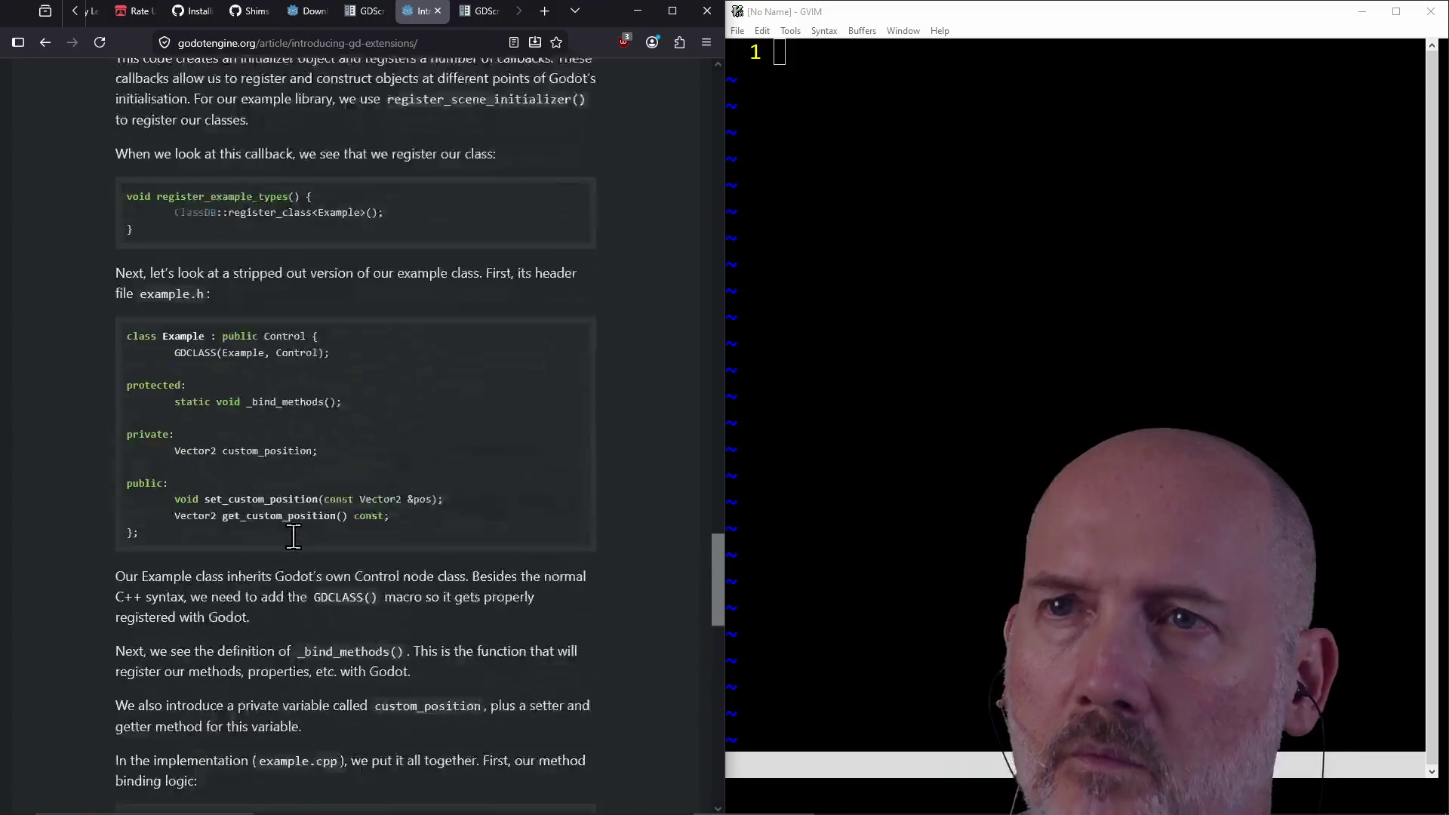
scroll(293, 538, "up", 15)
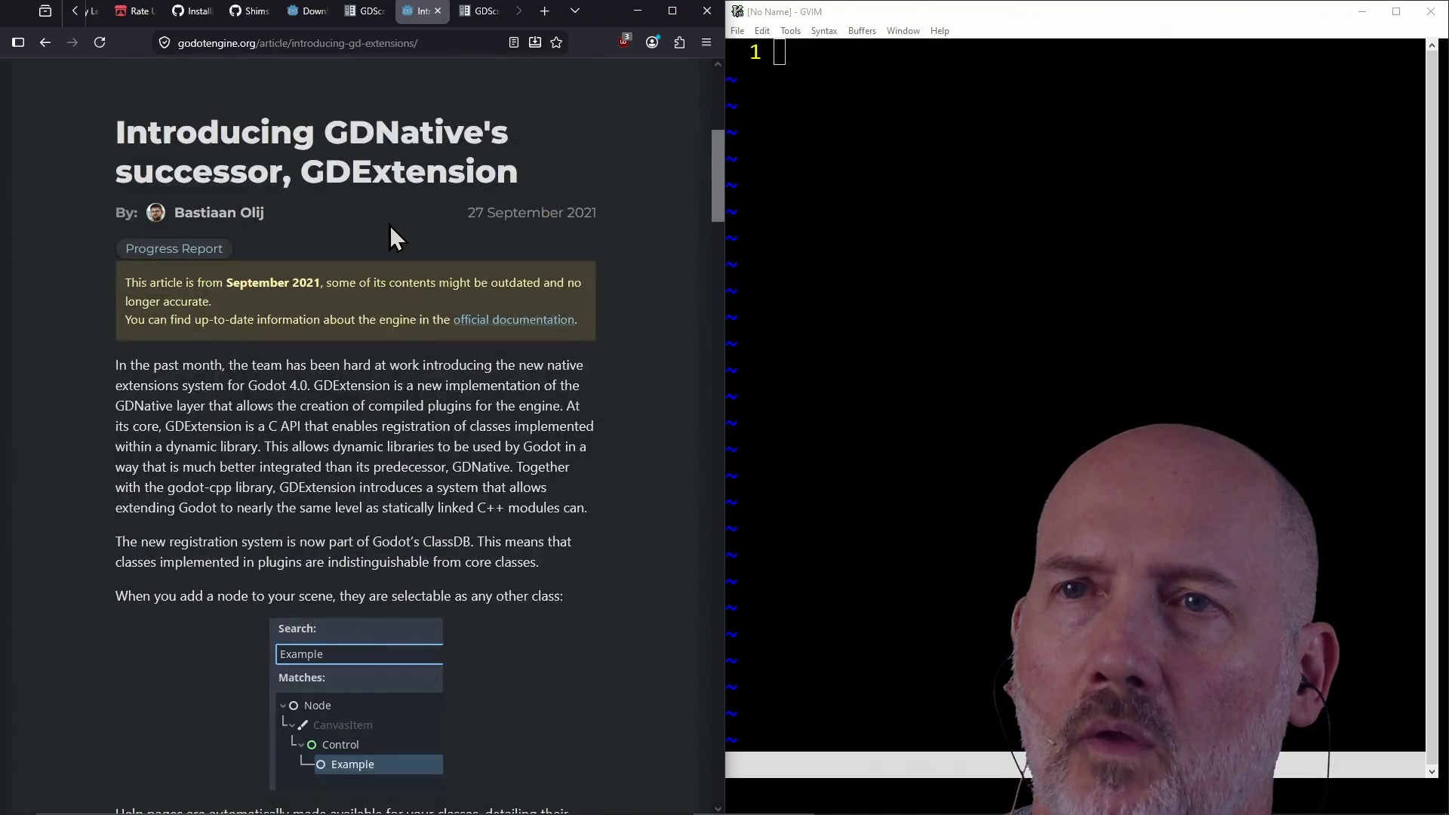
left_click(437, 11)
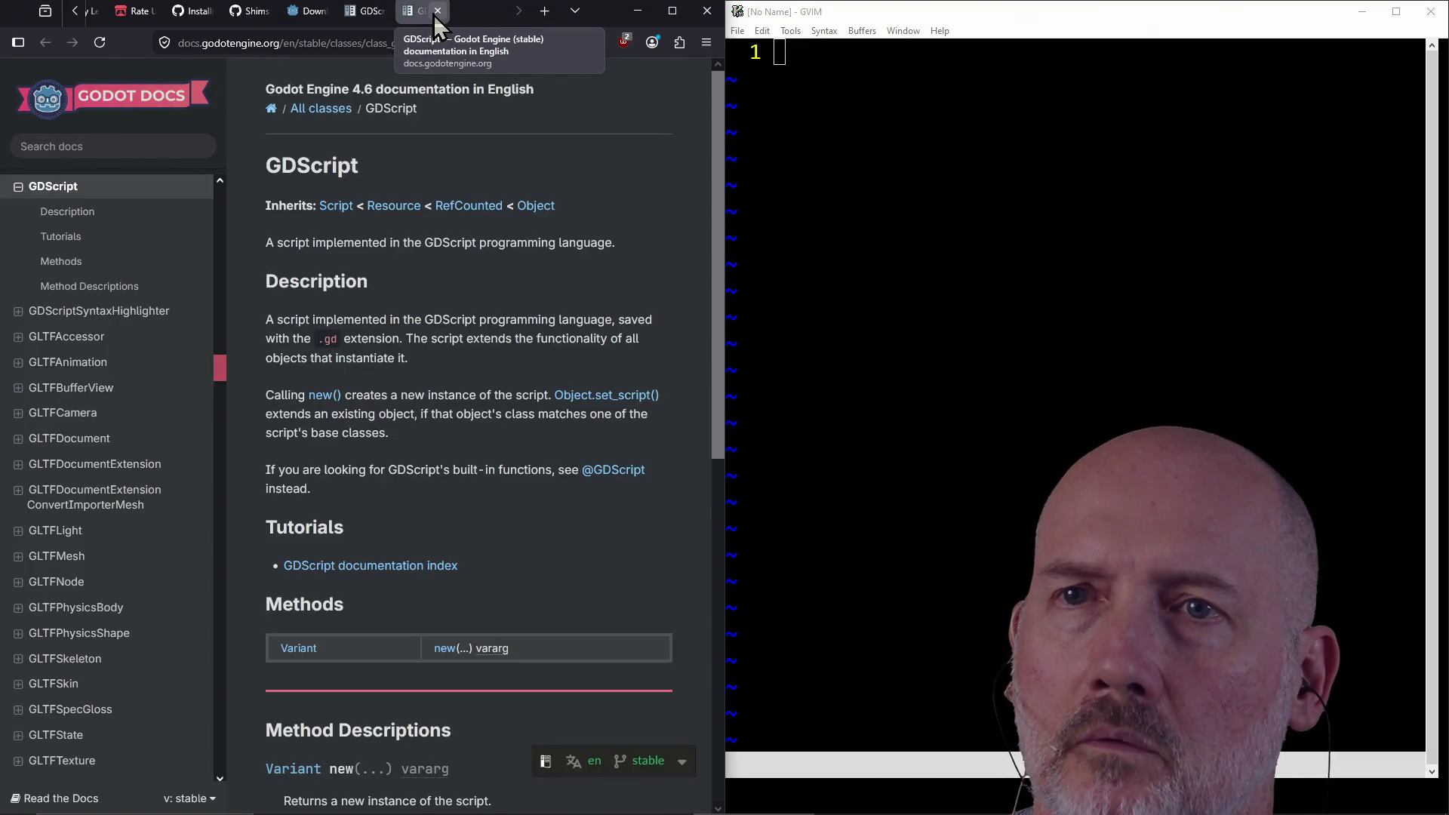
Step: Bring up the Download Godot 4 for Windows page, then box the empty editor area
left_click(353, 17)
left_click(314, 19)
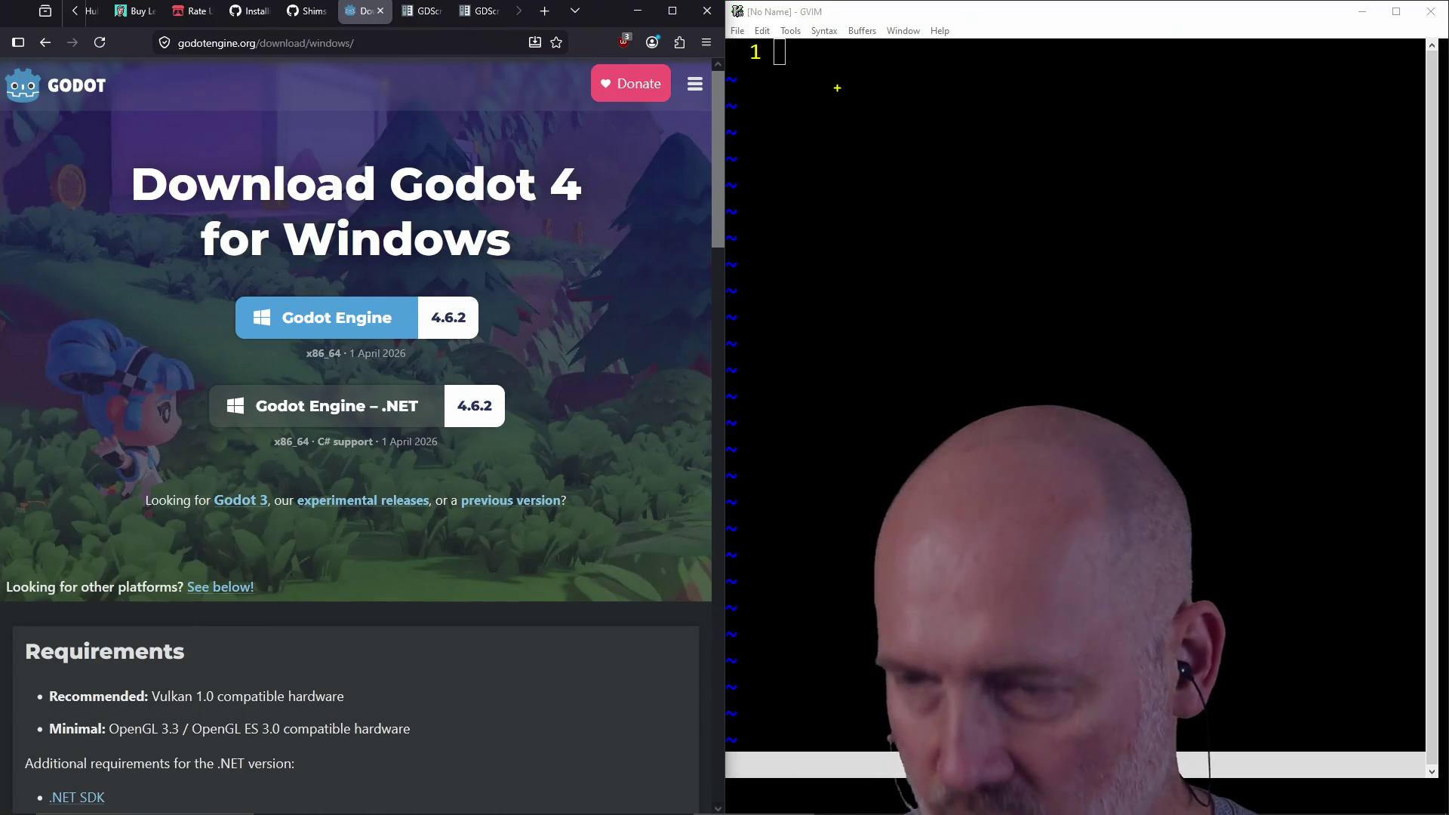
mouse_move(820, 67)
left_mouse_down()
mouse_move(1081, 166)
mouse_move(1265, 320)
mouse_move(1303, 389)
left_mouse_up()
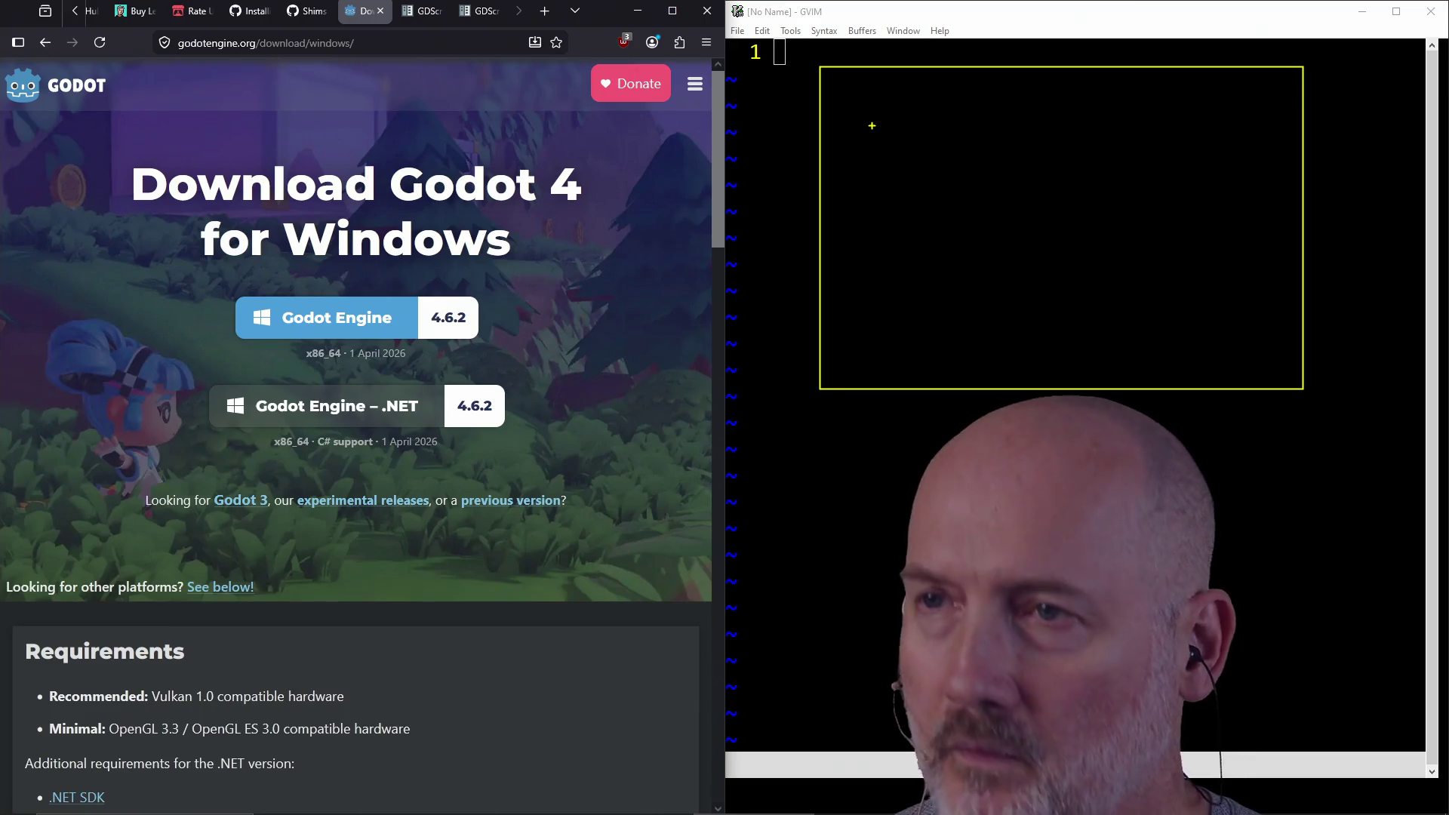
Step: Write the two-line annotation 'BRB...' and 'Ad Break...' into the drawn box
type("tBRB...")
key("Return")
type("Ad Bea")
key("BackSpace")
key("BackSpace")
type("reak...")
key("Escape")
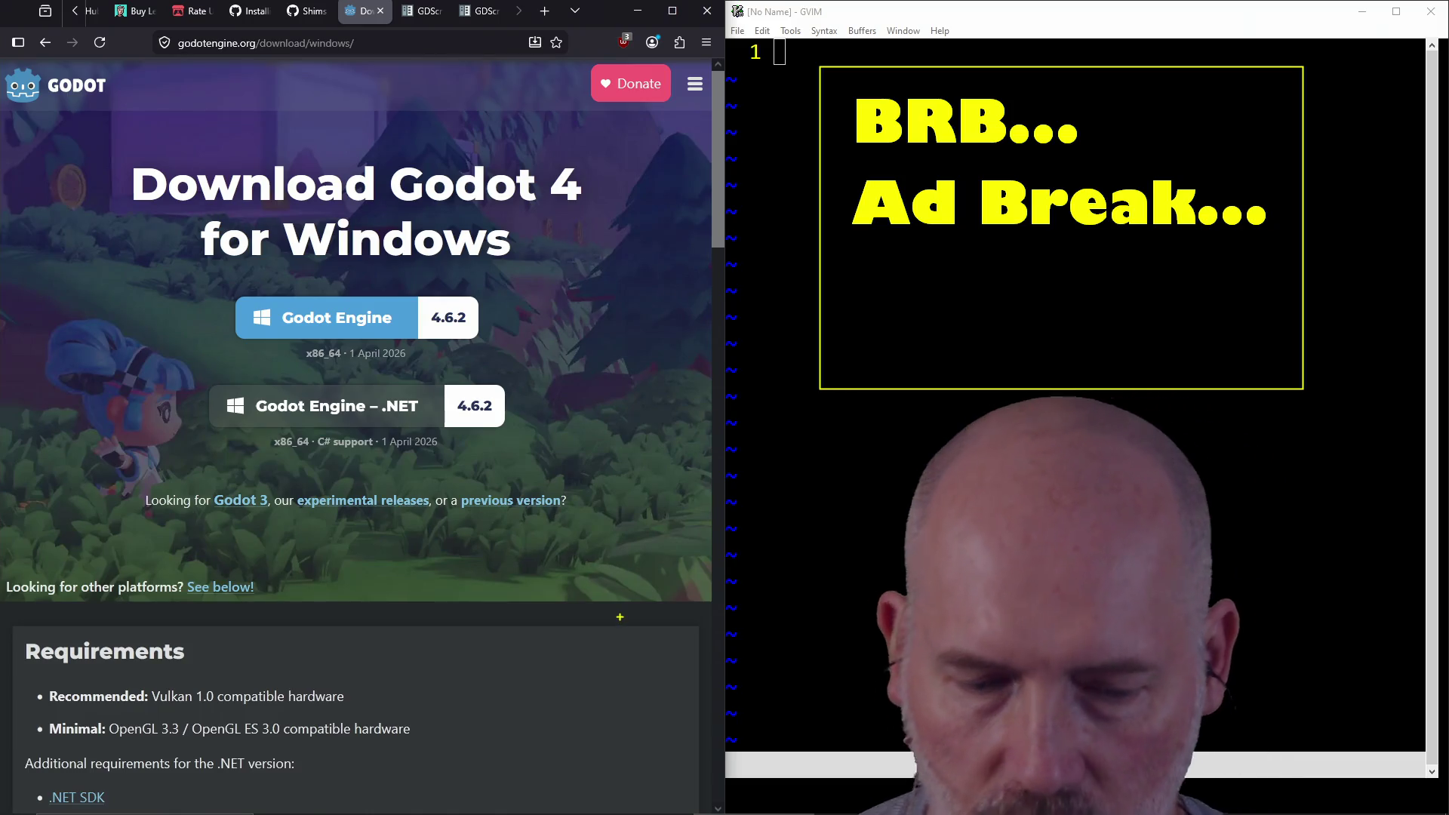